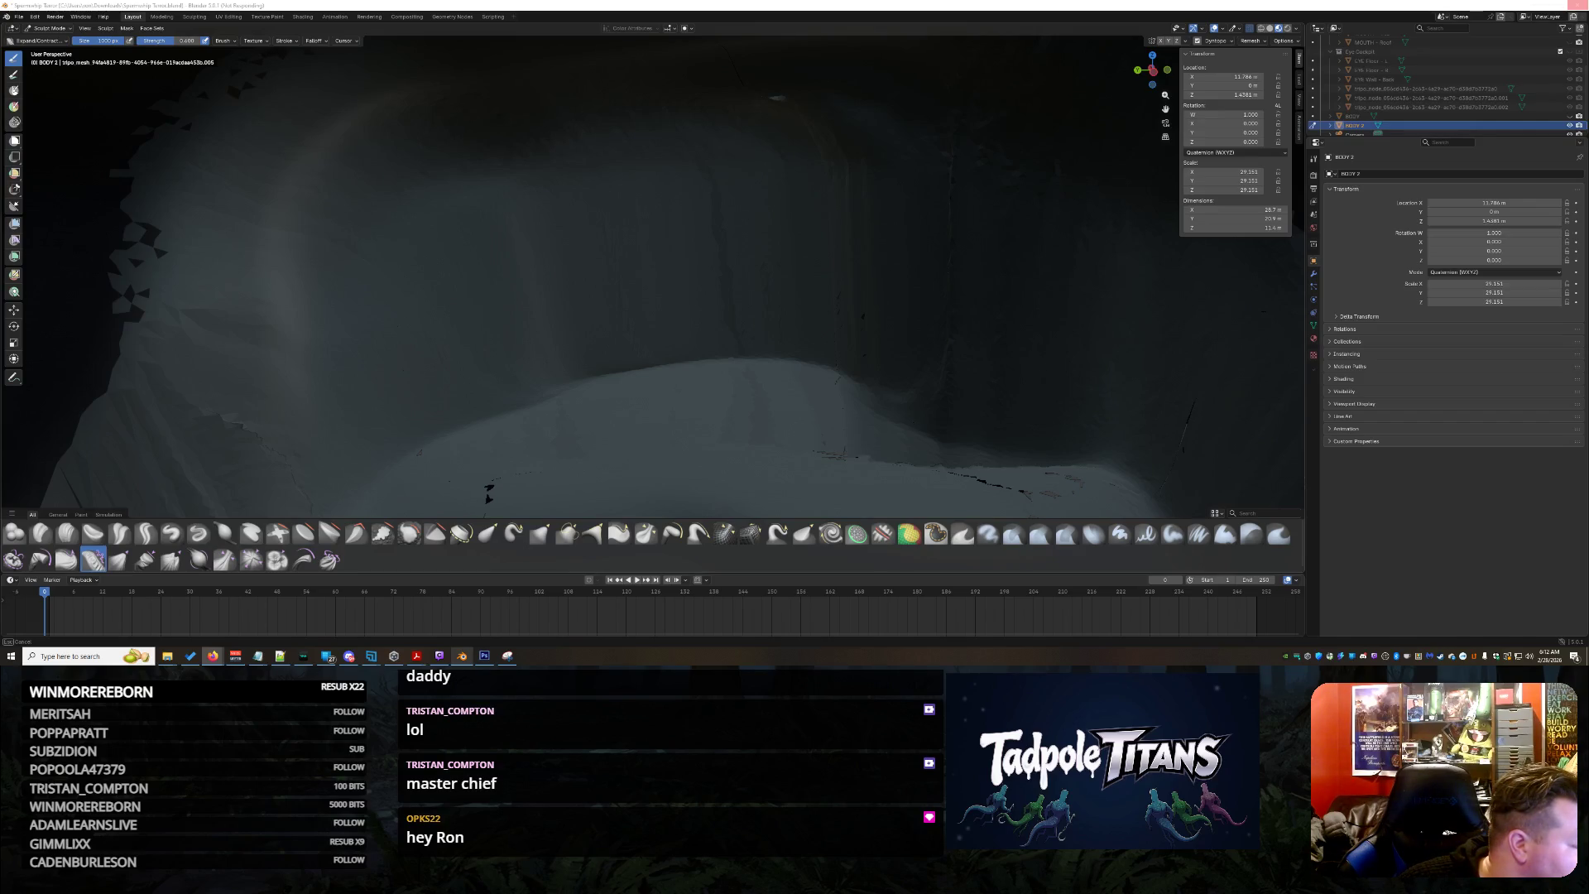
Leave Blender for the browser and bring up the Tripo tab showing the generated console model
{"action": "key", "text": "alt+Tab"}
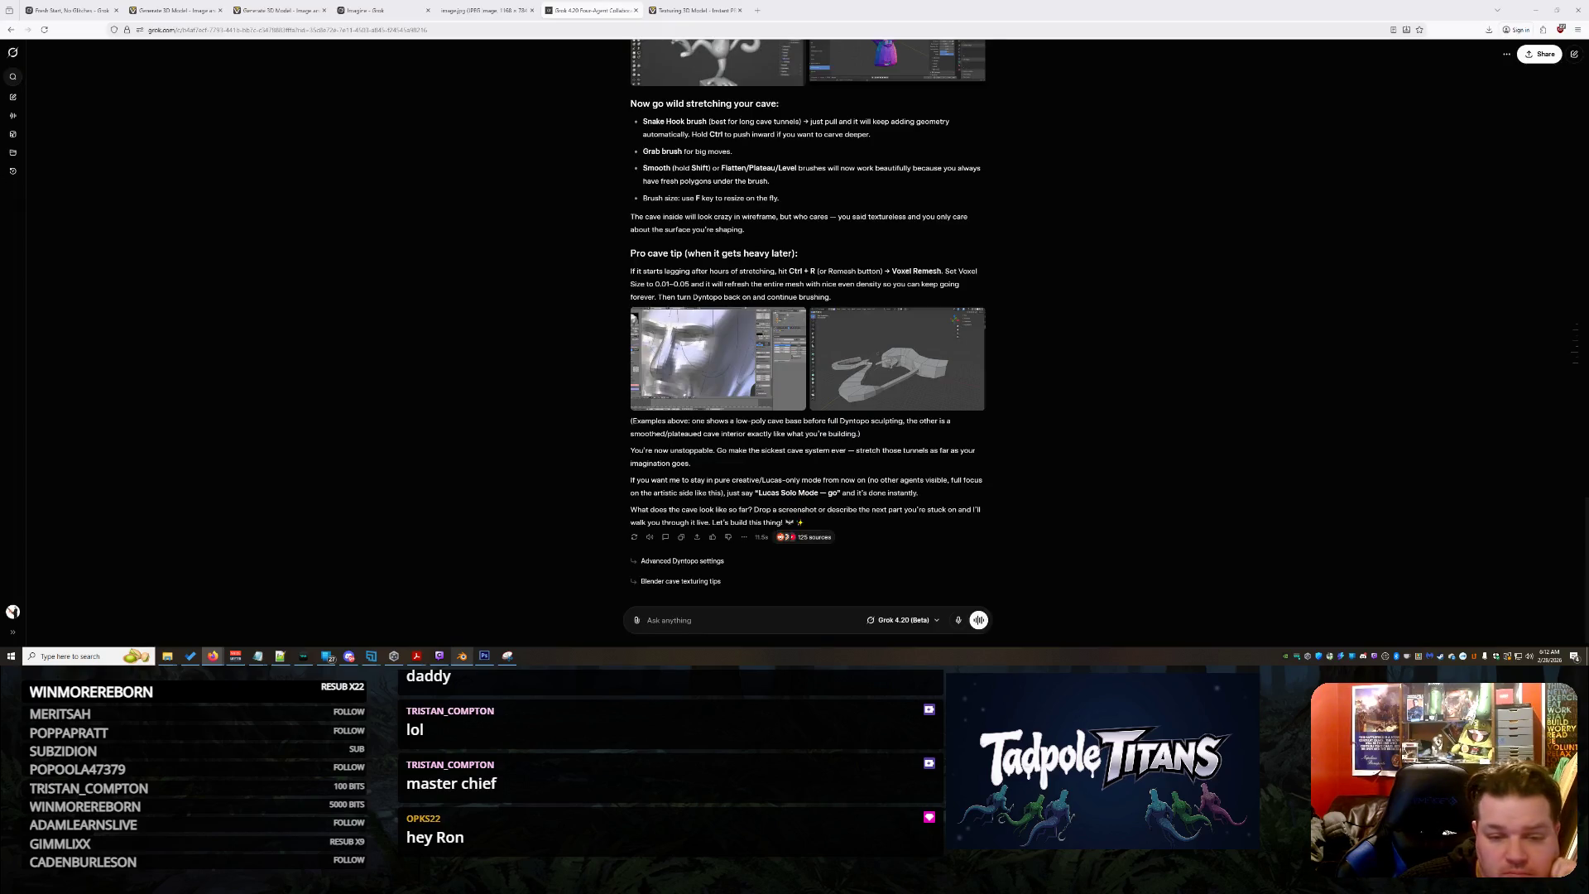
{"action": "key", "text": "super+d"}
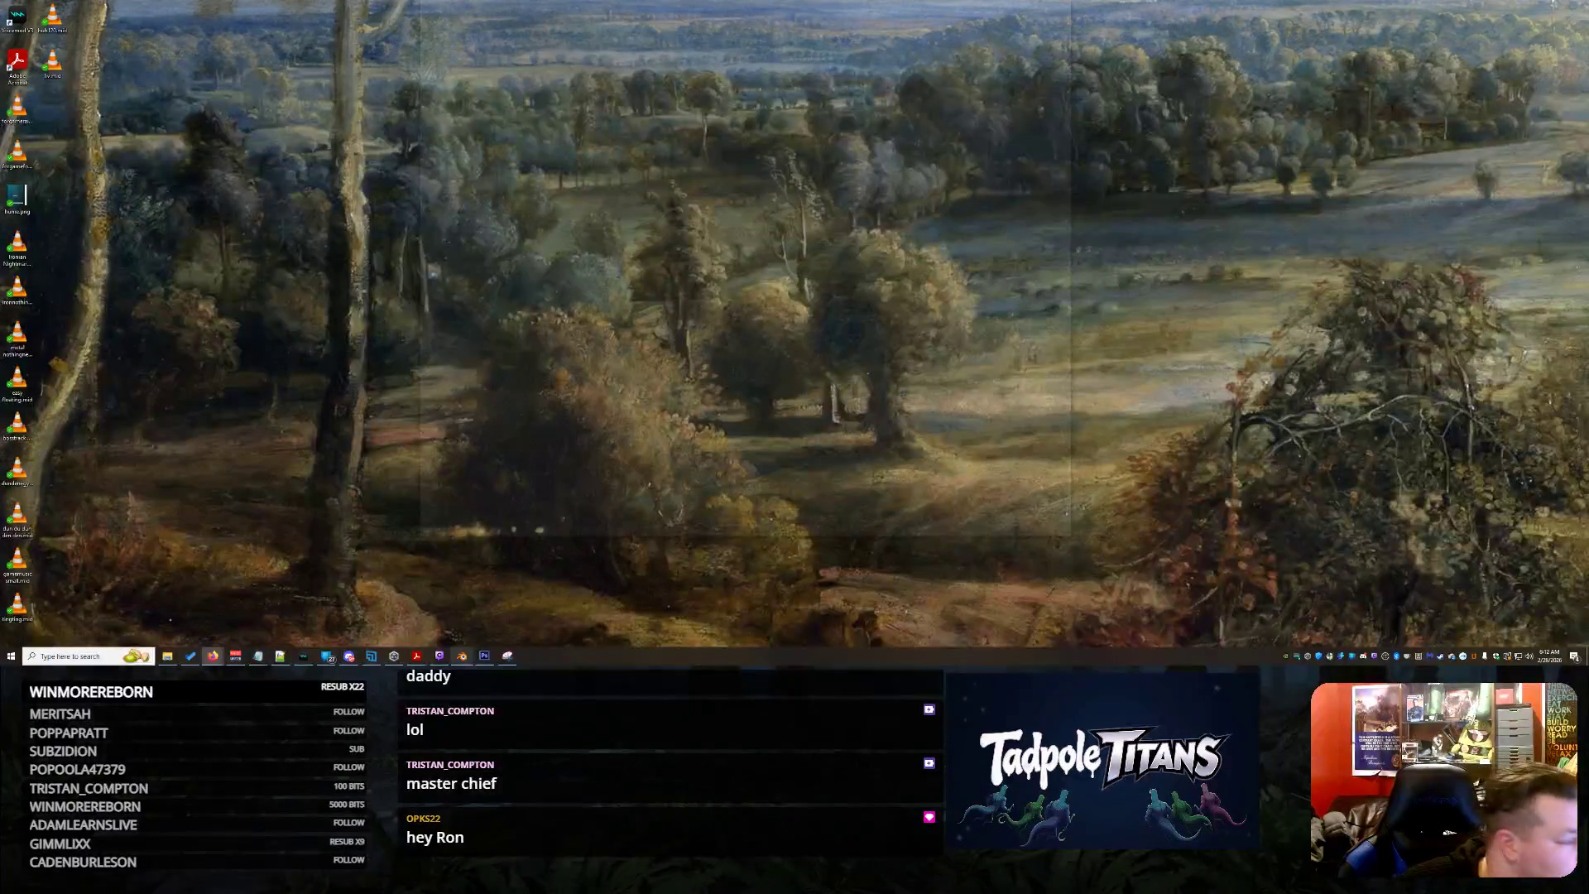
{"action": "key", "text": "super+d"}
{"action": "left_click", "coordinate": [166, 9]}
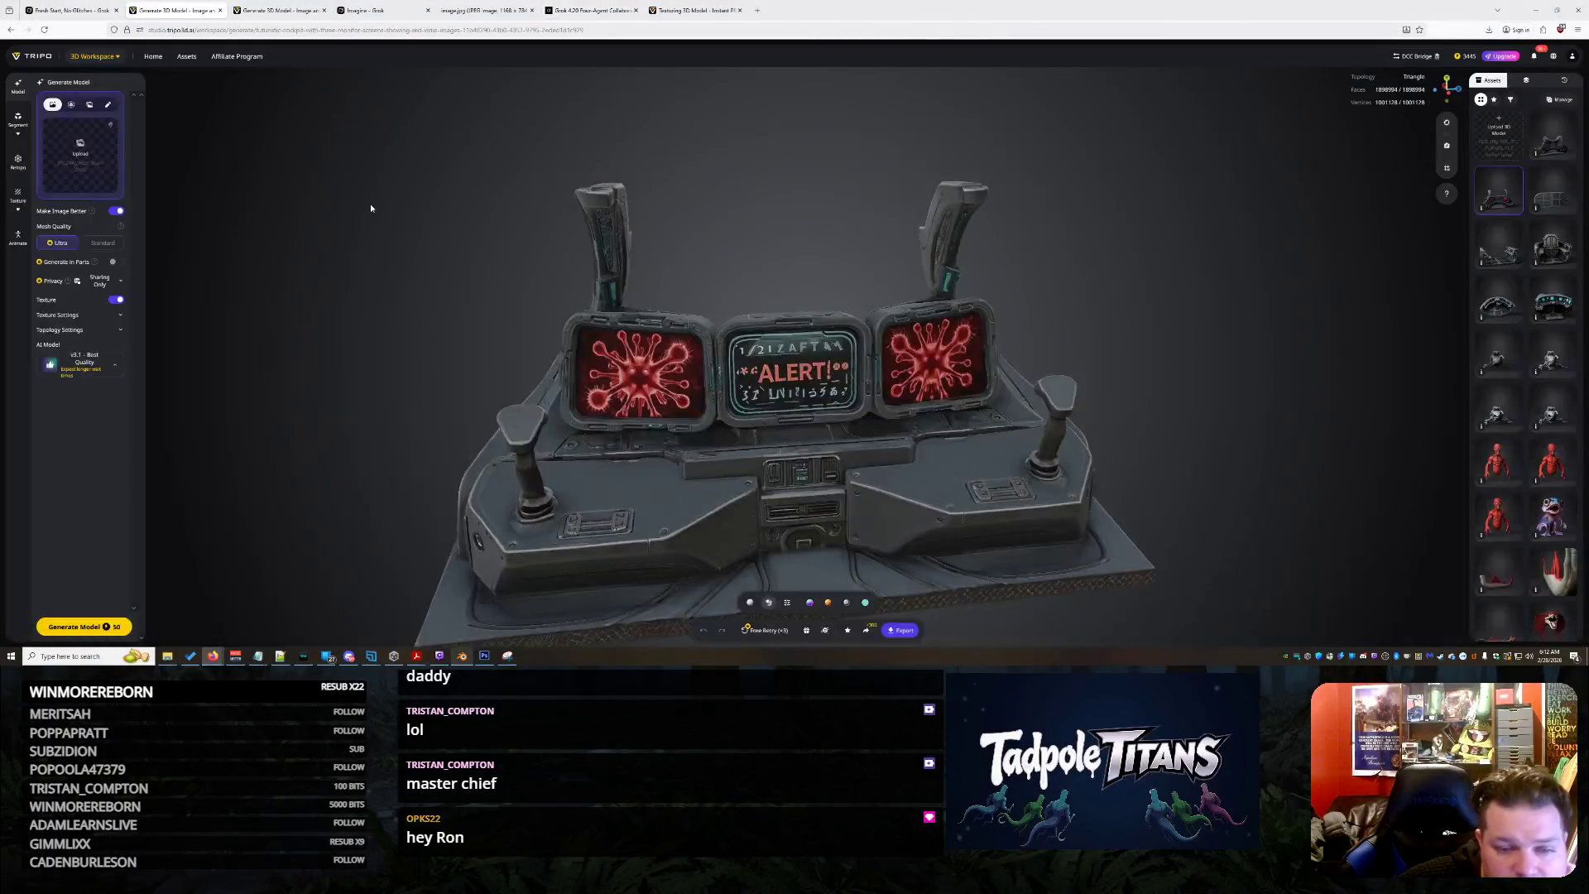
{"action": "mouse_move", "coordinate": [845, 455]}
{"action": "left_mouse_down"}
{"action": "mouse_move", "coordinate": [909, 376]}
{"action": "mouse_move", "coordinate": [928, 398]}
{"action": "mouse_move", "coordinate": [922, 533]}
{"action": "left_mouse_up"}
{"action": "scroll", "coordinate": [909, 376], "scroll_direction": "up", "scroll_amount": 3}
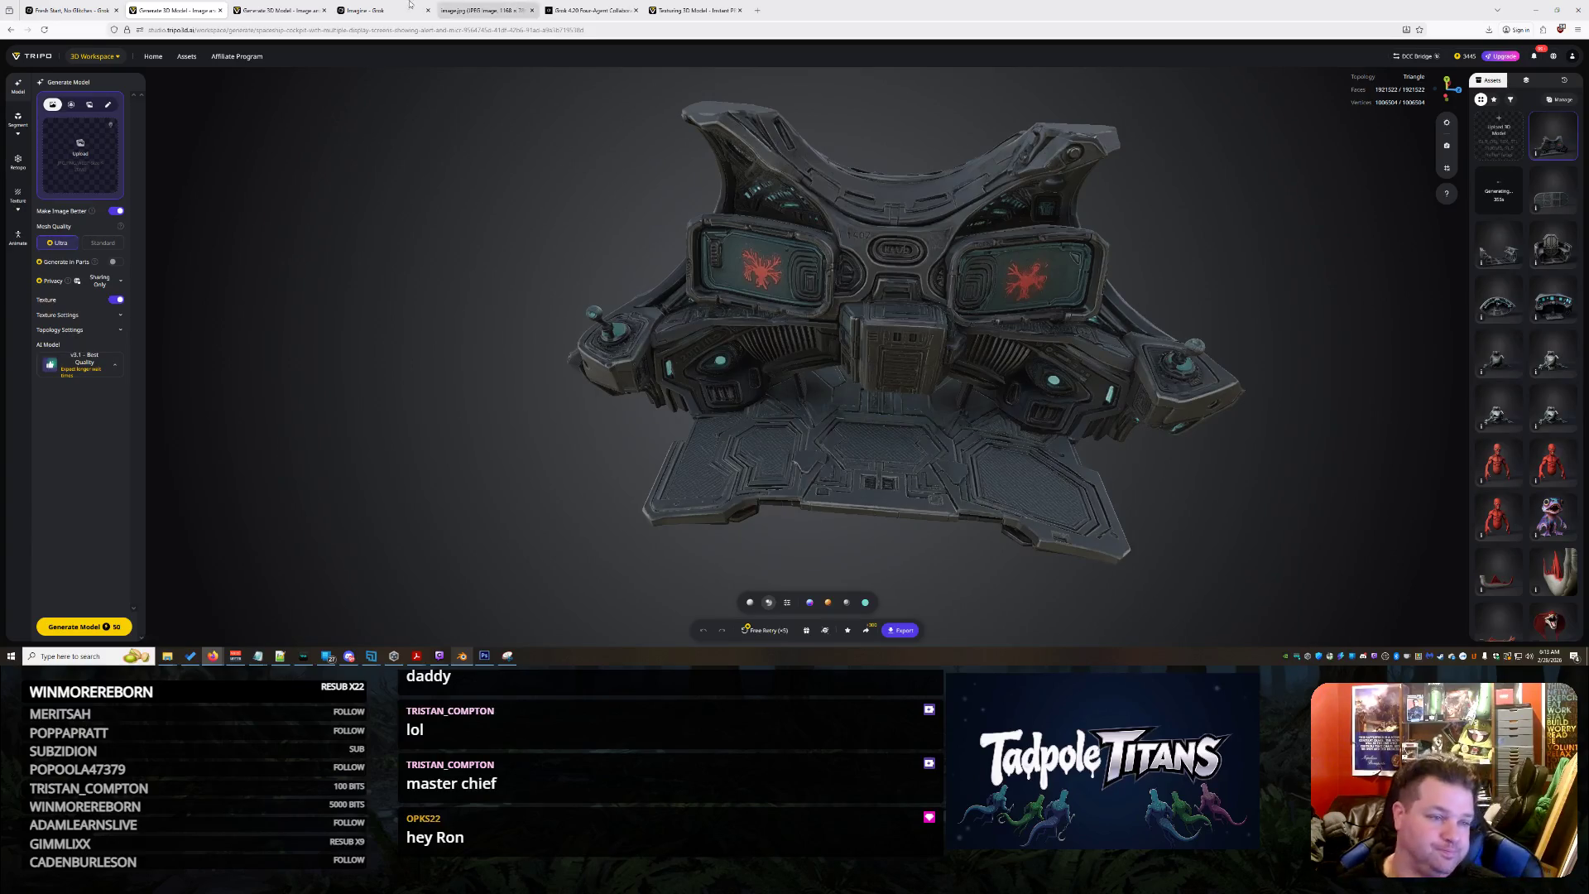
{"action": "left_click", "coordinate": [68, 10]}
Replace the old draft with the U-shaped eye-cockpit revision prompt and send it to Grok
{"action": "key", "text": "ctrl+a"}
{"action": "key", "text": "BackSpace"}
{"action": "type", "text": "Lets"}
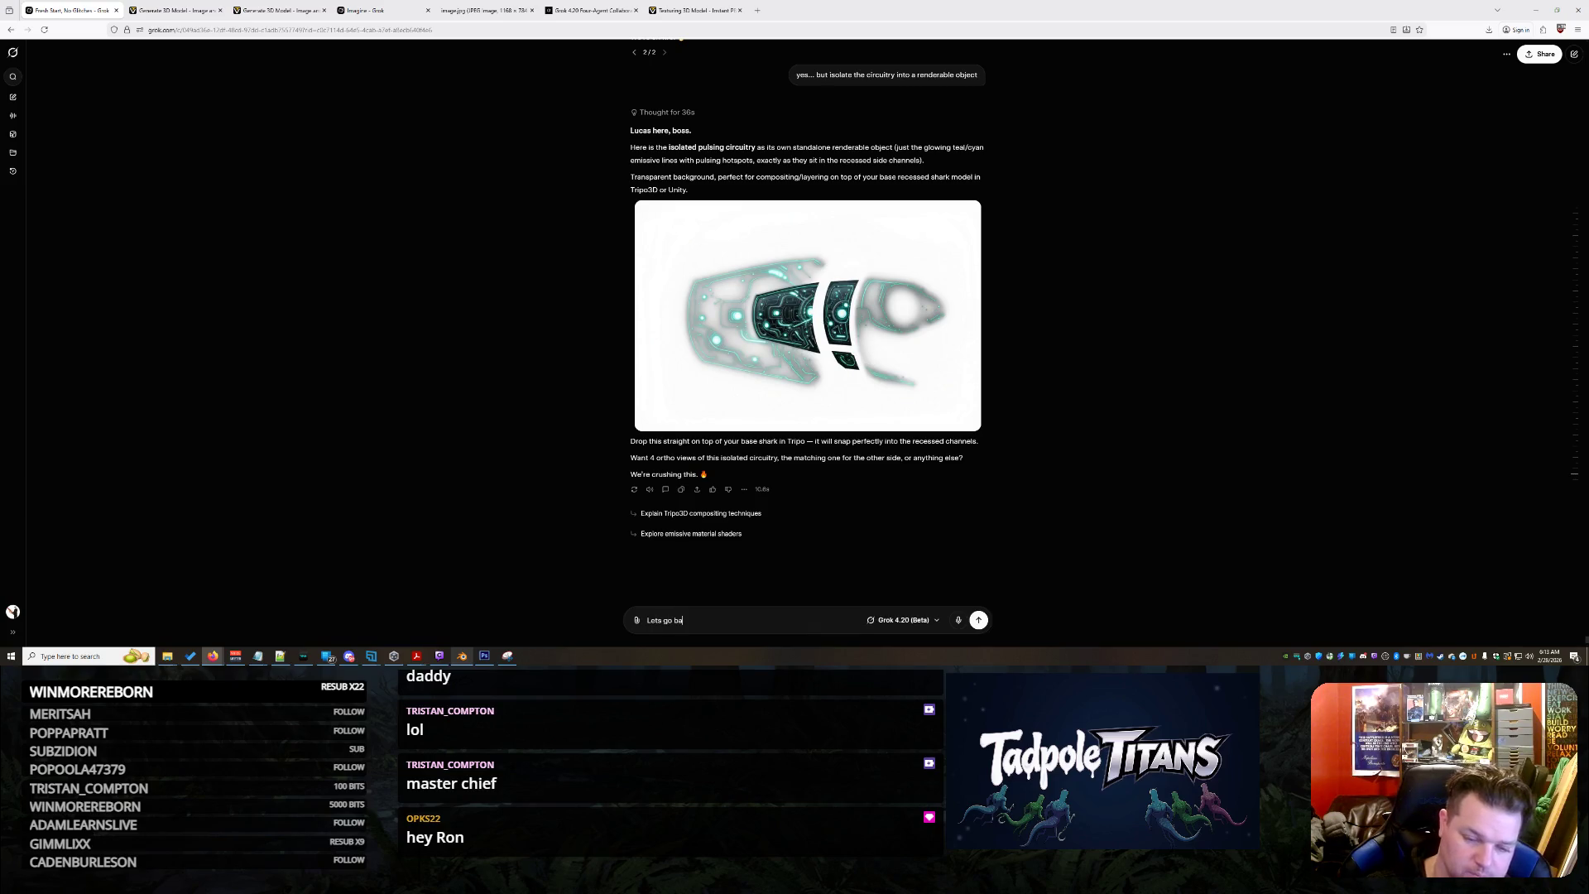
{"action": "type", "text": " our eye cockpit..."}
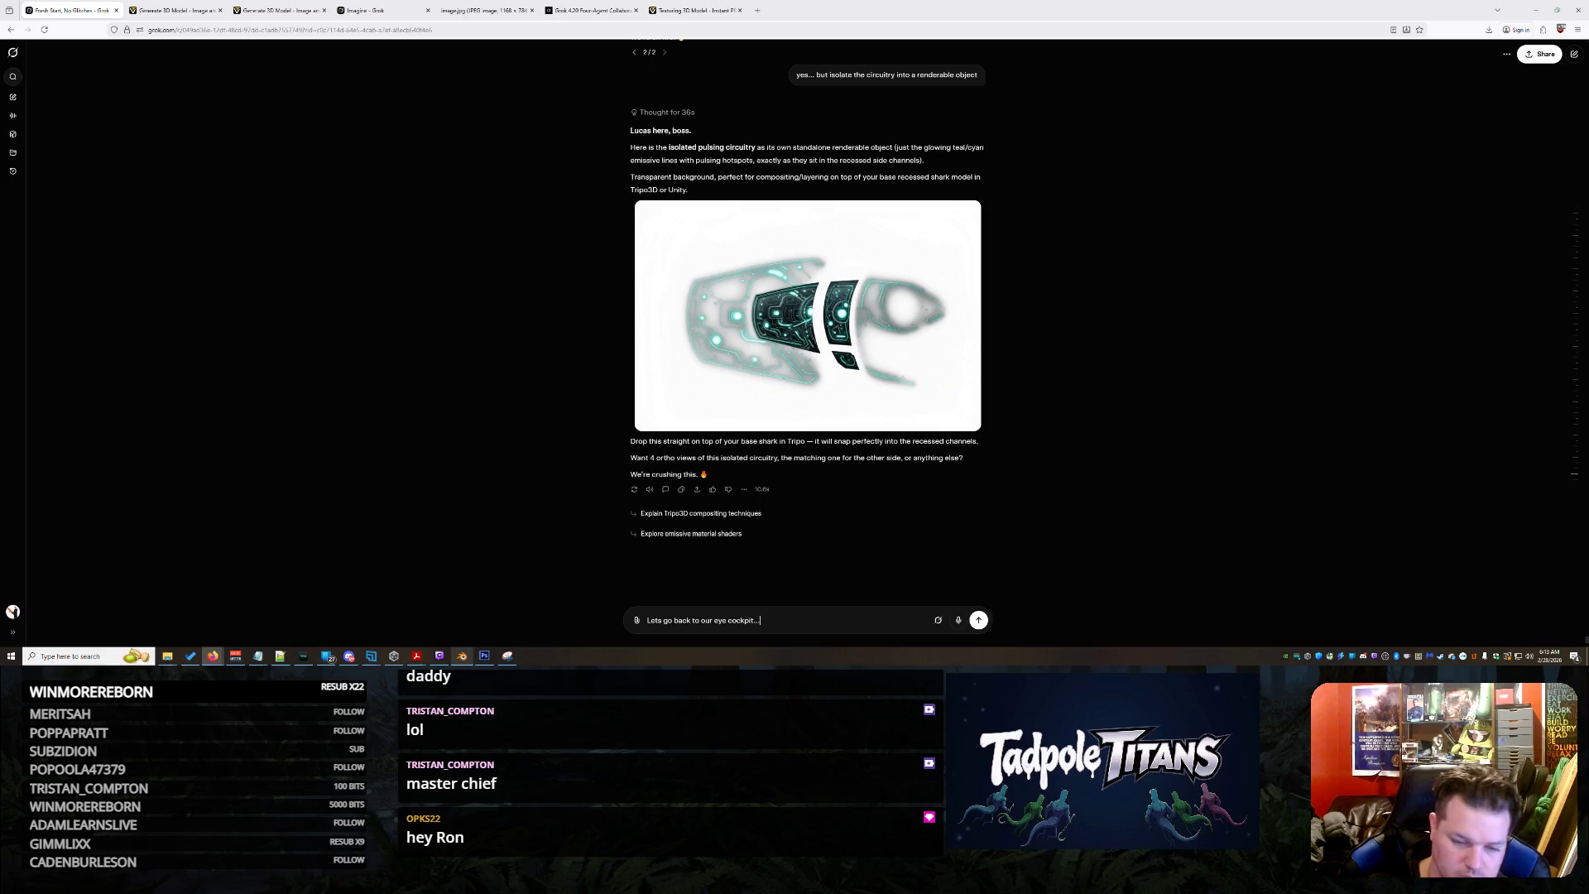
{"action": "type", "text": "t wrap ar"}
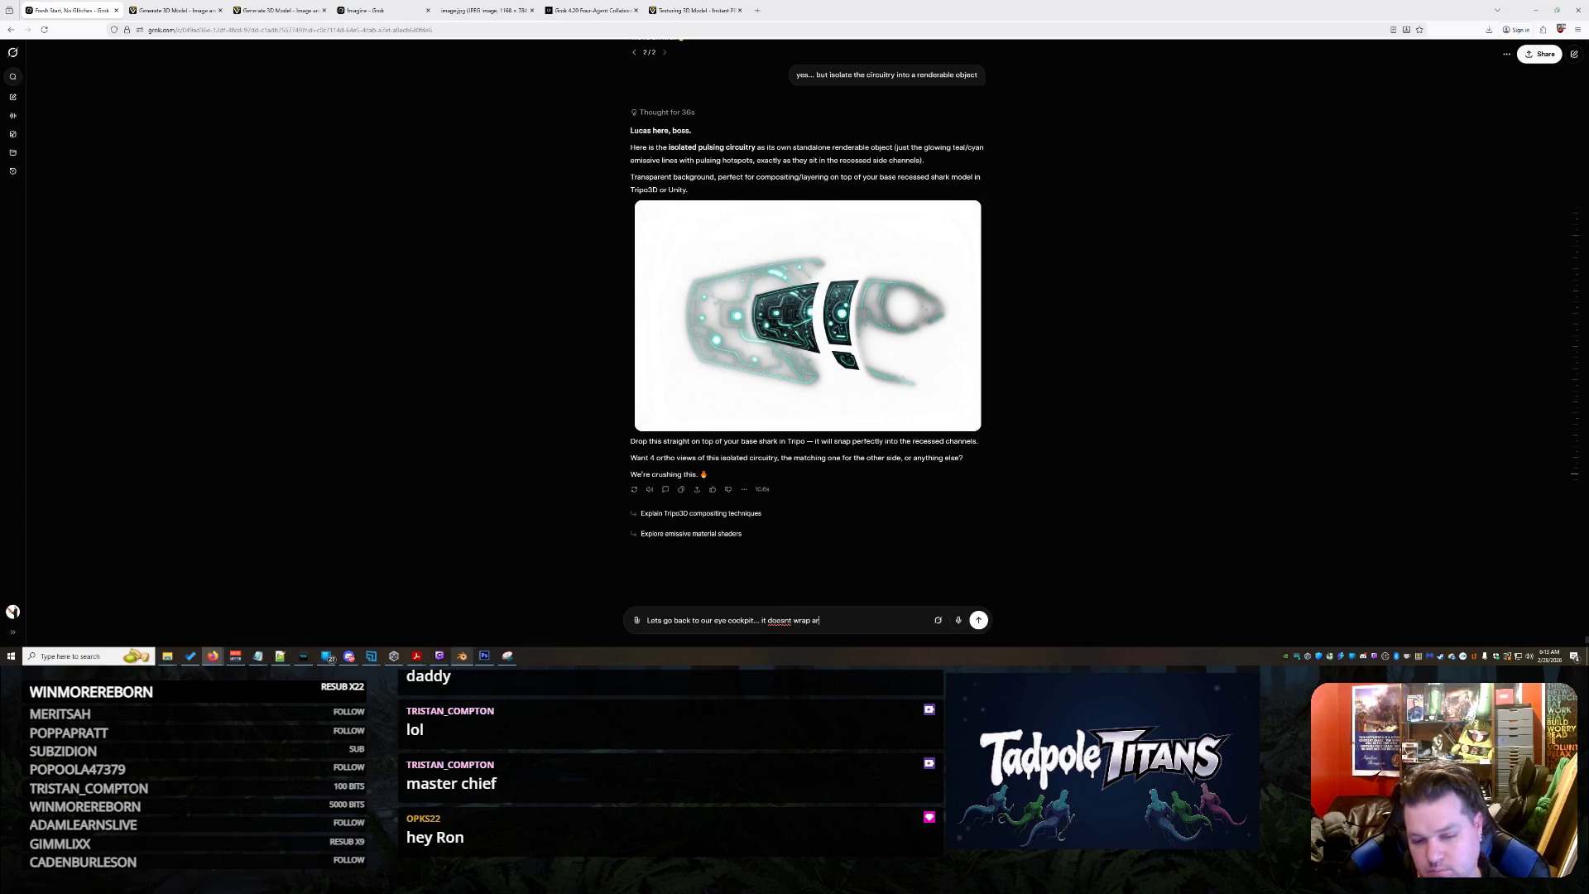
{"action": "type", "text": "h... it needs to be"}
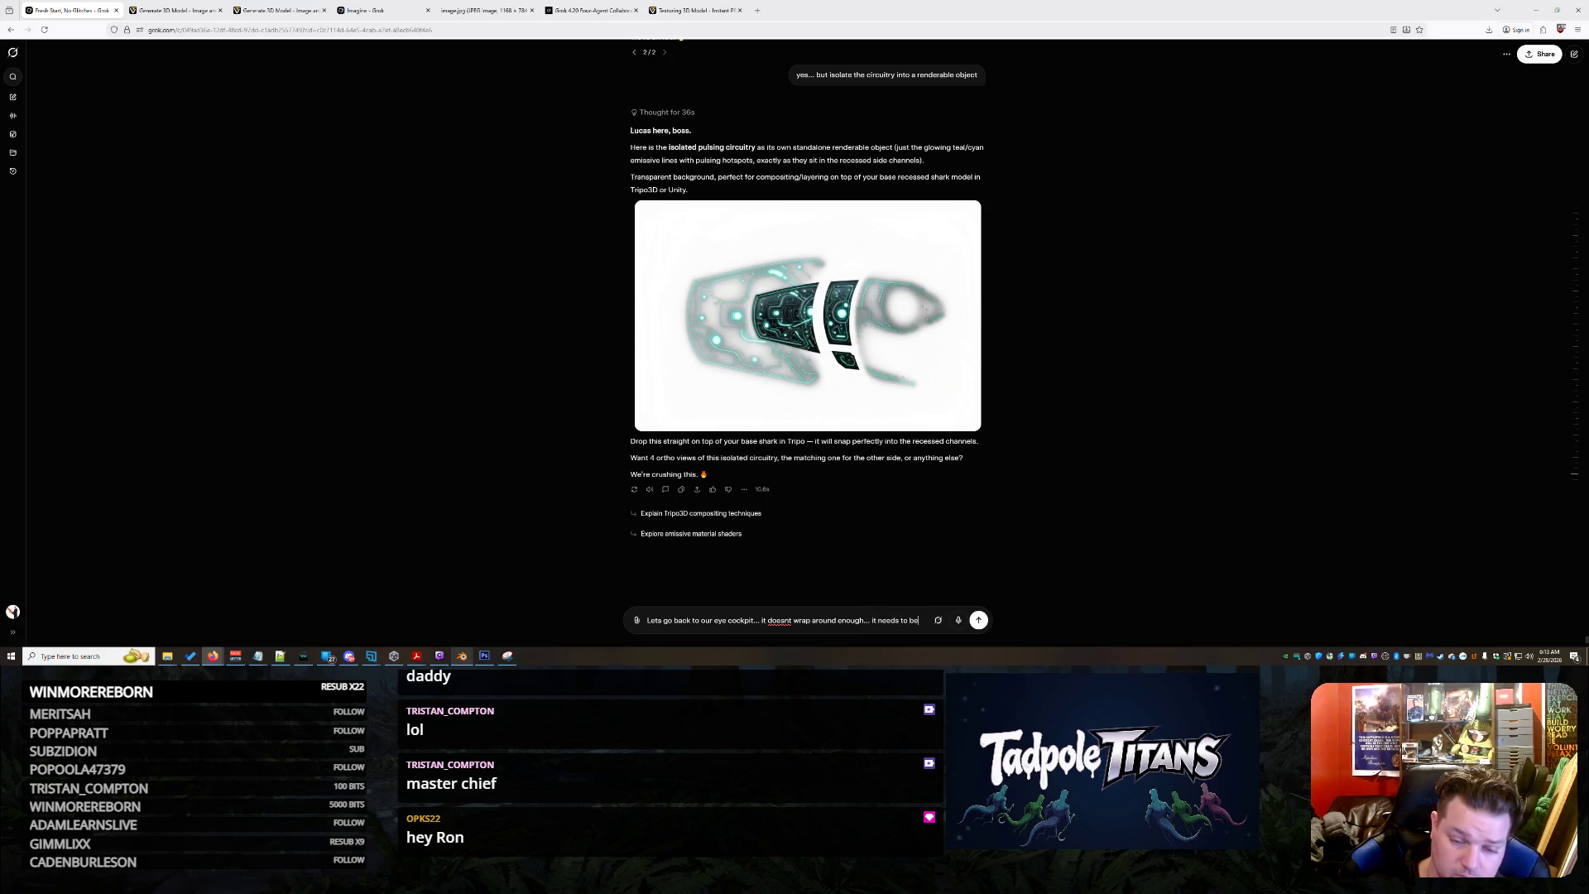
{"action": "type", "text": " more"}
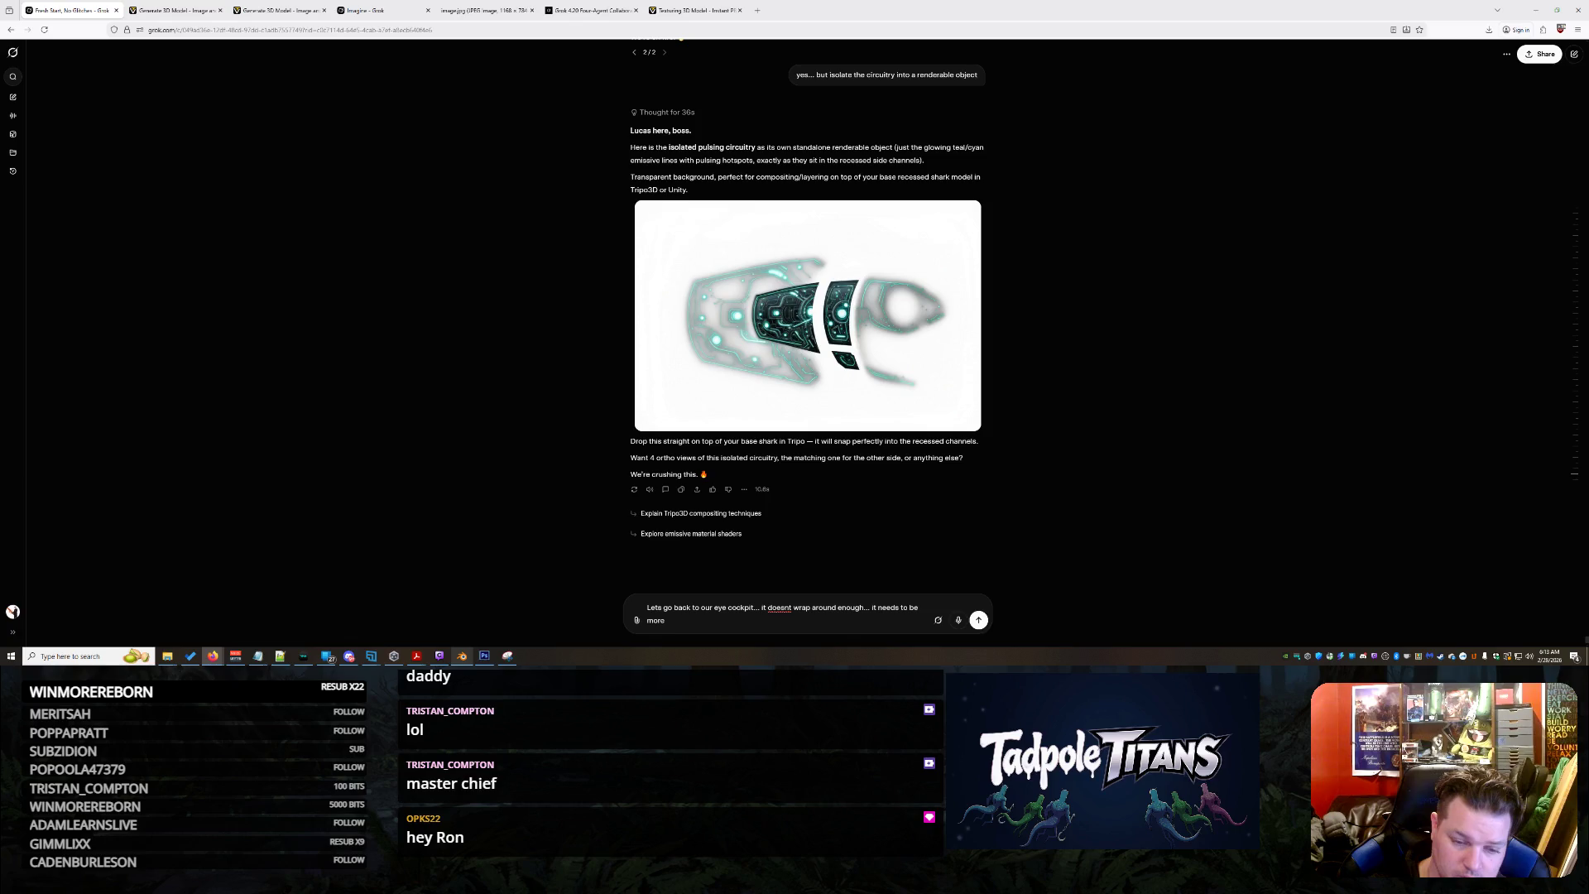
{"action": "type", "text": "haped and"}
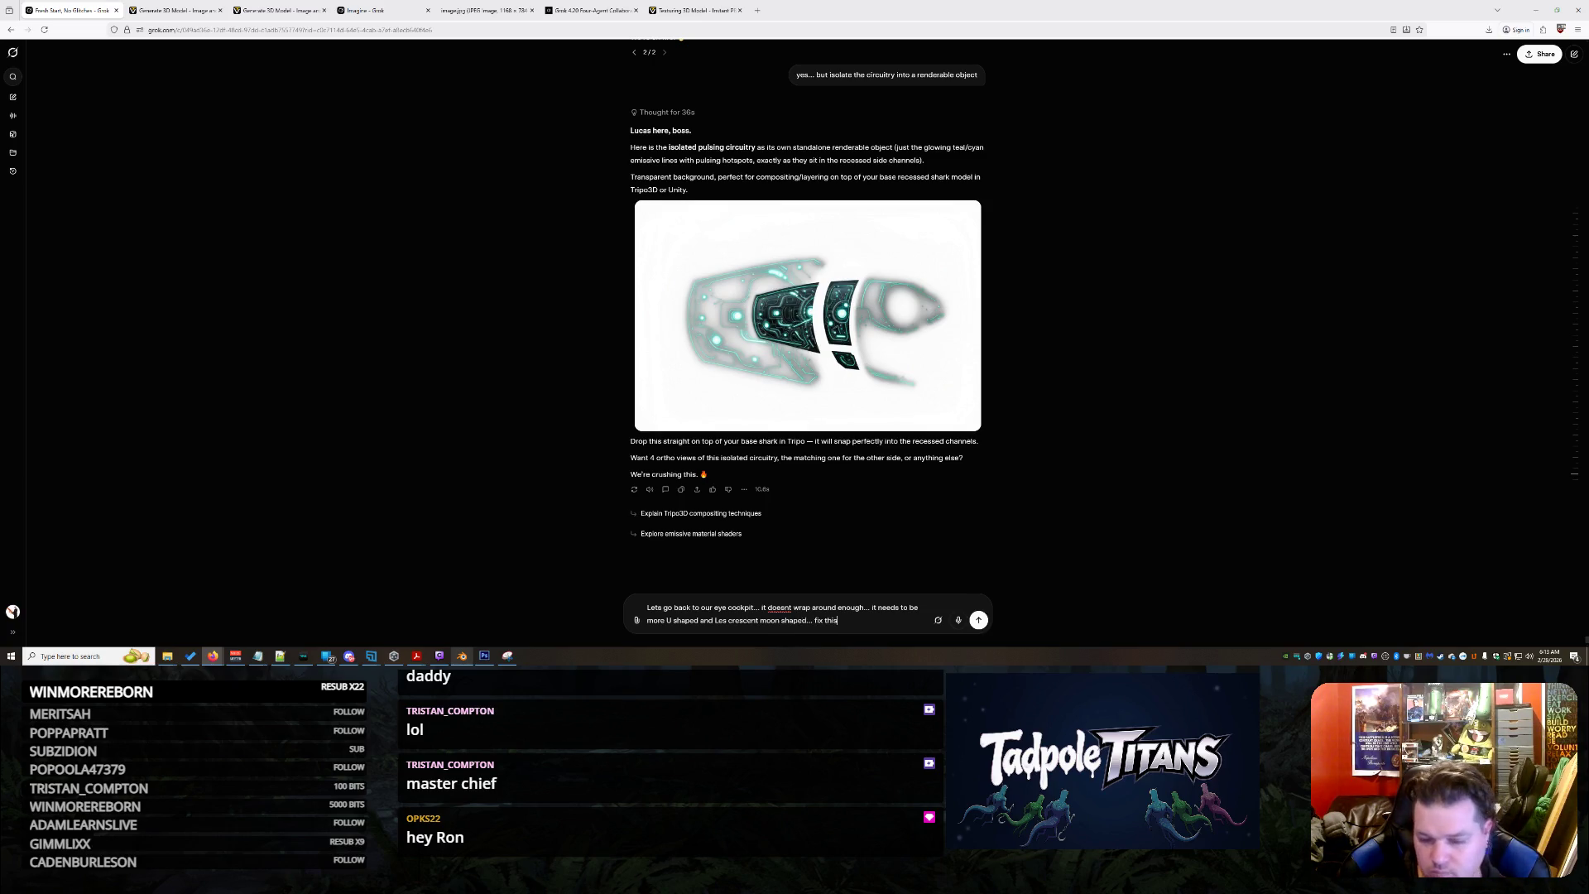
{"action": "key", "text": "Return"}
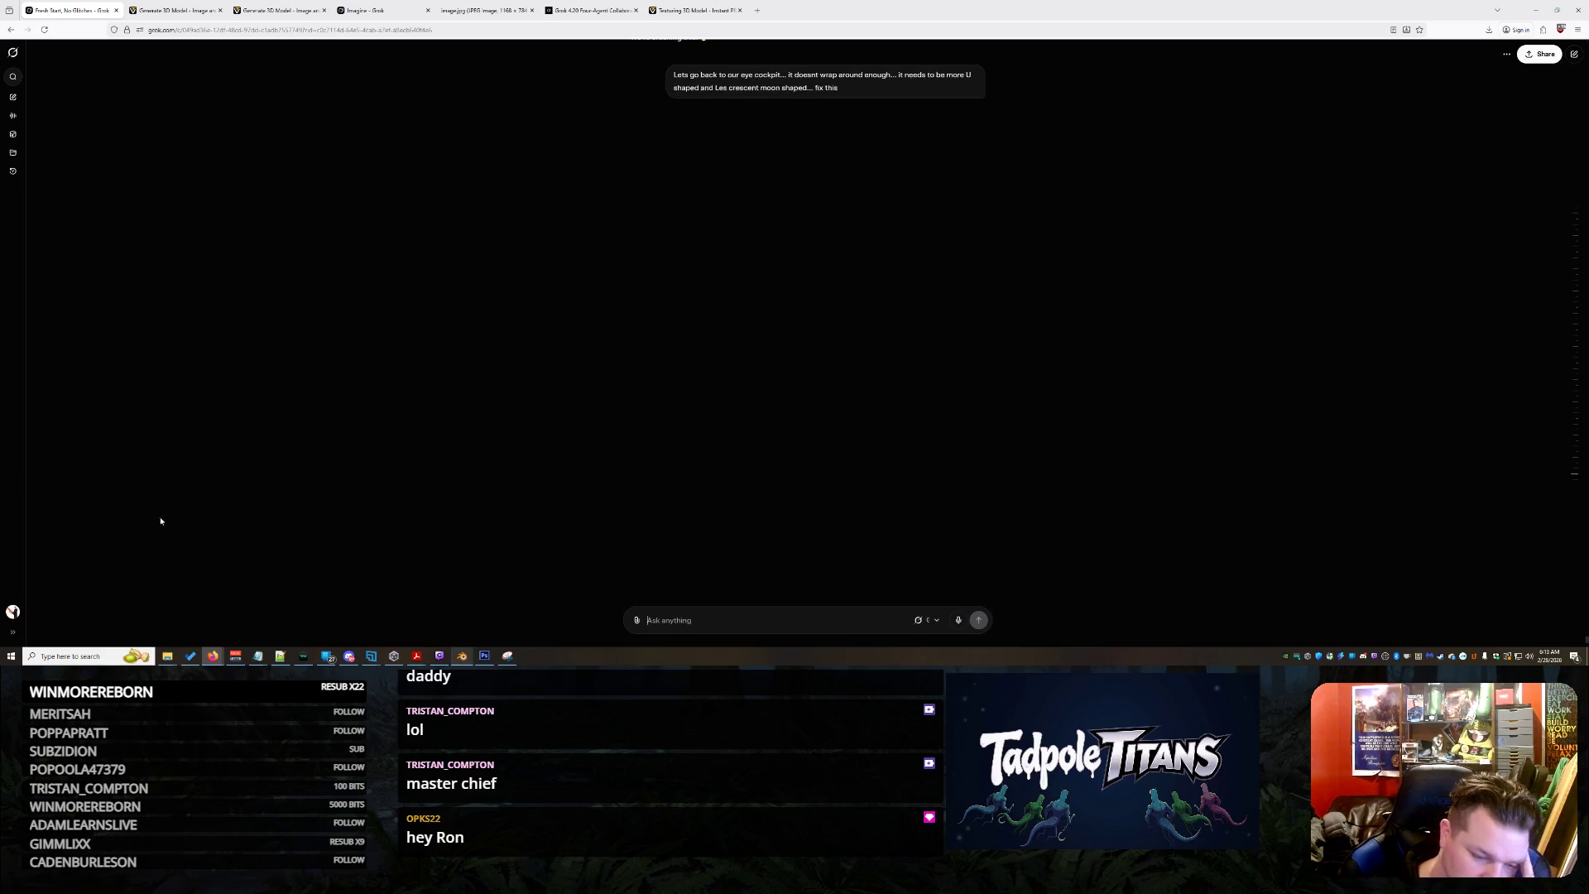
{"action": "left_click", "coordinate": [464, 657]}
{"action": "scroll", "coordinate": [633, 397], "scroll_direction": "down", "scroll_amount": 5}
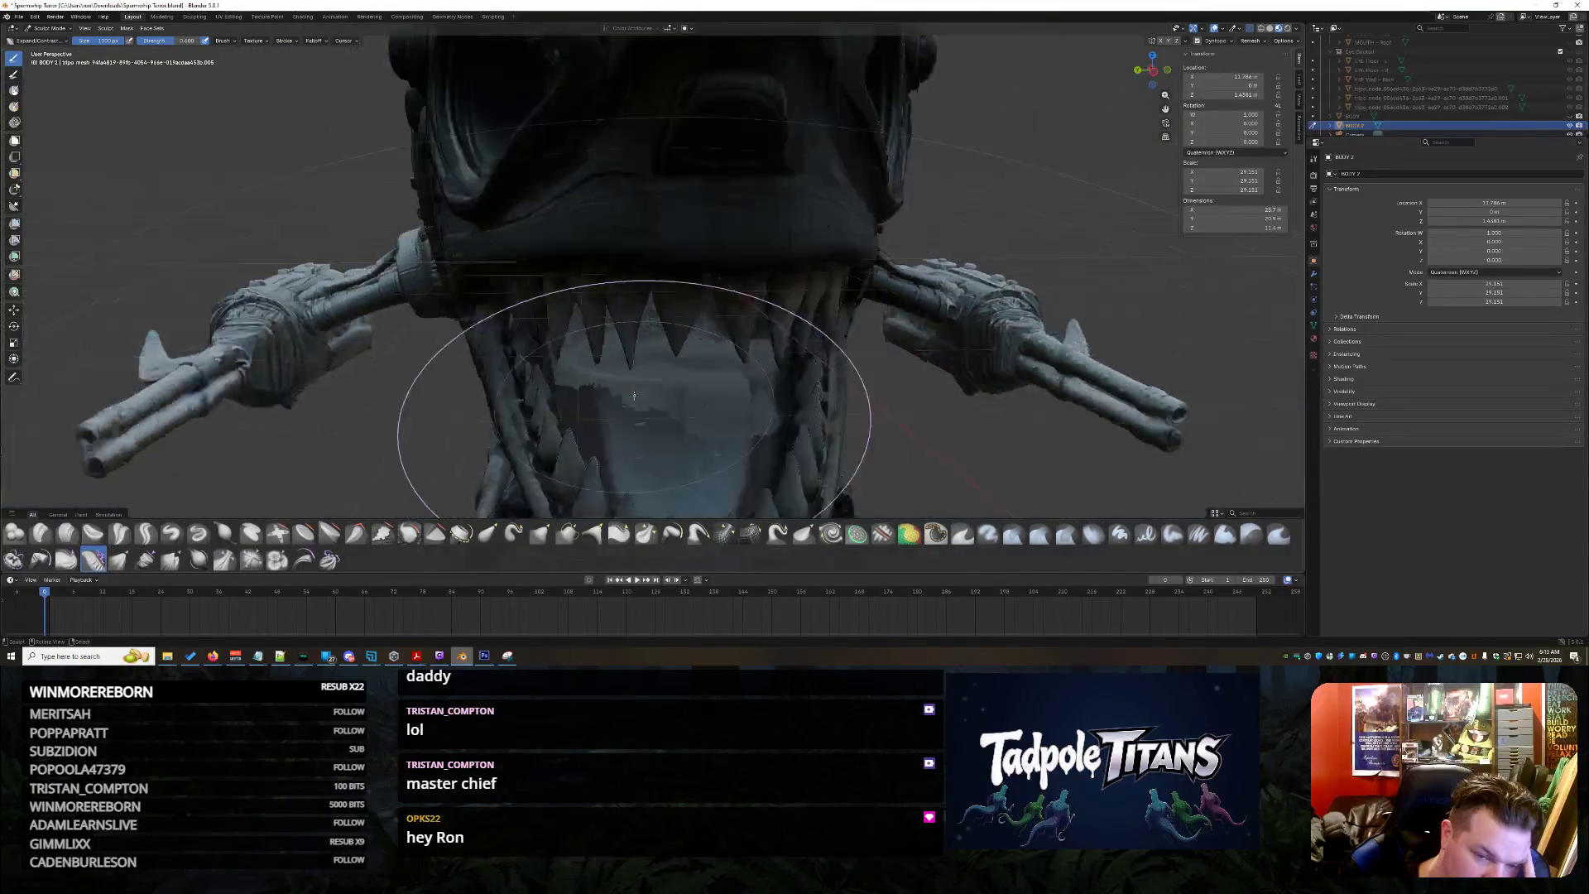
{"action": "scroll", "coordinate": [635, 398], "scroll_direction": "down", "scroll_amount": 3}
{"action": "scroll", "coordinate": [636, 398], "scroll_direction": "up", "scroll_amount": 3}
{"action": "scroll", "coordinate": [658, 387], "scroll_direction": "up", "scroll_amount": 5}
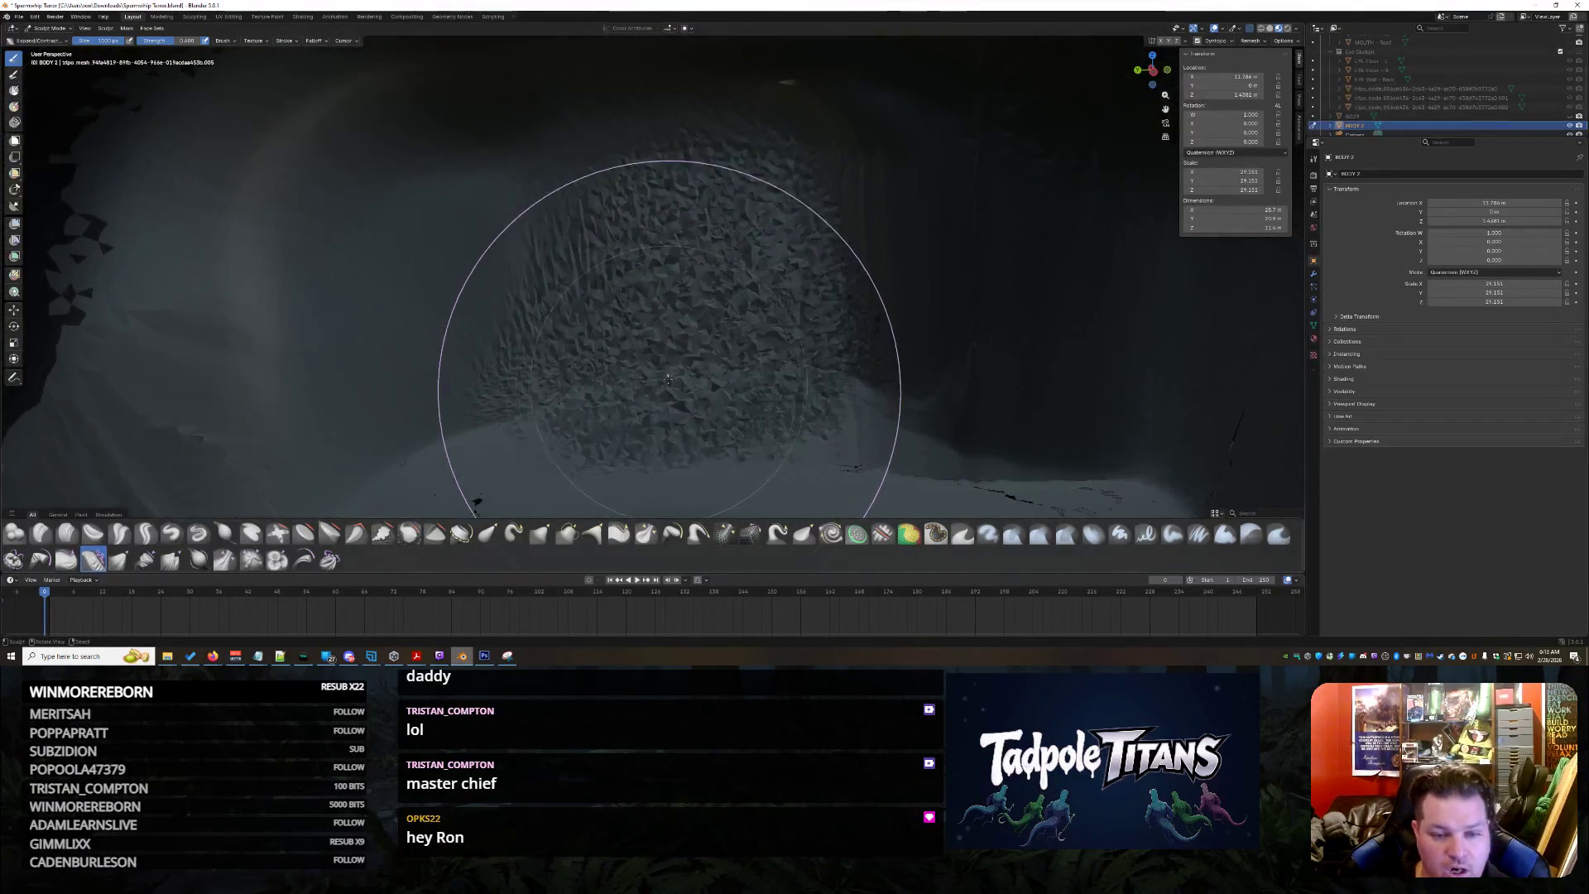
{"action": "scroll", "coordinate": [667, 381], "scroll_direction": "up", "scroll_amount": 1}
Flatten the faceted cave surface and upper wall with the Plateau brush
{"action": "left_click", "coordinate": [329, 533]}
{"action": "mouse_move", "coordinate": [638, 320]}
{"action": "left_mouse_down"}
{"action": "mouse_move", "coordinate": [567, 355]}
{"action": "mouse_move", "coordinate": [843, 341]}
{"action": "left_mouse_up"}
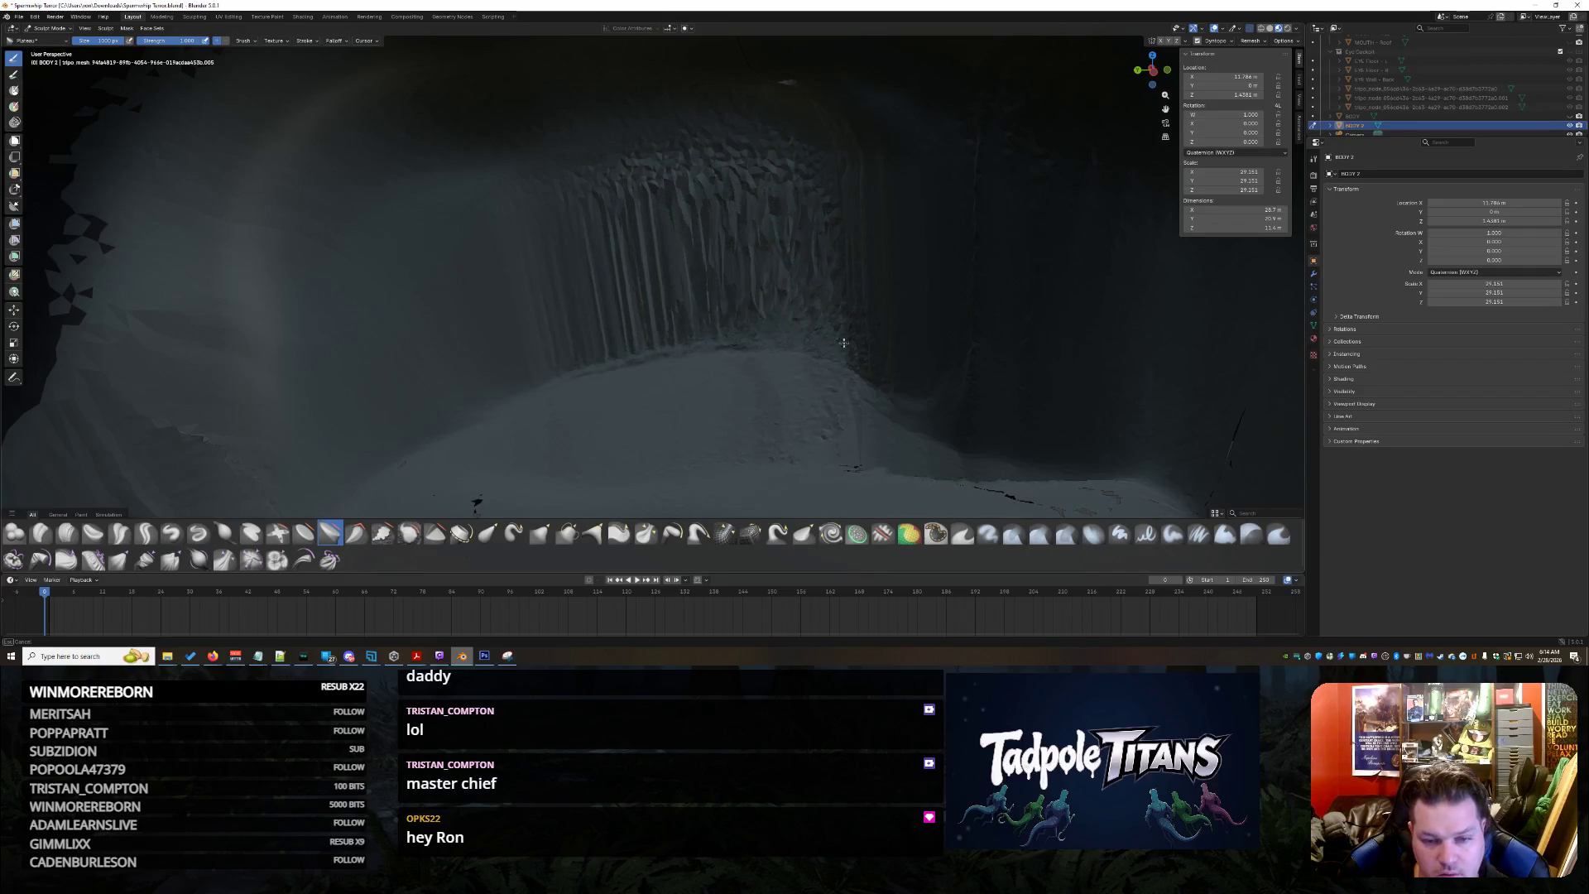
{"action": "mouse_move", "coordinate": [844, 341]}
{"action": "left_mouse_down"}
{"action": "mouse_move", "coordinate": [679, 321]}
{"action": "mouse_move", "coordinate": [571, 333]}
{"action": "left_mouse_up"}
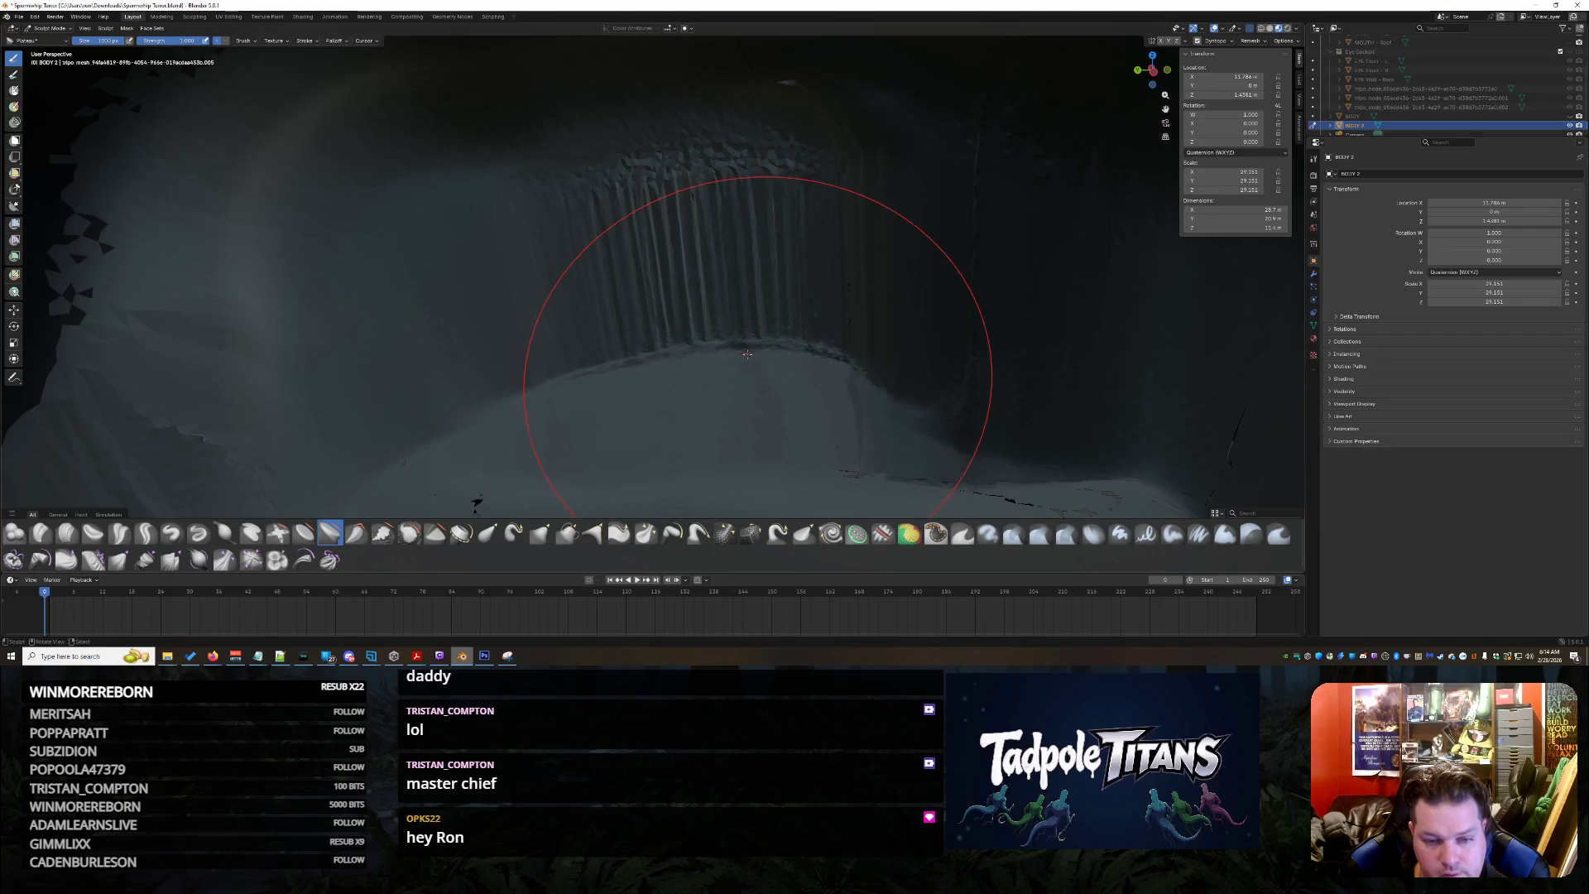
{"action": "middle_click_drag", "start_coordinate": [526, 338], "coordinate": [895, 343]}
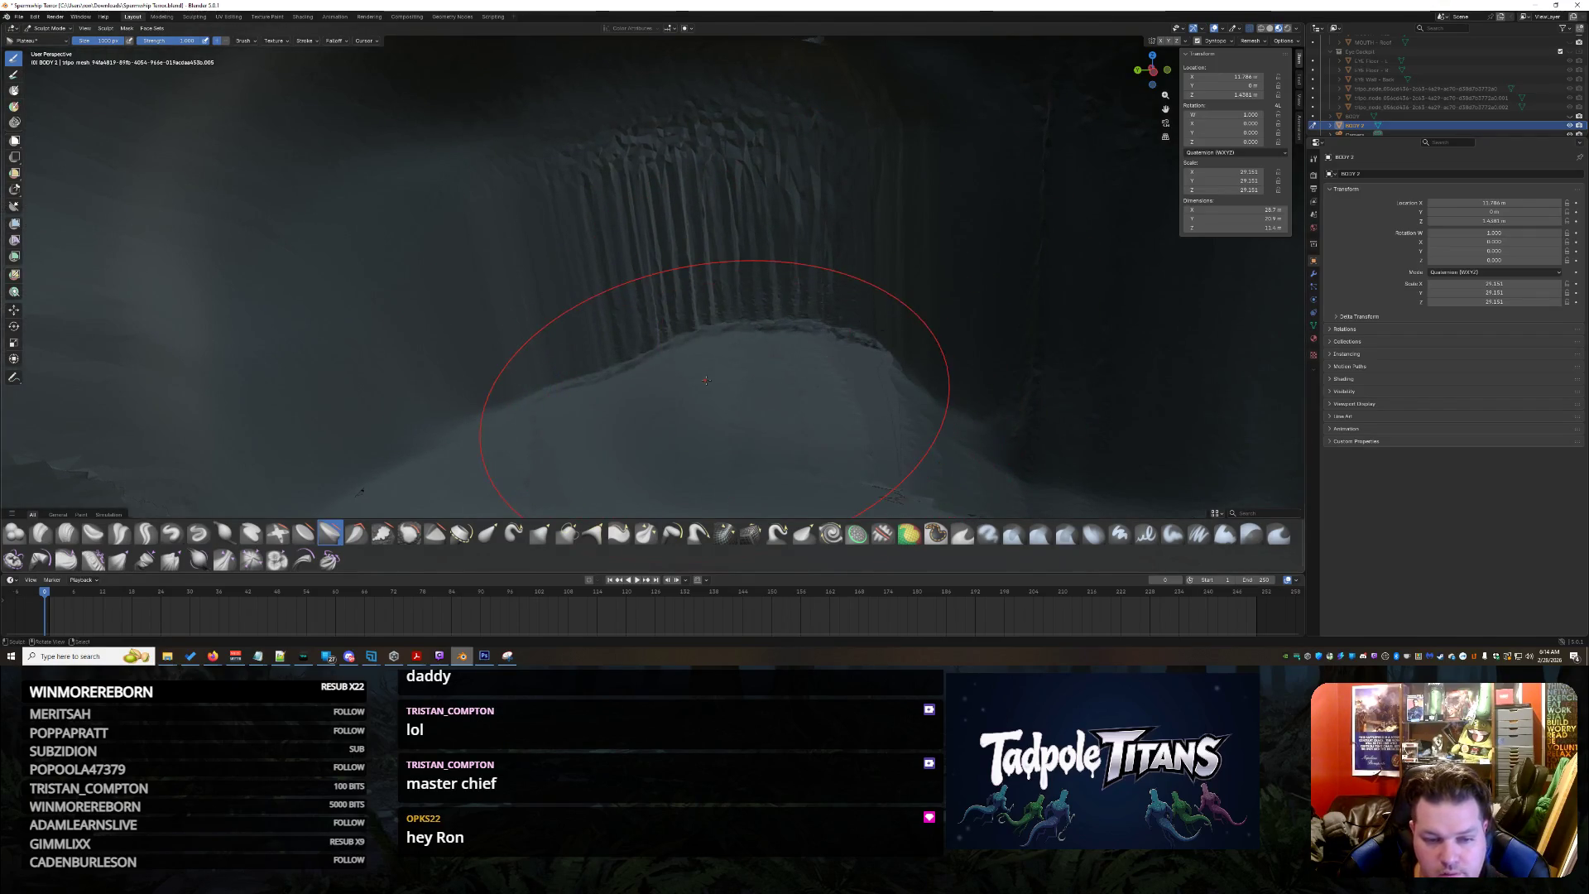
{"action": "scroll", "coordinate": [736, 456], "scroll_direction": "down", "scroll_amount": 2}
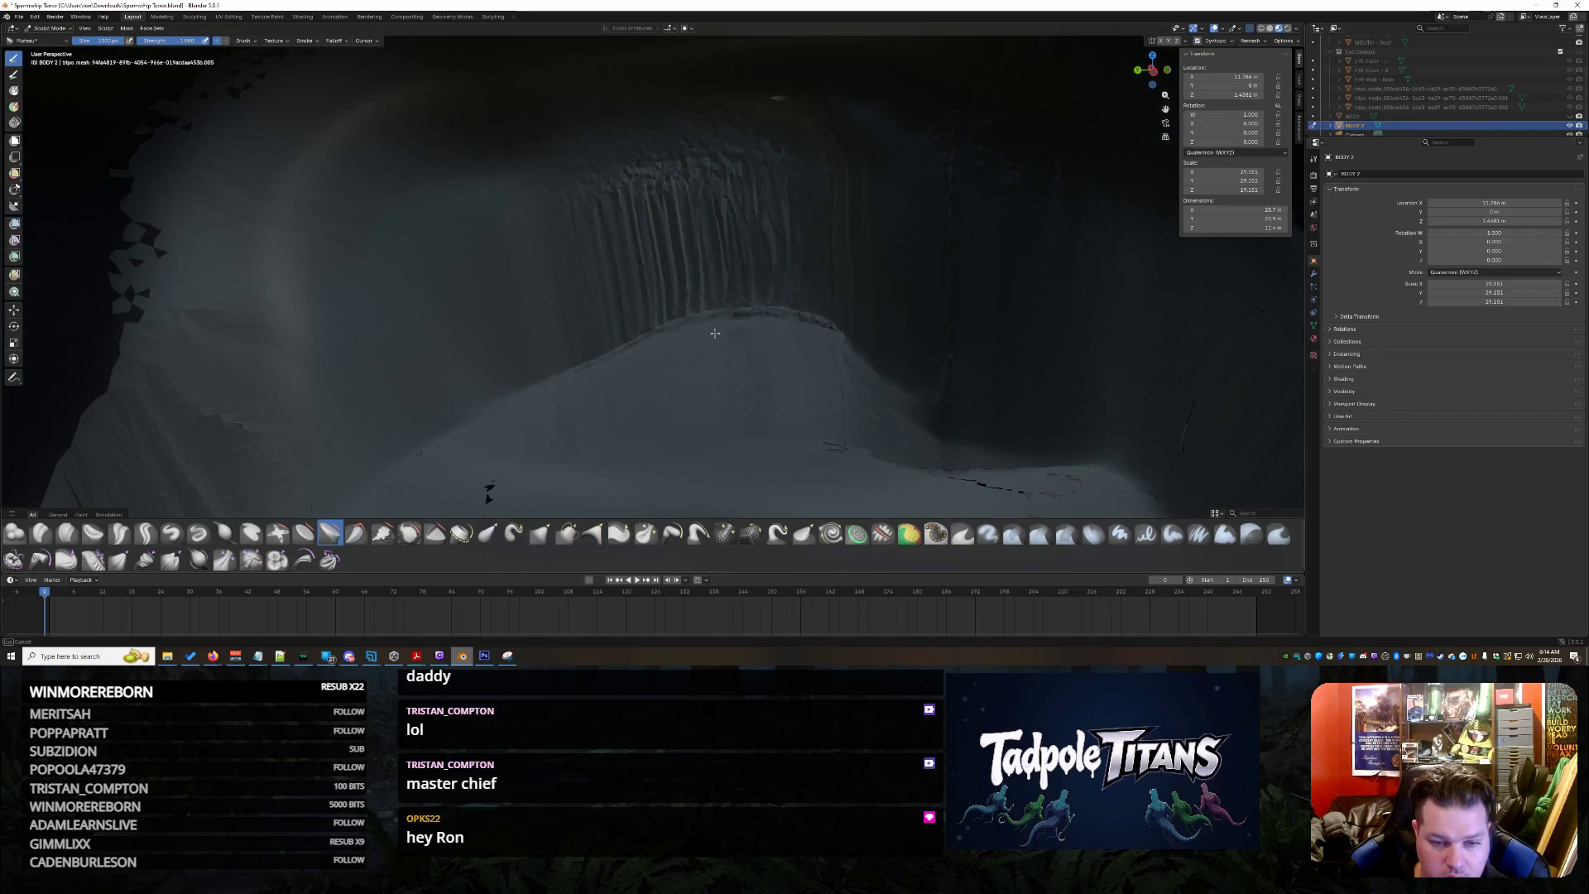
{"action": "mouse_move", "coordinate": [728, 426]}
{"action": "middle_mouse_down"}
{"action": "mouse_move", "coordinate": [750, 394]}
{"action": "mouse_move", "coordinate": [742, 479]}
{"action": "middle_mouse_up"}
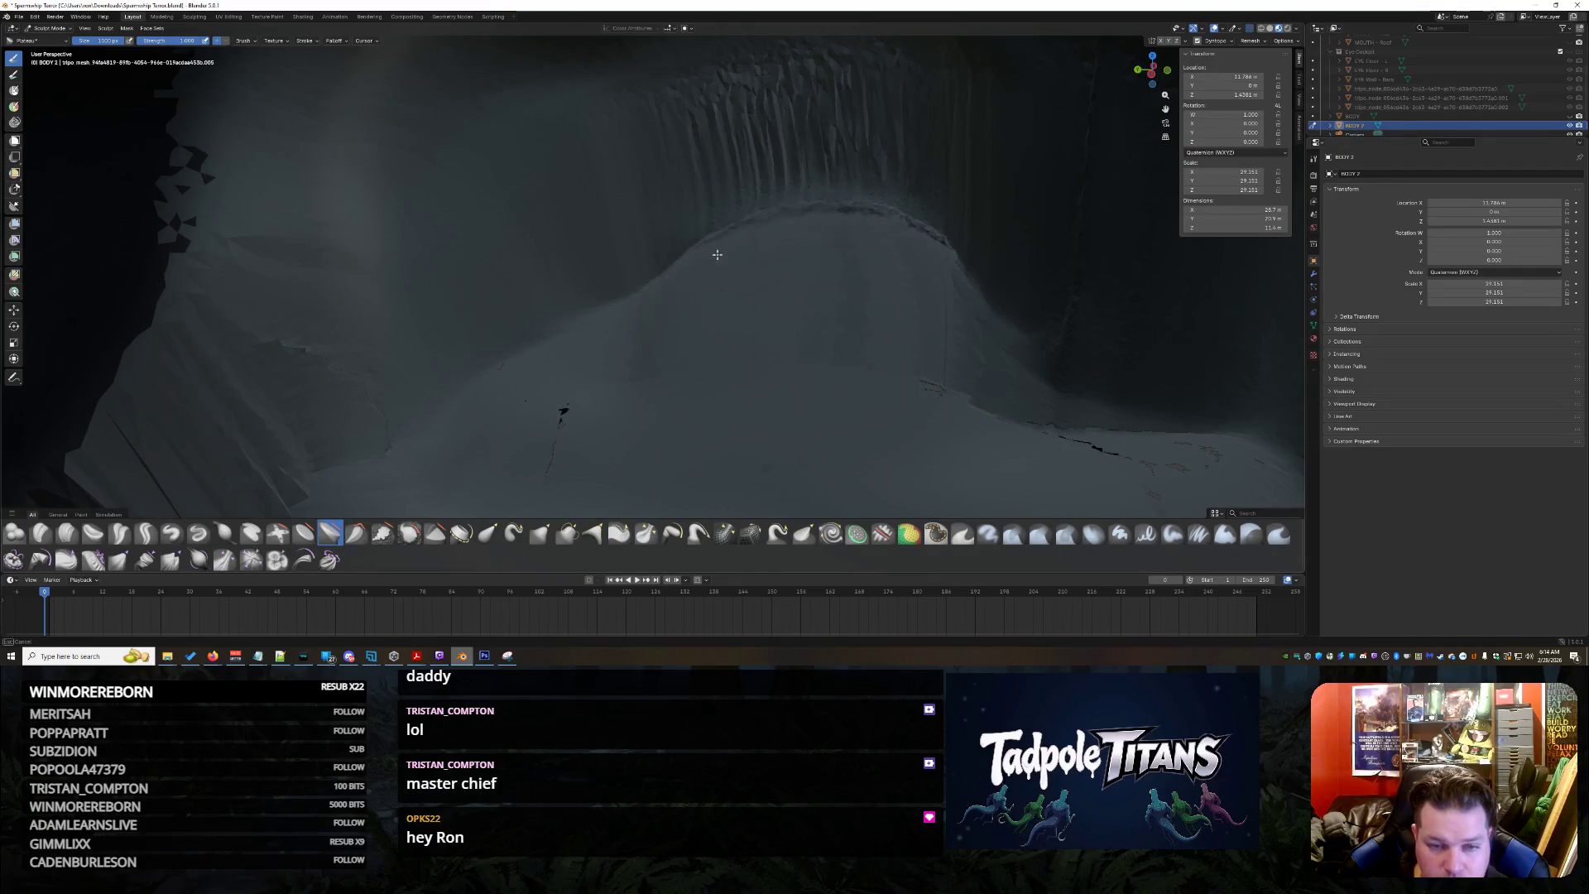
Crease the mound's top ridge and smooth the wall to its right
{"action": "left_click_drag", "start_coordinate": [950, 238], "coordinate": [614, 249]}
{"action": "left_click_drag", "start_coordinate": [795, 200], "coordinate": [1081, 344]}
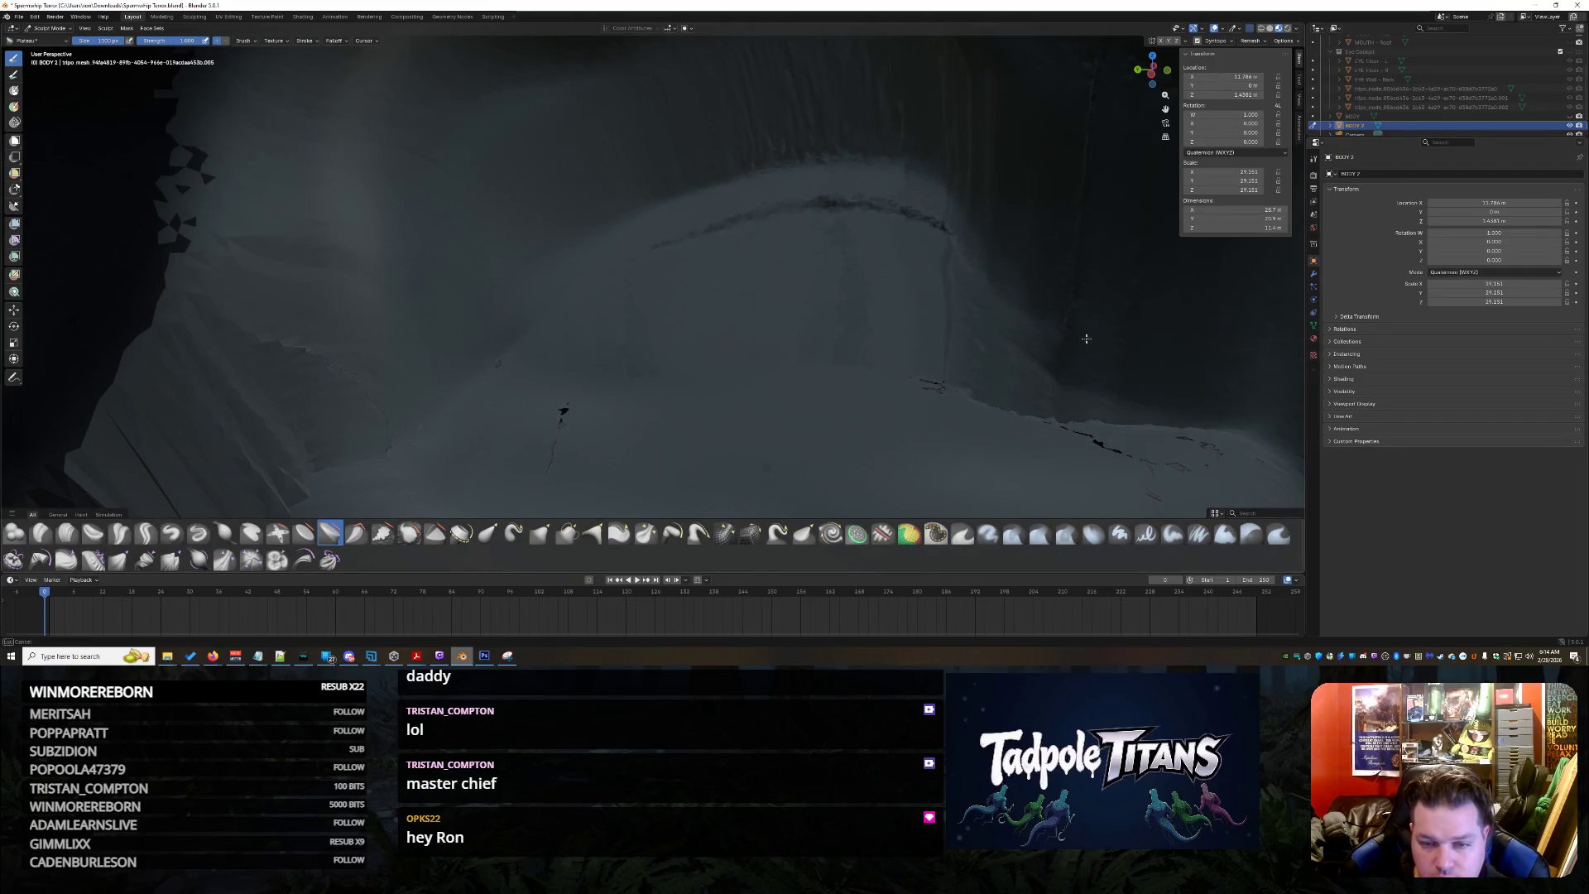
{"action": "scroll", "coordinate": [1018, 227], "scroll_direction": "down", "scroll_amount": 3}
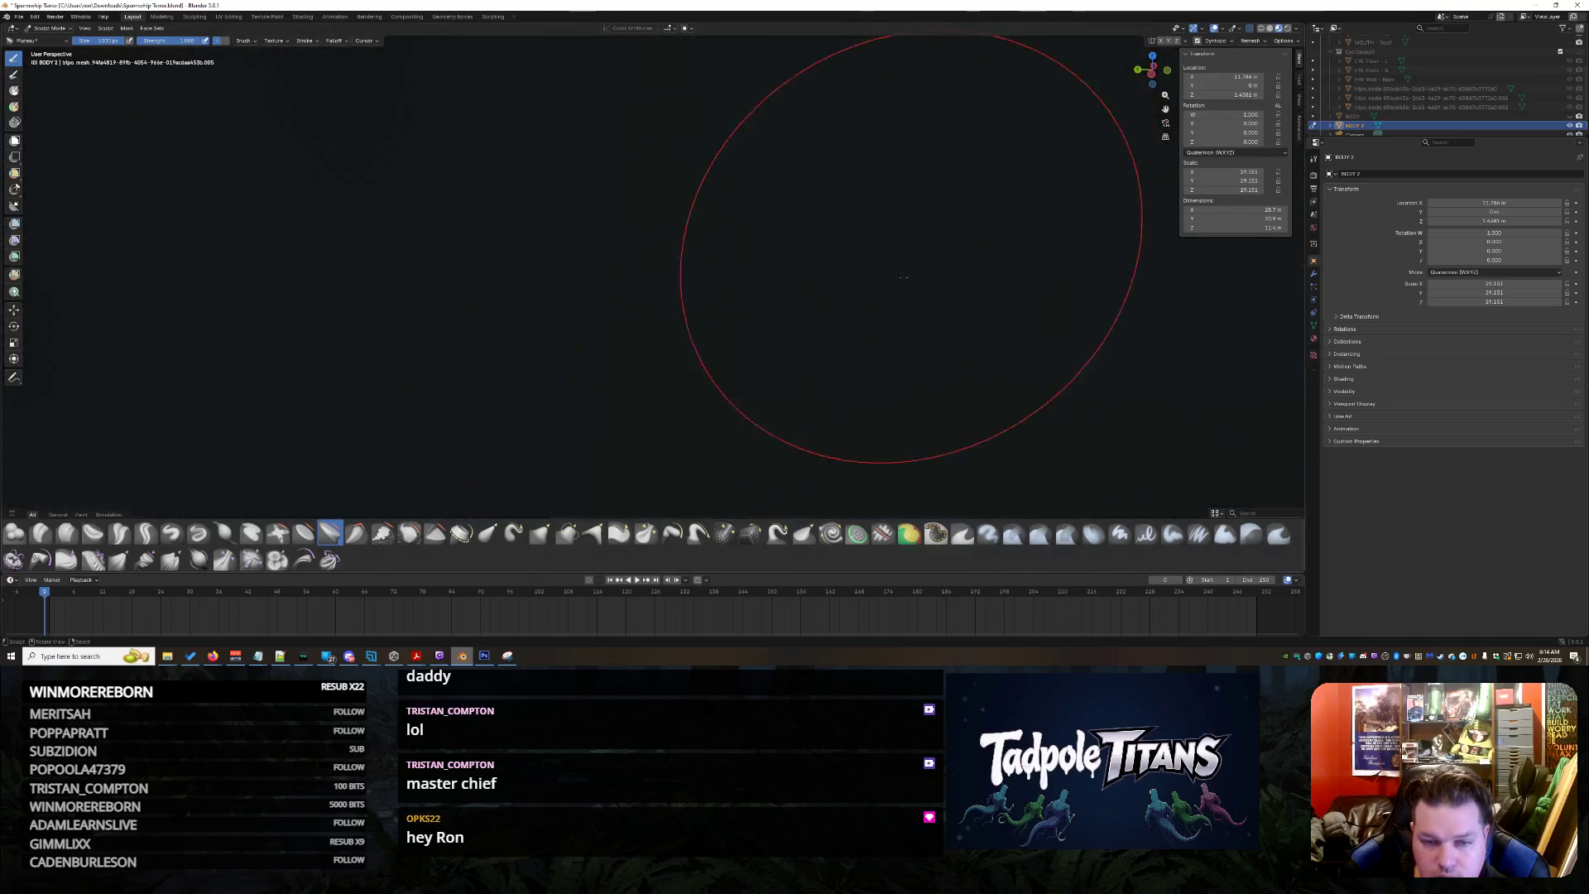
{"action": "scroll", "coordinate": [1018, 226], "scroll_direction": "down", "scroll_amount": 3}
{"action": "scroll", "coordinate": [1018, 226], "scroll_direction": "down", "scroll_amount": 2}
{"action": "mouse_move", "coordinate": [771, 211]}
{"action": "middle_mouse_down"}
{"action": "mouse_move", "coordinate": [819, 298]}
{"action": "mouse_move", "coordinate": [918, 336]}
{"action": "mouse_move", "coordinate": [856, 335]}
{"action": "middle_mouse_up"}
{"action": "scroll", "coordinate": [816, 301], "scroll_direction": "up", "scroll_amount": 4}
{"action": "scroll", "coordinate": [844, 311], "scroll_direction": "up", "scroll_amount": 2}
{"action": "scroll", "coordinate": [856, 336], "scroll_direction": "up", "scroll_amount": 2}
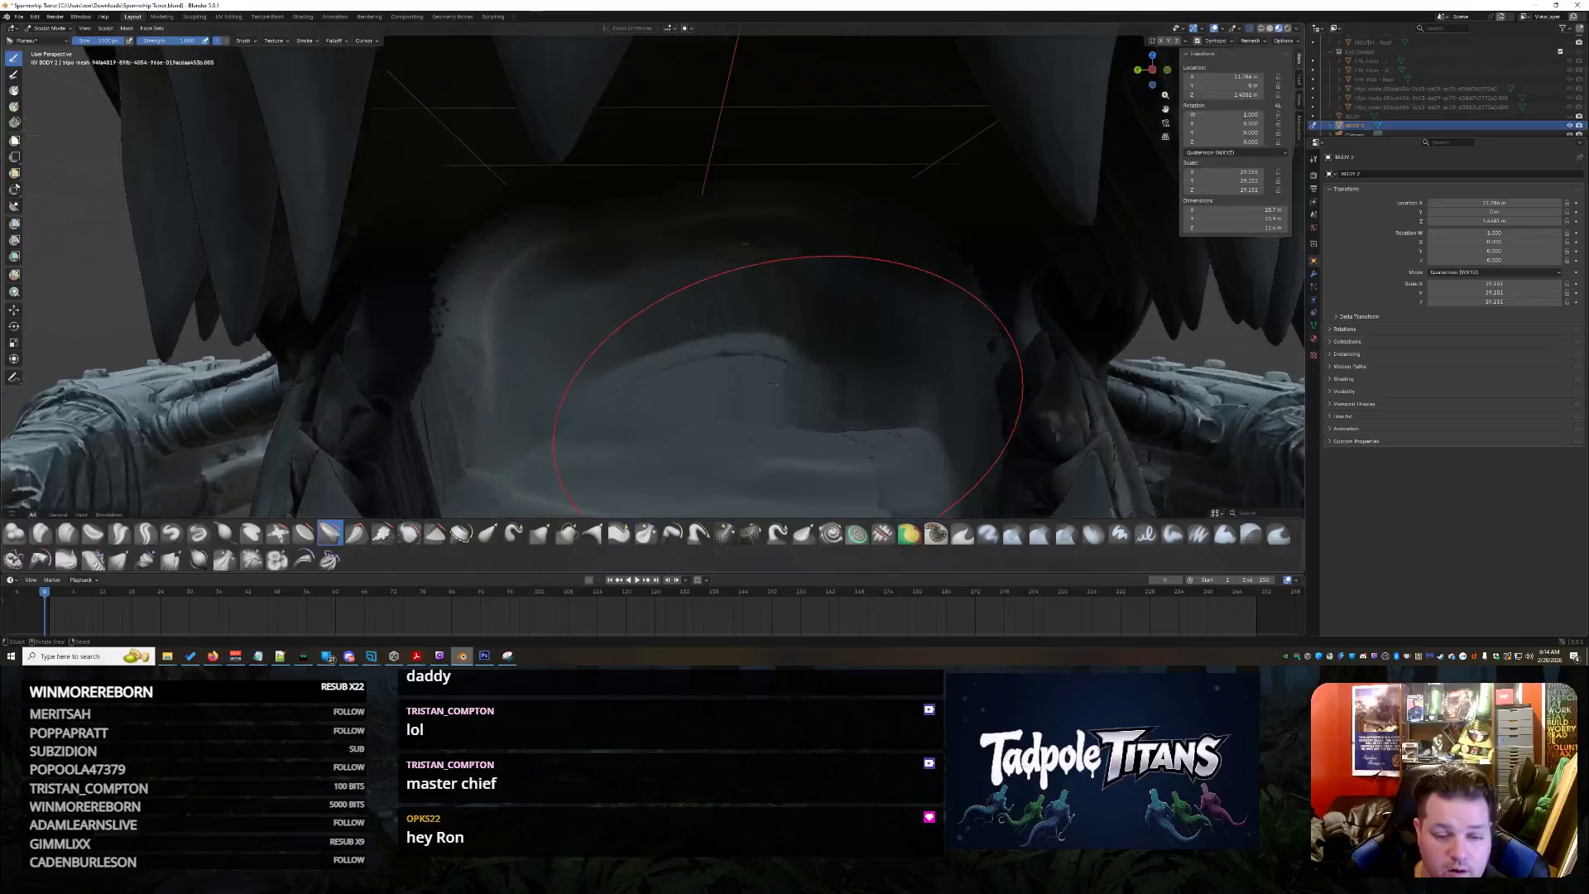
{"action": "scroll", "coordinate": [857, 335], "scroll_direction": "down", "scroll_amount": 3}
{"action": "scroll", "coordinate": [1407, 89], "scroll_direction": "up", "scroll_amount": 2}
{"action": "scroll", "coordinate": [1391, 86], "scroll_direction": "up", "scroll_amount": 2}
{"action": "scroll", "coordinate": [1365, 75], "scroll_direction": "up", "scroll_amount": 3}
{"action": "scroll", "coordinate": [1325, 58], "scroll_direction": "up", "scroll_amount": 2}
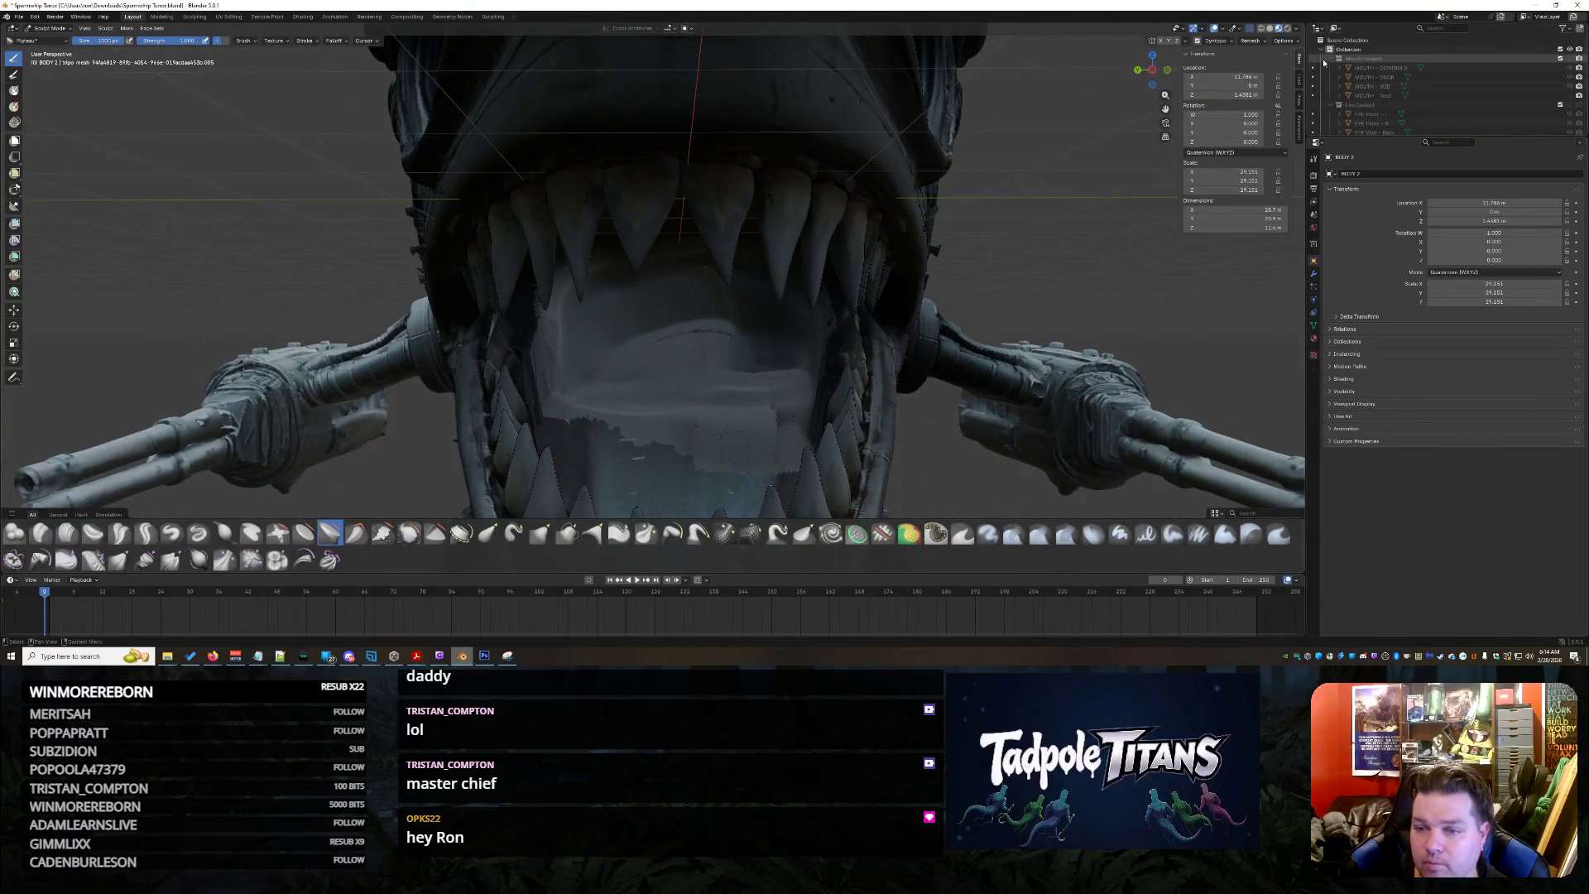
Show the Mouth Cockpit collection and look down into the cockpit ring inside the mouth
{"action": "left_click", "coordinate": [1576, 58]}
{"action": "mouse_move", "coordinate": [895, 248]}
{"action": "middle_mouse_down"}
{"action": "mouse_move", "coordinate": [826, 239]}
{"action": "mouse_move", "coordinate": [915, 142]}
{"action": "mouse_move", "coordinate": [857, 212]}
{"action": "middle_mouse_up"}
{"action": "scroll", "coordinate": [800, 271], "scroll_direction": "up", "scroll_amount": 3}
{"action": "middle_click_drag", "start_coordinate": [801, 270], "coordinate": [798, 286]}
{"action": "scroll", "coordinate": [798, 286], "scroll_direction": "up", "scroll_amount": 3}
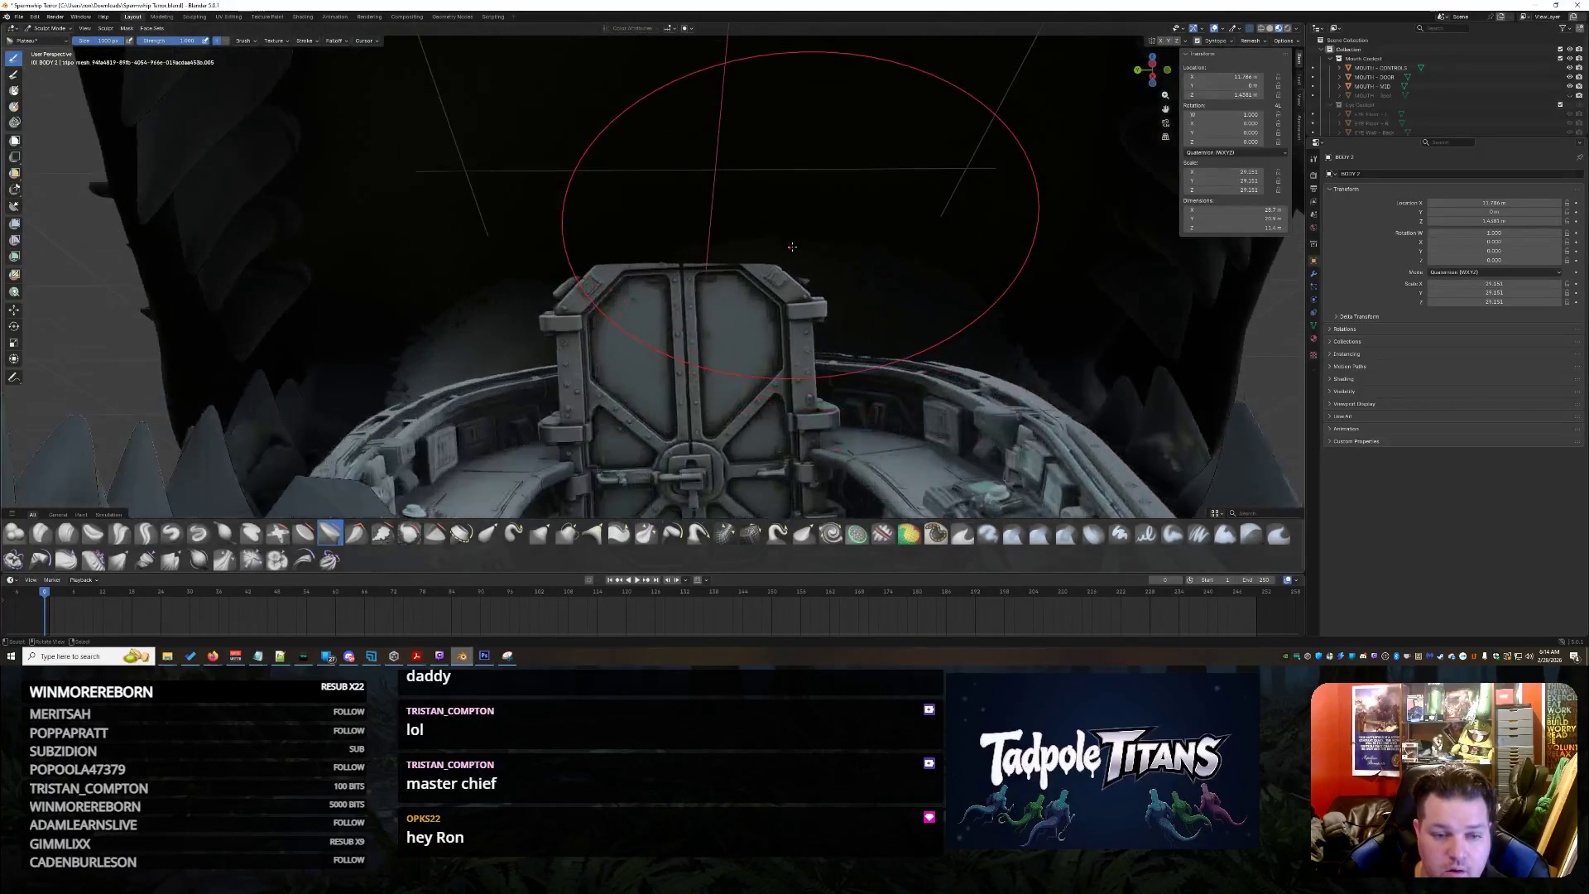
{"action": "scroll", "coordinate": [799, 292], "scroll_direction": "up", "scroll_amount": 3}
{"action": "scroll", "coordinate": [798, 292], "scroll_direction": "down", "scroll_amount": 2}
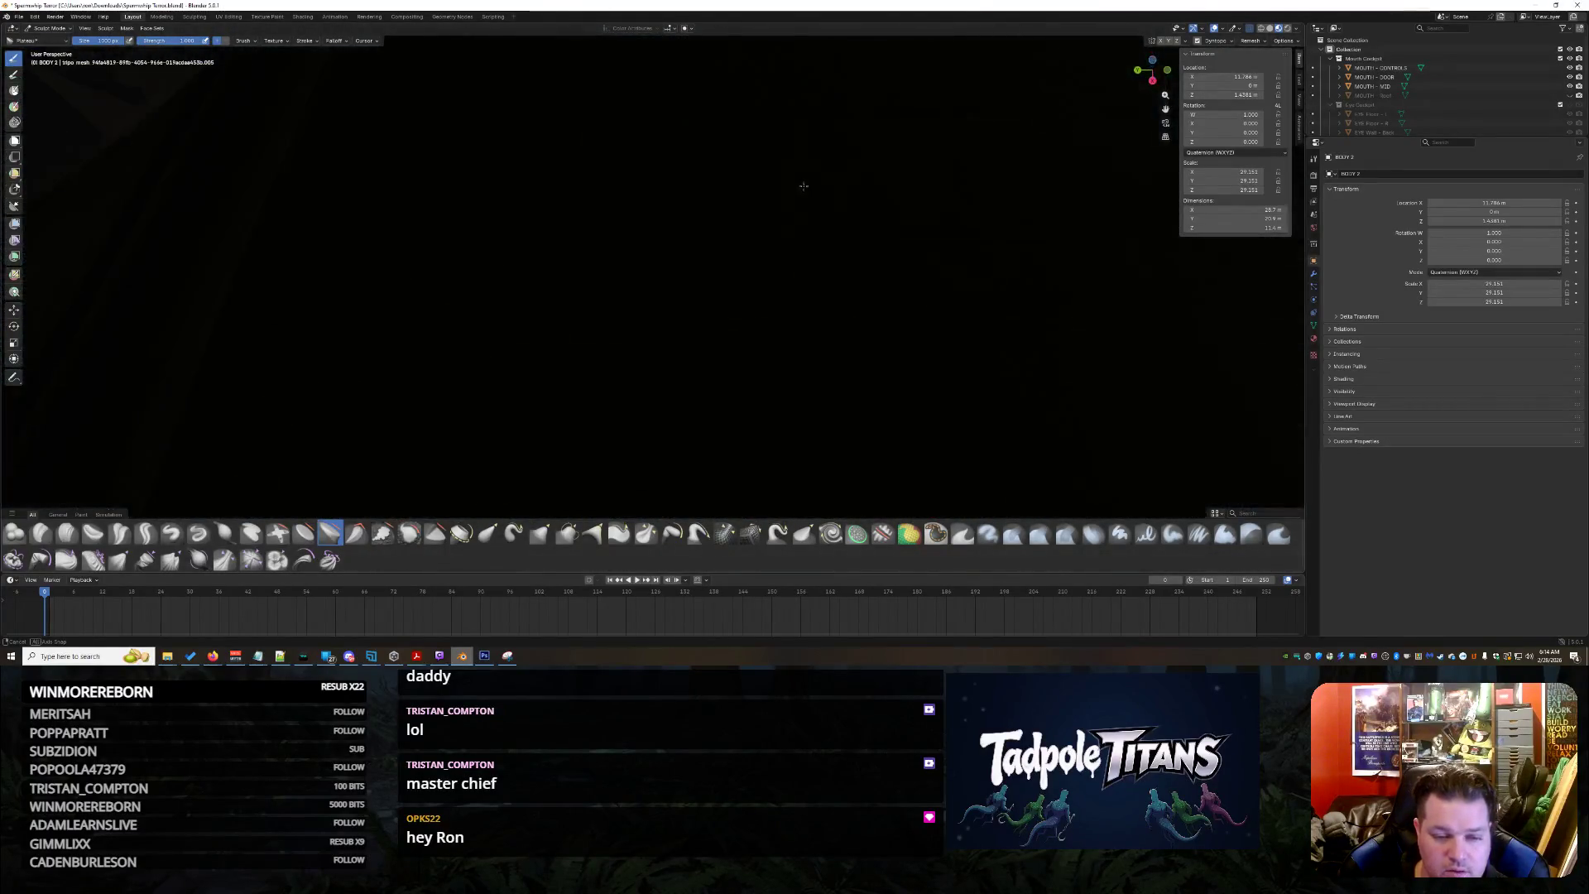
{"action": "scroll", "coordinate": [798, 291], "scroll_direction": "down", "scroll_amount": 5}
{"action": "mouse_move", "coordinate": [798, 292]}
{"action": "middle_mouse_down"}
{"action": "mouse_move", "coordinate": [812, 347]}
{"action": "mouse_move", "coordinate": [654, 292]}
{"action": "mouse_move", "coordinate": [646, 273]}
{"action": "mouse_move", "coordinate": [596, 287]}
{"action": "middle_mouse_up"}
{"action": "scroll", "coordinate": [811, 347], "scroll_direction": "down", "scroll_amount": 3}
{"action": "scroll", "coordinate": [745, 317], "scroll_direction": "up", "scroll_amount": 2}
{"action": "scroll", "coordinate": [745, 316], "scroll_direction": "up", "scroll_amount": 4}
{"action": "scroll", "coordinate": [646, 273], "scroll_direction": "up", "scroll_amount": 3}
{"action": "scroll", "coordinate": [639, 254], "scroll_direction": "down", "scroll_amount": 5}
{"action": "scroll", "coordinate": [634, 241], "scroll_direction": "up", "scroll_amount": 3}
{"action": "scroll", "coordinate": [635, 242], "scroll_direction": "up", "scroll_amount": 2}
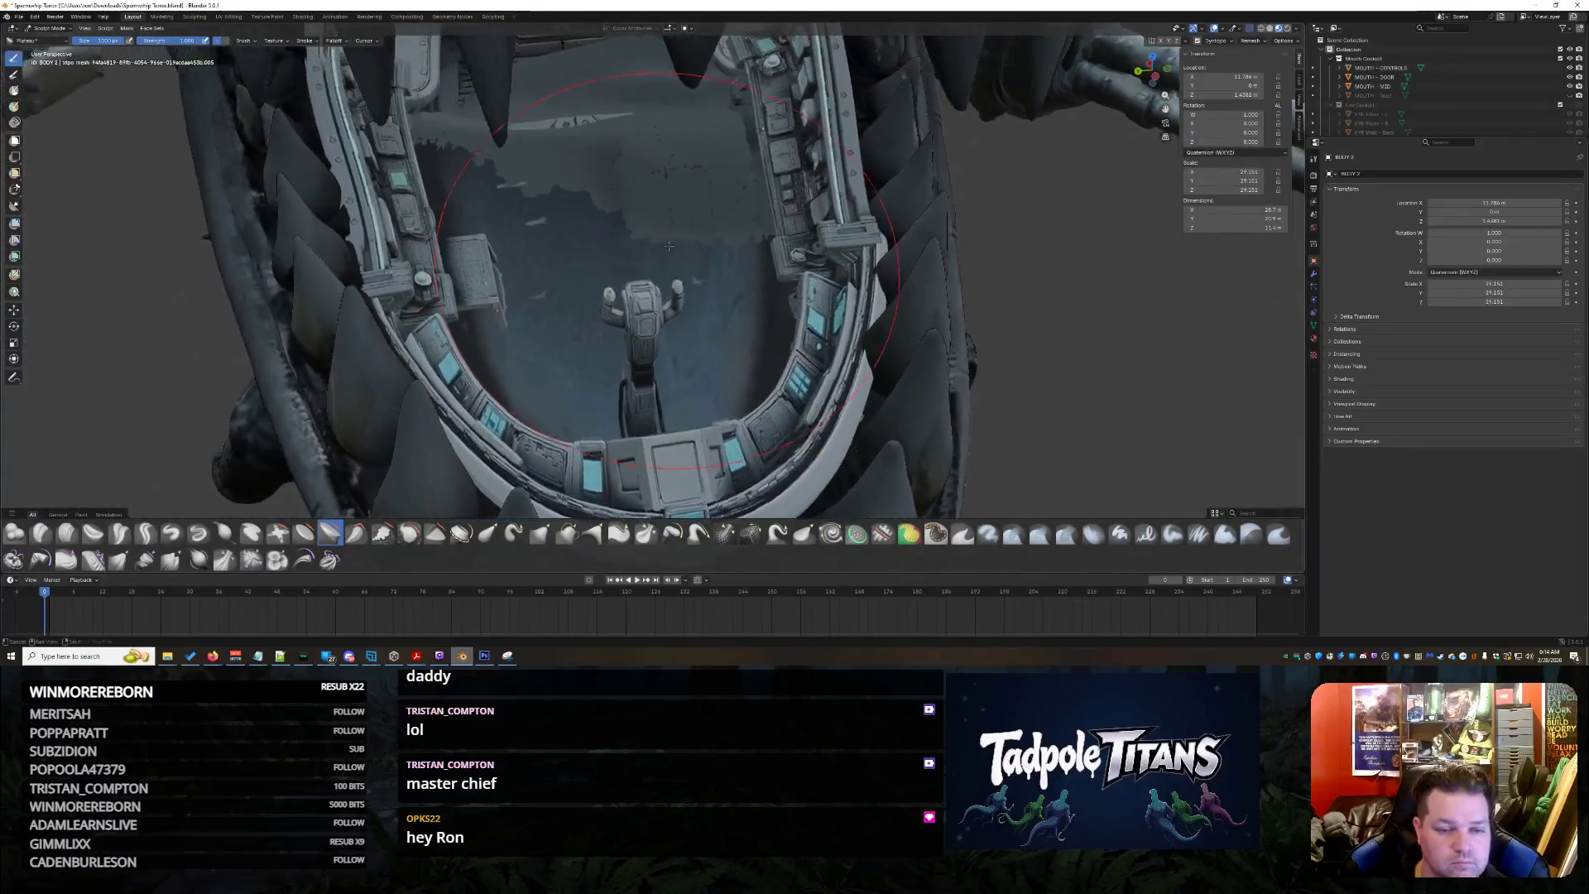
{"action": "scroll", "coordinate": [595, 285], "scroll_direction": "up", "scroll_amount": 2}
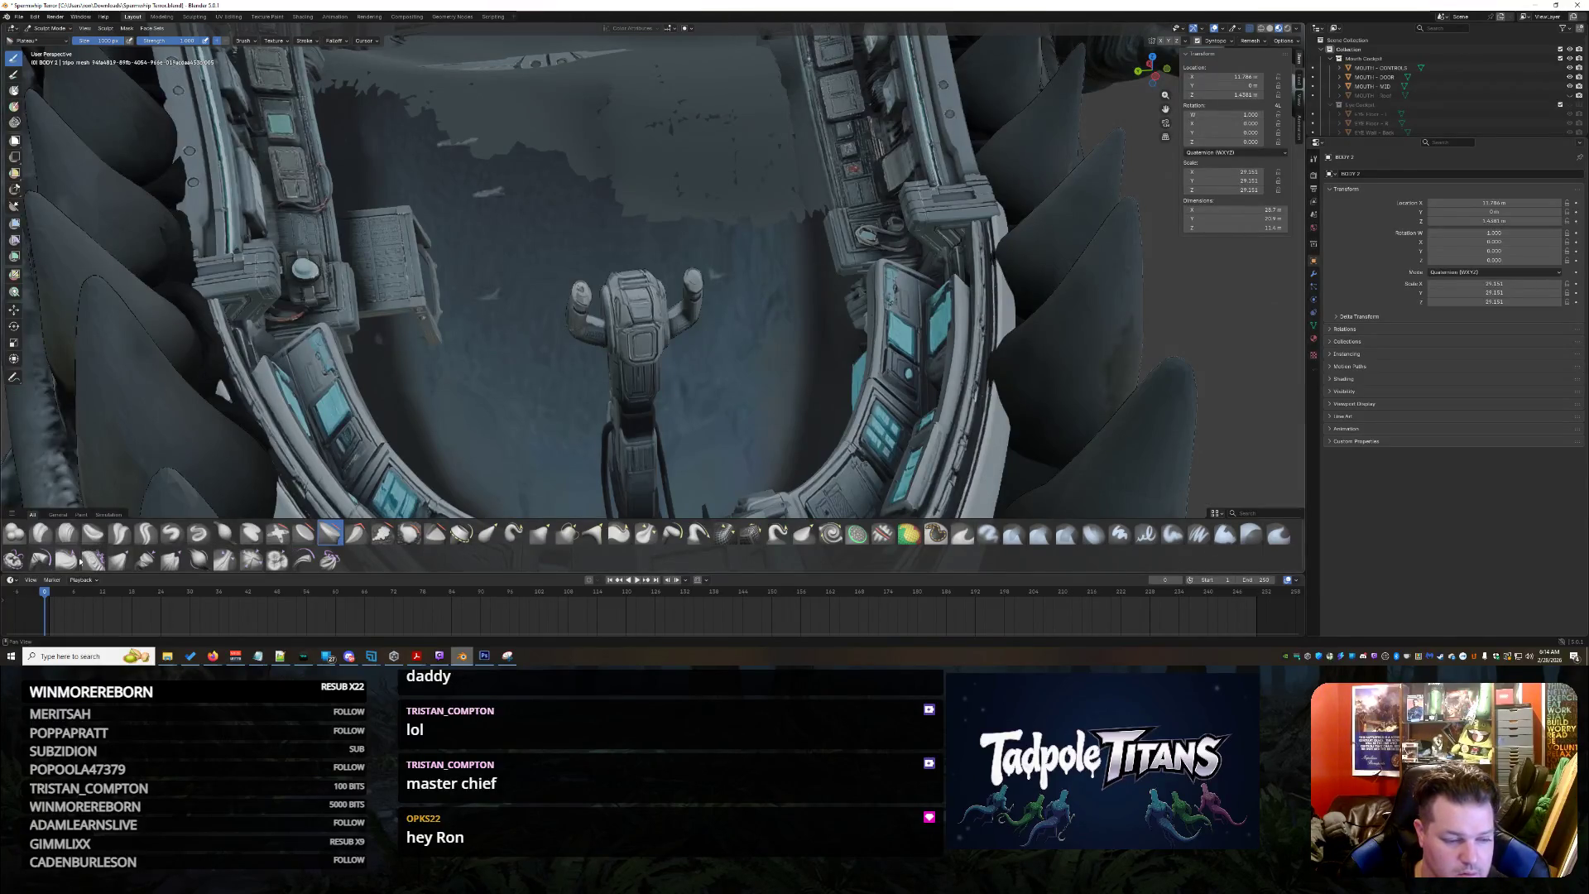
{"action": "middle_click_drag", "start_coordinate": [663, 377], "coordinate": [621, 262]}
Switch brushes and clean up the dark blotchy patch on the cockpit floor
{"action": "key", "text": "g"}
{"action": "left_click_drag", "start_coordinate": [622, 263], "coordinate": [503, 258]}
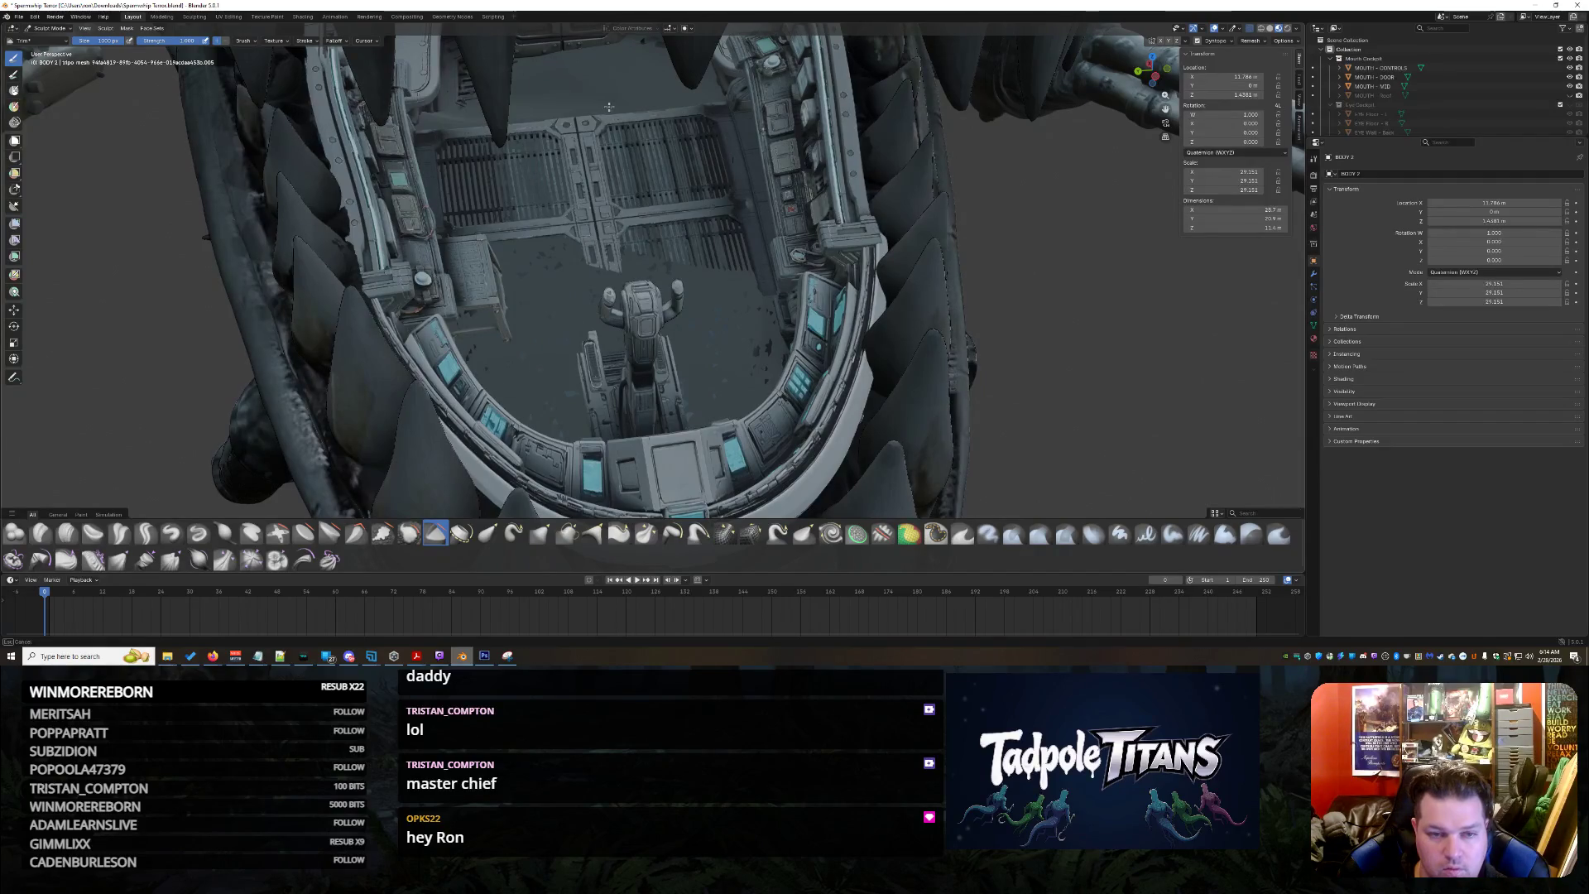
{"action": "scroll", "coordinate": [635, 208], "scroll_direction": "up", "scroll_amount": 3}
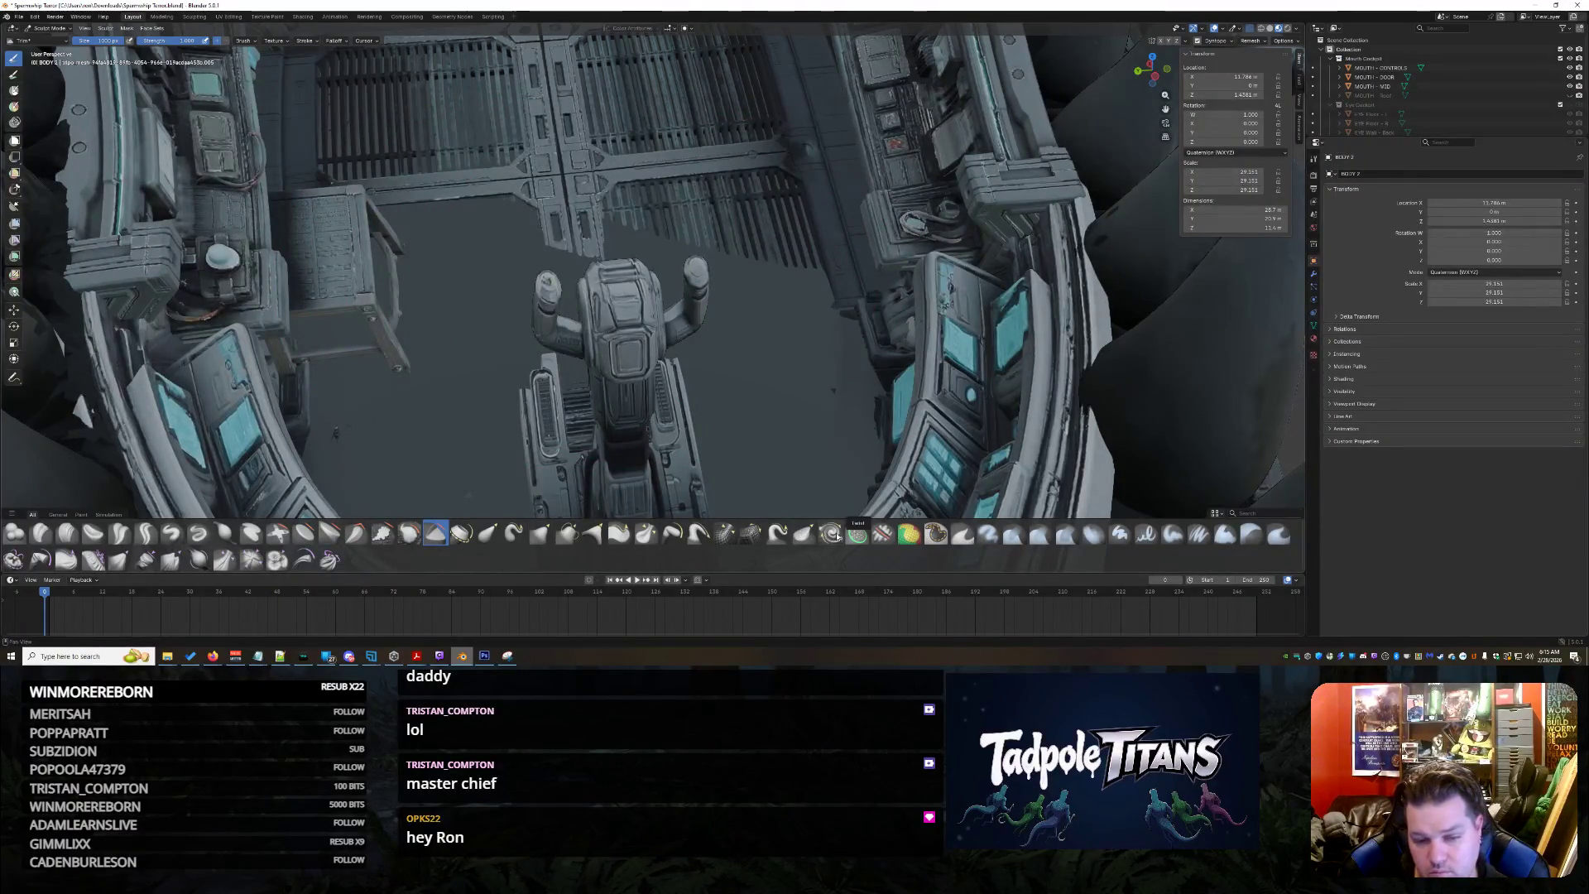
{"action": "left_click", "coordinate": [777, 535]}
Sink the grey floor near the seat, then flatten the surface behind and left of the robot figure
{"action": "mouse_move", "coordinate": [763, 355]}
{"action": "left_mouse_down"}
{"action": "mouse_move", "coordinate": [484, 411]}
{"action": "mouse_move", "coordinate": [533, 392]}
{"action": "left_mouse_up"}
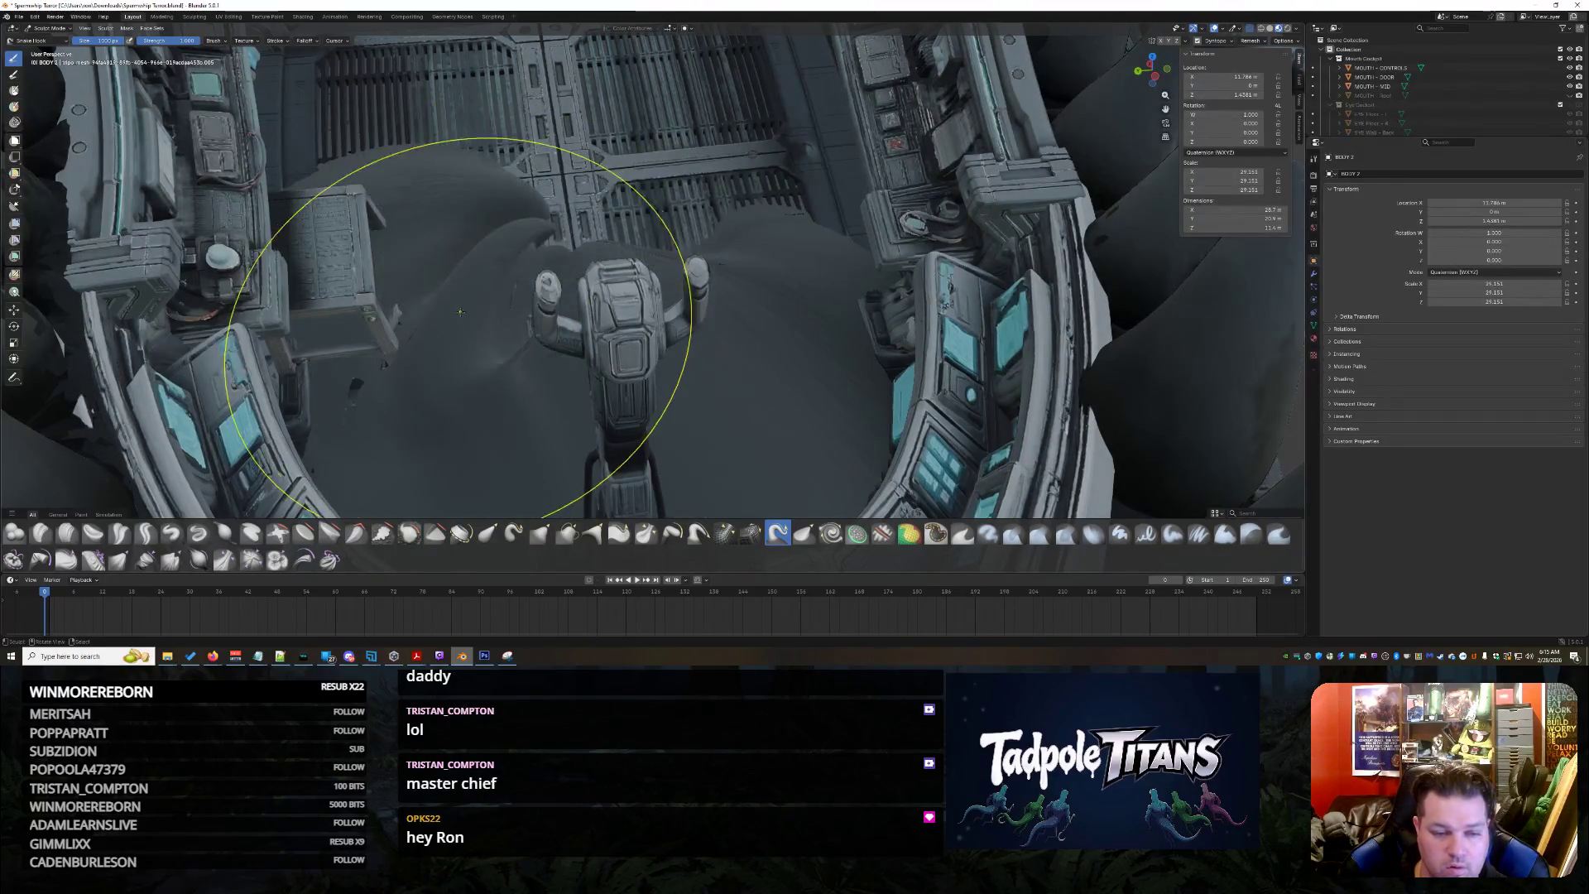
{"action": "left_click", "coordinate": [435, 534]}
{"action": "left_click_drag", "start_coordinate": [576, 263], "coordinate": [827, 419]}
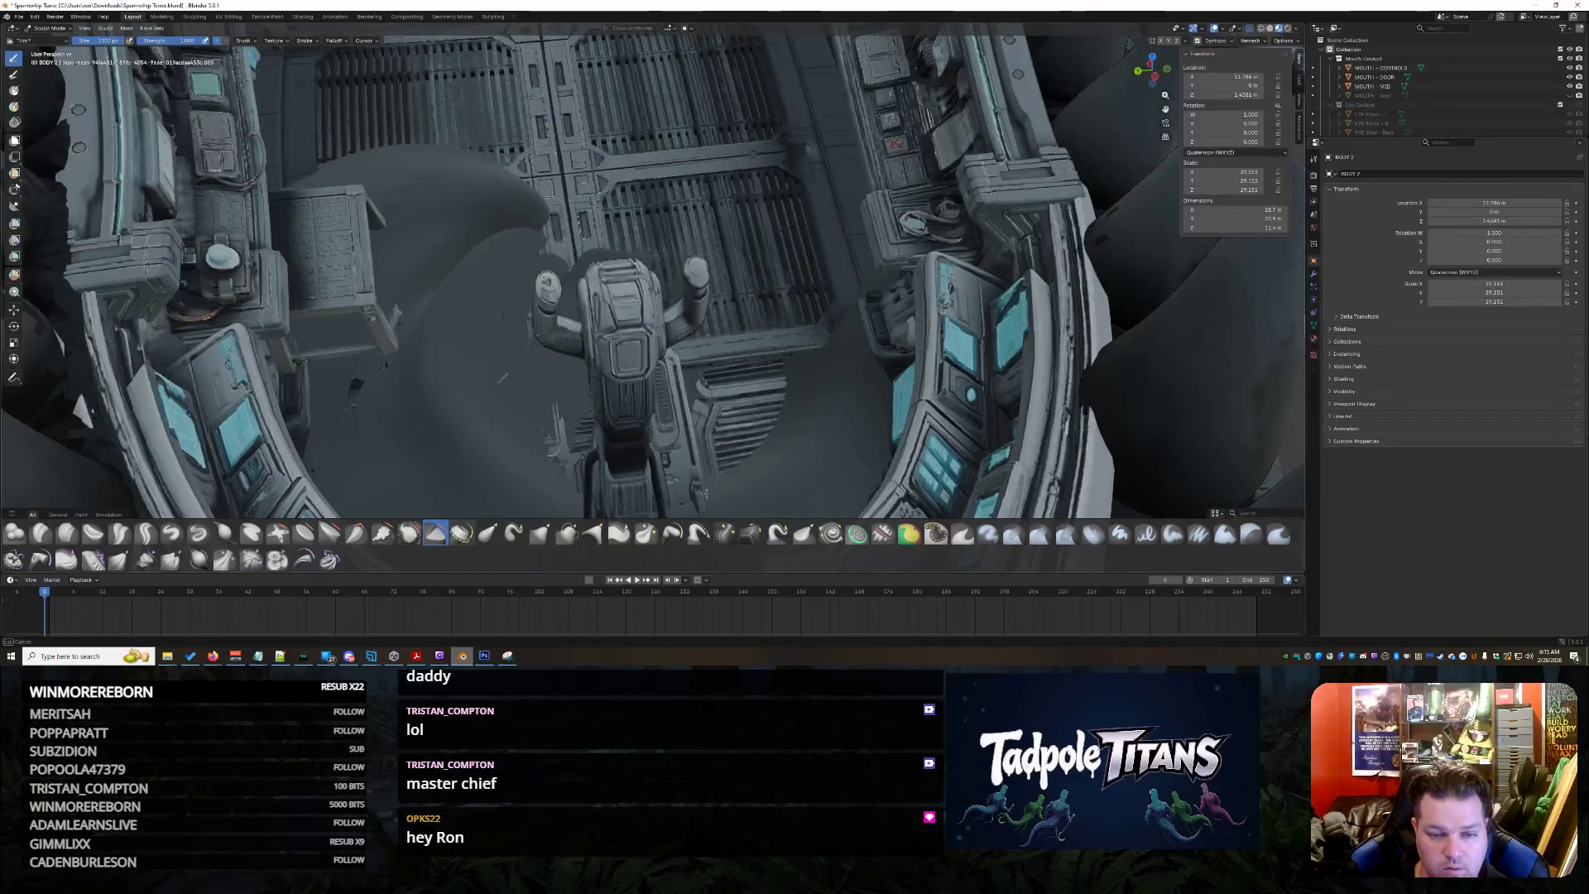
{"action": "mouse_move", "coordinate": [434, 448]}
{"action": "left_mouse_down"}
{"action": "mouse_move", "coordinate": [335, 372]}
{"action": "mouse_move", "coordinate": [562, 511]}
{"action": "left_mouse_up"}
{"action": "mouse_move", "coordinate": [727, 409]}
{"action": "middle_mouse_down"}
{"action": "mouse_move", "coordinate": [745, 311]}
{"action": "mouse_move", "coordinate": [558, 361]}
{"action": "middle_mouse_up"}
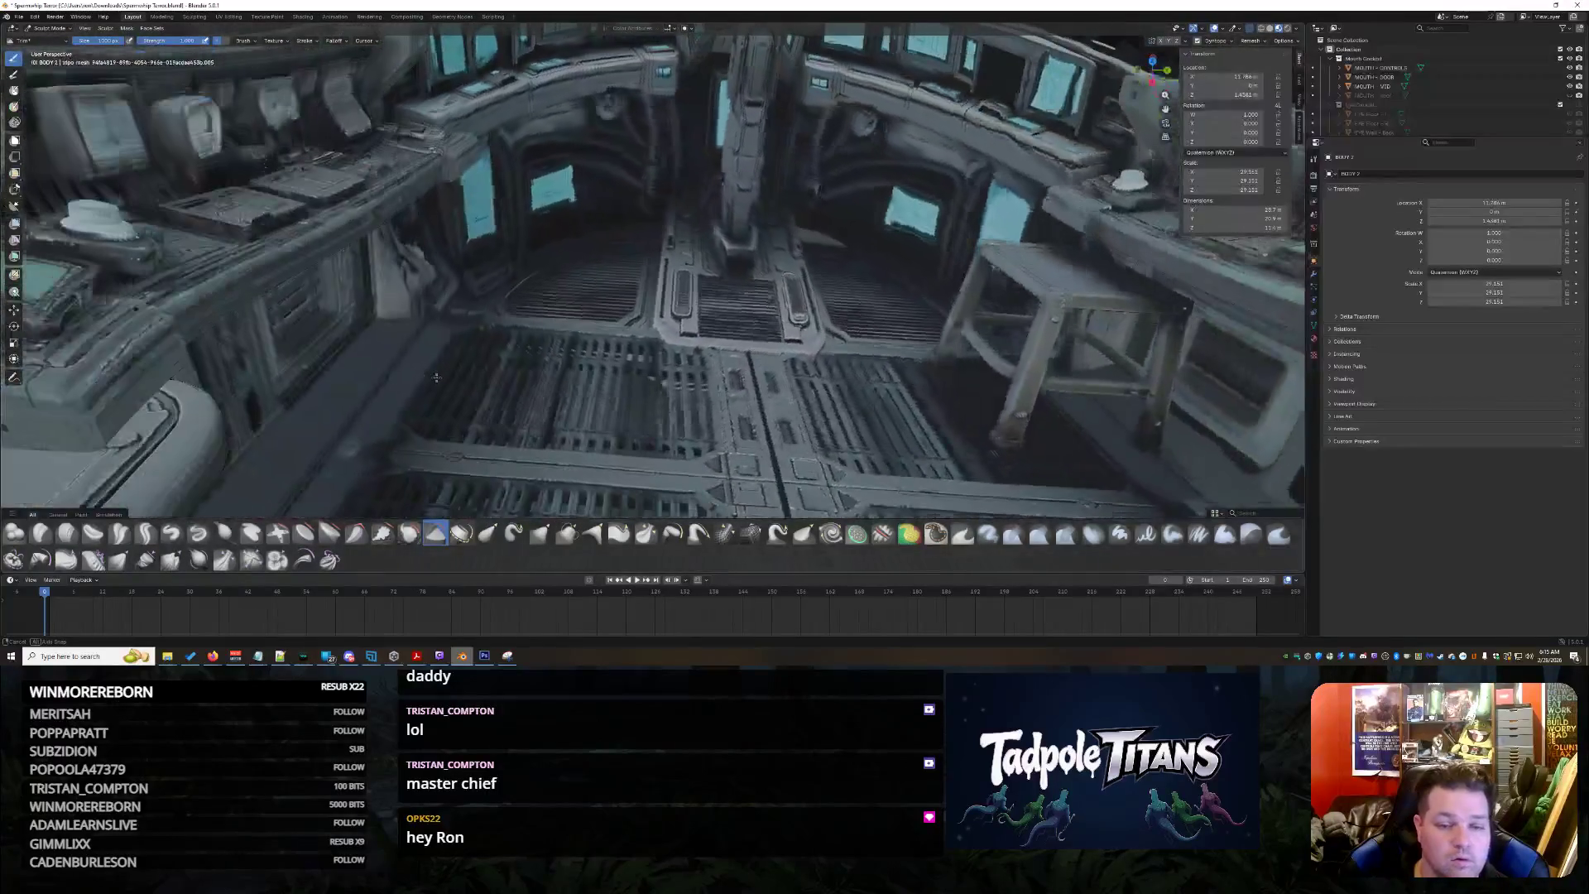
{"action": "mouse_move", "coordinate": [803, 244]}
{"action": "middle_mouse_down"}
{"action": "mouse_move", "coordinate": [811, 169]}
{"action": "mouse_move", "coordinate": [796, 221]}
{"action": "mouse_move", "coordinate": [756, 224]}
{"action": "mouse_move", "coordinate": [746, 249]}
{"action": "mouse_move", "coordinate": [677, 218]}
{"action": "mouse_move", "coordinate": [722, 215]}
{"action": "mouse_move", "coordinate": [714, 226]}
{"action": "middle_mouse_up"}
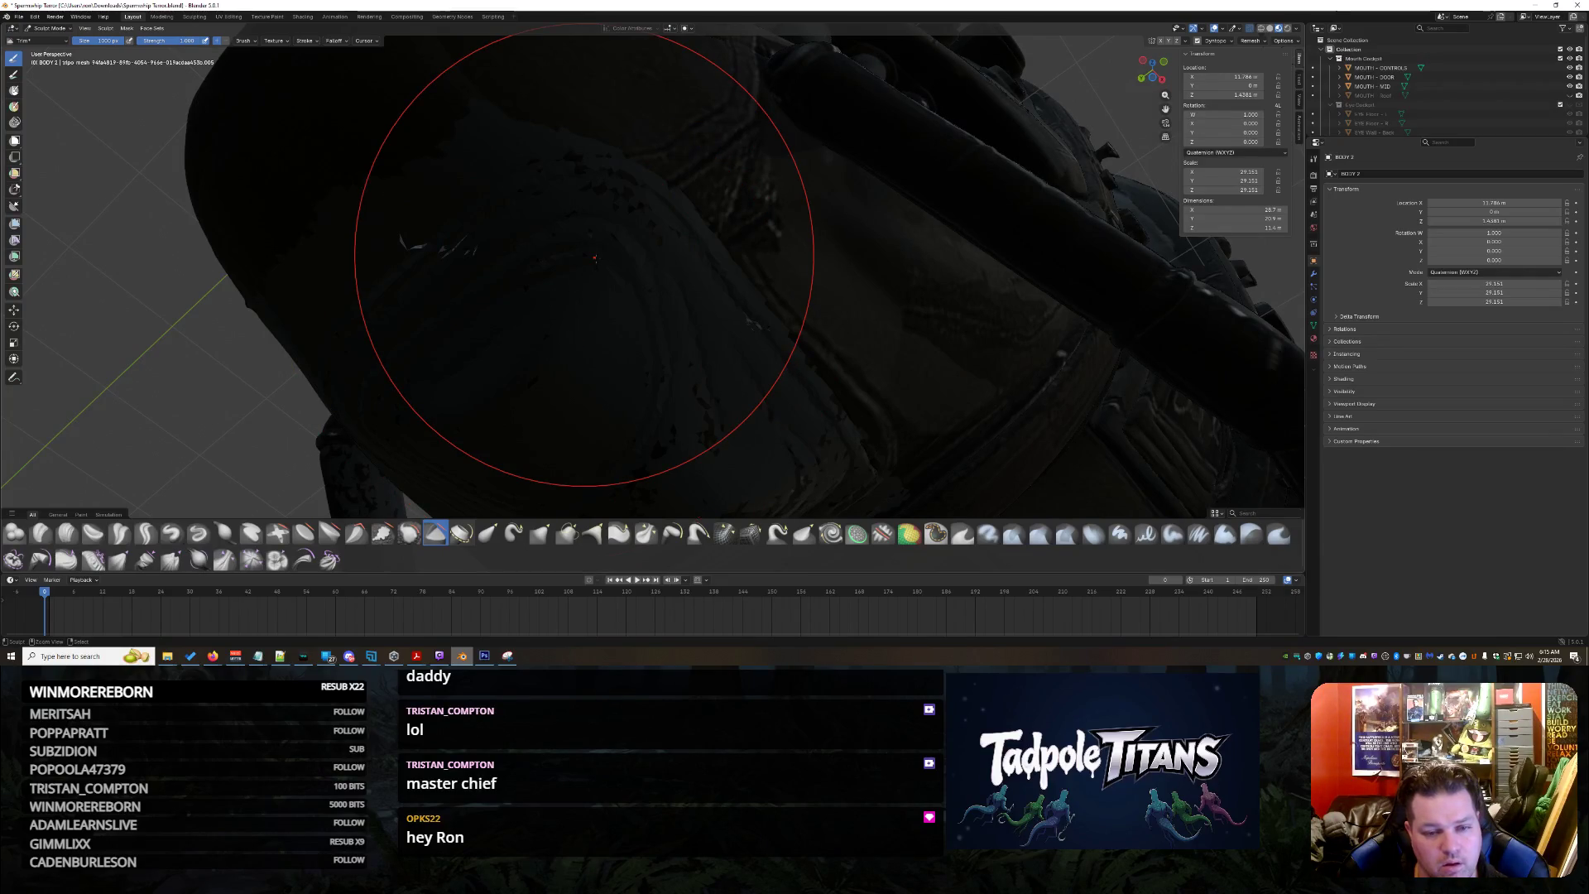
{"action": "scroll", "coordinate": [593, 258], "scroll_direction": "down", "scroll_amount": 5}
Orbit over the toothed mouth and smooth the shading on the dark upper hull
{"action": "mouse_move", "coordinate": [631, 348]}
{"action": "middle_mouse_down"}
{"action": "mouse_move", "coordinate": [666, 284]}
{"action": "mouse_move", "coordinate": [646, 165]}
{"action": "middle_mouse_up"}
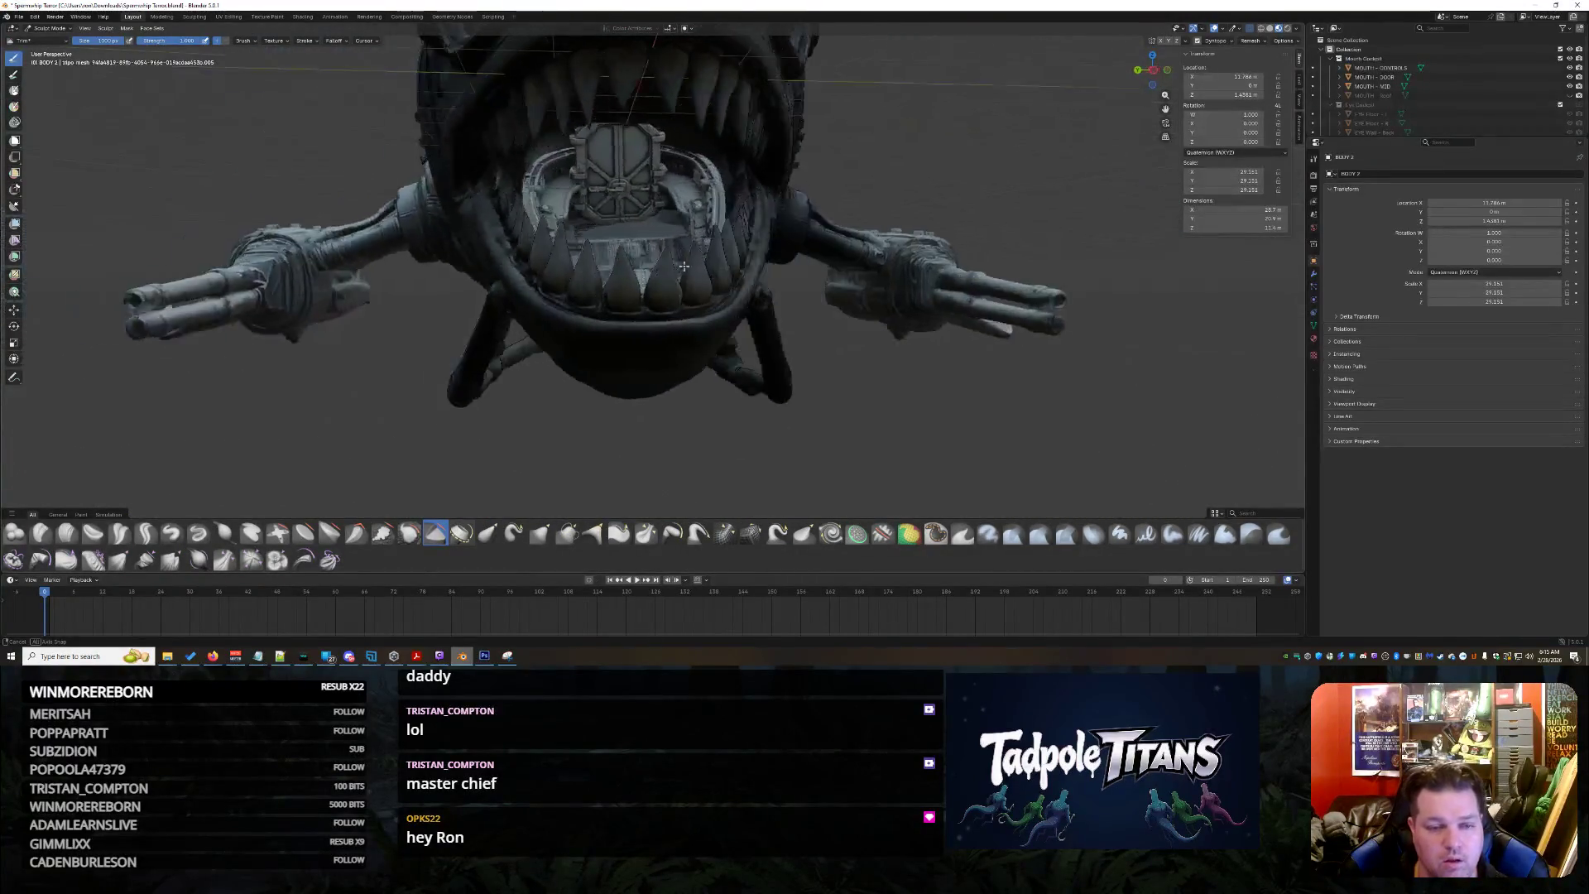
{"action": "scroll", "coordinate": [647, 164], "scroll_direction": "up", "scroll_amount": 4}
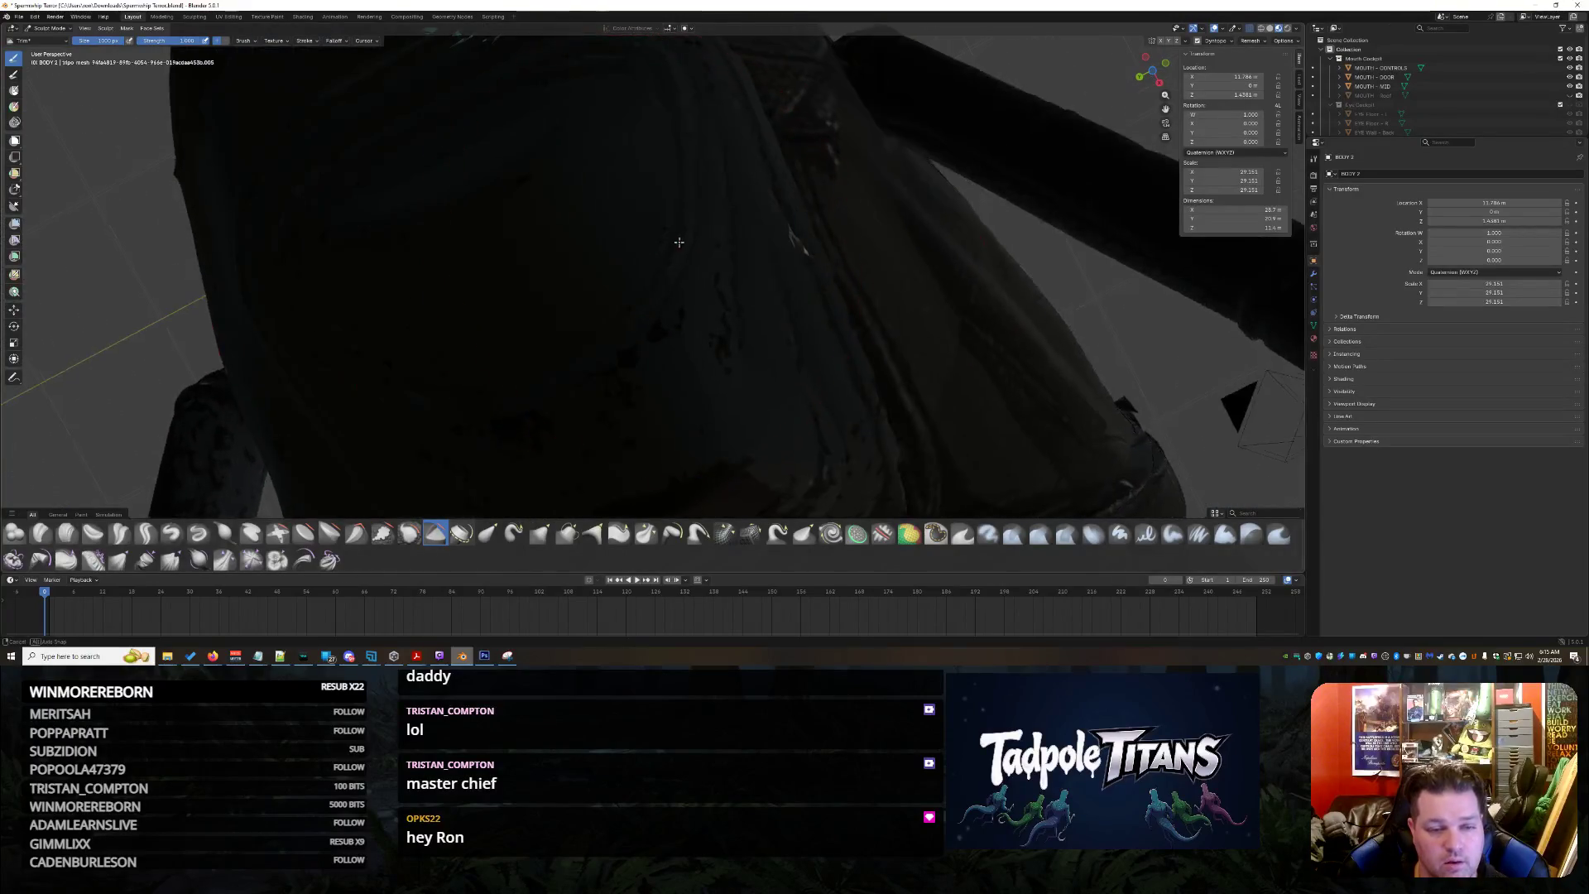
{"action": "middle_click_drag", "start_coordinate": [567, 356], "coordinate": [697, 284]}
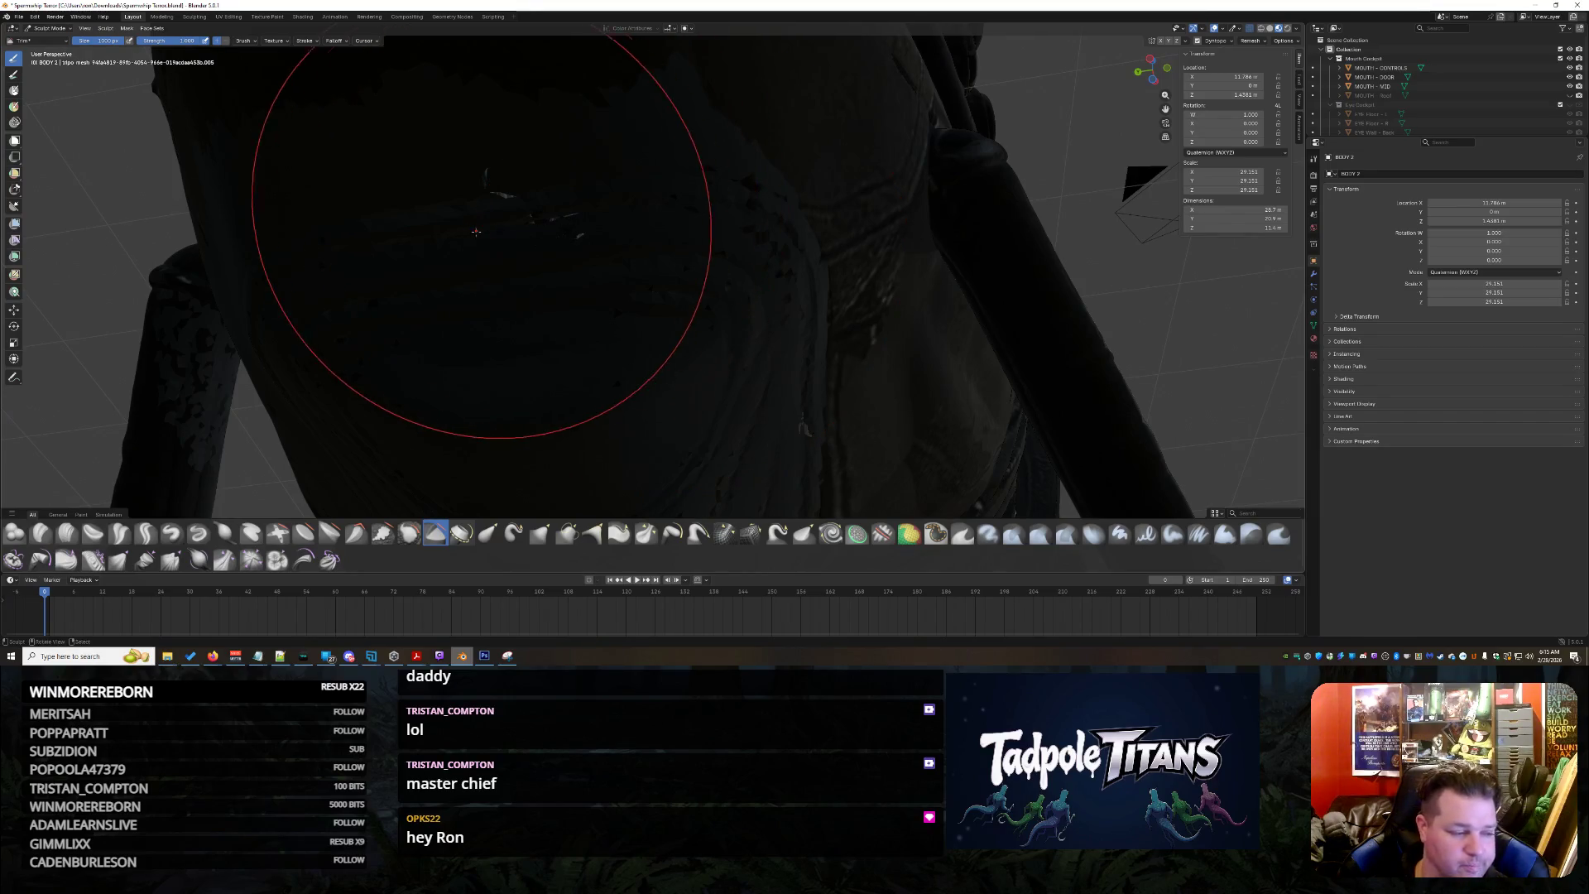
{"action": "middle_click_drag", "start_coordinate": [496, 249], "coordinate": [559, 221]}
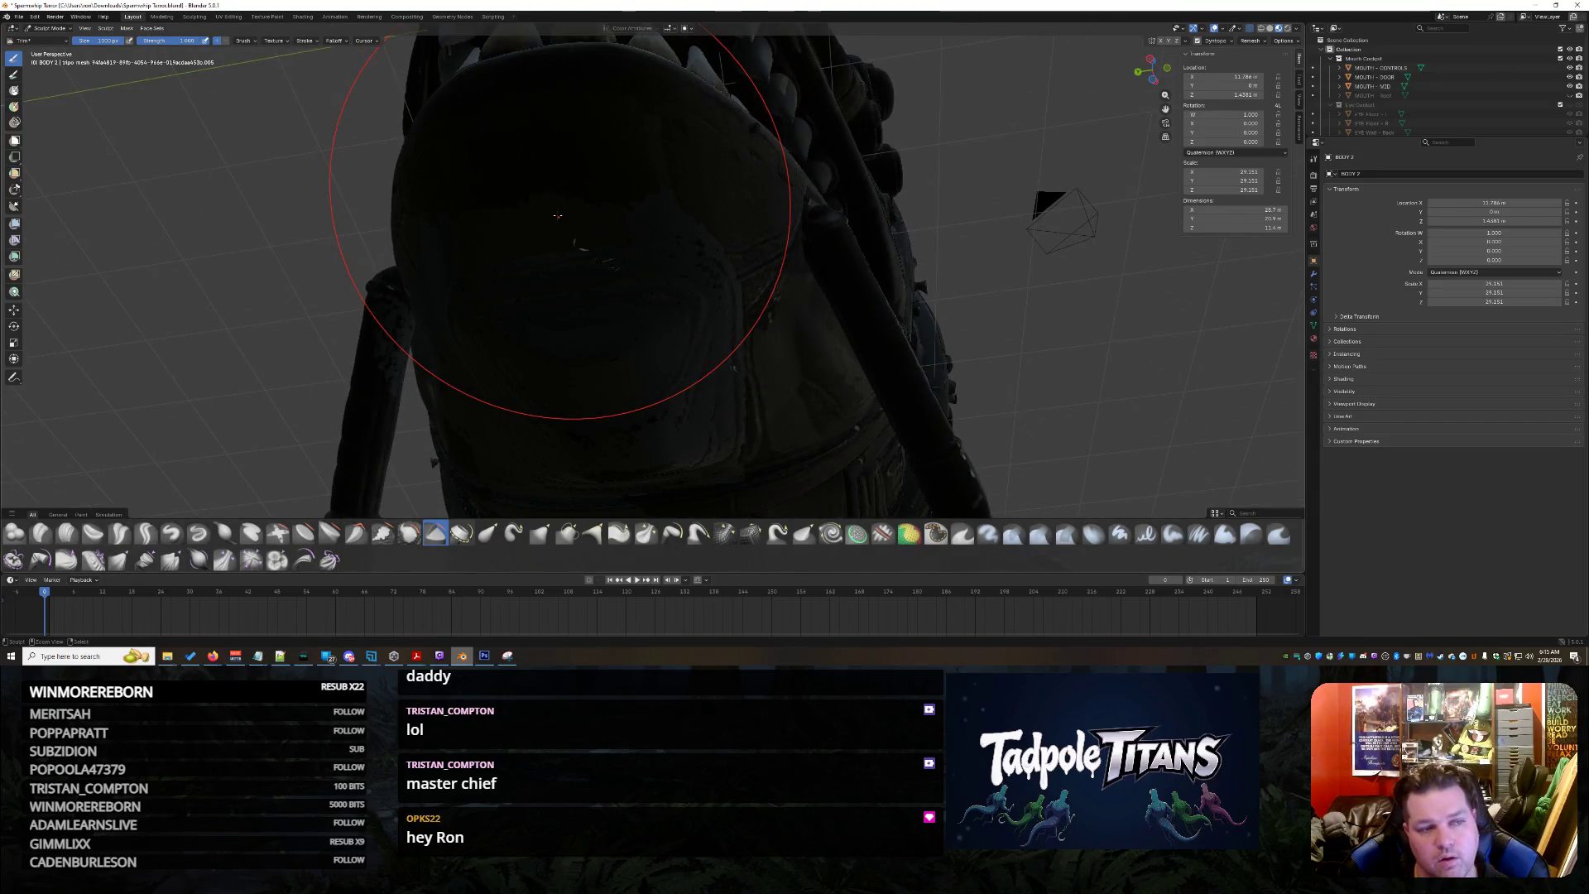
{"action": "mouse_move", "coordinate": [614, 237]}
{"action": "middle_mouse_down"}
{"action": "mouse_move", "coordinate": [664, 275]}
{"action": "mouse_move", "coordinate": [672, 251]}
{"action": "mouse_move", "coordinate": [881, 287]}
{"action": "mouse_move", "coordinate": [757, 216]}
{"action": "mouse_move", "coordinate": [813, 138]}
{"action": "mouse_move", "coordinate": [841, 170]}
{"action": "mouse_move", "coordinate": [764, 235]}
{"action": "middle_mouse_up"}
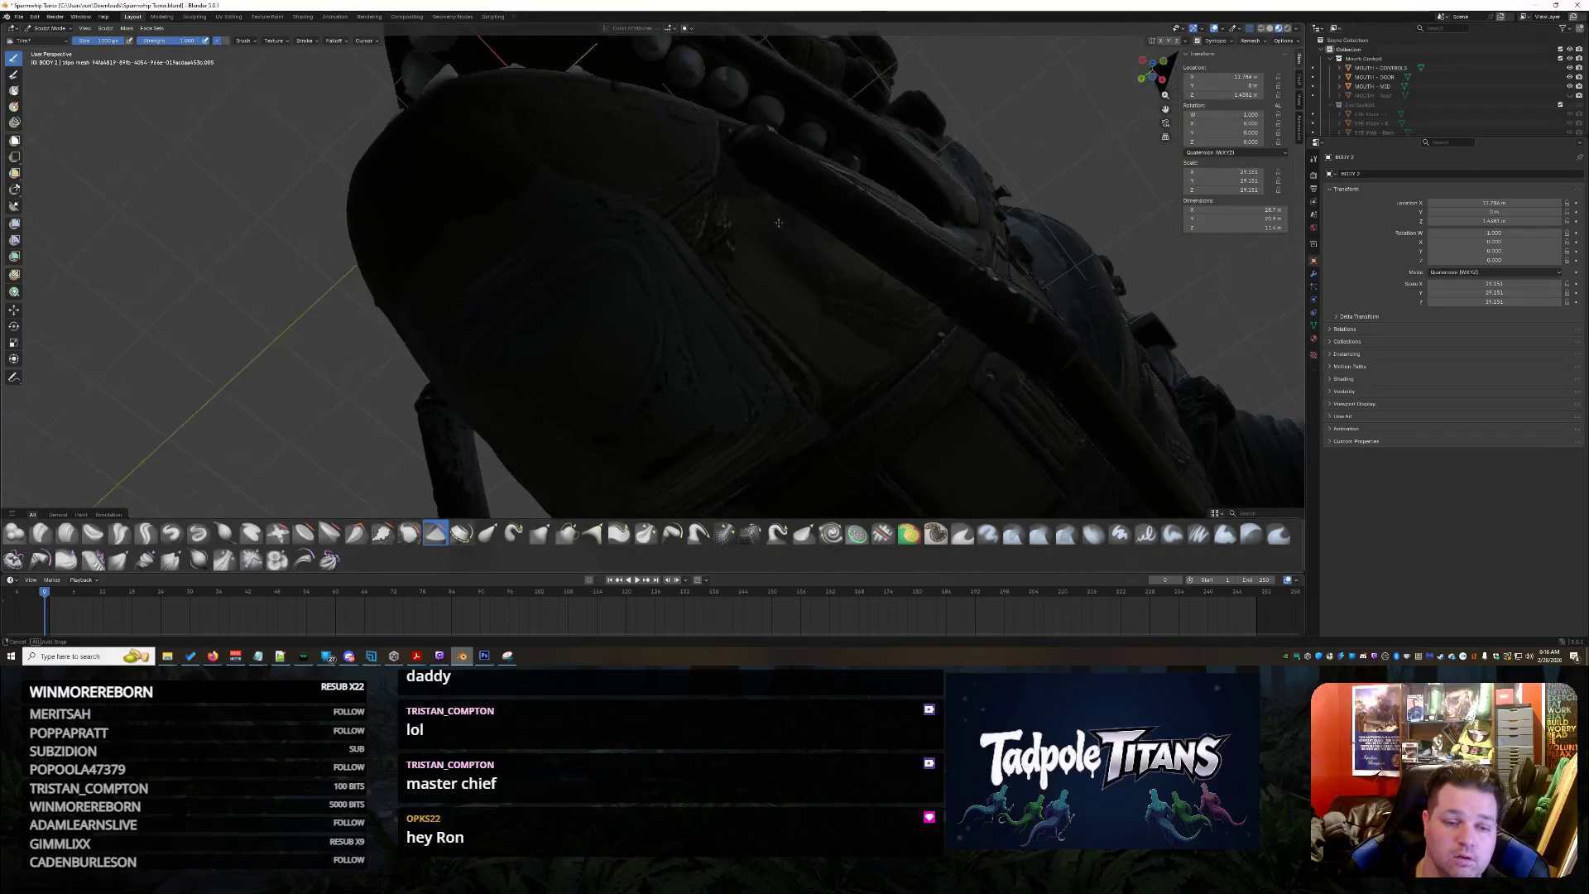
{"action": "middle_click_drag", "start_coordinate": [765, 236], "coordinate": [795, 248]}
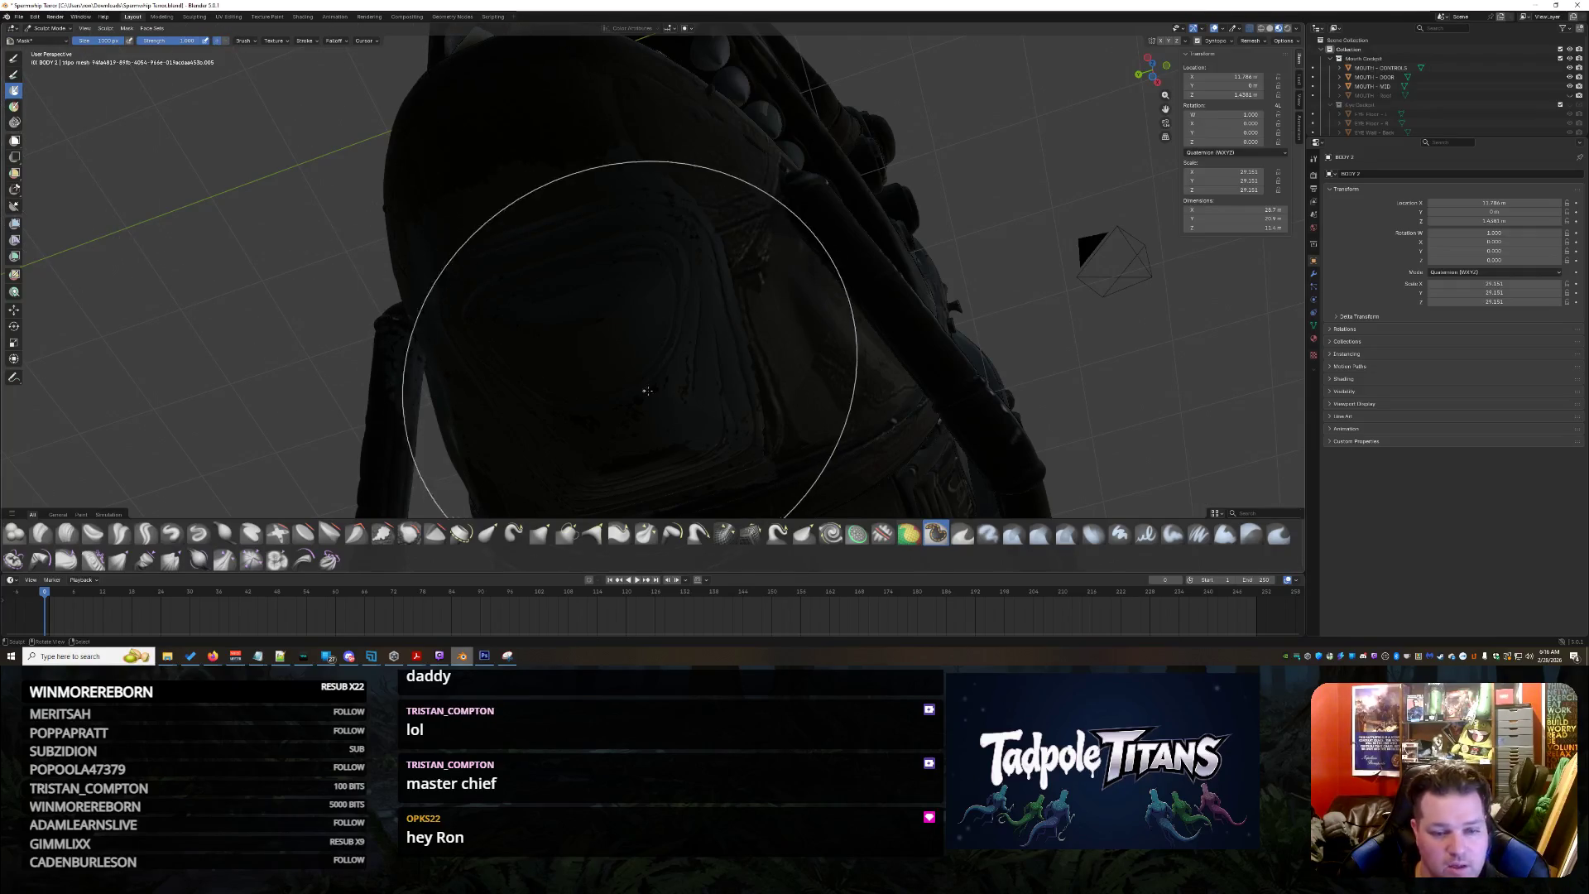
{"action": "left_click_drag", "start_coordinate": [585, 408], "coordinate": [683, 215]}
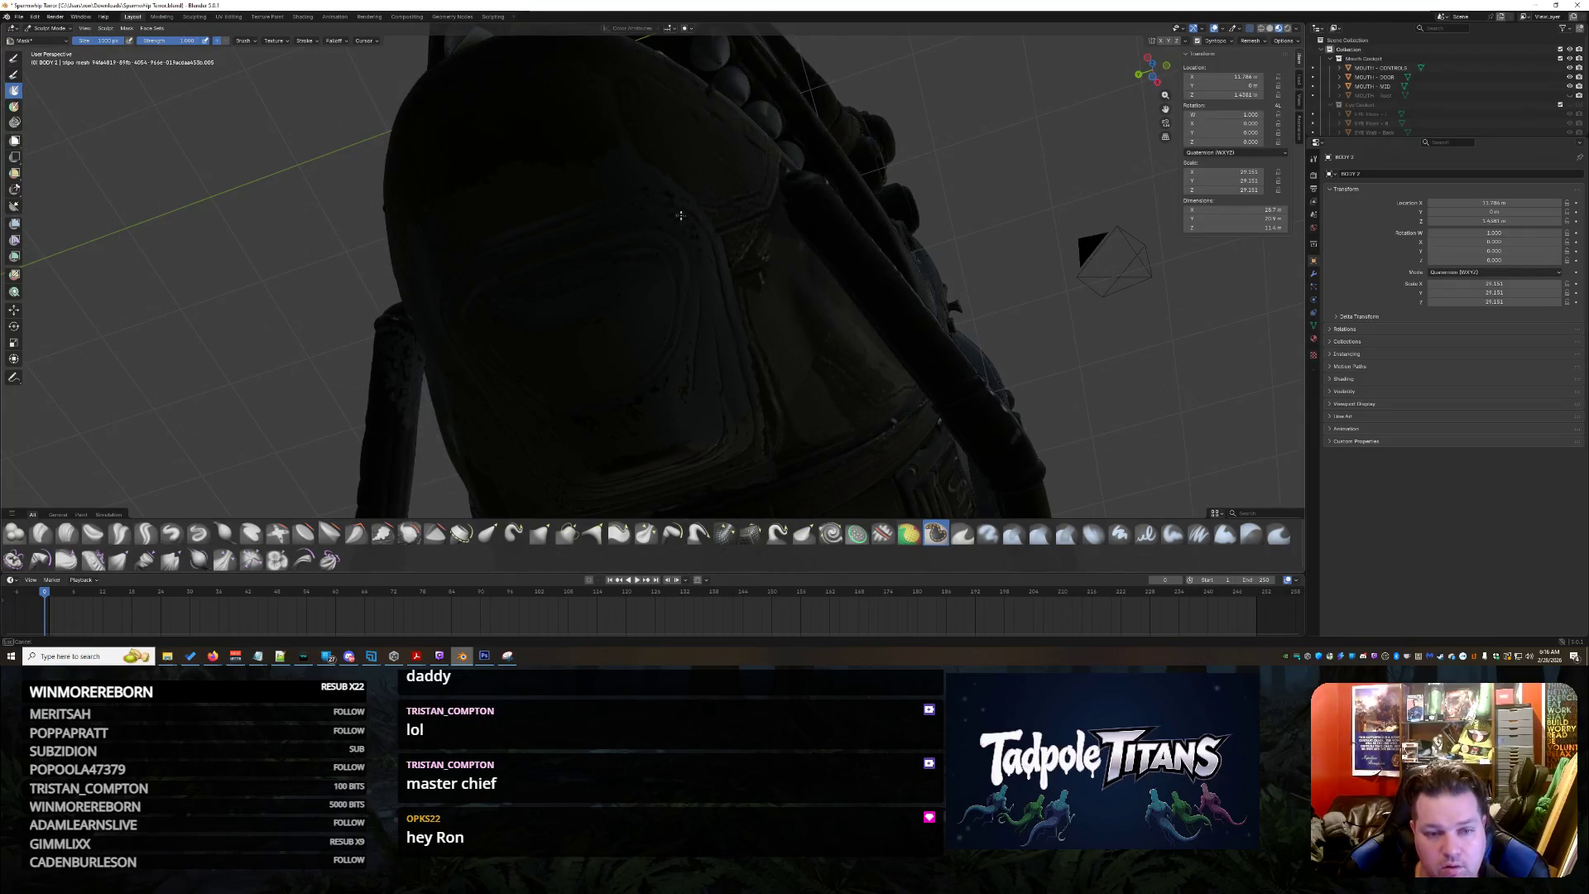
Smooth the dark inner cockpit wall around the central figure
{"action": "middle_click_drag", "start_coordinate": [624, 405], "coordinate": [680, 387]}
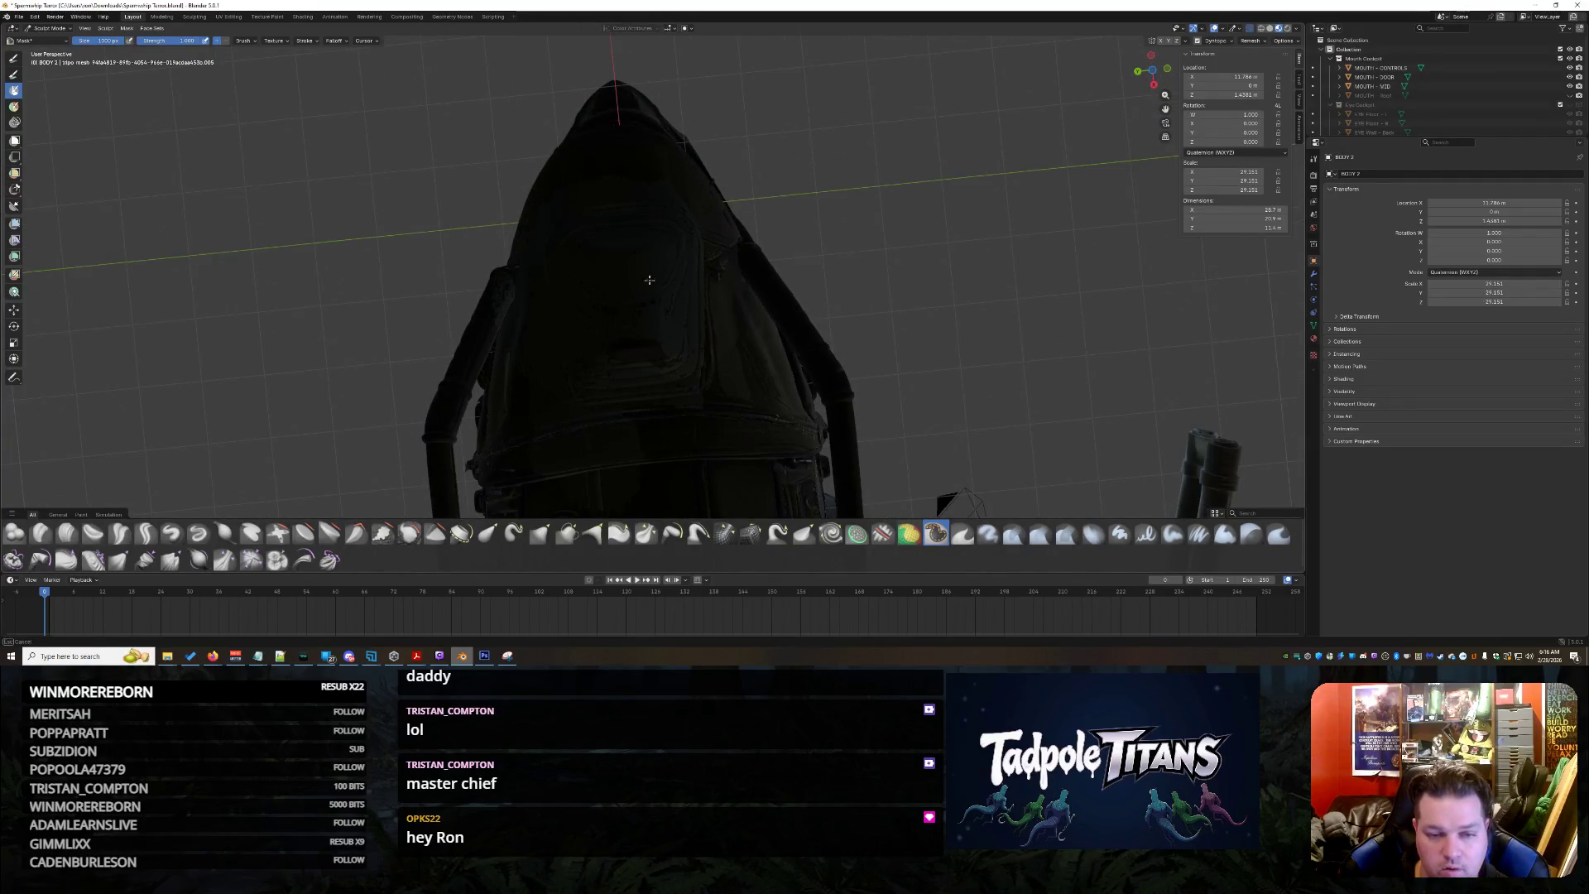
{"action": "mouse_move", "coordinate": [655, 298]}
{"action": "middle_mouse_down"}
{"action": "mouse_move", "coordinate": [658, 364]}
{"action": "mouse_move", "coordinate": [568, 356]}
{"action": "mouse_move", "coordinate": [829, 527]}
{"action": "middle_mouse_up"}
{"action": "scroll", "coordinate": [658, 362], "scroll_direction": "up", "scroll_amount": 2}
{"action": "scroll", "coordinate": [658, 362], "scroll_direction": "up", "scroll_amount": 3}
{"action": "scroll", "coordinate": [658, 363], "scroll_direction": "up", "scroll_amount": 2}
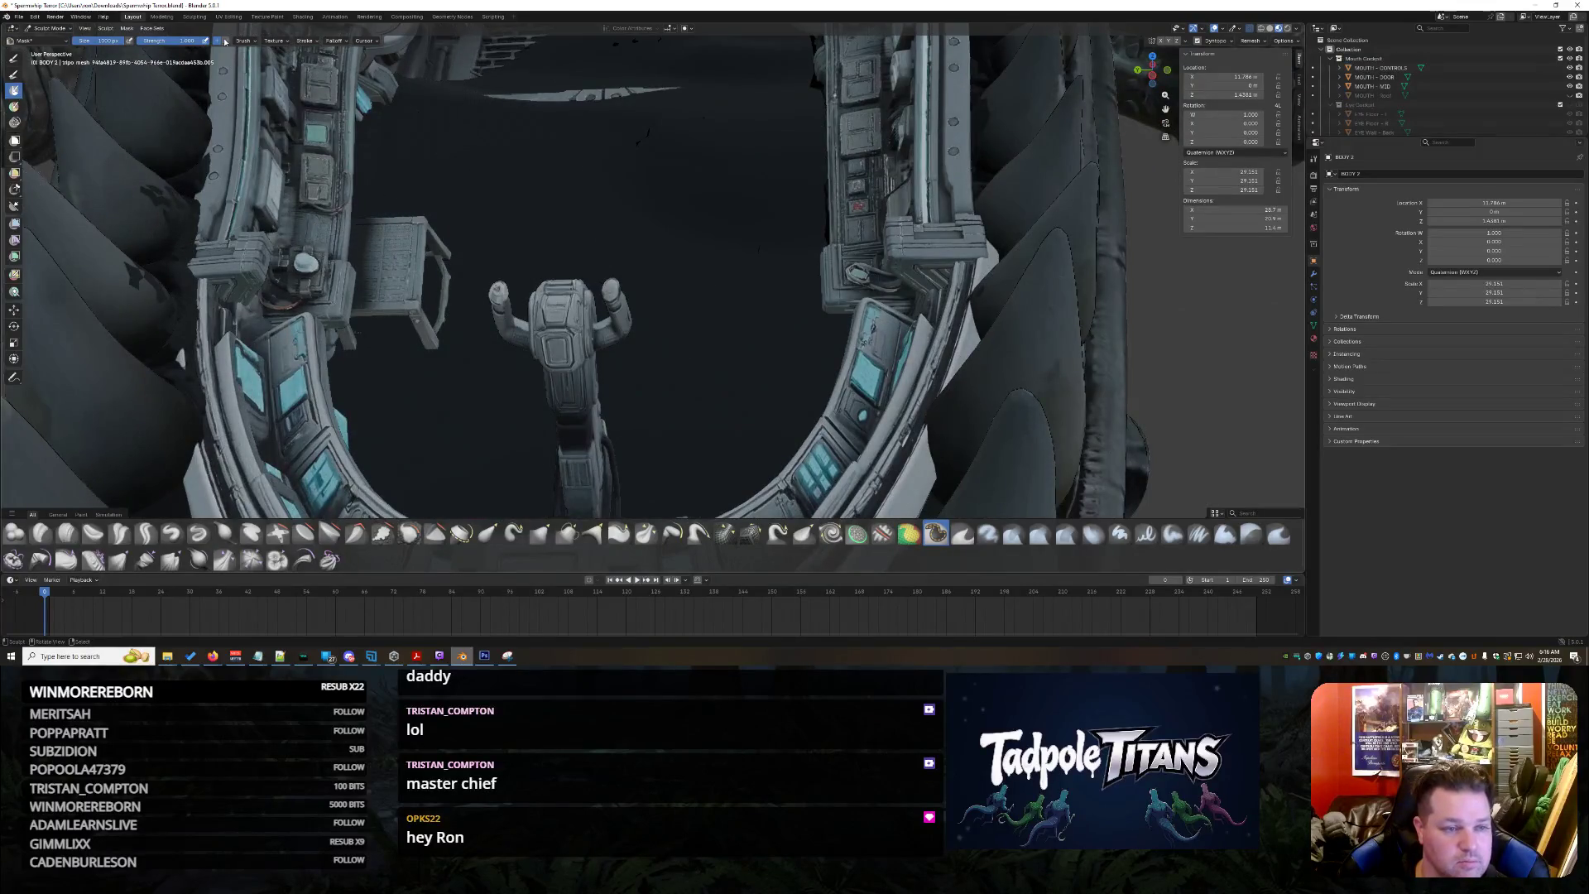
{"action": "mouse_move", "coordinate": [610, 185]}
{"action": "left_mouse_down"}
{"action": "mouse_move", "coordinate": [603, 161]}
{"action": "mouse_move", "coordinate": [603, 267]}
{"action": "mouse_move", "coordinate": [504, 364]}
{"action": "mouse_move", "coordinate": [583, 360]}
{"action": "mouse_move", "coordinate": [622, 195]}
{"action": "left_mouse_up"}
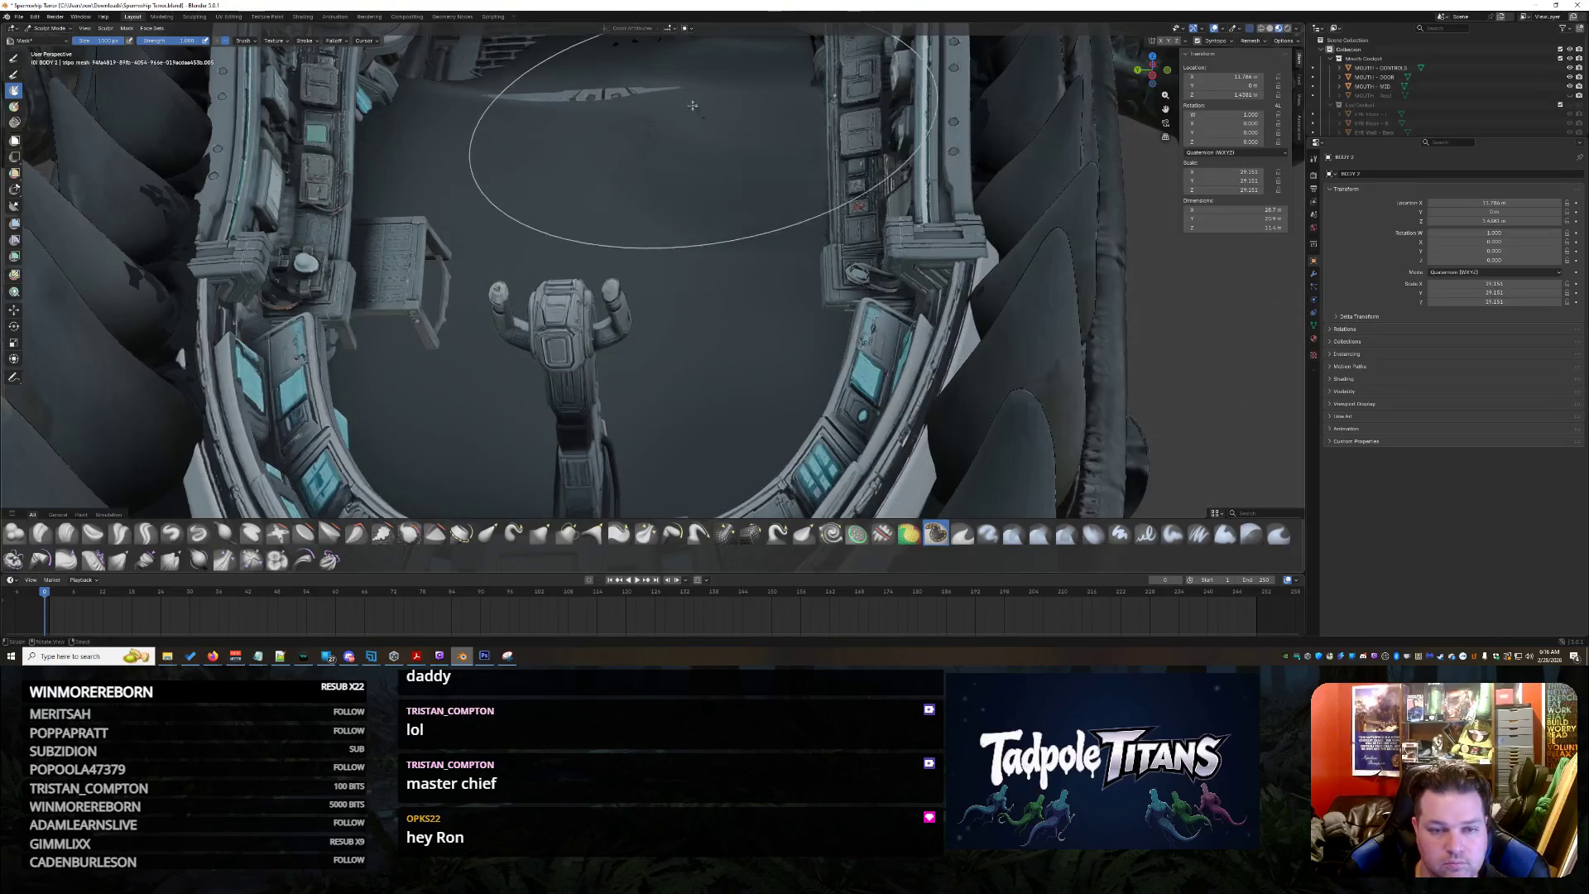
{"action": "mouse_move", "coordinate": [537, 72]}
{"action": "left_mouse_down"}
{"action": "mouse_move", "coordinate": [674, 194]}
{"action": "mouse_move", "coordinate": [585, 391]}
{"action": "mouse_move", "coordinate": [524, 356]}
{"action": "mouse_move", "coordinate": [622, 410]}
{"action": "left_mouse_up"}
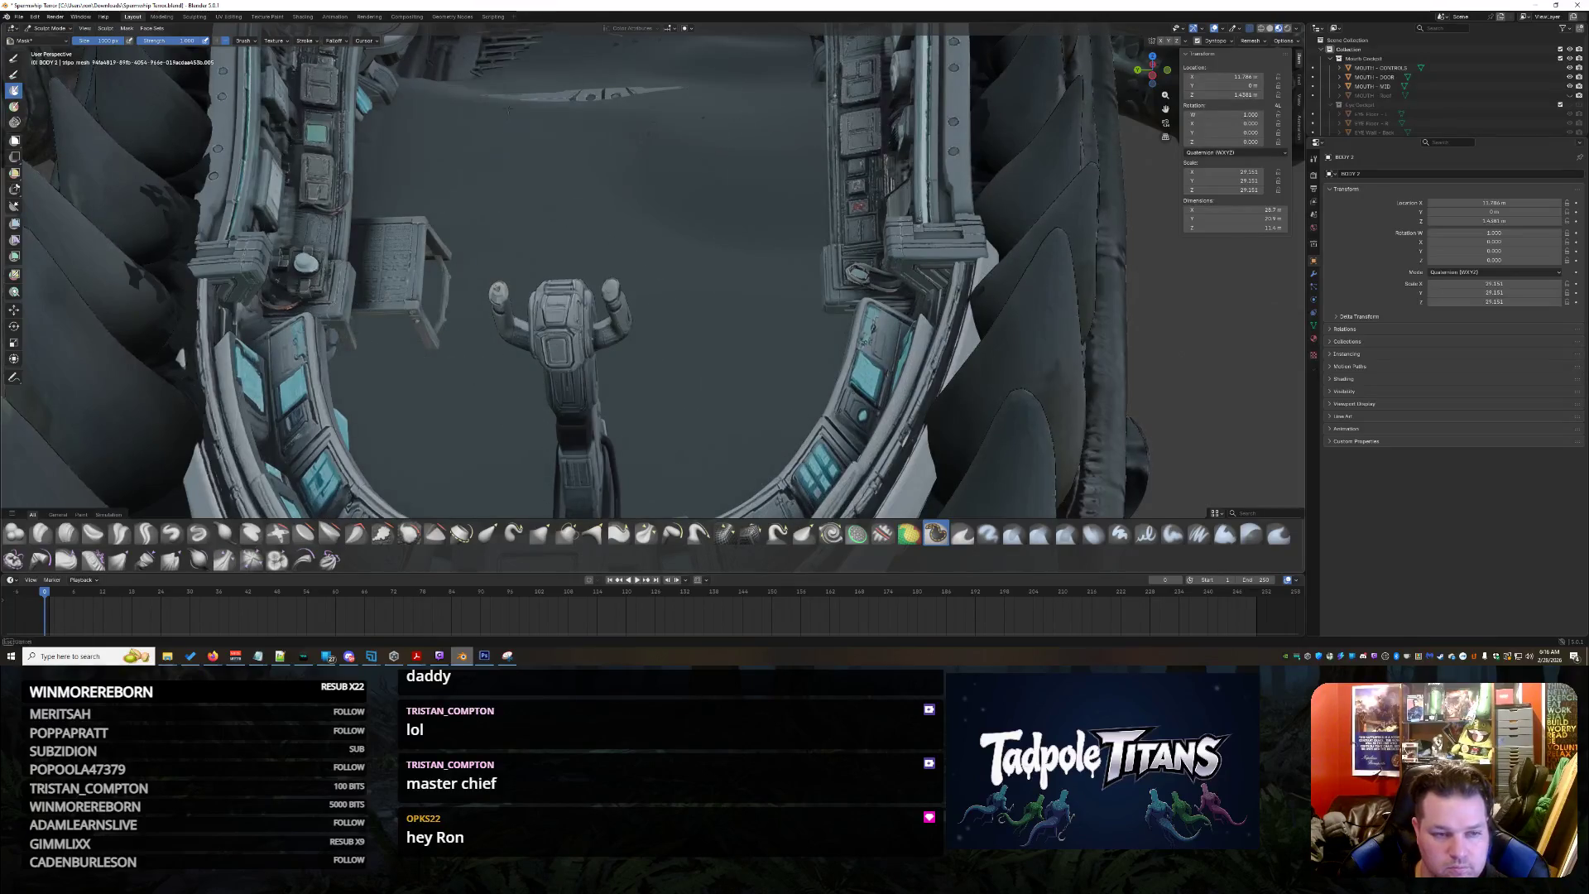
{"action": "scroll", "coordinate": [817, 264], "scroll_direction": "up", "scroll_amount": 5}
{"action": "middle_click_drag", "start_coordinate": [755, 333], "coordinate": [713, 219]}
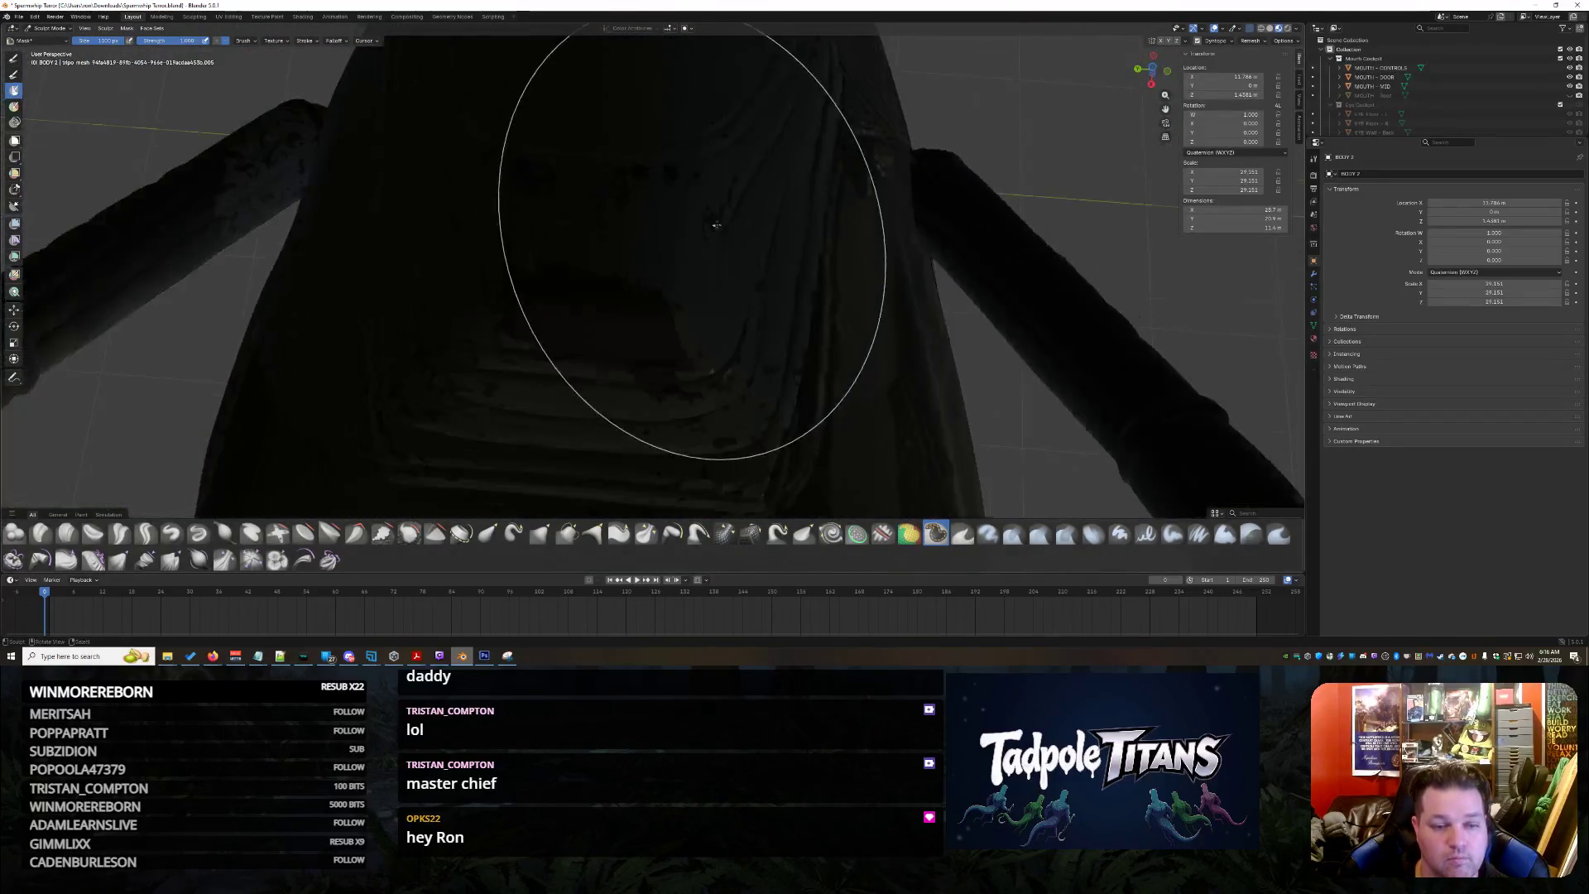
{"action": "scroll", "coordinate": [733, 238], "scroll_direction": "down", "scroll_amount": 4}
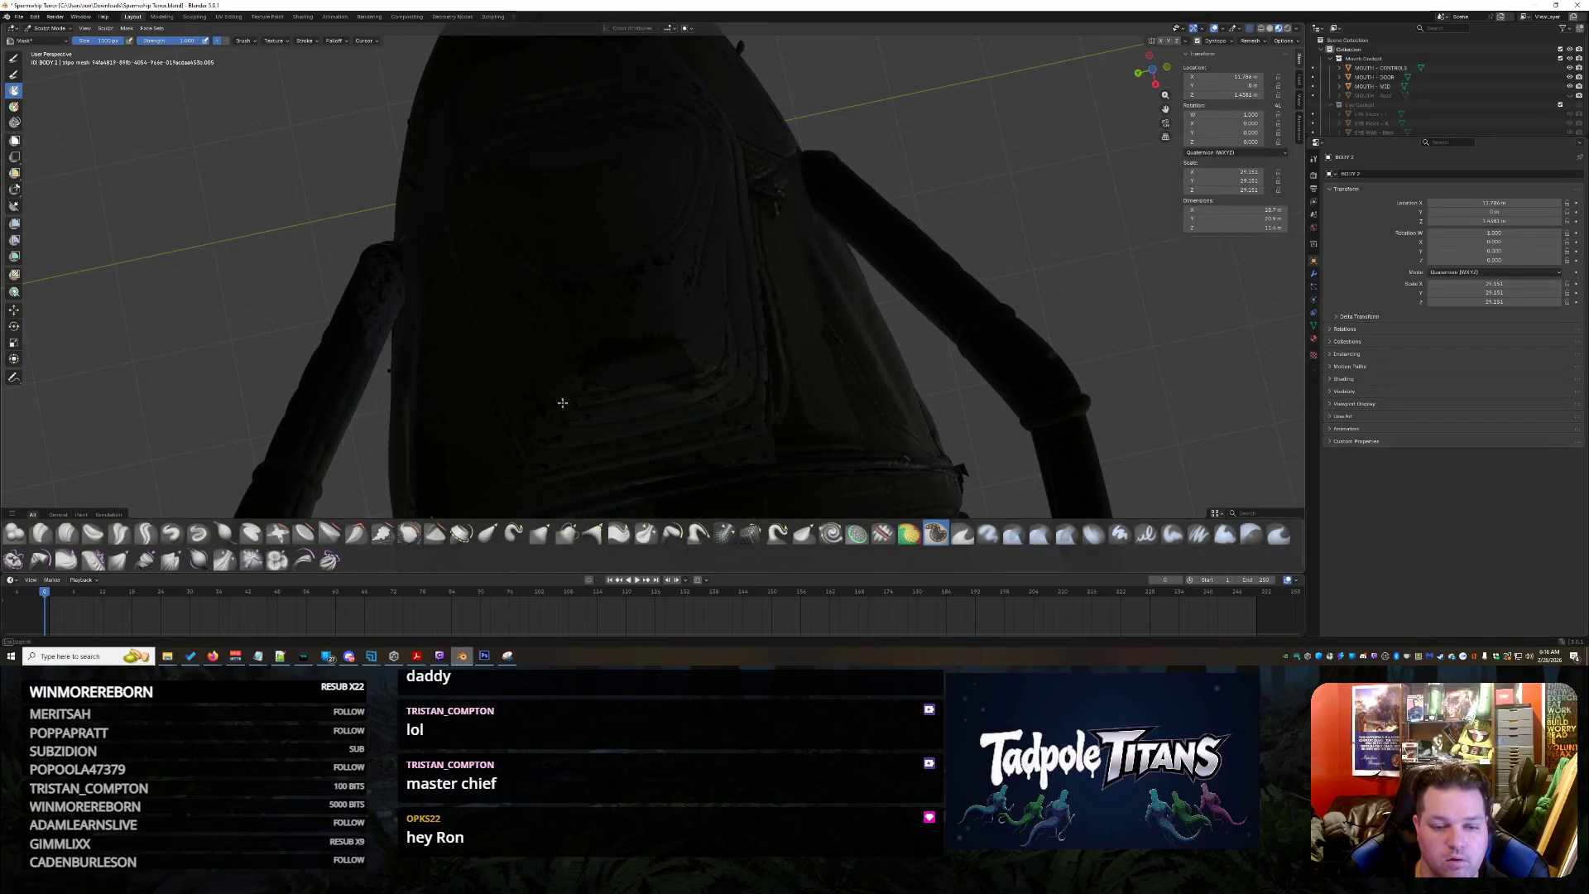
{"action": "scroll", "coordinate": [654, 292], "scroll_direction": "down", "scroll_amount": 5}
{"action": "mouse_move", "coordinate": [652, 257]}
{"action": "middle_mouse_down"}
{"action": "mouse_move", "coordinate": [721, 324]}
{"action": "mouse_move", "coordinate": [671, 385]}
{"action": "middle_mouse_up"}
{"action": "scroll", "coordinate": [745, 367], "scroll_direction": "up", "scroll_amount": 6}
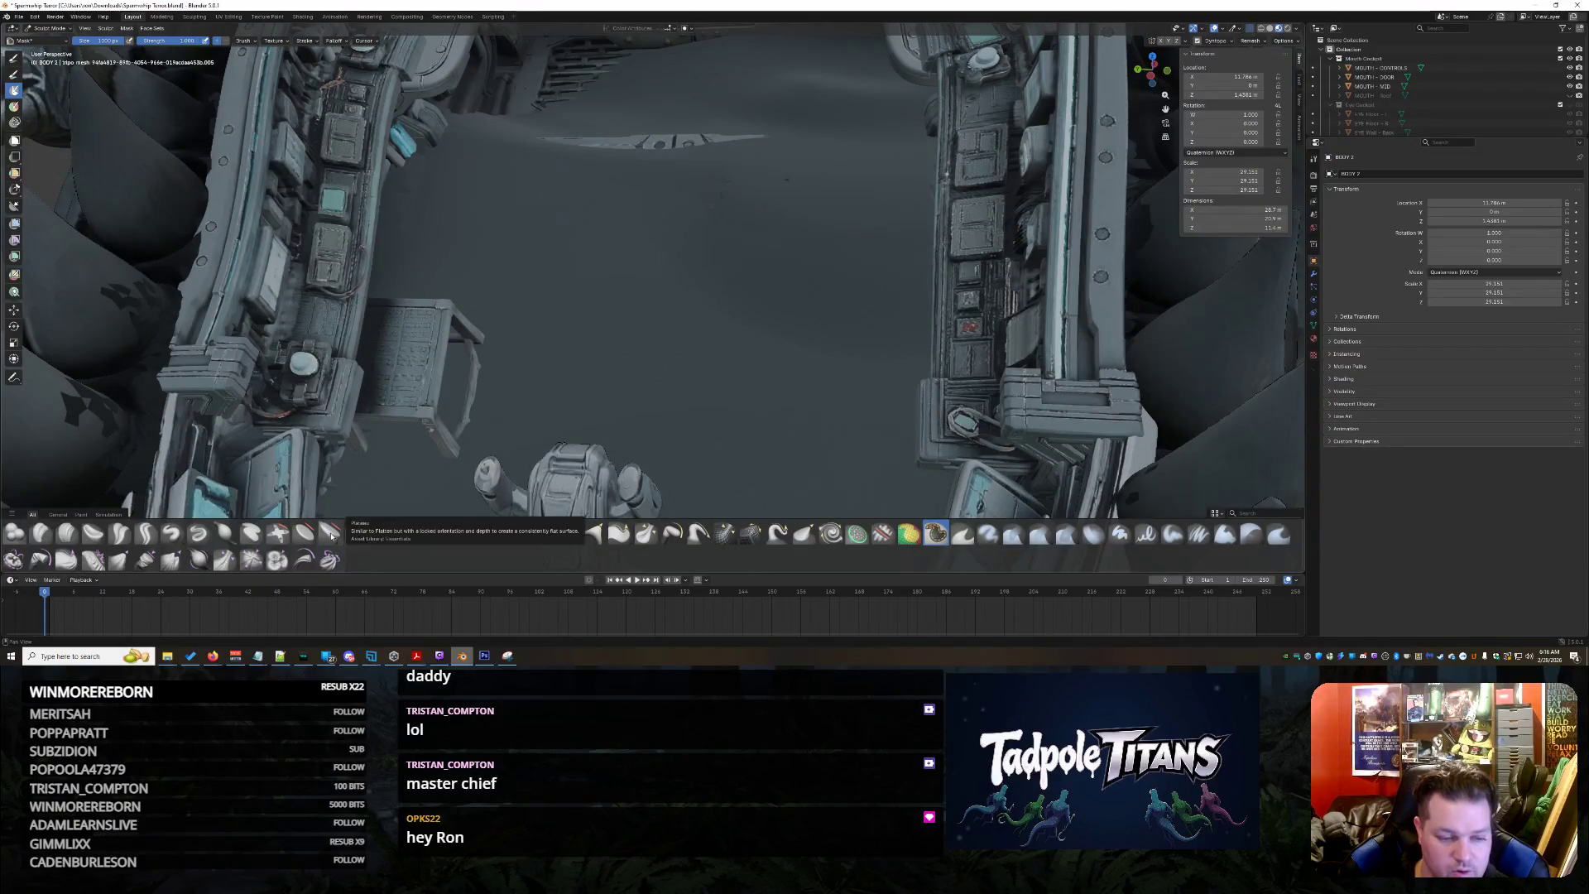
Switch brushes and uncover the large grille on the cockpit's back wall and left floor panels
{"action": "left_click", "coordinate": [435, 535]}
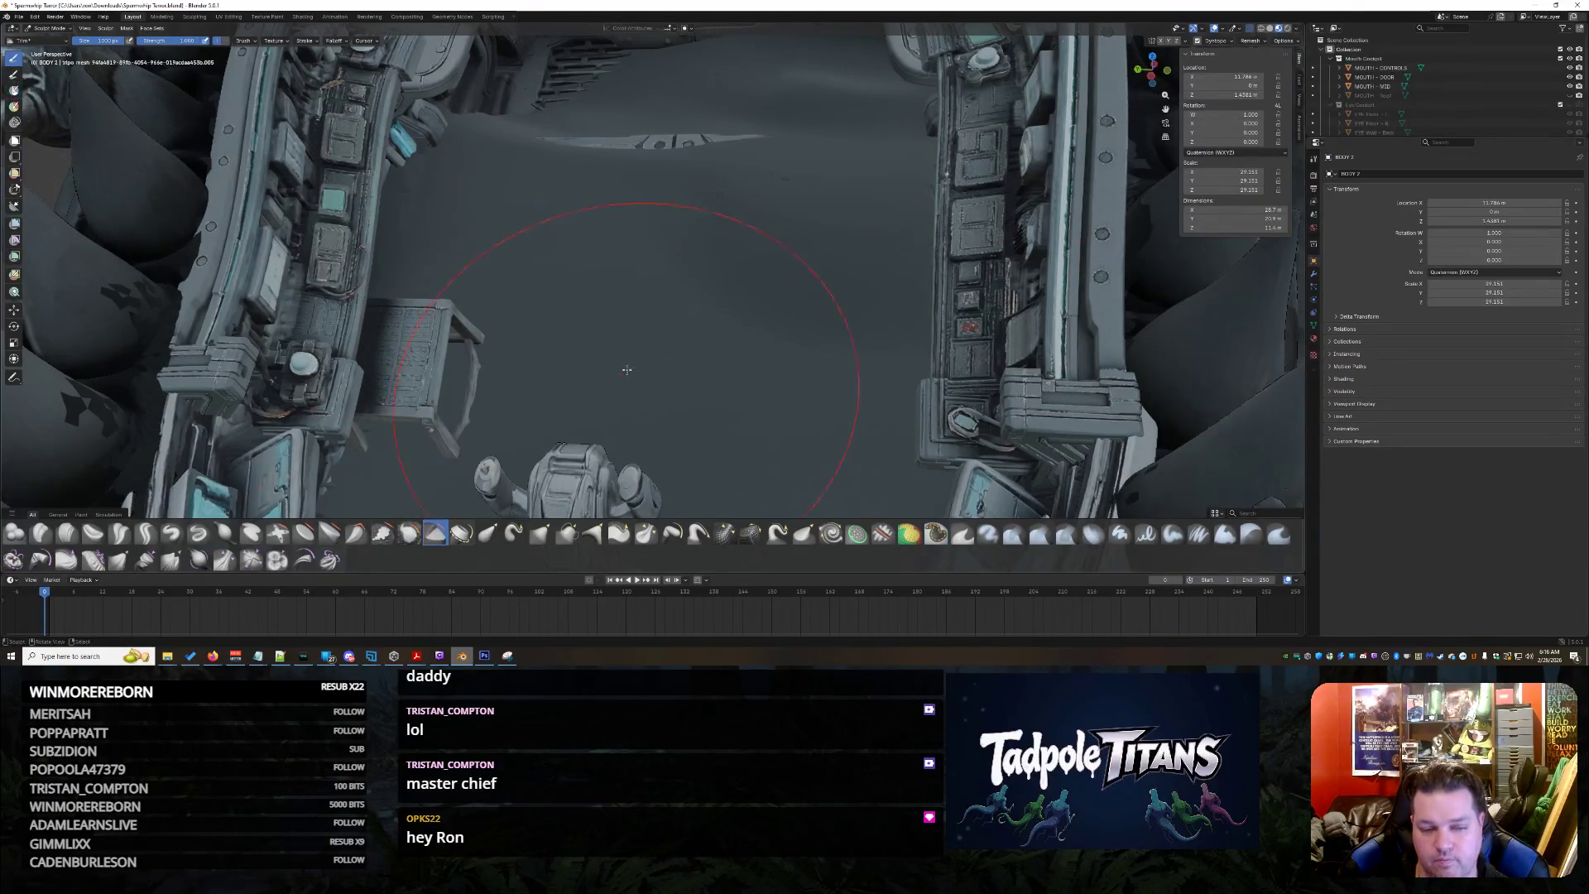
{"action": "middle_click_drag", "start_coordinate": [674, 285], "coordinate": [620, 230]}
{"action": "left_click_drag", "start_coordinate": [574, 146], "coordinate": [833, 84]}
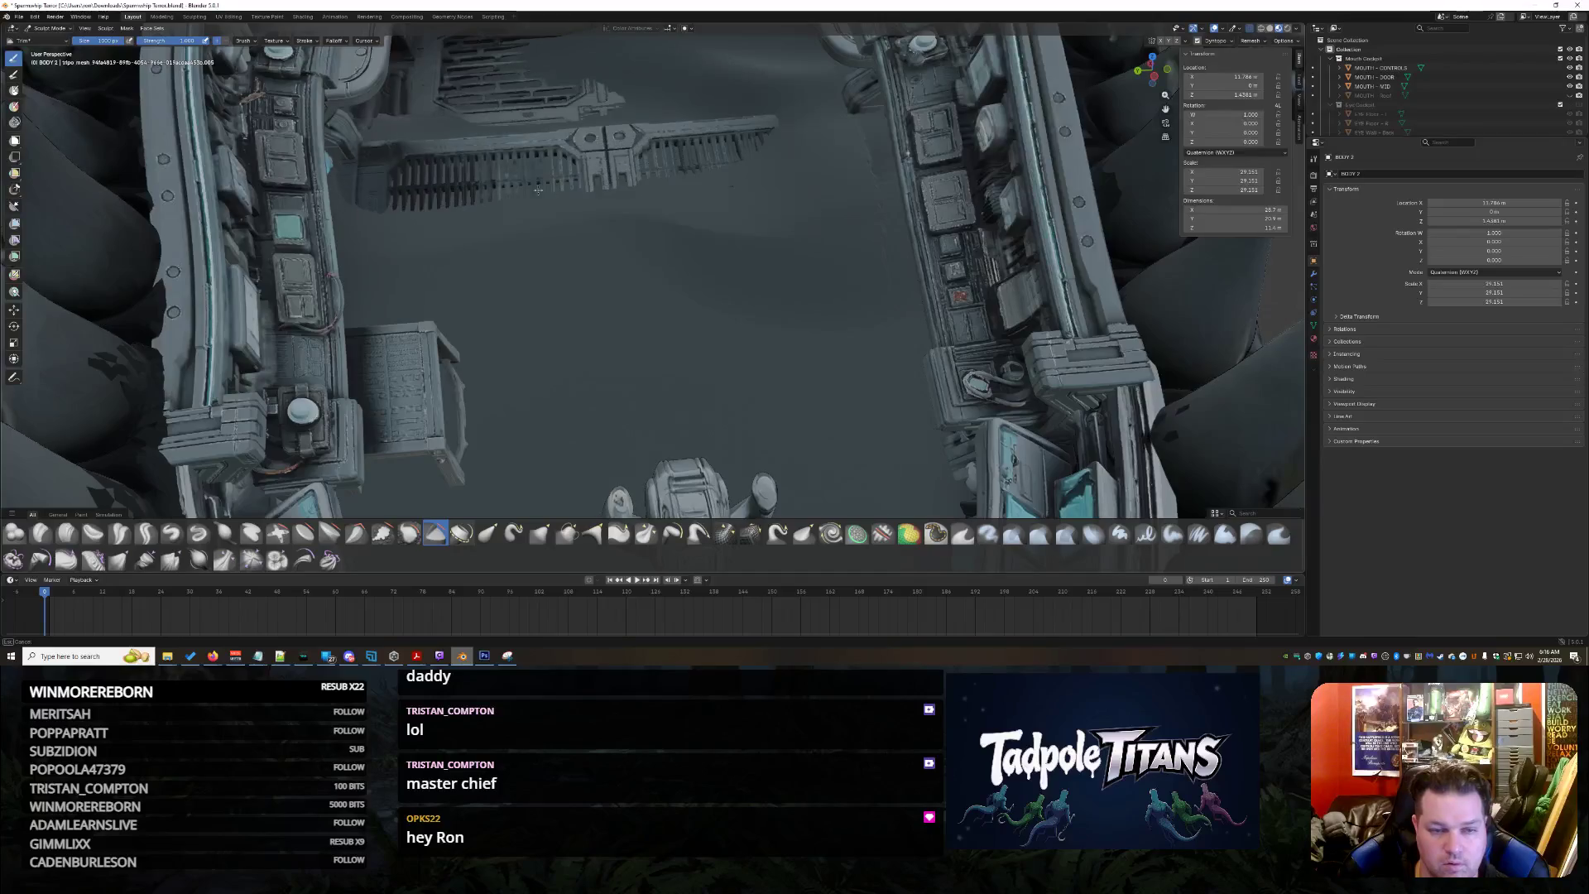
{"action": "left_click_drag", "start_coordinate": [832, 162], "coordinate": [722, 78]}
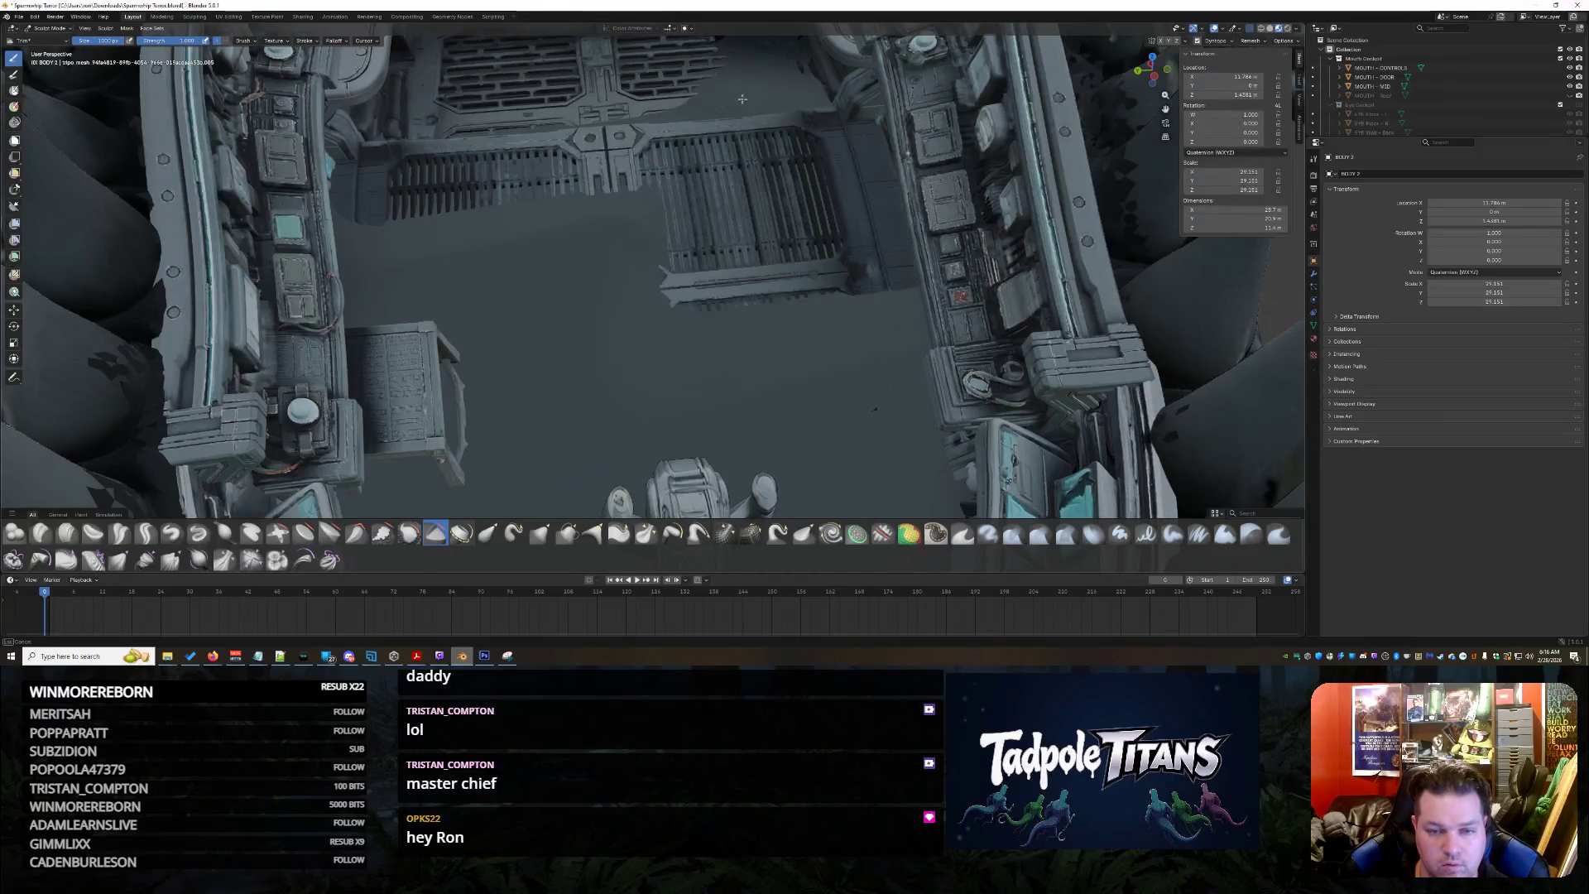
{"action": "left_click_drag", "start_coordinate": [502, 302], "coordinate": [855, 454]}
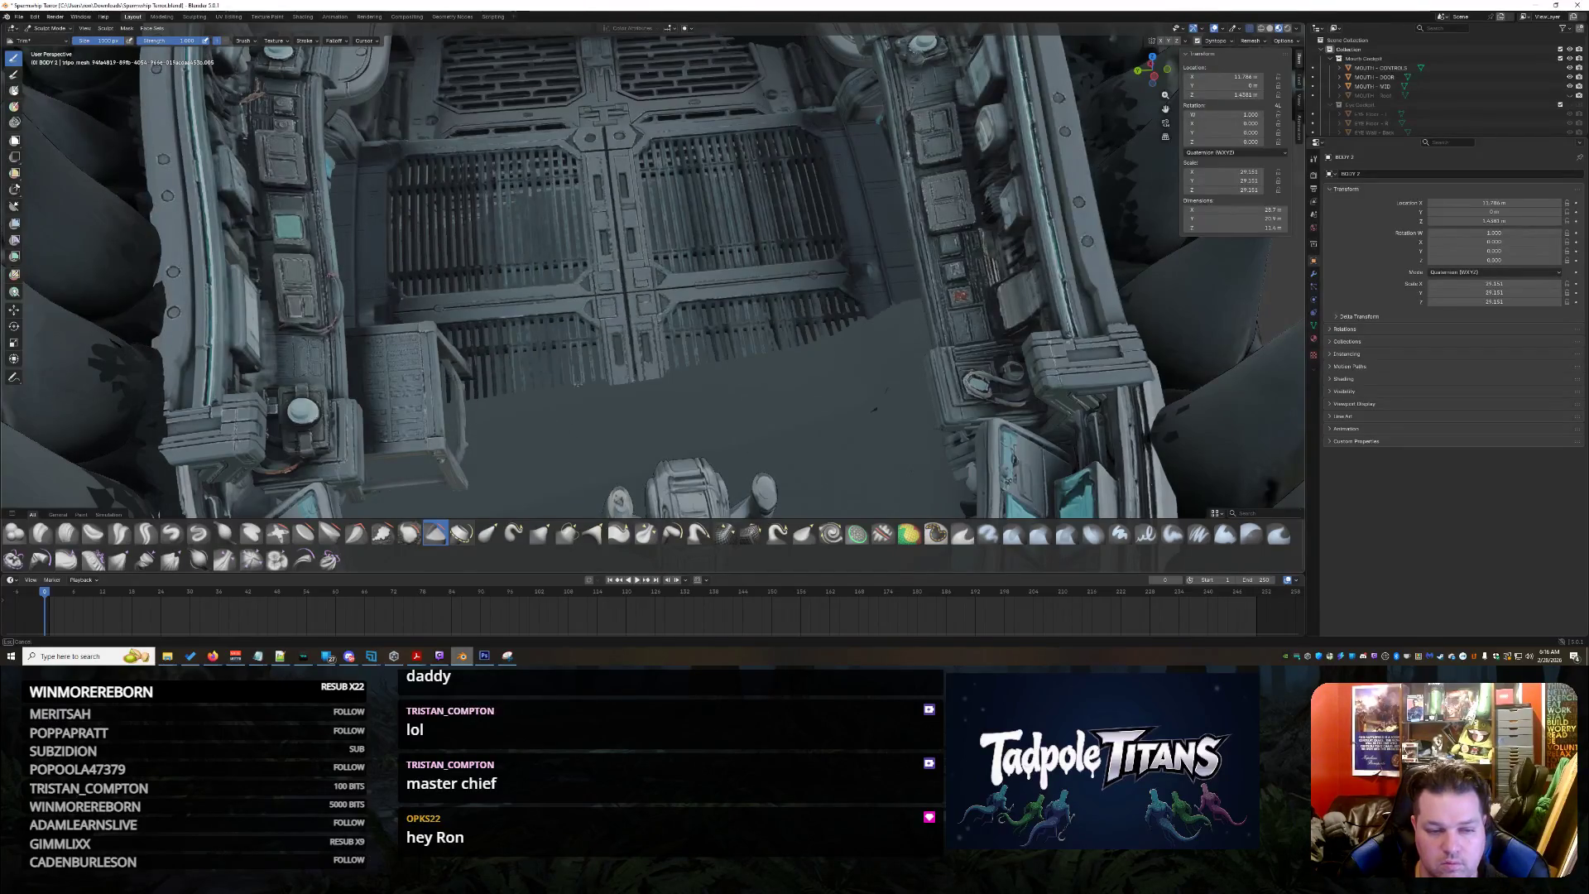
Uncover the floor panels and grille strips around the central figure
{"action": "middle_click_drag", "start_coordinate": [864, 466], "coordinate": [852, 317]}
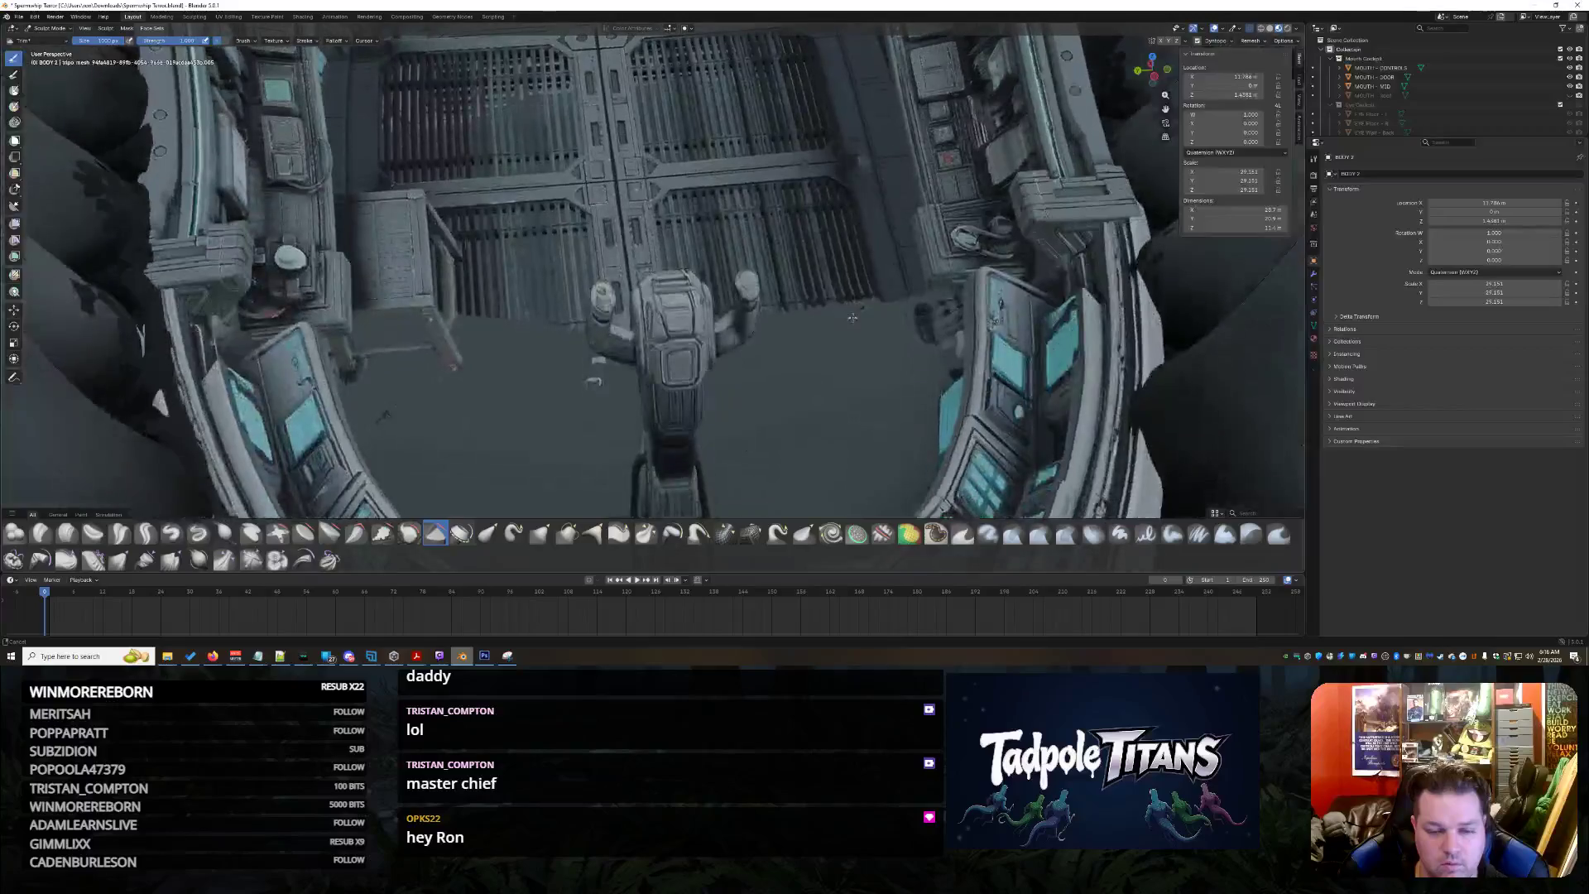
{"action": "left_click_drag", "start_coordinate": [758, 480], "coordinate": [439, 374]}
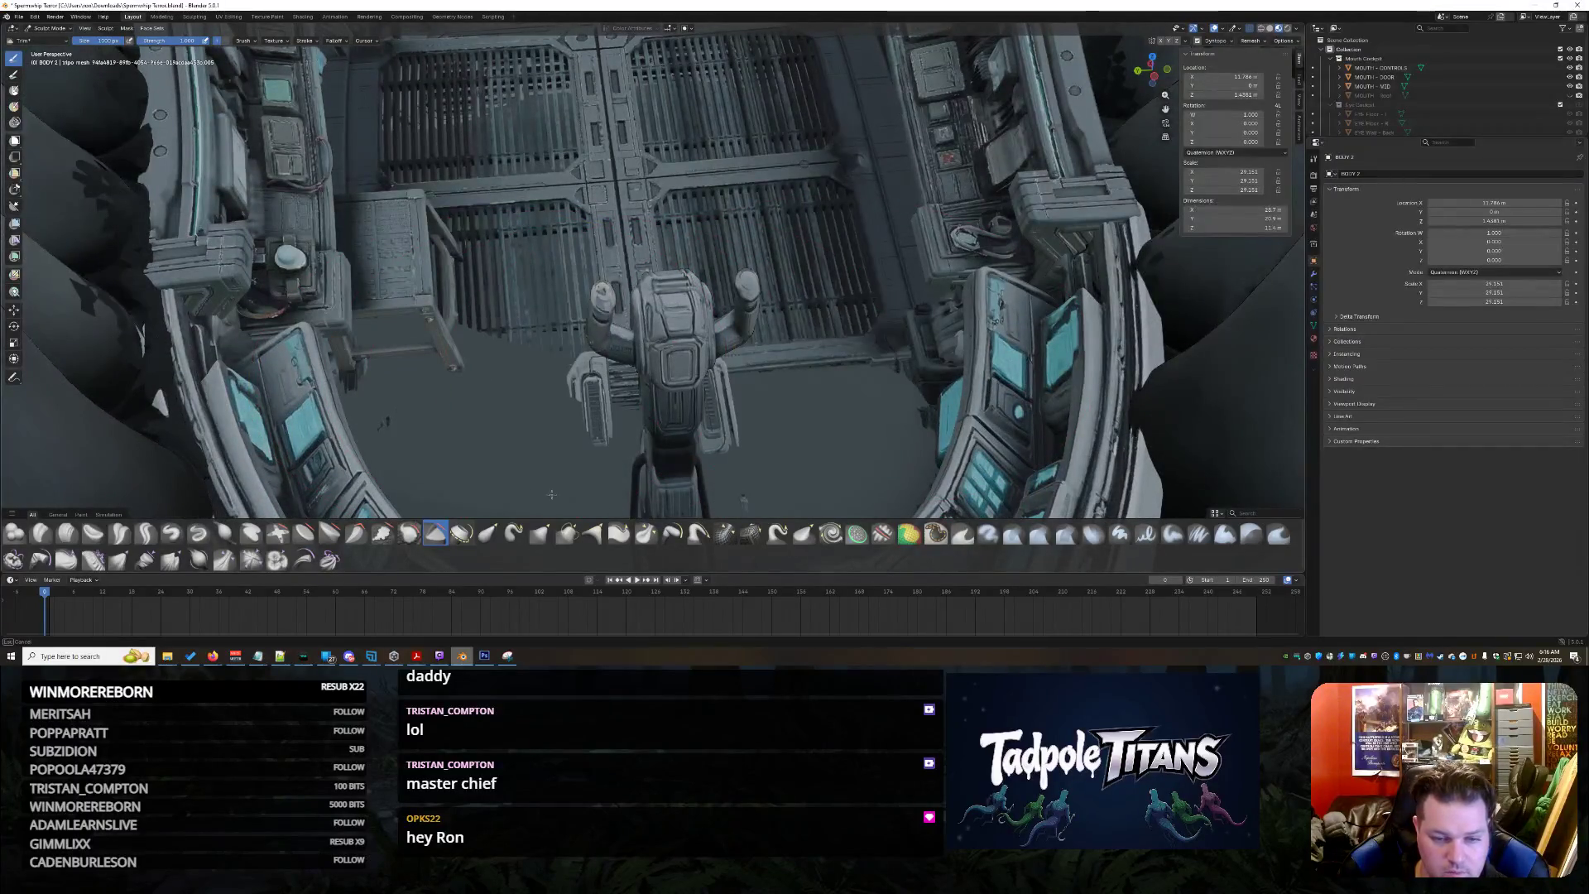
{"action": "left_click_drag", "start_coordinate": [910, 400], "coordinate": [921, 472]}
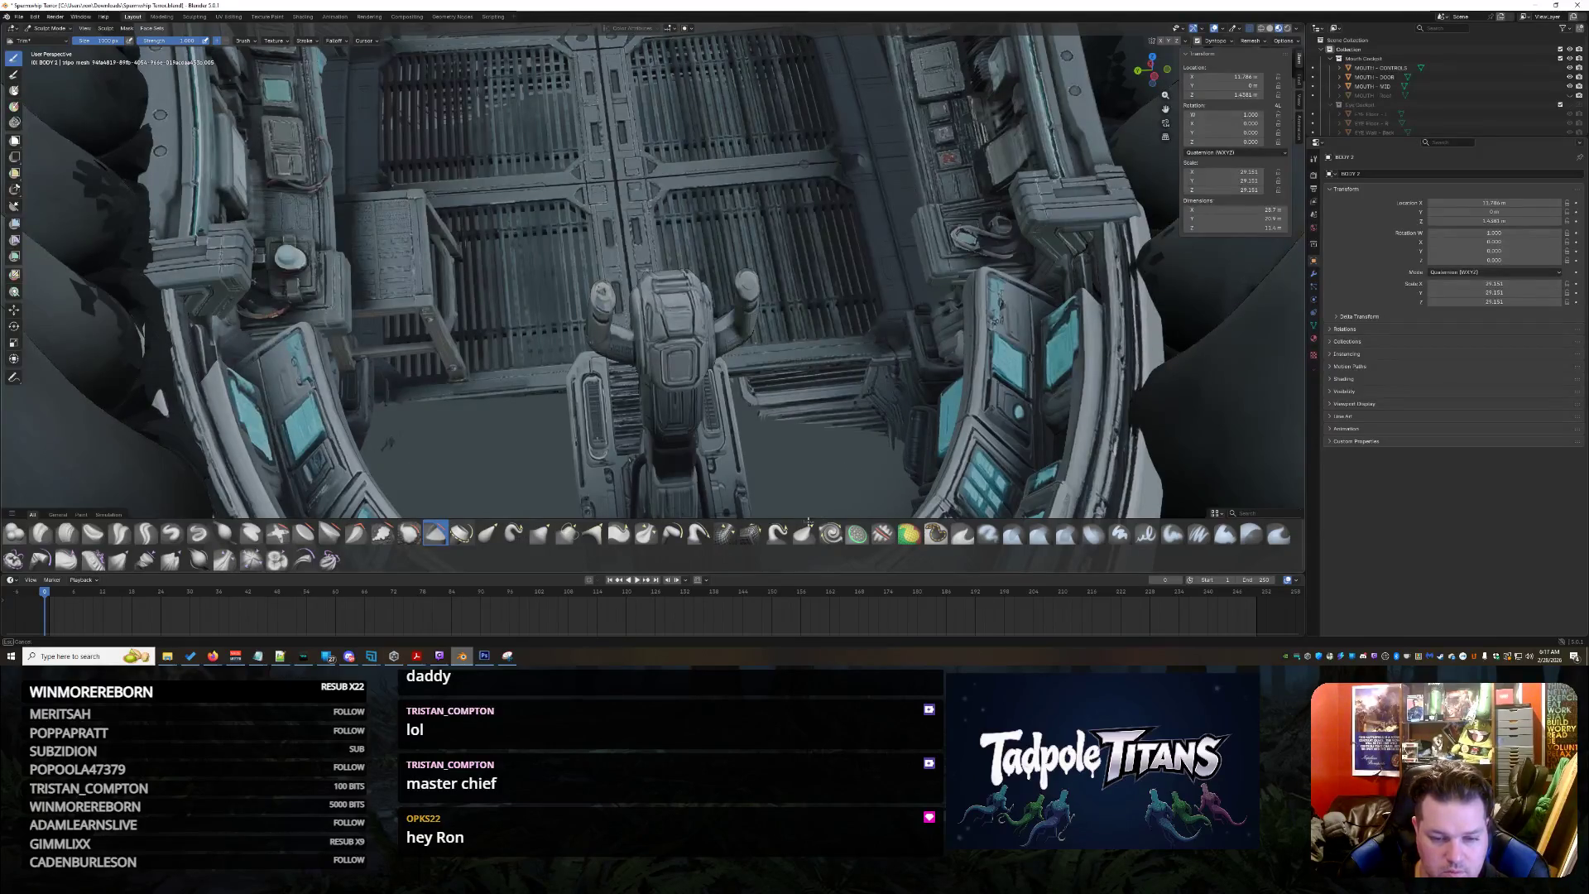
{"action": "middle_click_drag", "start_coordinate": [838, 462], "coordinate": [840, 443]}
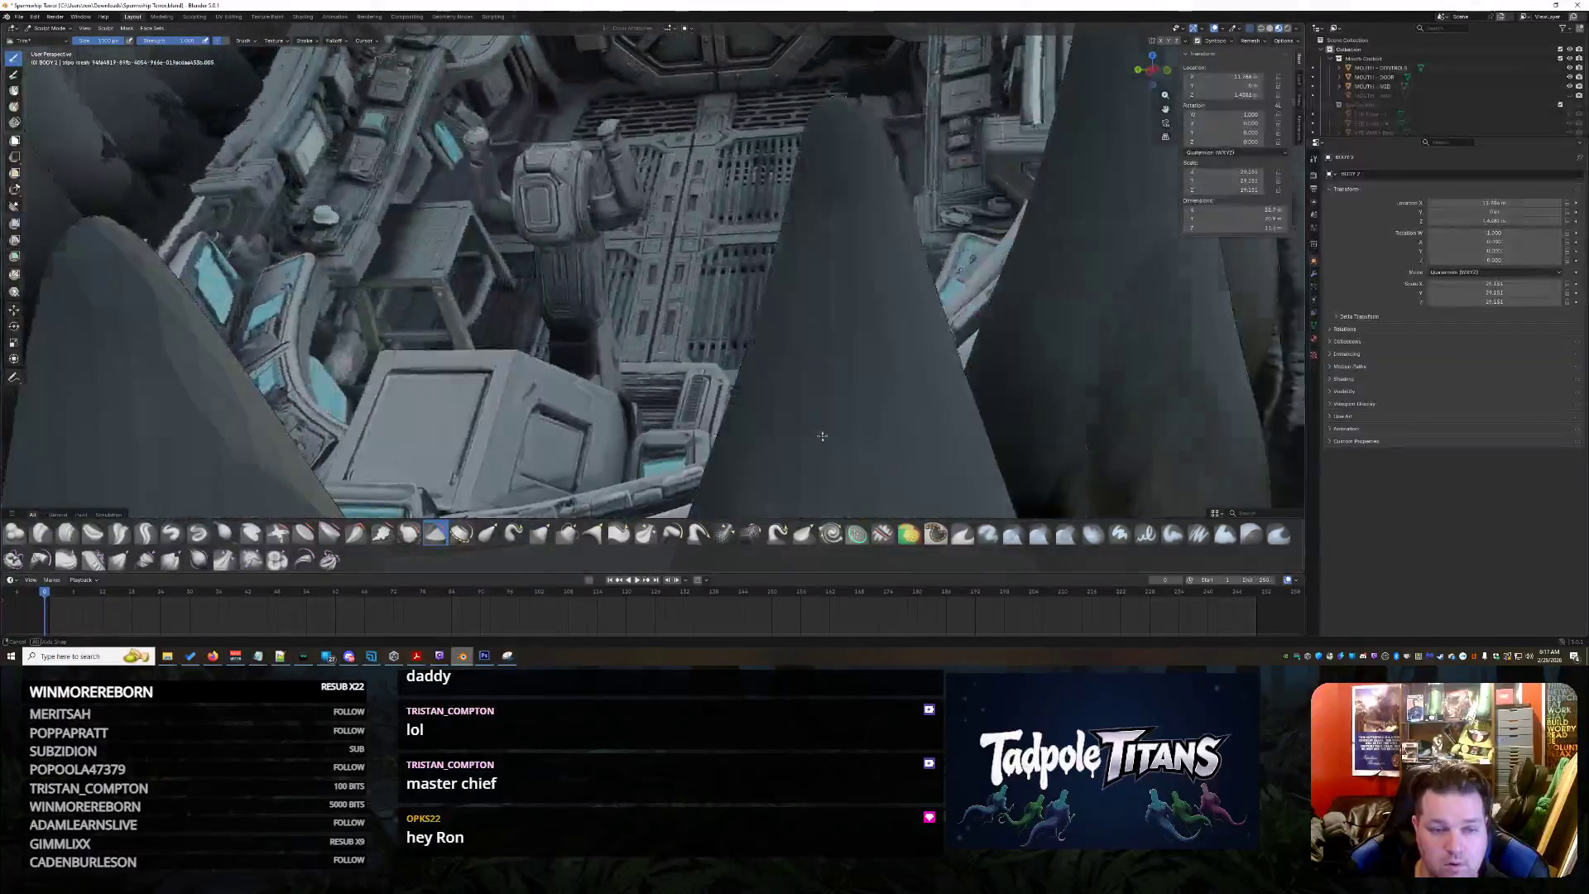
{"action": "scroll", "coordinate": [671, 311], "scroll_direction": "down", "scroll_amount": 10}
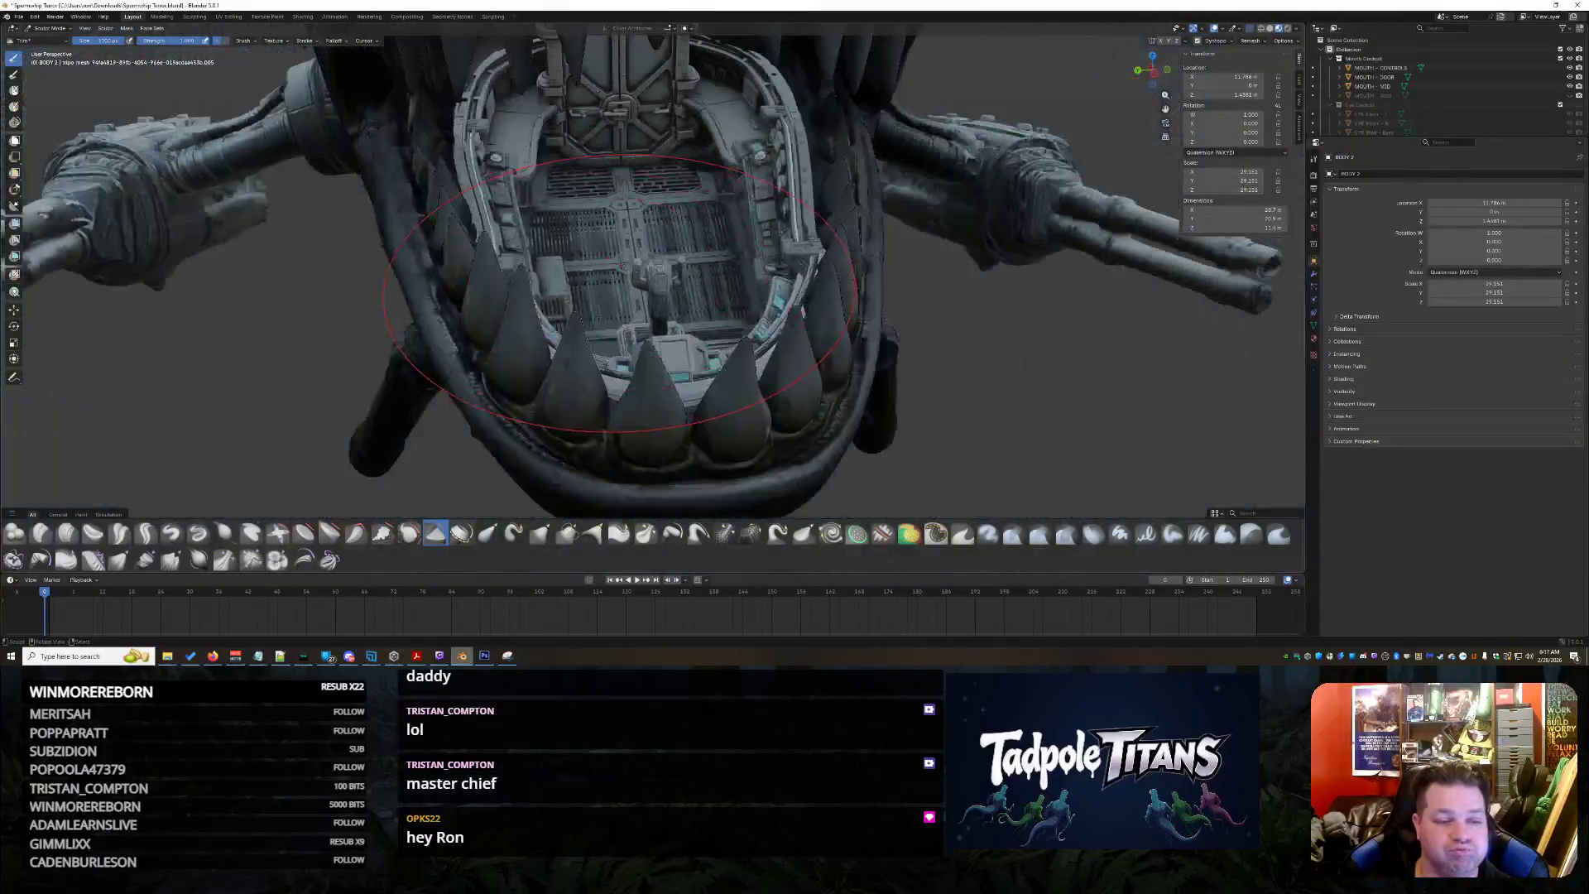
{"action": "middle_click_drag", "start_coordinate": [671, 311], "coordinate": [744, 286]}
{"action": "scroll", "coordinate": [459, 347], "scroll_direction": "up", "scroll_amount": 5}
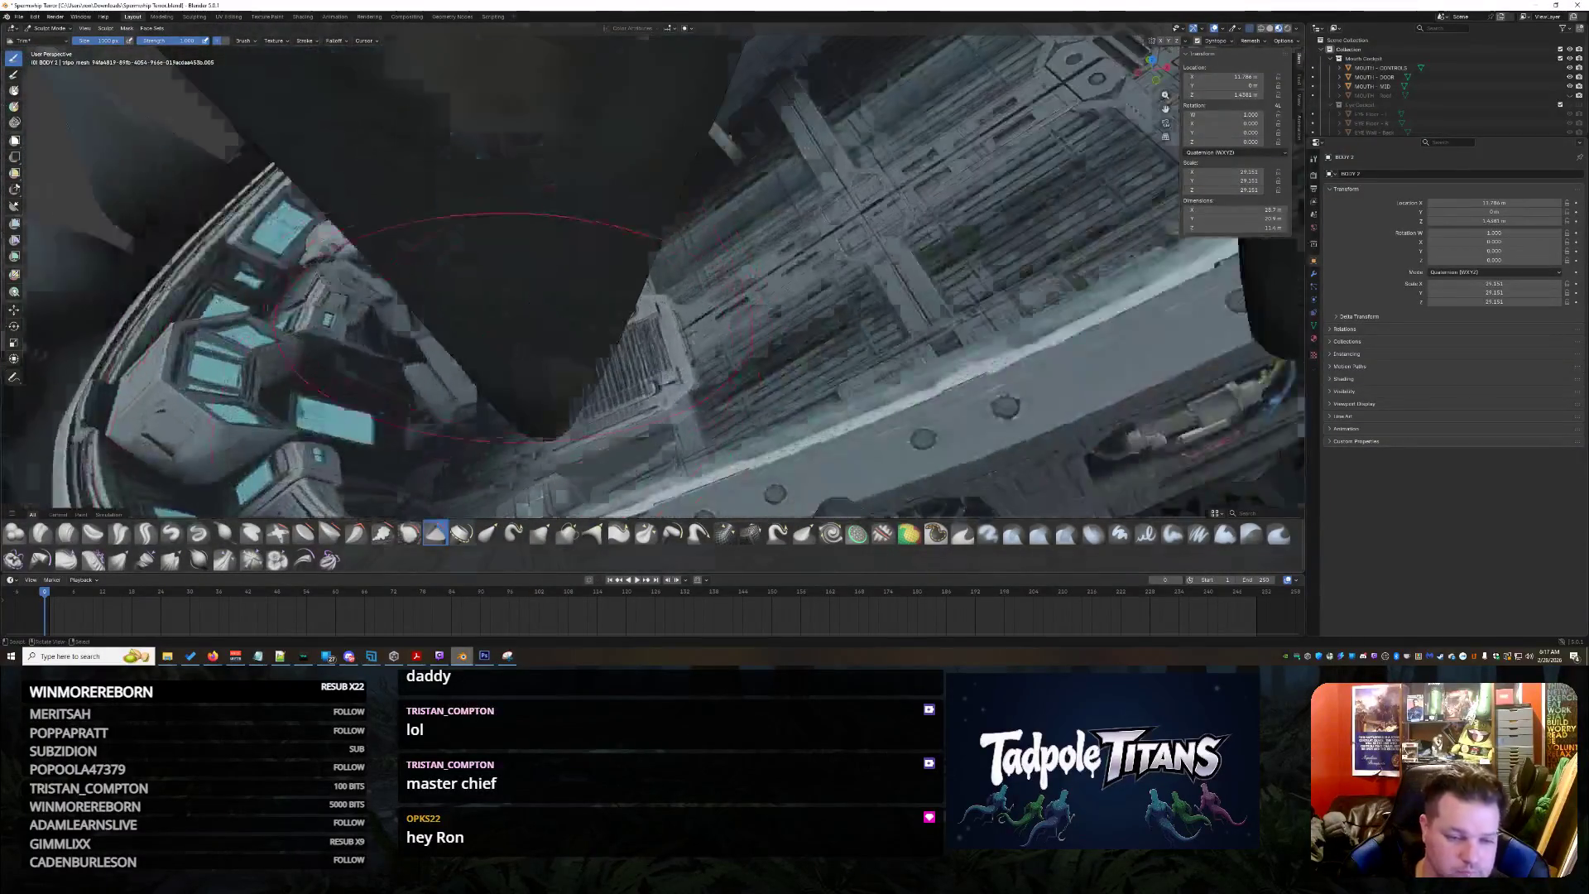
{"action": "scroll", "coordinate": [458, 348], "scroll_direction": "up", "scroll_amount": 3}
{"action": "scroll", "coordinate": [458, 348], "scroll_direction": "up", "scroll_amount": 2}
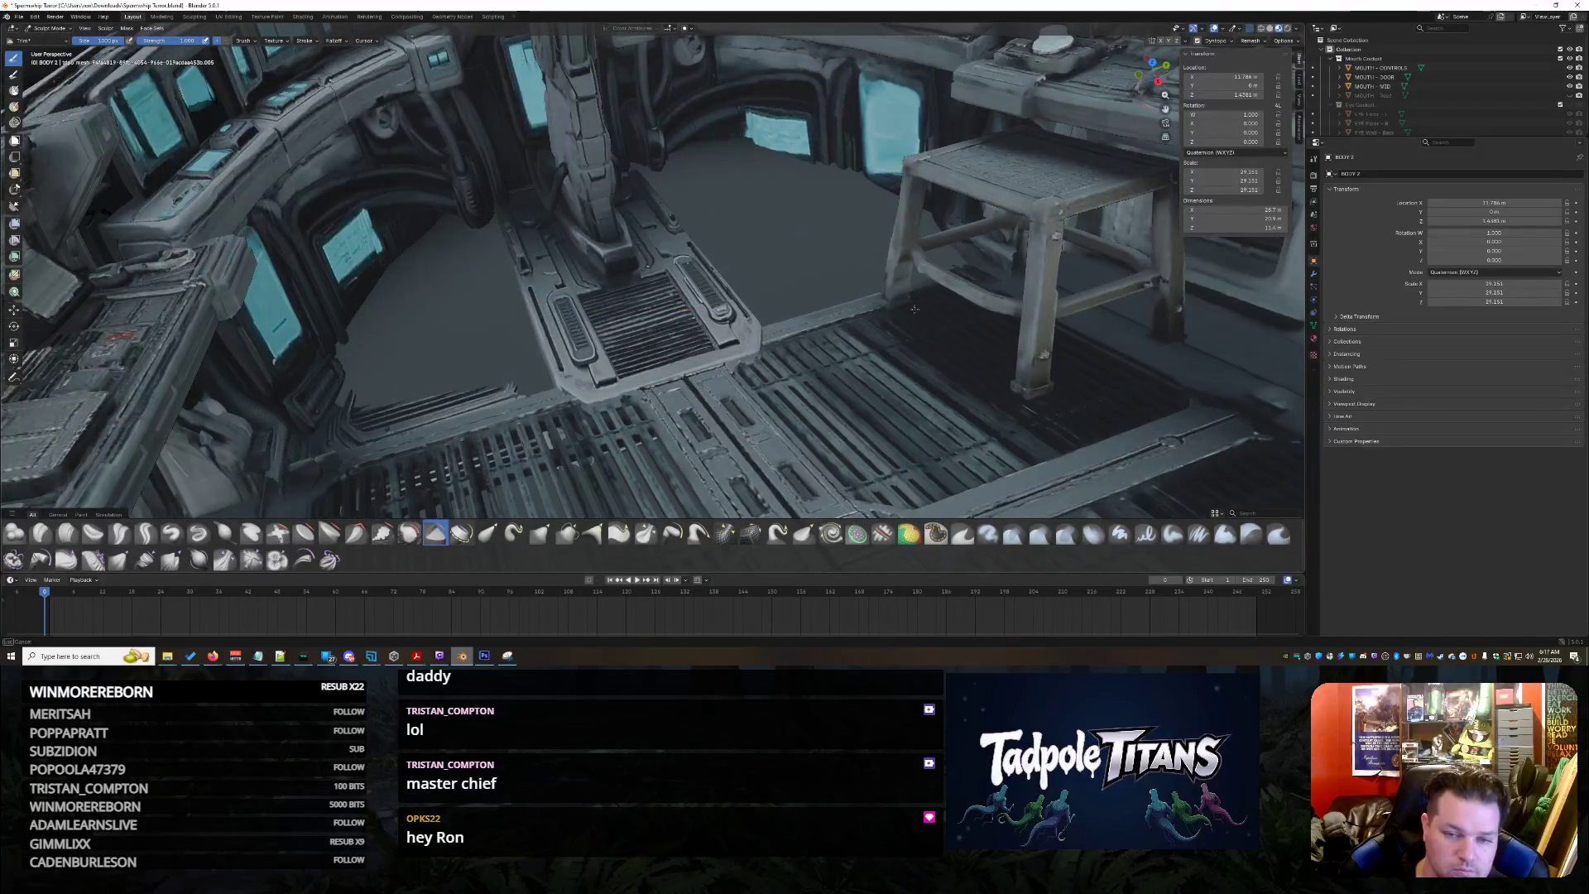
{"action": "scroll", "coordinate": [734, 234], "scroll_direction": "down", "scroll_amount": 8}
{"action": "scroll", "coordinate": [795, 286], "scroll_direction": "up", "scroll_amount": 4}
{"action": "scroll", "coordinate": [858, 321], "scroll_direction": "up", "scroll_amount": 4}
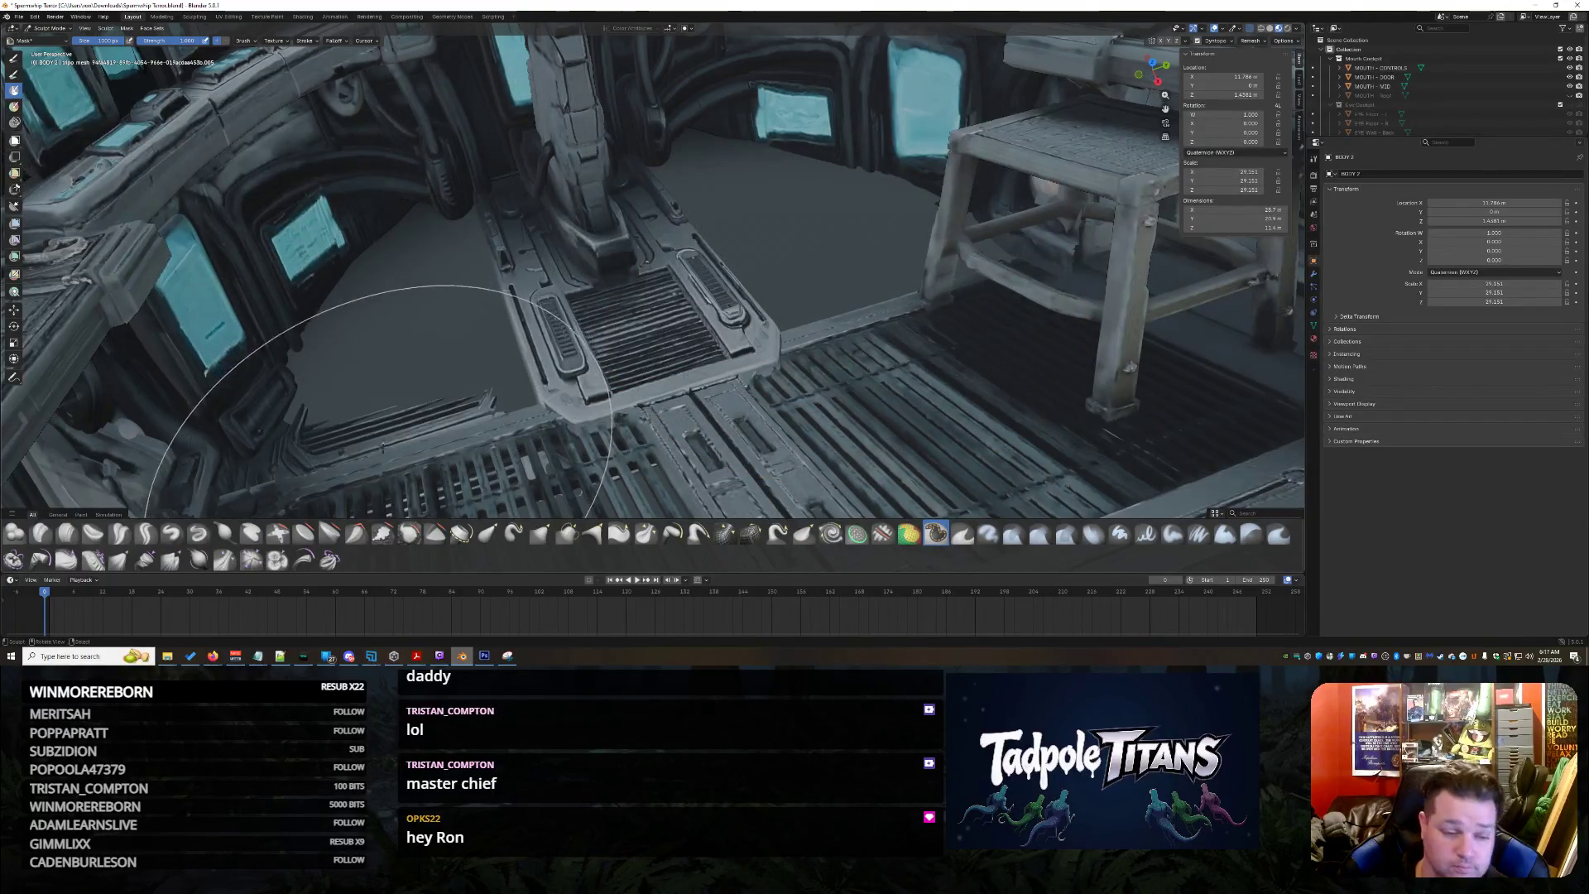
Fill the remaining grey floor beside the stool with grating detail
{"action": "left_click", "coordinate": [381, 534]}
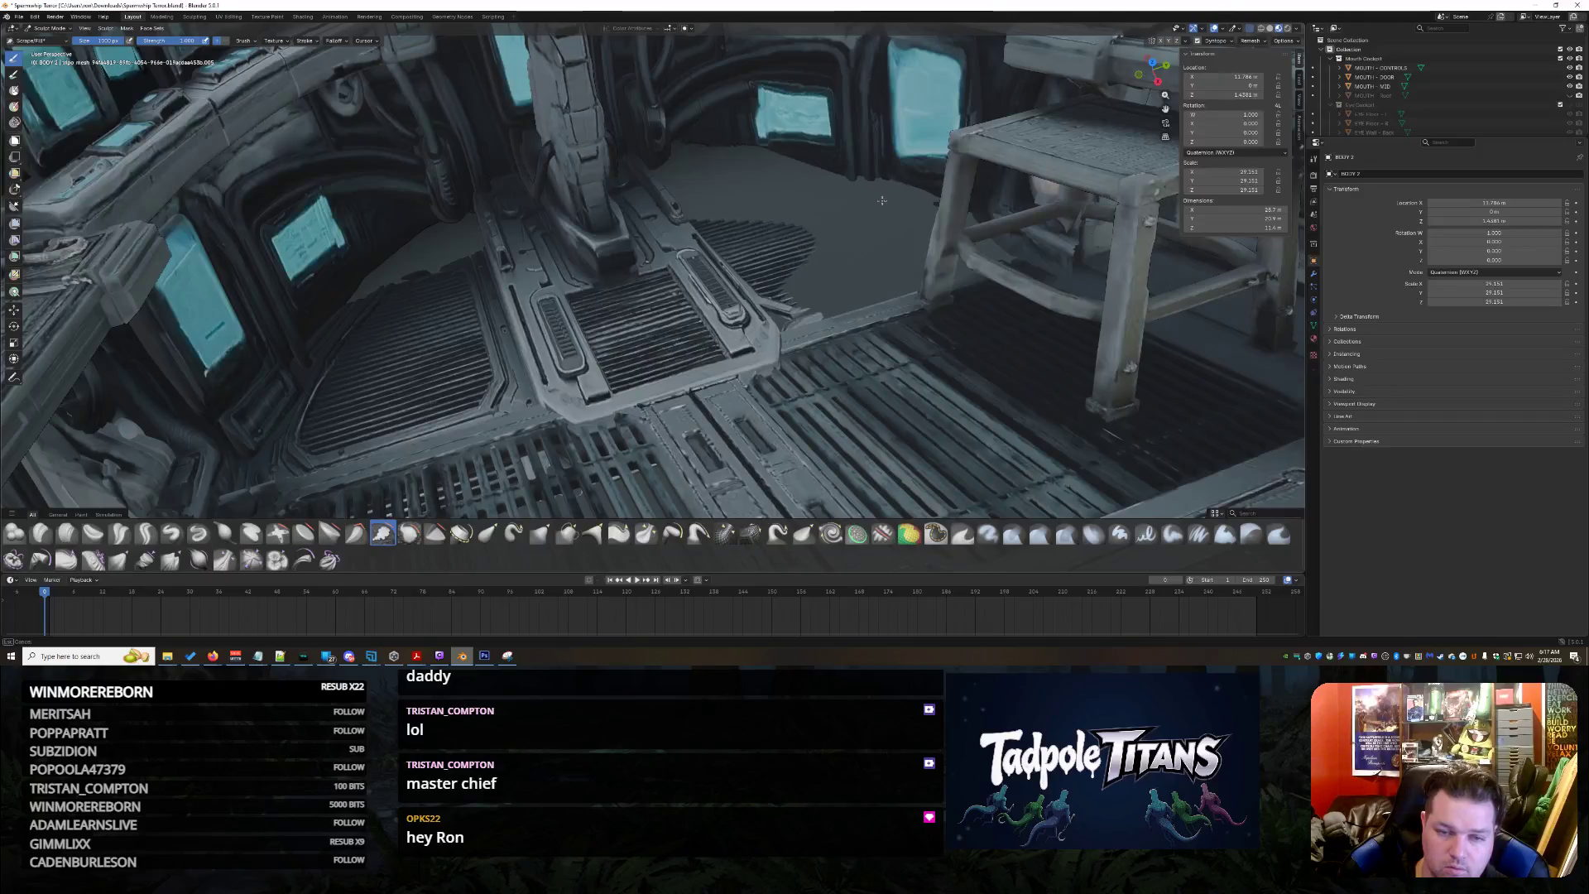
{"action": "left_click_drag", "start_coordinate": [882, 200], "coordinate": [925, 219]}
{"action": "left_click_drag", "start_coordinate": [666, 153], "coordinate": [694, 155]}
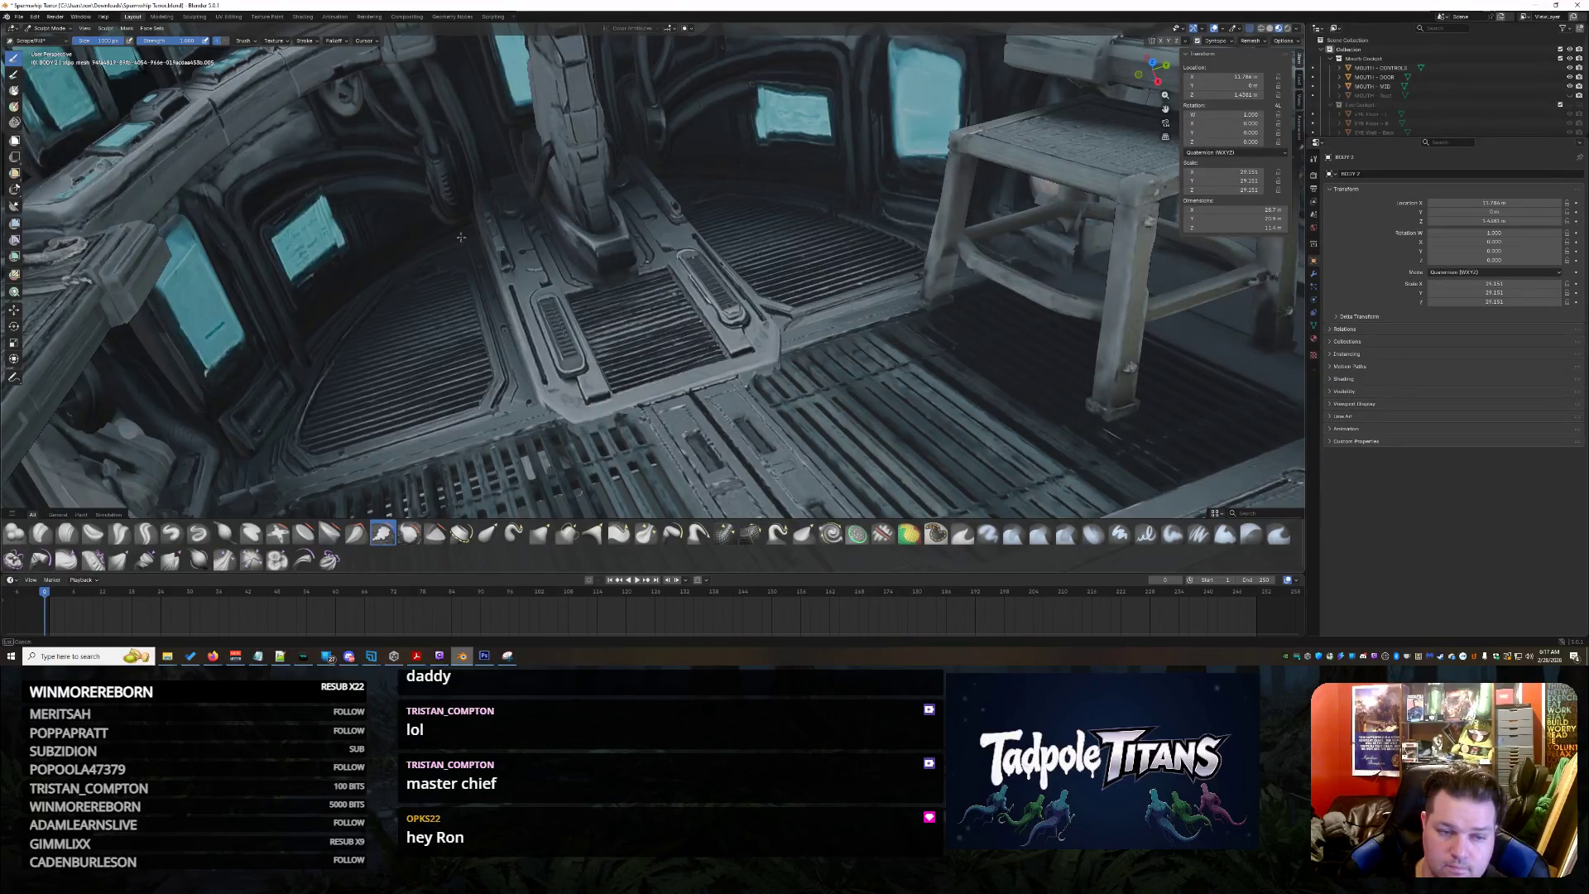
Inspect the ship from the front and bring up the viewport's interaction-mode list
{"action": "mouse_move", "coordinate": [621, 248]}
{"action": "middle_mouse_down"}
{"action": "mouse_move", "coordinate": [697, 233]}
{"action": "mouse_move", "coordinate": [637, 282]}
{"action": "mouse_move", "coordinate": [692, 324]}
{"action": "middle_mouse_up"}
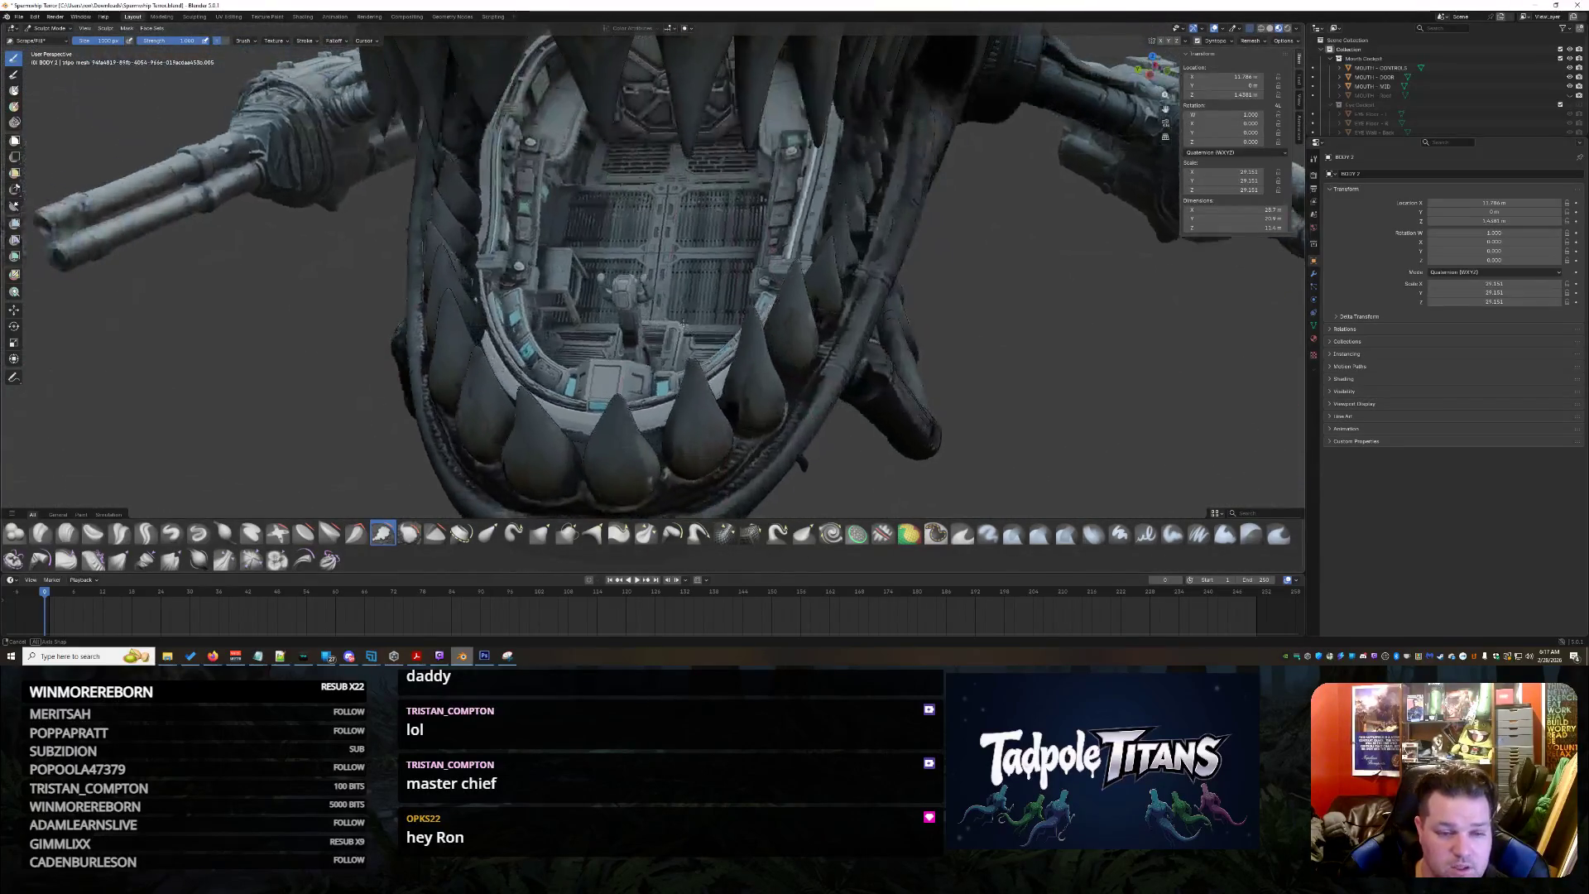
{"action": "scroll", "coordinate": [693, 324], "scroll_direction": "up", "scroll_amount": 1}
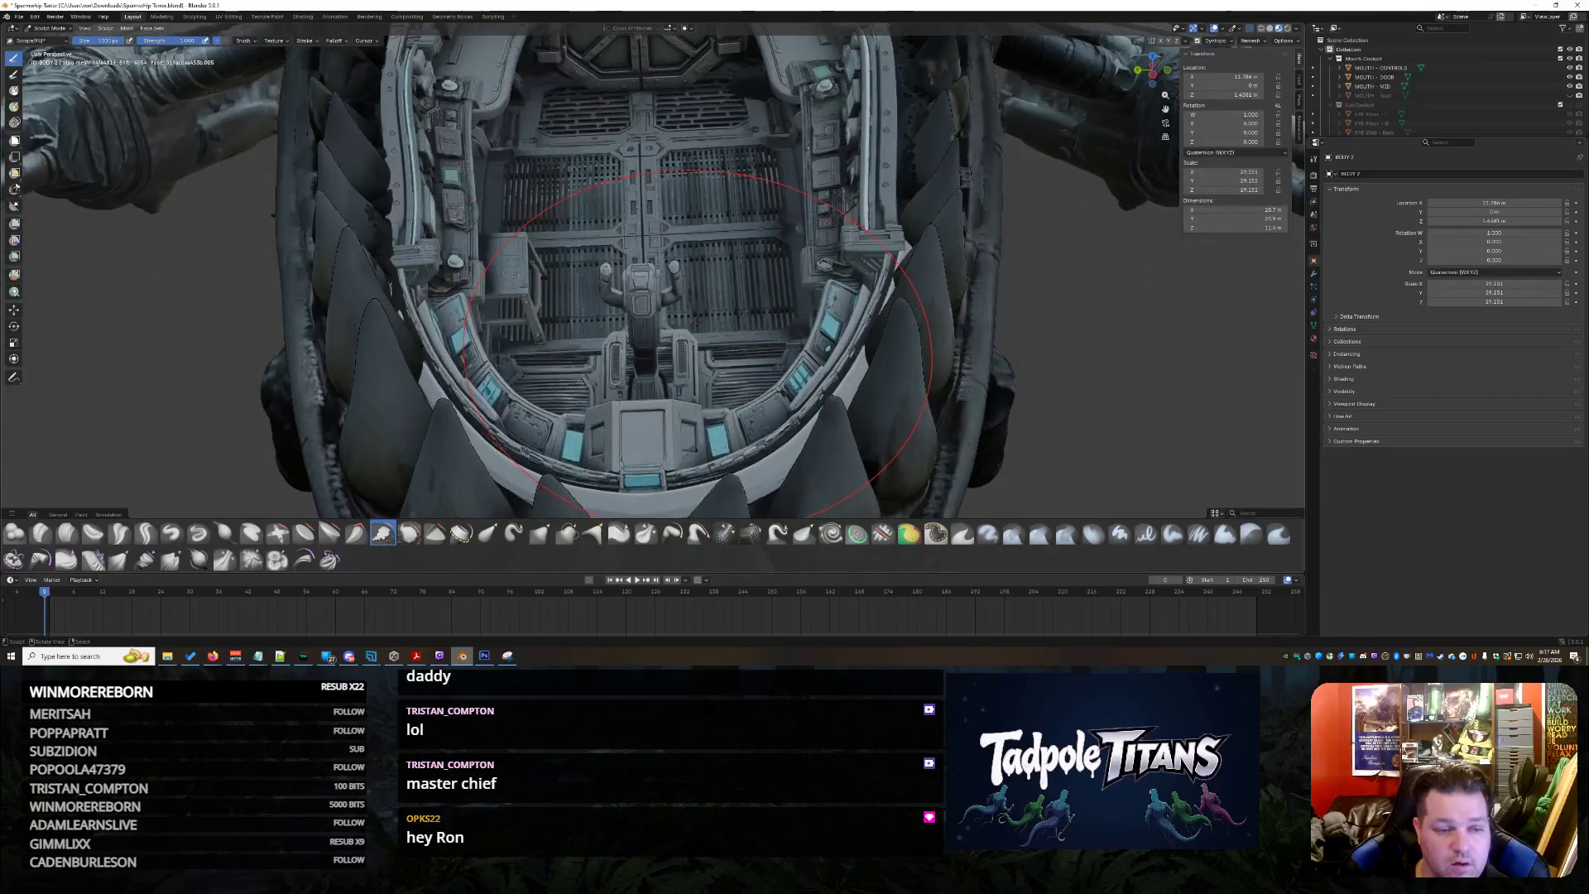
{"action": "mouse_move", "coordinate": [697, 323]}
{"action": "middle_mouse_down"}
{"action": "mouse_move", "coordinate": [660, 324]}
{"action": "mouse_move", "coordinate": [664, 299]}
{"action": "middle_mouse_up"}
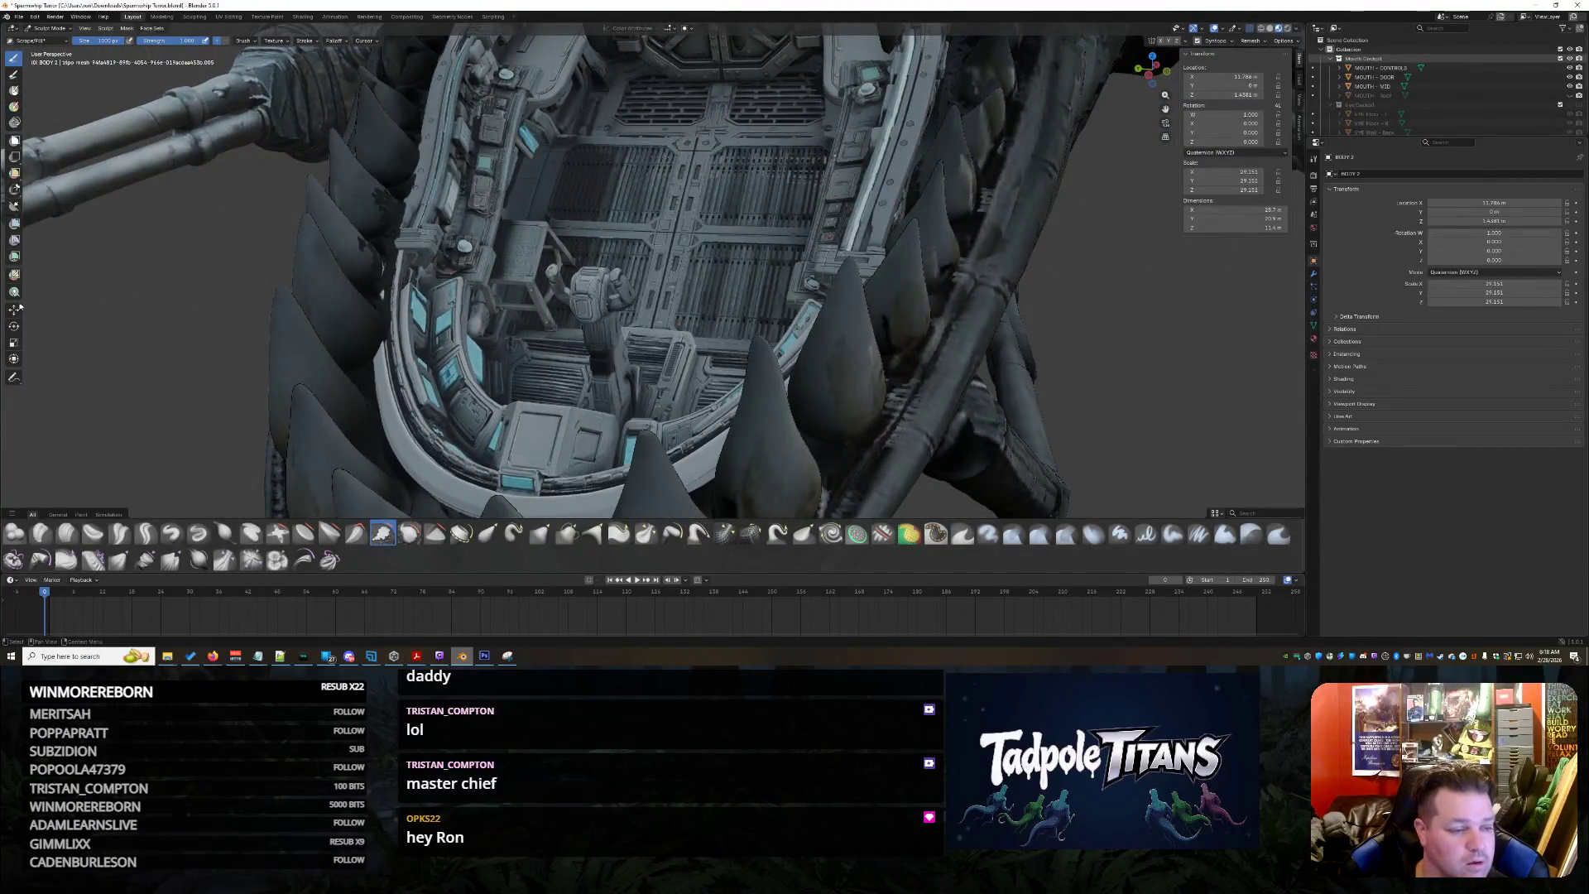
{"action": "middle_click_drag", "start_coordinate": [532, 267], "coordinate": [715, 161]}
{"action": "scroll", "coordinate": [715, 163], "scroll_direction": "down", "scroll_amount": 5}
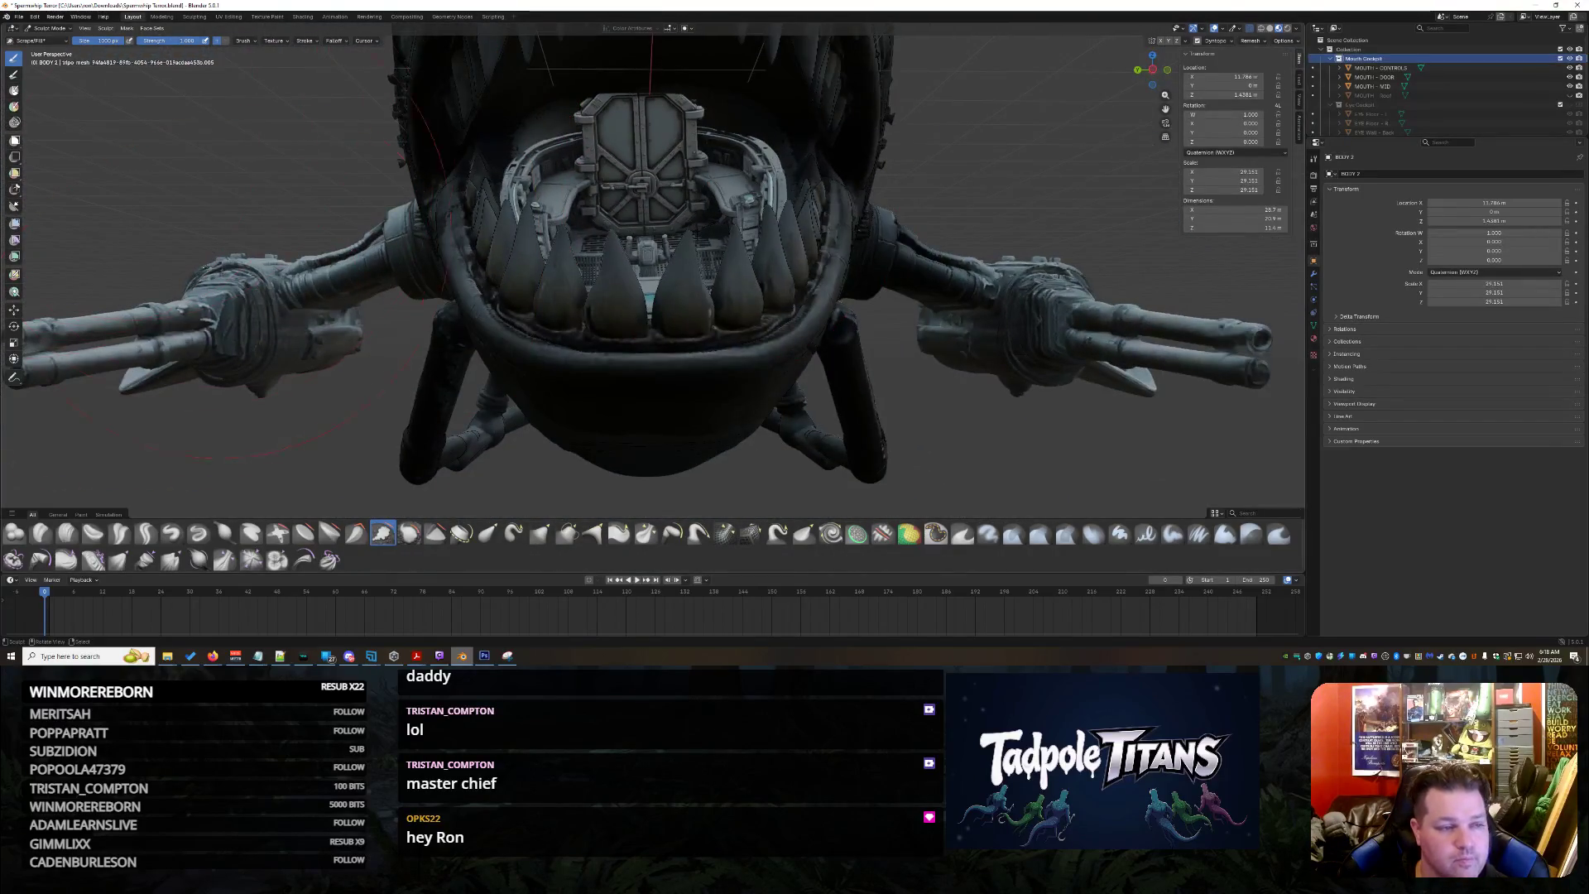
{"action": "left_click", "coordinate": [52, 29]}
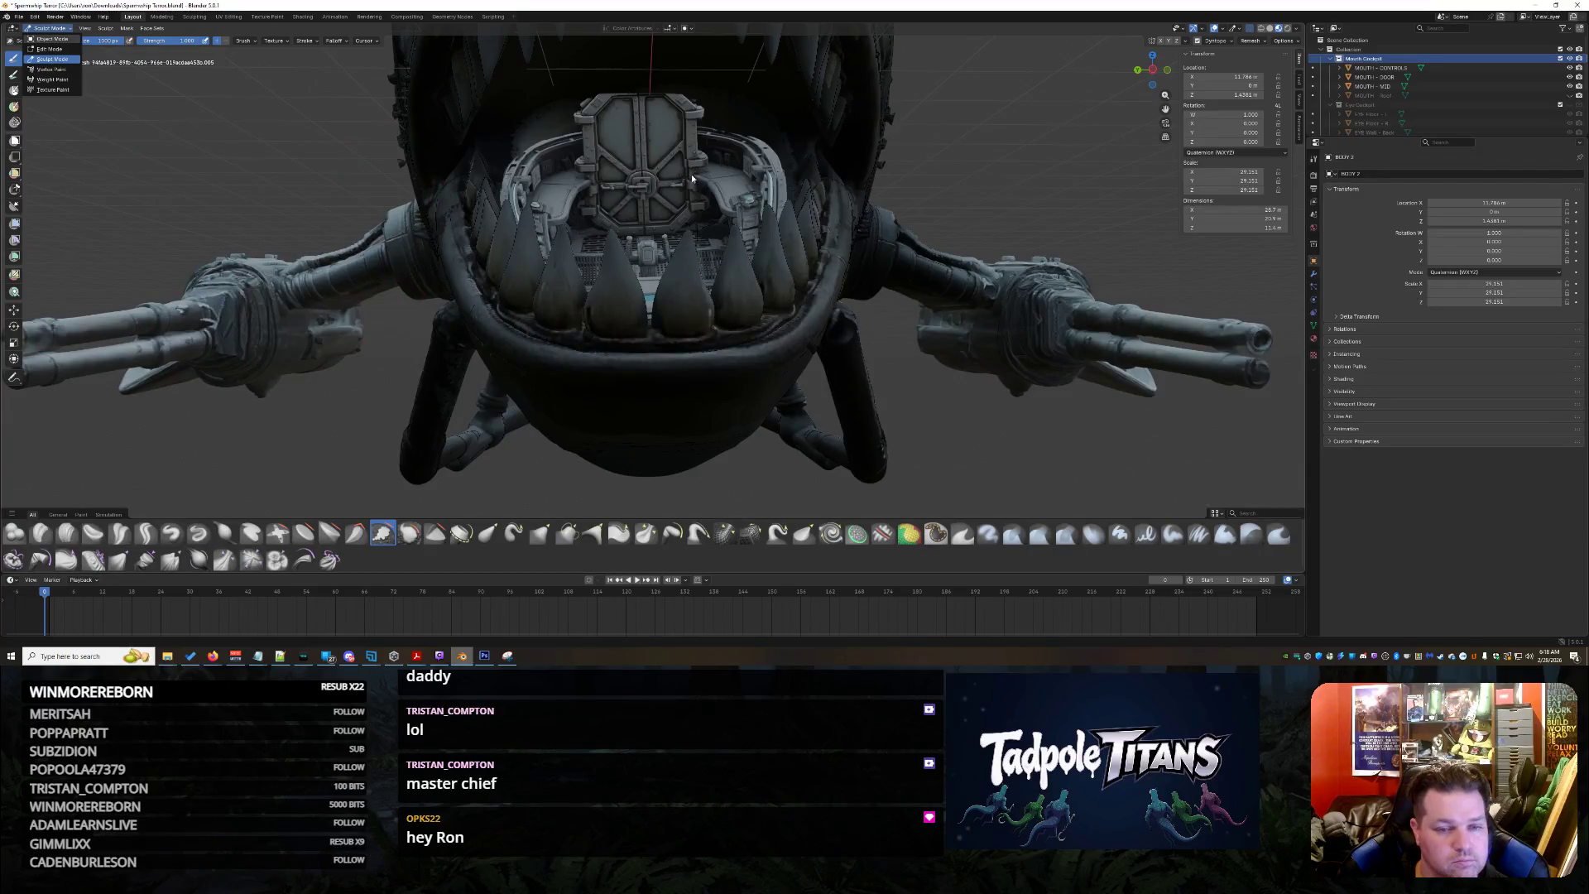
Return to Object Mode and select the cockpit grille and MOUTH - CONTROLS objects
{"action": "middle_click_drag", "start_coordinate": [689, 201], "coordinate": [709, 186]}
{"action": "scroll", "coordinate": [708, 187], "scroll_direction": "up", "scroll_amount": 5}
{"action": "left_click", "coordinate": [718, 195]}
{"action": "scroll", "coordinate": [718, 196], "scroll_direction": "down", "scroll_amount": 5}
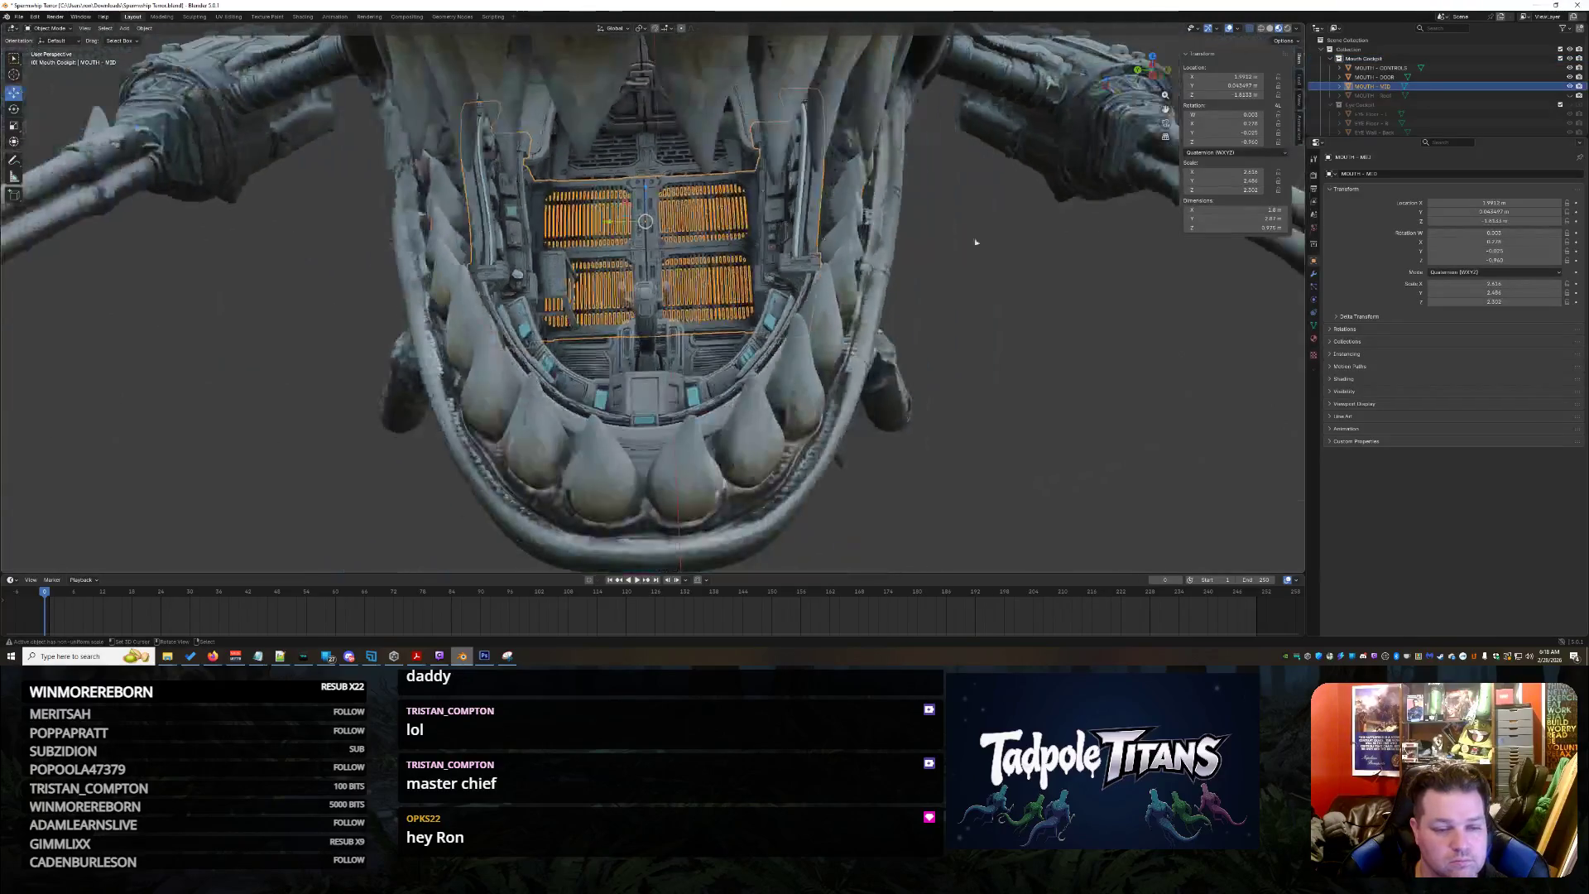
{"action": "left_click", "coordinate": [1390, 67]}
{"action": "middle_click_drag", "start_coordinate": [827, 235], "coordinate": [826, 220]}
{"action": "scroll", "coordinate": [845, 202], "scroll_direction": "down", "scroll_amount": 5}
{"action": "scroll", "coordinate": [824, 218], "scroll_direction": "up", "scroll_amount": 3}
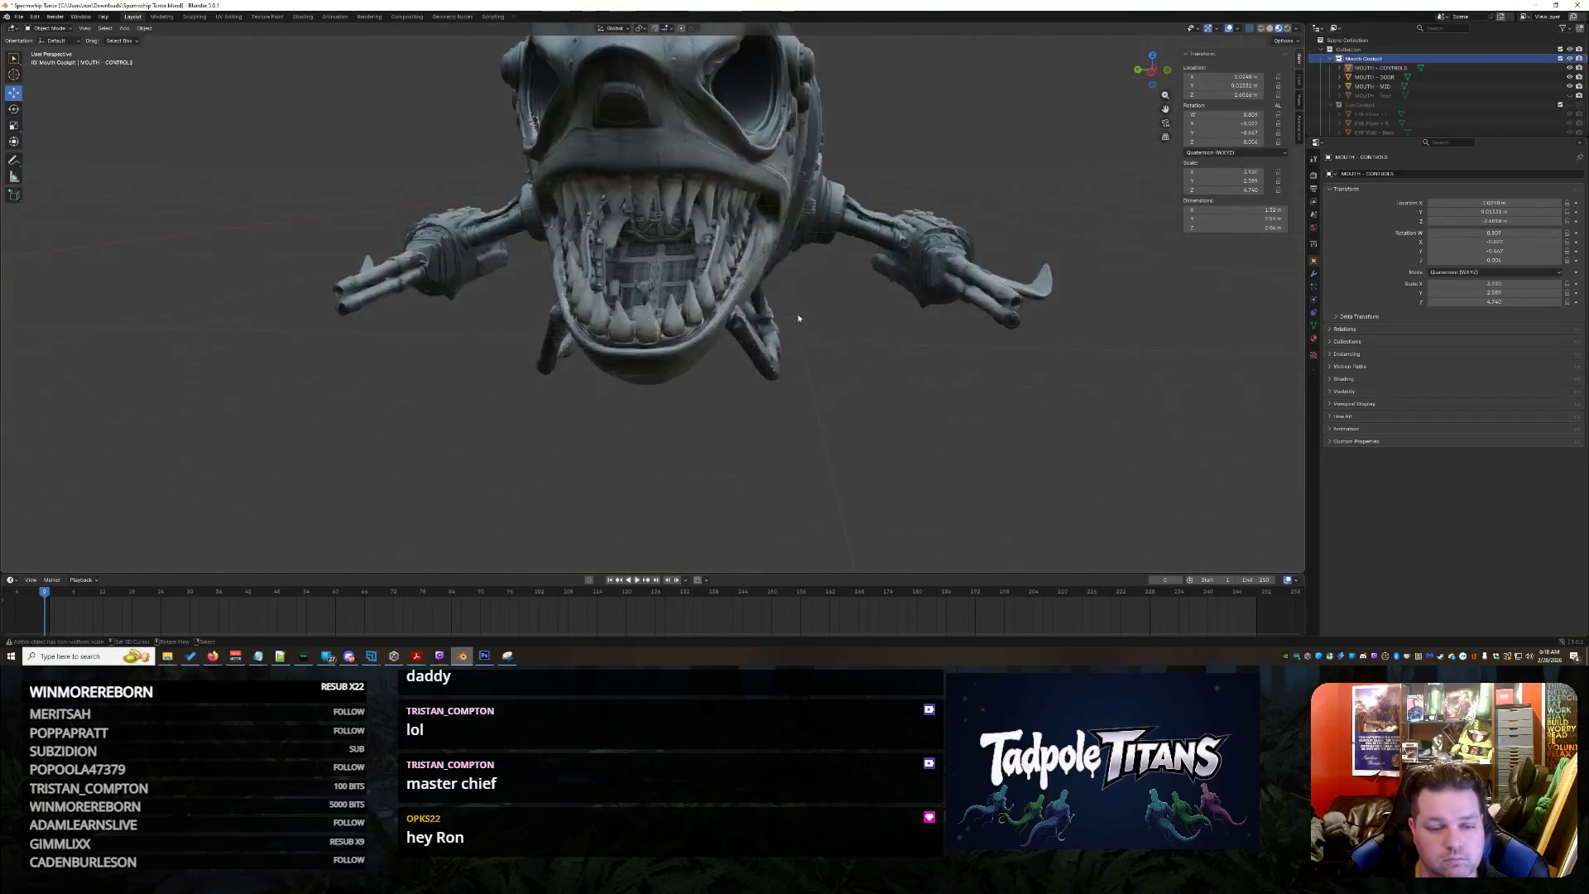
{"action": "scroll", "coordinate": [824, 216], "scroll_direction": "up", "scroll_amount": 3}
{"action": "scroll", "coordinate": [824, 217], "scroll_direction": "up", "scroll_amount": 3}
{"action": "scroll", "coordinate": [833, 337], "scroll_direction": "up", "scroll_amount": 3}
Select MOUTH - DOOR and nudge it vertically, then sideways along the X axis
{"action": "left_click", "coordinate": [1366, 68]}
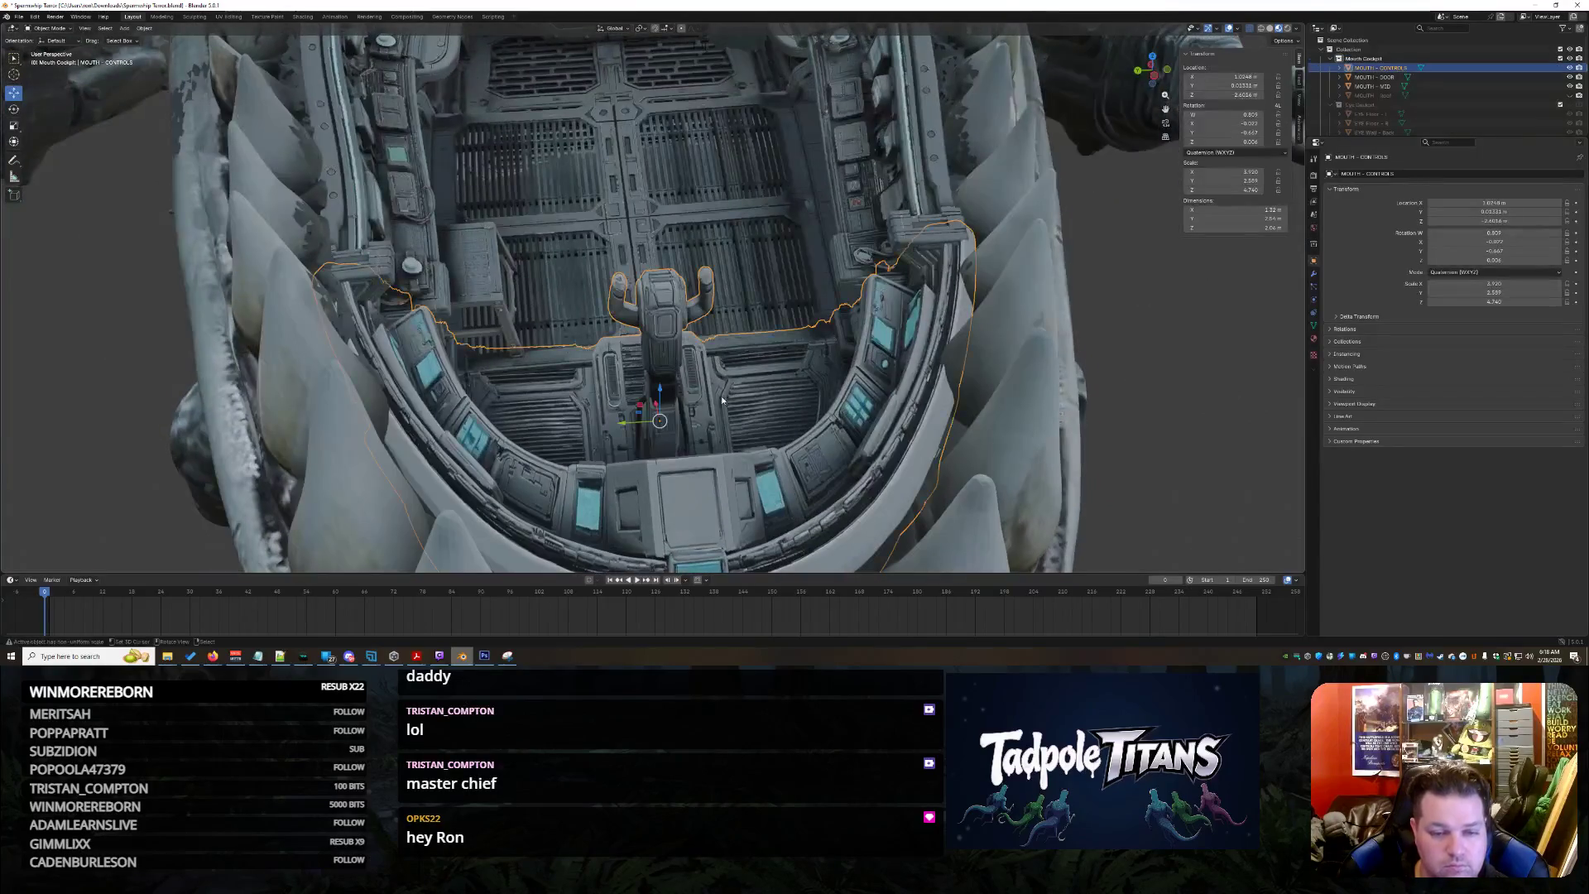
{"action": "left_click", "coordinate": [1366, 77]}
{"action": "scroll", "coordinate": [825, 286], "scroll_direction": "down", "scroll_amount": 5}
{"action": "middle_click_drag", "start_coordinate": [627, 112], "coordinate": [780, 261]}
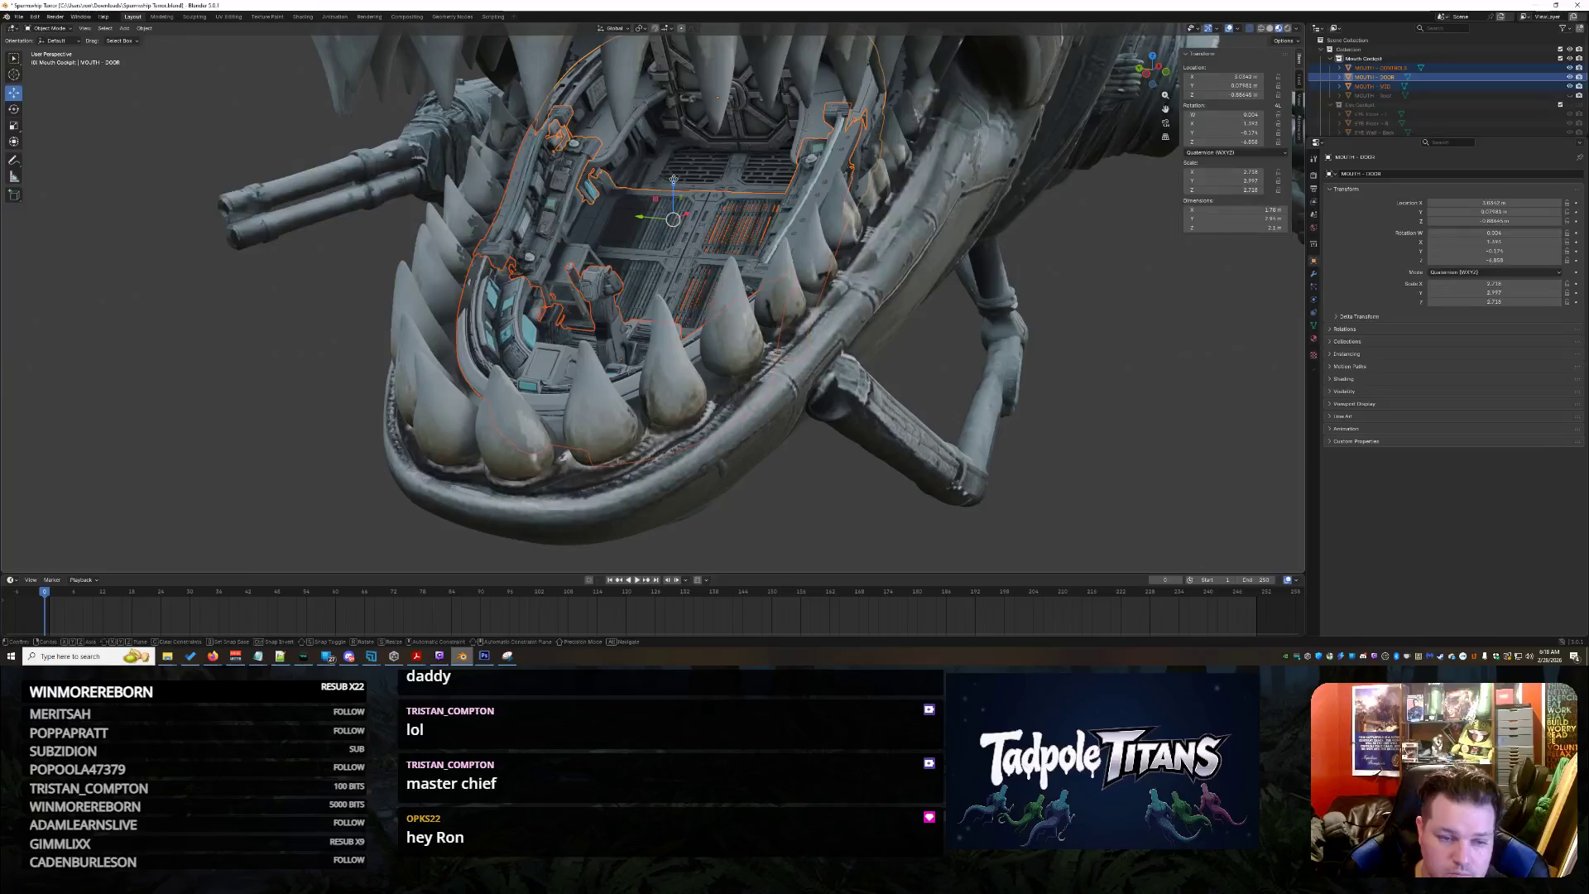
{"action": "left_click", "coordinate": [684, 190]}
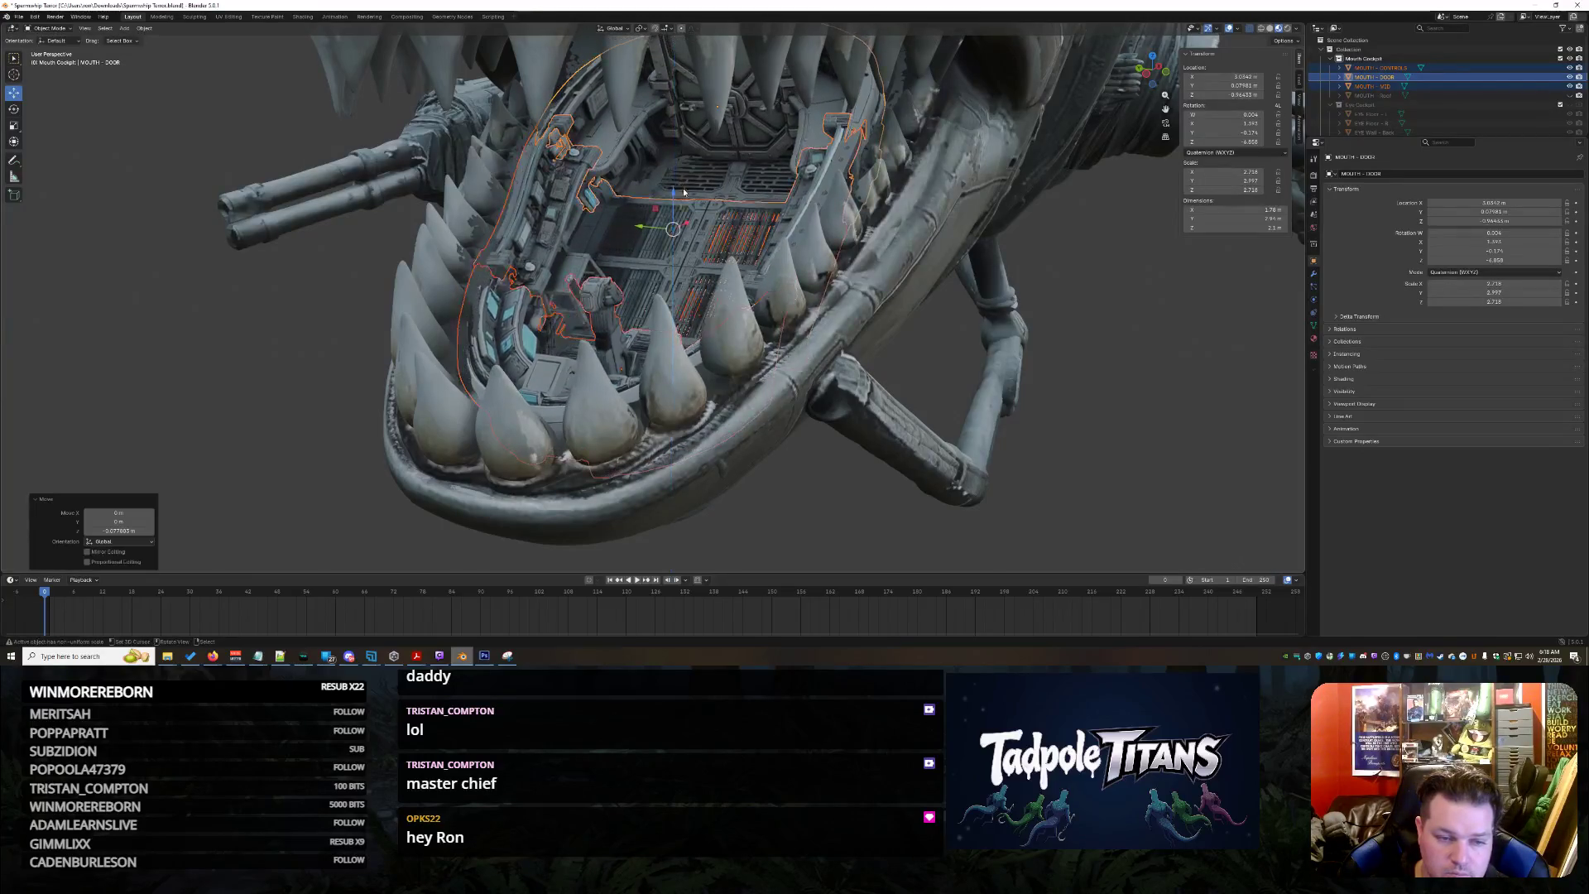
{"action": "key", "text": "g"}
{"action": "key", "text": "x"}
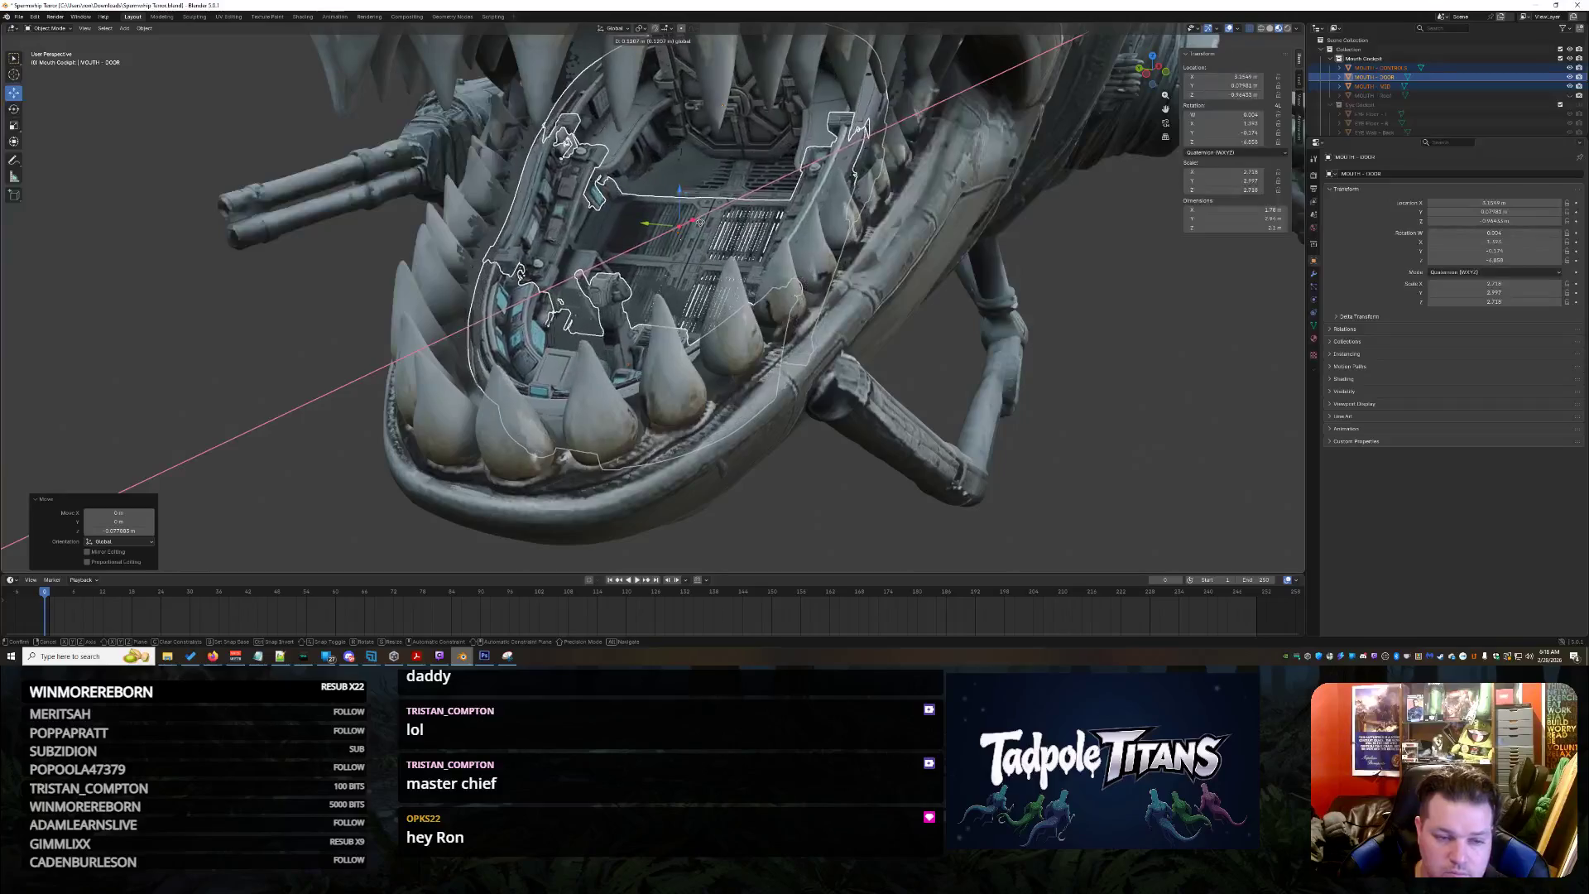
{"action": "left_click", "coordinate": [702, 221]}
Nudge the selected cockpit parts upward along the Z axis
{"action": "middle_click_drag", "start_coordinate": [702, 221], "coordinate": [910, 434]}
{"action": "scroll", "coordinate": [912, 437], "scroll_direction": "up", "scroll_amount": 3}
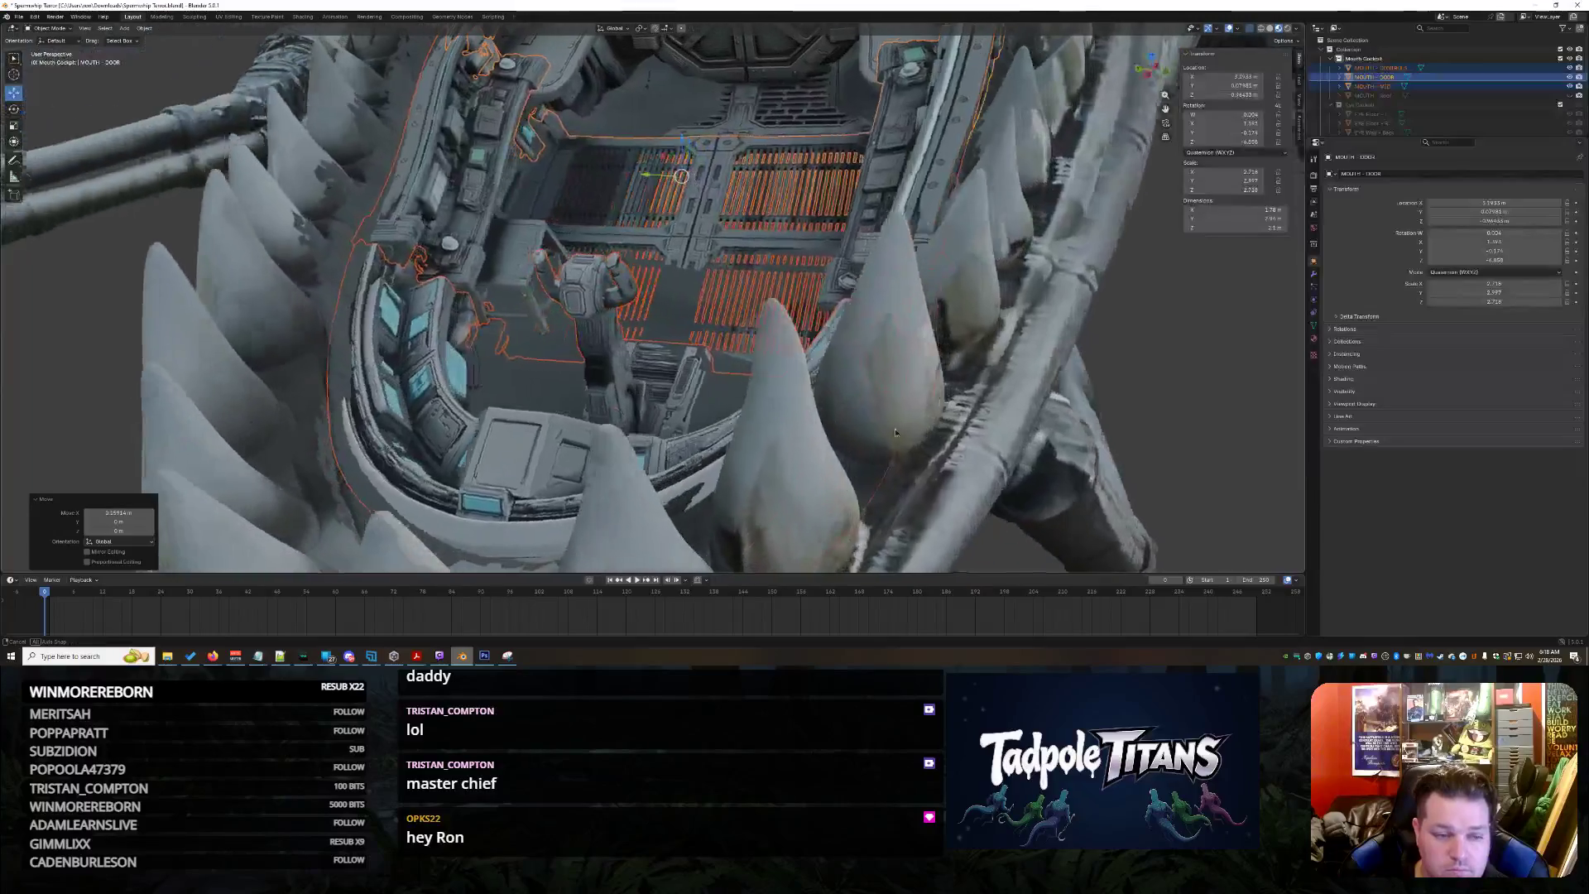
{"action": "scroll", "coordinate": [909, 434], "scroll_direction": "down", "scroll_amount": 3}
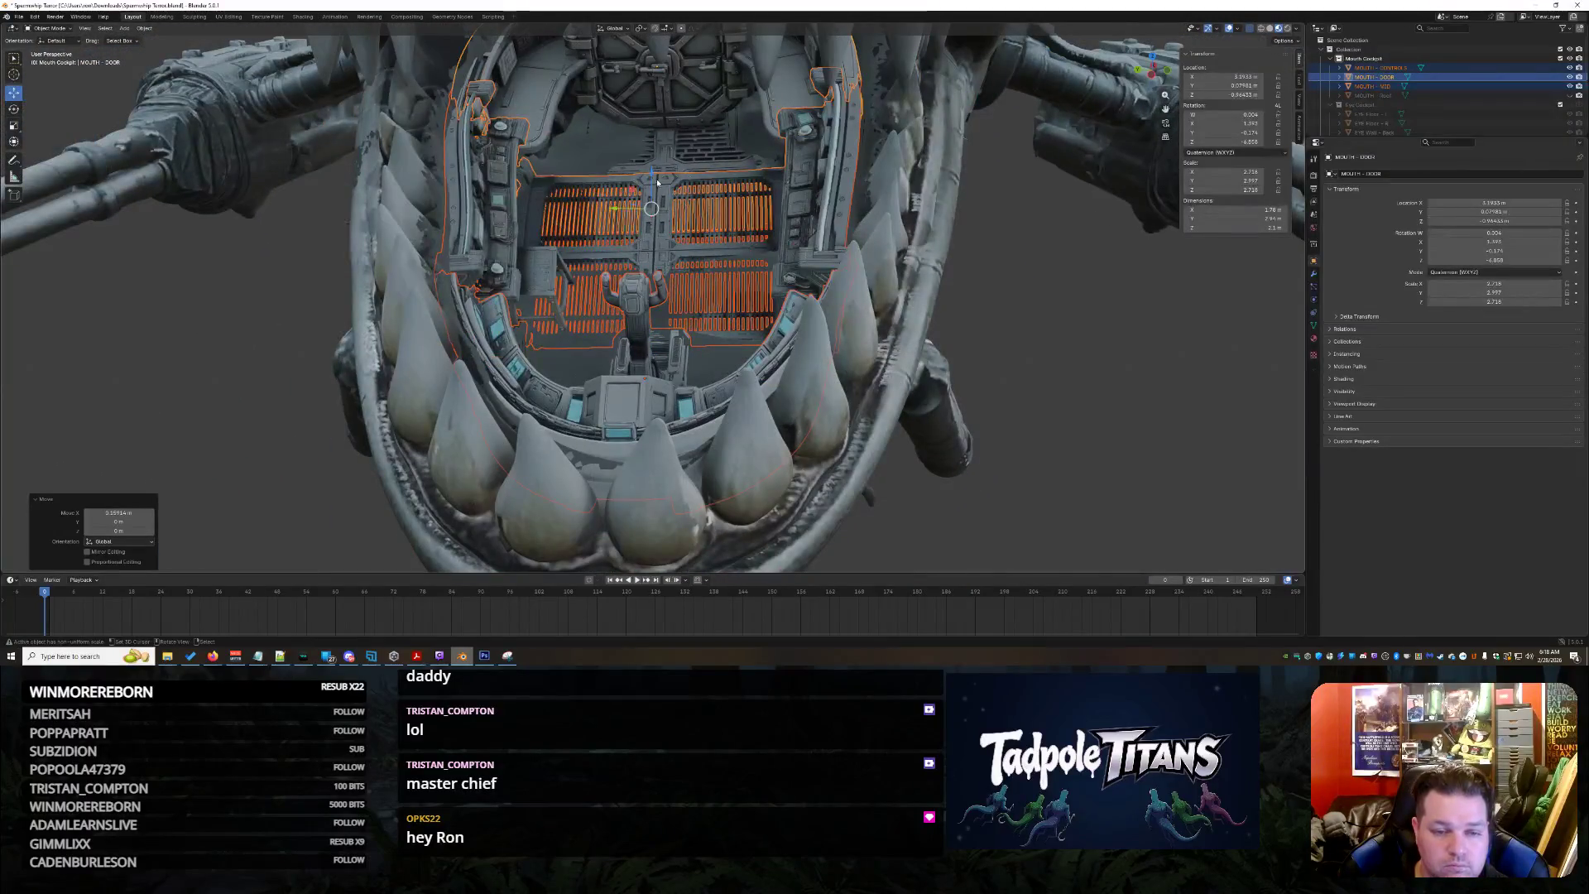
{"action": "key", "text": "g"}
{"action": "key", "text": "z"}
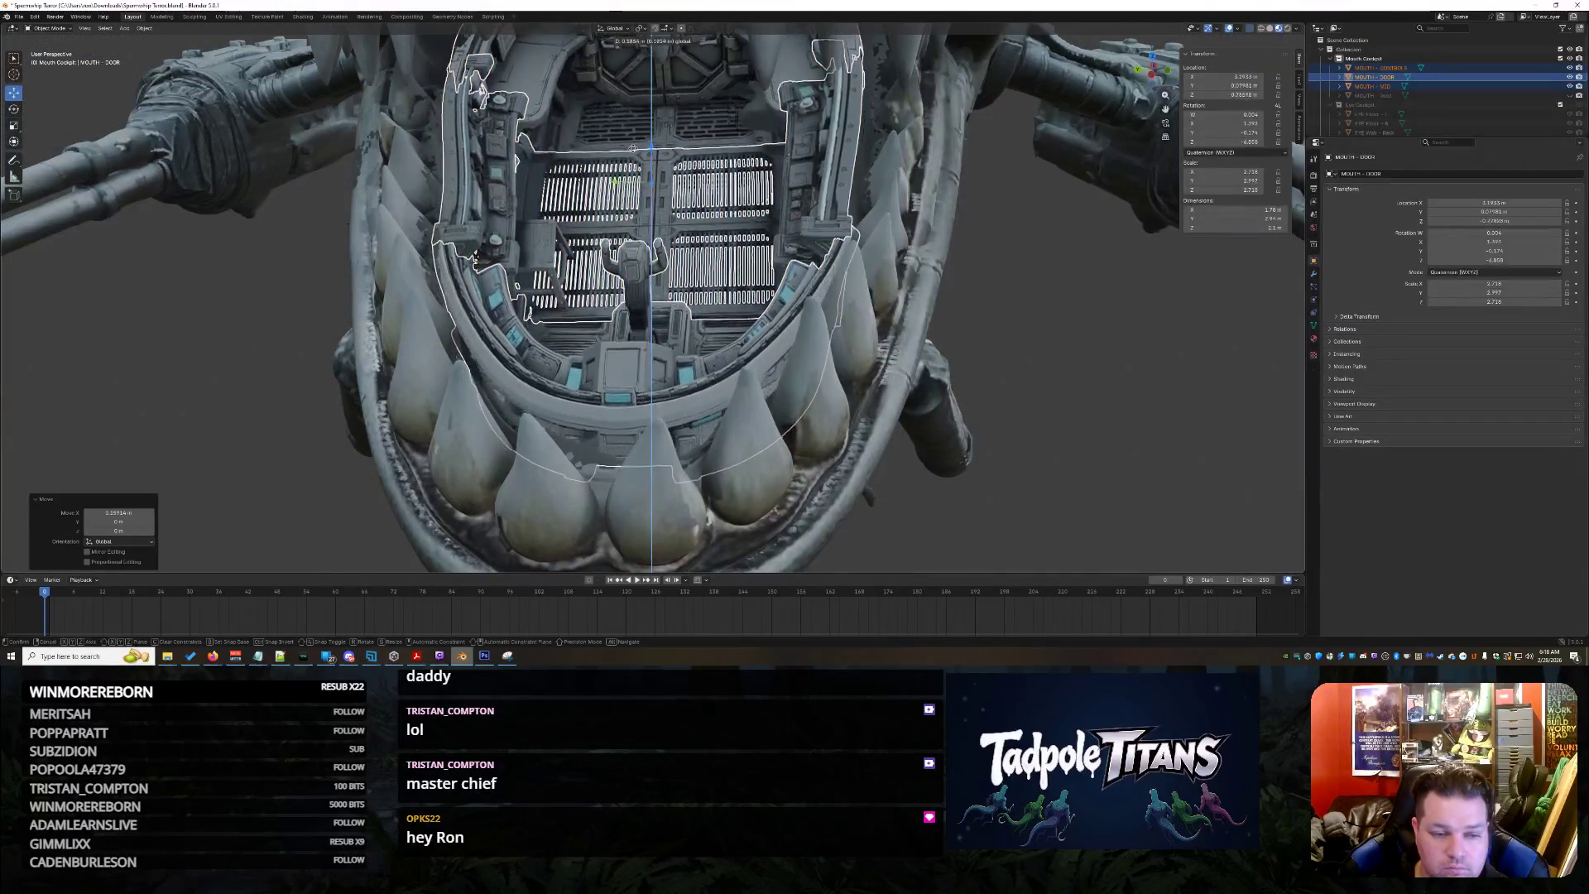
{"action": "left_click", "coordinate": [617, 150]}
Check the cockpit from several angles and select the outer head body
{"action": "mouse_move", "coordinate": [618, 150]}
{"action": "middle_mouse_down"}
{"action": "mouse_move", "coordinate": [810, 162]}
{"action": "mouse_move", "coordinate": [813, 570]}
{"action": "middle_mouse_up"}
{"action": "middle_click_drag", "start_coordinate": [635, 307], "coordinate": [777, 325]}
{"action": "scroll", "coordinate": [778, 326], "scroll_direction": "down", "scroll_amount": 2}
{"action": "scroll", "coordinate": [778, 327], "scroll_direction": "down", "scroll_amount": 3}
{"action": "middle_click_drag", "start_coordinate": [778, 327], "coordinate": [810, 306]}
{"action": "scroll", "coordinate": [809, 305], "scroll_direction": "up", "scroll_amount": 3}
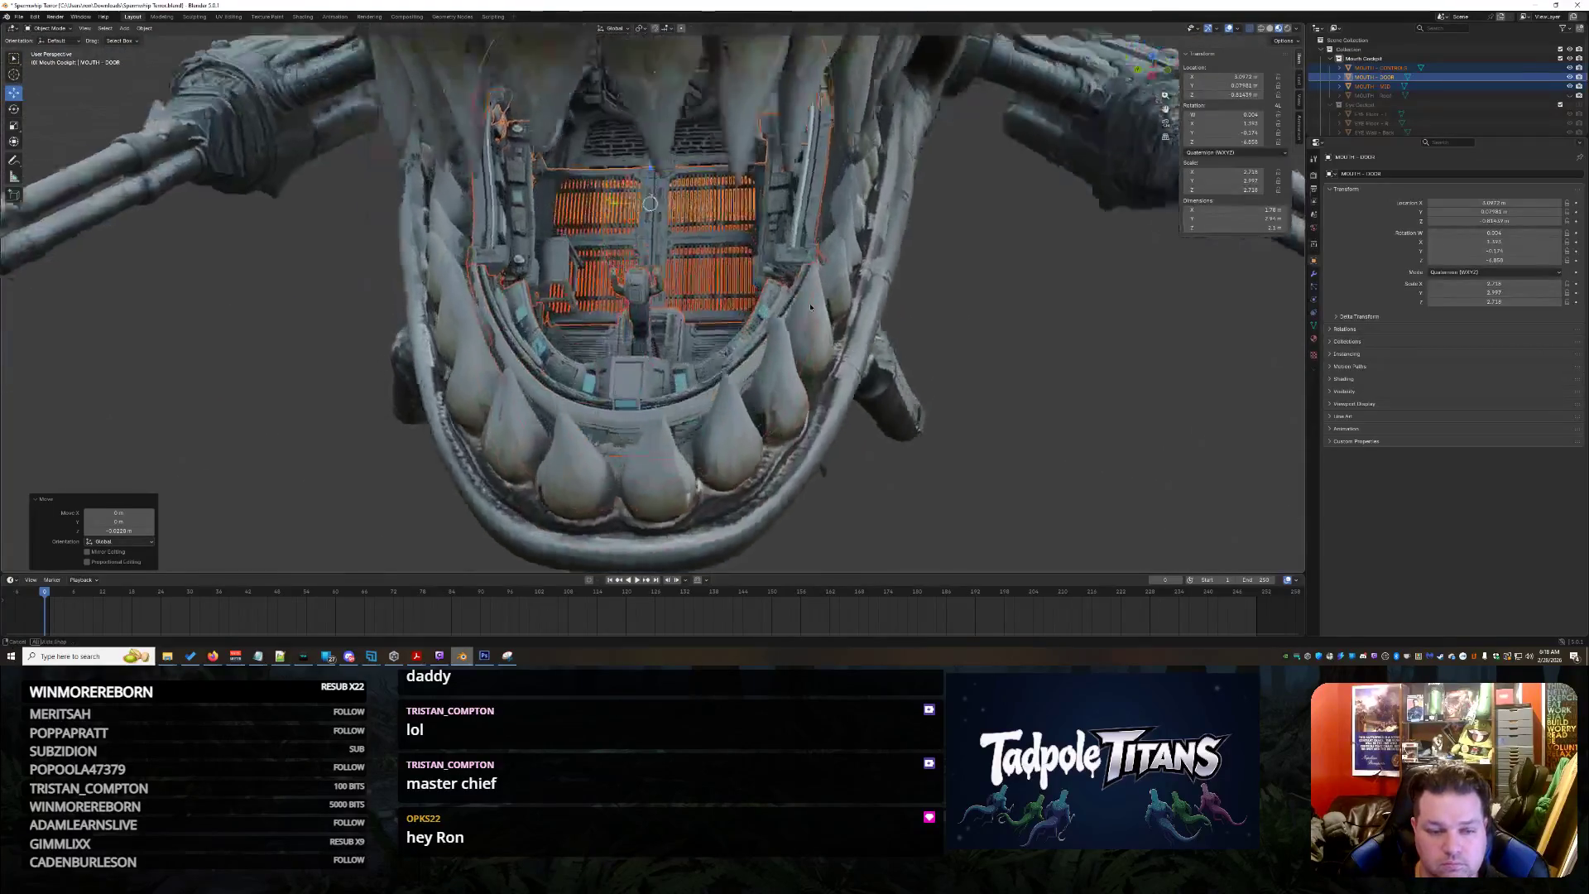
{"action": "middle_click_drag", "start_coordinate": [646, 299], "coordinate": [645, 249]}
{"action": "scroll", "coordinate": [646, 249], "scroll_direction": "up", "scroll_amount": 2}
{"action": "left_click", "coordinate": [939, 417]}
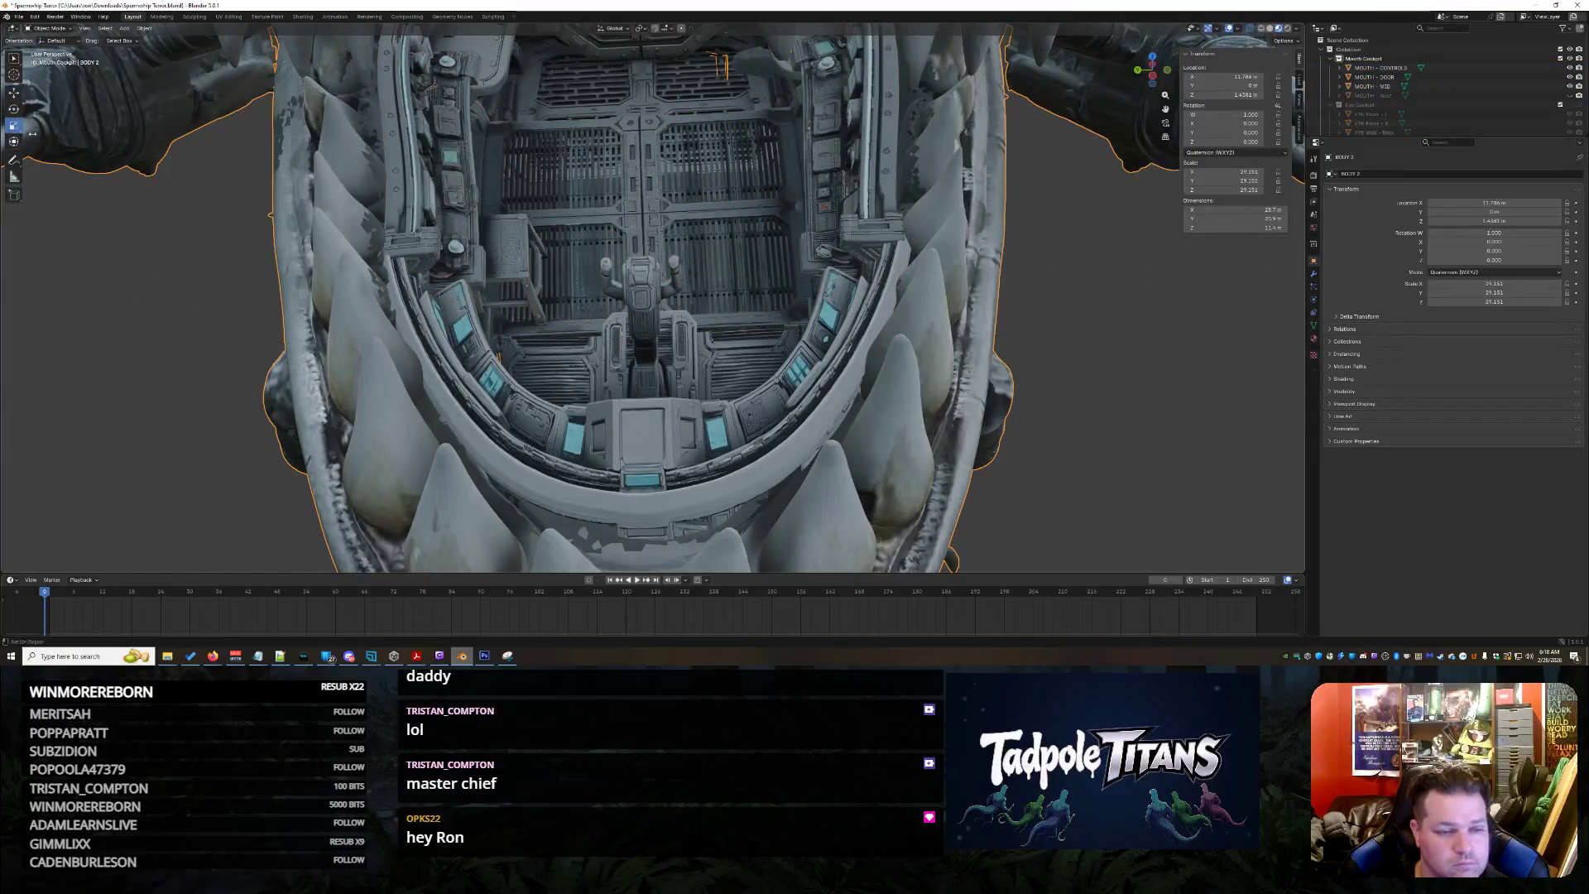
{"action": "scroll", "coordinate": [928, 283], "scroll_direction": "down", "scroll_amount": 5}
Deselect the head and select every object in the Mouth Cockpit collection from the Outliner
{"action": "key", "text": "alt+a"}
{"action": "middle_click_drag", "start_coordinate": [614, 64], "coordinate": [828, 434]}
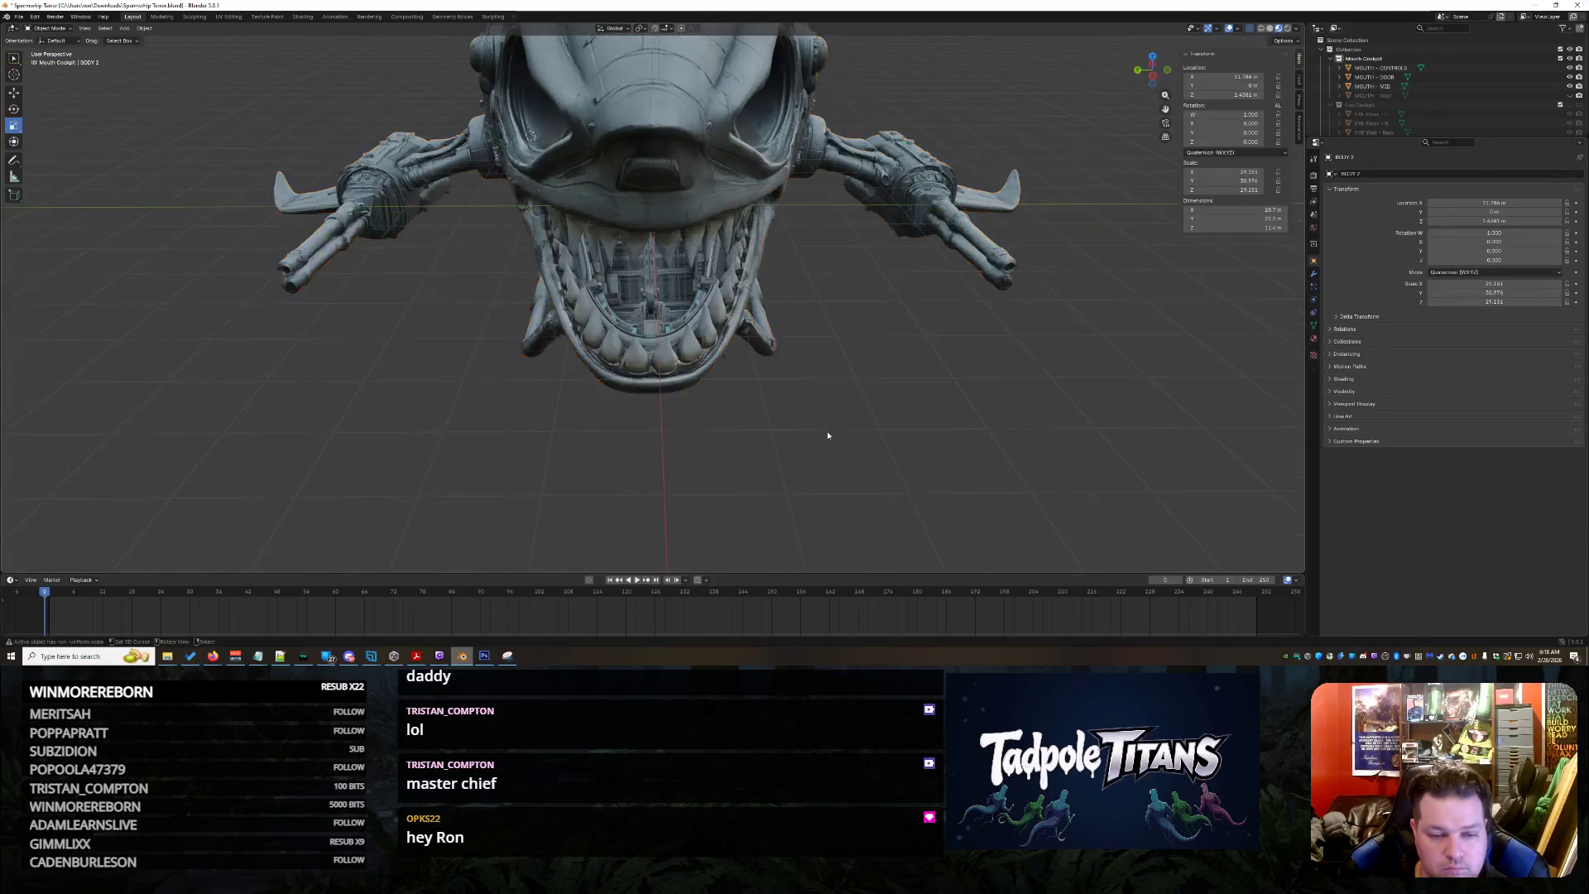
{"action": "scroll", "coordinate": [828, 435], "scroll_direction": "up", "scroll_amount": 3}
{"action": "scroll", "coordinate": [835, 426], "scroll_direction": "up", "scroll_amount": 3}
{"action": "scroll", "coordinate": [844, 421], "scroll_direction": "up", "scroll_amount": 3}
{"action": "scroll", "coordinate": [849, 413], "scroll_direction": "up", "scroll_amount": 2}
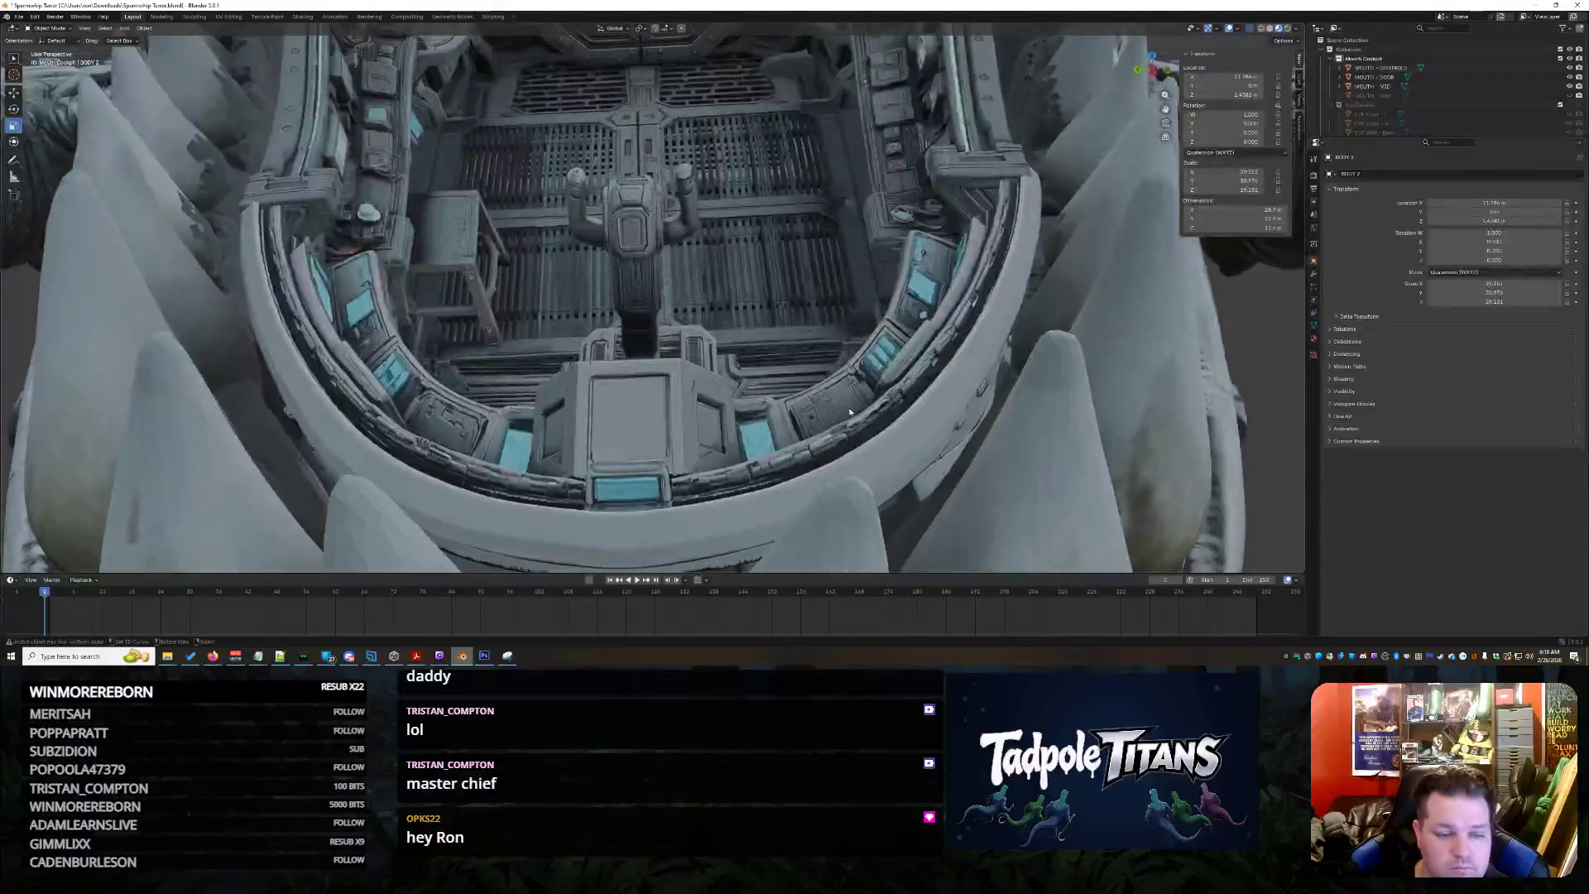
{"action": "scroll", "coordinate": [851, 413], "scroll_direction": "down", "scroll_amount": 4}
{"action": "mouse_move", "coordinate": [850, 413]}
{"action": "middle_mouse_down"}
{"action": "mouse_move", "coordinate": [884, 397]}
{"action": "mouse_move", "coordinate": [870, 411]}
{"action": "middle_mouse_up"}
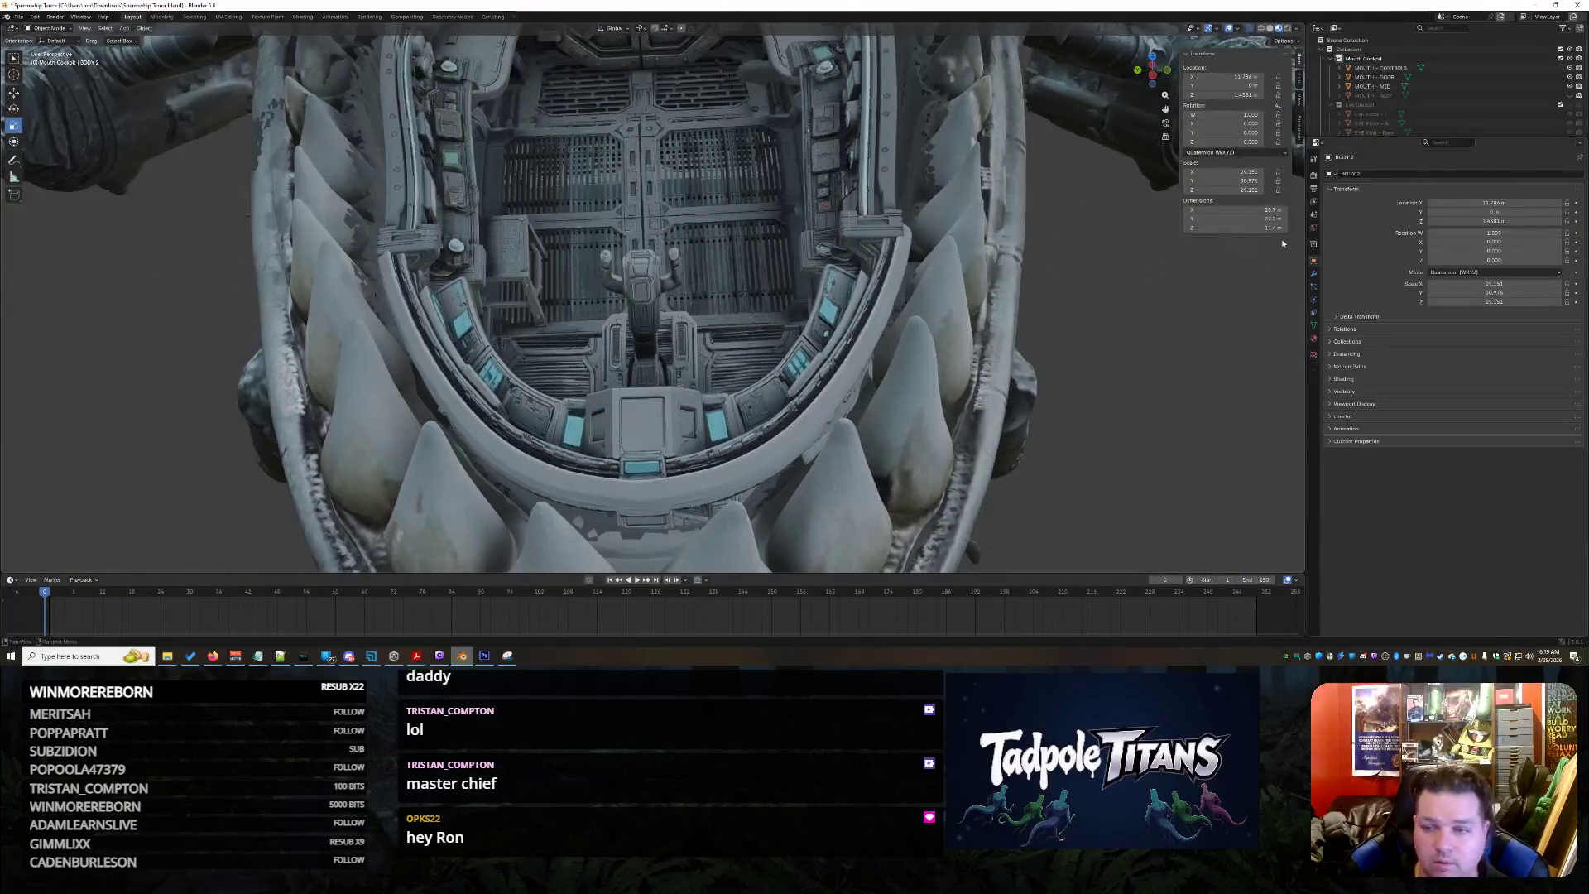
{"action": "right_click", "coordinate": [1364, 62]}
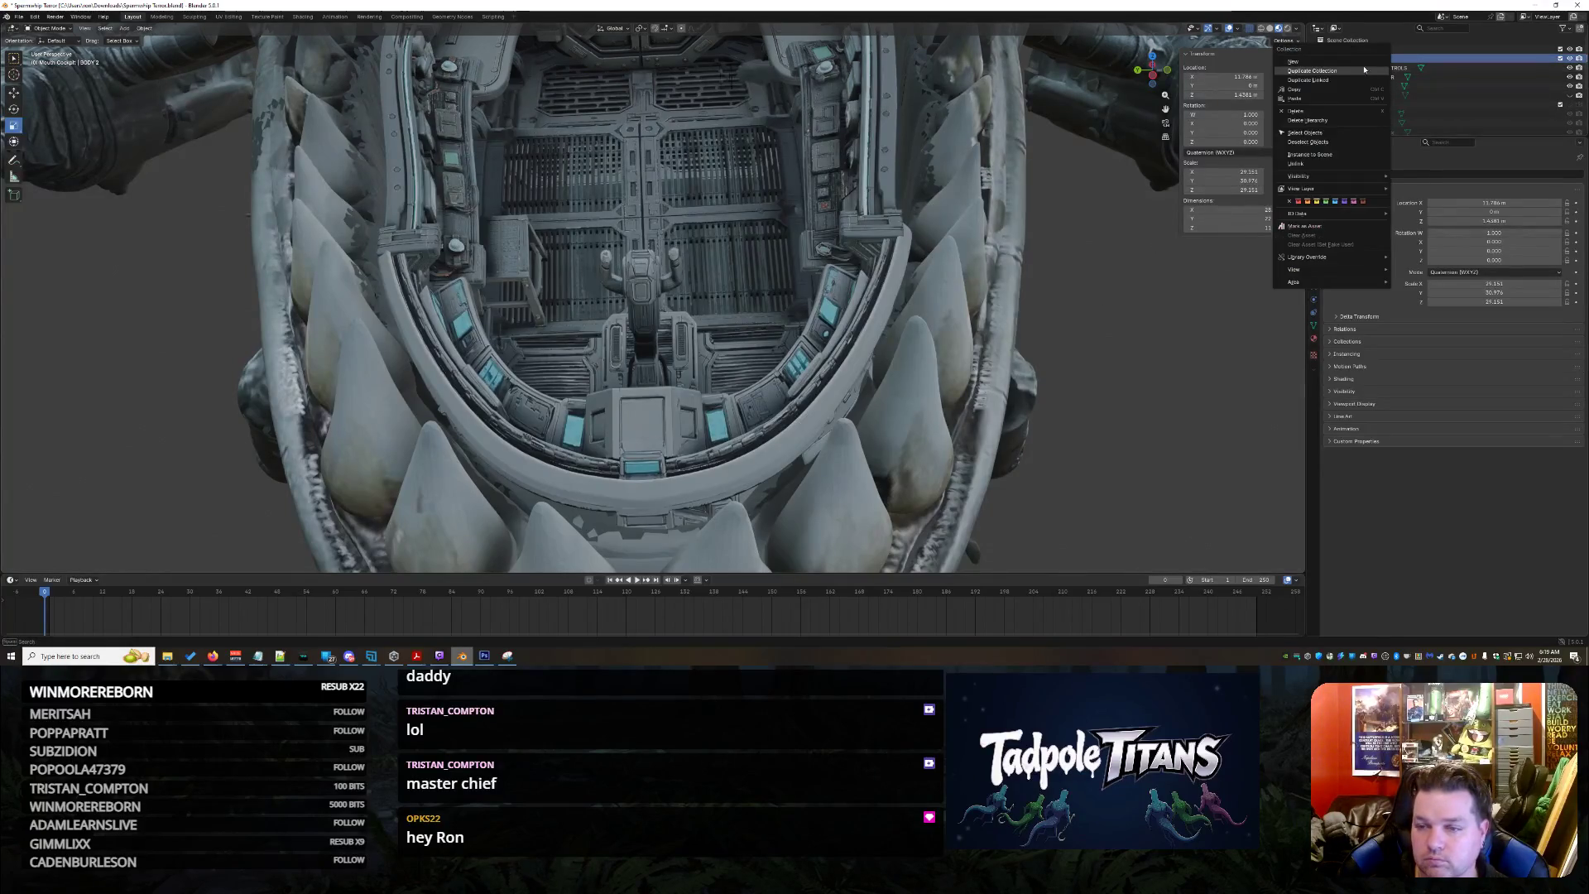
{"action": "left_click", "coordinate": [1331, 139]}
{"action": "scroll", "coordinate": [735, 308], "scroll_direction": "down", "scroll_amount": 3}
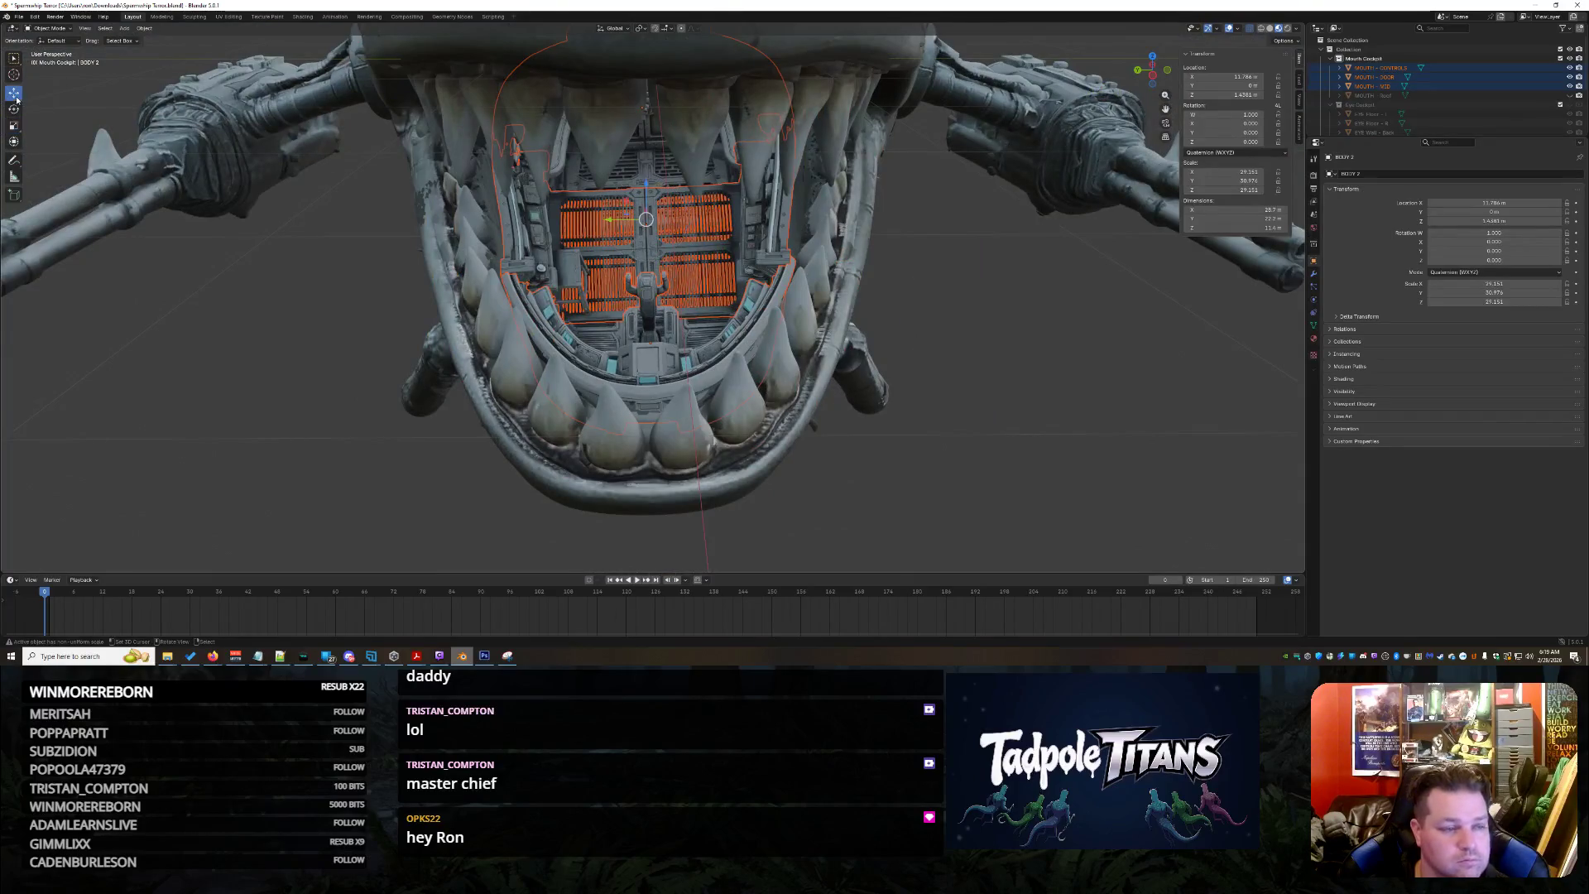
{"action": "scroll", "coordinate": [651, 298], "scroll_direction": "up", "scroll_amount": 3}
Shift the cockpit objects together along the Z axis, confirm, and deselect them
{"action": "mouse_move", "coordinate": [651, 298]}
{"action": "middle_mouse_down"}
{"action": "mouse_move", "coordinate": [745, 248]}
{"action": "mouse_move", "coordinate": [759, 270]}
{"action": "middle_mouse_up"}
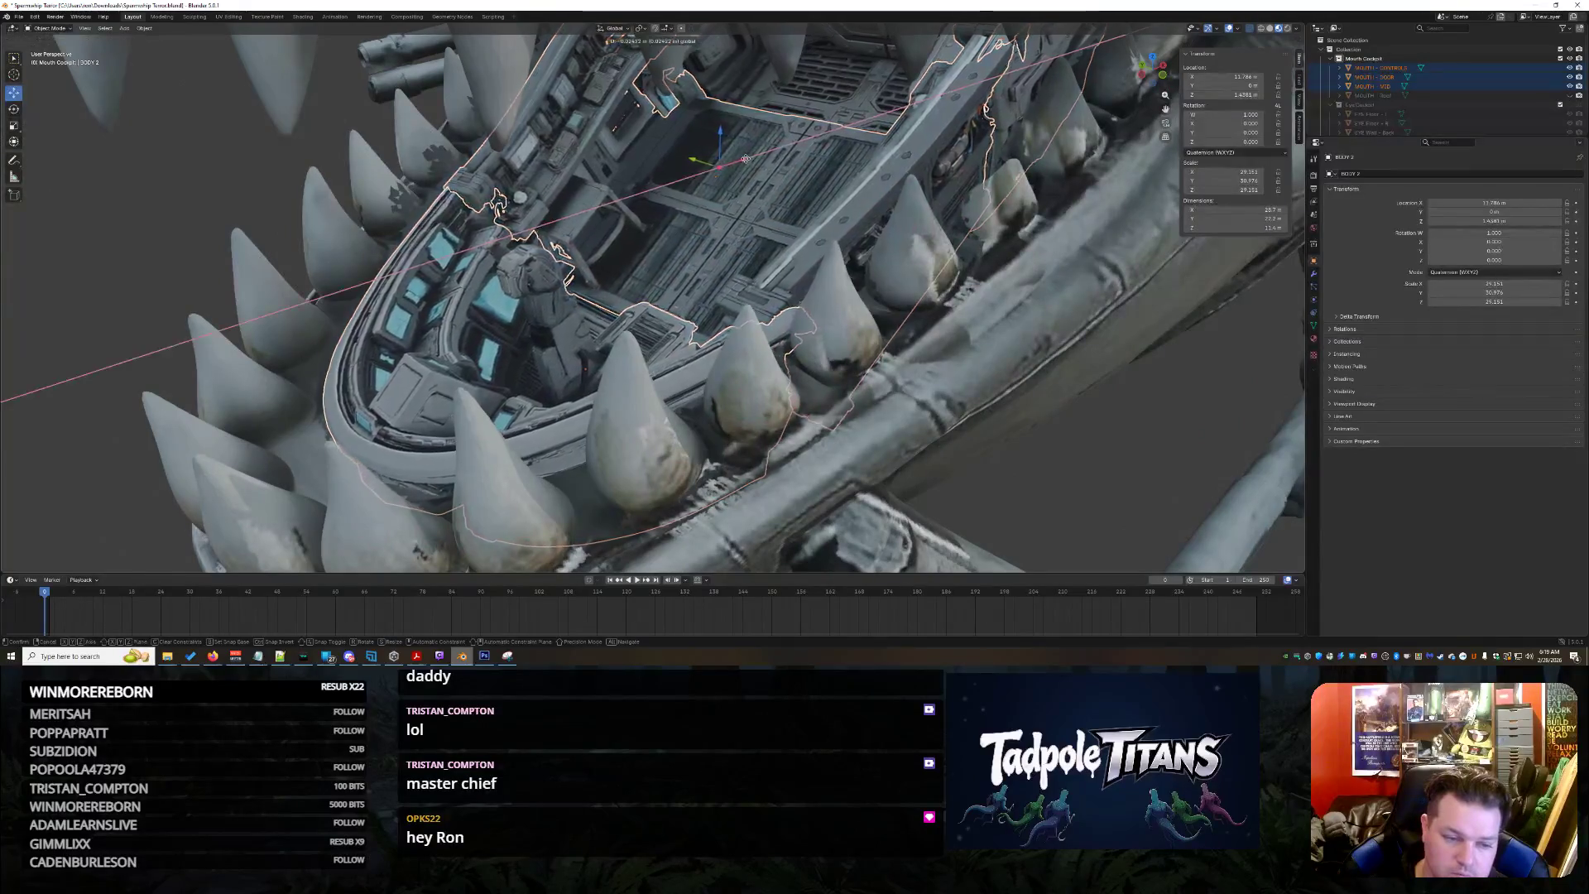
{"action": "left_click_drag", "start_coordinate": [749, 160], "coordinate": [717, 141]}
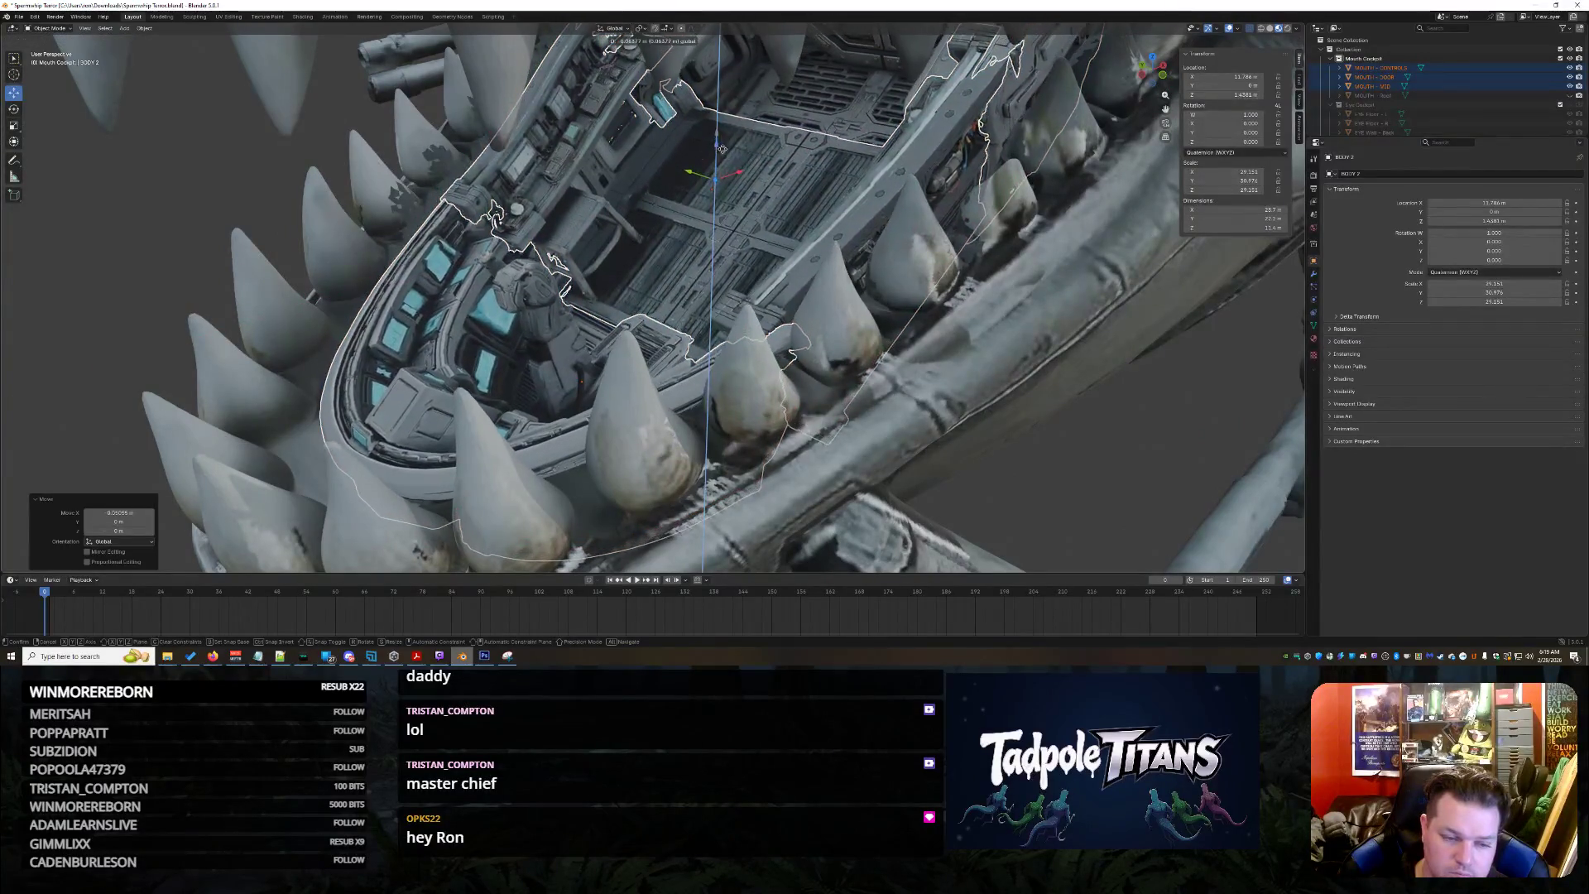
{"action": "left_click", "coordinate": [717, 141]}
{"action": "mouse_move", "coordinate": [717, 141]}
{"action": "middle_mouse_down"}
{"action": "mouse_move", "coordinate": [899, 438]}
{"action": "mouse_move", "coordinate": [923, 396]}
{"action": "mouse_move", "coordinate": [959, 403]}
{"action": "mouse_move", "coordinate": [935, 389]}
{"action": "mouse_move", "coordinate": [962, 378]}
{"action": "mouse_move", "coordinate": [1037, 462]}
{"action": "mouse_move", "coordinate": [982, 399]}
{"action": "mouse_move", "coordinate": [1041, 424]}
{"action": "middle_mouse_up"}
{"action": "scroll", "coordinate": [903, 424], "scroll_direction": "down", "scroll_amount": 6}
{"action": "left_click", "coordinate": [922, 394]}
{"action": "scroll", "coordinate": [923, 395], "scroll_direction": "up", "scroll_amount": 4}
{"action": "scroll", "coordinate": [960, 404], "scroll_direction": "down", "scroll_amount": 4}
{"action": "scroll", "coordinate": [934, 388], "scroll_direction": "up", "scroll_amount": 2}
{"action": "scroll", "coordinate": [1037, 463], "scroll_direction": "up", "scroll_amount": 3}
{"action": "scroll", "coordinate": [1037, 463], "scroll_direction": "down", "scroll_amount": 3}
{"action": "scroll", "coordinate": [1030, 431], "scroll_direction": "up", "scroll_amount": 2}
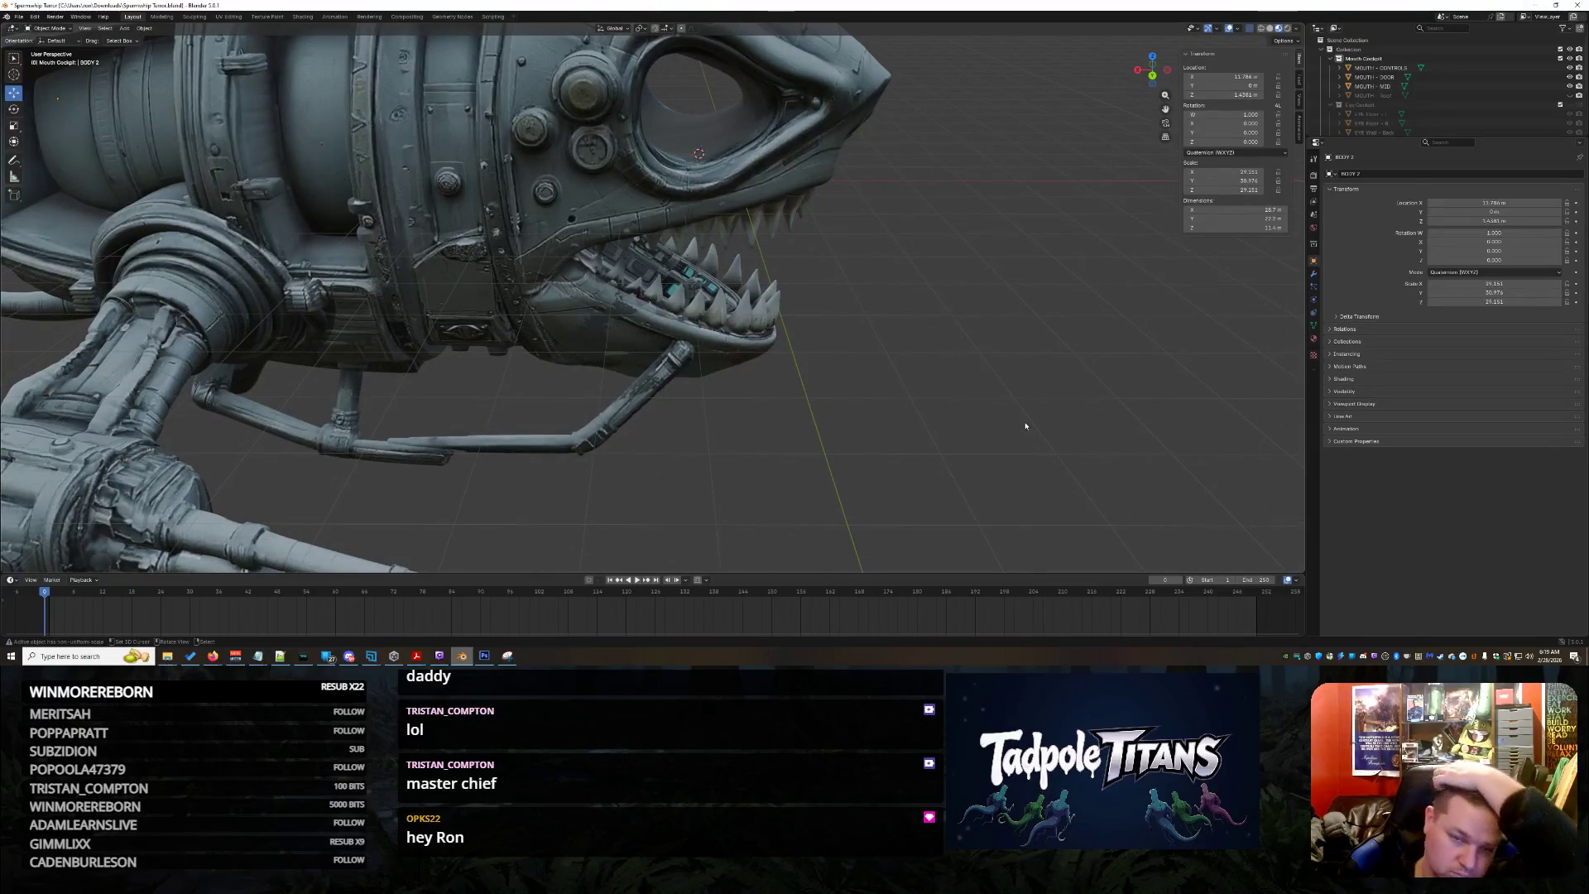
Inspect the mouth from the front, then undo twice so the cockpit shifts and the body narrows
{"action": "middle_click_drag", "start_coordinate": [1000, 417], "coordinate": [894, 390]}
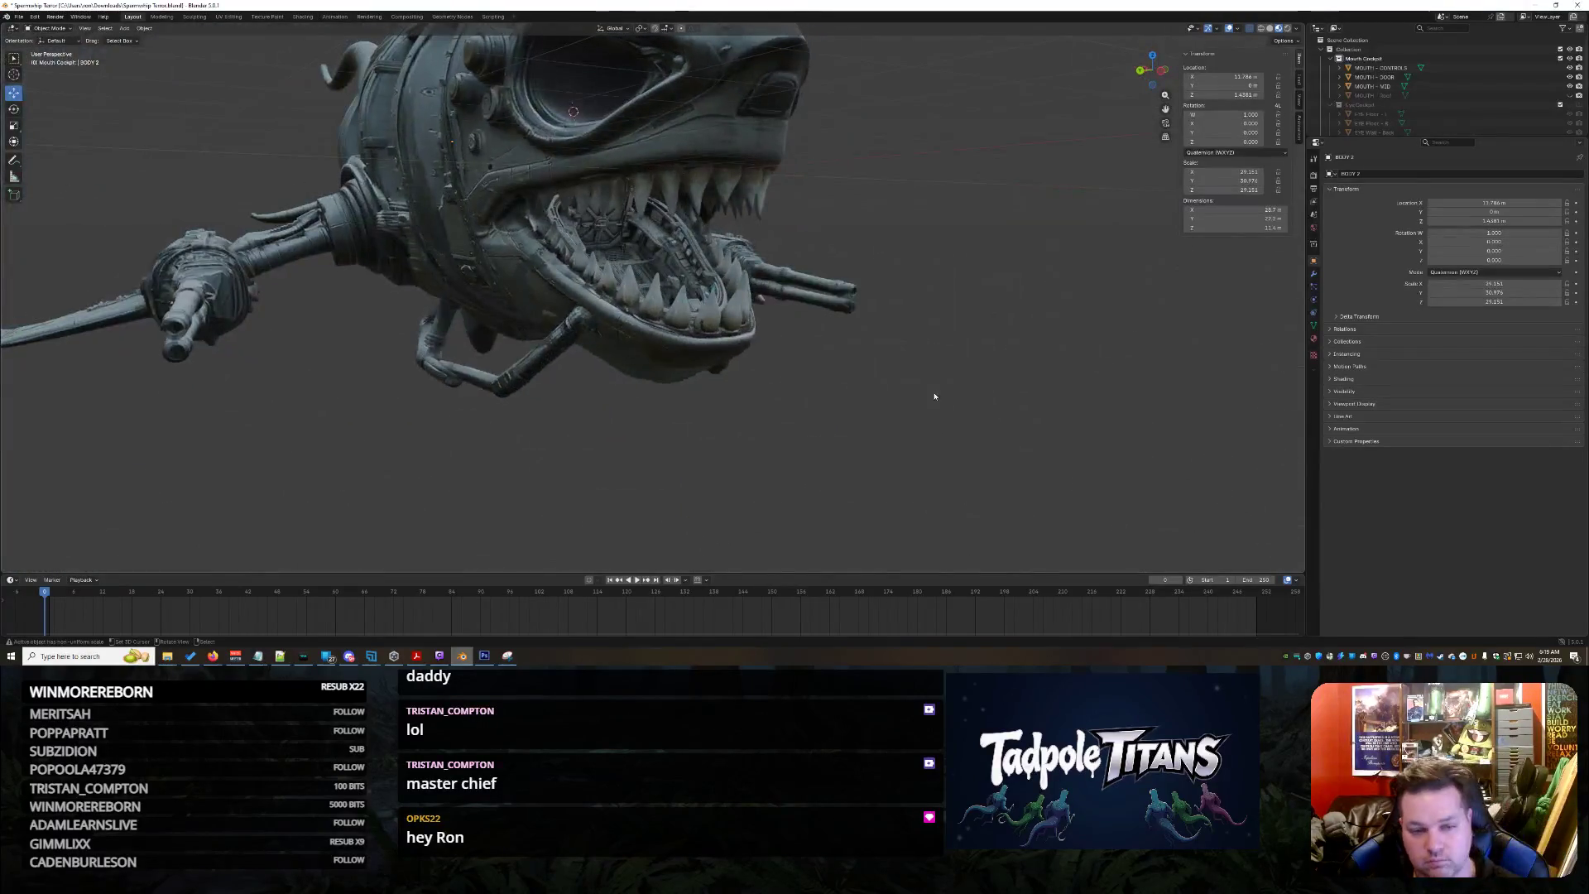
{"action": "scroll", "coordinate": [894, 390], "scroll_direction": "up", "scroll_amount": 2}
{"action": "scroll", "coordinate": [869, 404], "scroll_direction": "up", "scroll_amount": 2}
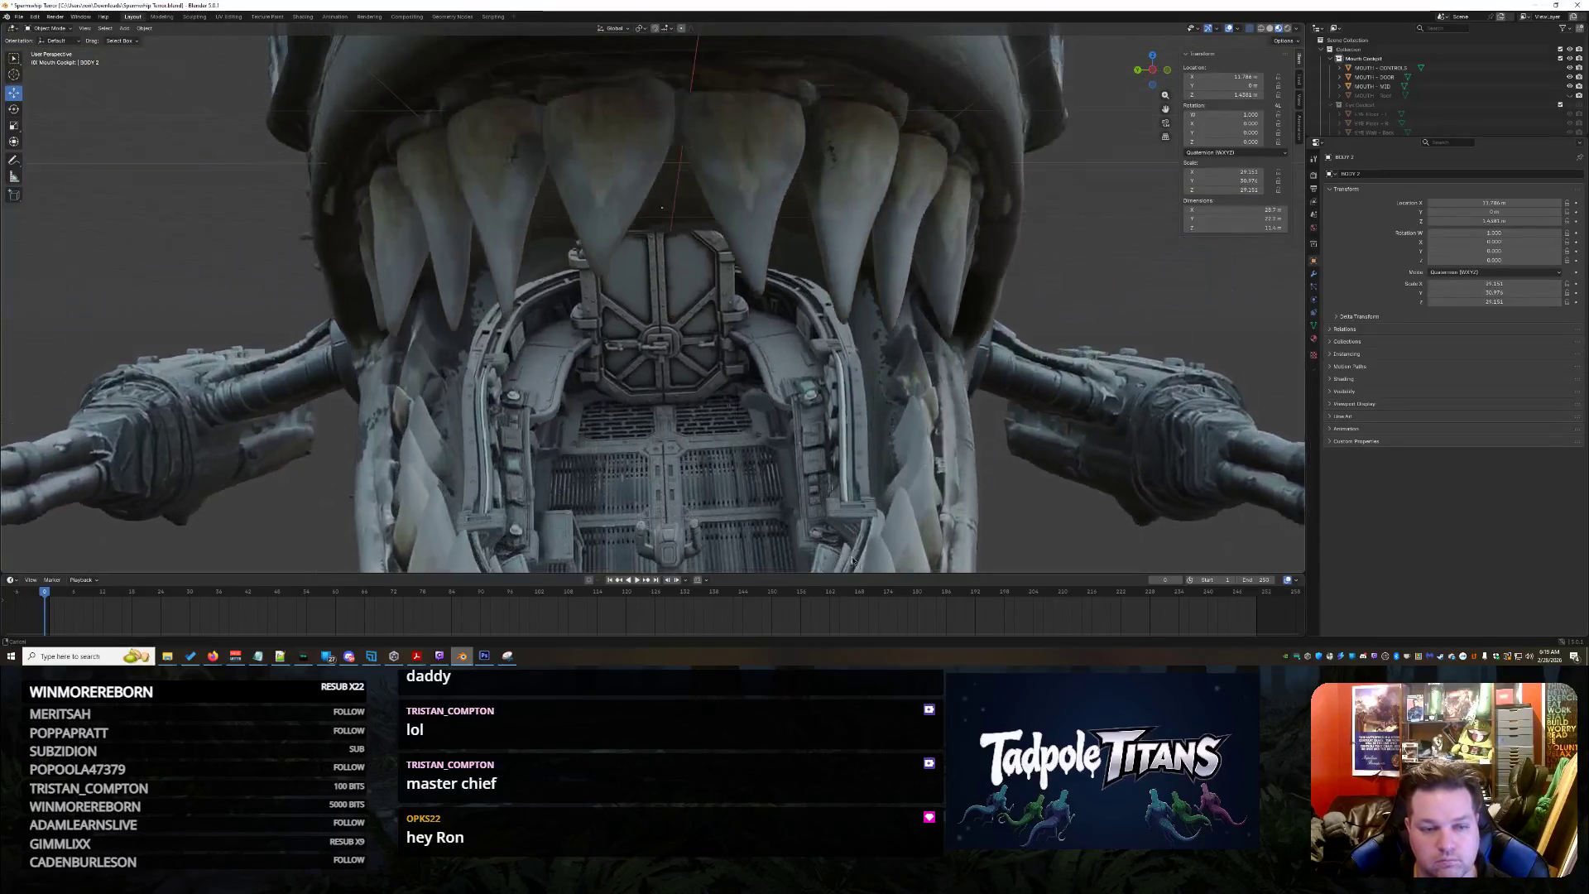
{"action": "scroll", "coordinate": [844, 417], "scroll_direction": "up", "scroll_amount": 2}
{"action": "scroll", "coordinate": [820, 428], "scroll_direction": "up", "scroll_amount": 2}
{"action": "mouse_move", "coordinate": [796, 442]}
{"action": "middle_mouse_down"}
{"action": "mouse_move", "coordinate": [870, 425]}
{"action": "mouse_move", "coordinate": [784, 407]}
{"action": "mouse_move", "coordinate": [869, 373]}
{"action": "middle_mouse_up"}
{"action": "scroll", "coordinate": [783, 407], "scroll_direction": "down", "scroll_amount": 3}
{"action": "scroll", "coordinate": [784, 403], "scroll_direction": "down", "scroll_amount": 2}
{"action": "scroll", "coordinate": [783, 404], "scroll_direction": "down", "scroll_amount": 2}
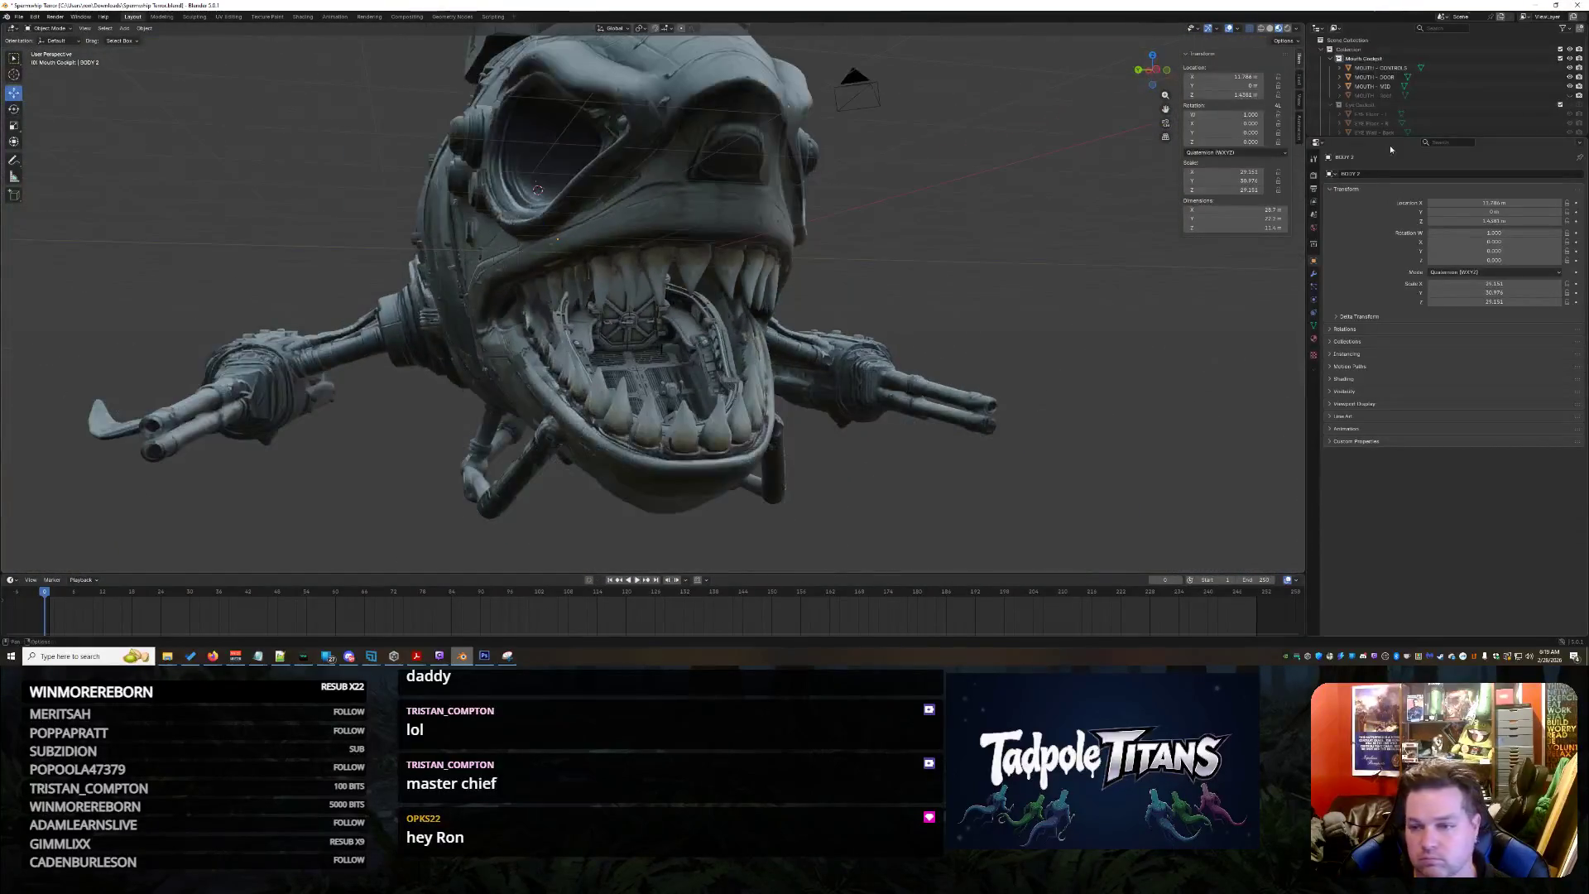
{"action": "scroll", "coordinate": [1387, 114], "scroll_direction": "down", "scroll_amount": 3}
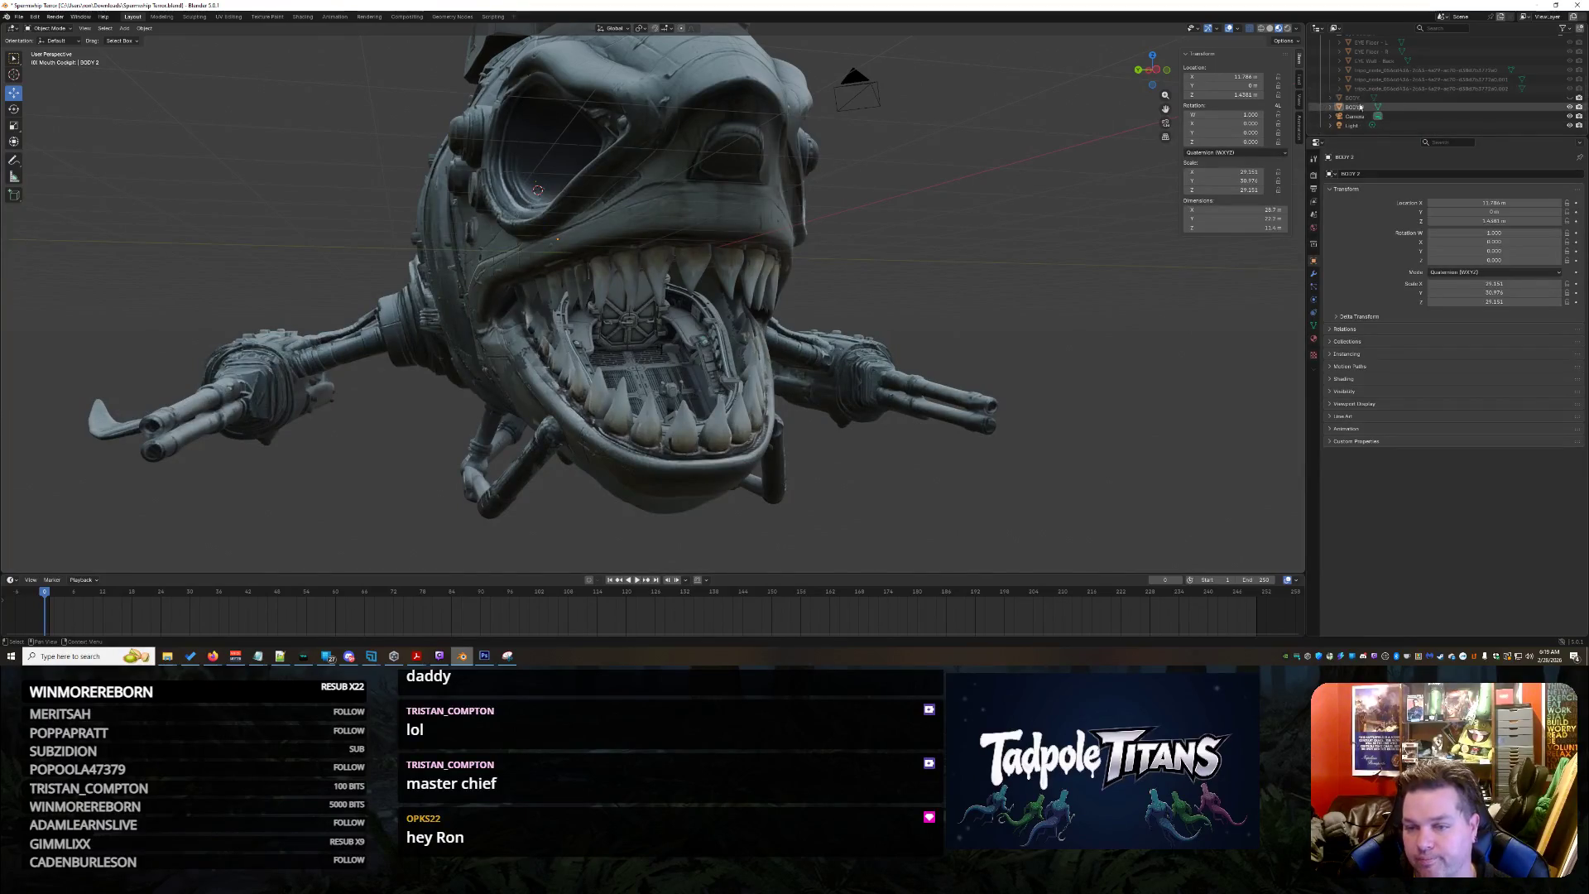
{"action": "mouse_move", "coordinate": [943, 311]}
{"action": "middle_mouse_down"}
{"action": "mouse_move", "coordinate": [1045, 318]}
{"action": "mouse_move", "coordinate": [1028, 353]}
{"action": "middle_mouse_up"}
{"action": "key", "text": "ctrl+z"}
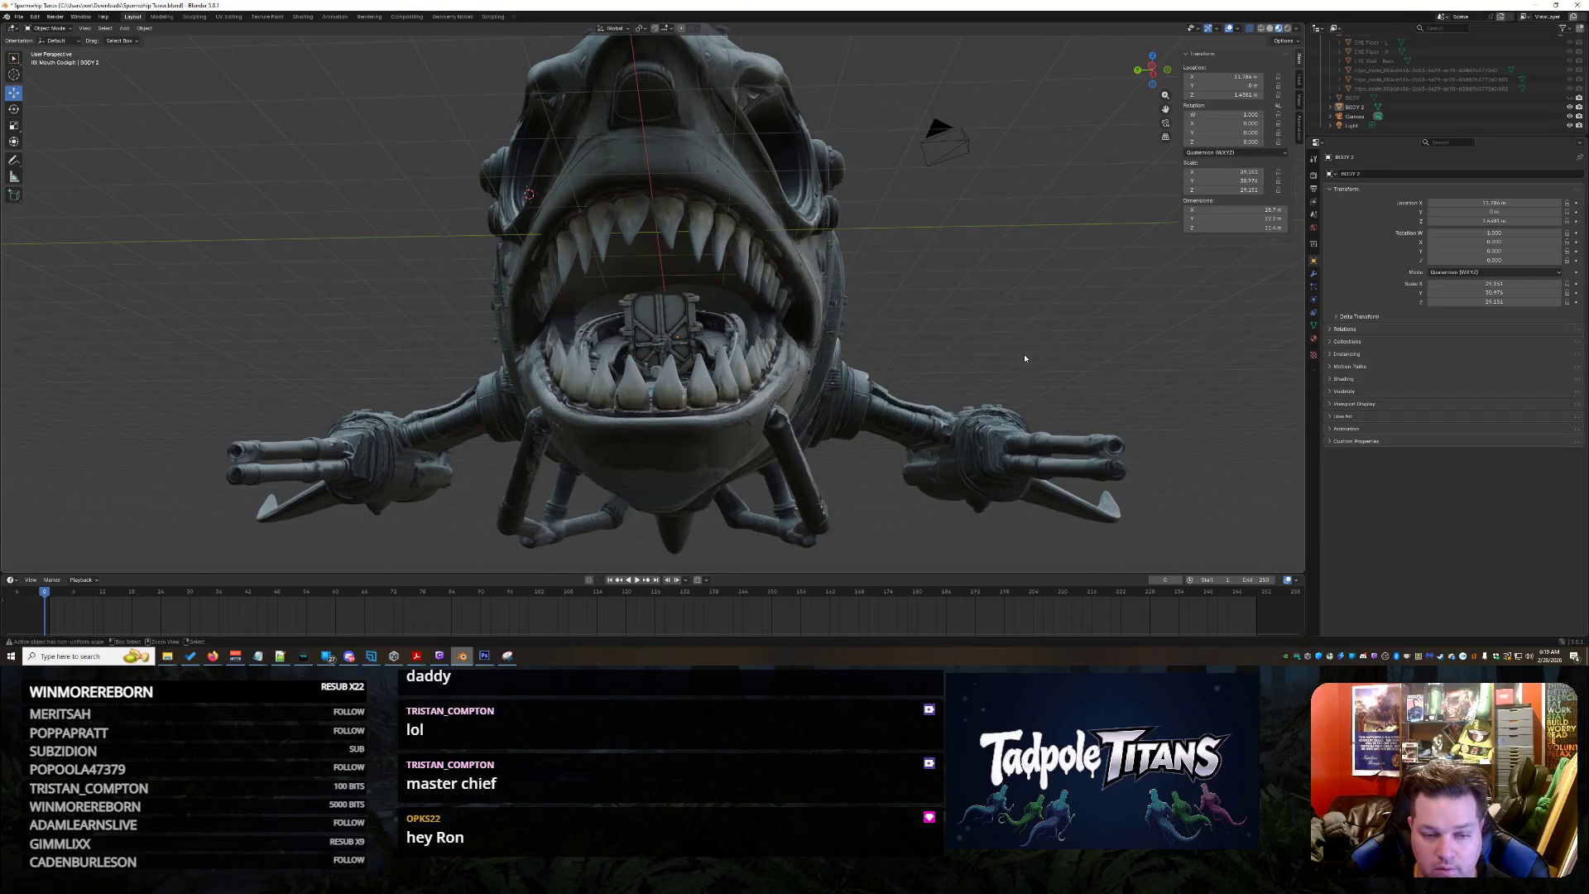
{"action": "key", "text": "ctrl+z"}
{"action": "key", "text": "ctrl+z"}
{"action": "key", "text": "ctrl+z"}
{"action": "key", "text": "ctrl+z"}
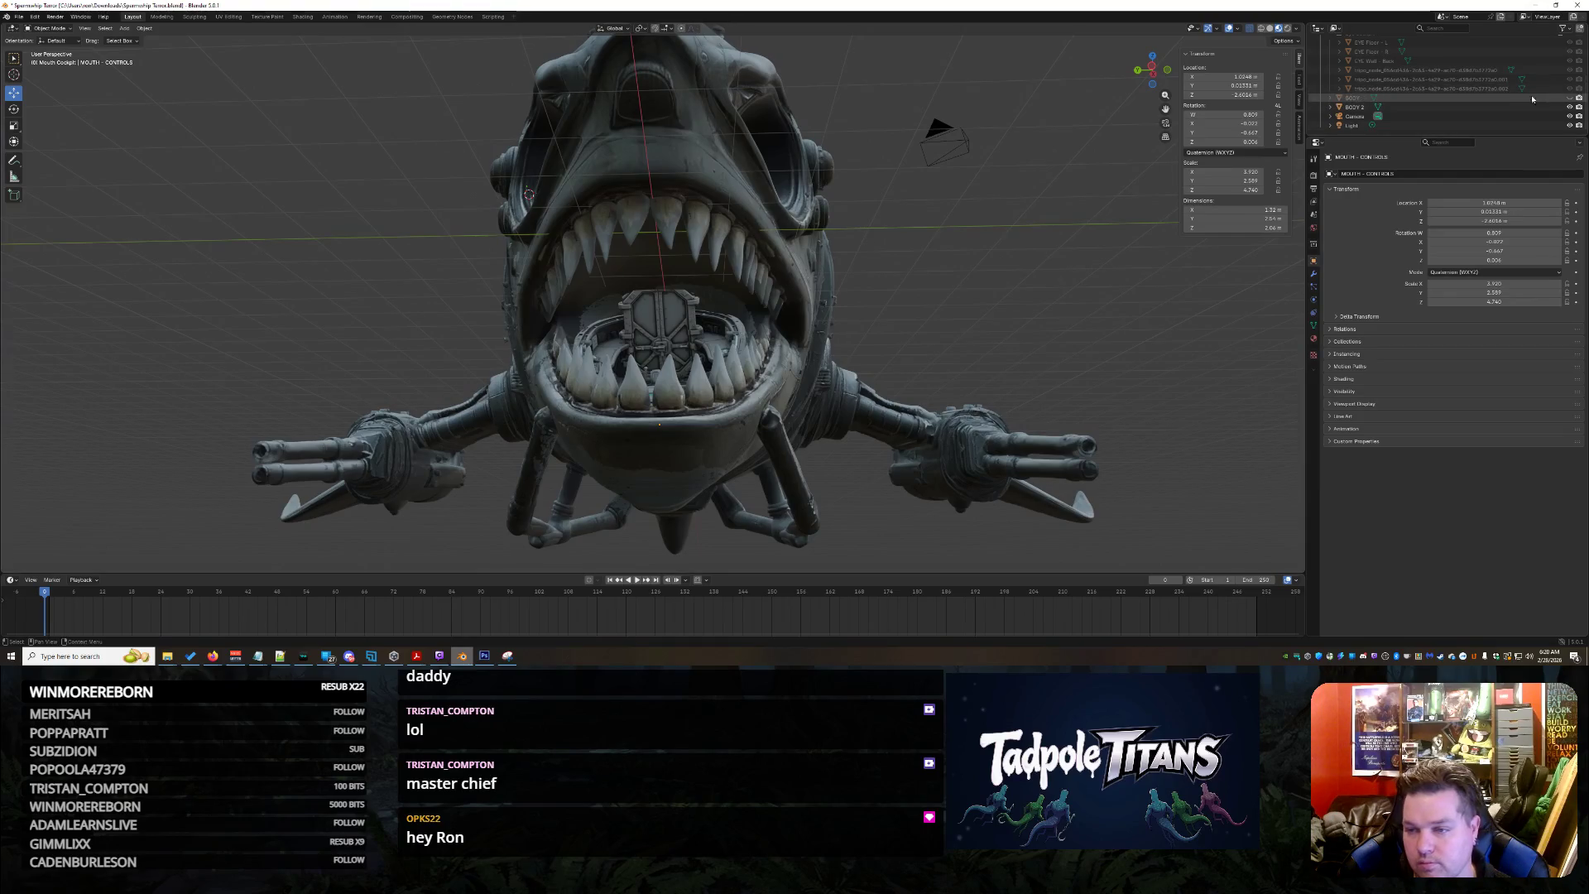
Unhide MOUTH - Roof in the Outliner, look inside the dark interior, and select BODY
{"action": "mouse_move", "coordinate": [869, 372]}
{"action": "middle_mouse_down"}
{"action": "mouse_move", "coordinate": [963, 420]}
{"action": "mouse_move", "coordinate": [1134, 71]}
{"action": "mouse_move", "coordinate": [971, 387]}
{"action": "middle_mouse_up"}
{"action": "scroll", "coordinate": [963, 419], "scroll_direction": "up", "scroll_amount": 4}
{"action": "scroll", "coordinate": [1471, 133], "scroll_direction": "up", "scroll_amount": 2}
{"action": "scroll", "coordinate": [1483, 125], "scroll_direction": "up", "scroll_amount": 2}
{"action": "scroll", "coordinate": [1490, 119], "scroll_direction": "up", "scroll_amount": 2}
{"action": "scroll", "coordinate": [1501, 107], "scroll_direction": "up", "scroll_amount": 2}
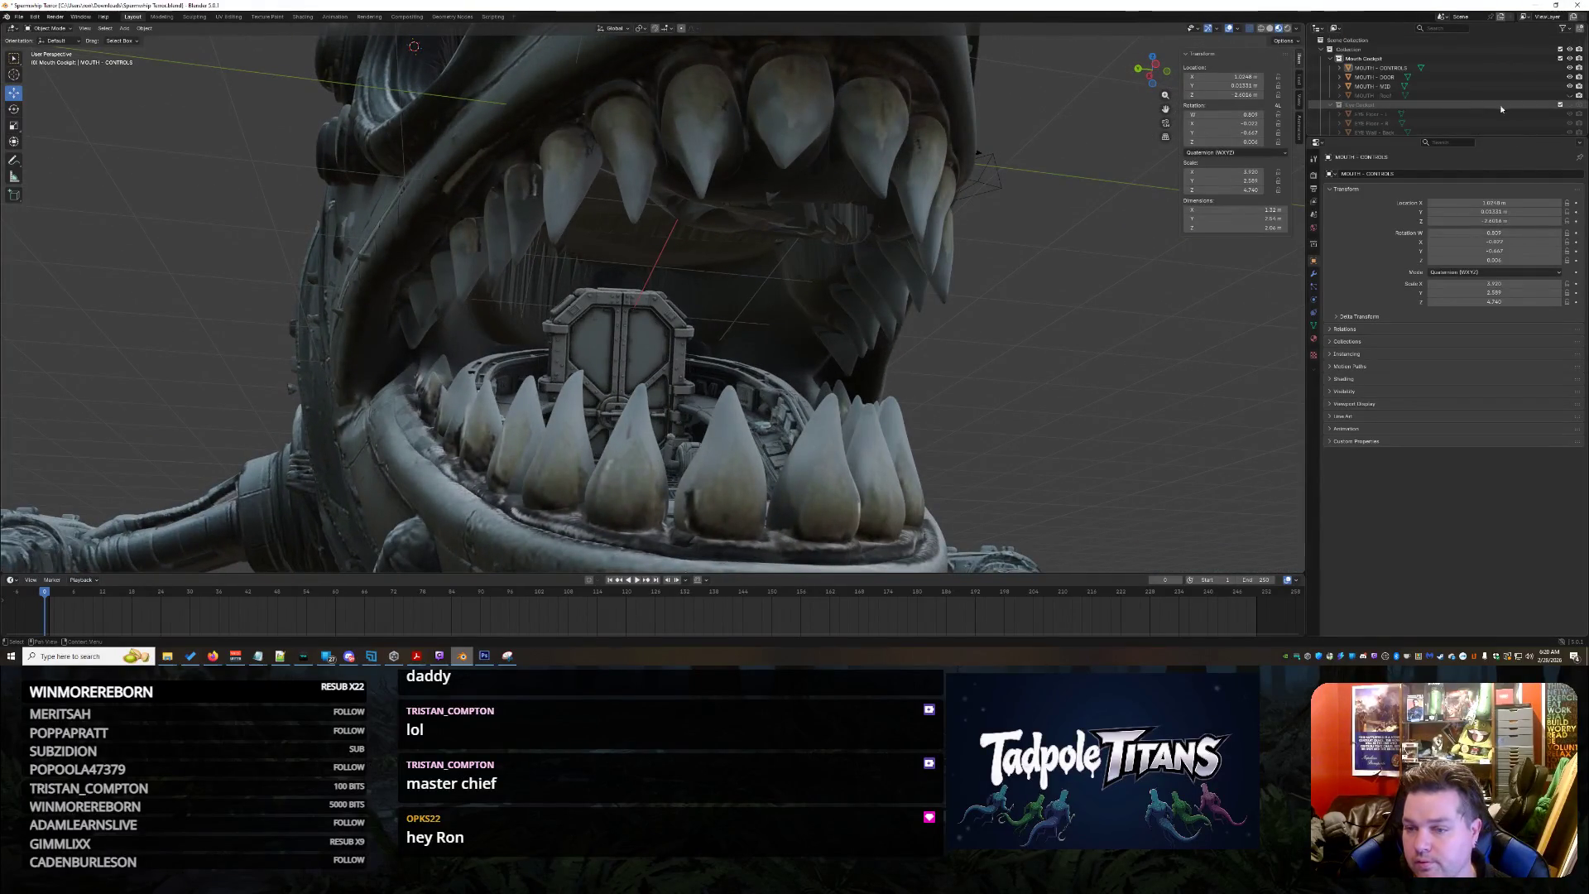
{"action": "left_click", "coordinate": [1570, 94]}
{"action": "mouse_move", "coordinate": [1016, 314]}
{"action": "middle_mouse_down"}
{"action": "mouse_move", "coordinate": [921, 331]}
{"action": "mouse_move", "coordinate": [1053, 434]}
{"action": "mouse_move", "coordinate": [917, 307]}
{"action": "mouse_move", "coordinate": [868, 373]}
{"action": "middle_mouse_up"}
{"action": "scroll", "coordinate": [943, 348], "scroll_direction": "down", "scroll_amount": 4}
{"action": "scroll", "coordinate": [1052, 434], "scroll_direction": "up", "scroll_amount": 3}
{"action": "scroll", "coordinate": [1060, 426], "scroll_direction": "up", "scroll_amount": 3}
{"action": "scroll", "coordinate": [1021, 408], "scroll_direction": "up", "scroll_amount": 2}
{"action": "scroll", "coordinate": [870, 374], "scroll_direction": "up", "scroll_amount": 2}
{"action": "scroll", "coordinate": [709, 345], "scroll_direction": "up", "scroll_amount": 3}
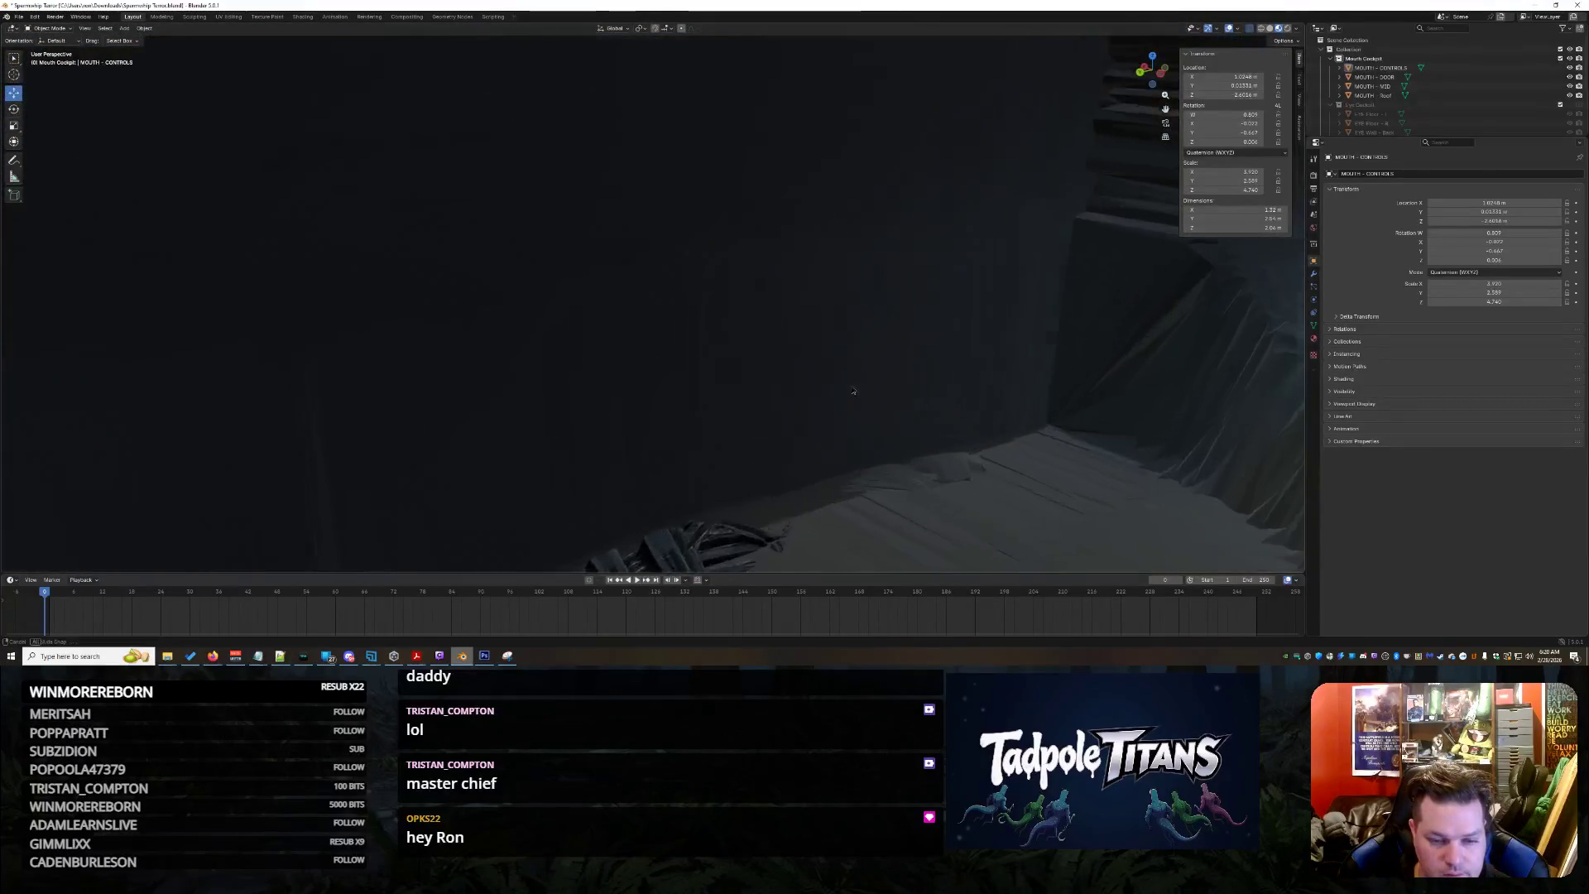
{"action": "mouse_move", "coordinate": [709, 343]}
{"action": "middle_mouse_down"}
{"action": "mouse_move", "coordinate": [808, 433]}
{"action": "mouse_move", "coordinate": [848, 444]}
{"action": "mouse_move", "coordinate": [709, 315]}
{"action": "mouse_move", "coordinate": [683, 325]}
{"action": "mouse_move", "coordinate": [111, 5]}
{"action": "middle_mouse_up"}
{"action": "scroll", "coordinate": [1440, 86], "scroll_direction": "down", "scroll_amount": 3}
{"action": "scroll", "coordinate": [1453, 95], "scroll_direction": "down", "scroll_amount": 2}
{"action": "left_click", "coordinate": [1458, 98]}
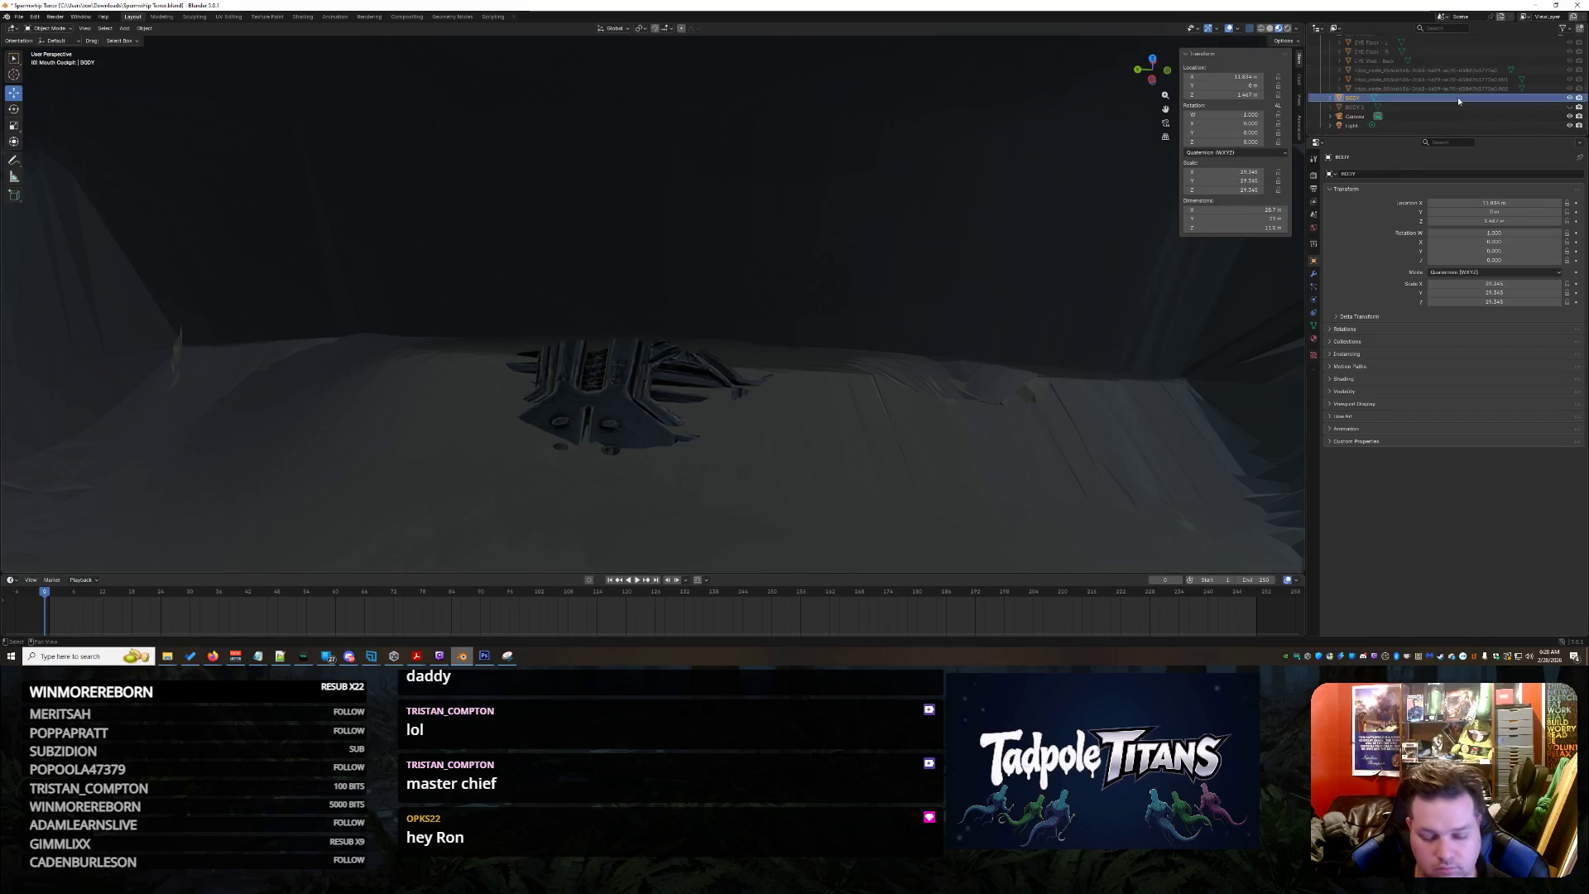
Select the BODY object in the Outliner and copy it
{"action": "left_click", "coordinate": [1407, 99]}
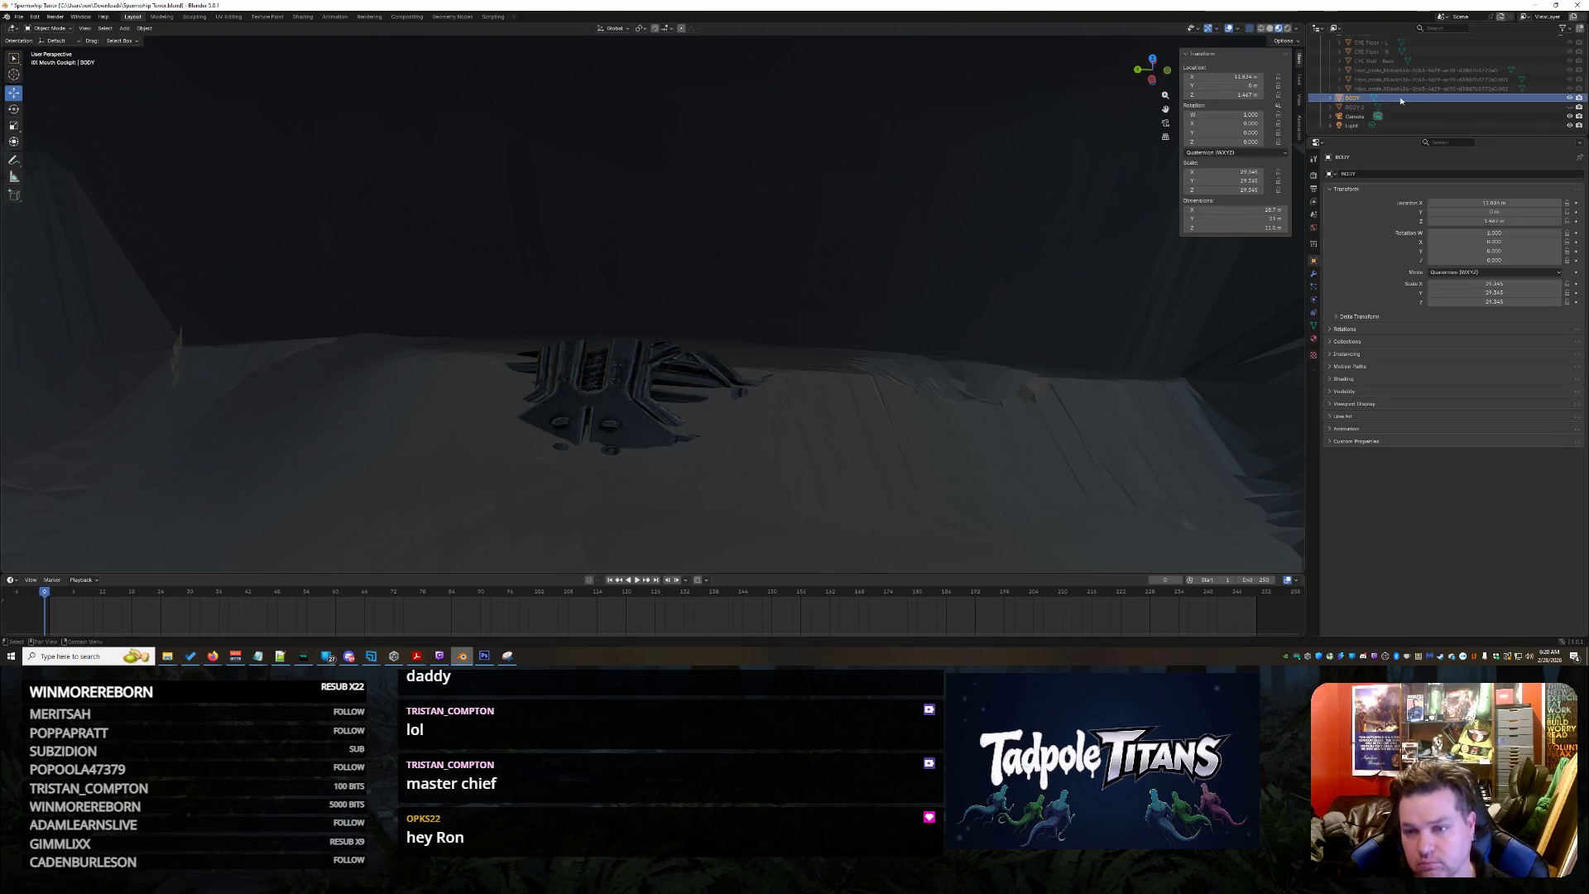
{"action": "key", "text": "Up"}
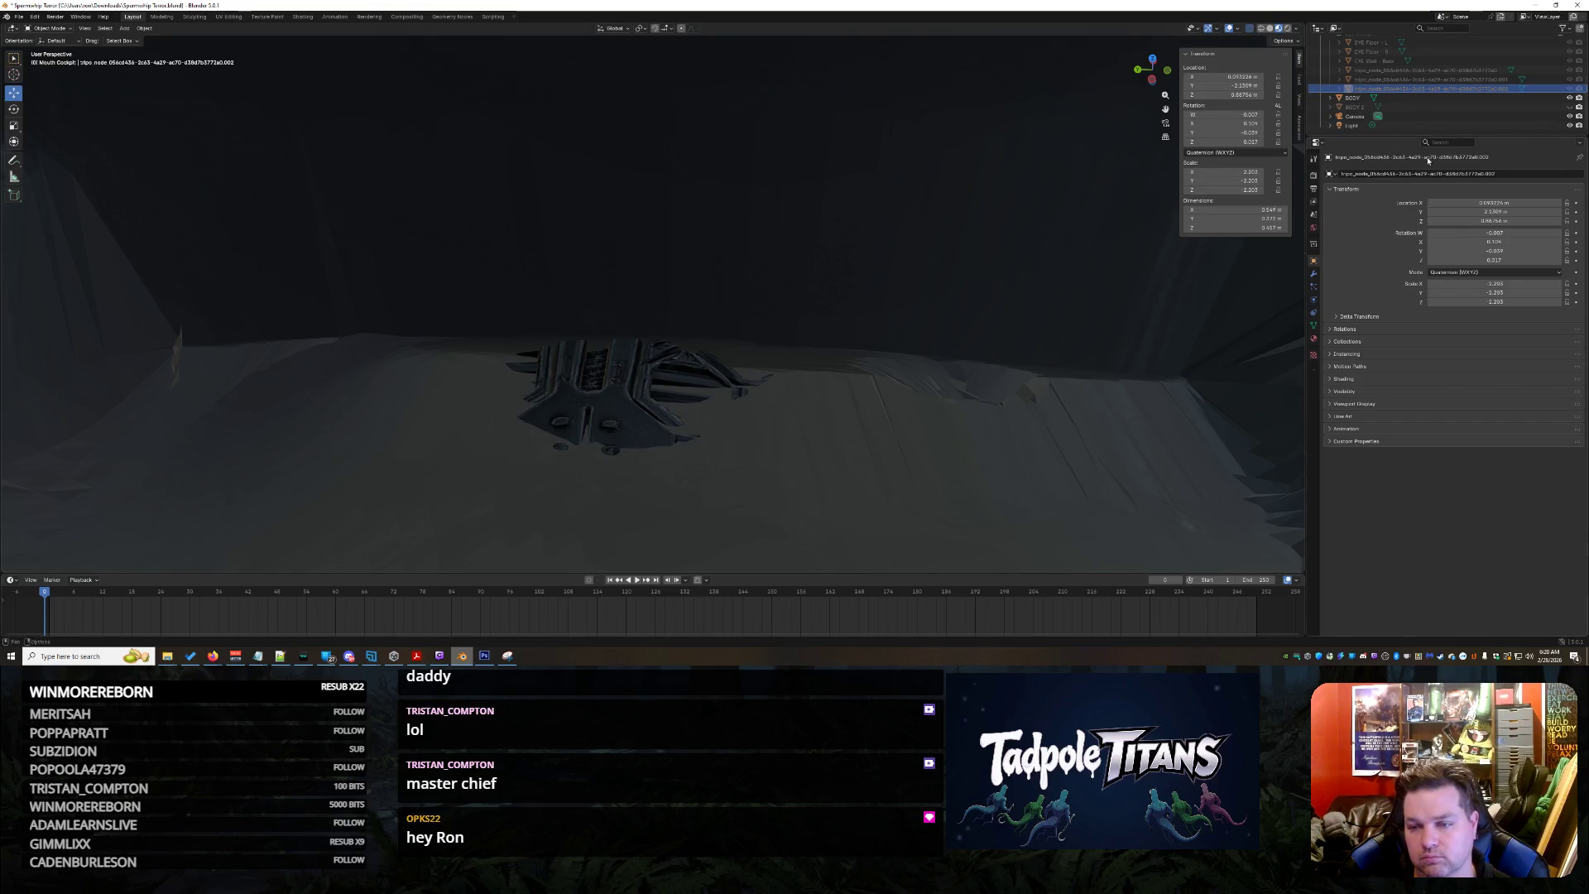
{"action": "left_click", "coordinate": [1382, 99]}
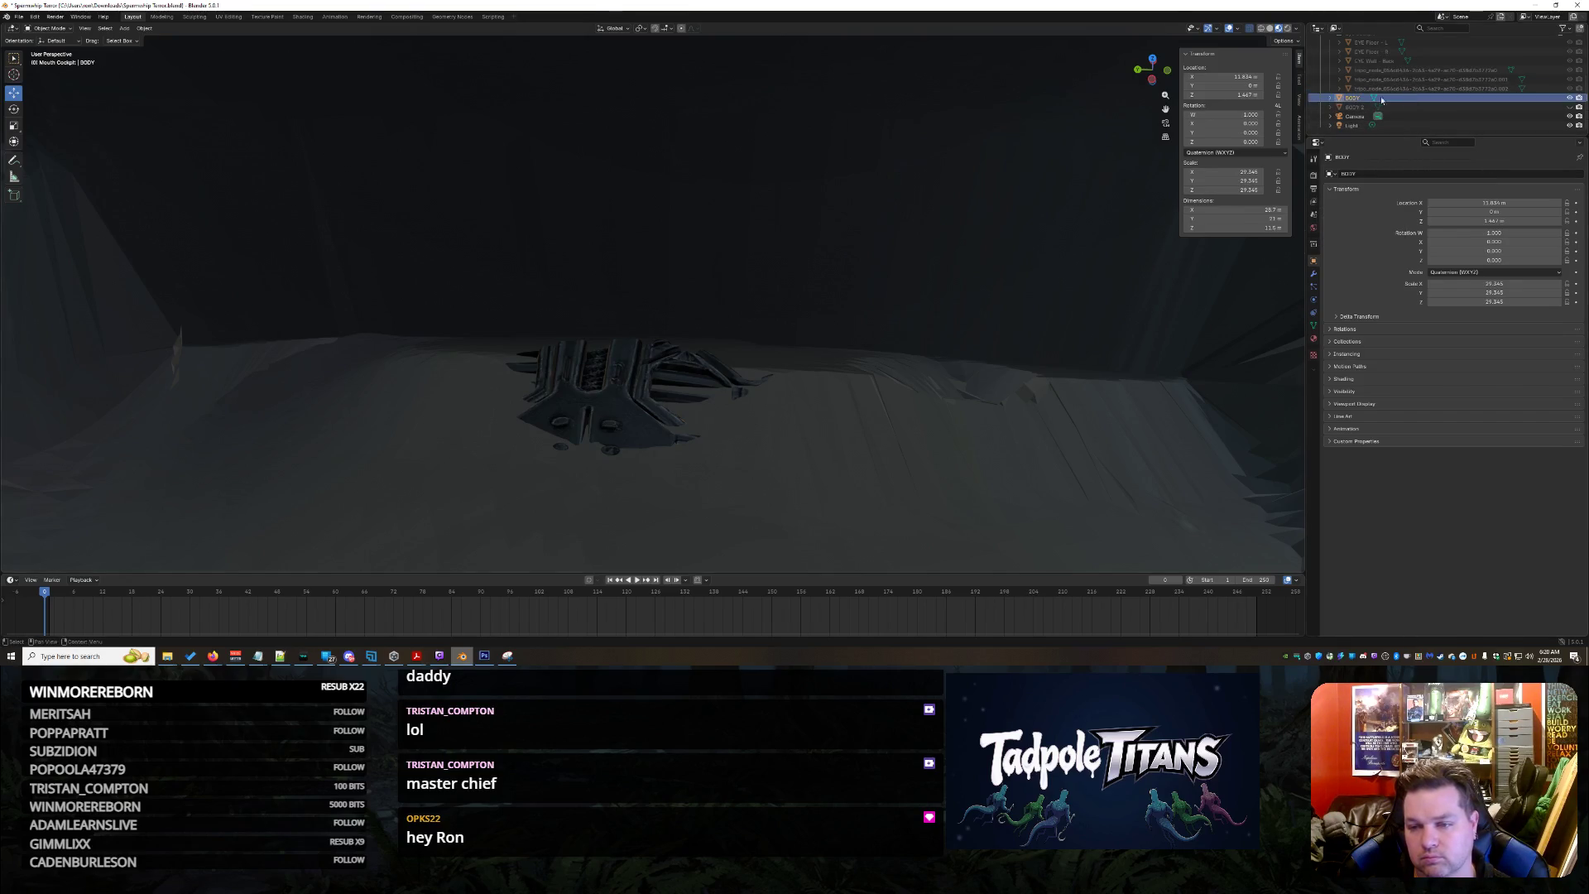
{"action": "left_click", "coordinate": [40, 16]}
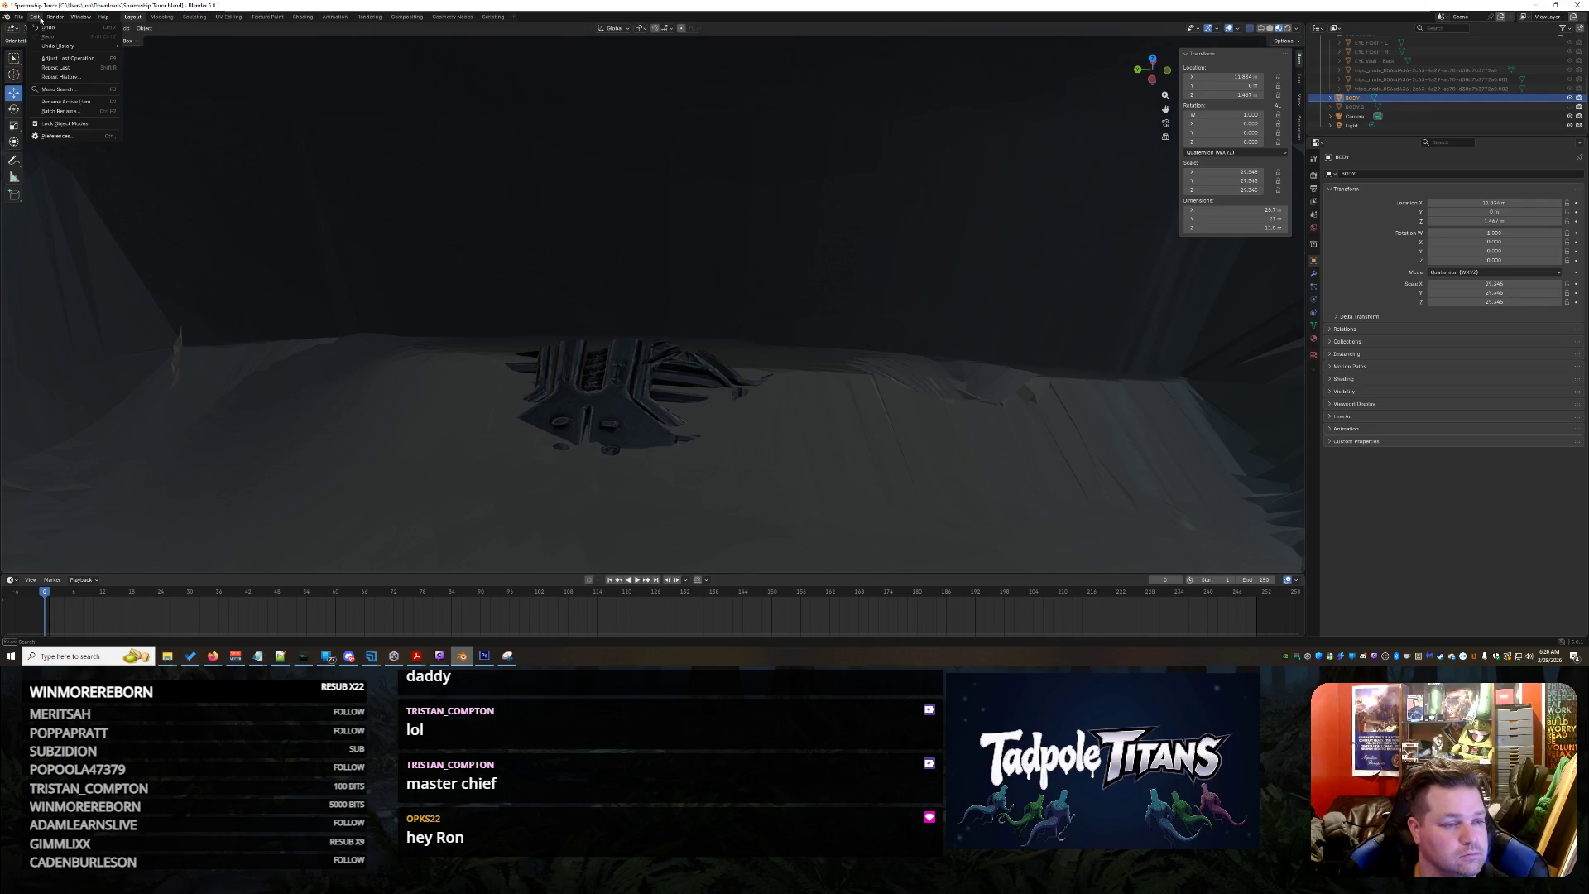
{"action": "left_click", "coordinate": [1340, 99]}
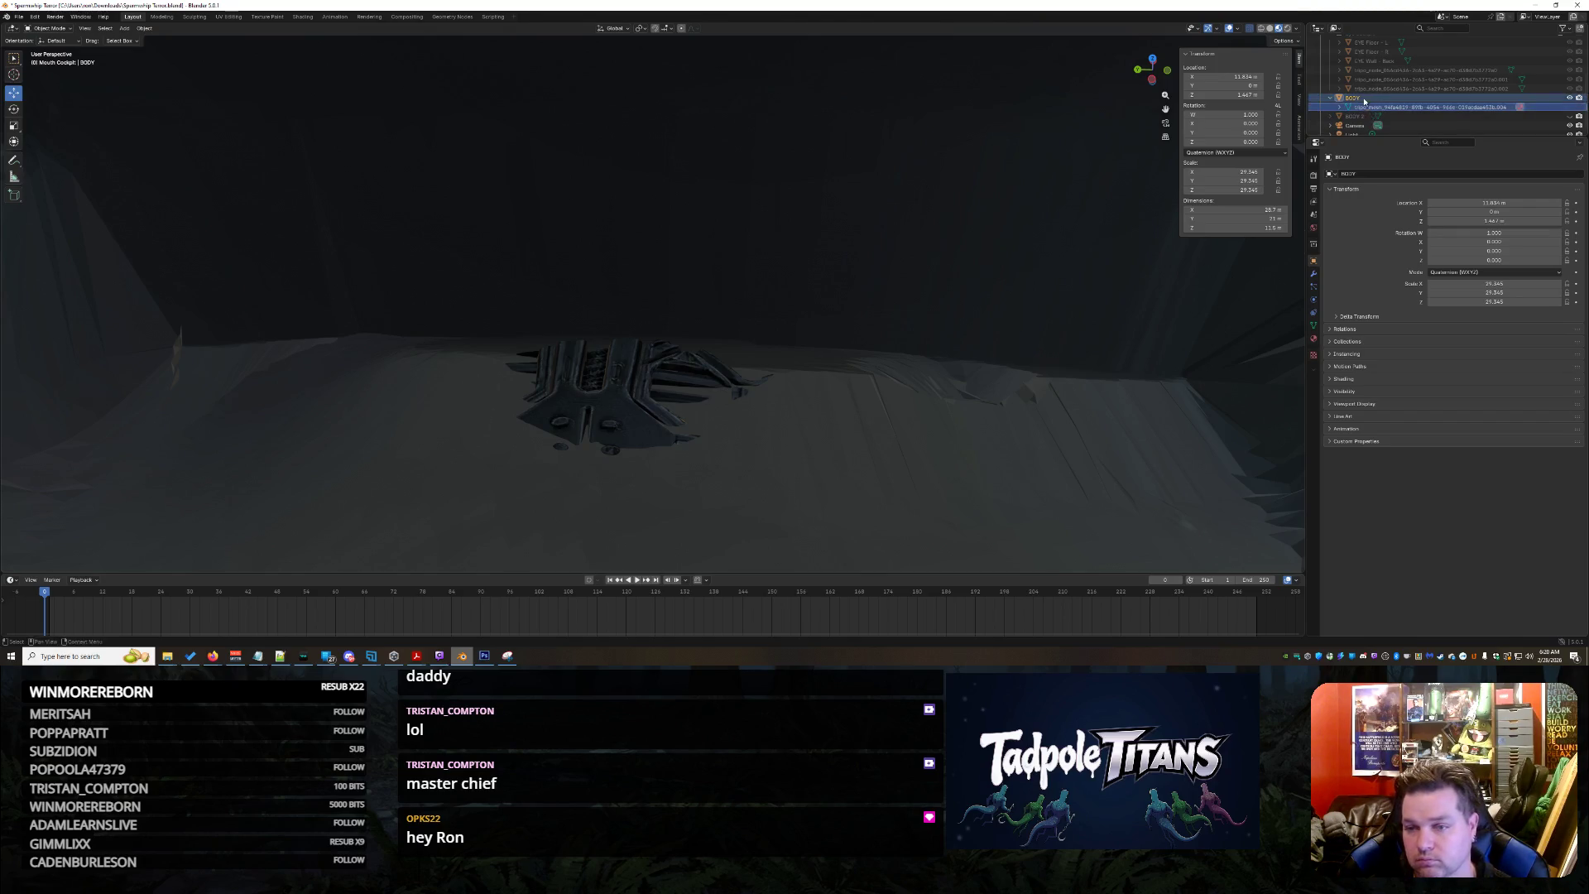
{"action": "right_click", "coordinate": [1366, 99]}
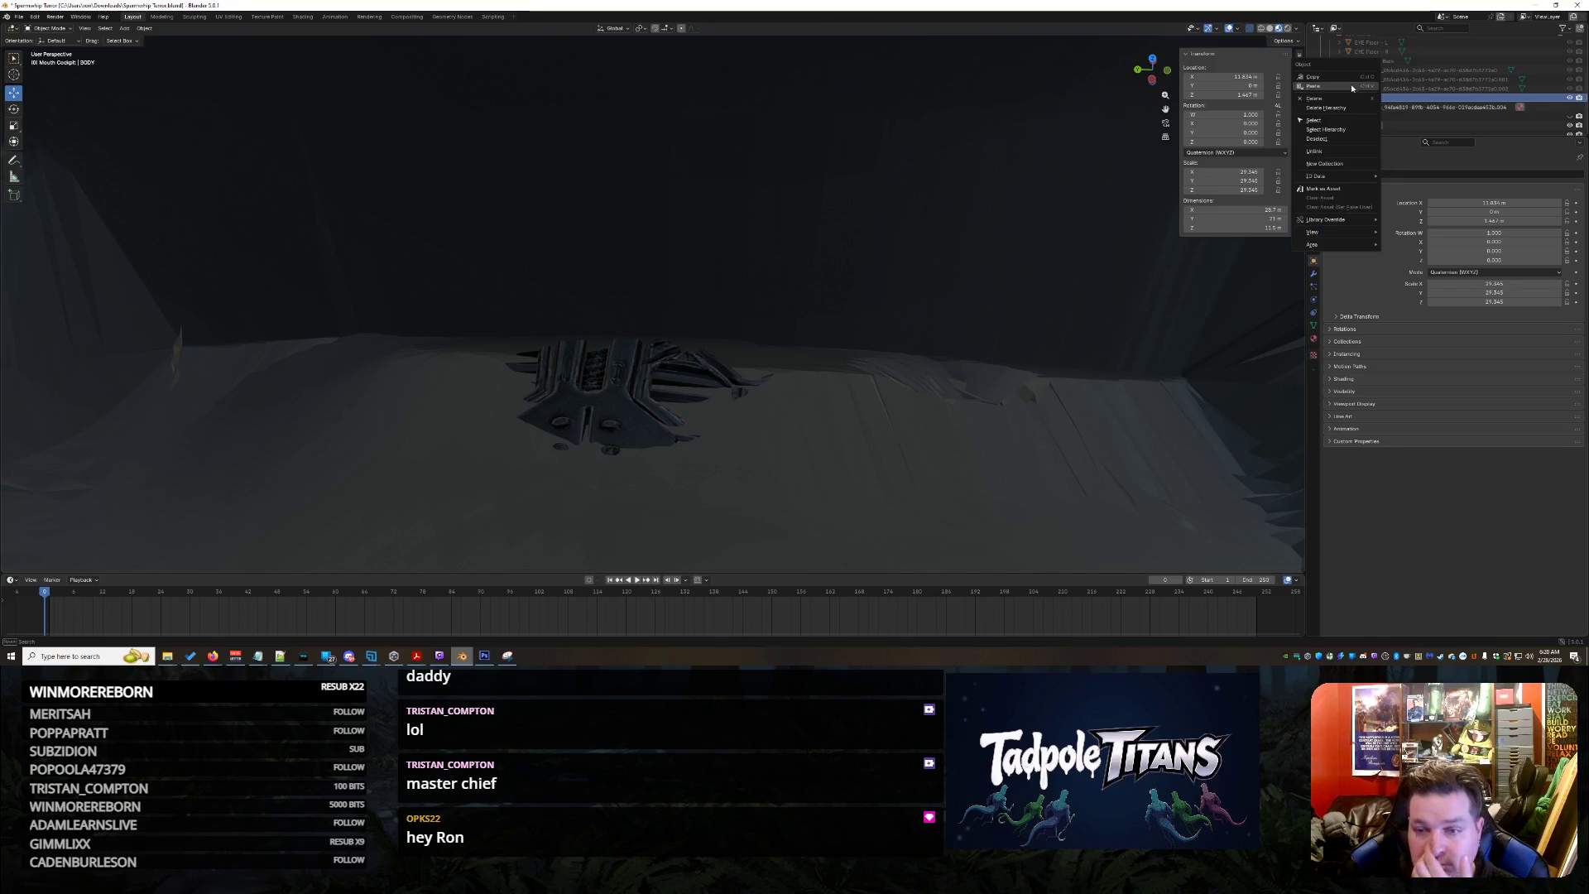
{"action": "left_click", "coordinate": [1333, 82]}
{"action": "scroll", "coordinate": [1420, 91], "scroll_direction": "up", "scroll_amount": 3}
{"action": "scroll", "coordinate": [1421, 91], "scroll_direction": "up", "scroll_amount": 2}
{"action": "scroll", "coordinate": [1421, 92], "scroll_direction": "up", "scroll_amount": 2}
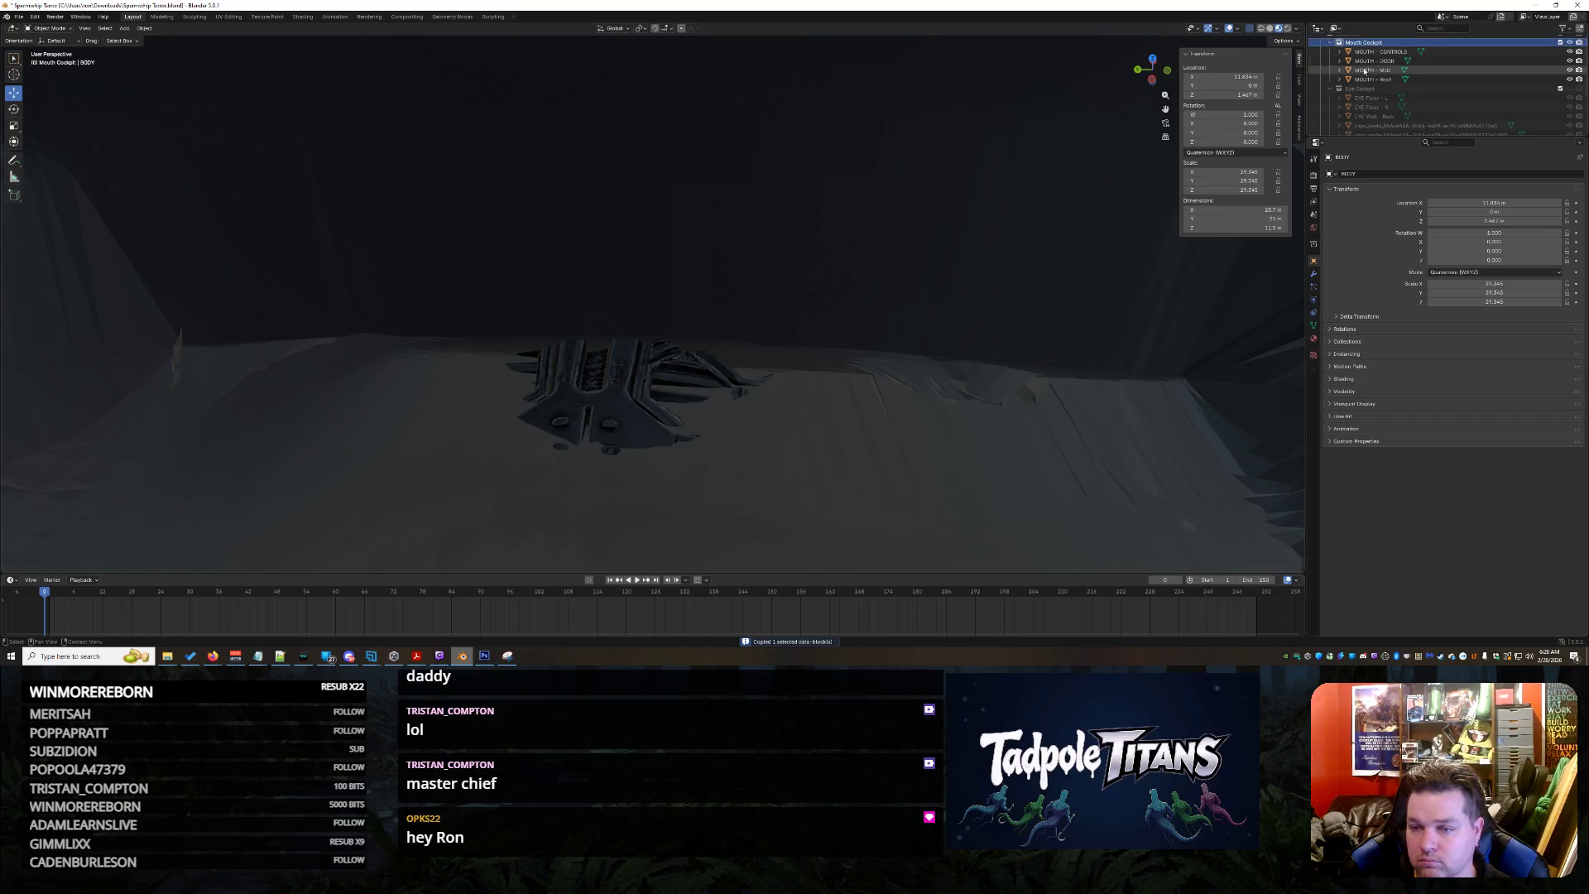
Paste the copy into the collection, name it BODY TEST, and reselect the original BODY
{"action": "left_click", "coordinate": [1347, 59]}
{"action": "left_click", "coordinate": [1349, 49]}
{"action": "key", "text": "ctrl+v"}
{"action": "scroll", "coordinate": [1393, 97], "scroll_direction": "down", "scroll_amount": 5}
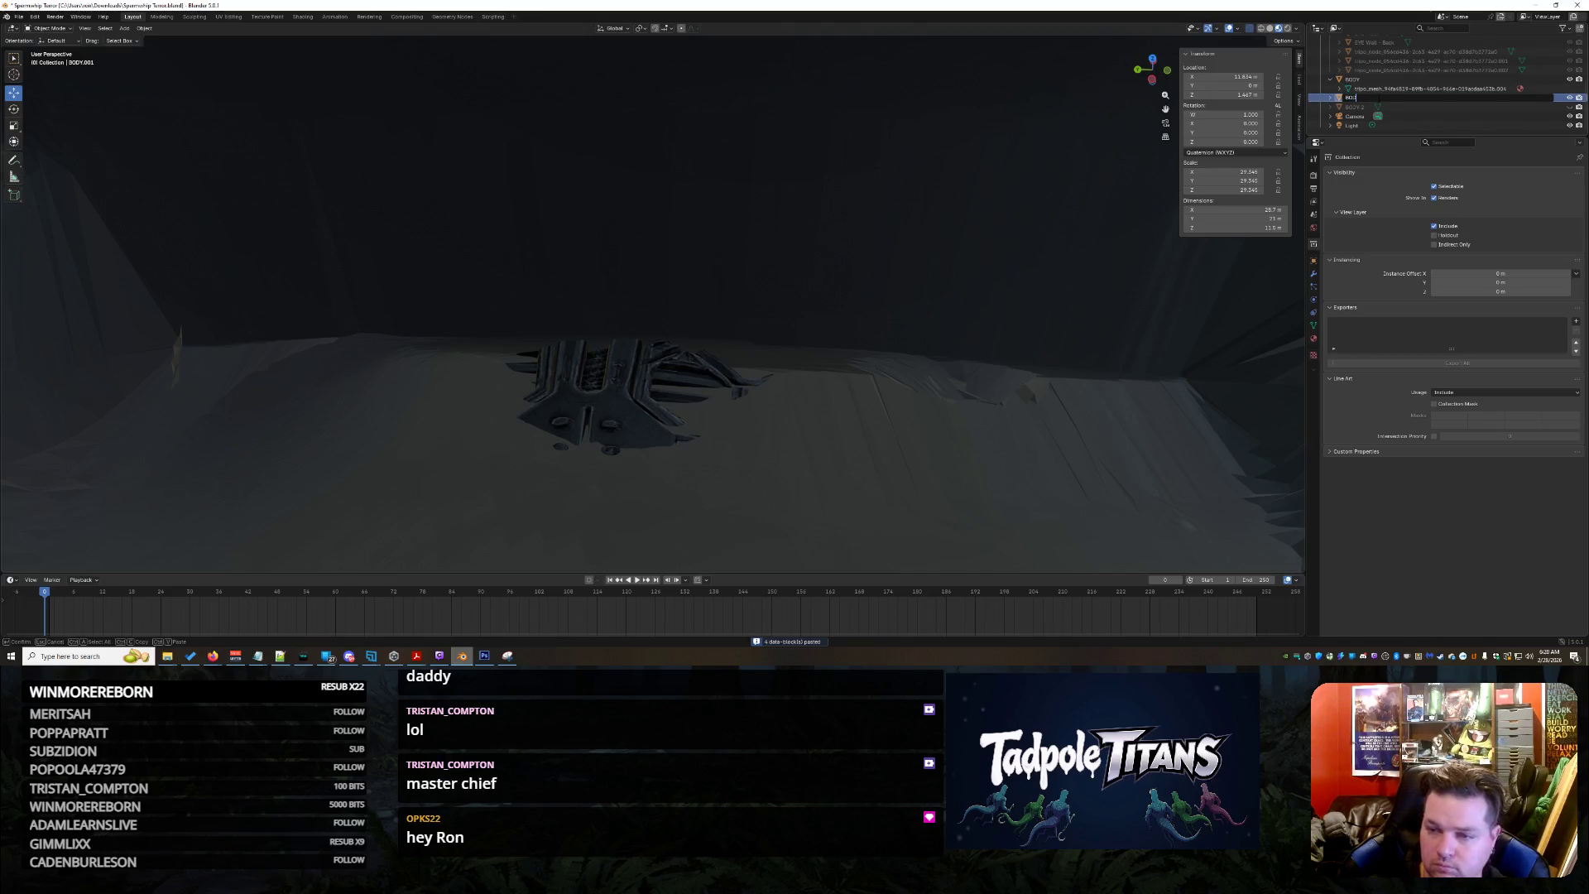
{"action": "type", "text": "TEST"}
{"action": "key", "text": "Return"}
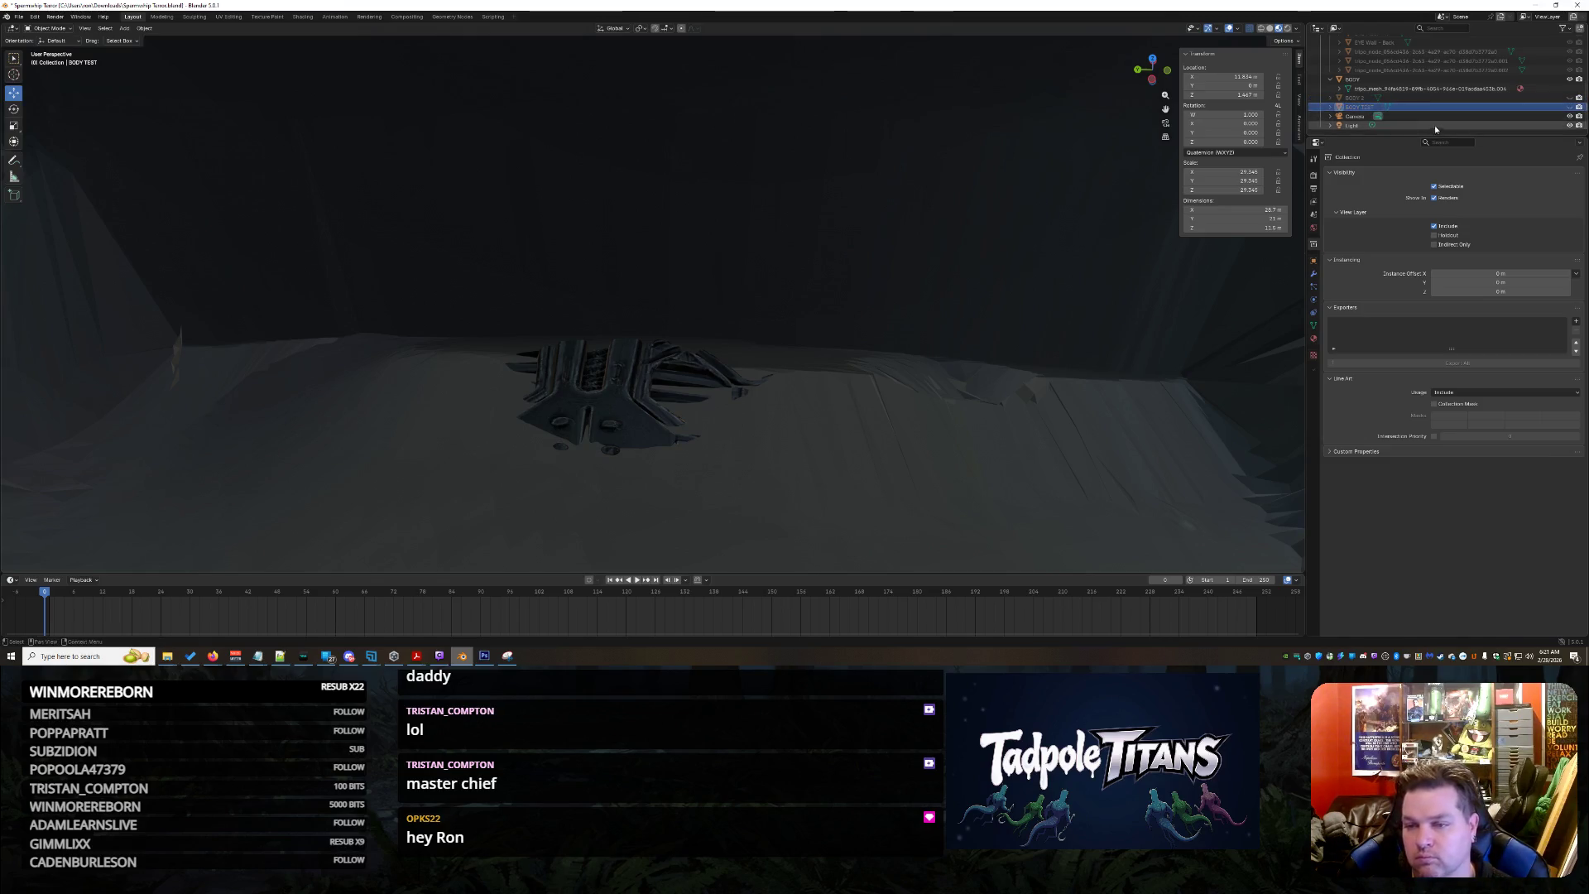
{"action": "left_click", "coordinate": [1354, 78]}
{"action": "middle_click_drag", "start_coordinate": [699, 415], "coordinate": [382, 473]}
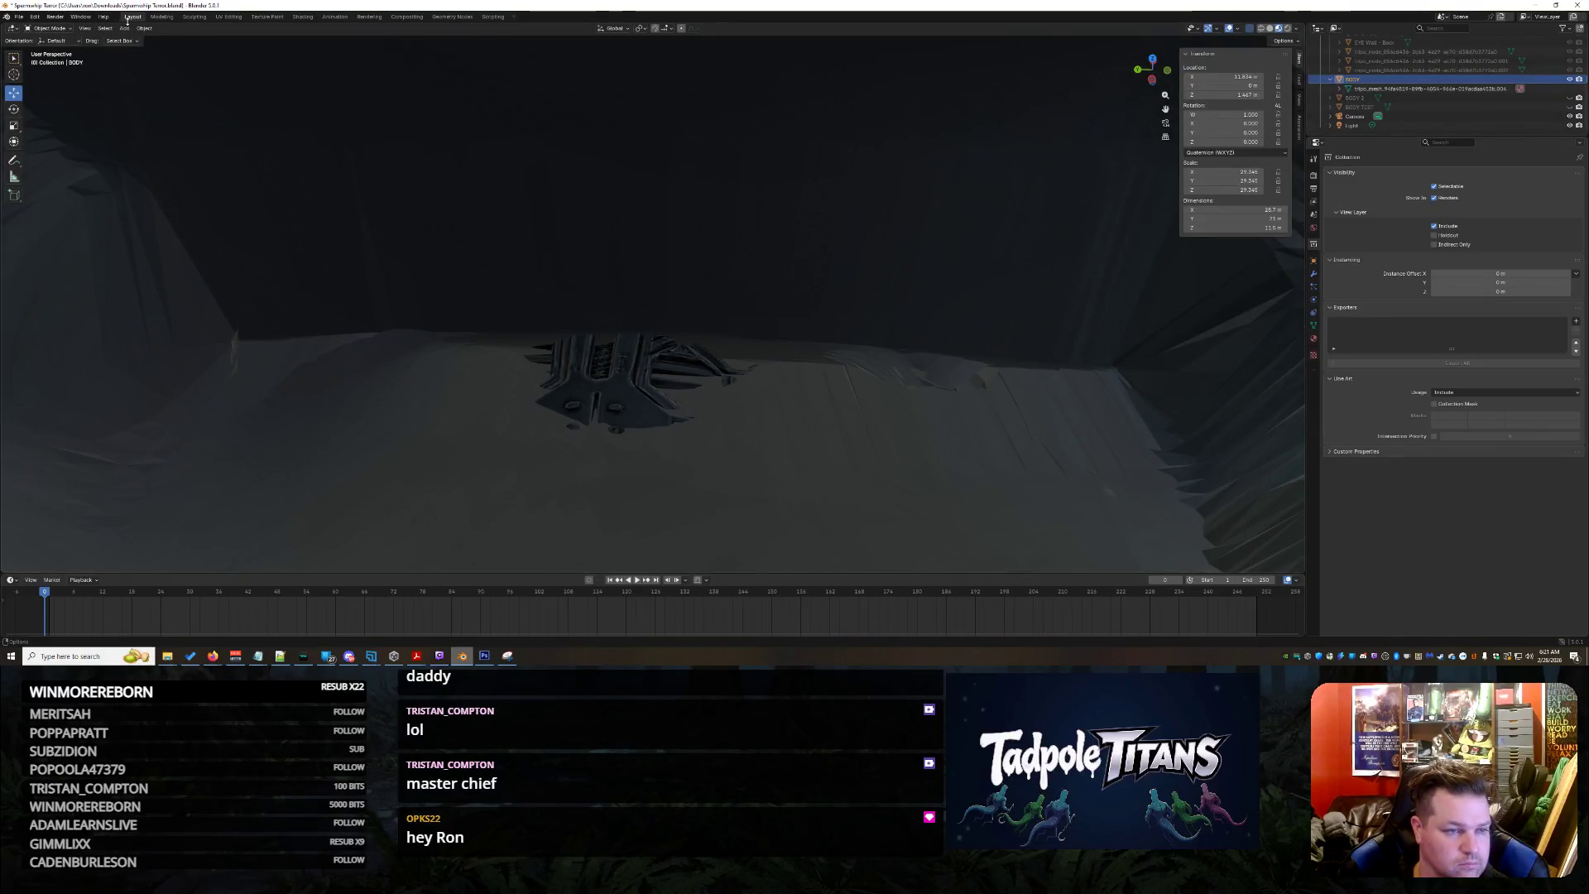
Enter Sculpt Mode on BODY and try brush strokes on the cockpit interior surface
{"action": "left_click", "coordinate": [62, 60]}
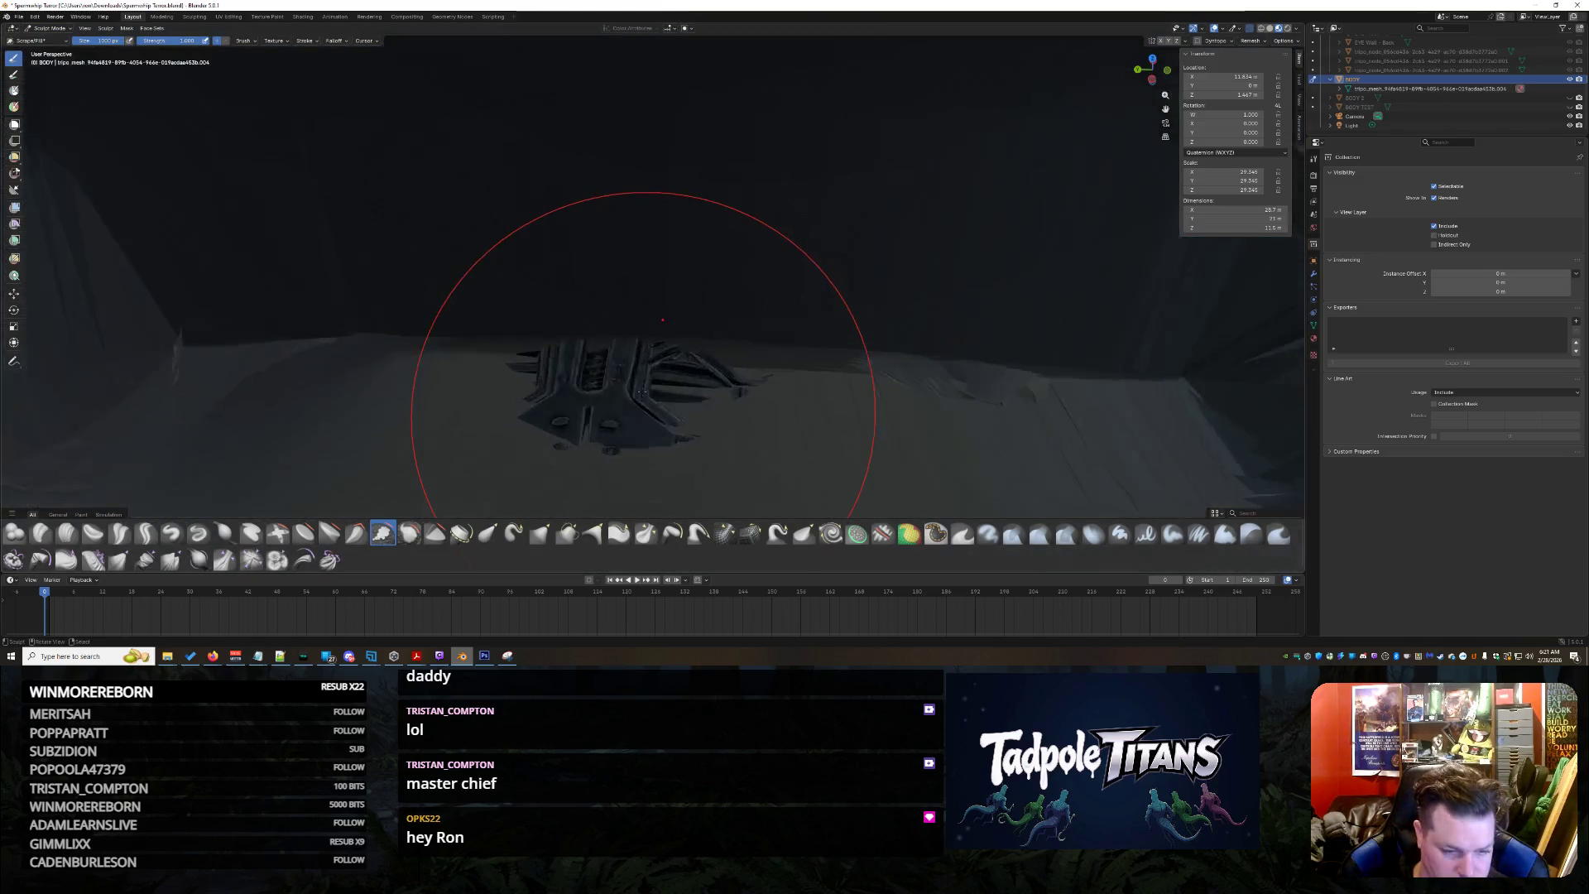
{"action": "middle_click_drag", "start_coordinate": [661, 321], "coordinate": [508, 504]}
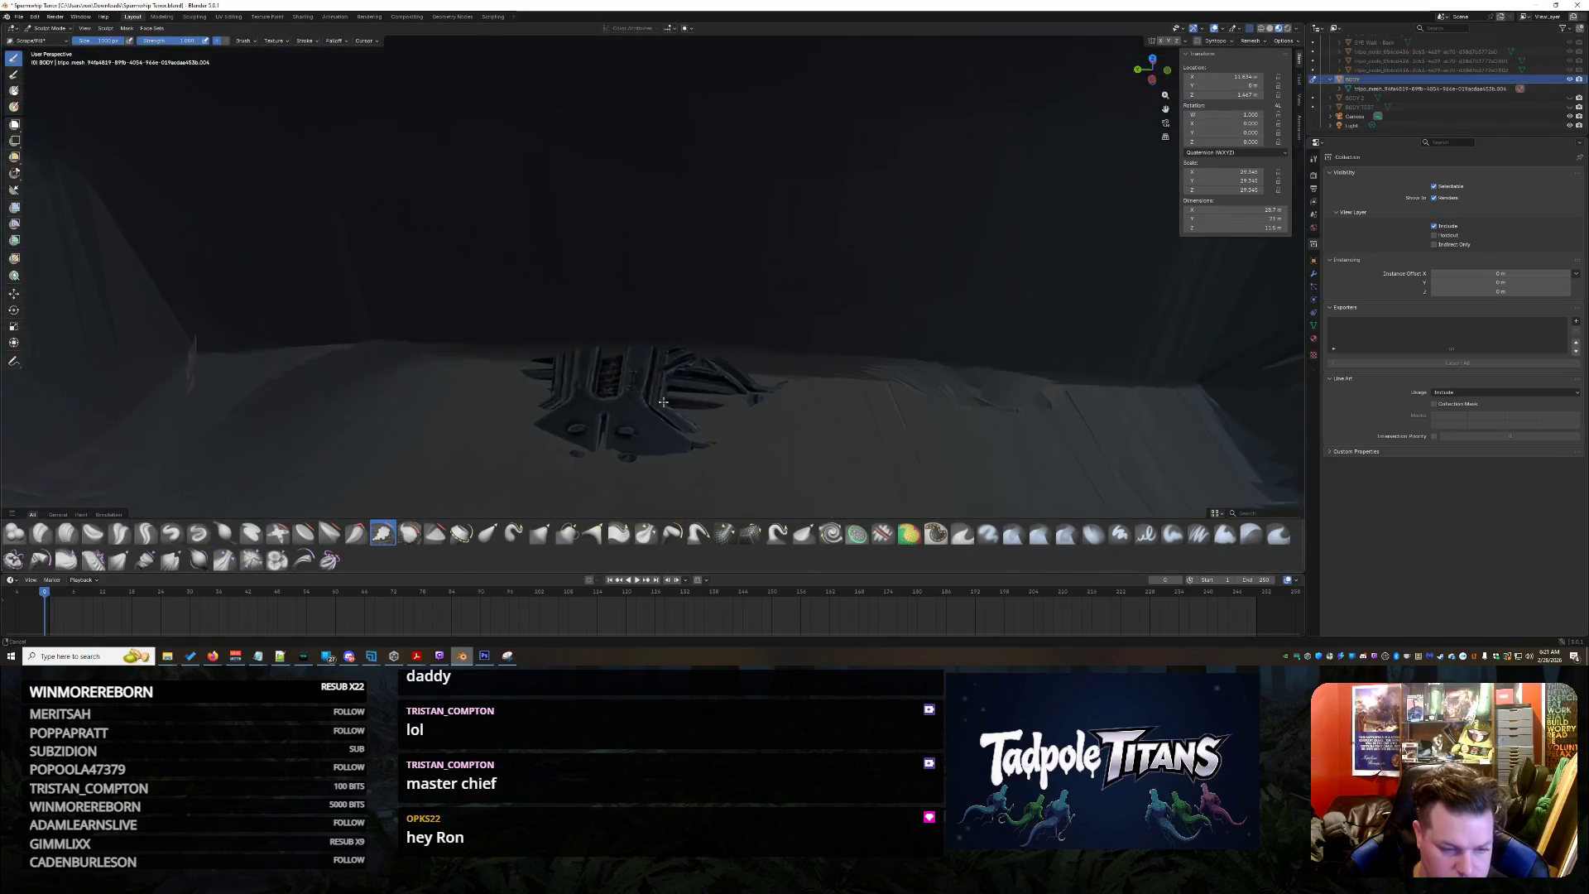
{"action": "left_click", "coordinate": [513, 535]}
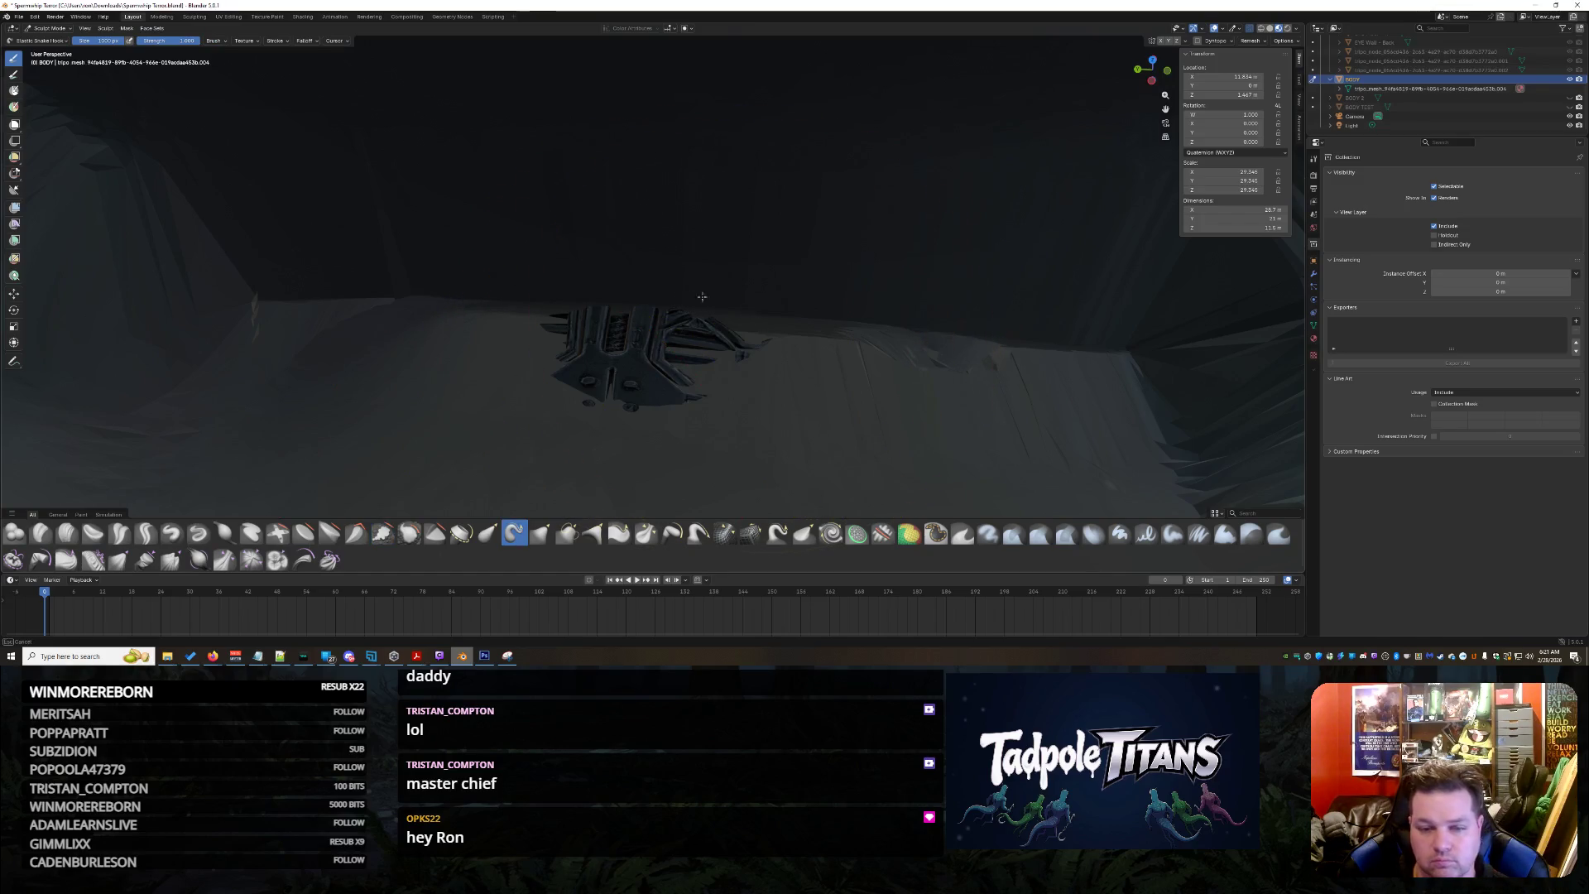
{"action": "left_click_drag", "start_coordinate": [688, 311], "coordinate": [574, 307]}
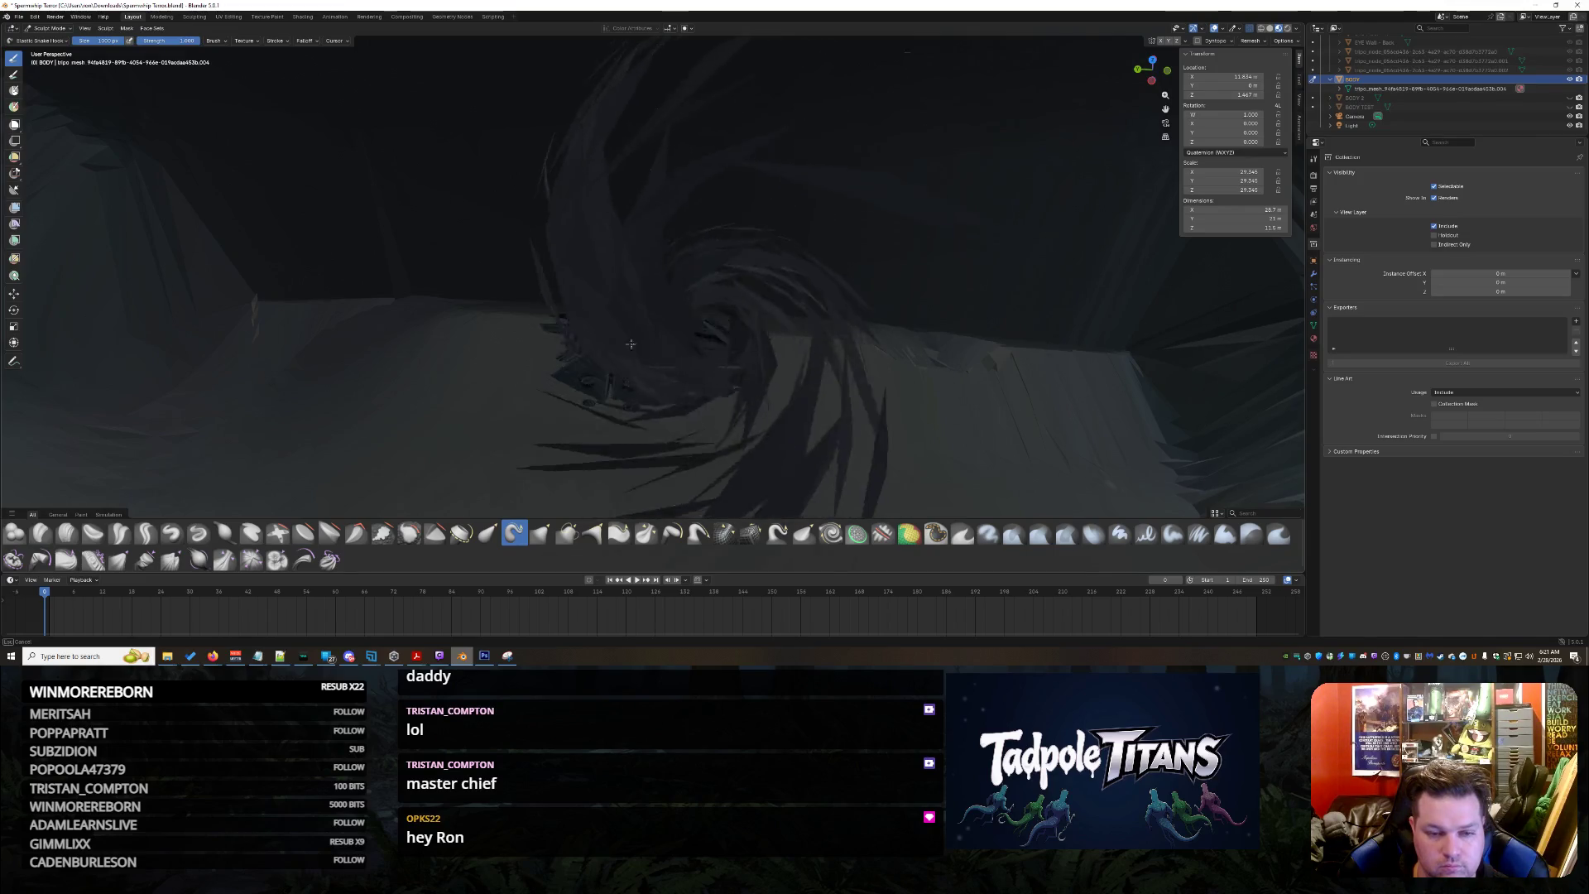
{"action": "middle_click_drag", "start_coordinate": [575, 306], "coordinate": [844, 272]}
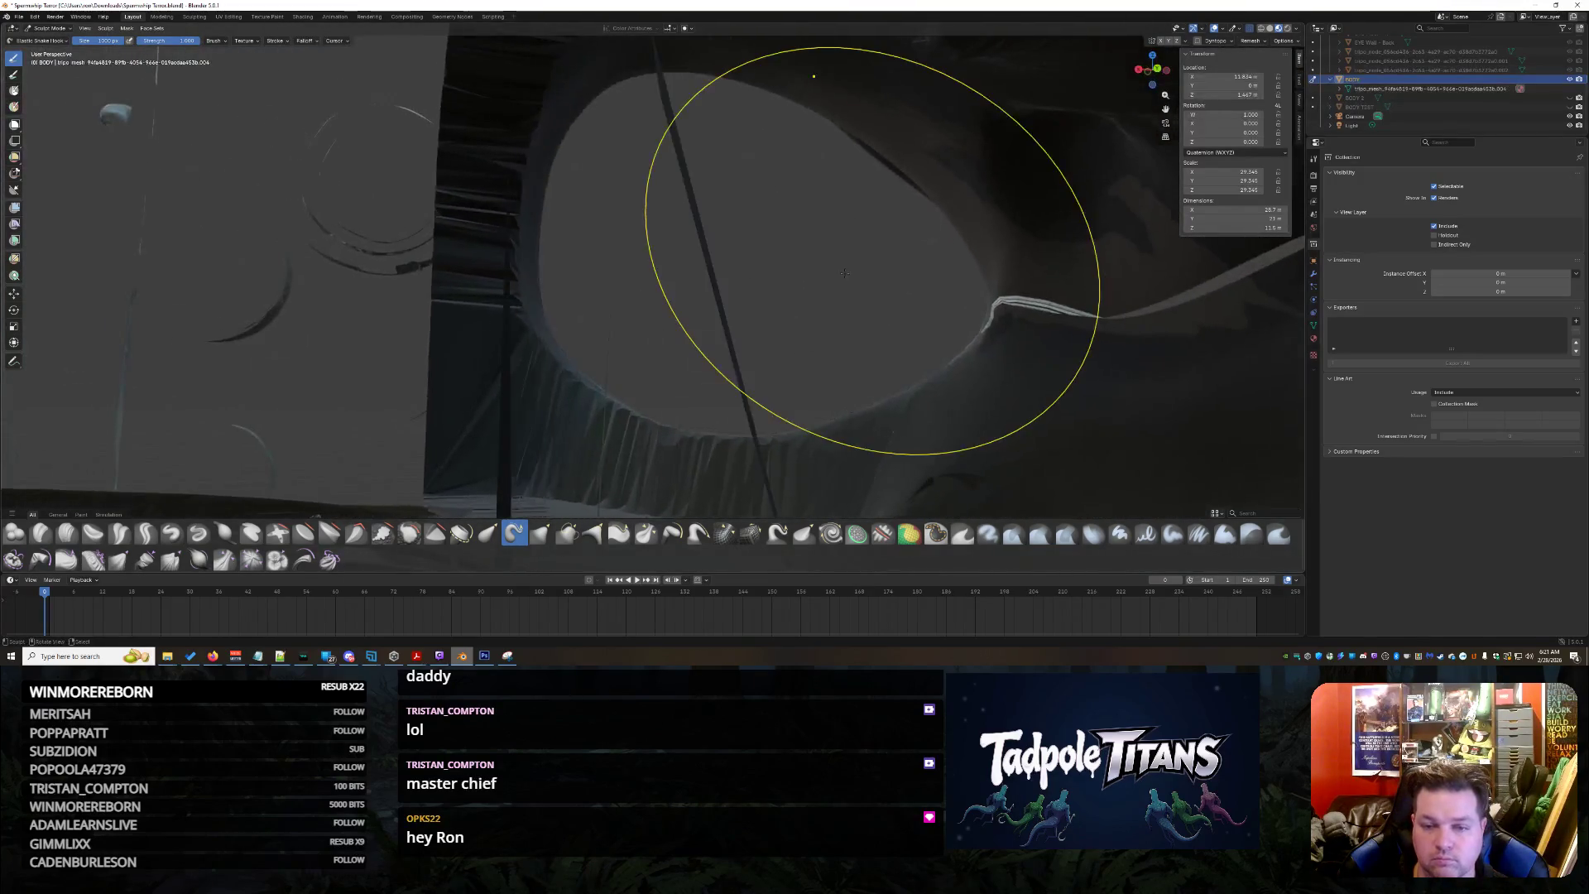
{"action": "scroll", "coordinate": [844, 273], "scroll_direction": "down", "scroll_amount": 3}
{"action": "scroll", "coordinate": [839, 276], "scroll_direction": "down", "scroll_amount": 3}
{"action": "scroll", "coordinate": [832, 279], "scroll_direction": "down", "scroll_amount": 3}
{"action": "scroll", "coordinate": [823, 284], "scroll_direction": "down", "scroll_amount": 2}
Switch to the scraping, flattening brush, check the cockpit floor, then leave Sculpt Mode
{"action": "middle_click_drag", "start_coordinate": [823, 283], "coordinate": [813, 283]}
{"action": "scroll", "coordinate": [789, 277], "scroll_direction": "up", "scroll_amount": 5}
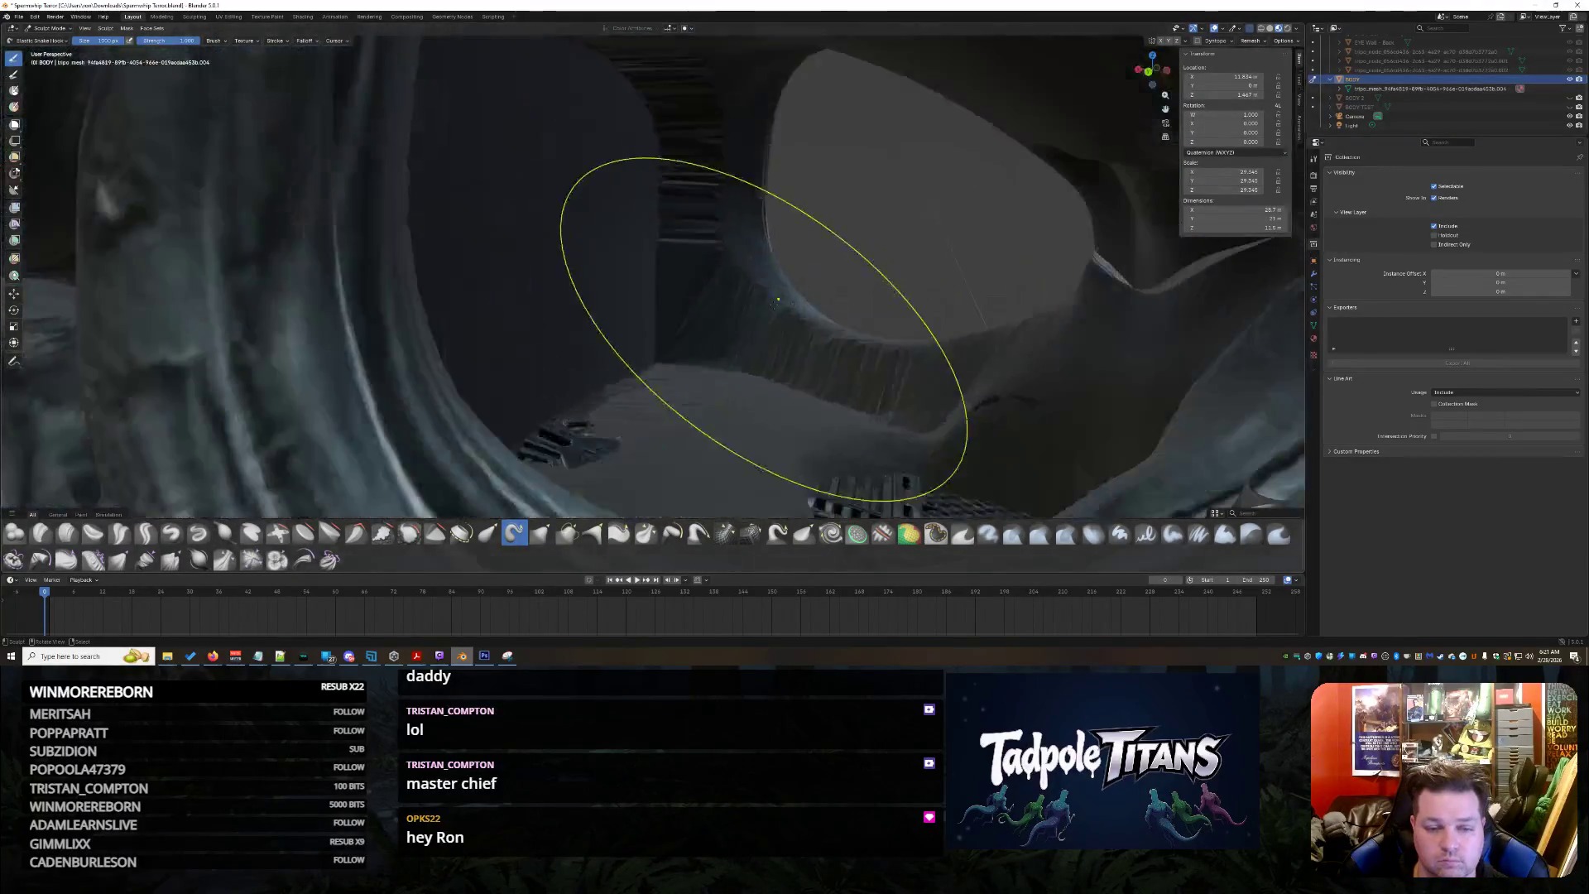
{"action": "scroll", "coordinate": [762, 356], "scroll_direction": "up", "scroll_amount": 3}
{"action": "scroll", "coordinate": [763, 320], "scroll_direction": "up", "scroll_amount": 3}
{"action": "scroll", "coordinate": [698, 371], "scroll_direction": "up", "scroll_amount": 2}
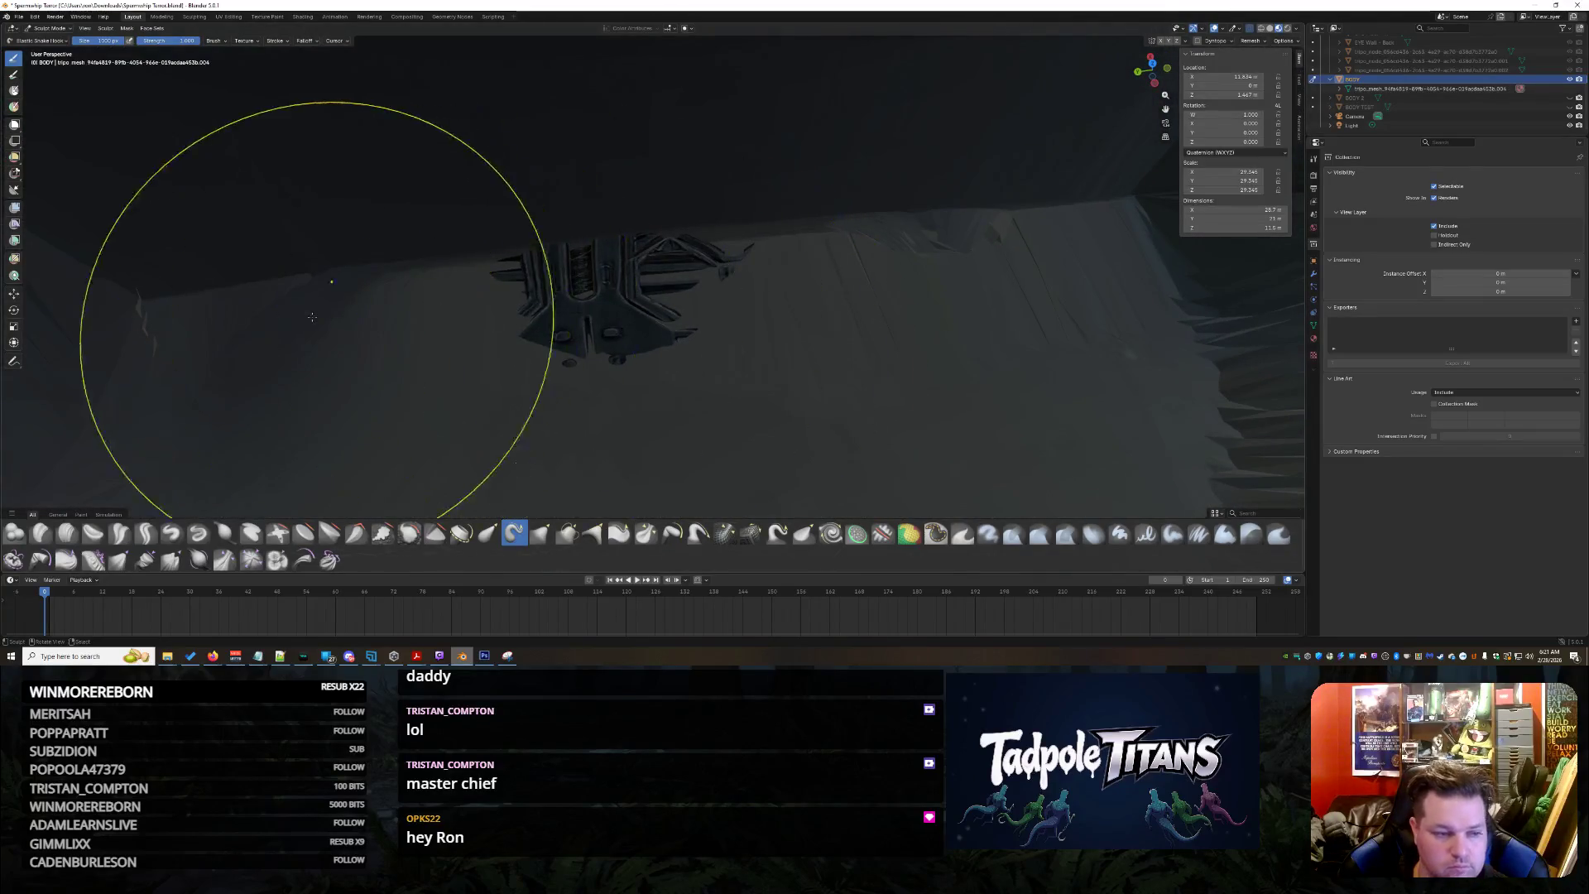
{"action": "left_click", "coordinate": [382, 533]}
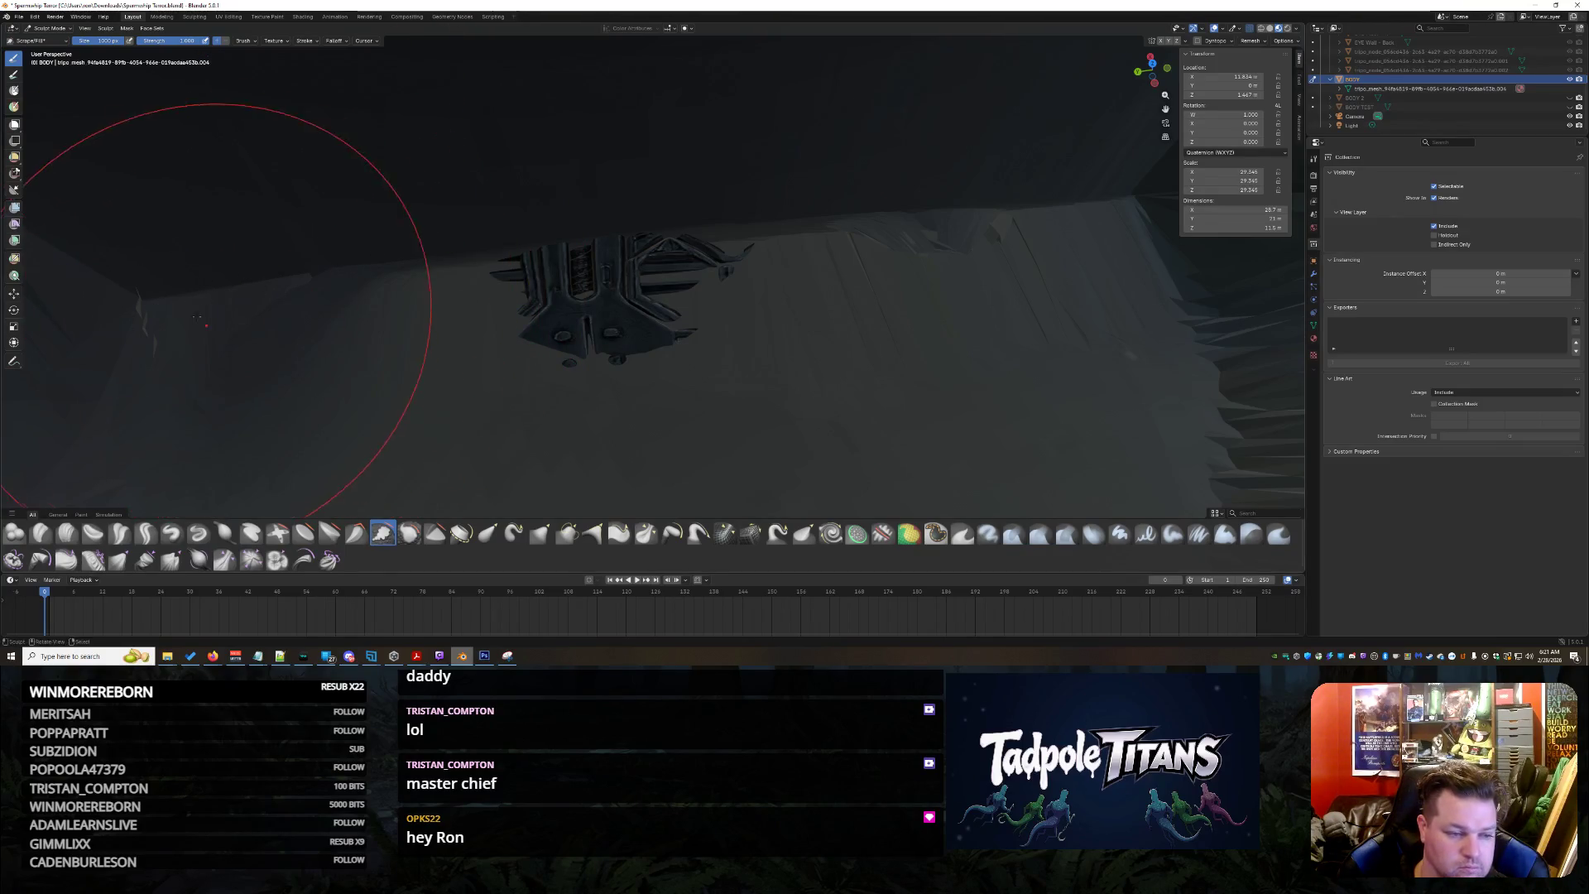
{"action": "middle_click_drag", "start_coordinate": [197, 313], "coordinate": [304, 309]}
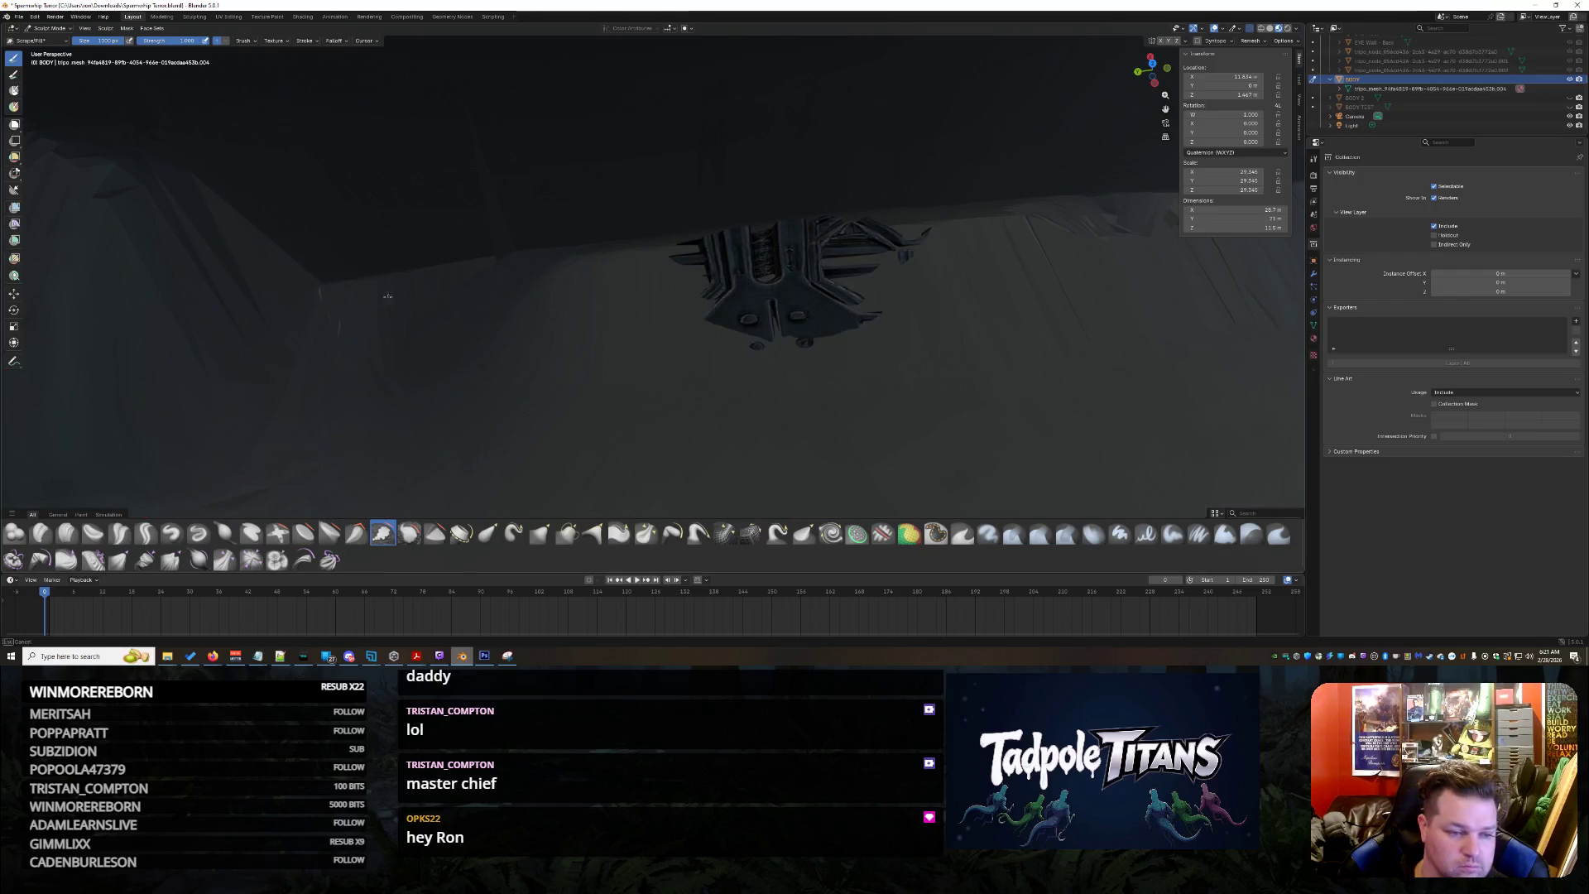
{"action": "key", "text": "ctrl+Tab"}
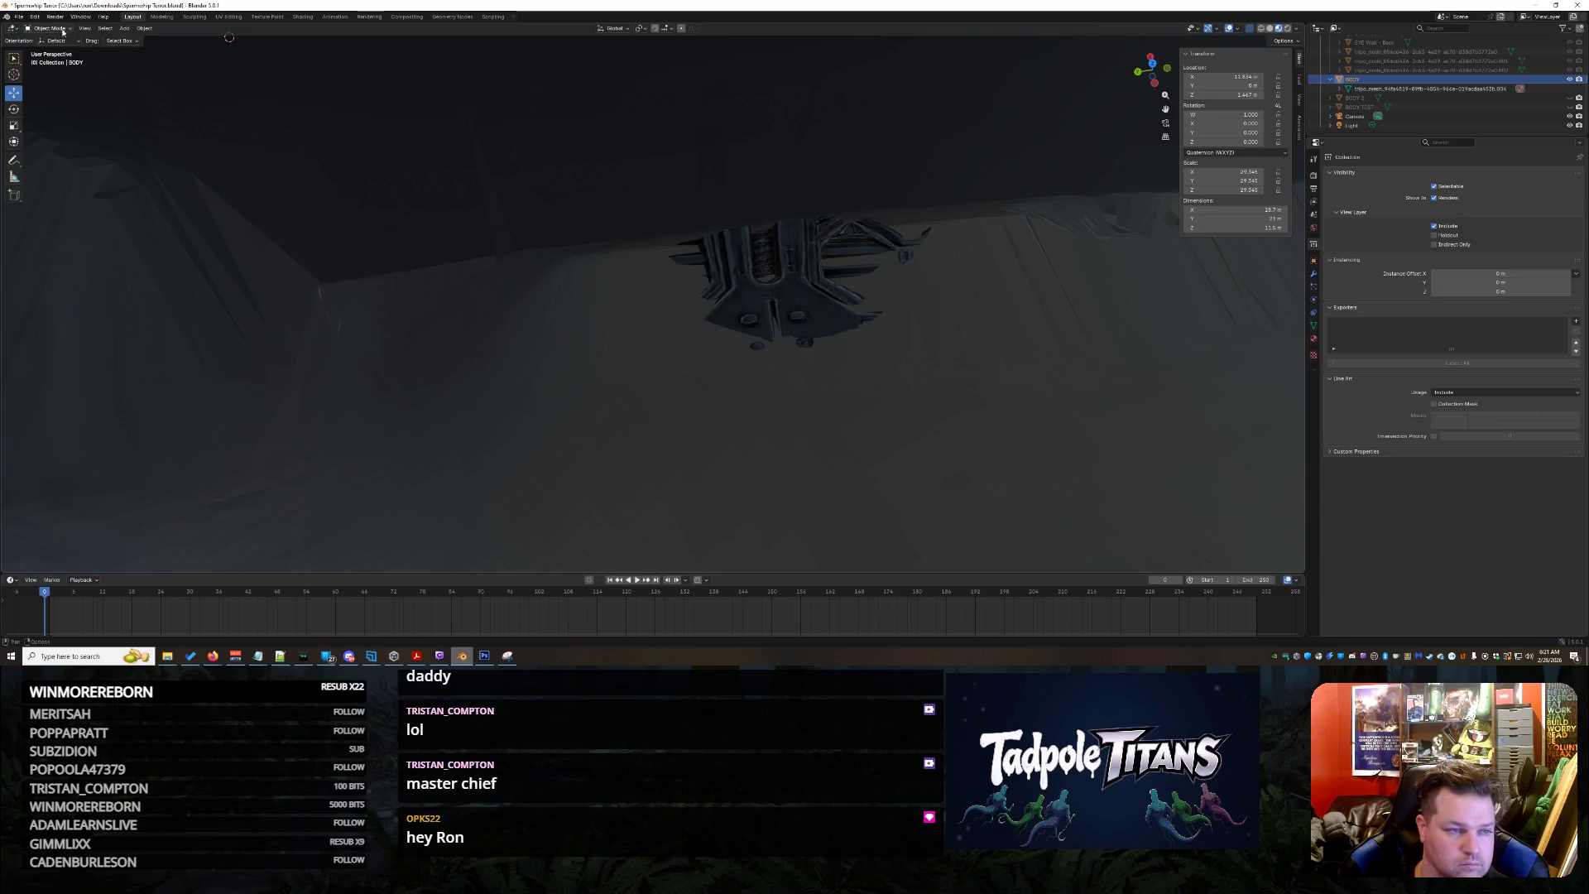
Return to Sculpt Mode on the mesh with the first brush selected
{"action": "key", "text": "Return"}
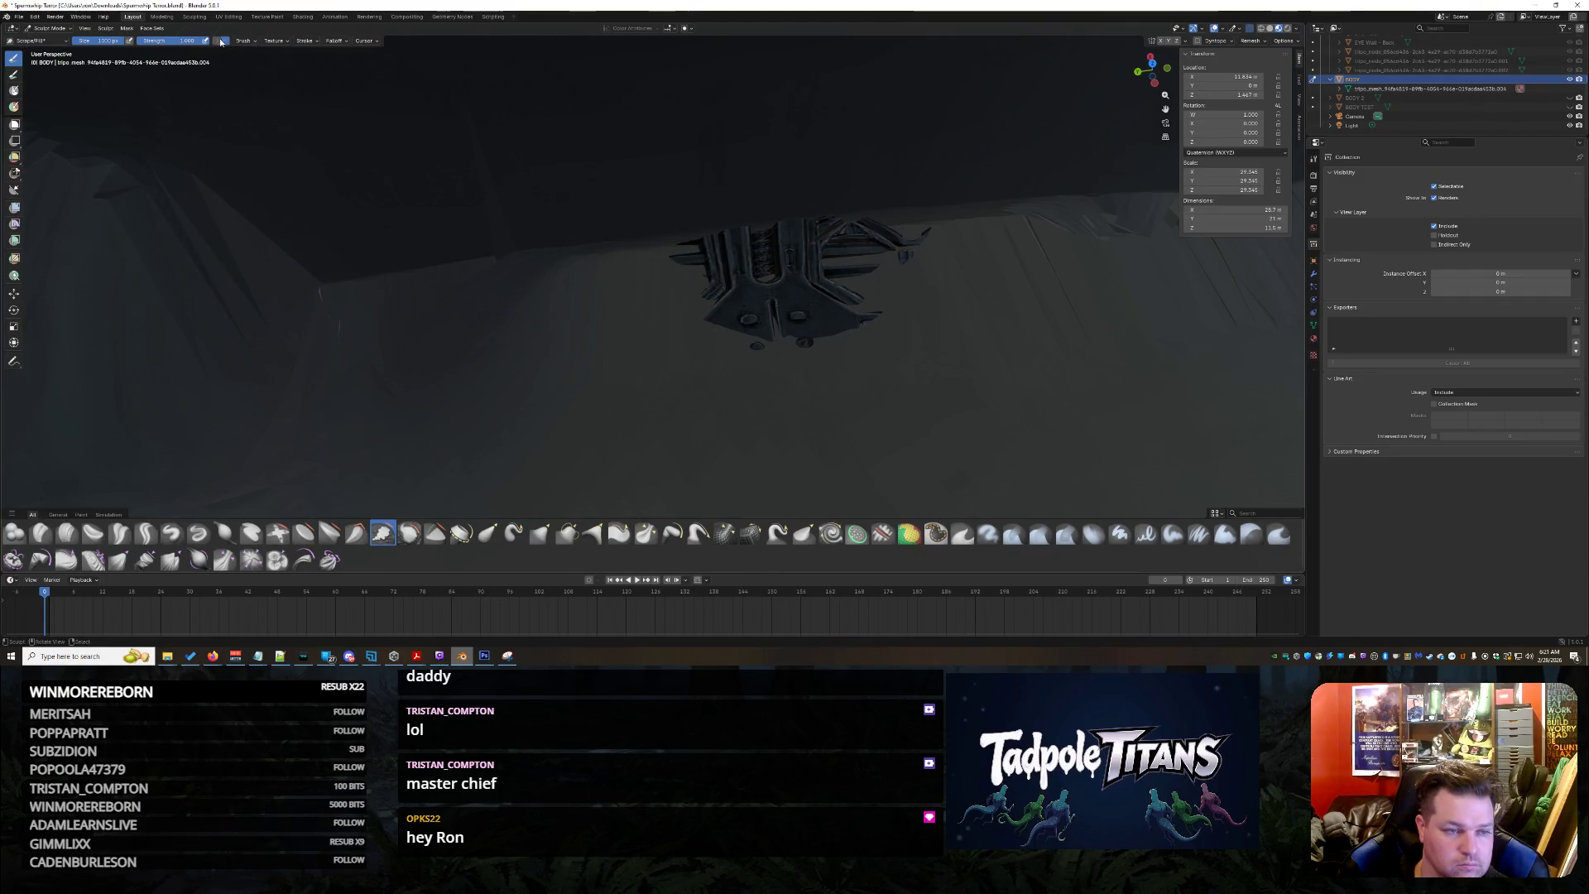
{"action": "key", "text": "ctrl+Tab"}
{"action": "left_click", "coordinate": [46, 28]}
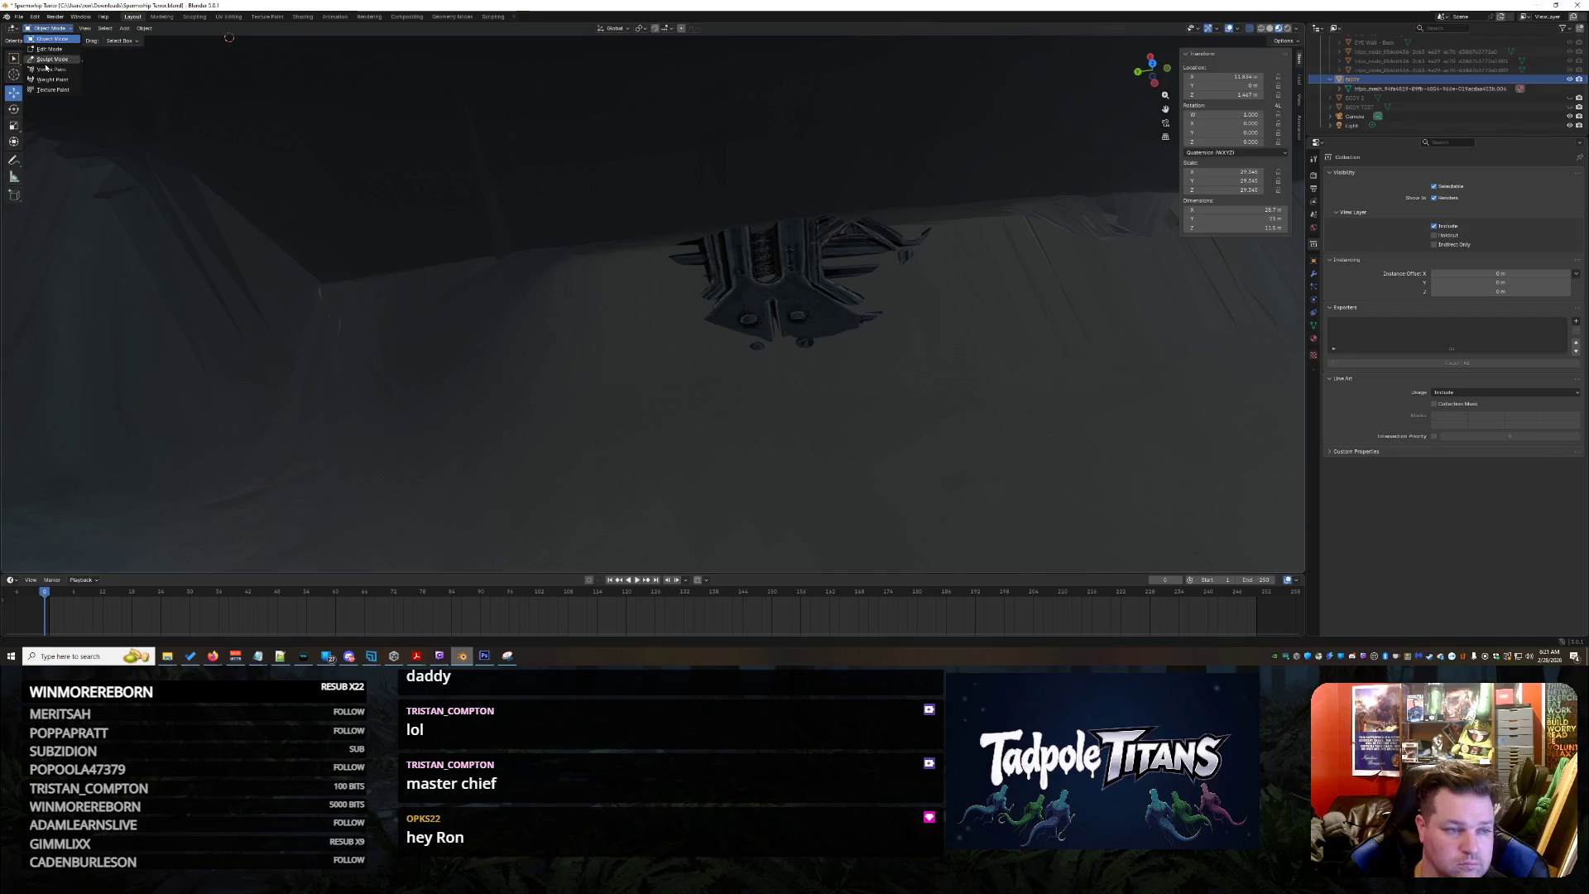
{"action": "left_click", "coordinate": [49, 59]}
{"action": "left_click", "coordinate": [14, 532]}
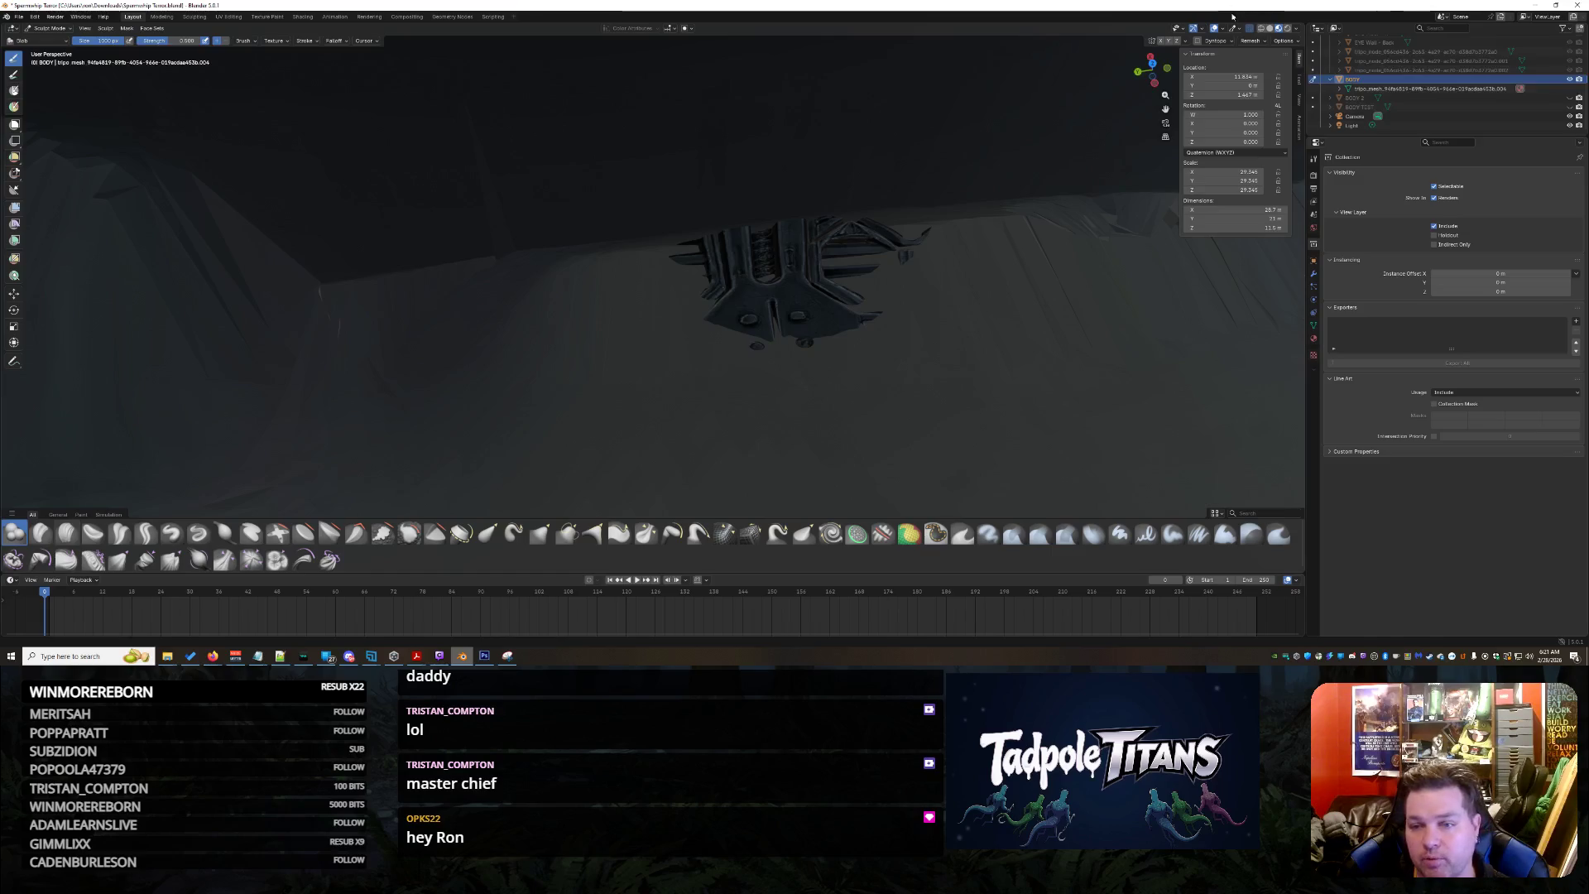
Enable Dynamic Topology from the Sculpt menu, confirm it, and resize the brush with F
{"action": "left_click", "coordinate": [115, 29]}
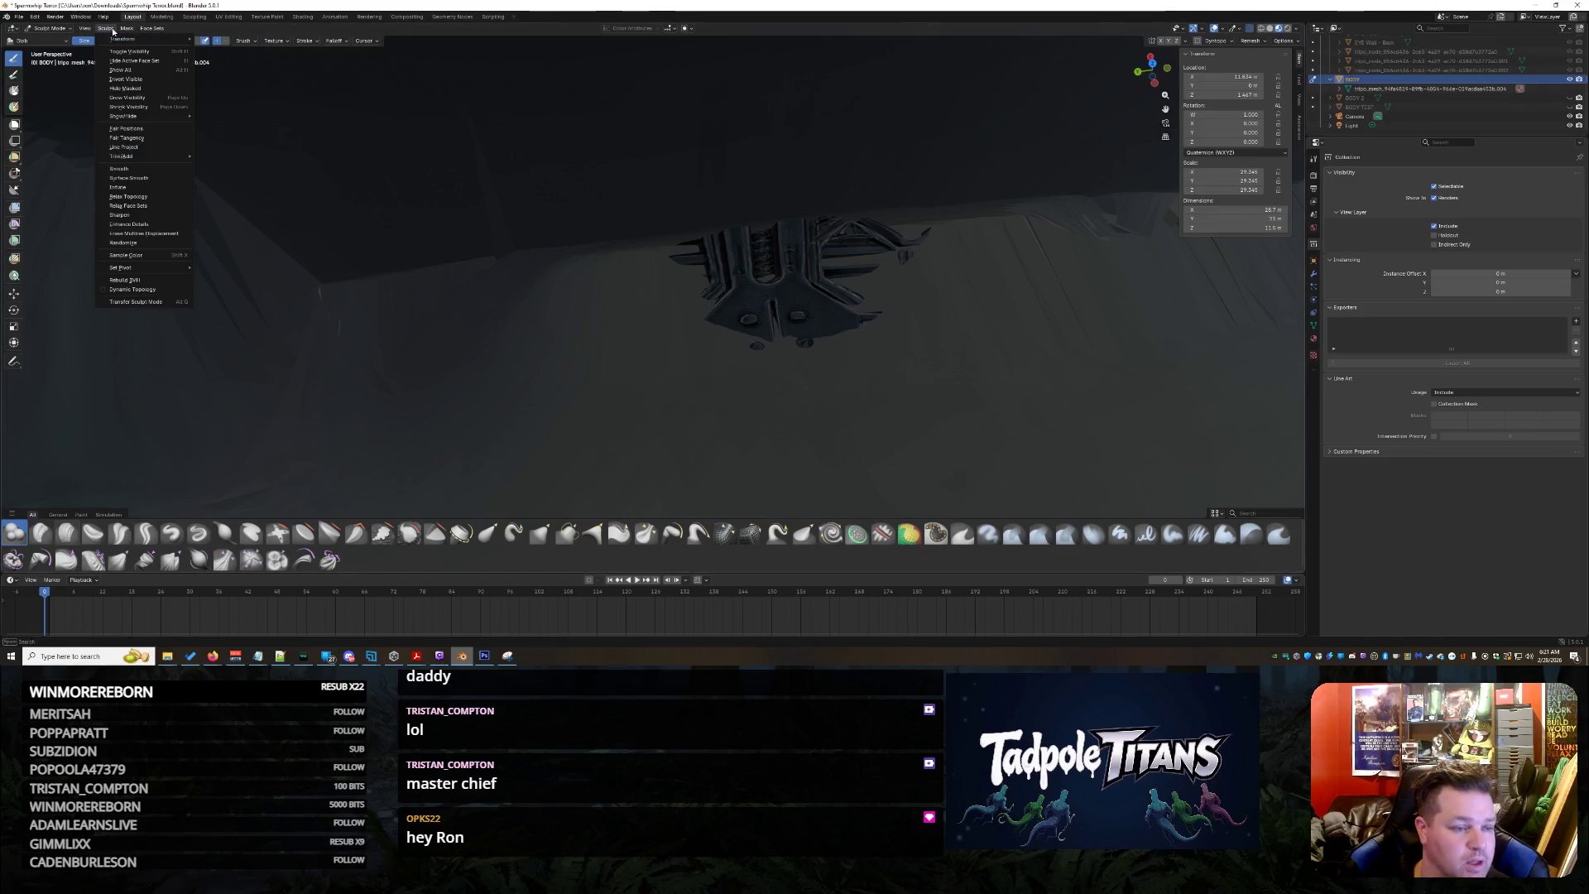
{"action": "left_click", "coordinate": [137, 286]}
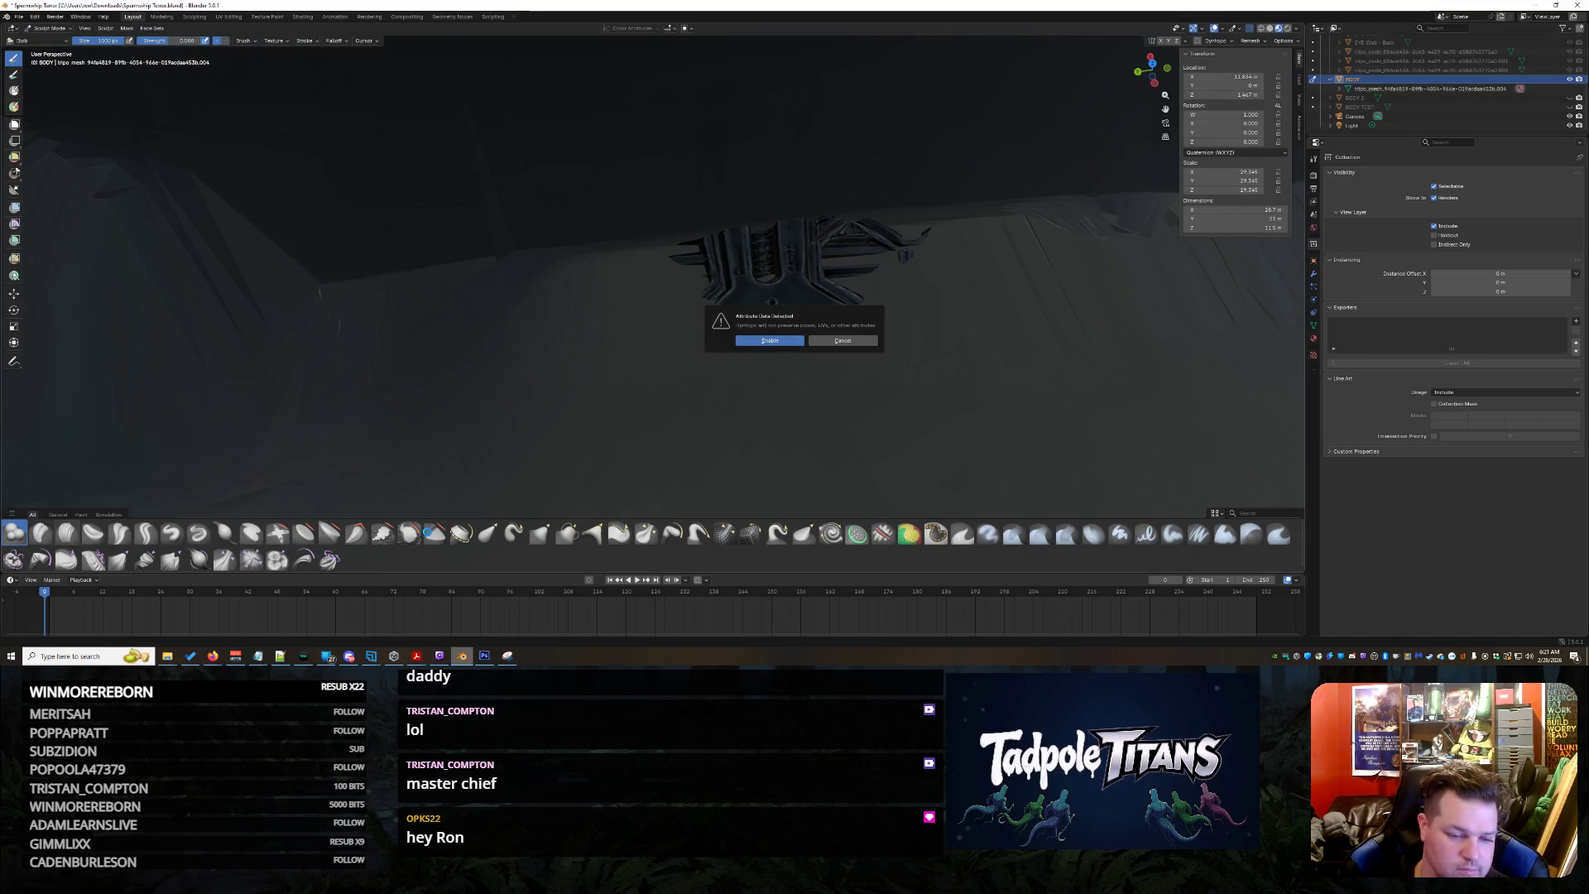
{"action": "left_click", "coordinate": [770, 340]}
{"action": "key", "text": "f"}
{"action": "left_click", "coordinate": [359, 295]}
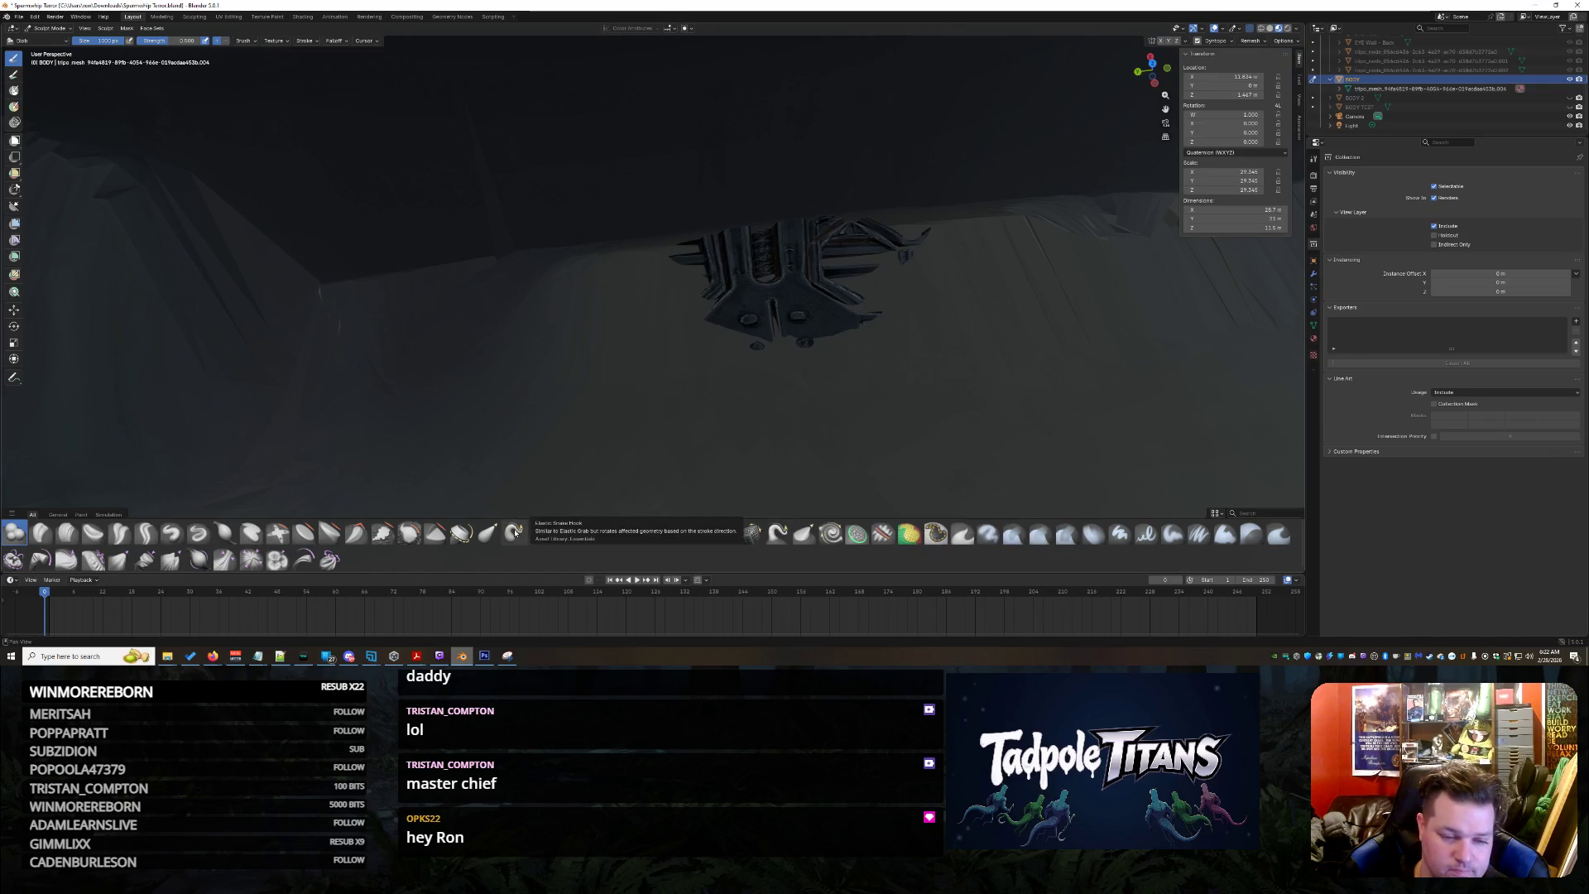
{"action": "left_click", "coordinate": [486, 532]}
Stroke the cockpit interior, change brush, and move in close to the eye and teeth
{"action": "left_click", "coordinate": [614, 272]}
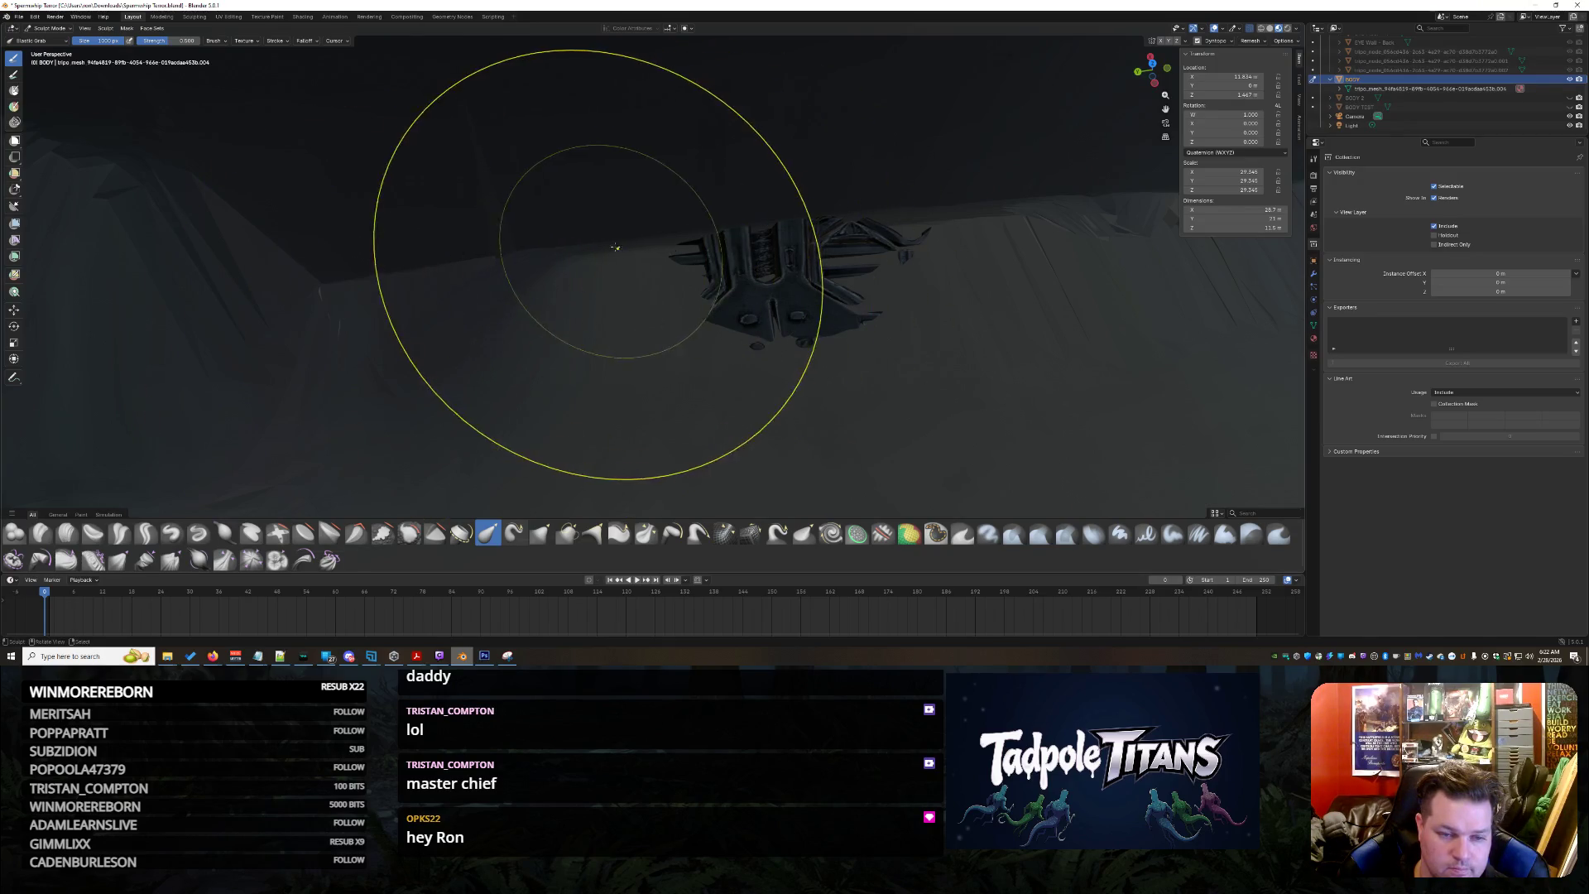
{"action": "left_click_drag", "start_coordinate": [595, 331], "coordinate": [618, 319]}
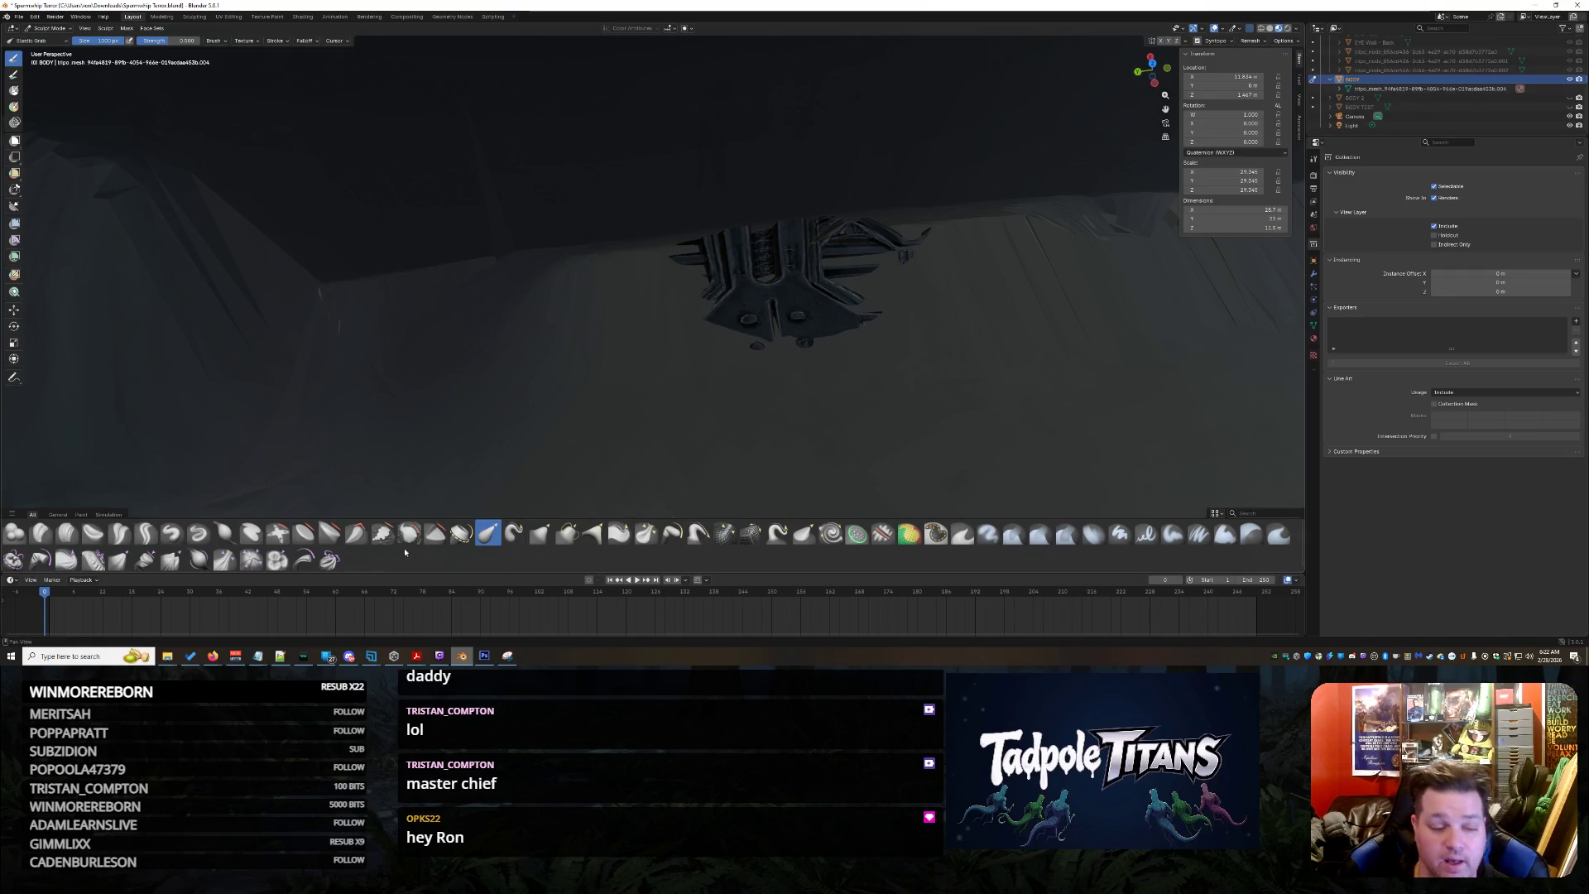
{"action": "left_click", "coordinate": [198, 560]}
{"action": "left_click", "coordinate": [591, 262]}
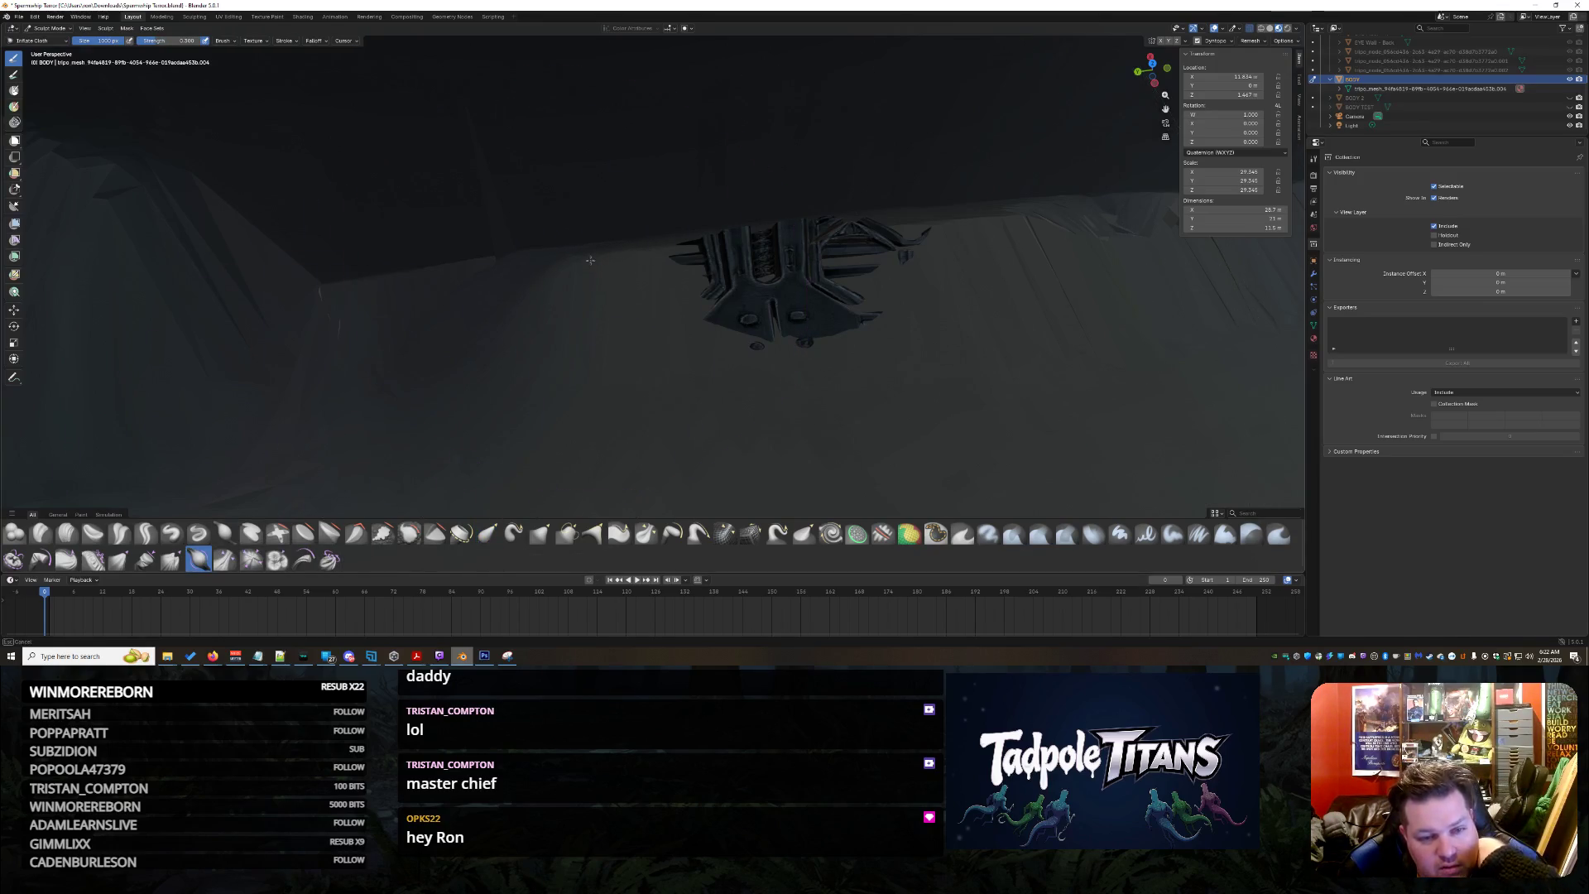
{"action": "middle_click_drag", "start_coordinate": [575, 249], "coordinate": [727, 258]}
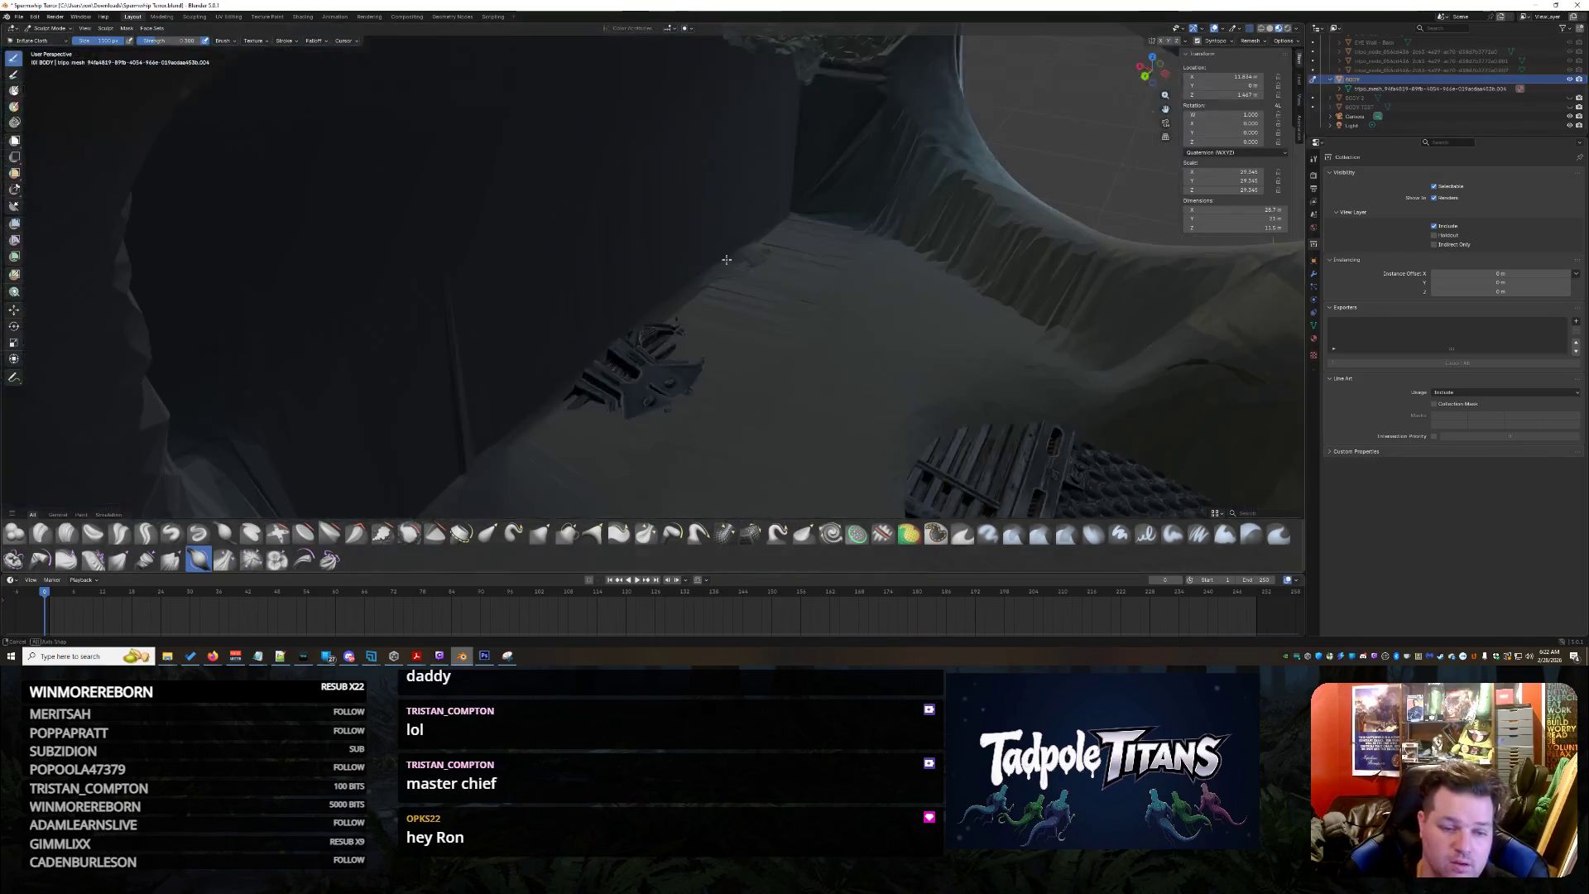
{"action": "scroll", "coordinate": [726, 259], "scroll_direction": "up", "scroll_amount": 3}
{"action": "scroll", "coordinate": [721, 231], "scroll_direction": "down", "scroll_amount": 5}
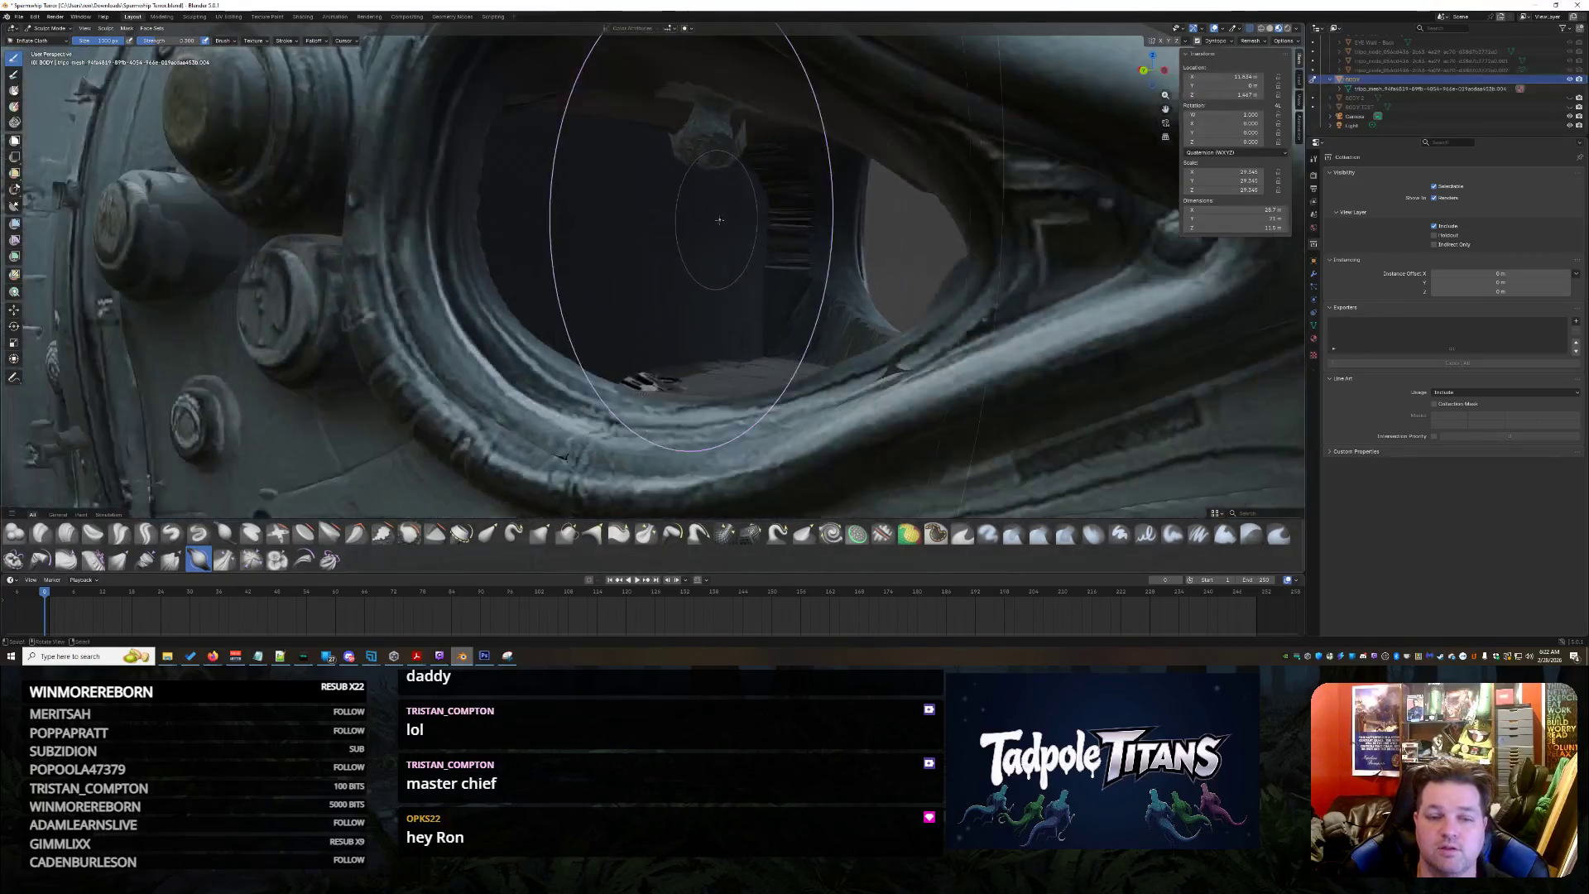
{"action": "scroll", "coordinate": [719, 220], "scroll_direction": "down", "scroll_amount": 4}
{"action": "middle_click_drag", "start_coordinate": [758, 181], "coordinate": [739, 227]}
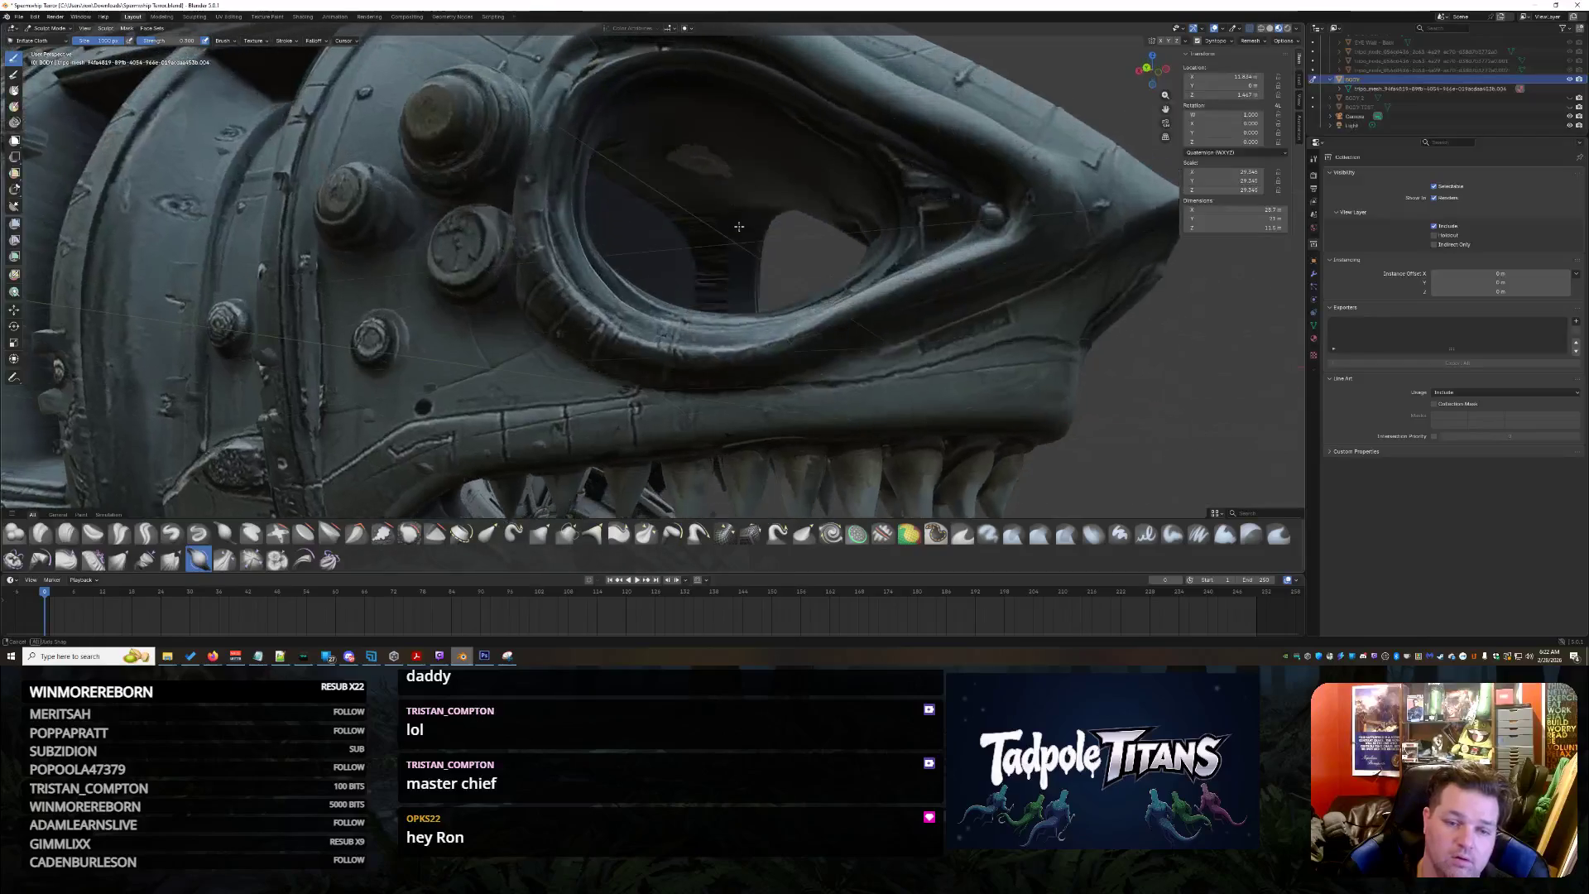
{"action": "scroll", "coordinate": [739, 225], "scroll_direction": "up", "scroll_amount": 2}
{"action": "scroll", "coordinate": [739, 225], "scroll_direction": "down", "scroll_amount": 3}
{"action": "scroll", "coordinate": [740, 225], "scroll_direction": "down", "scroll_amount": 1}
{"action": "scroll", "coordinate": [741, 227], "scroll_direction": "up", "scroll_amount": 3}
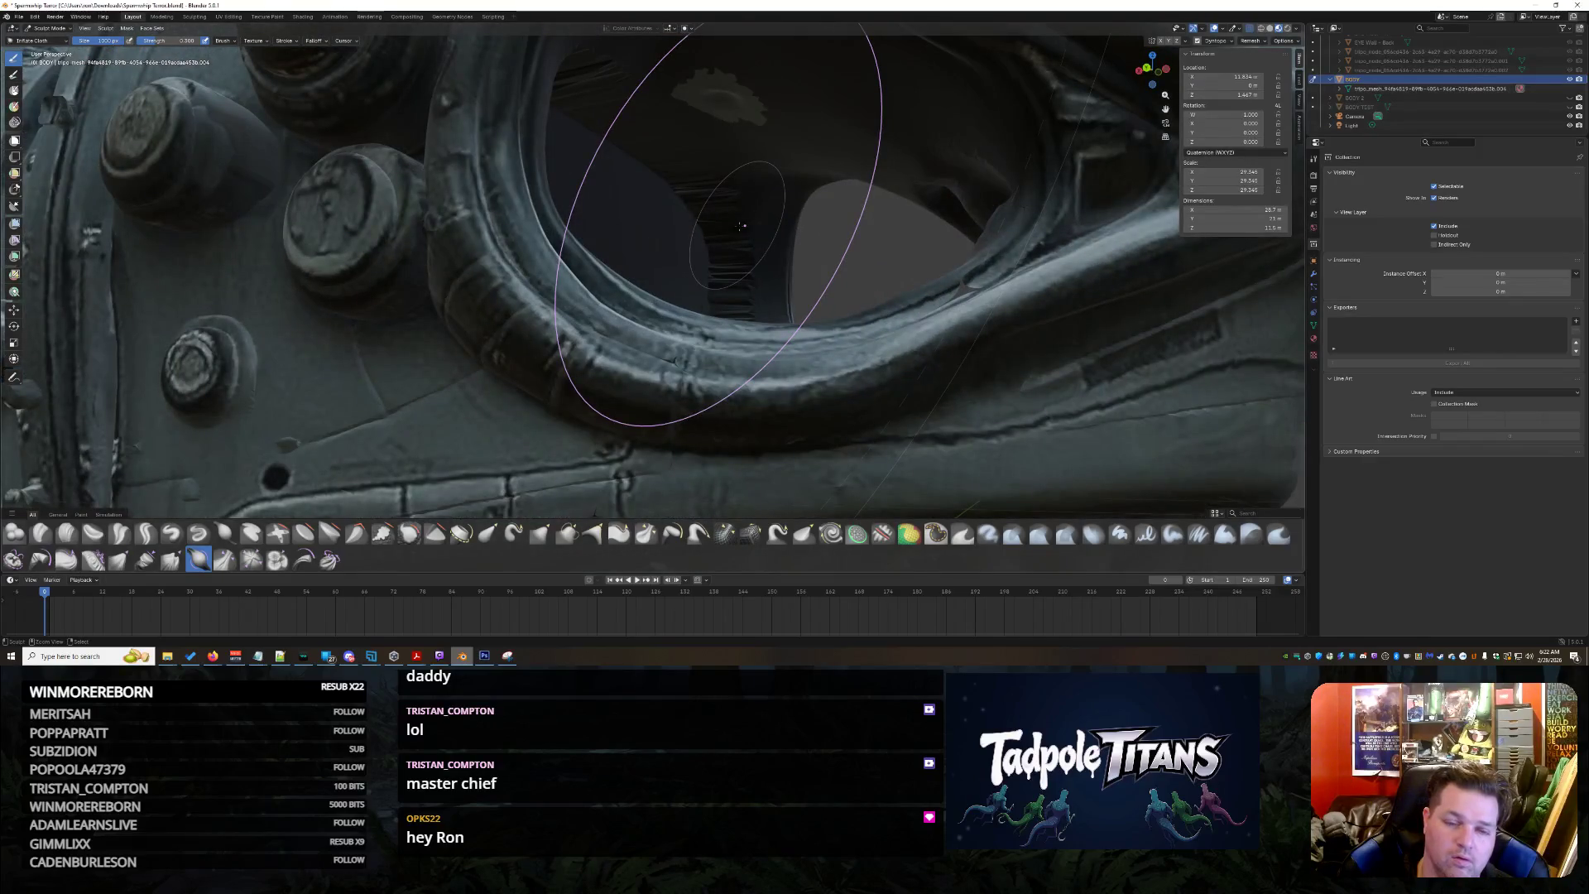
{"action": "scroll", "coordinate": [741, 224], "scroll_direction": "down", "scroll_amount": 3}
Smooth the rough wall inside the eye socket, then pick another brush
{"action": "mouse_move", "coordinate": [742, 225]}
{"action": "middle_mouse_down"}
{"action": "mouse_move", "coordinate": [770, 162]}
{"action": "mouse_move", "coordinate": [777, 271]}
{"action": "mouse_move", "coordinate": [786, 233]}
{"action": "mouse_move", "coordinate": [856, 292]}
{"action": "middle_mouse_up"}
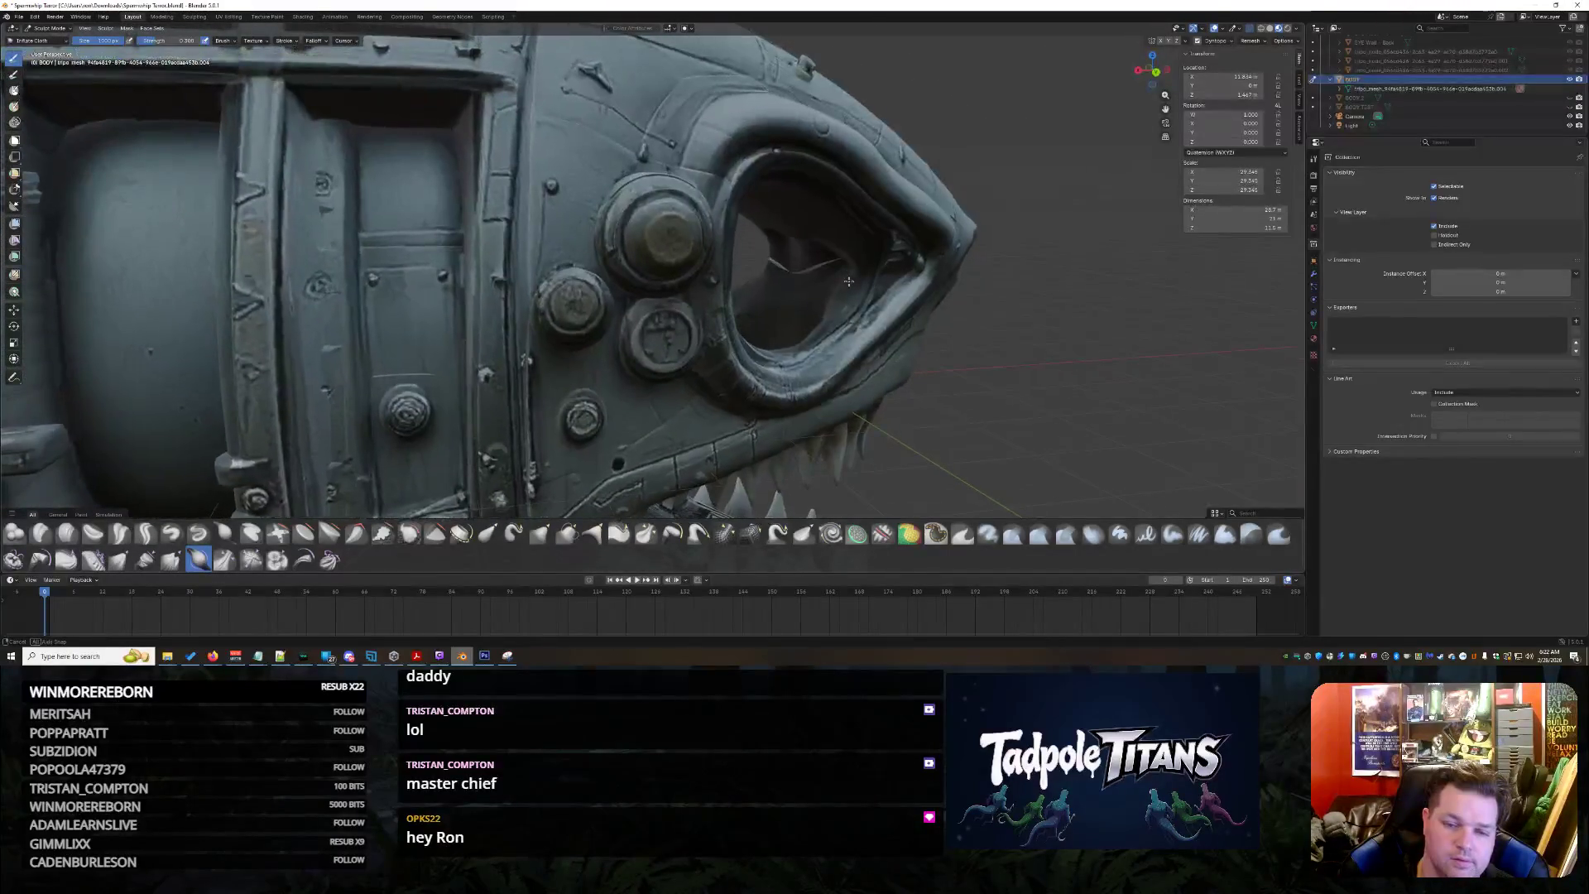
{"action": "scroll", "coordinate": [862, 298], "scroll_direction": "up", "scroll_amount": 4}
{"action": "scroll", "coordinate": [866, 307], "scroll_direction": "up", "scroll_amount": 3}
{"action": "scroll", "coordinate": [866, 305], "scroll_direction": "up", "scroll_amount": 2}
{"action": "scroll", "coordinate": [943, 323], "scroll_direction": "up", "scroll_amount": 3}
{"action": "scroll", "coordinate": [977, 298], "scroll_direction": "up", "scroll_amount": 3}
{"action": "scroll", "coordinate": [976, 298], "scroll_direction": "down", "scroll_amount": 3}
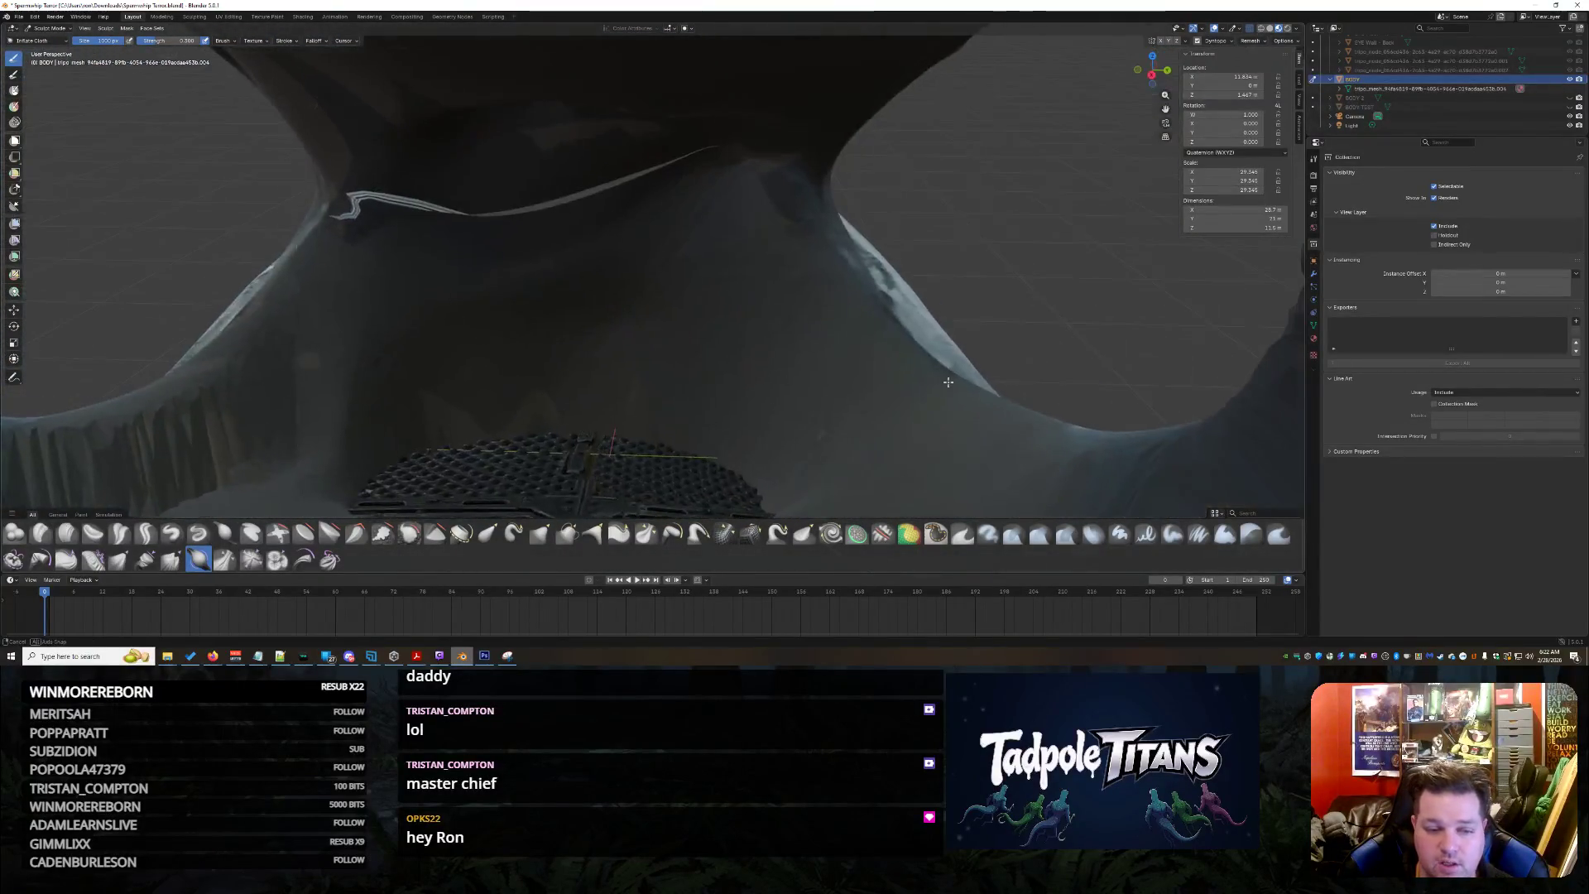
{"action": "scroll", "coordinate": [893, 342], "scroll_direction": "down", "scroll_amount": 3}
{"action": "scroll", "coordinate": [819, 380], "scroll_direction": "down", "scroll_amount": 3}
{"action": "scroll", "coordinate": [818, 381], "scroll_direction": "down", "scroll_amount": 5}
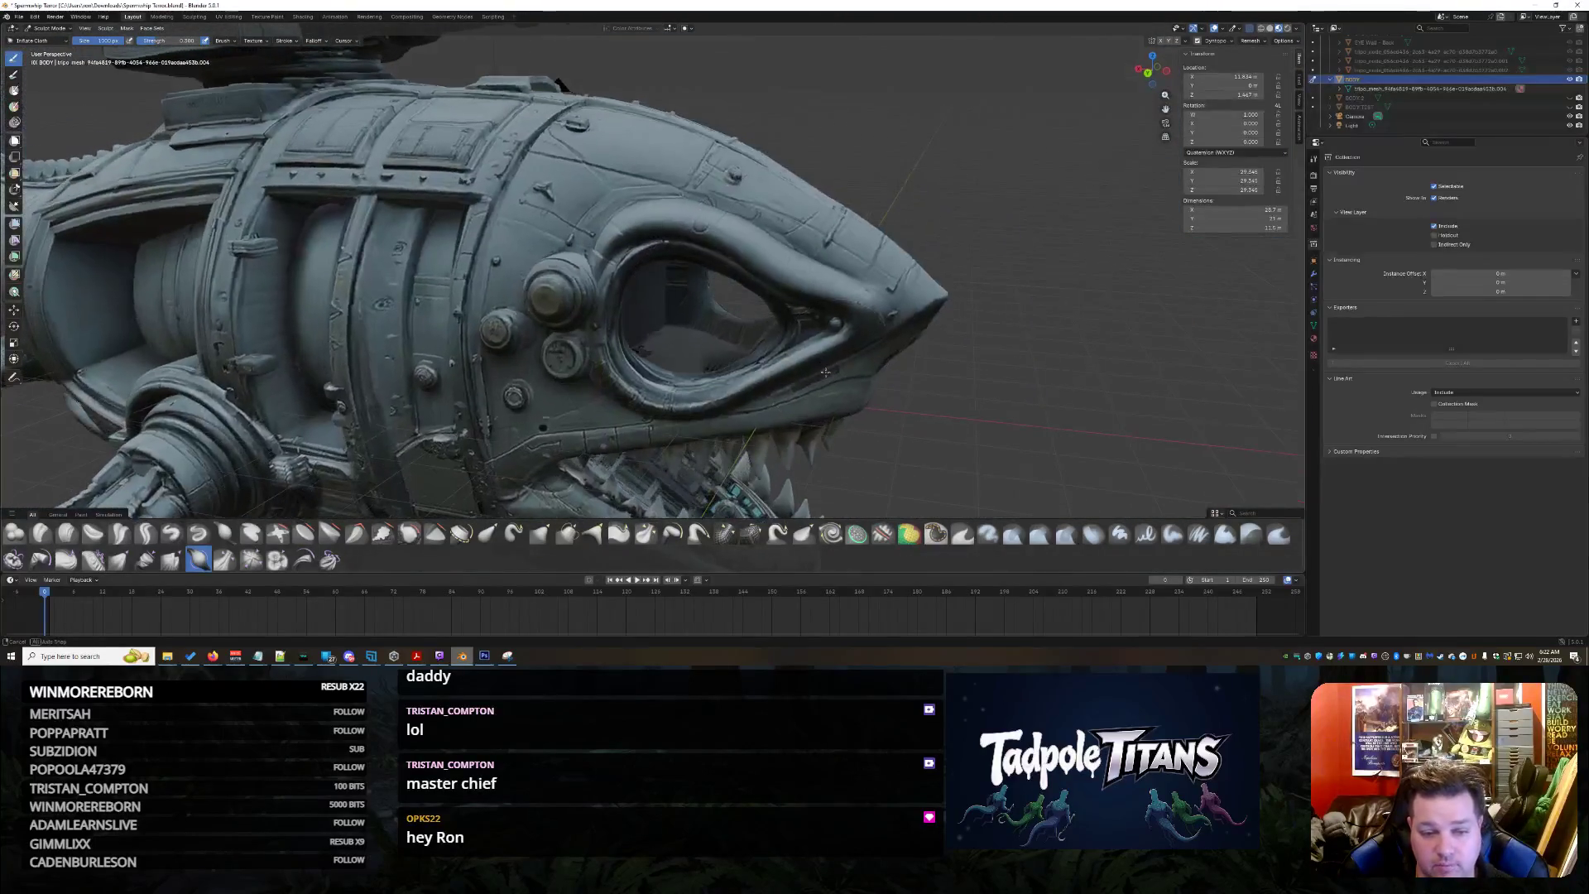
{"action": "scroll", "coordinate": [791, 388], "scroll_direction": "up", "scroll_amount": 5}
{"action": "scroll", "coordinate": [805, 395], "scroll_direction": "up", "scroll_amount": 1}
{"action": "scroll", "coordinate": [820, 401], "scroll_direction": "up", "scroll_amount": 1}
{"action": "scroll", "coordinate": [819, 402], "scroll_direction": "up", "scroll_amount": 2}
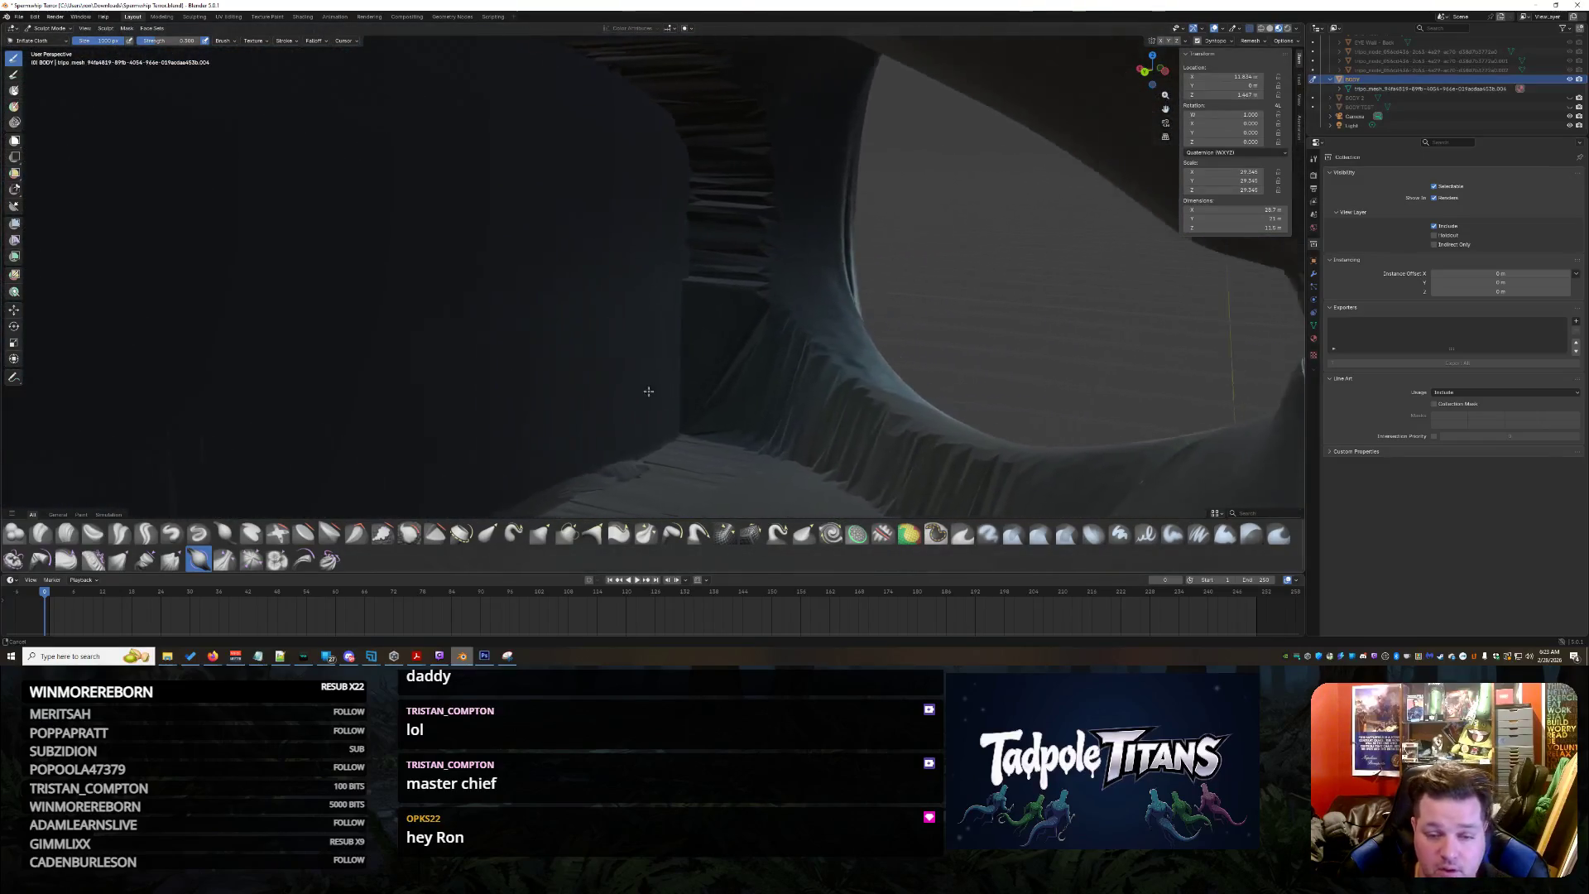
{"action": "scroll", "coordinate": [746, 397], "scroll_direction": "up", "scroll_amount": 2}
{"action": "scroll", "coordinate": [700, 394], "scroll_direction": "down", "scroll_amount": 2}
{"action": "mouse_move", "coordinate": [709, 409]}
{"action": "middle_mouse_down"}
{"action": "mouse_move", "coordinate": [727, 426]}
{"action": "mouse_move", "coordinate": [834, 391]}
{"action": "mouse_move", "coordinate": [676, 317]}
{"action": "middle_mouse_up"}
{"action": "mouse_move", "coordinate": [676, 317]}
{"action": "left_mouse_down"}
{"action": "mouse_move", "coordinate": [307, 295]}
{"action": "mouse_move", "coordinate": [265, 319]}
{"action": "mouse_move", "coordinate": [249, 302]}
{"action": "mouse_move", "coordinate": [386, 206]}
{"action": "mouse_move", "coordinate": [485, 329]}
{"action": "mouse_move", "coordinate": [550, 357]}
{"action": "mouse_move", "coordinate": [596, 409]}
{"action": "mouse_move", "coordinate": [563, 393]}
{"action": "left_mouse_up"}
{"action": "mouse_move", "coordinate": [563, 392]}
{"action": "middle_mouse_down"}
{"action": "mouse_move", "coordinate": [356, 426]}
{"action": "mouse_move", "coordinate": [881, 339]}
{"action": "mouse_move", "coordinate": [605, 373]}
{"action": "mouse_move", "coordinate": [671, 361]}
{"action": "mouse_move", "coordinate": [737, 296]}
{"action": "mouse_move", "coordinate": [838, 301]}
{"action": "mouse_move", "coordinate": [647, 310]}
{"action": "middle_mouse_up"}
{"action": "scroll", "coordinate": [751, 362], "scroll_direction": "down", "scroll_amount": 3}
{"action": "scroll", "coordinate": [751, 362], "scroll_direction": "up", "scroll_amount": 5}
{"action": "scroll", "coordinate": [737, 297], "scroll_direction": "down", "scroll_amount": 4}
{"action": "scroll", "coordinate": [839, 302], "scroll_direction": "down", "scroll_amount": 2}
{"action": "scroll", "coordinate": [837, 303], "scroll_direction": "down", "scroll_amount": 2}
{"action": "left_click", "coordinate": [487, 533]}
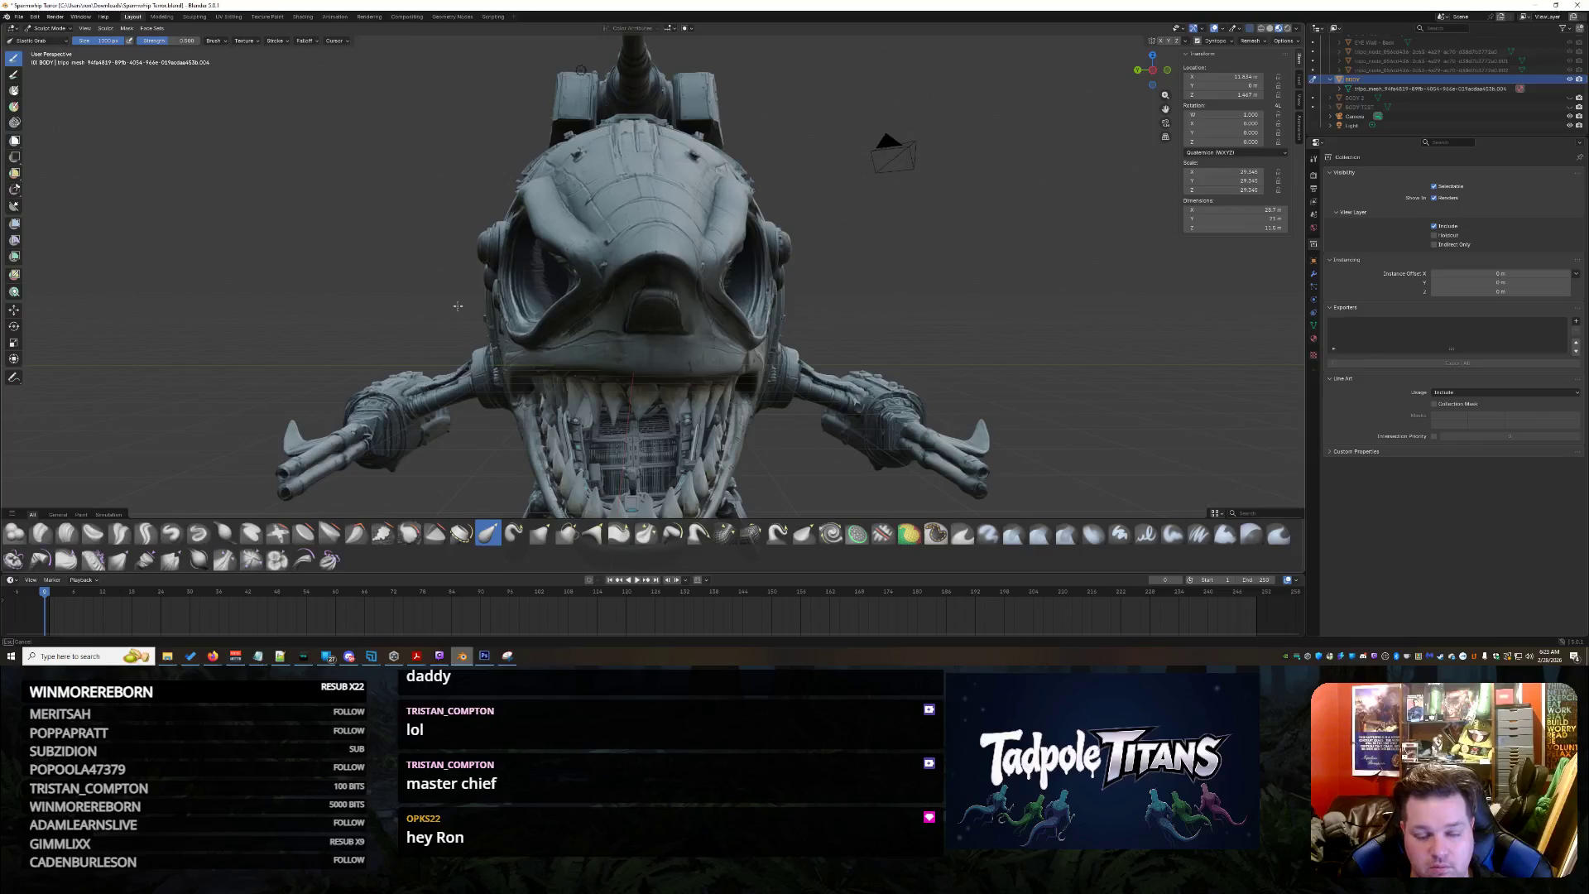
Undo twice to revert the accidental distortion of the shark head
{"action": "middle_click_drag", "start_coordinate": [548, 247], "coordinate": [671, 383]}
{"action": "middle_click_drag", "start_coordinate": [879, 297], "coordinate": [912, 310]}
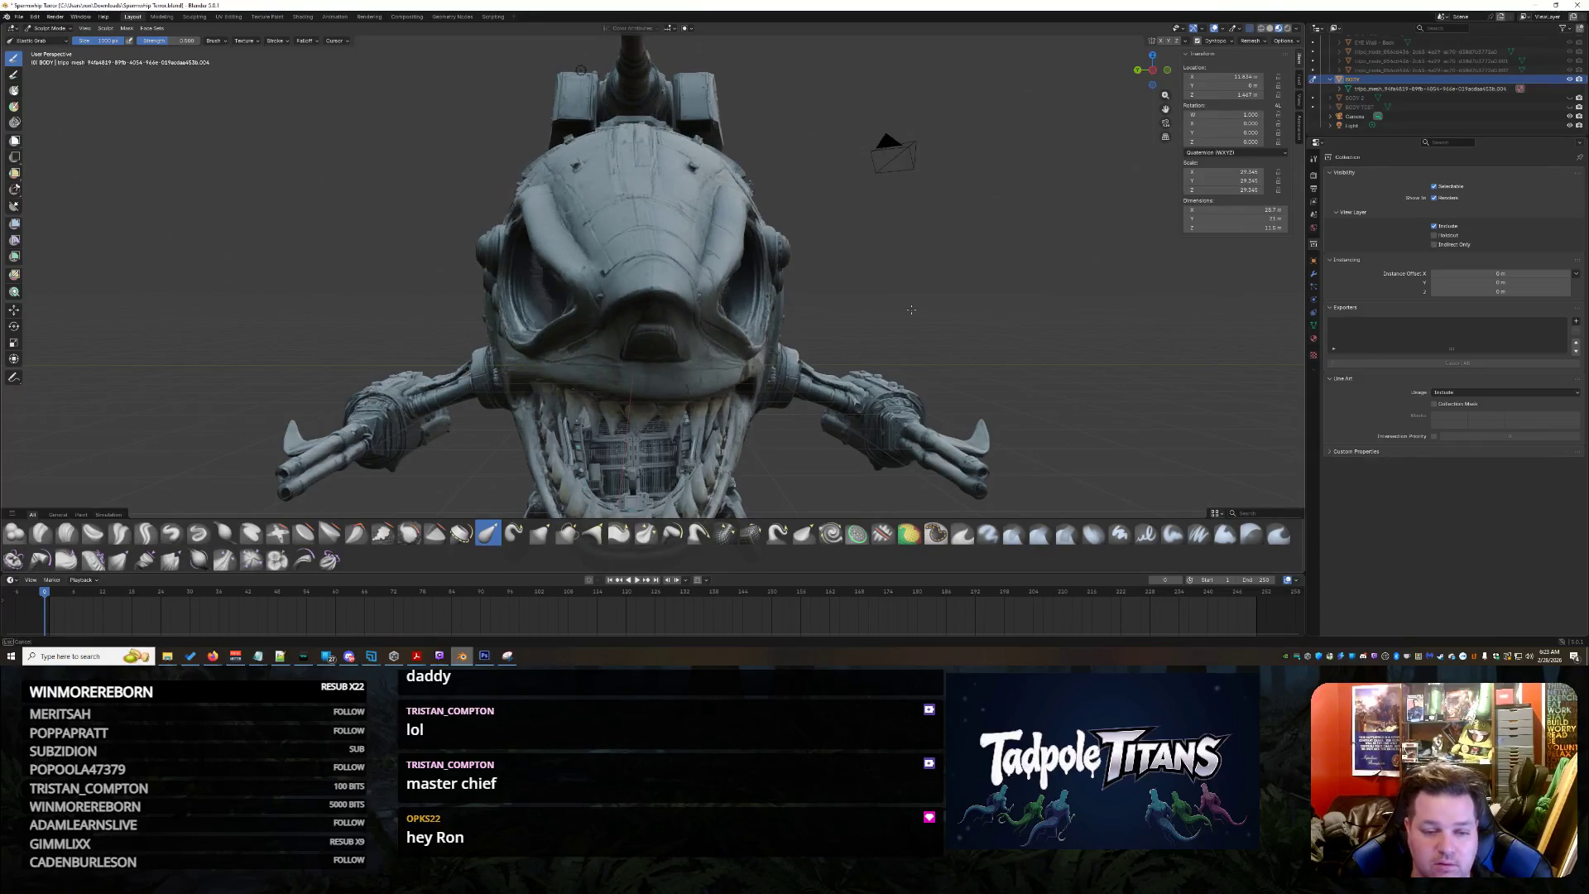
{"action": "key", "text": "ctrl+z"}
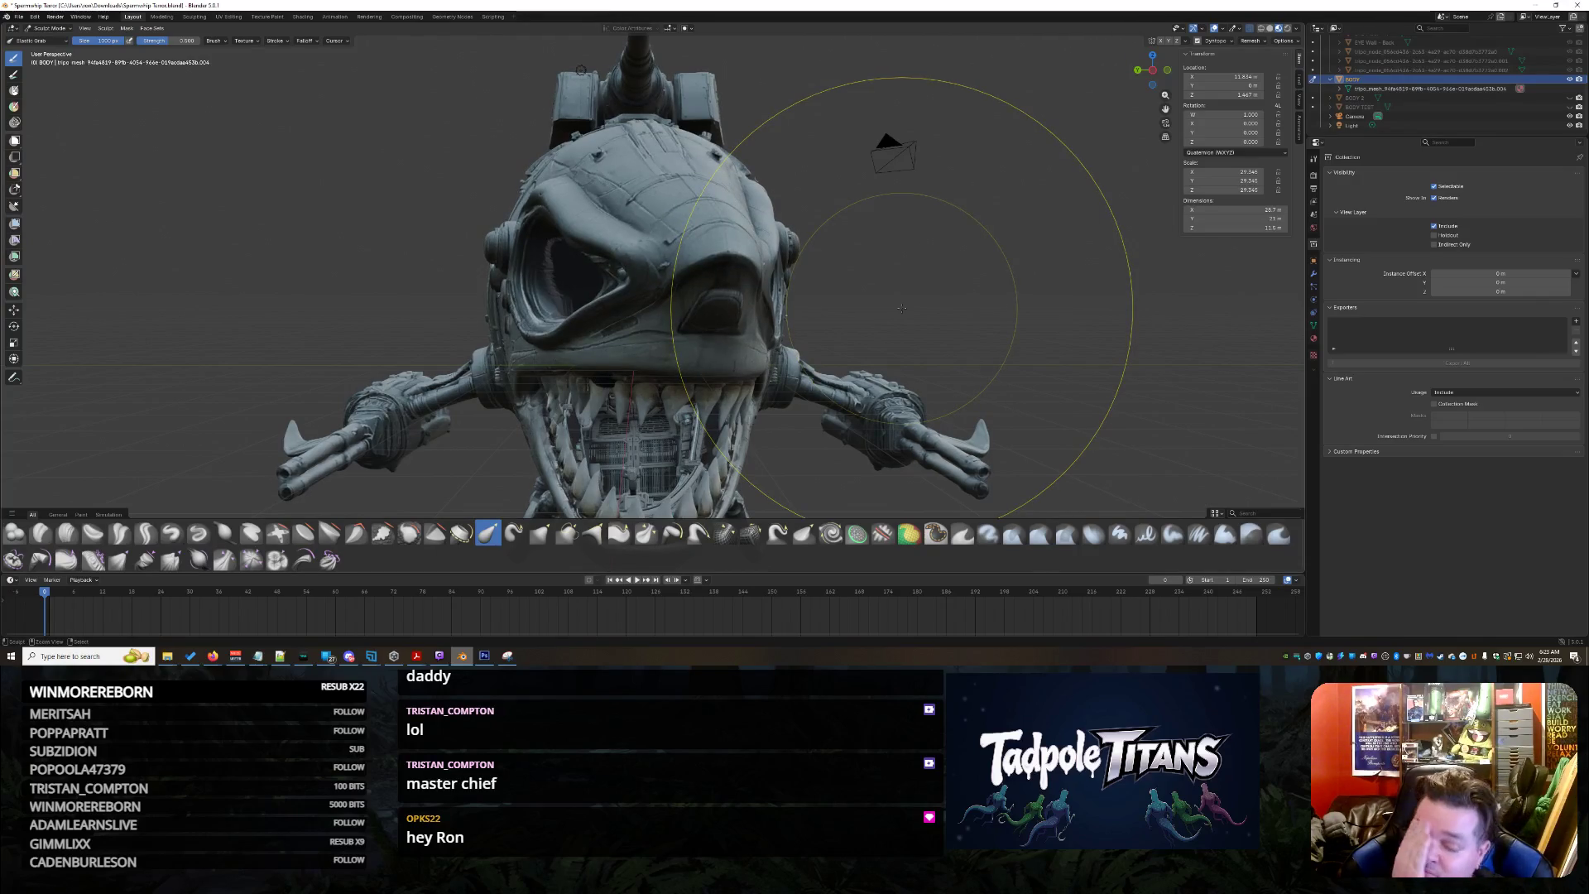
{"action": "key", "text": "ctrl+z"}
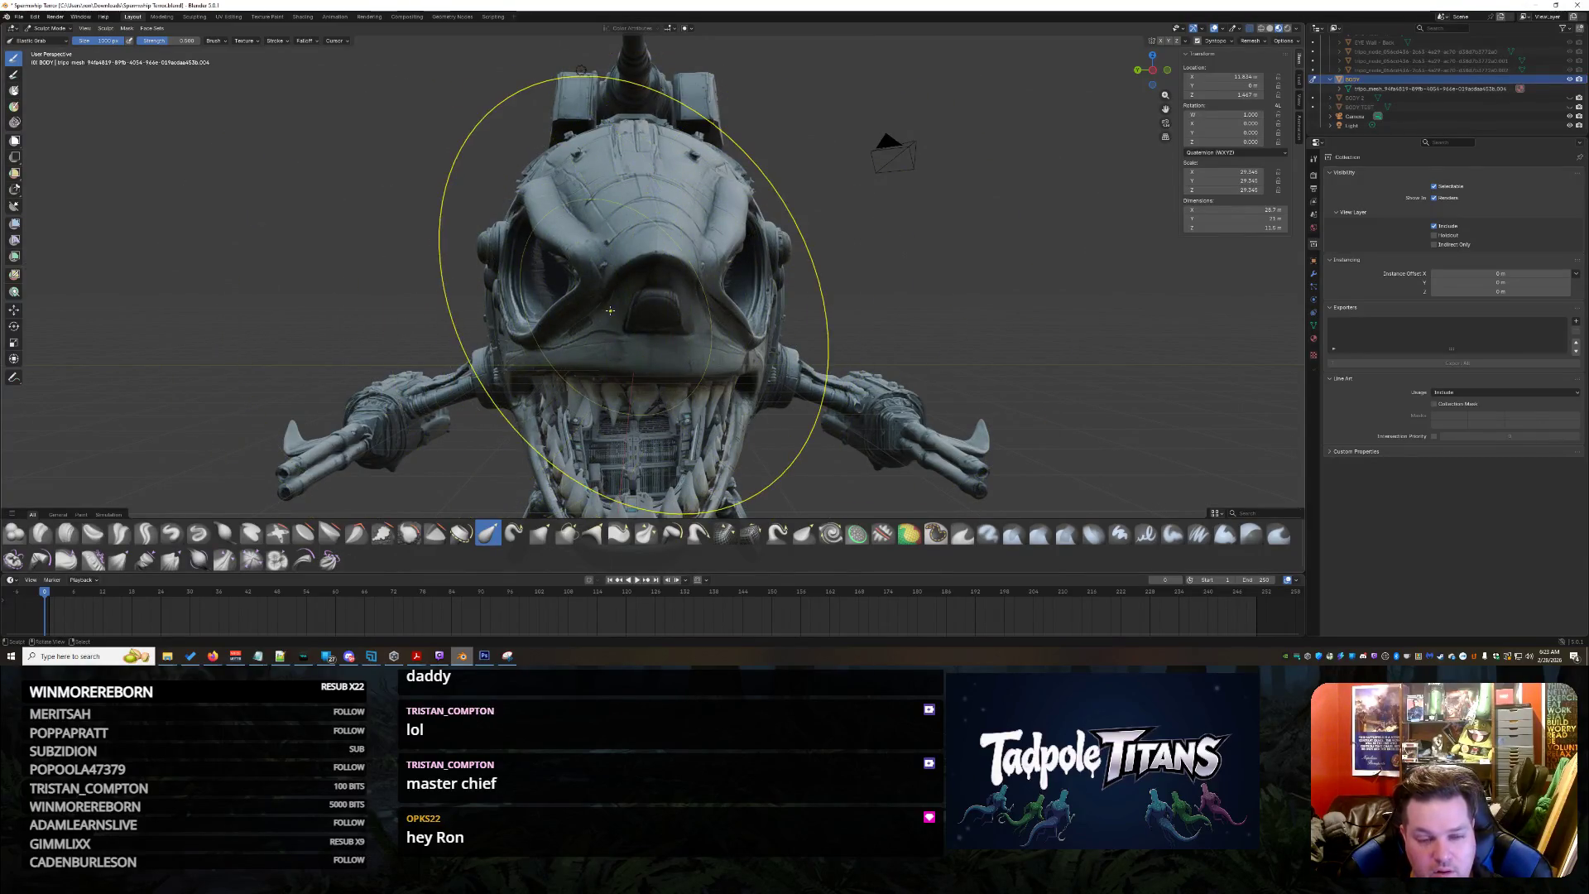
{"action": "scroll", "coordinate": [577, 303], "scroll_direction": "up", "scroll_amount": 5}
Move the view inside the eye socket and bring up the Dyntopo settings
{"action": "middle_click_drag", "start_coordinate": [577, 303], "coordinate": [727, 340]}
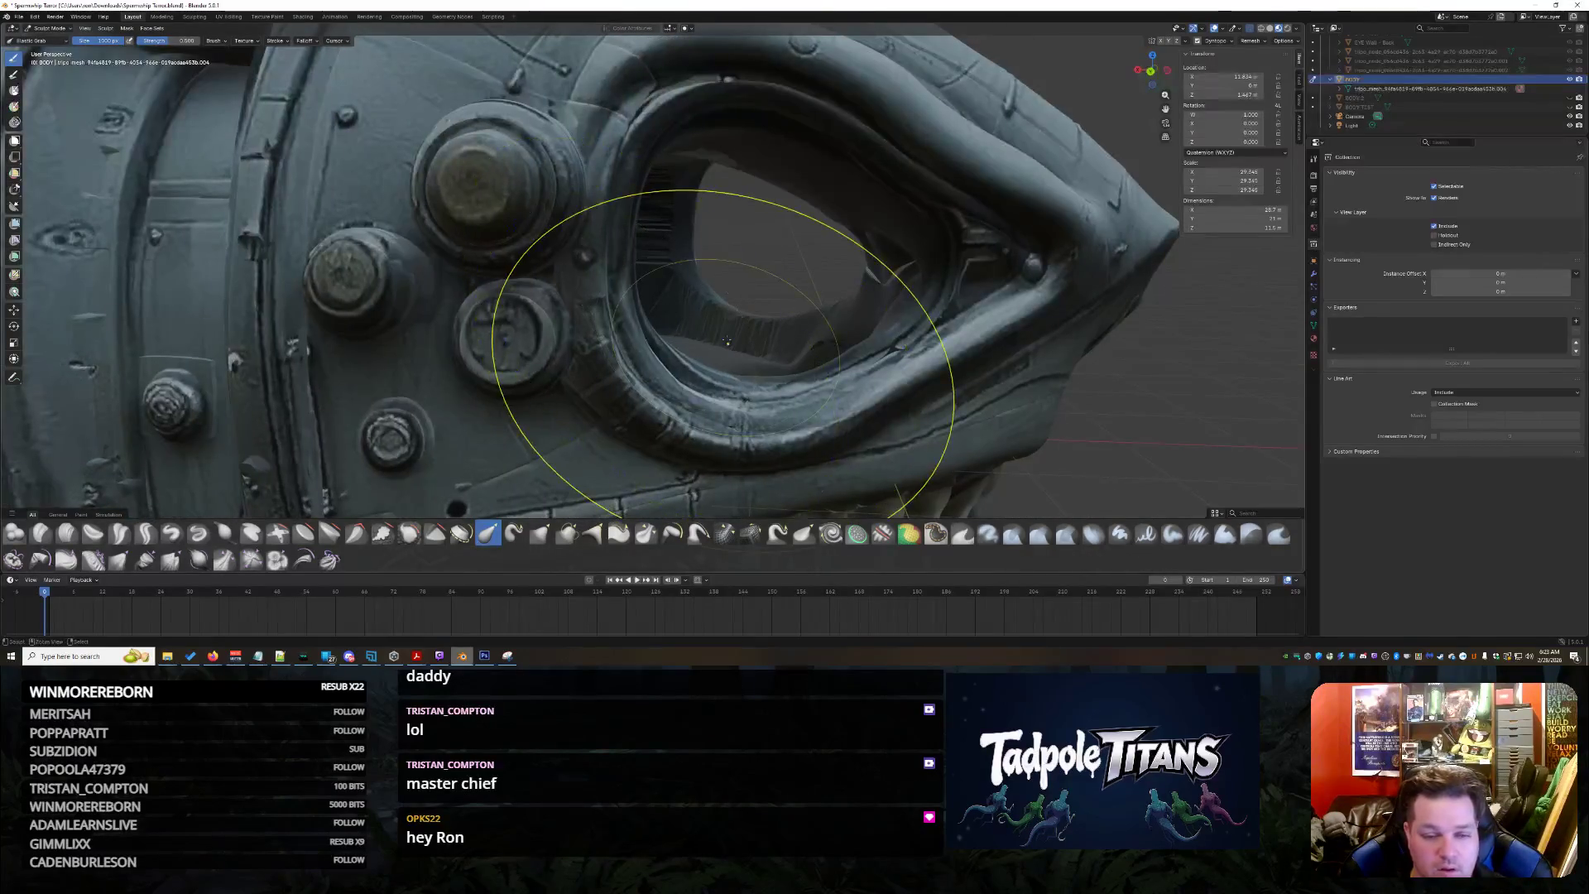
{"action": "scroll", "coordinate": [736, 331], "scroll_direction": "up", "scroll_amount": 1}
{"action": "scroll", "coordinate": [737, 347], "scroll_direction": "up", "scroll_amount": 1}
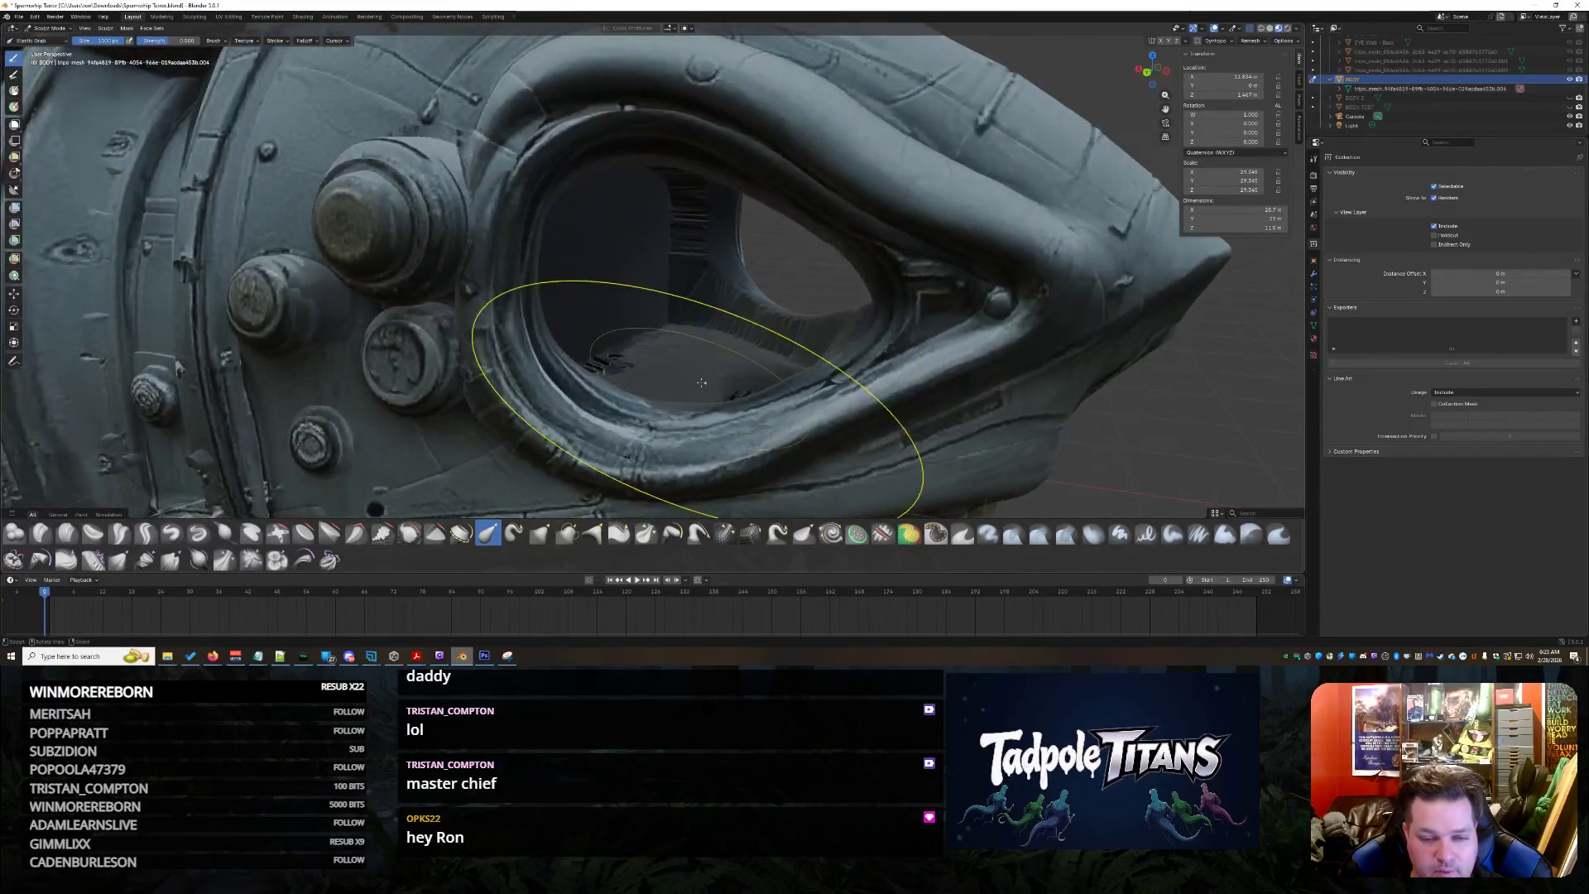
{"action": "scroll", "coordinate": [741, 373], "scroll_direction": "up", "scroll_amount": 3}
{"action": "middle_click_drag", "start_coordinate": [739, 374], "coordinate": [883, 181]}
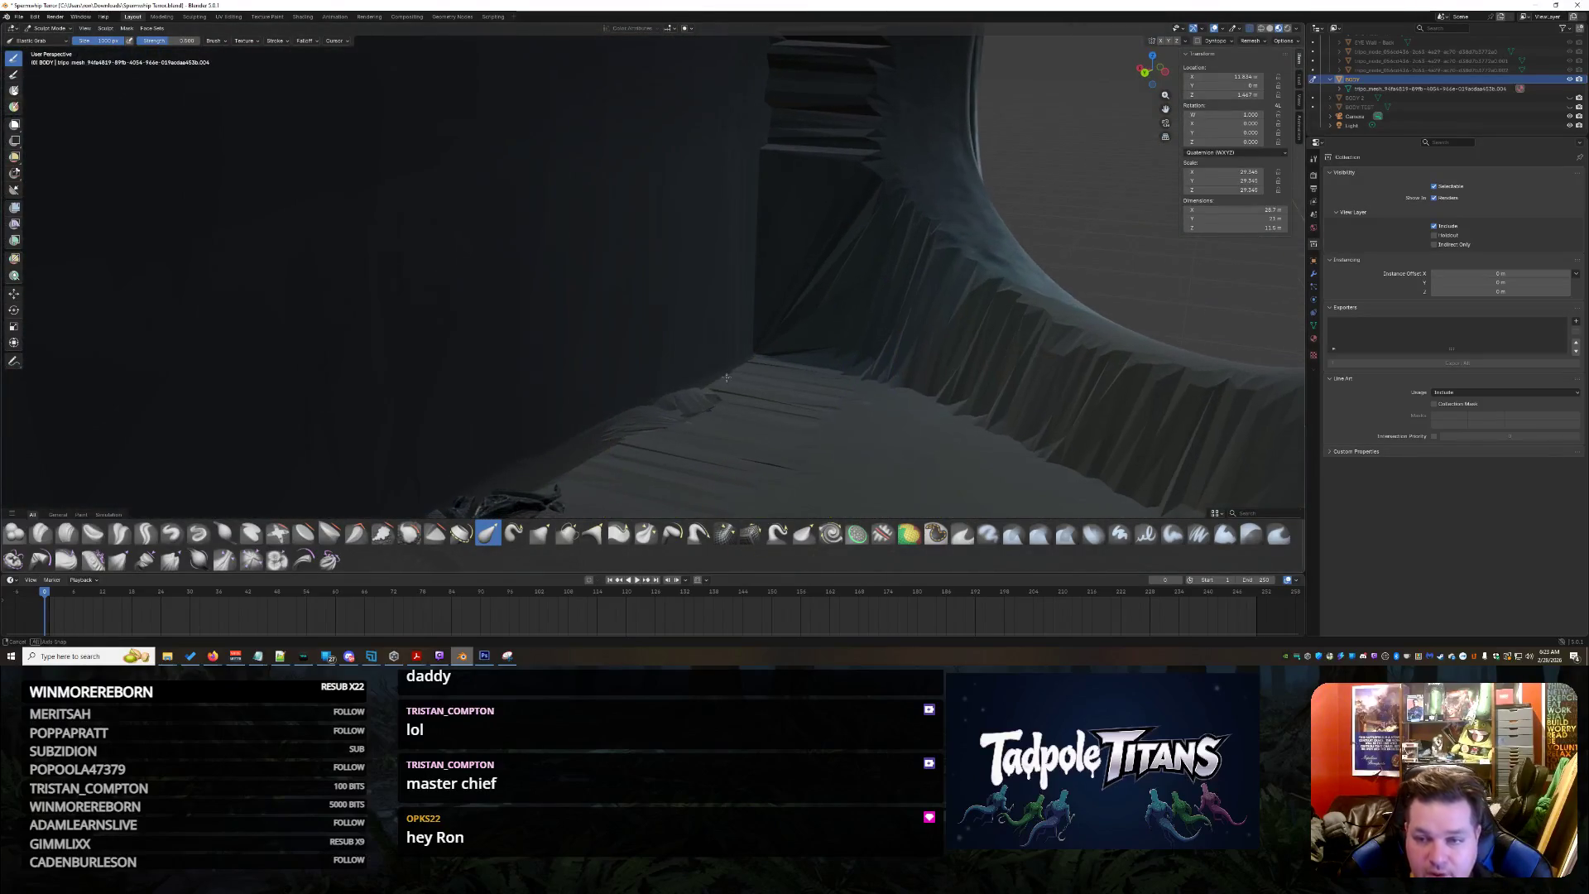
{"action": "left_click", "coordinate": [1229, 41]}
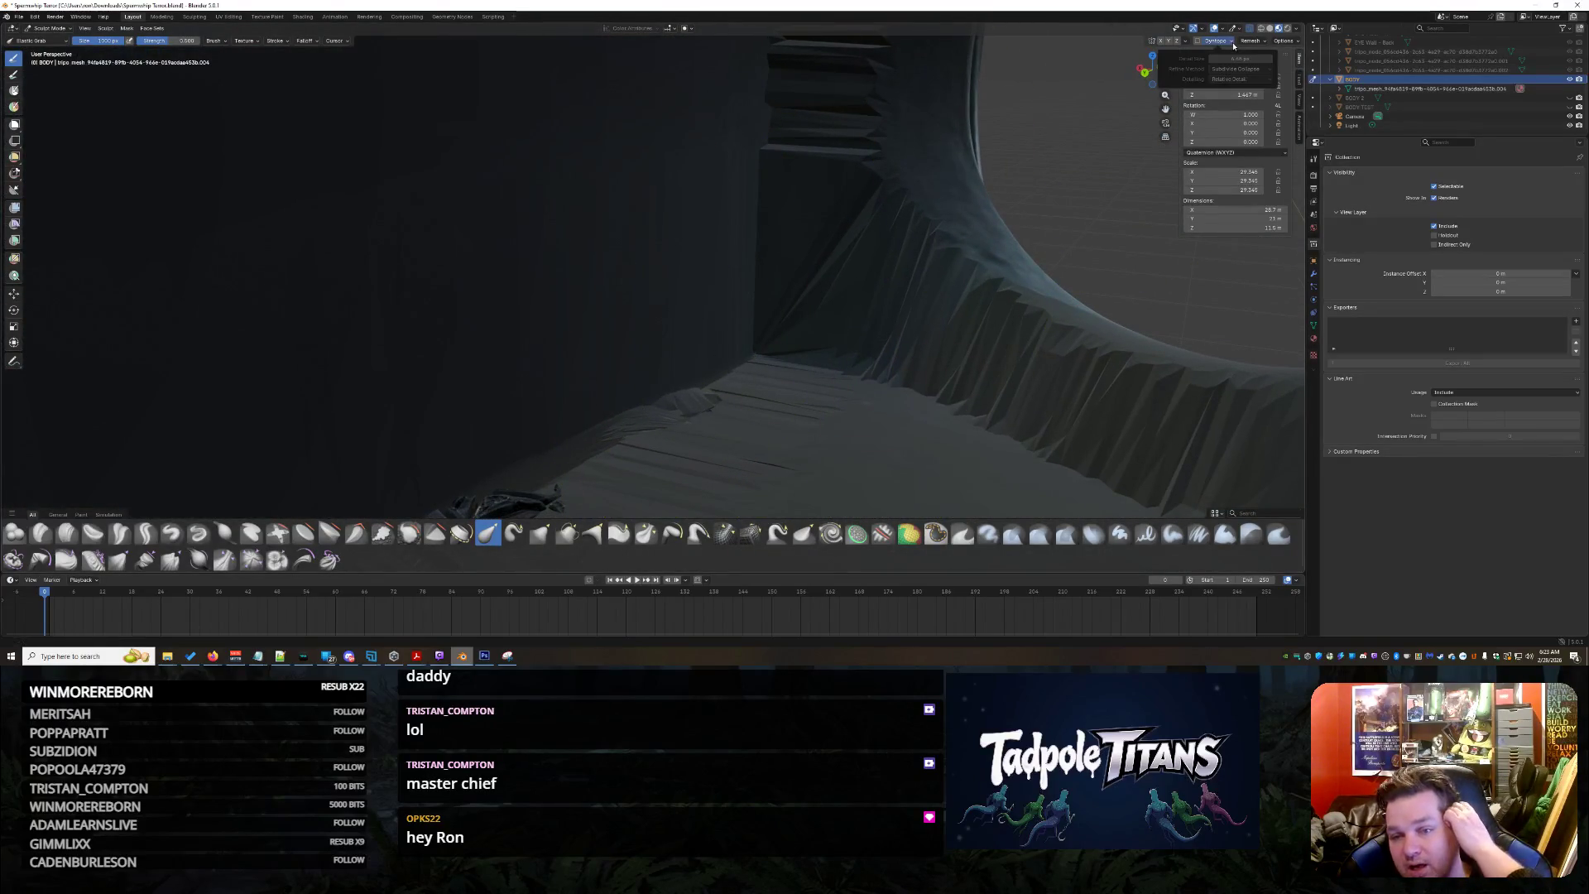
Enable Dyntopo, accept the warning, set Detail Size to 6.92 px, and choose the Scrape brush
{"action": "key", "text": "ctrl+r"}
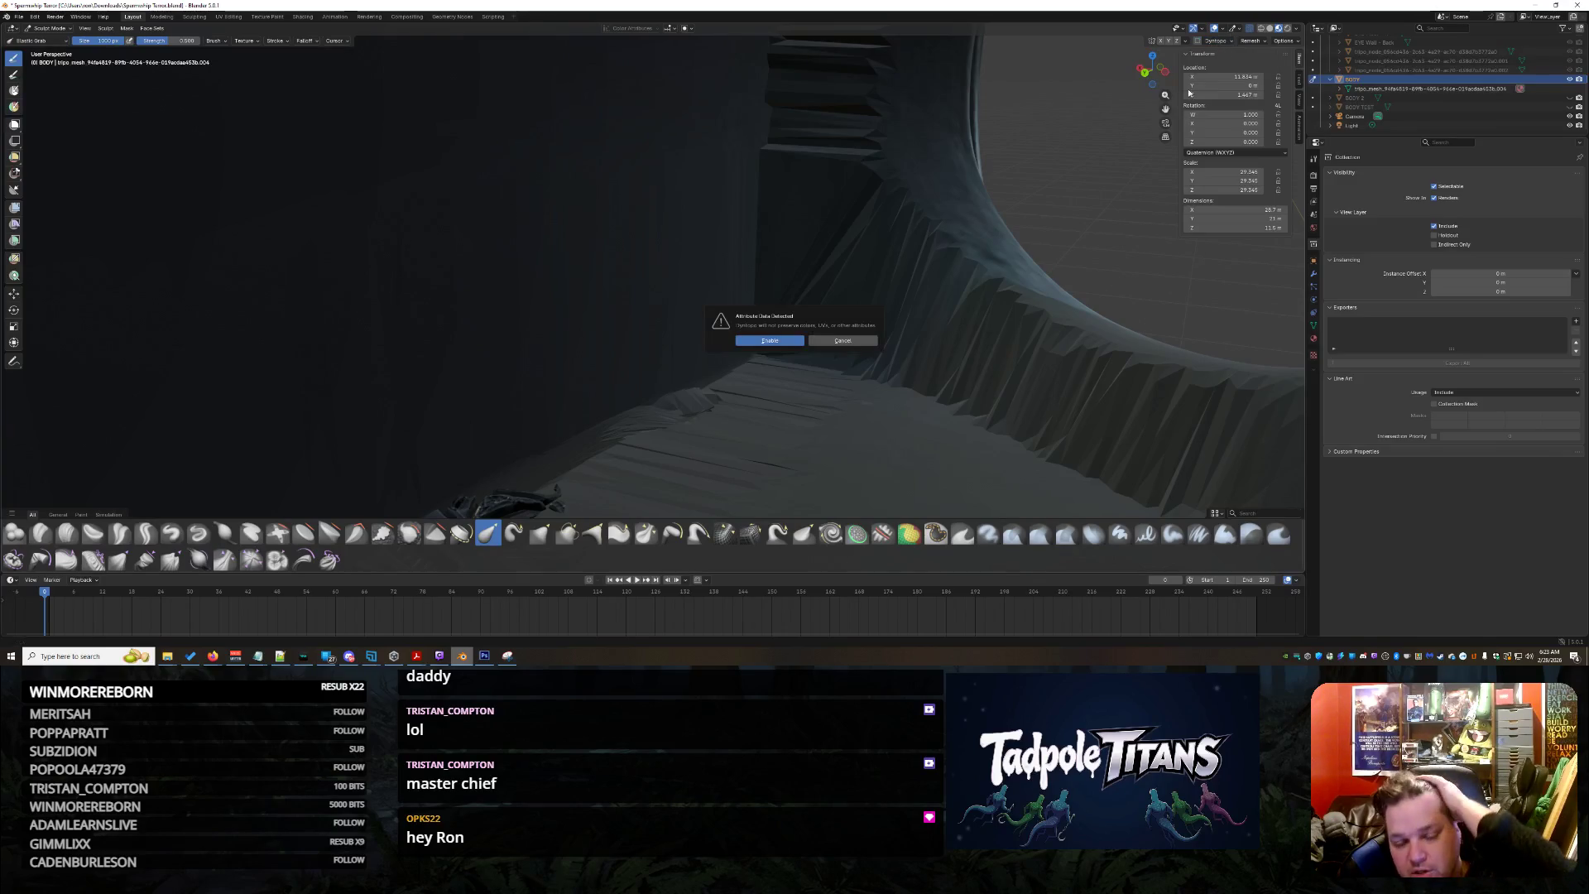
{"action": "left_click", "coordinate": [1231, 40]}
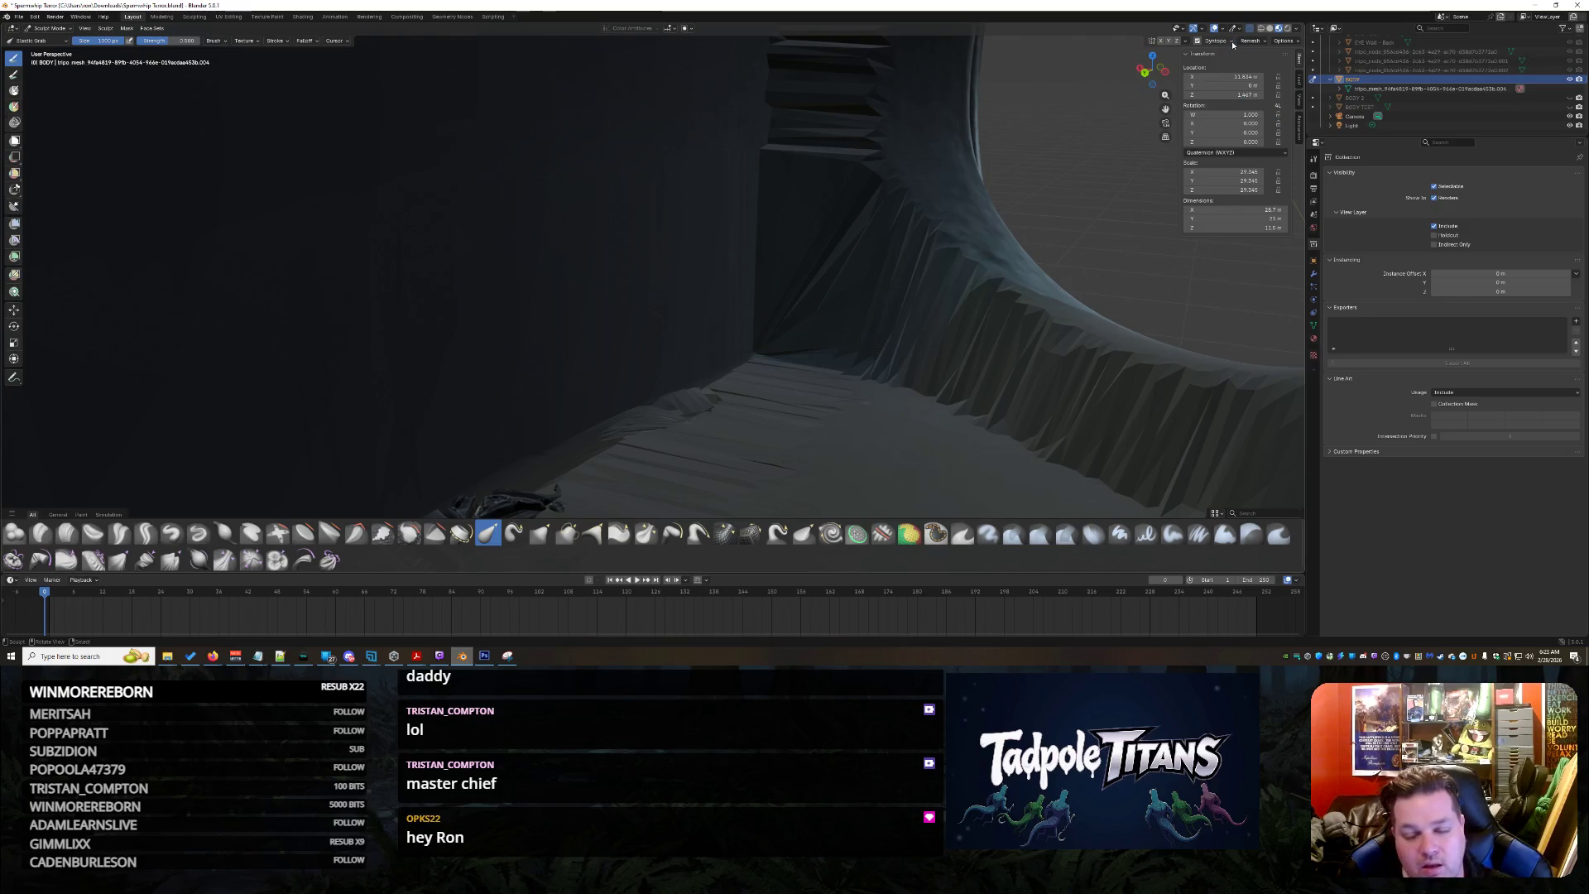
{"action": "left_click", "coordinate": [1233, 42]}
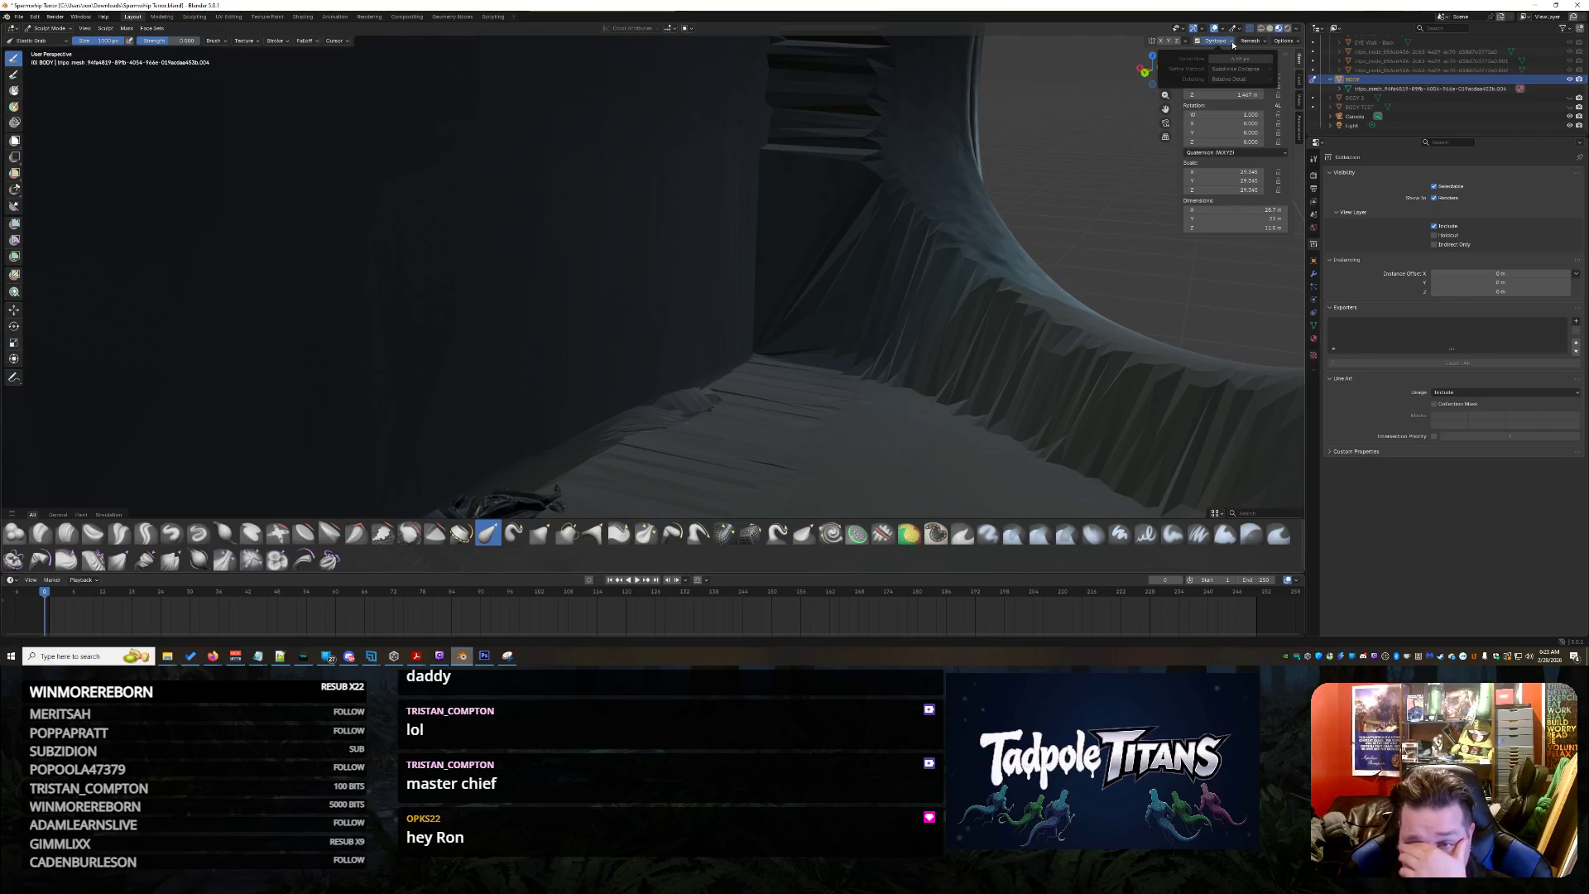
{"action": "left_click_drag", "start_coordinate": [1230, 59], "coordinate": [1249, 58]}
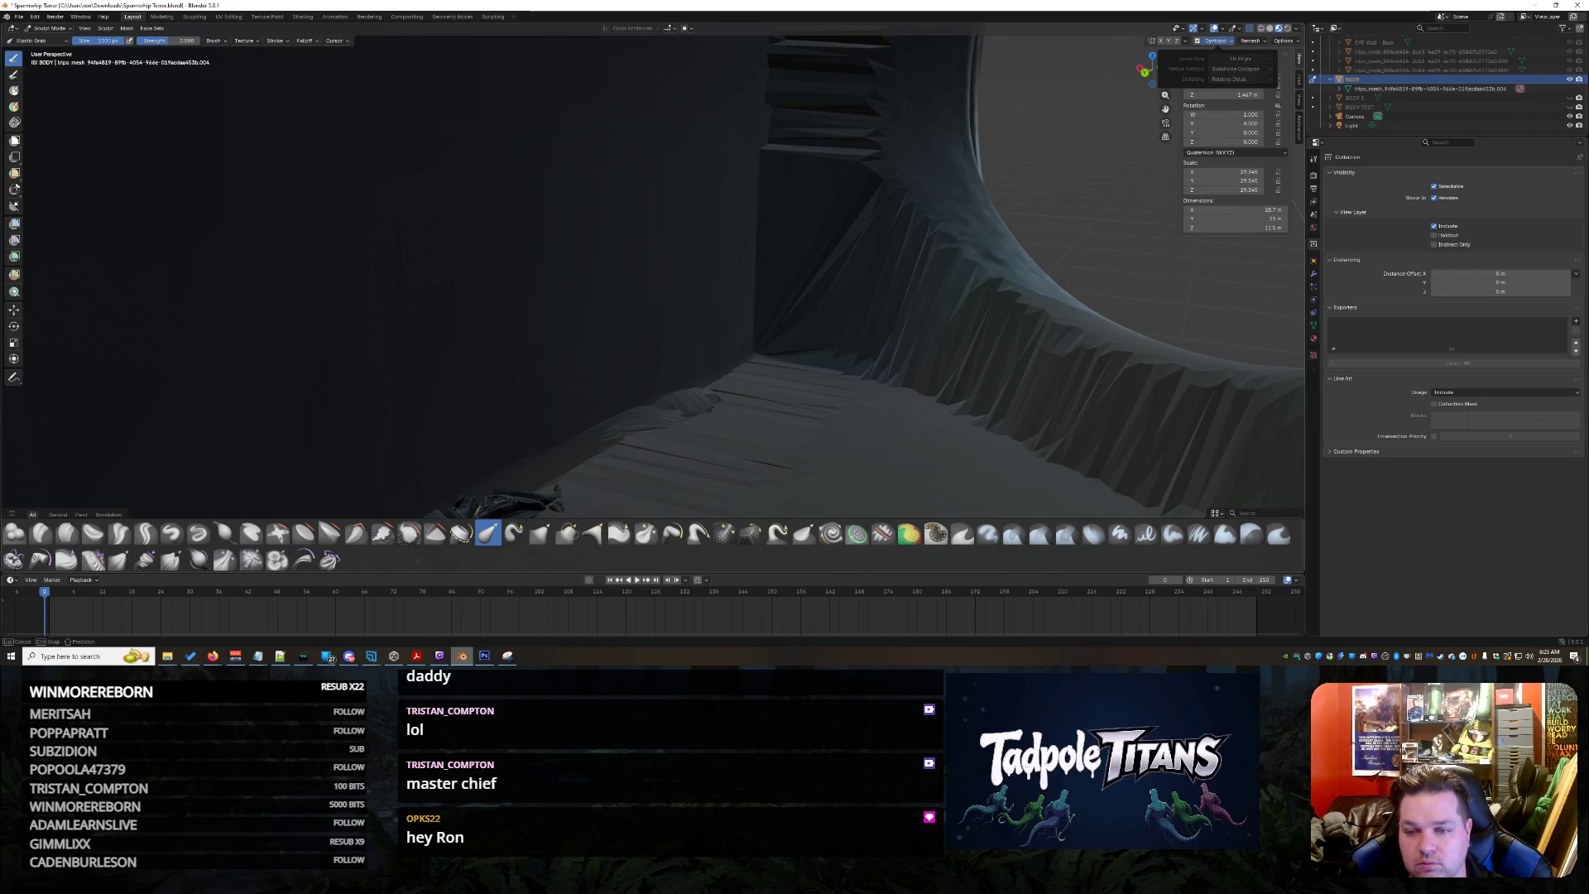
{"action": "mouse_move", "coordinate": [729, 373]}
{"action": "middle_mouse_down"}
{"action": "mouse_move", "coordinate": [718, 404]}
{"action": "mouse_move", "coordinate": [624, 353]}
{"action": "mouse_move", "coordinate": [699, 328]}
{"action": "mouse_move", "coordinate": [533, 195]}
{"action": "mouse_move", "coordinate": [532, 309]}
{"action": "middle_mouse_up"}
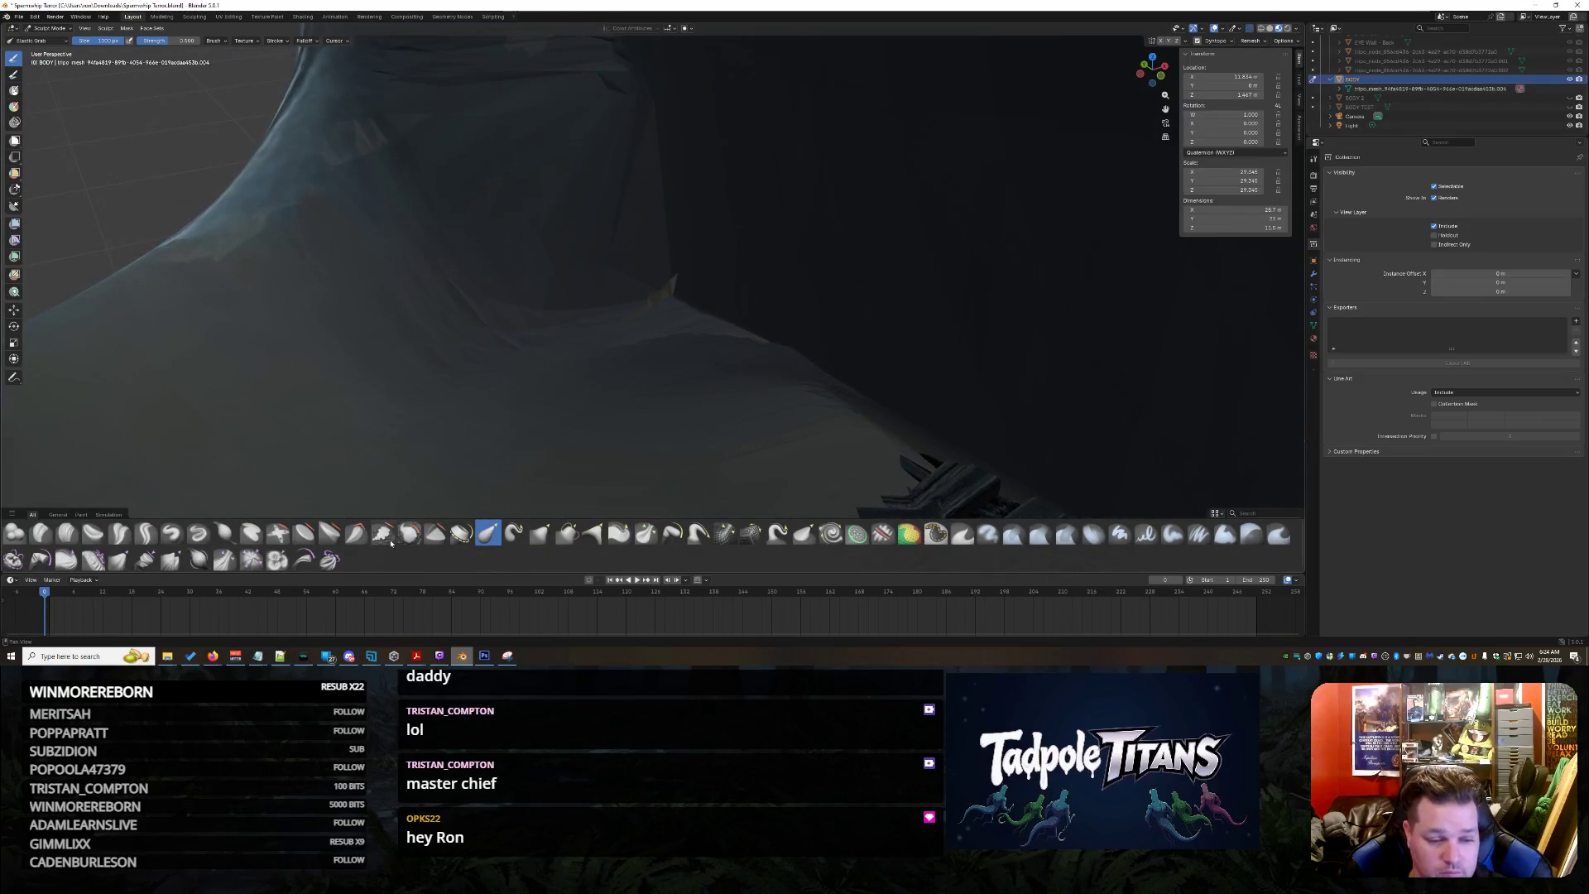
{"action": "left_click", "coordinate": [385, 535]}
Select the Smooth brush, then switch to the browser and load the shared Instagram post
{"action": "left_click", "coordinate": [410, 540]}
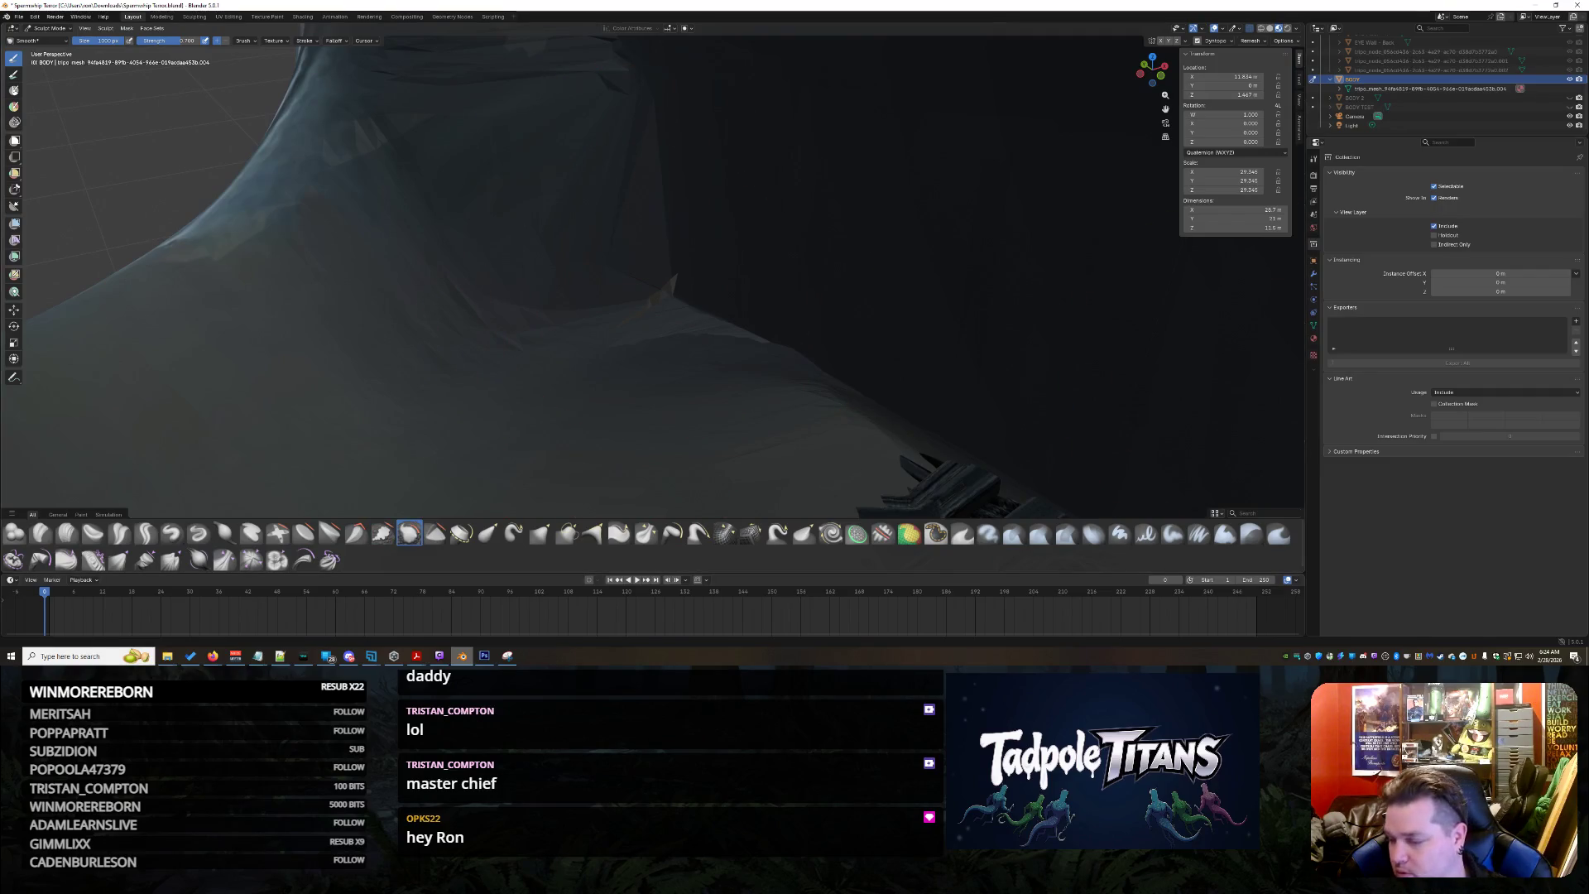
{"action": "key", "text": "alt+Tab"}
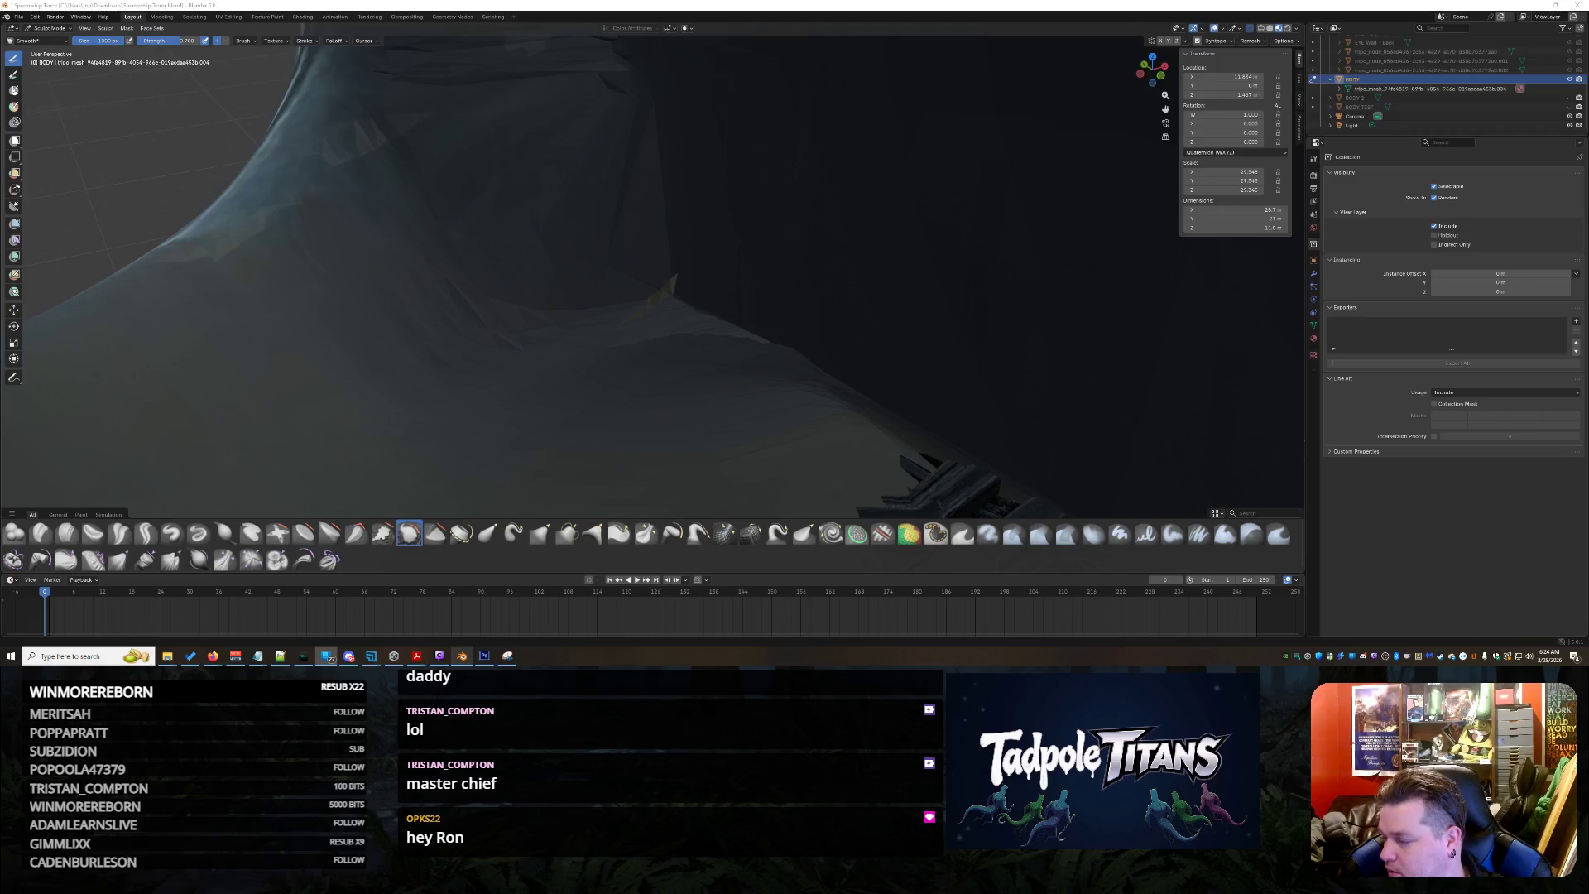
{"action": "key", "text": "alt+Tab"}
{"action": "left_click", "coordinate": [820, 77]}
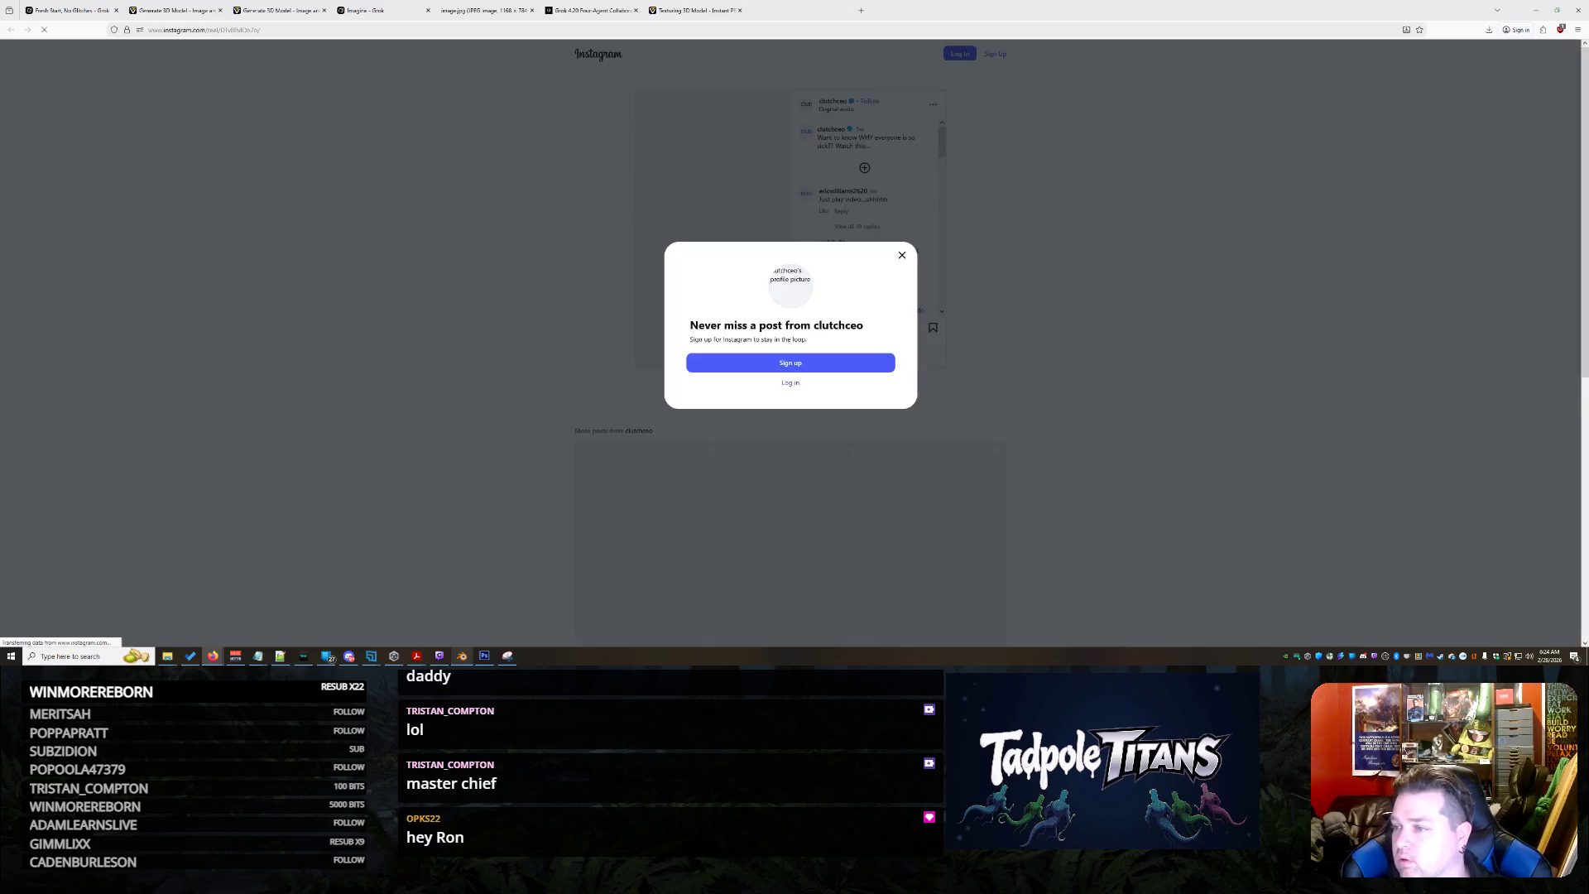
Close the Instagram tab to return to the Grok U-shaped console chat
{"action": "key", "text": "ctrl+w"}
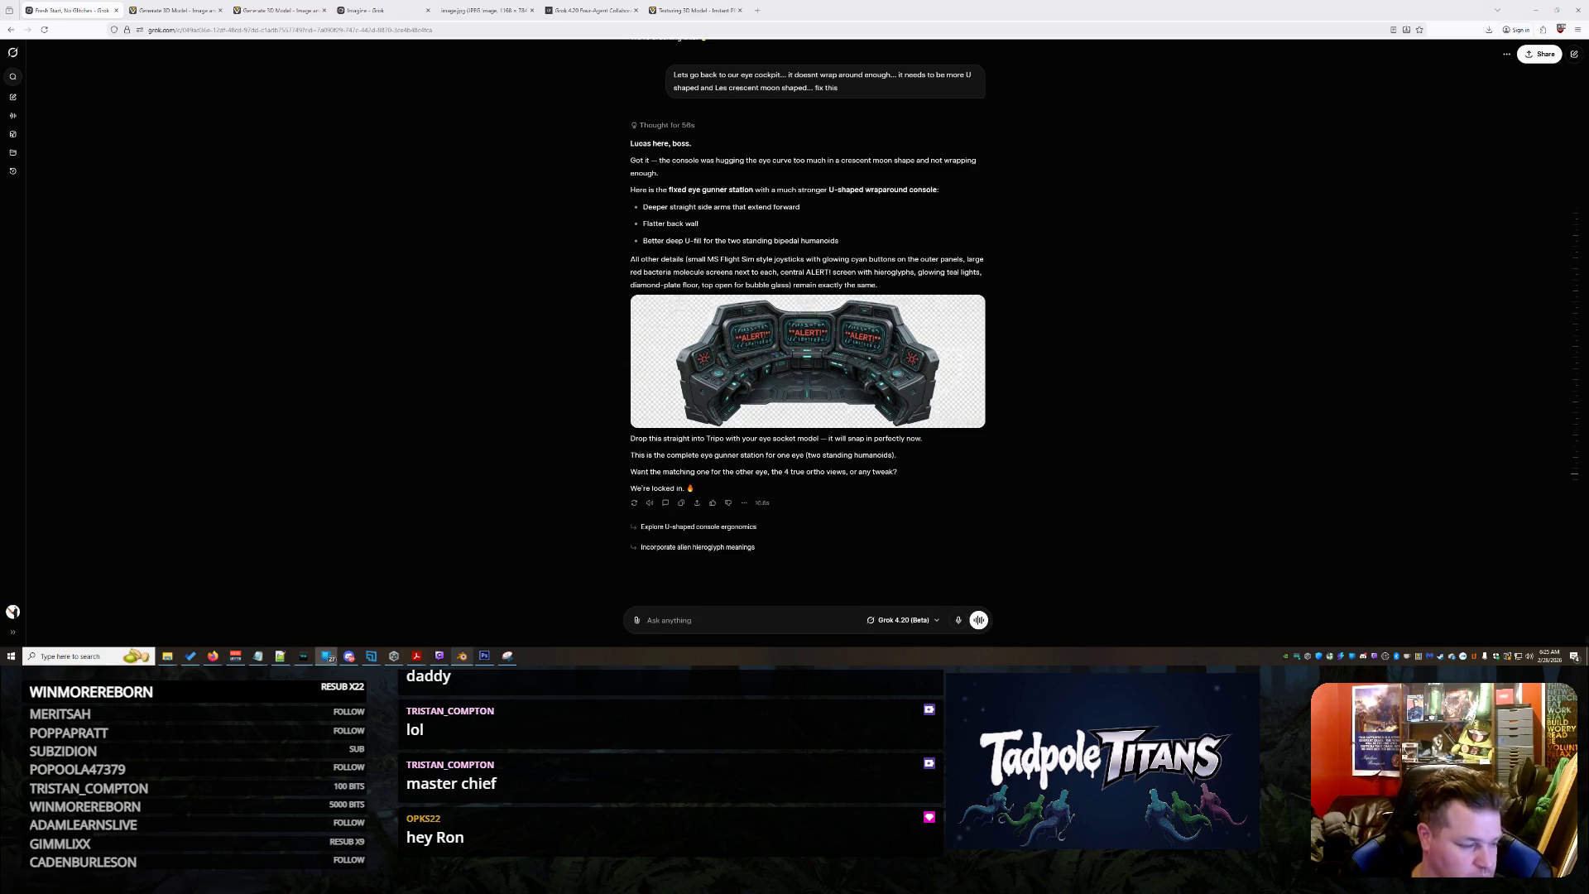
{"action": "scroll", "coordinate": [887, 398], "scroll_direction": "up", "scroll_amount": 2}
{"action": "scroll", "coordinate": [836, 415], "scroll_direction": "down", "scroll_amount": 2}
Ask Grok for a console that wraps 270 degrees as a full U after checking the enlarged image
{"action": "left_click", "coordinate": [838, 397]}
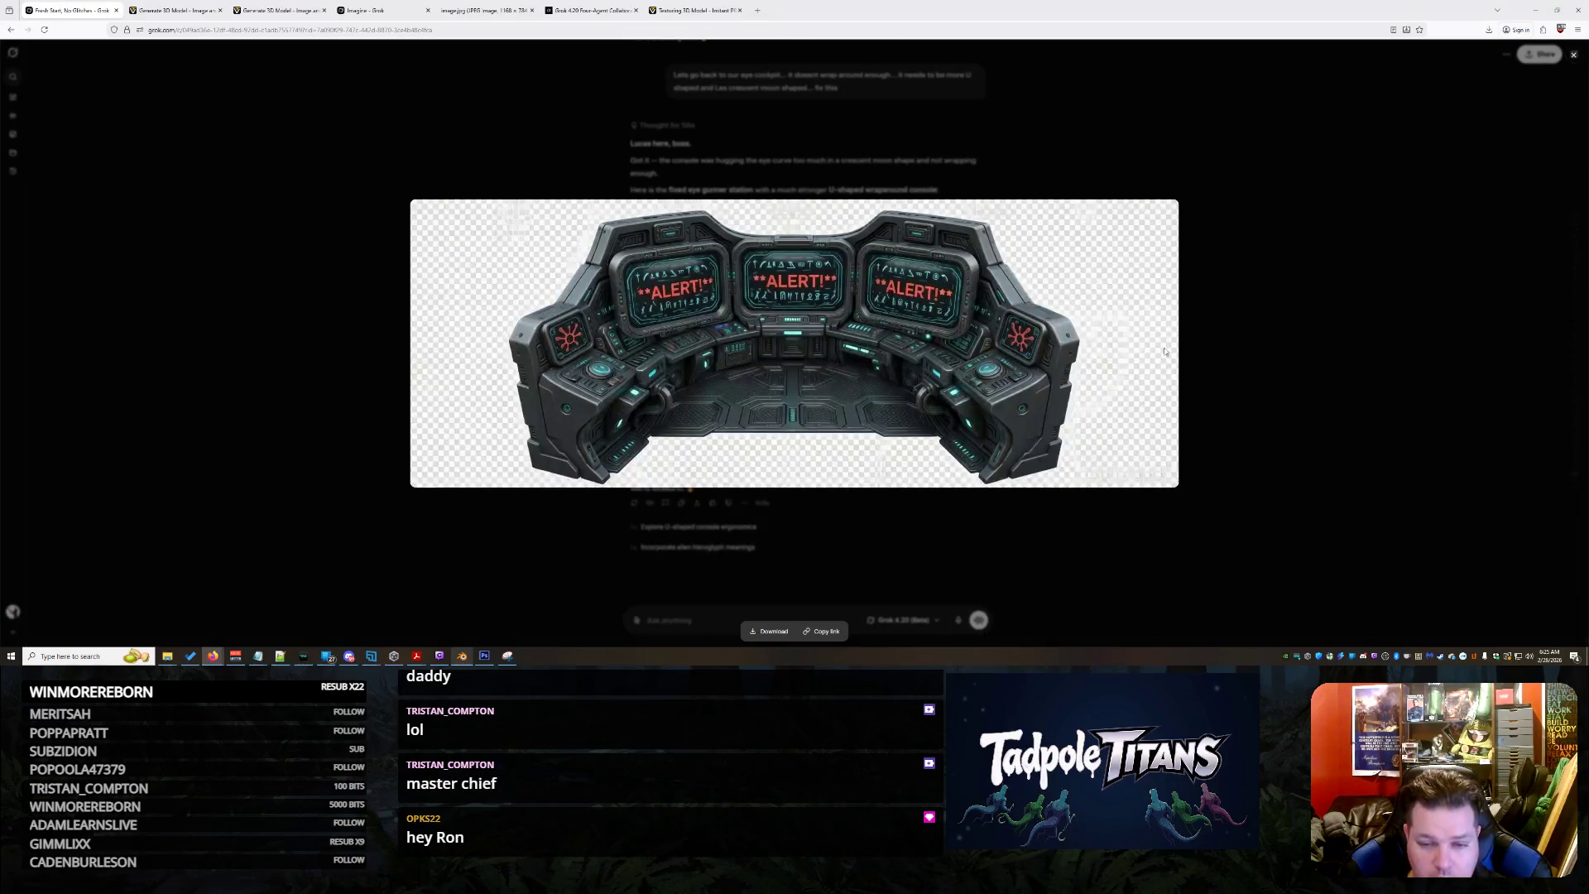
{"action": "left_click", "coordinate": [1241, 298]}
{"action": "left_click", "coordinate": [968, 626]}
{"action": "type", "text": "This is at BEST C shaped... we need it covering 270 degrees a FULL U"}
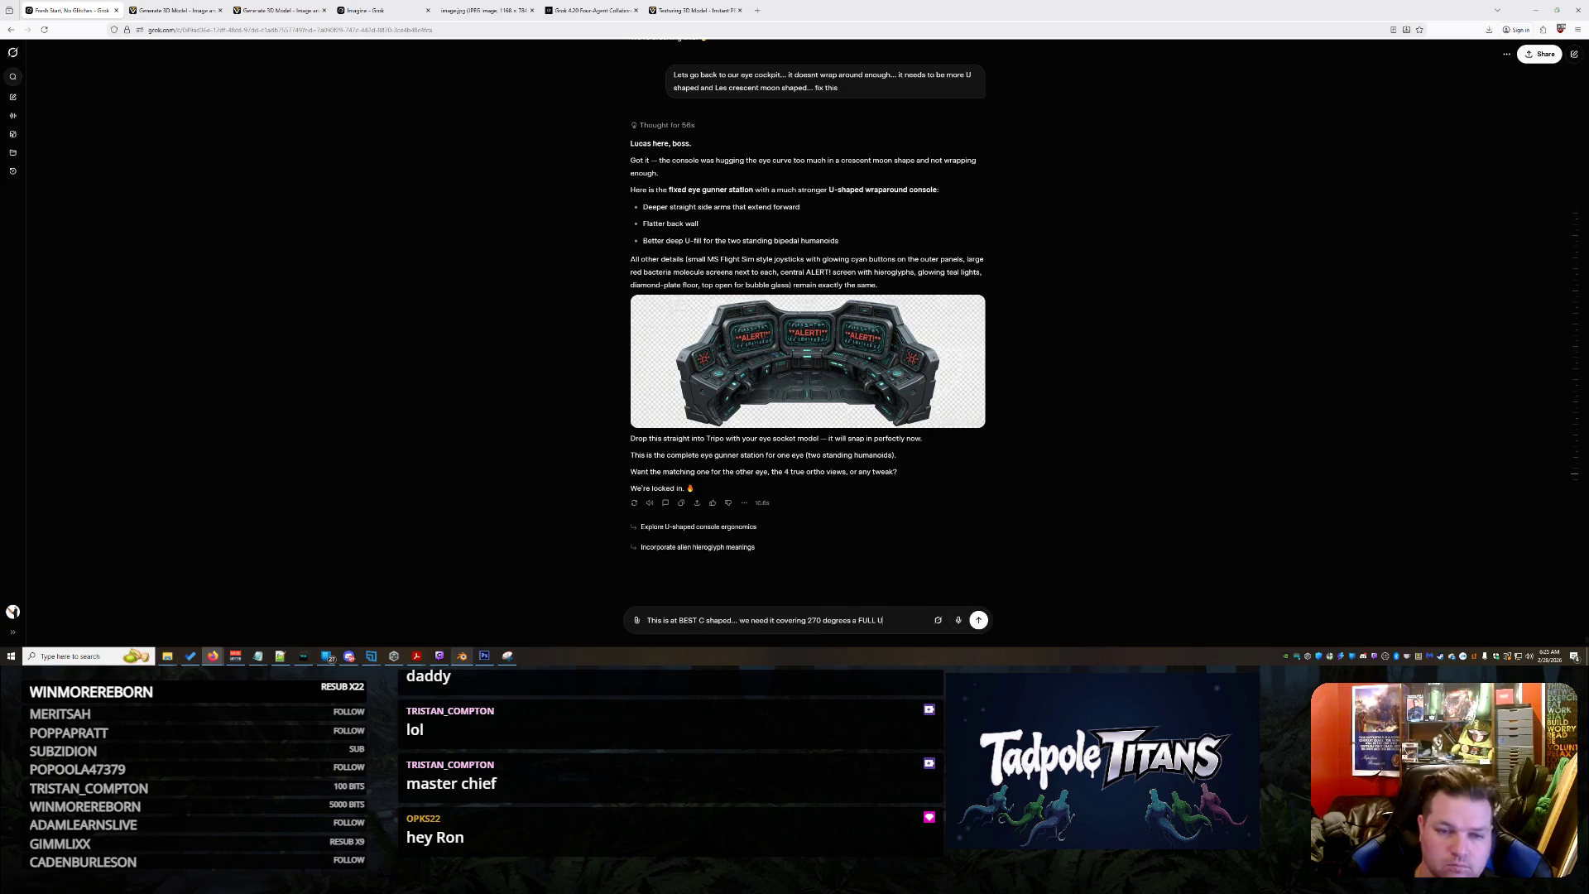
{"action": "key", "text": "Return"}
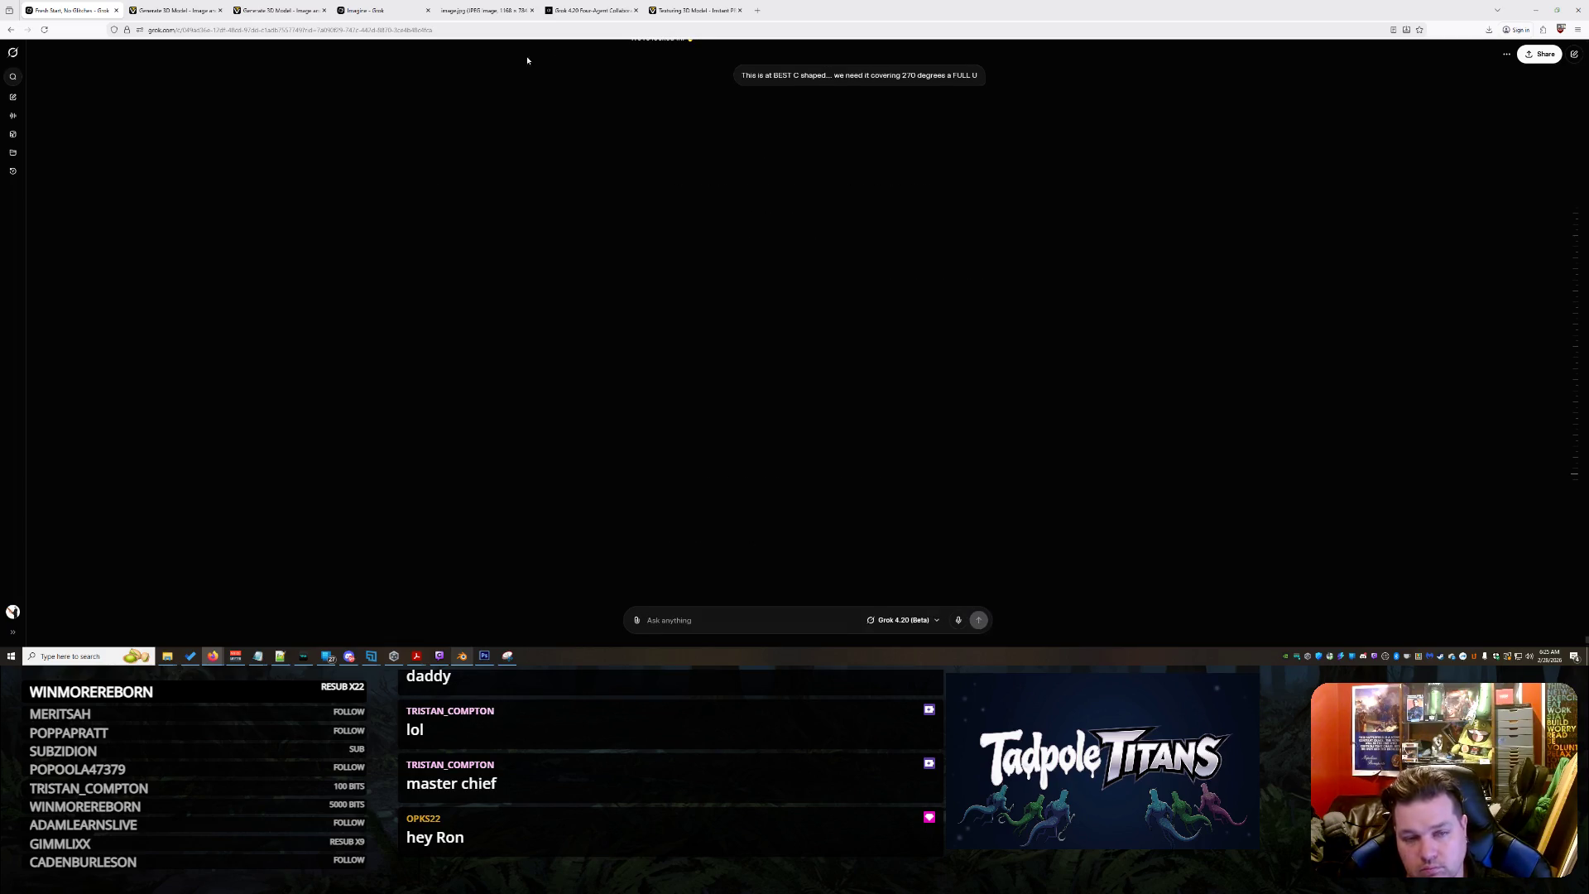
Bring up the Tripo 3D viewer and turn the console model to a frontal view
{"action": "left_click", "coordinate": [298, 8]}
{"action": "left_click_drag", "start_coordinate": [854, 427], "coordinate": [956, 389]}
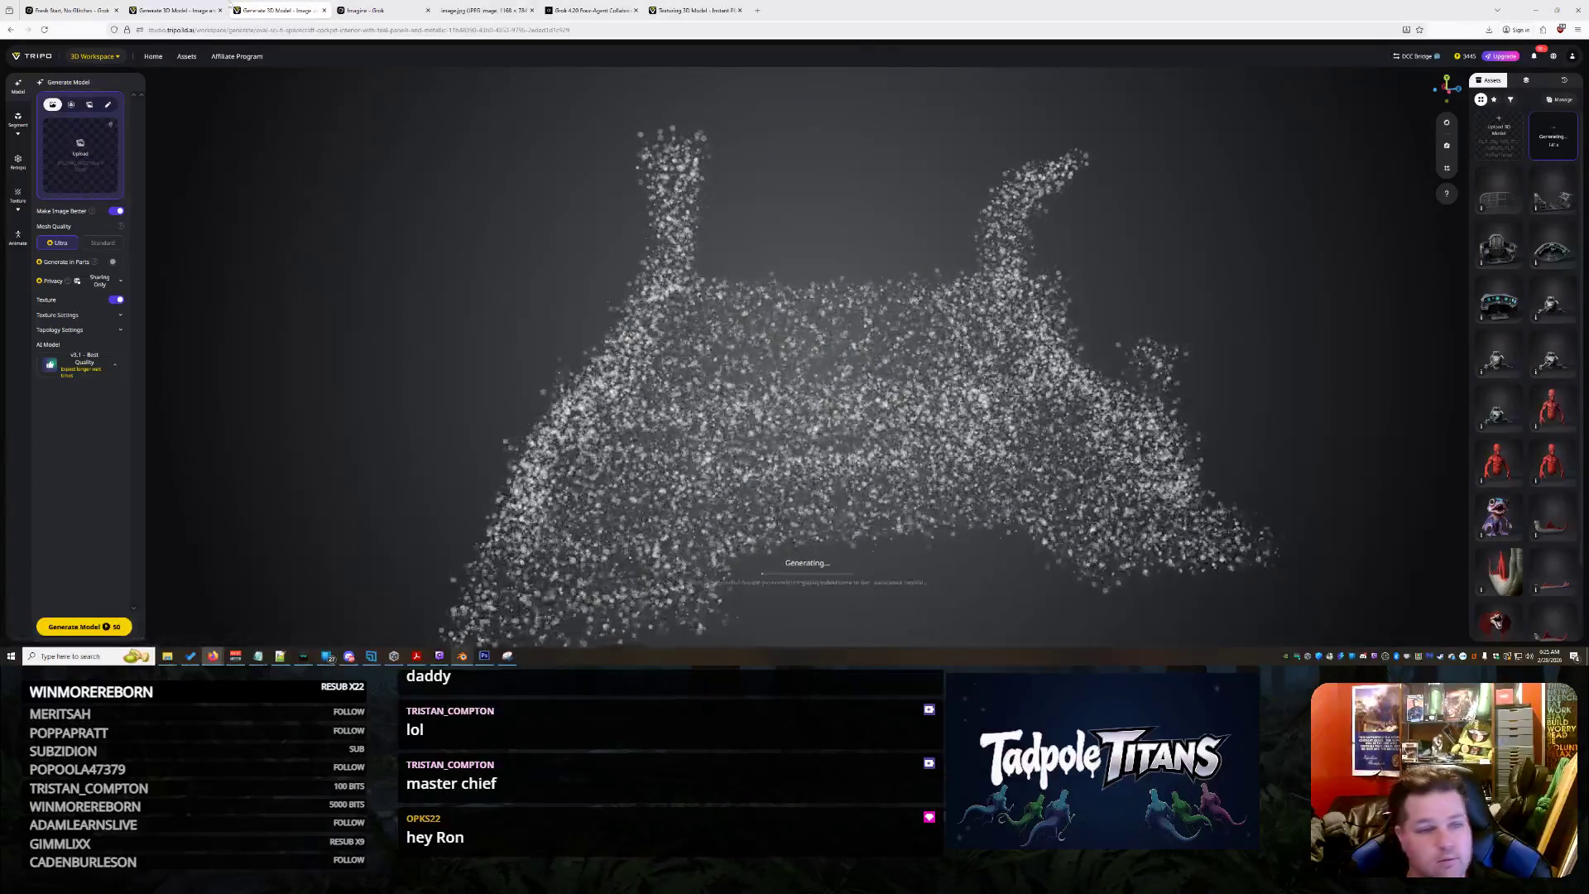
View the finished Tripo console showing its three screens, then return to the shark in Blender
{"action": "left_click", "coordinate": [175, 10]}
{"action": "left_click_drag", "start_coordinate": [1194, 463], "coordinate": [775, 413]}
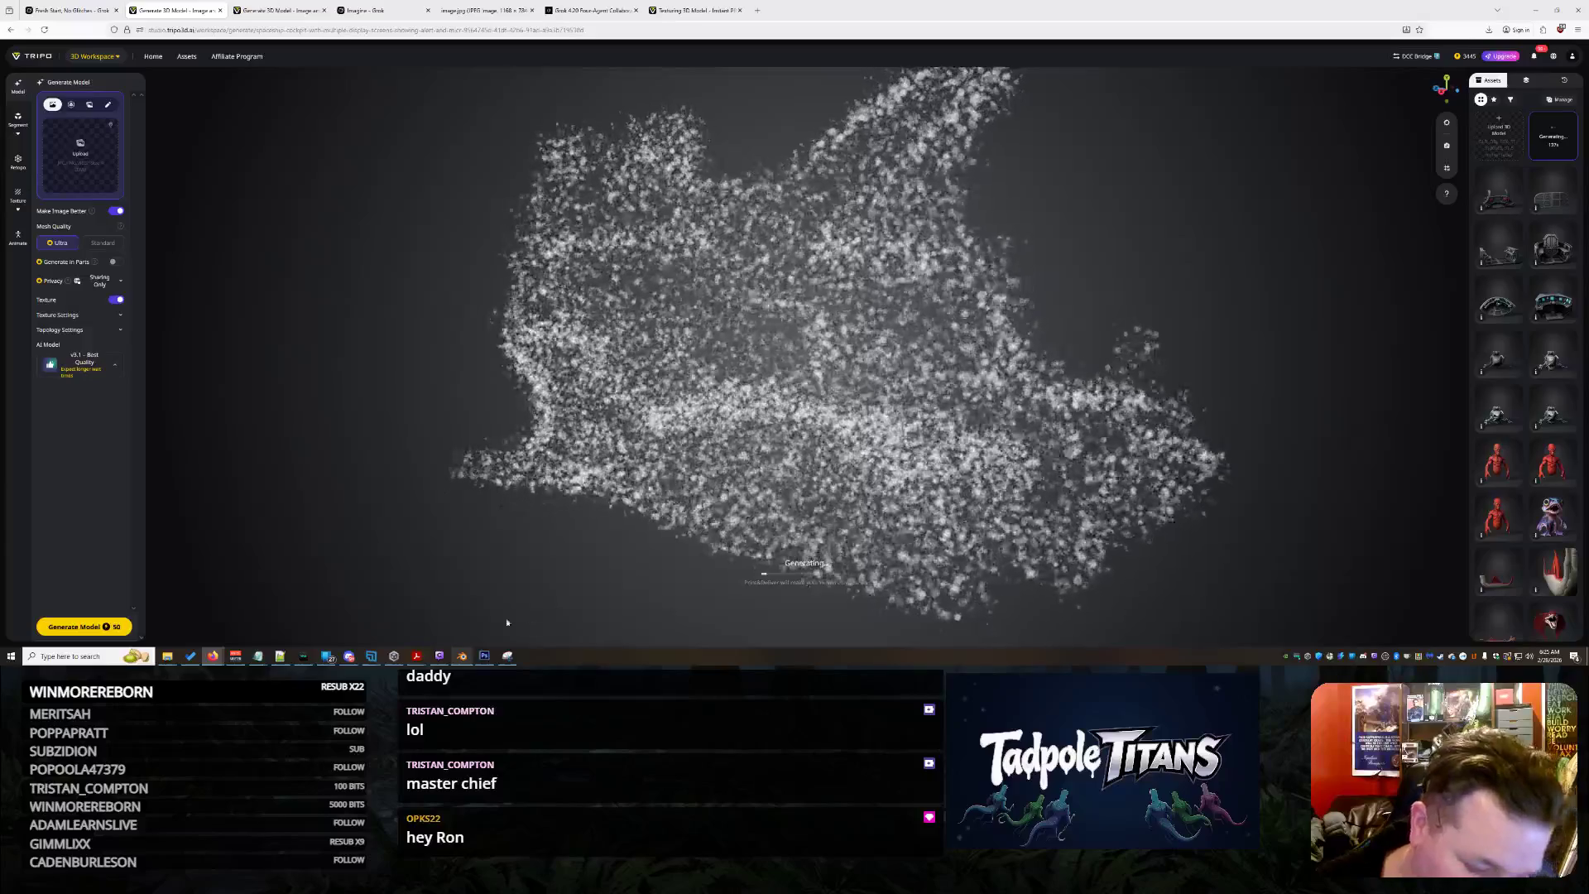
{"action": "left_click", "coordinate": [462, 656]}
{"action": "scroll", "coordinate": [870, 324], "scroll_direction": "down", "scroll_amount": 15}
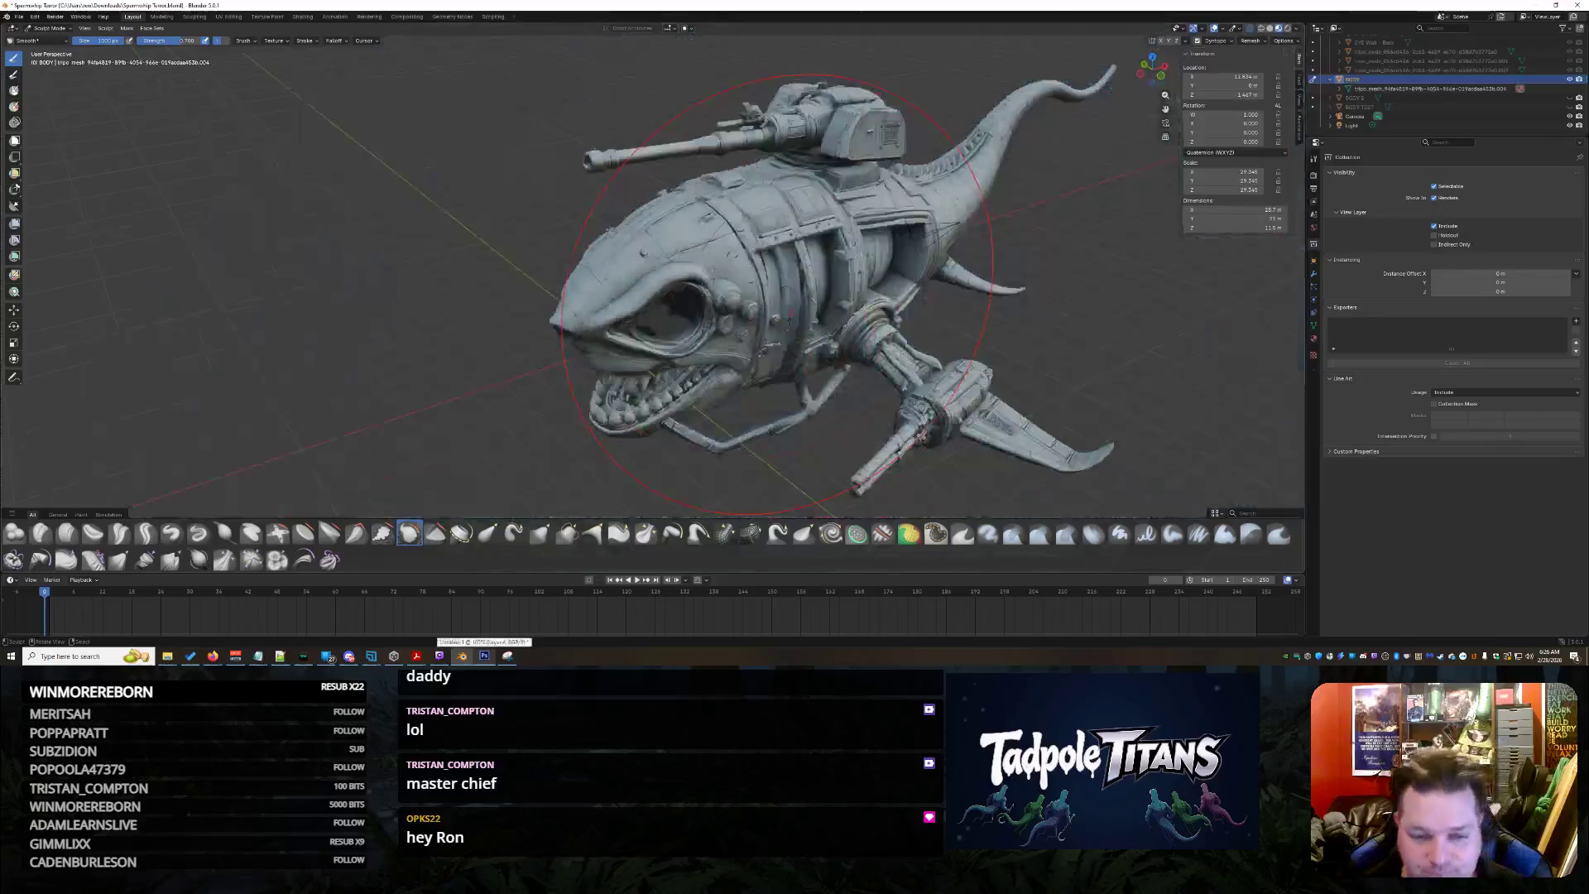
Orbit into the shark's eye socket interior and out to a new angle on the cockpit
{"action": "mouse_move", "coordinate": [745, 311]}
{"action": "middle_mouse_down"}
{"action": "mouse_move", "coordinate": [795, 258]}
{"action": "mouse_move", "coordinate": [784, 352]}
{"action": "mouse_move", "coordinate": [753, 368]}
{"action": "middle_mouse_up"}
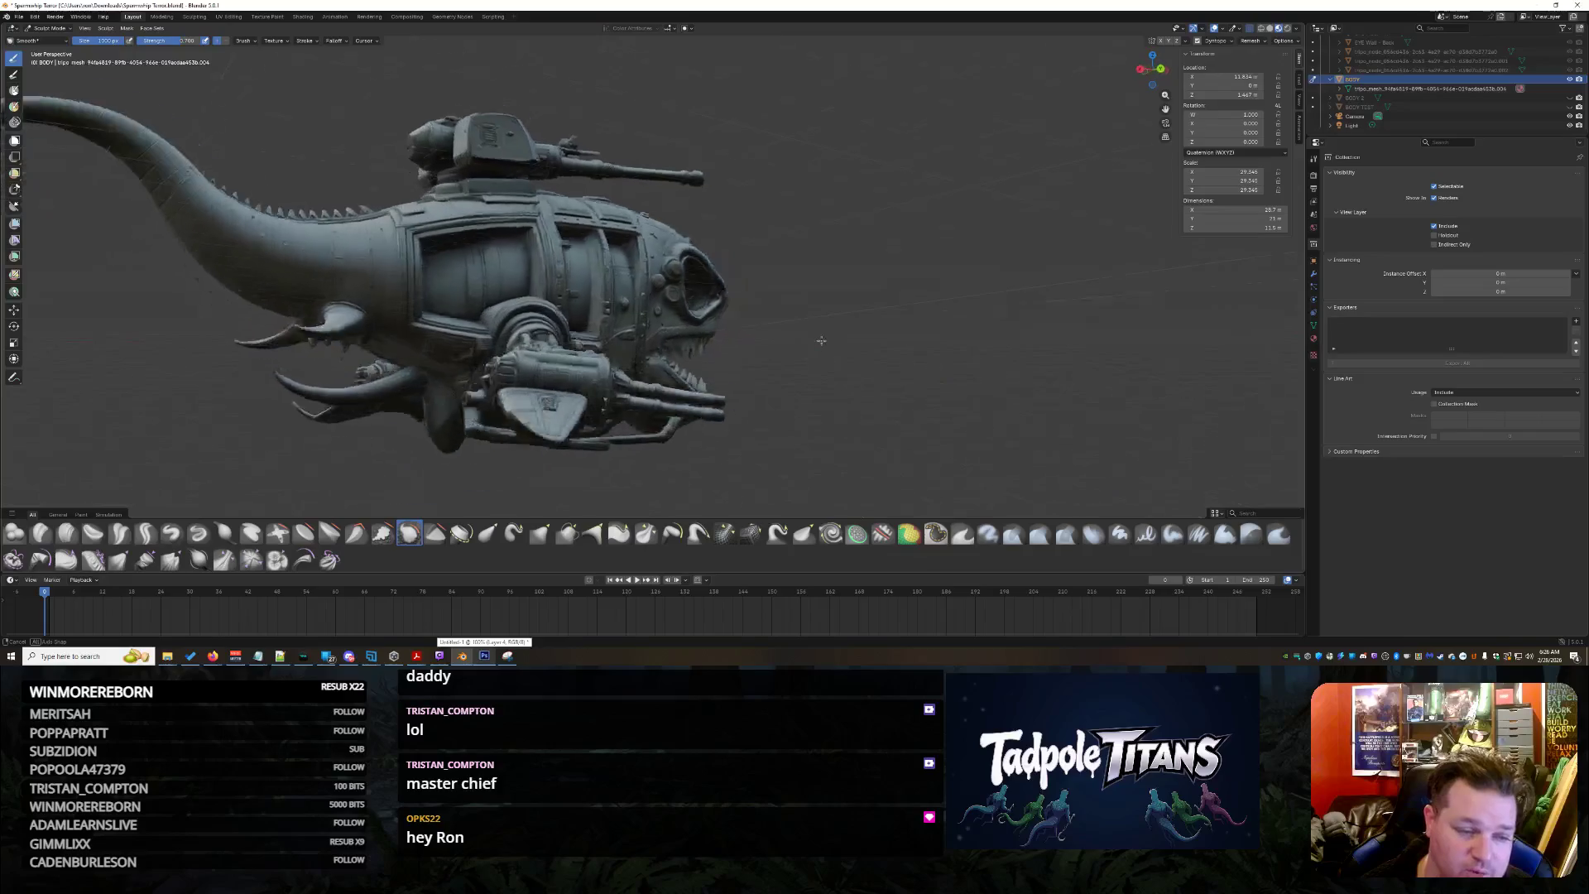
{"action": "scroll", "coordinate": [753, 369], "scroll_direction": "up", "scroll_amount": 2}
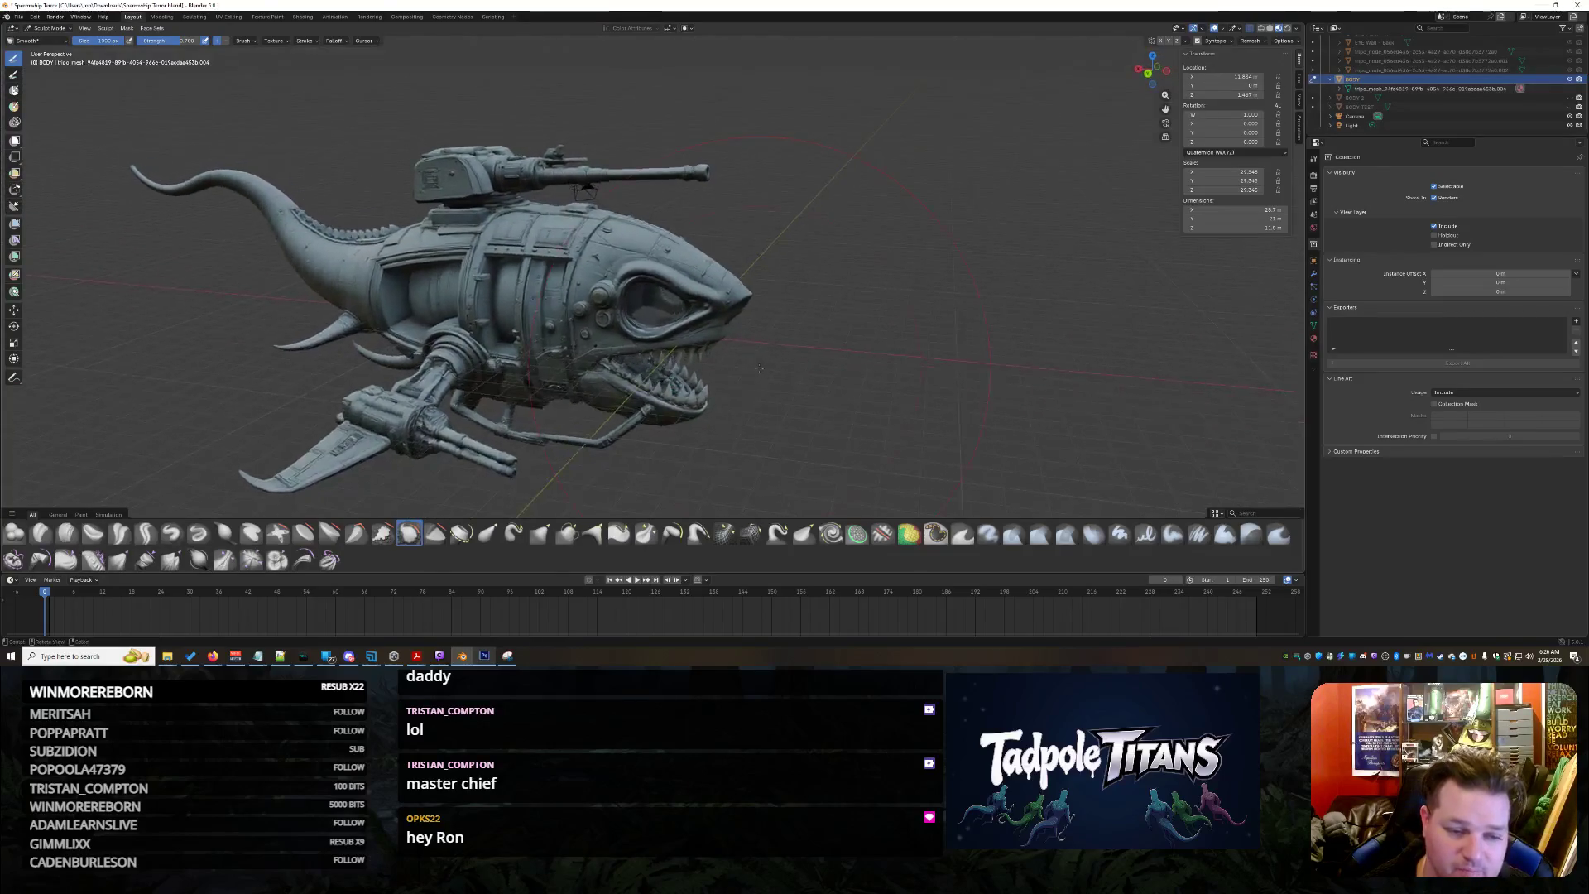
{"action": "scroll", "coordinate": [753, 371], "scroll_direction": "up", "scroll_amount": 3}
{"action": "scroll", "coordinate": [752, 373], "scroll_direction": "up", "scroll_amount": 3}
{"action": "scroll", "coordinate": [749, 377], "scroll_direction": "up", "scroll_amount": 3}
{"action": "scroll", "coordinate": [749, 377], "scroll_direction": "up", "scroll_amount": 3}
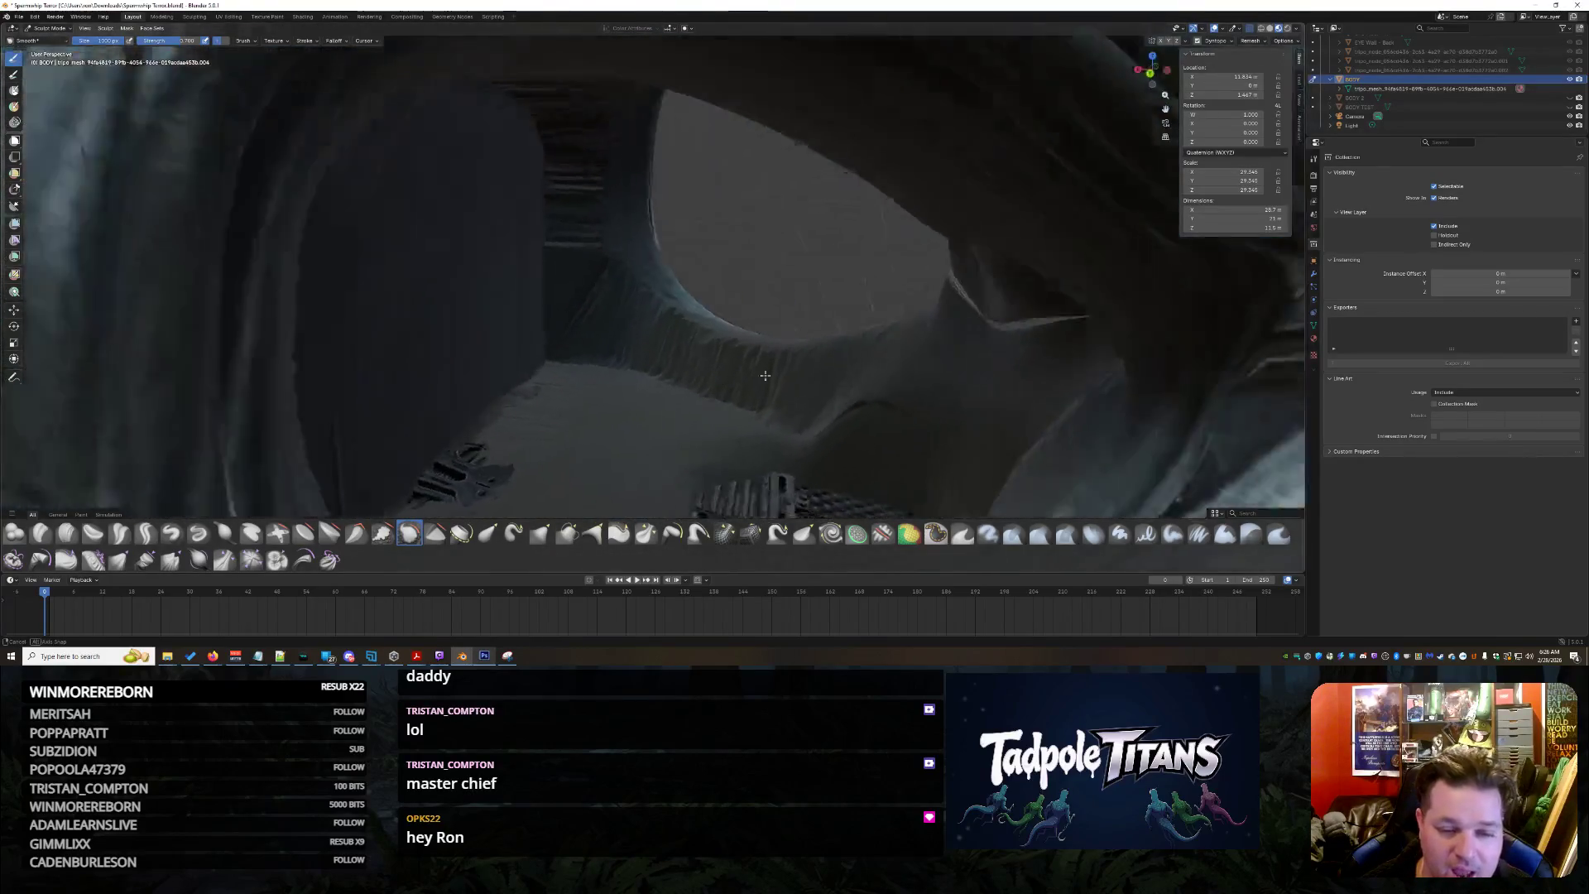
{"action": "scroll", "coordinate": [770, 386], "scroll_direction": "up", "scroll_amount": 3}
{"action": "scroll", "coordinate": [794, 395], "scroll_direction": "up", "scroll_amount": 3}
{"action": "scroll", "coordinate": [821, 403], "scroll_direction": "up", "scroll_amount": 3}
{"action": "middle_click_drag", "start_coordinate": [820, 404], "coordinate": [769, 320]}
{"action": "scroll", "coordinate": [806, 322], "scroll_direction": "down", "scroll_amount": 3}
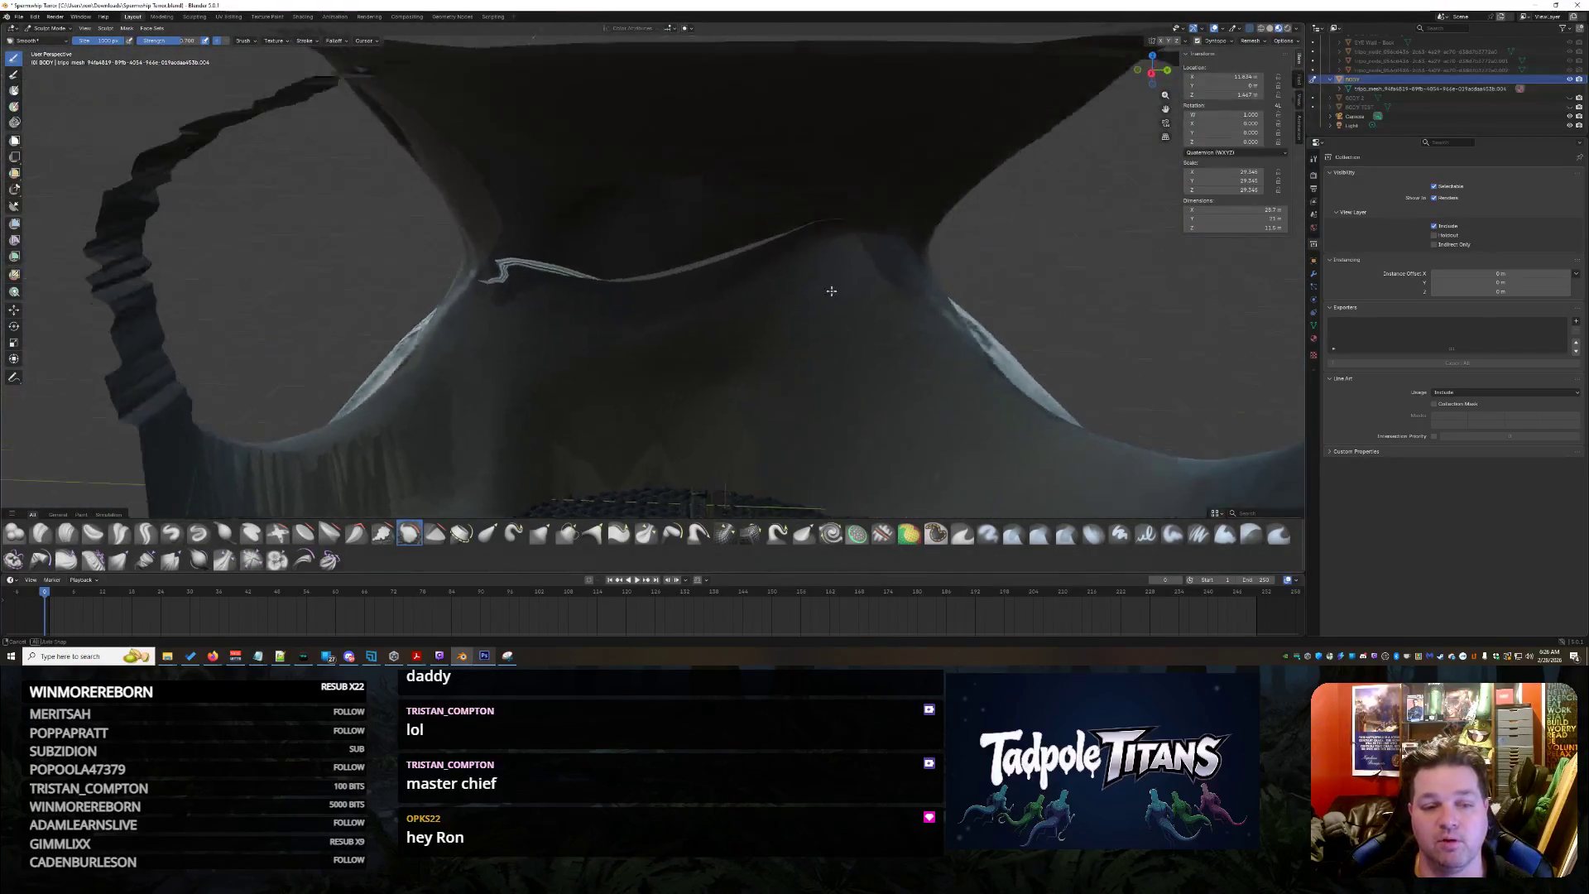
{"action": "scroll", "coordinate": [745, 316], "scroll_direction": "up", "scroll_amount": 3}
{"action": "scroll", "coordinate": [747, 317], "scroll_direction": "down", "scroll_amount": 3}
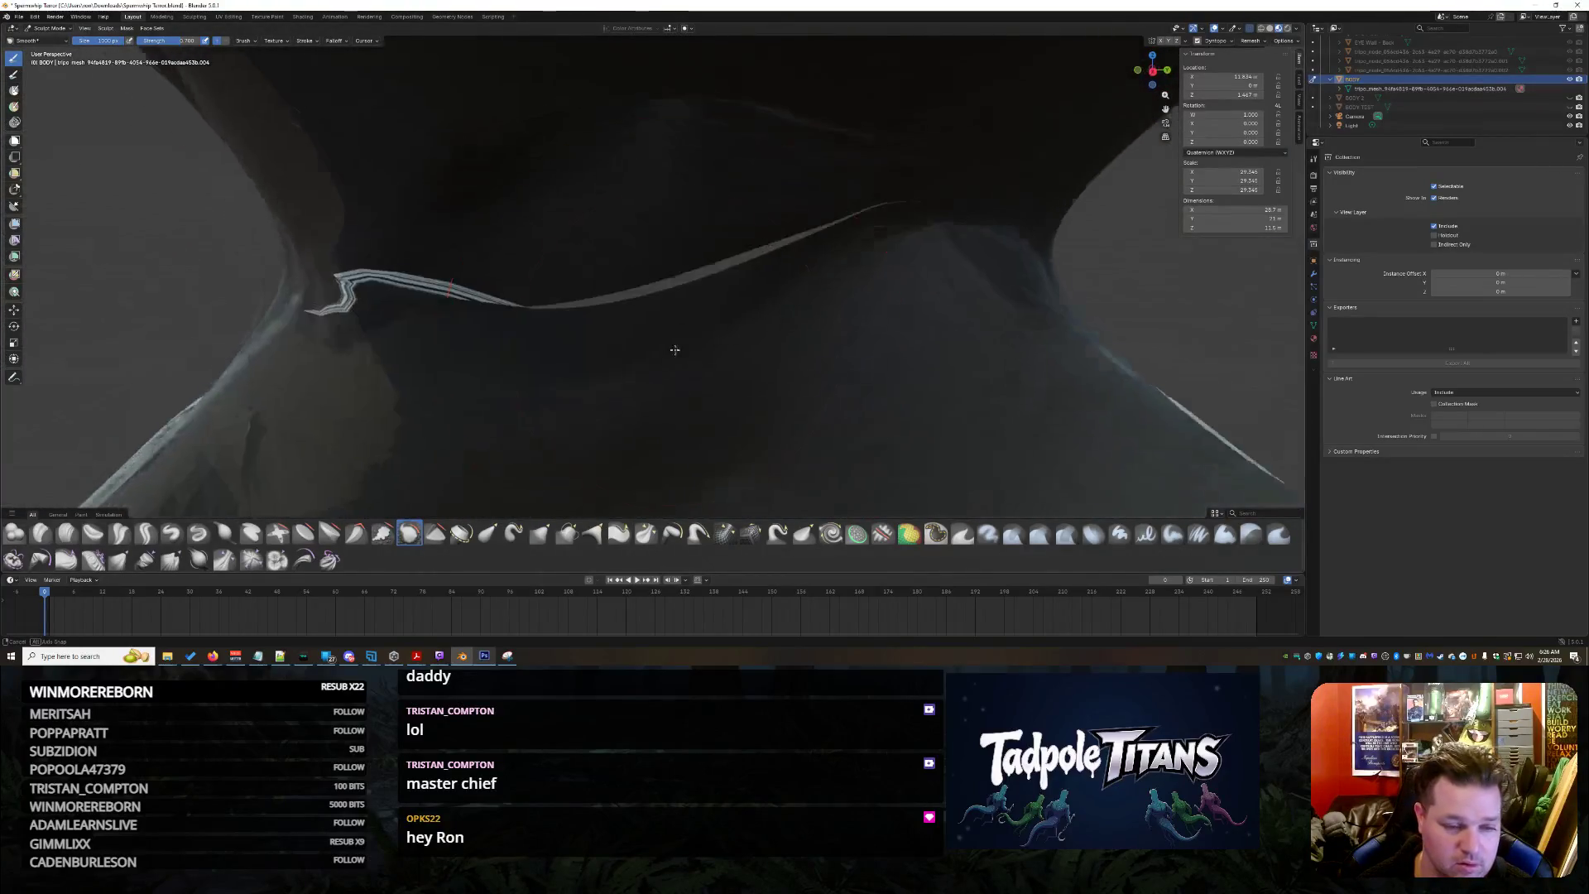
{"action": "middle_click_drag", "start_coordinate": [746, 316], "coordinate": [462, 310]}
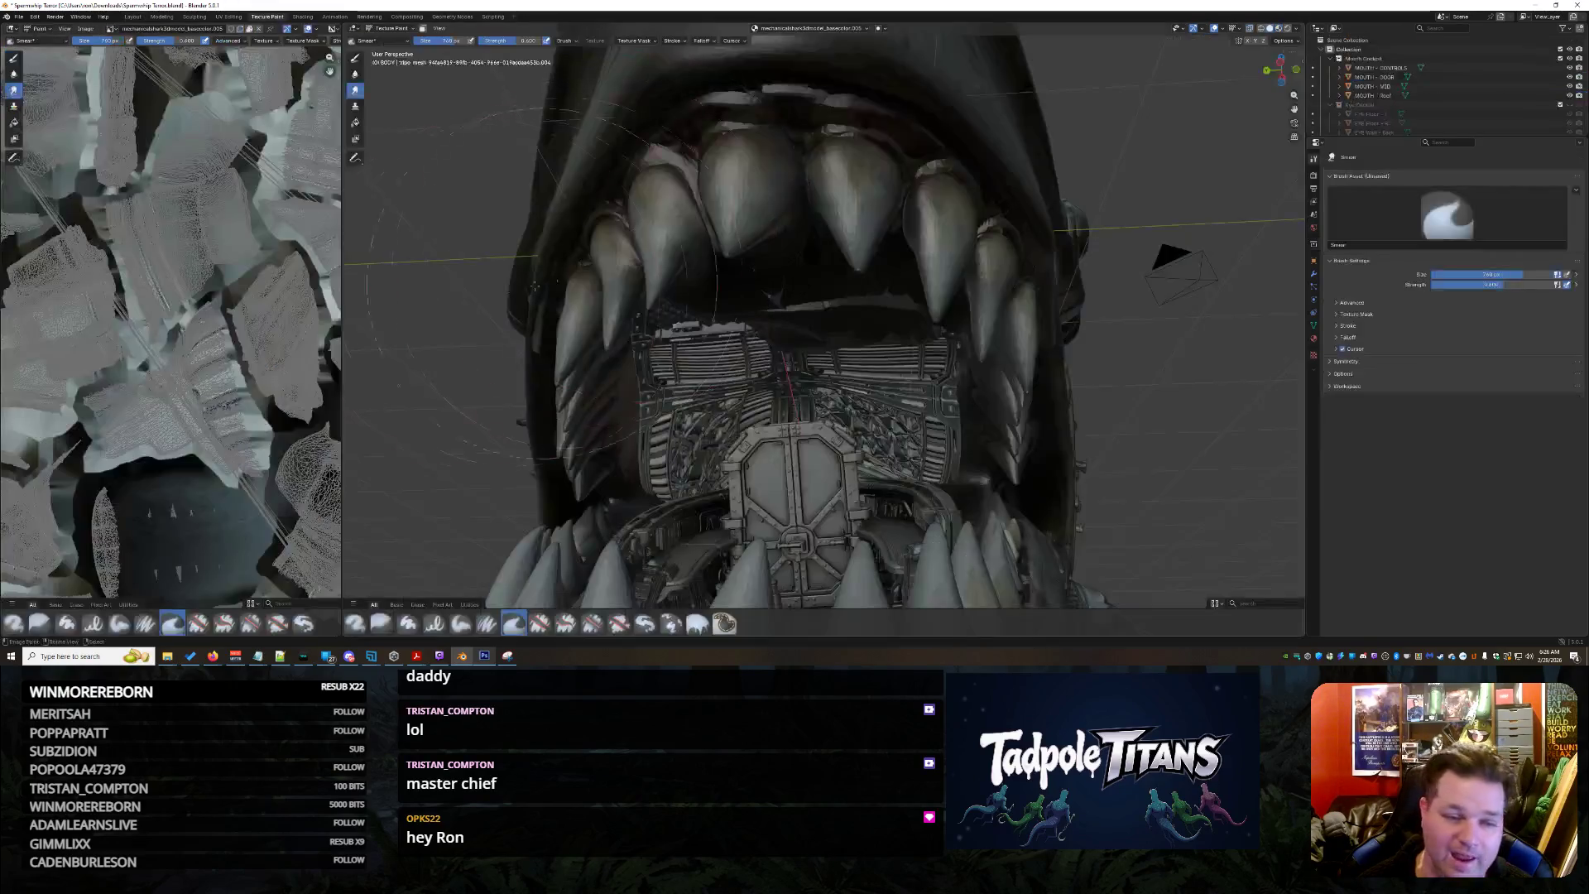
{"action": "scroll", "coordinate": [784, 372], "scroll_direction": "up", "scroll_amount": 2}
{"action": "scroll", "coordinate": [785, 372], "scroll_direction": "down", "scroll_amount": 3}
Look around the jaw and cockpit interior, then bring up the texture-paint brush list
{"action": "mouse_move", "coordinate": [786, 372]}
{"action": "middle_mouse_down"}
{"action": "mouse_move", "coordinate": [974, 444]}
{"action": "mouse_move", "coordinate": [1059, 359]}
{"action": "mouse_move", "coordinate": [1058, 326]}
{"action": "mouse_move", "coordinate": [1004, 311]}
{"action": "middle_mouse_up"}
{"action": "scroll", "coordinate": [975, 445], "scroll_direction": "up", "scroll_amount": 4}
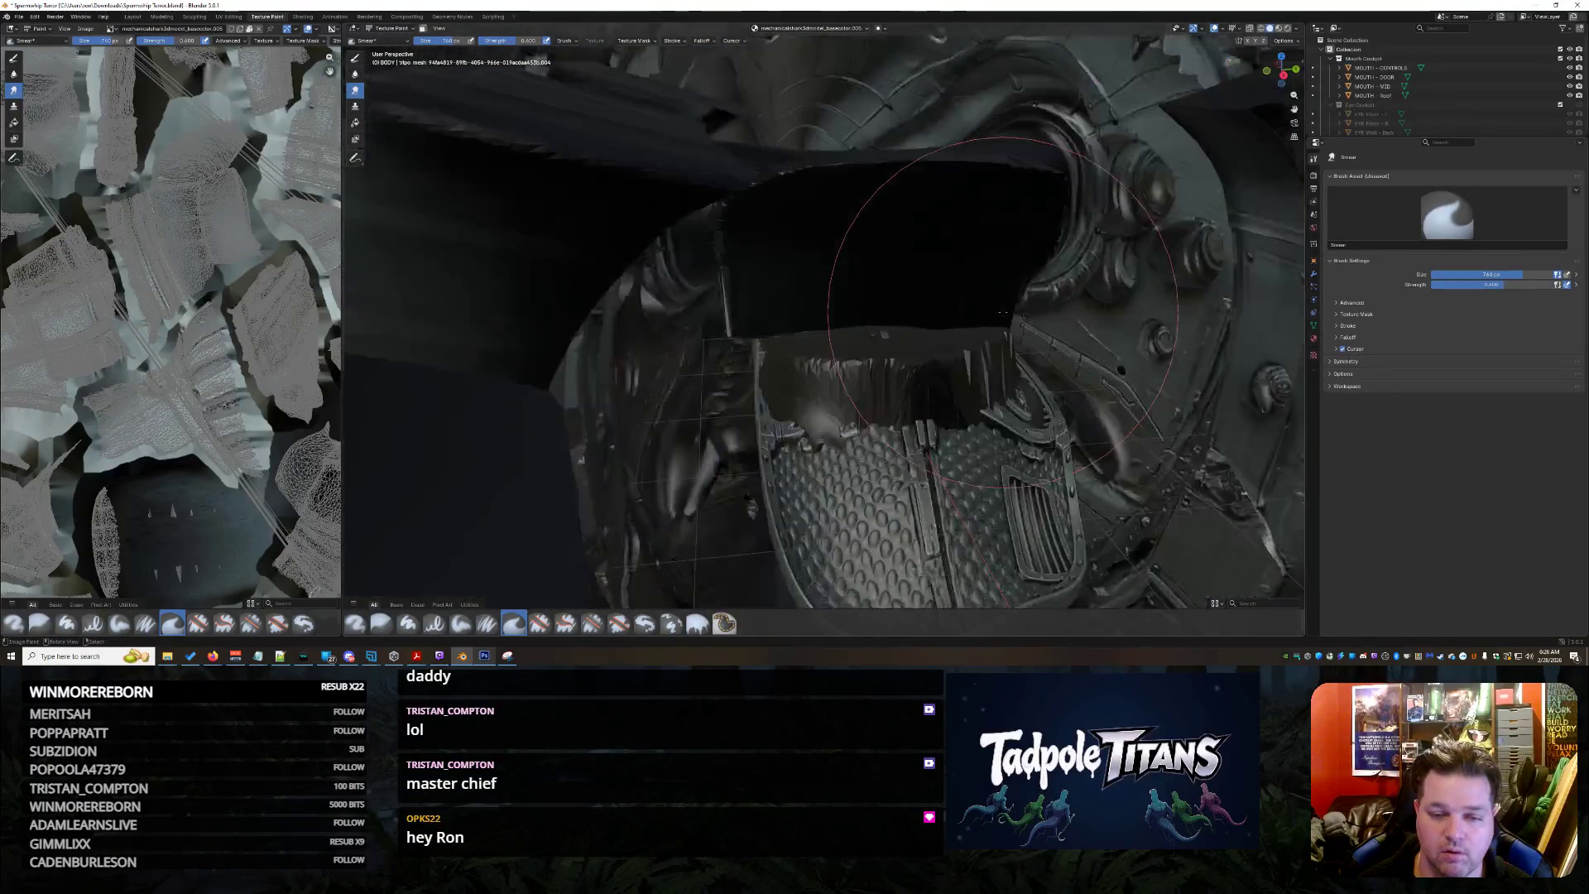
{"action": "mouse_move", "coordinate": [1004, 310]}
{"action": "middle_mouse_down"}
{"action": "mouse_move", "coordinate": [1014, 257]}
{"action": "mouse_move", "coordinate": [937, 437]}
{"action": "middle_mouse_up"}
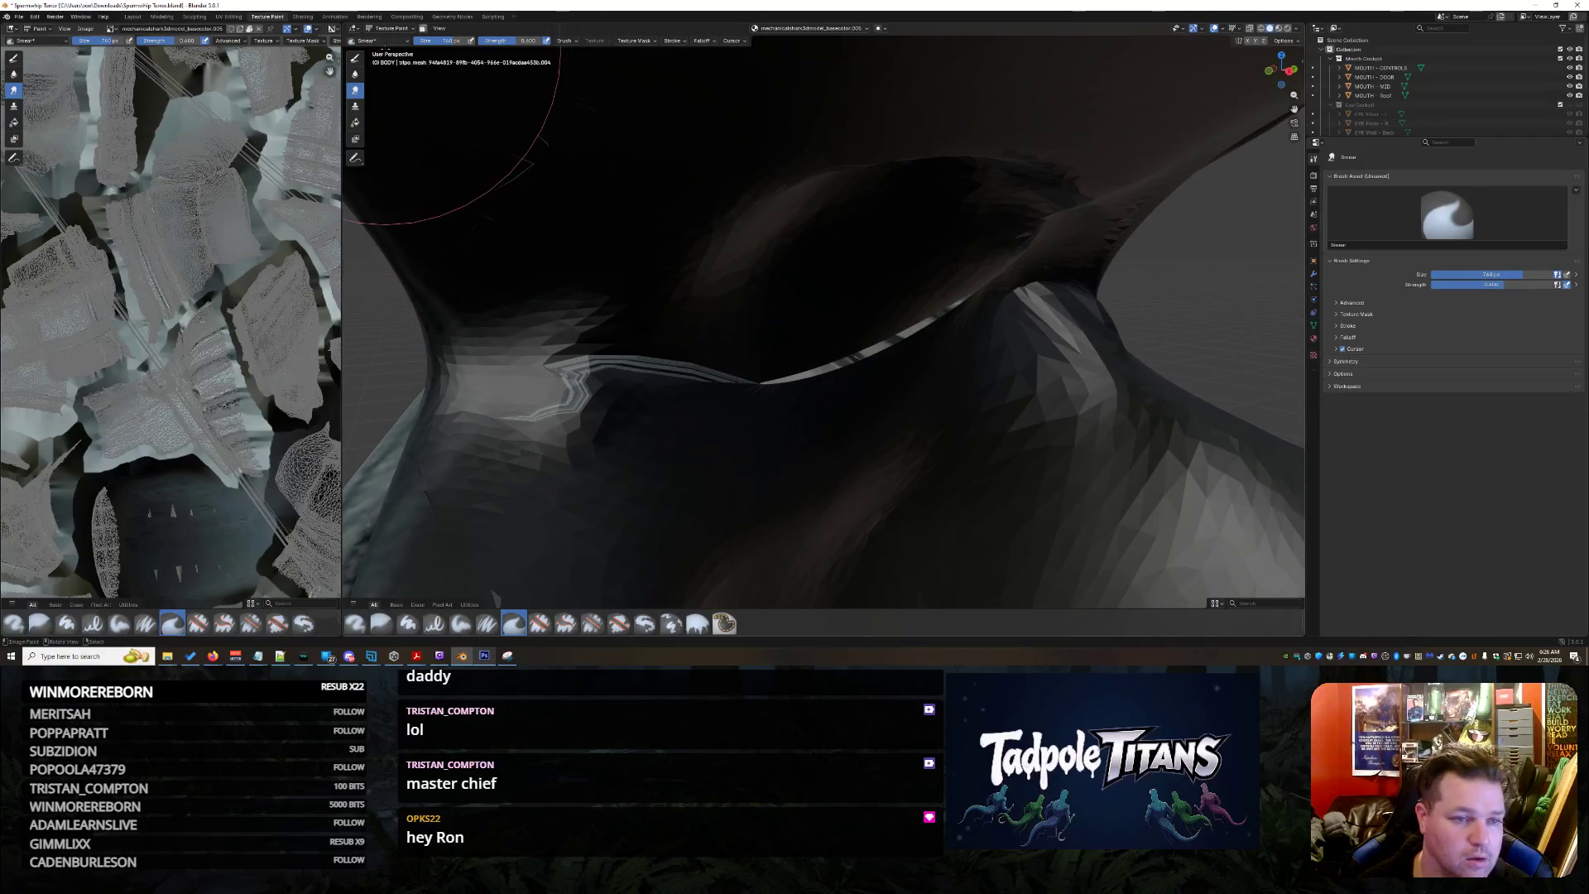
{"action": "left_click", "coordinate": [384, 42]}
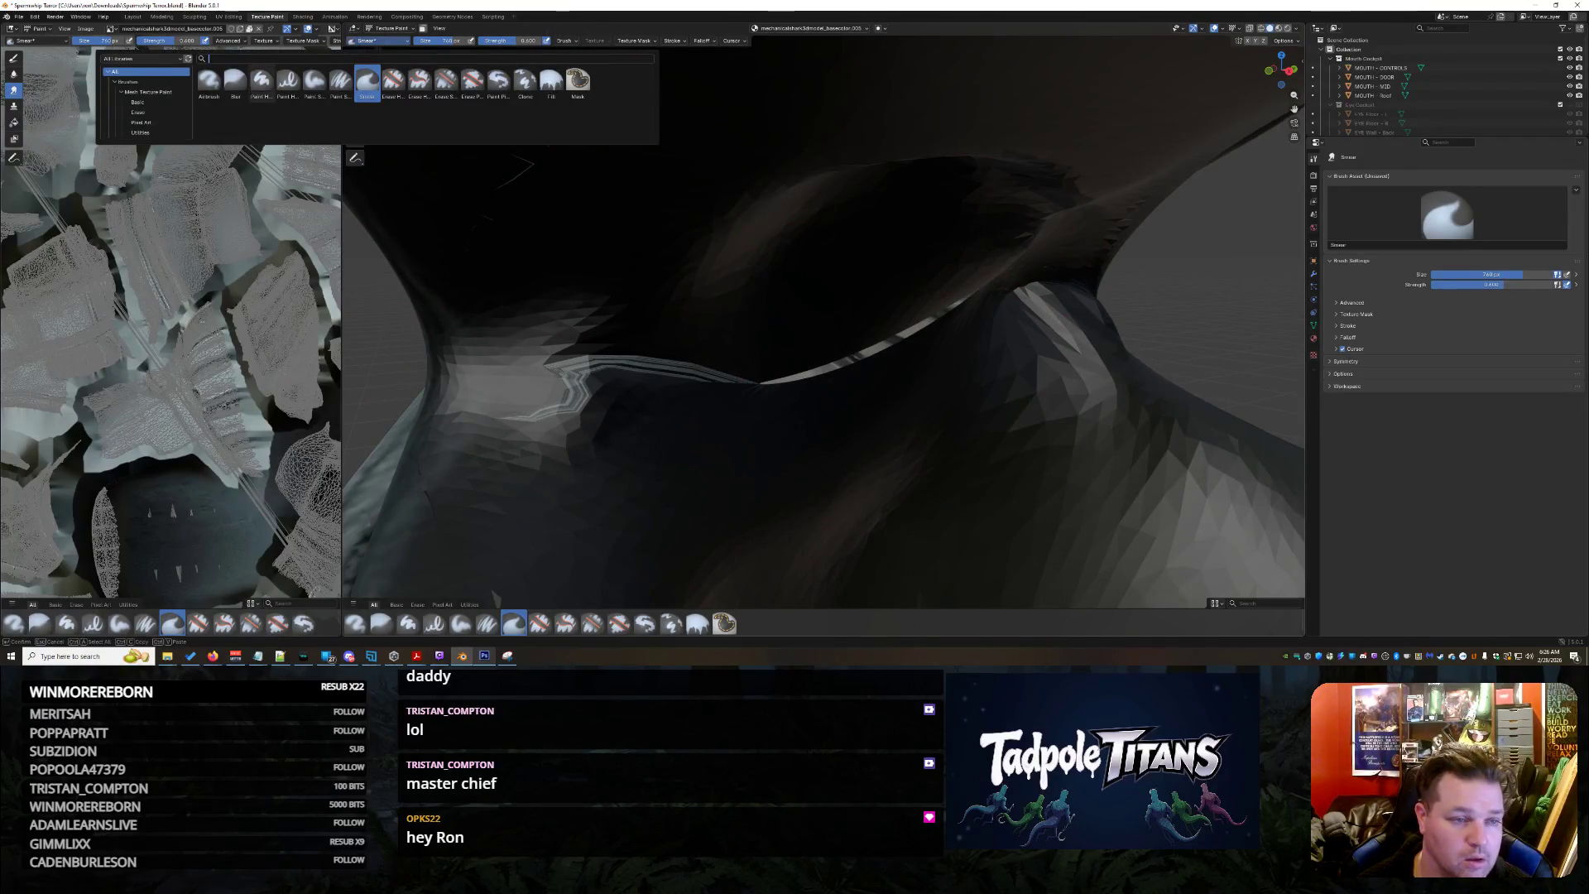
Switch painting to the Airbrush and orbit around the striped mesh edge of the cockpit
{"action": "left_click", "coordinate": [210, 80]}
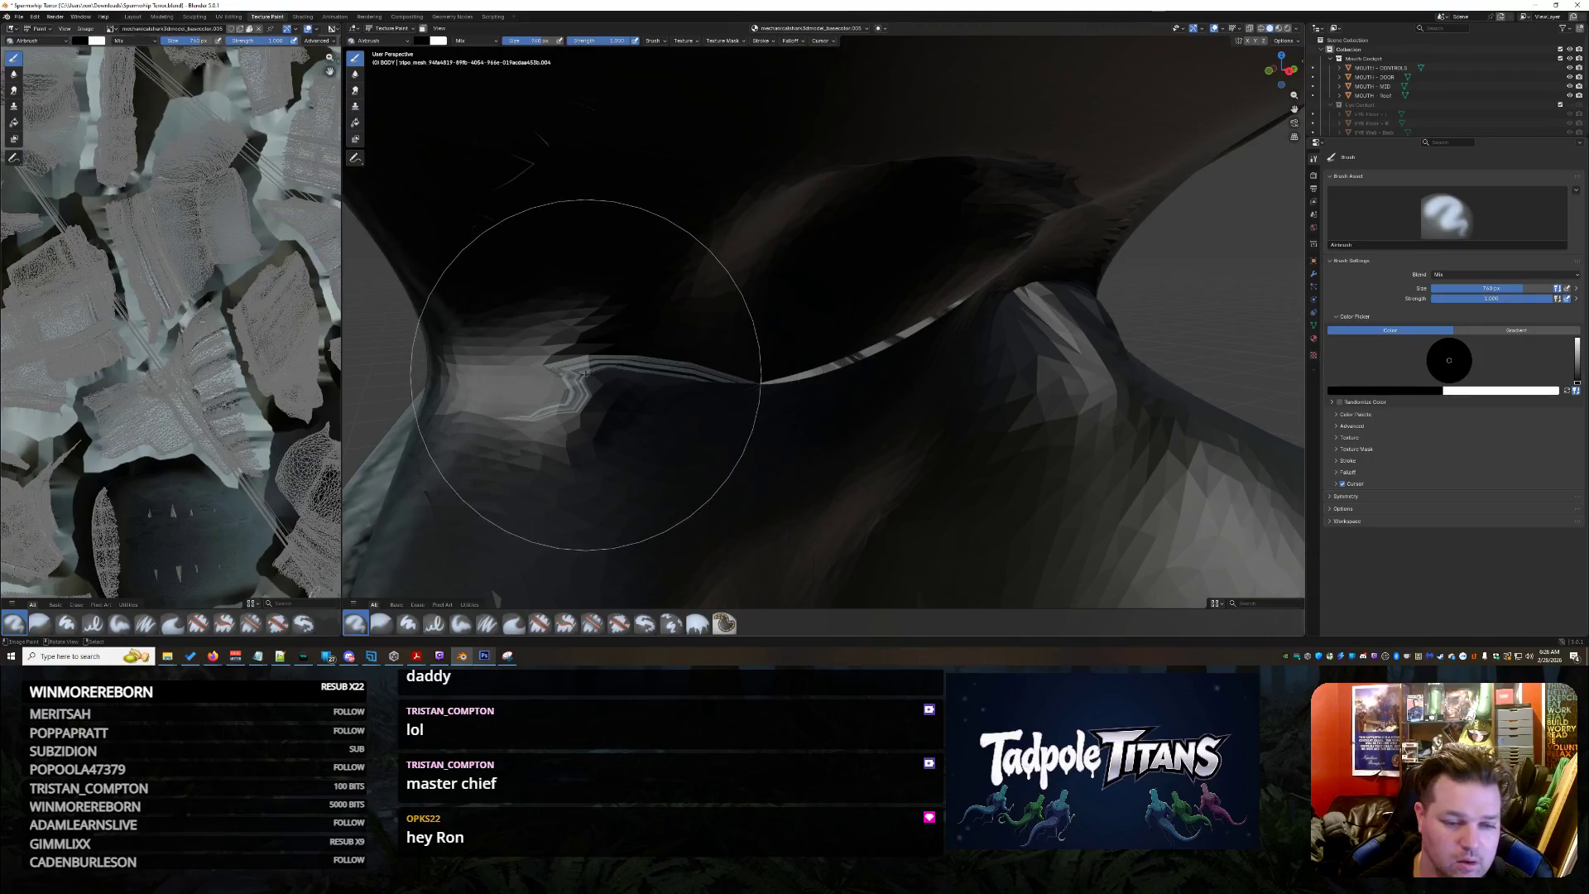
{"action": "middle_click_drag", "start_coordinate": [601, 360], "coordinate": [838, 380]}
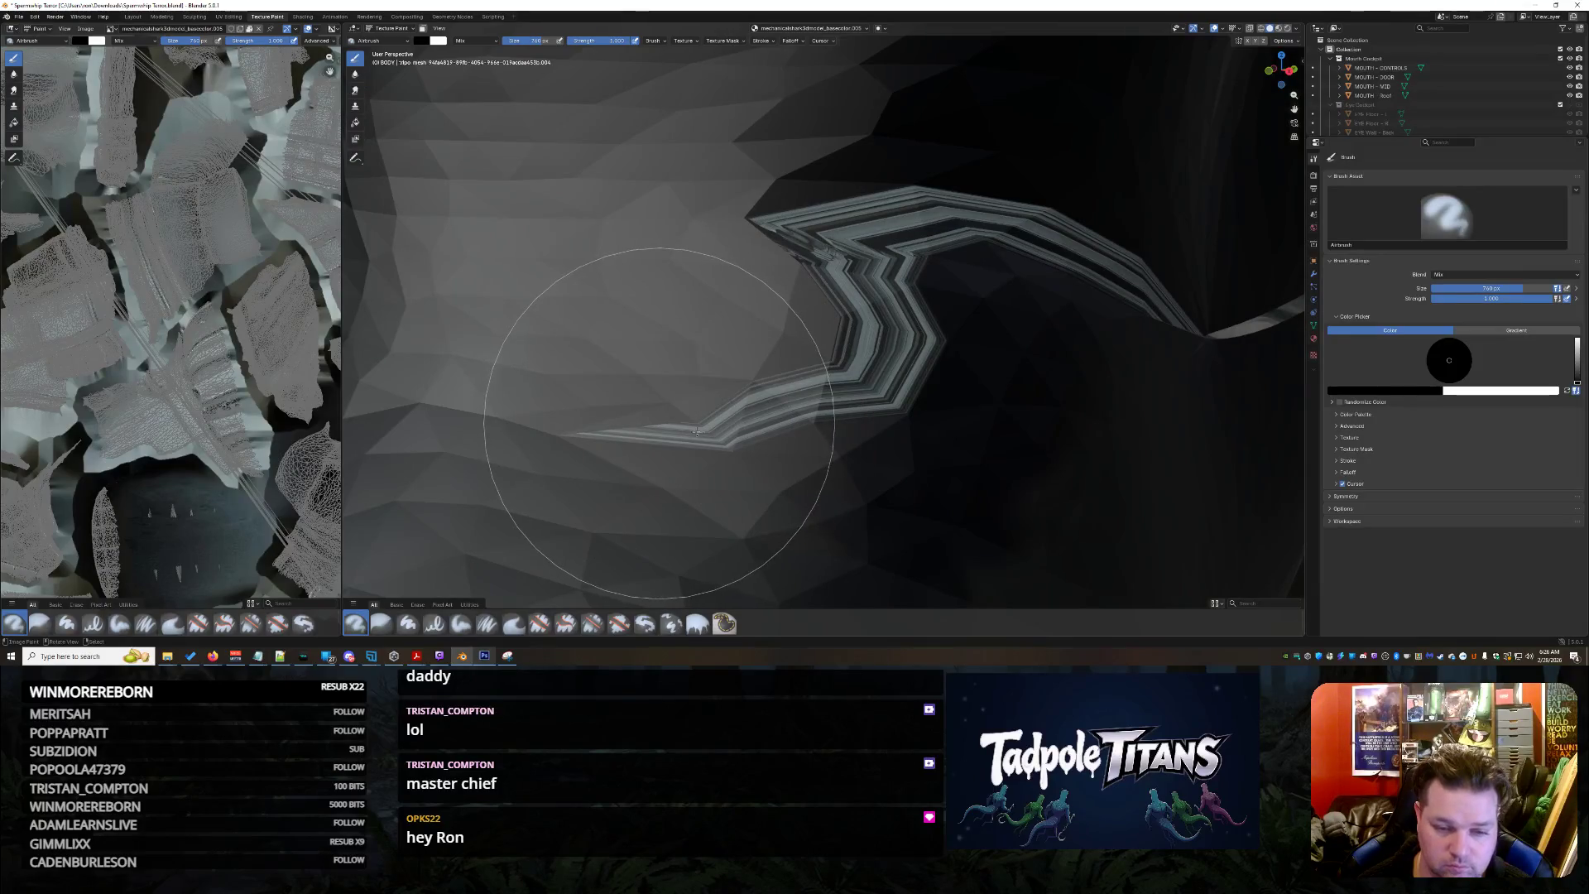
{"action": "middle_click_drag", "start_coordinate": [886, 195], "coordinate": [735, 287]}
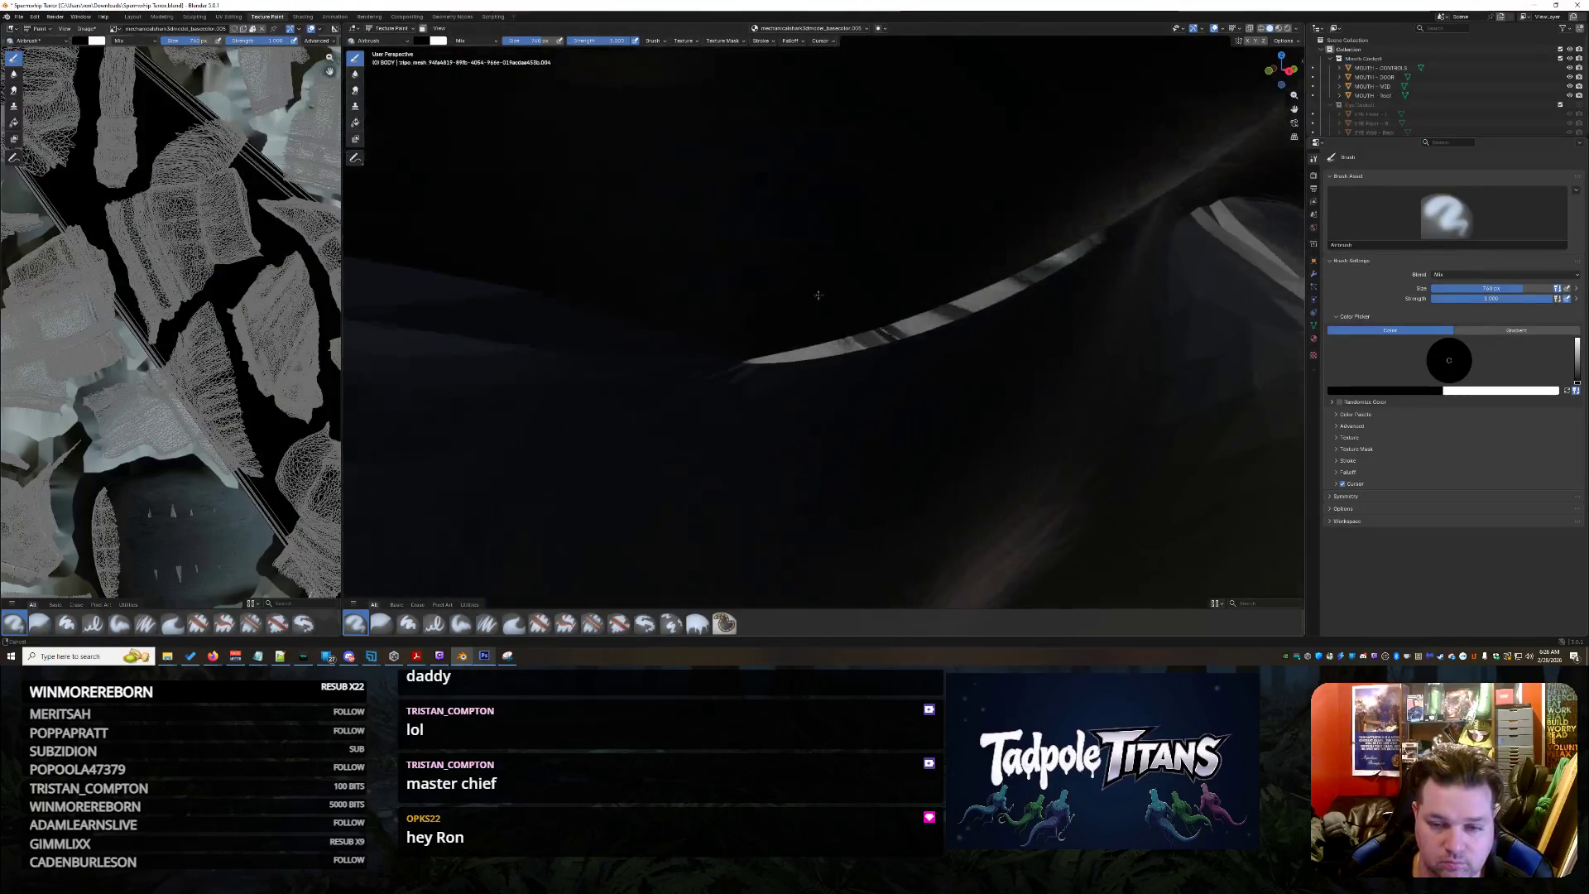
{"action": "scroll", "coordinate": [737, 286], "scroll_direction": "down", "scroll_amount": 3}
{"action": "scroll", "coordinate": [708, 283], "scroll_direction": "down", "scroll_amount": 2}
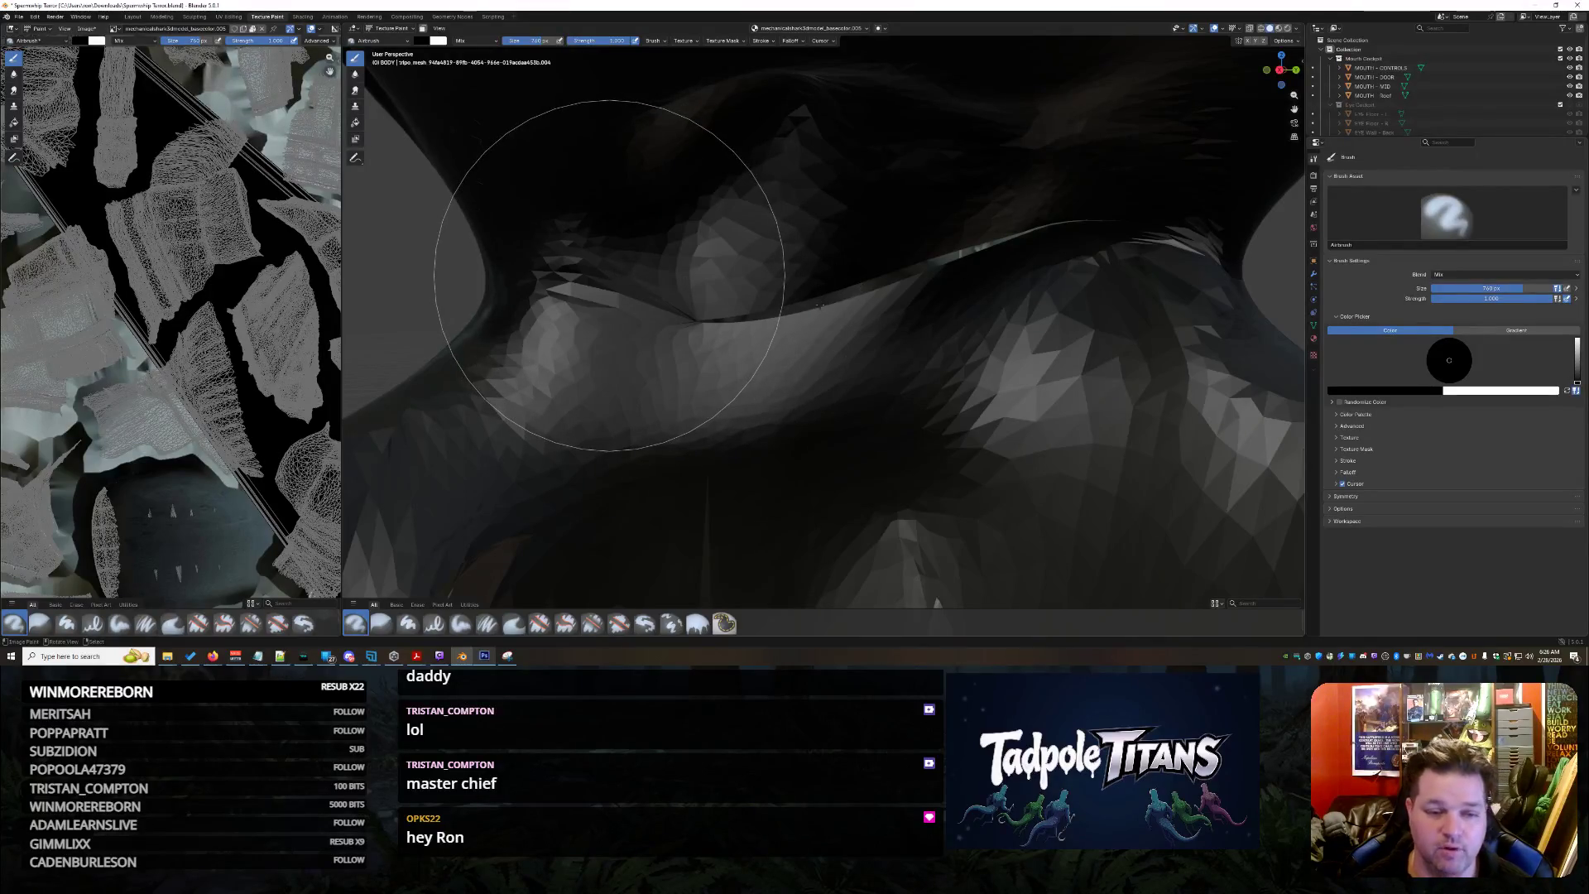
{"action": "scroll", "coordinate": [821, 305], "scroll_direction": "down", "scroll_amount": 5}
{"action": "scroll", "coordinate": [821, 305], "scroll_direction": "down", "scroll_amount": 4}
{"action": "scroll", "coordinate": [820, 304], "scroll_direction": "down", "scroll_amount": 4}
{"action": "scroll", "coordinate": [821, 304], "scroll_direction": "down", "scroll_amount": 3}
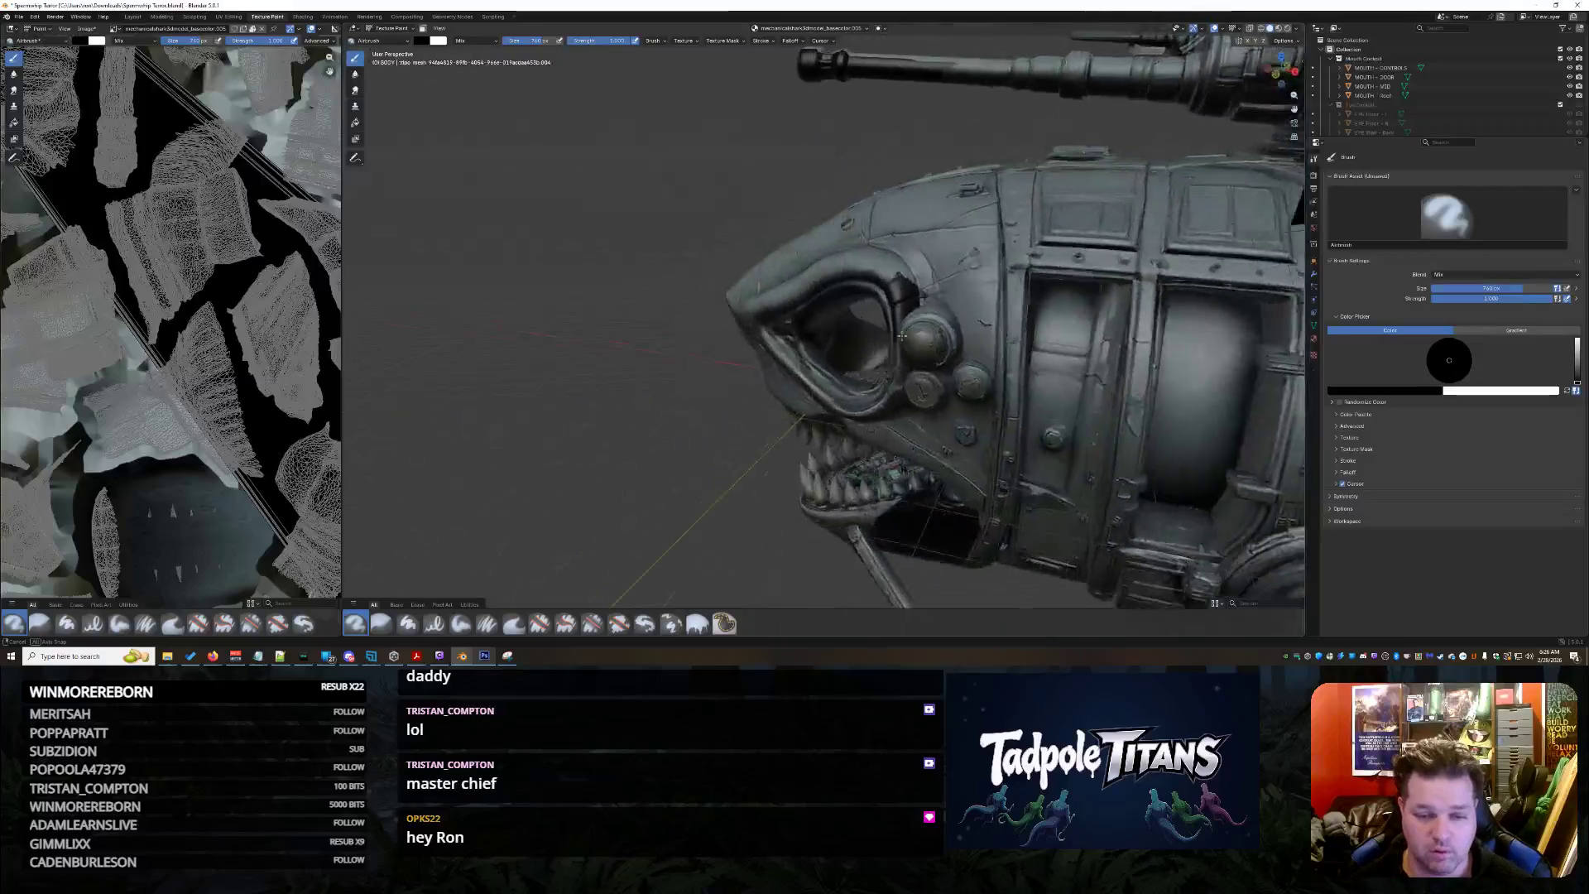
{"action": "scroll", "coordinate": [901, 336], "scroll_direction": "up", "scroll_amount": 2}
{"action": "scroll", "coordinate": [906, 339], "scroll_direction": "up", "scroll_amount": 5}
{"action": "scroll", "coordinate": [913, 343], "scroll_direction": "up", "scroll_amount": 3}
{"action": "scroll", "coordinate": [915, 344], "scroll_direction": "down", "scroll_amount": 2}
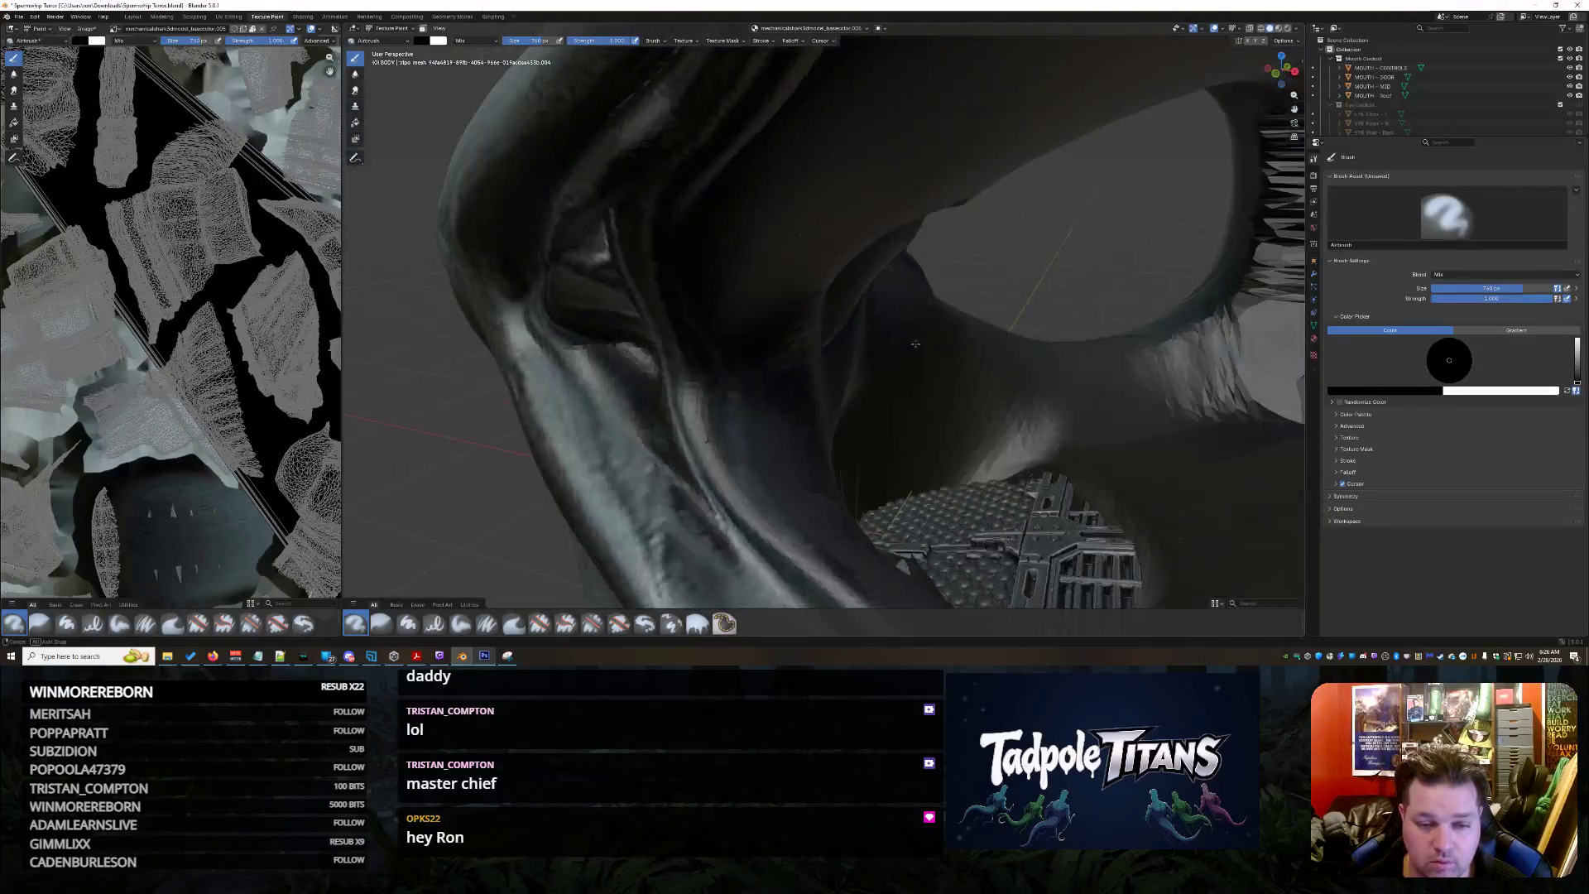
{"action": "scroll", "coordinate": [915, 344], "scroll_direction": "up", "scroll_amount": 3}
{"action": "scroll", "coordinate": [900, 358], "scroll_direction": "up", "scroll_amount": 2}
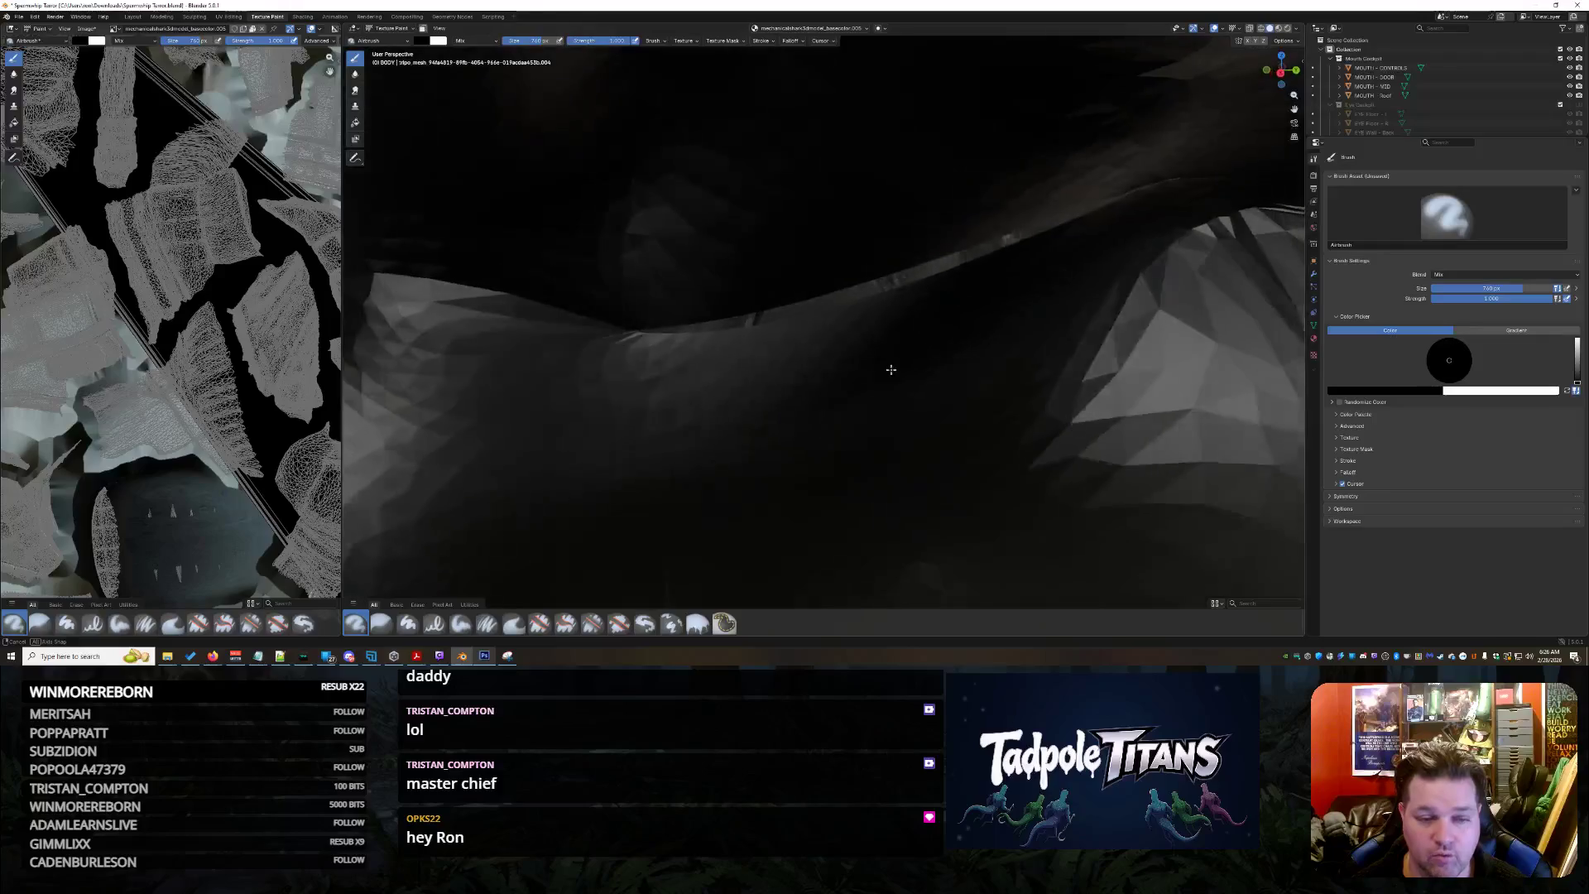
{"action": "middle_click_drag", "start_coordinate": [879, 359], "coordinate": [911, 329]}
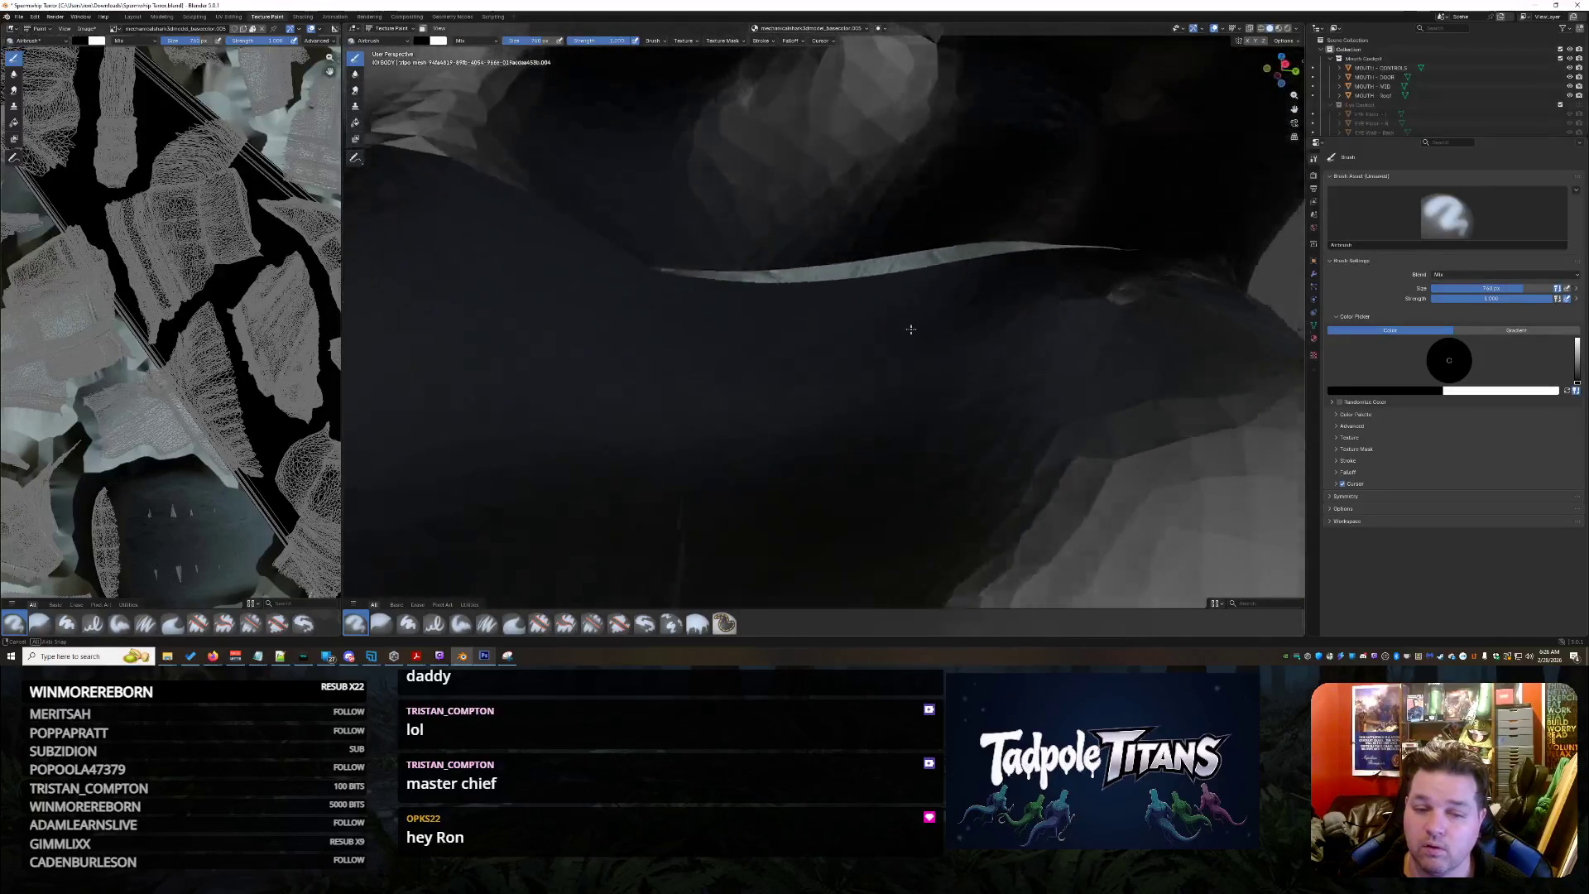
{"action": "mouse_move", "coordinate": [825, 354]}
{"action": "middle_mouse_down"}
{"action": "mouse_move", "coordinate": [635, 365]}
{"action": "mouse_move", "coordinate": [697, 390]}
{"action": "mouse_move", "coordinate": [755, 393]}
{"action": "mouse_move", "coordinate": [762, 371]}
{"action": "middle_mouse_up"}
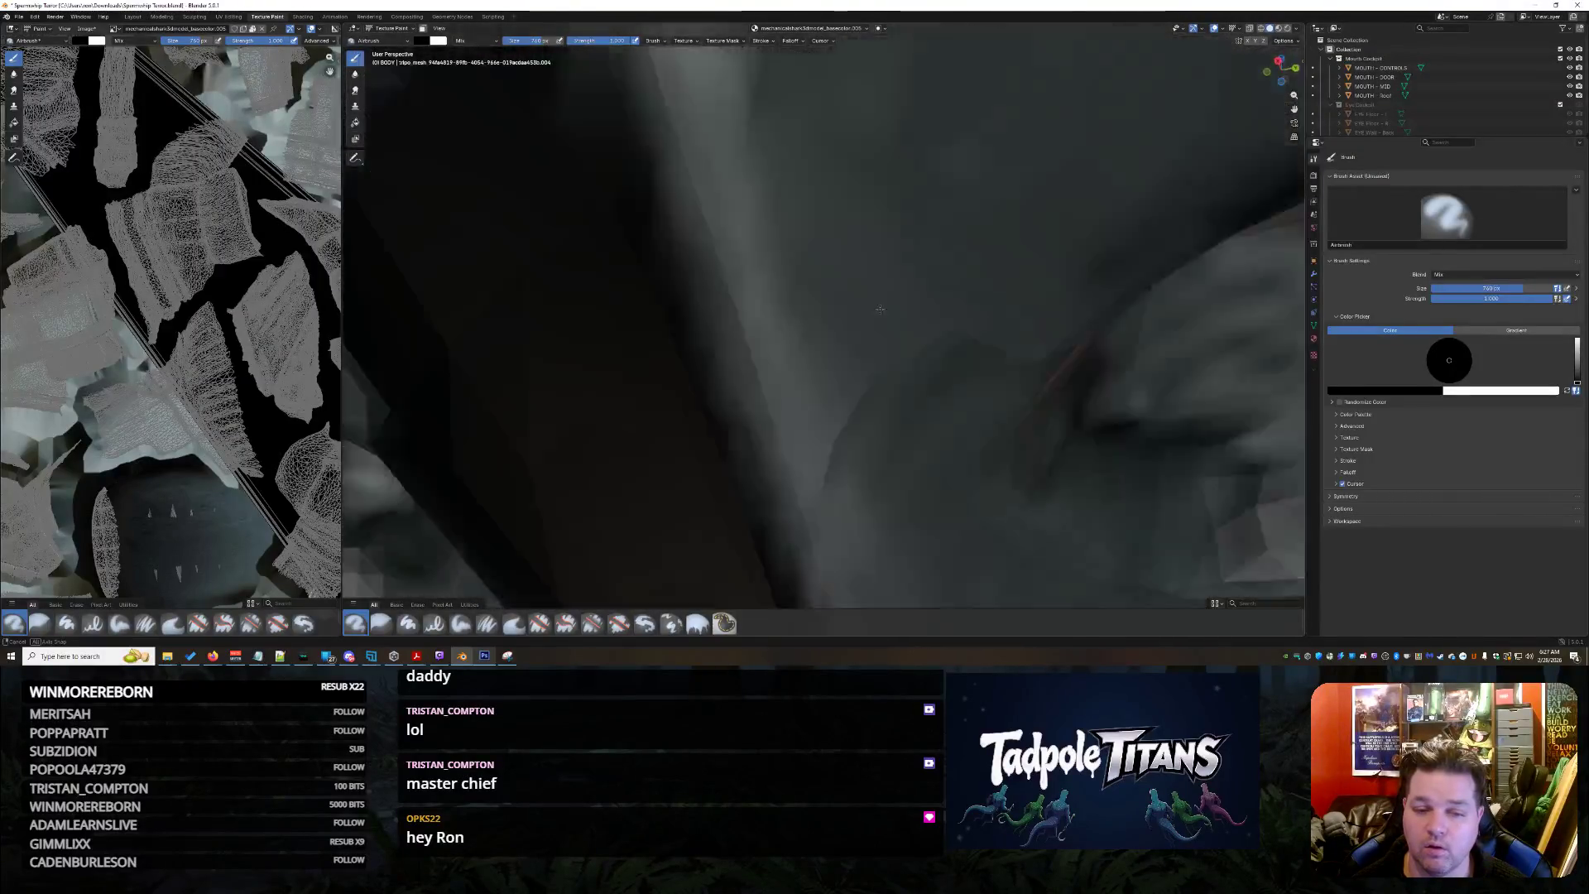
Inspect the eye cockpit interior from several more angles, then move to the Layout workspace
{"action": "mouse_move", "coordinate": [880, 309]}
{"action": "middle_mouse_down"}
{"action": "mouse_move", "coordinate": [904, 317]}
{"action": "mouse_move", "coordinate": [829, 337]}
{"action": "mouse_move", "coordinate": [848, 467]}
{"action": "middle_mouse_up"}
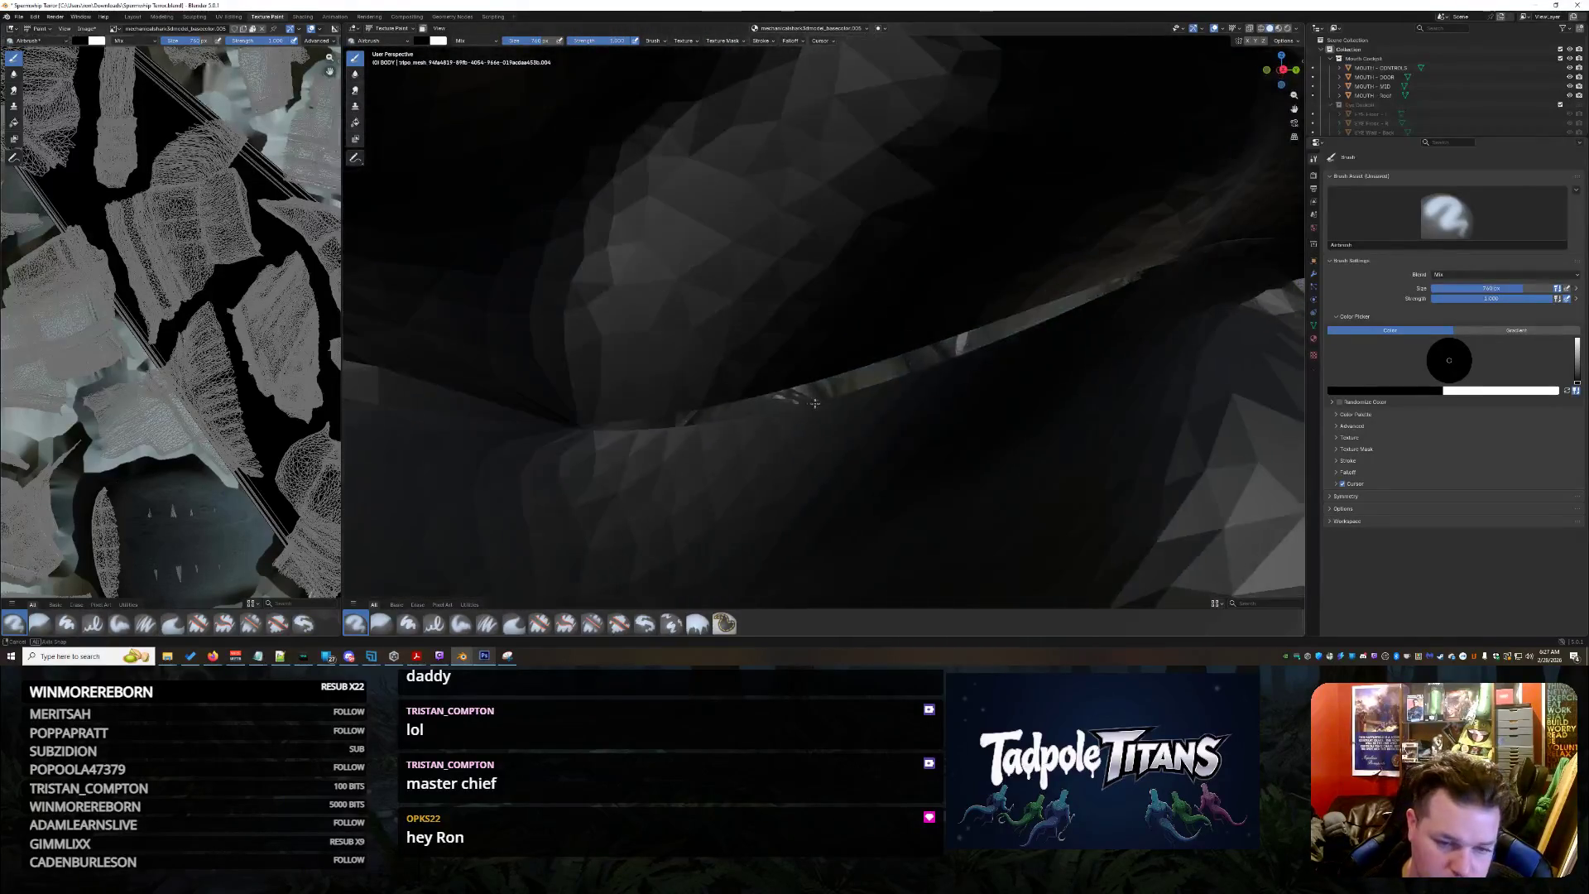
{"action": "middle_click_drag", "start_coordinate": [788, 393], "coordinate": [787, 384]}
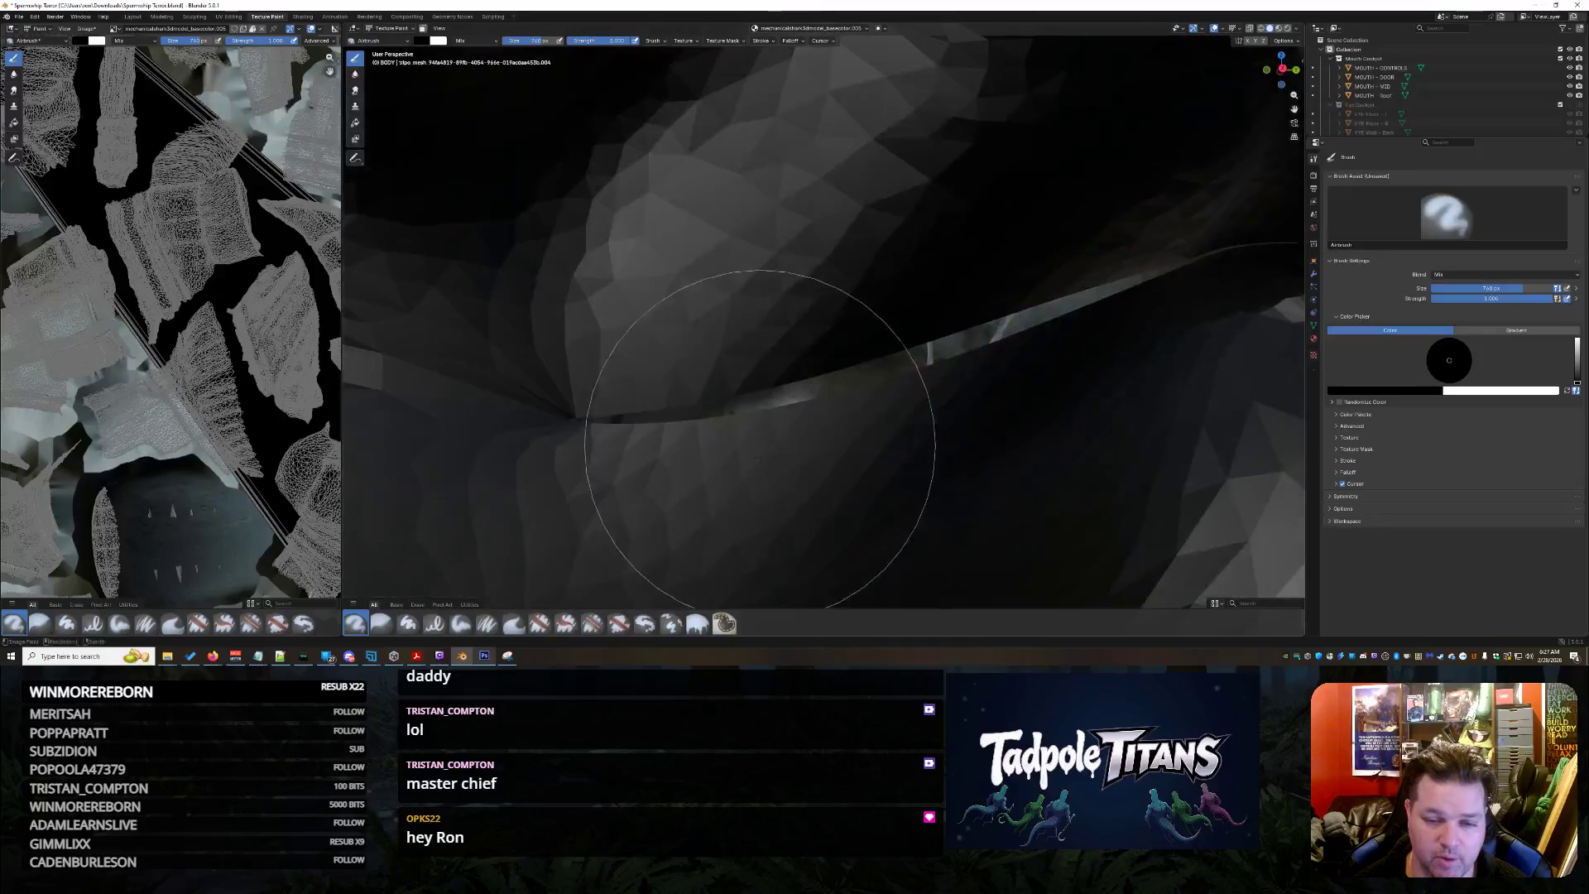
{"action": "middle_click_drag", "start_coordinate": [759, 438], "coordinate": [758, 213]}
{"action": "mouse_move", "coordinate": [802, 281]}
{"action": "middle_mouse_down"}
{"action": "mouse_move", "coordinate": [745, 319]}
{"action": "mouse_move", "coordinate": [777, 356]}
{"action": "mouse_move", "coordinate": [780, 312]}
{"action": "mouse_move", "coordinate": [782, 429]}
{"action": "mouse_move", "coordinate": [728, 266]}
{"action": "mouse_move", "coordinate": [801, 416]}
{"action": "mouse_move", "coordinate": [852, 408]}
{"action": "mouse_move", "coordinate": [828, 328]}
{"action": "middle_mouse_up"}
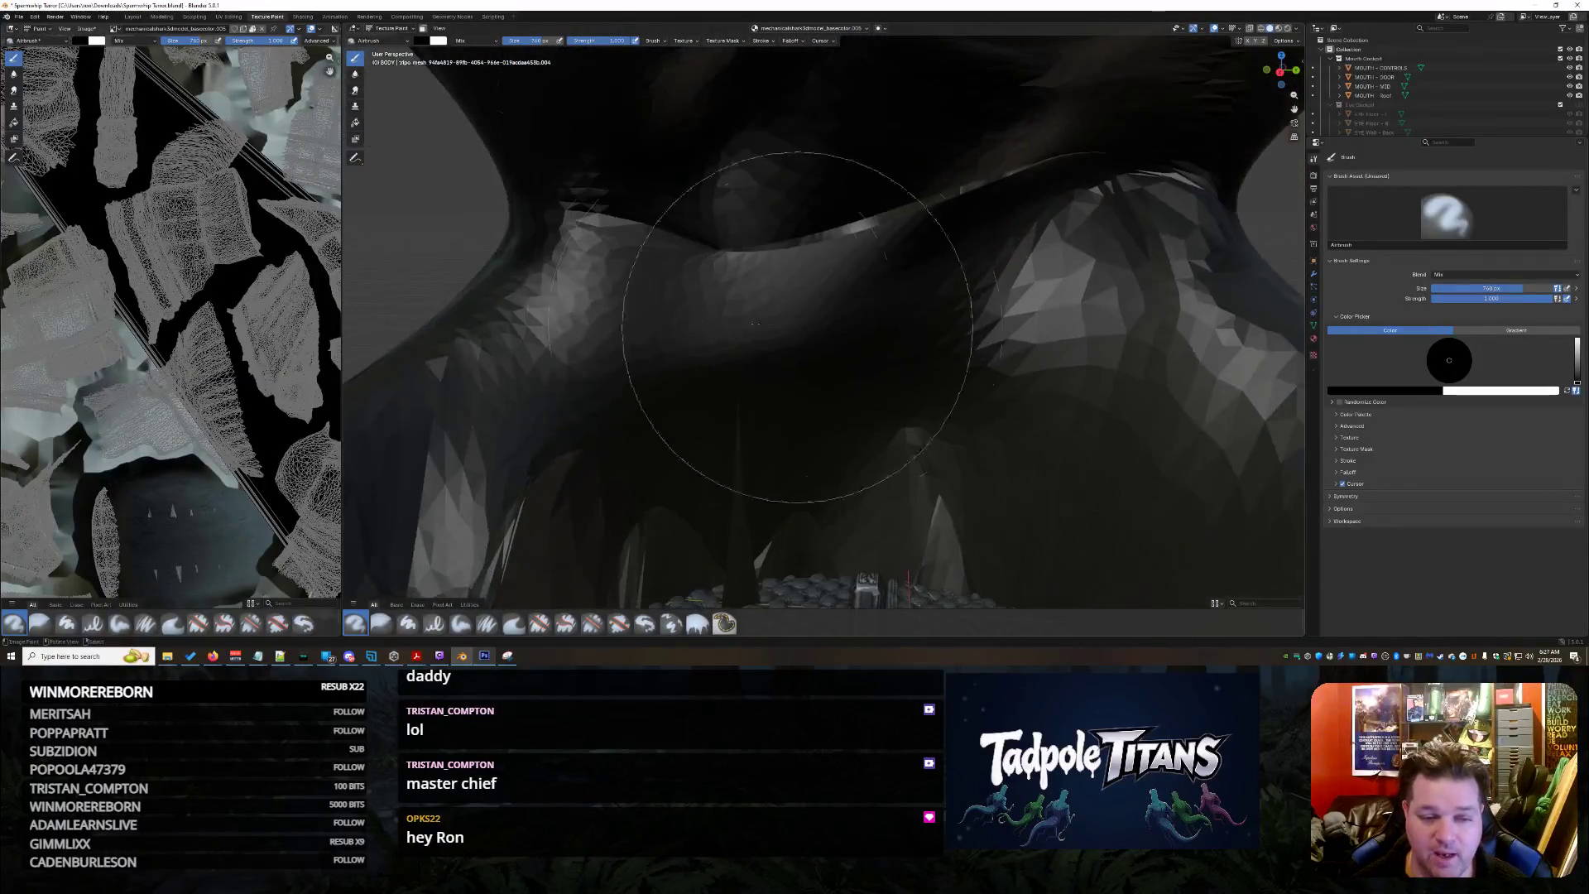
{"action": "mouse_move", "coordinate": [990, 485]}
{"action": "middle_mouse_down"}
{"action": "mouse_move", "coordinate": [997, 461]}
{"action": "mouse_move", "coordinate": [816, 458]}
{"action": "mouse_move", "coordinate": [850, 484]}
{"action": "mouse_move", "coordinate": [1022, 357]}
{"action": "middle_mouse_up"}
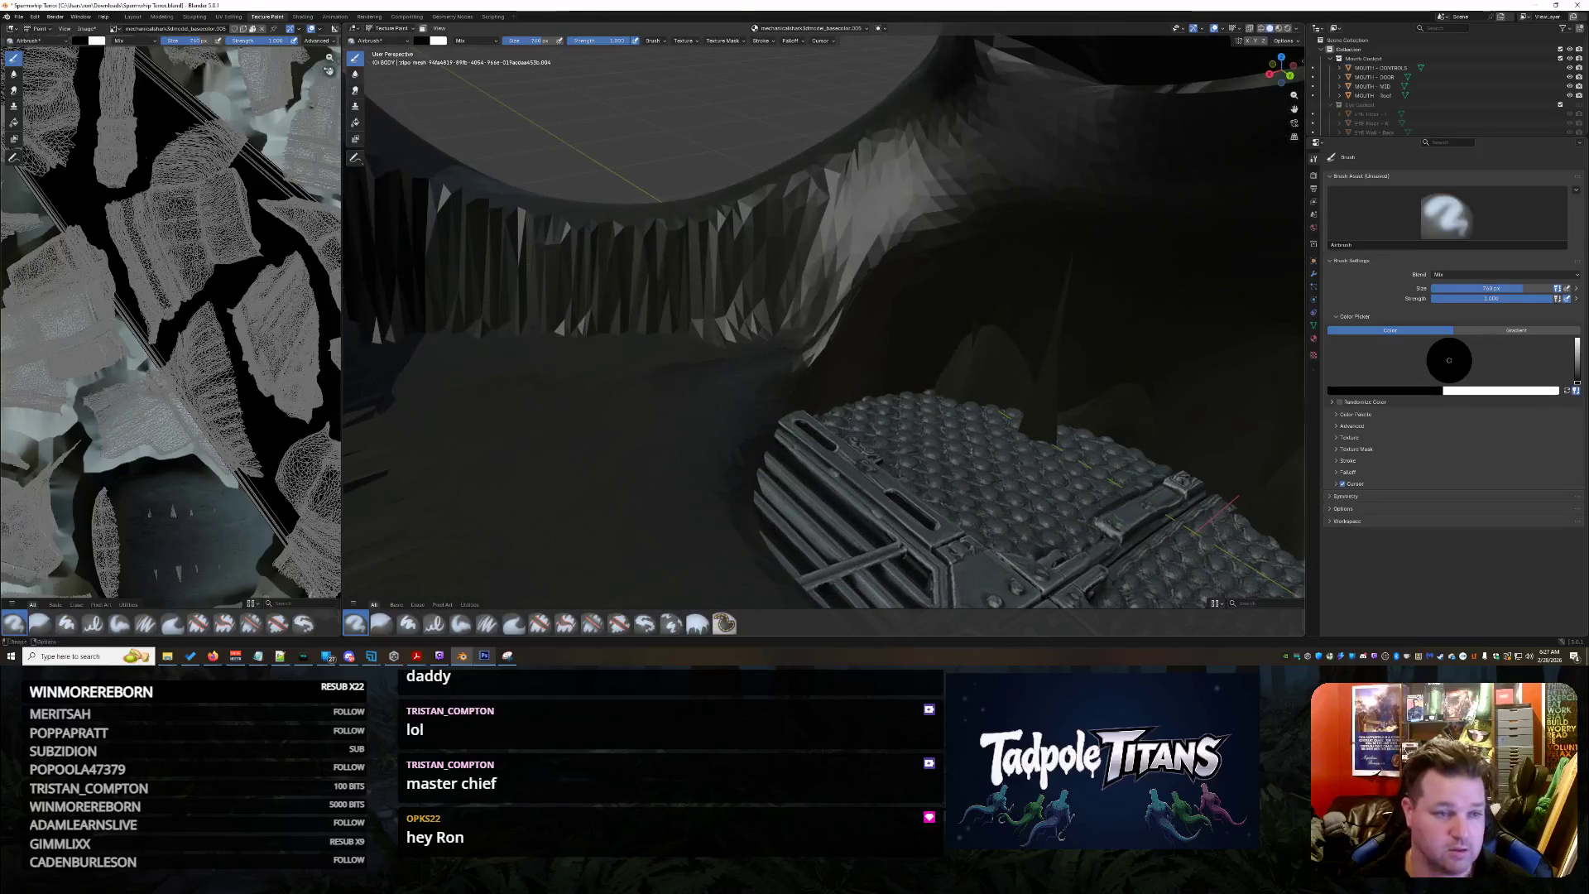
{"action": "left_click", "coordinate": [133, 16]}
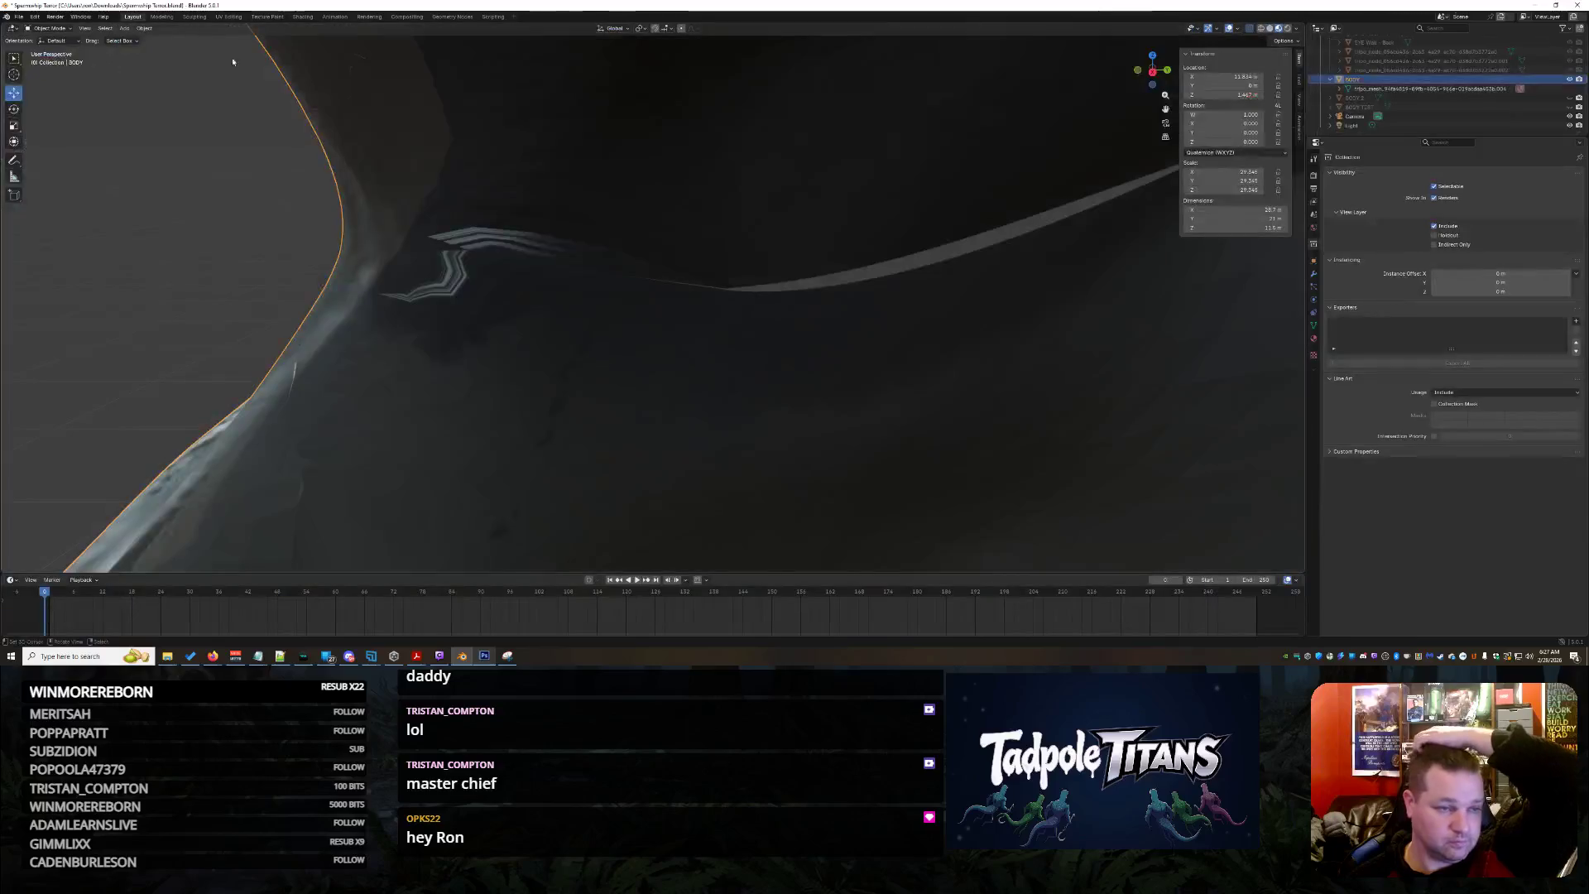
{"action": "scroll", "coordinate": [771, 345], "scroll_direction": "up", "scroll_amount": 3}
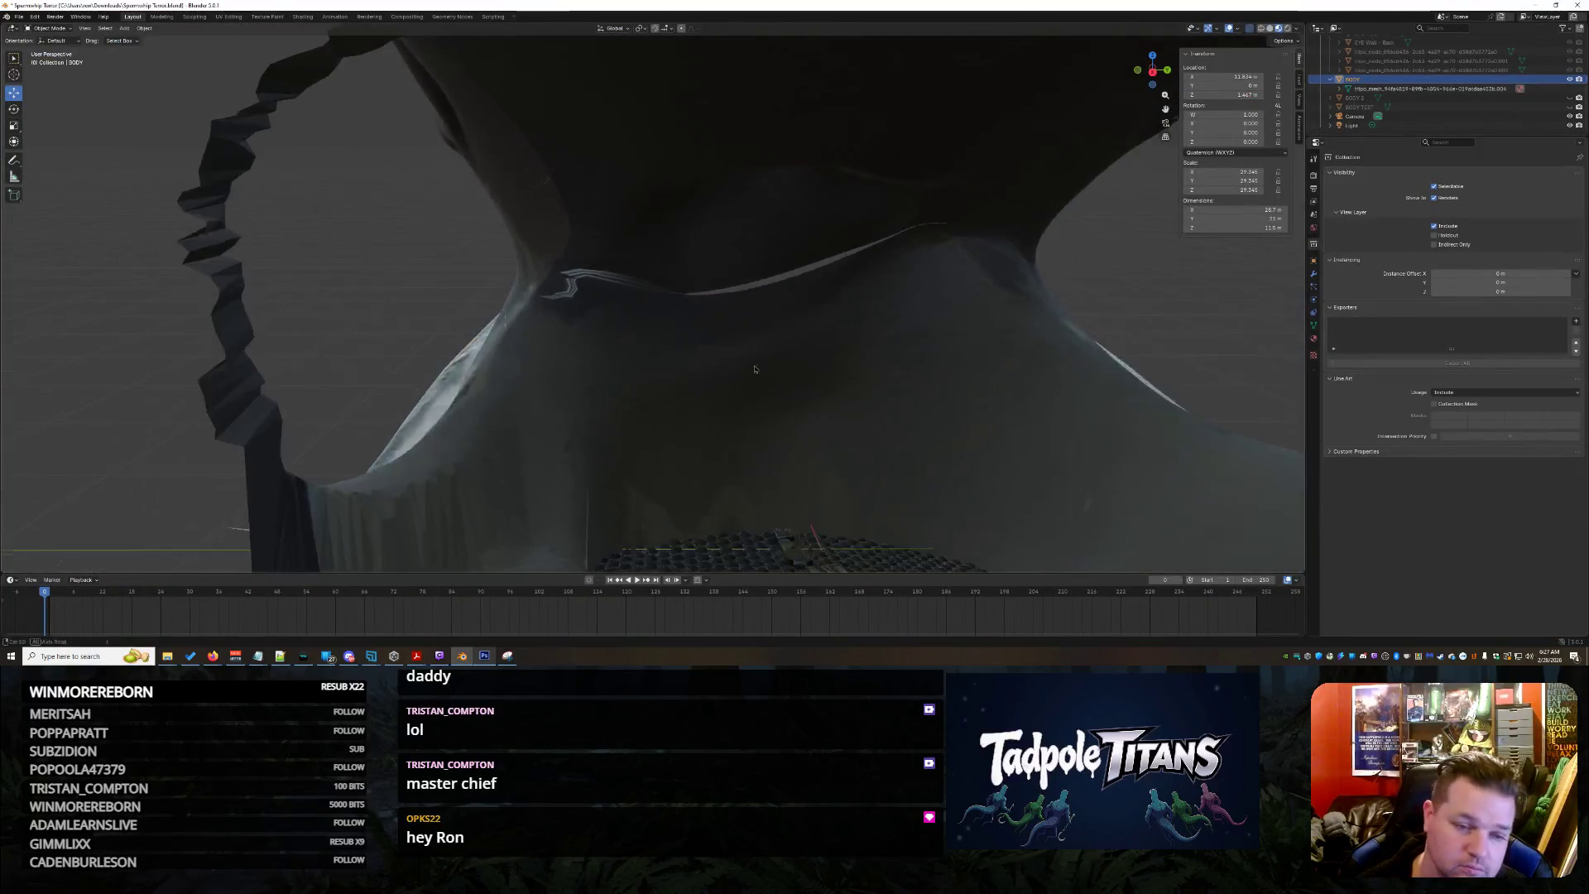
{"action": "scroll", "coordinate": [752, 368], "scroll_direction": "up", "scroll_amount": 3}
{"action": "scroll", "coordinate": [836, 366], "scroll_direction": "up", "scroll_amount": 3}
{"action": "scroll", "coordinate": [781, 388], "scroll_direction": "up", "scroll_amount": 3}
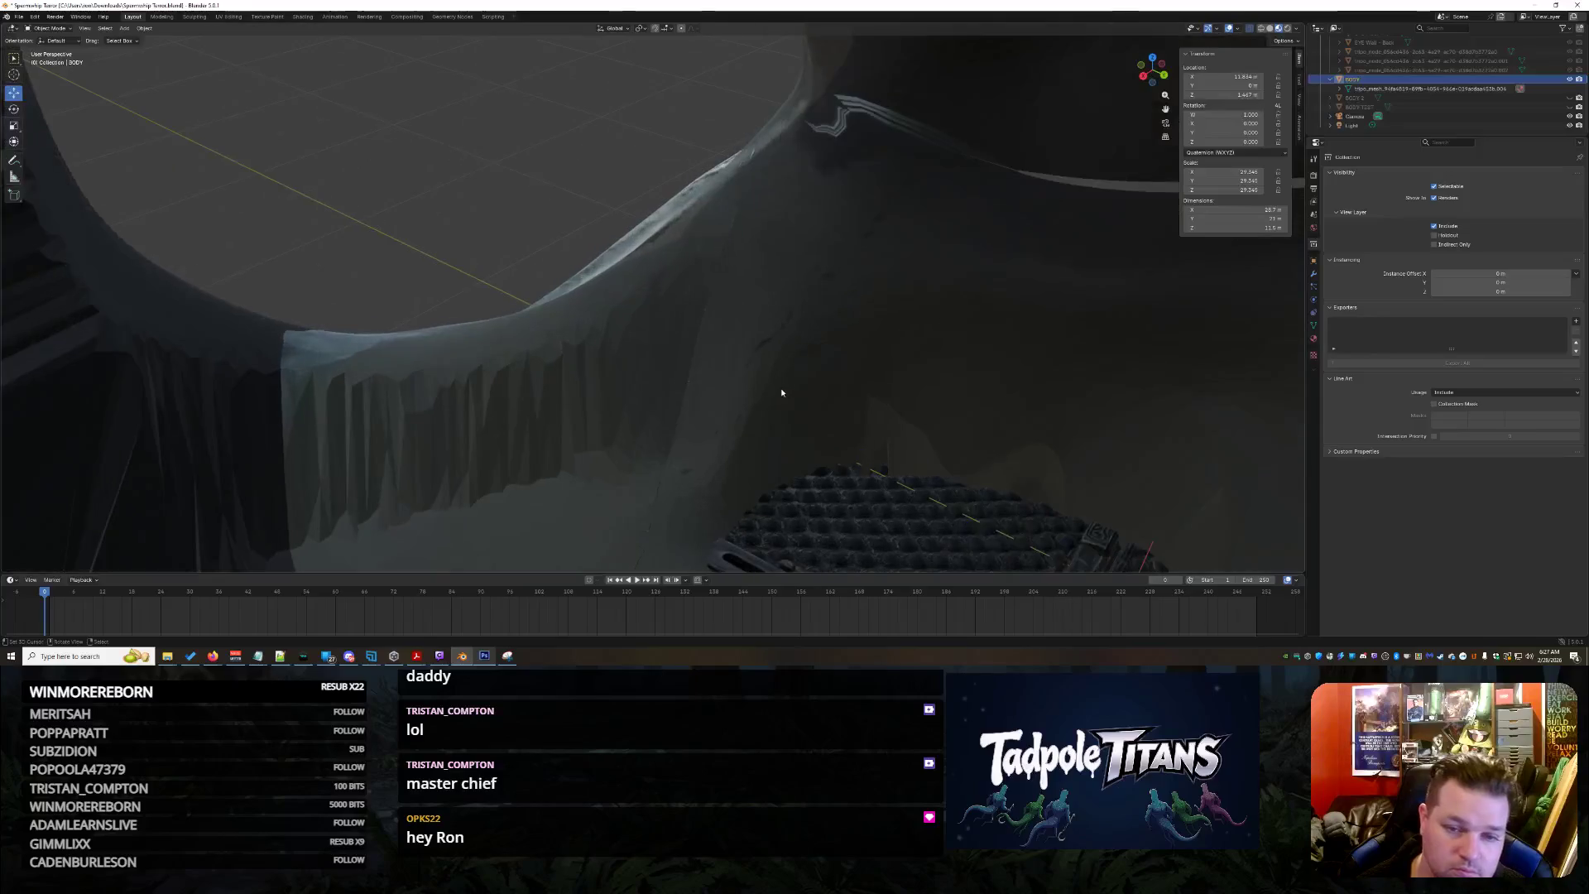
{"action": "scroll", "coordinate": [873, 370], "scroll_direction": "up", "scroll_amount": 2}
{"action": "scroll", "coordinate": [873, 370], "scroll_direction": "down", "scroll_amount": 5}
{"action": "scroll", "coordinate": [844, 373], "scroll_direction": "down", "scroll_amount": 3}
{"action": "scroll", "coordinate": [695, 274], "scroll_direction": "up", "scroll_amount": 2}
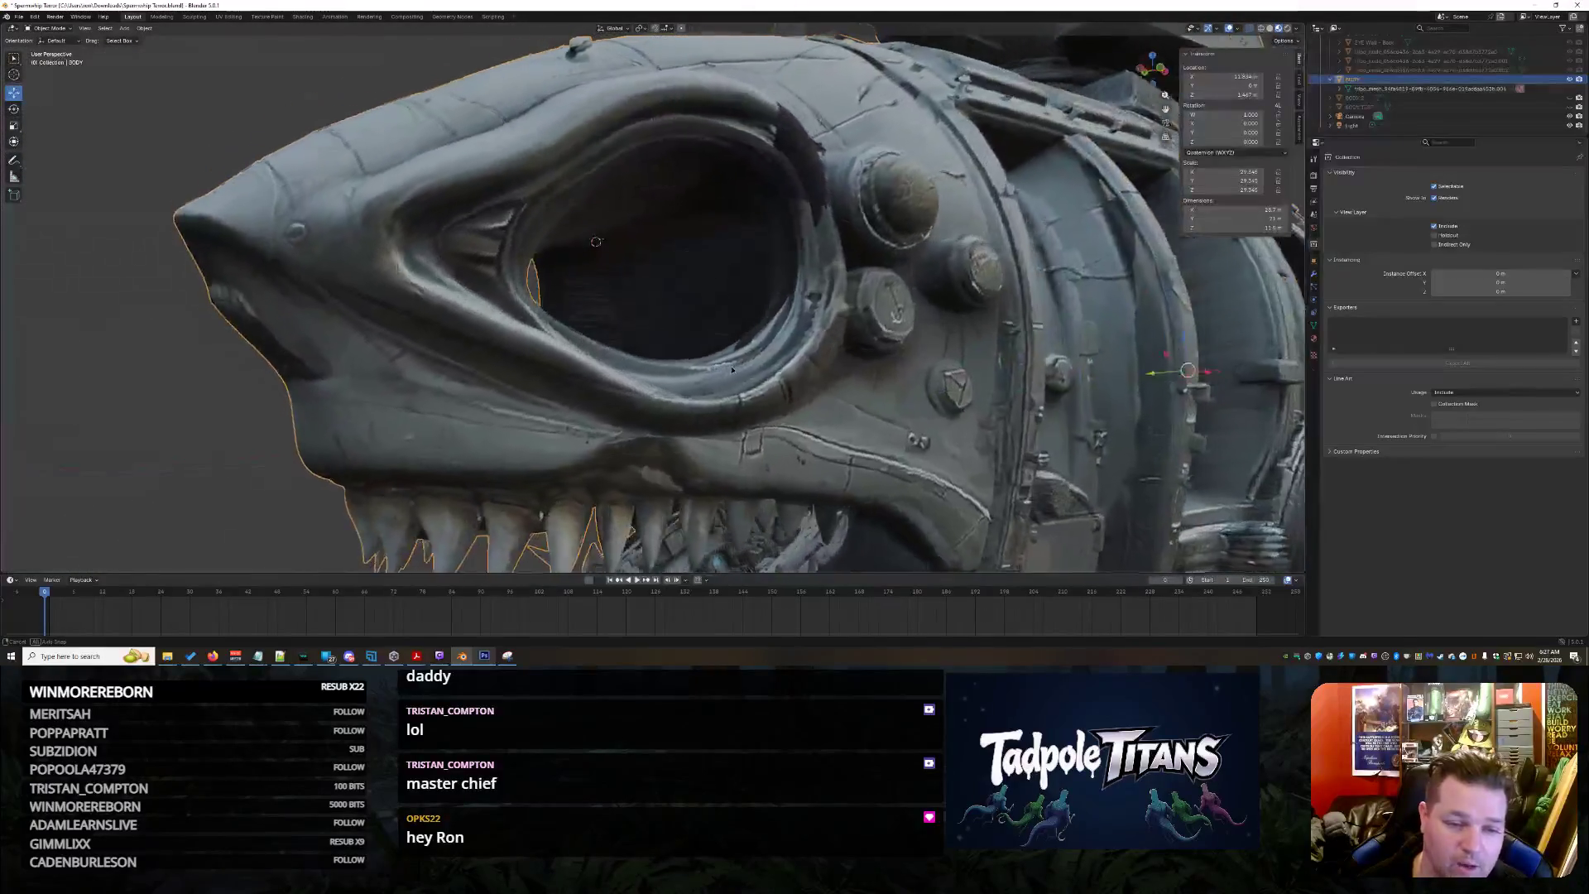
{"action": "scroll", "coordinate": [641, 212], "scroll_direction": "up", "scroll_amount": 1}
Orbit around the shark head and through the eye lens to face the interior grate and barrel parts
{"action": "middle_click_drag", "start_coordinate": [485, 255], "coordinate": [440, 259]}
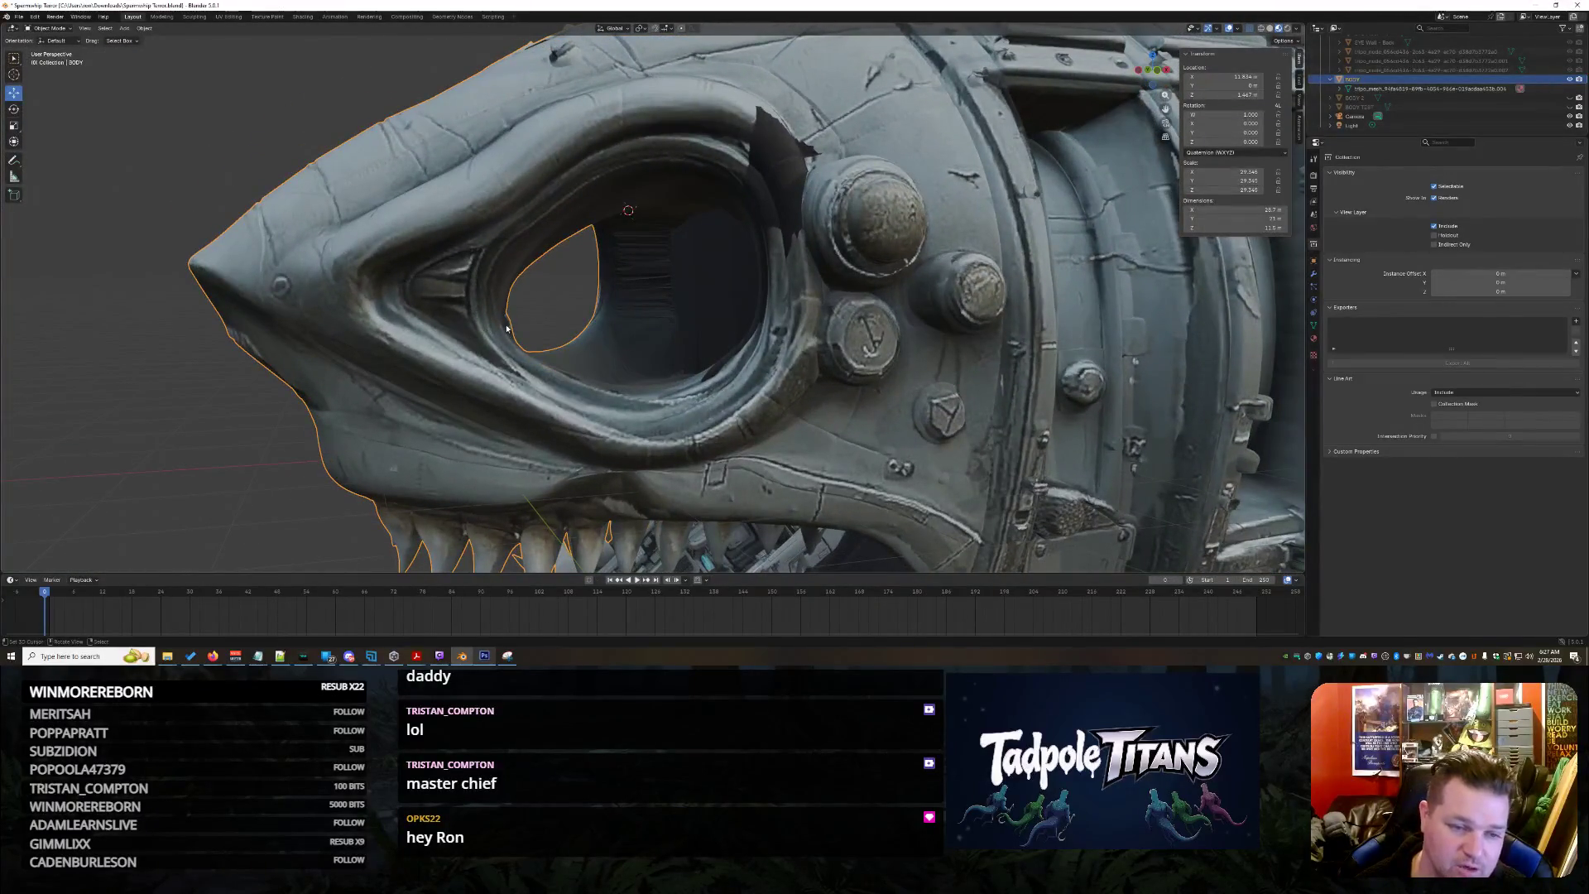
{"action": "mouse_move", "coordinate": [506, 329]}
{"action": "middle_mouse_down"}
{"action": "mouse_move", "coordinate": [540, 376]}
{"action": "mouse_move", "coordinate": [654, 409]}
{"action": "middle_mouse_up"}
{"action": "scroll", "coordinate": [541, 376], "scroll_direction": "up", "scroll_amount": 3}
{"action": "scroll", "coordinate": [654, 408], "scroll_direction": "up", "scroll_amount": 2}
{"action": "scroll", "coordinate": [695, 422], "scroll_direction": "up", "scroll_amount": 3}
{"action": "mouse_move", "coordinate": [747, 439]}
{"action": "middle_mouse_down"}
{"action": "mouse_move", "coordinate": [792, 454]}
{"action": "mouse_move", "coordinate": [764, 469]}
{"action": "mouse_move", "coordinate": [813, 416]}
{"action": "mouse_move", "coordinate": [680, 463]}
{"action": "mouse_move", "coordinate": [889, 436]}
{"action": "middle_mouse_up"}
{"action": "scroll", "coordinate": [813, 416], "scroll_direction": "down", "scroll_amount": 3}
{"action": "scroll", "coordinate": [819, 407], "scroll_direction": "down", "scroll_amount": 3}
{"action": "scroll", "coordinate": [794, 422], "scroll_direction": "up", "scroll_amount": 2}
{"action": "scroll", "coordinate": [775, 432], "scroll_direction": "up", "scroll_amount": 2}
{"action": "scroll", "coordinate": [755, 443], "scroll_direction": "up", "scroll_amount": 3}
{"action": "scroll", "coordinate": [729, 449], "scroll_direction": "up", "scroll_amount": 2}
{"action": "scroll", "coordinate": [729, 446], "scroll_direction": "up", "scroll_amount": 2}
{"action": "scroll", "coordinate": [677, 461], "scroll_direction": "down", "scroll_amount": 3}
{"action": "scroll", "coordinate": [678, 461], "scroll_direction": "down", "scroll_amount": 3}
{"action": "scroll", "coordinate": [891, 436], "scroll_direction": "up", "scroll_amount": 2}
{"action": "scroll", "coordinate": [779, 476], "scroll_direction": "up", "scroll_amount": 4}
{"action": "mouse_move", "coordinate": [780, 476]}
{"action": "middle_mouse_down"}
{"action": "mouse_move", "coordinate": [701, 505]}
{"action": "mouse_move", "coordinate": [774, 381]}
{"action": "mouse_move", "coordinate": [721, 336]}
{"action": "mouse_move", "coordinate": [732, 436]}
{"action": "middle_mouse_up"}
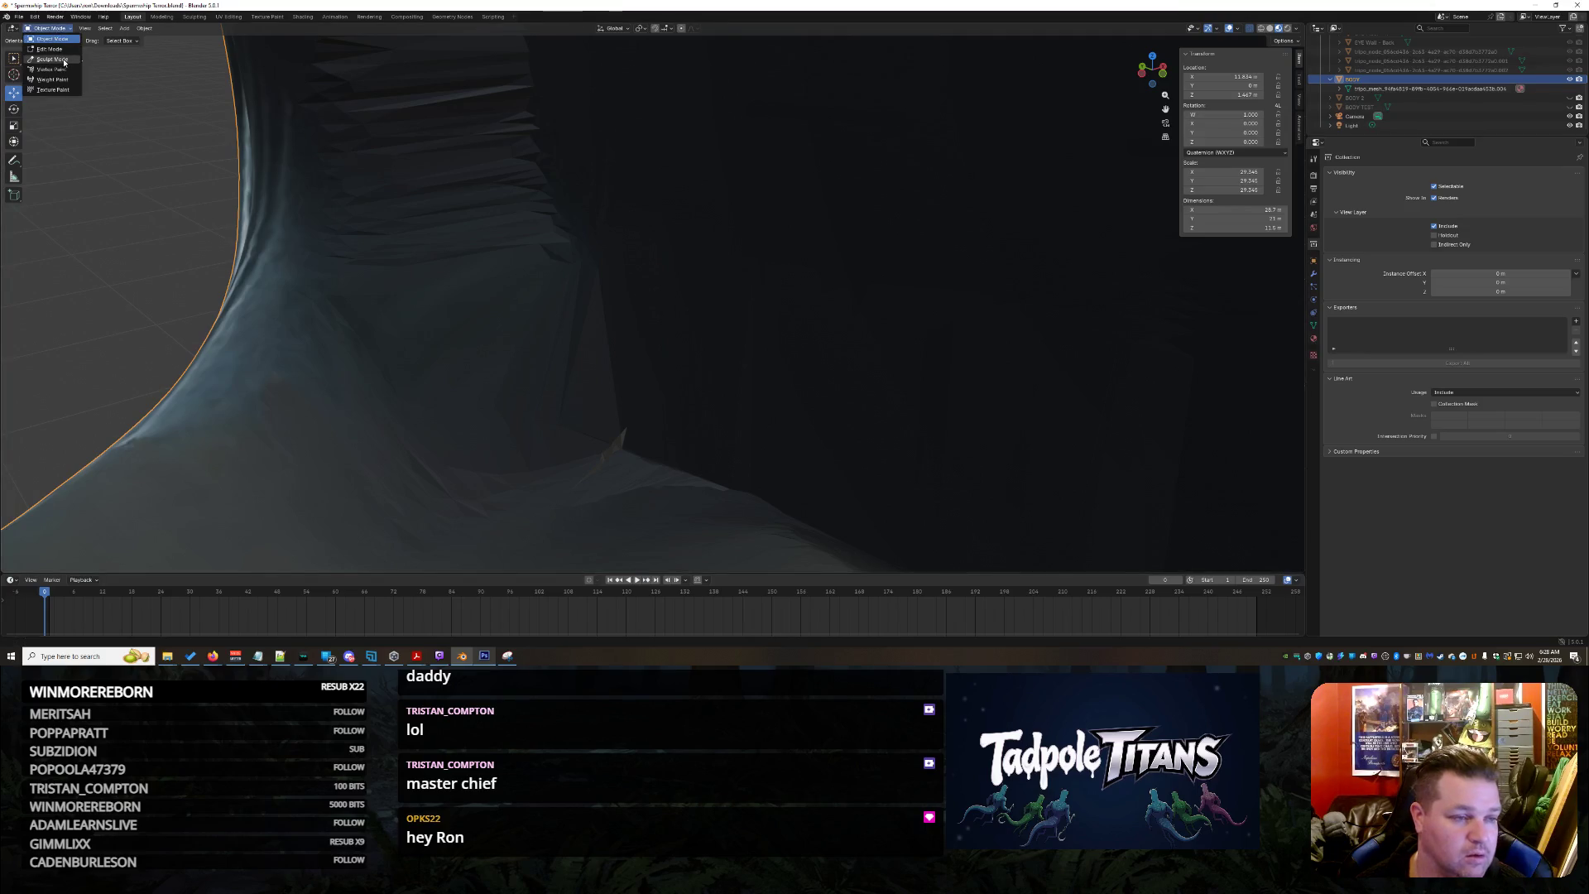
Enter Sculpt Mode and resize the brush with F several times while viewing the hull
{"action": "left_click", "coordinate": [48, 59]}
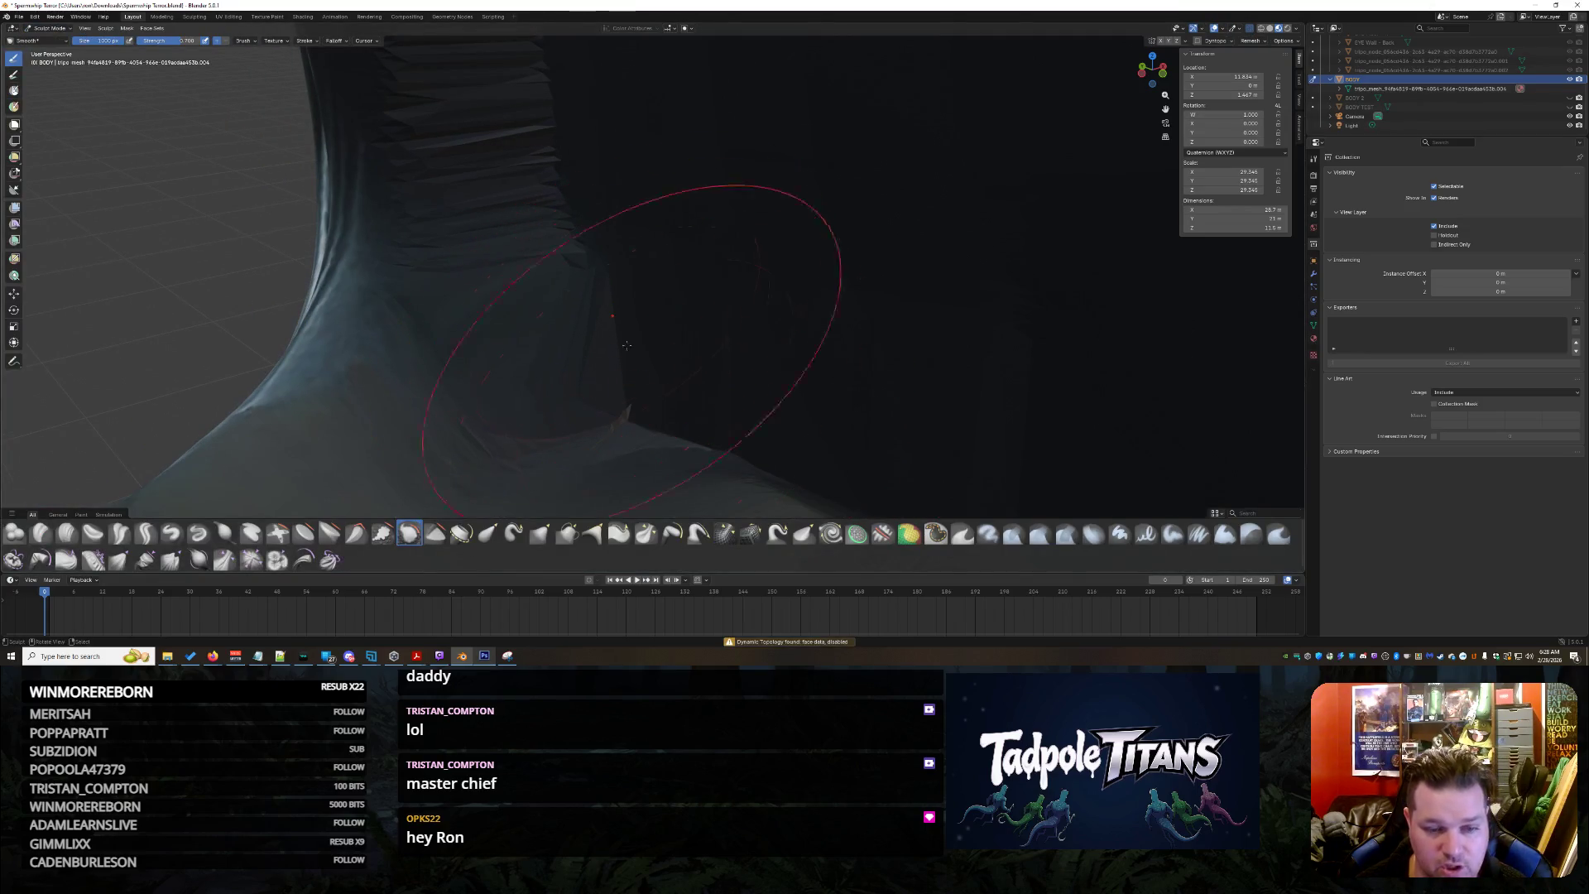
{"action": "key", "text": "f"}
{"action": "left_click", "coordinate": [728, 323]}
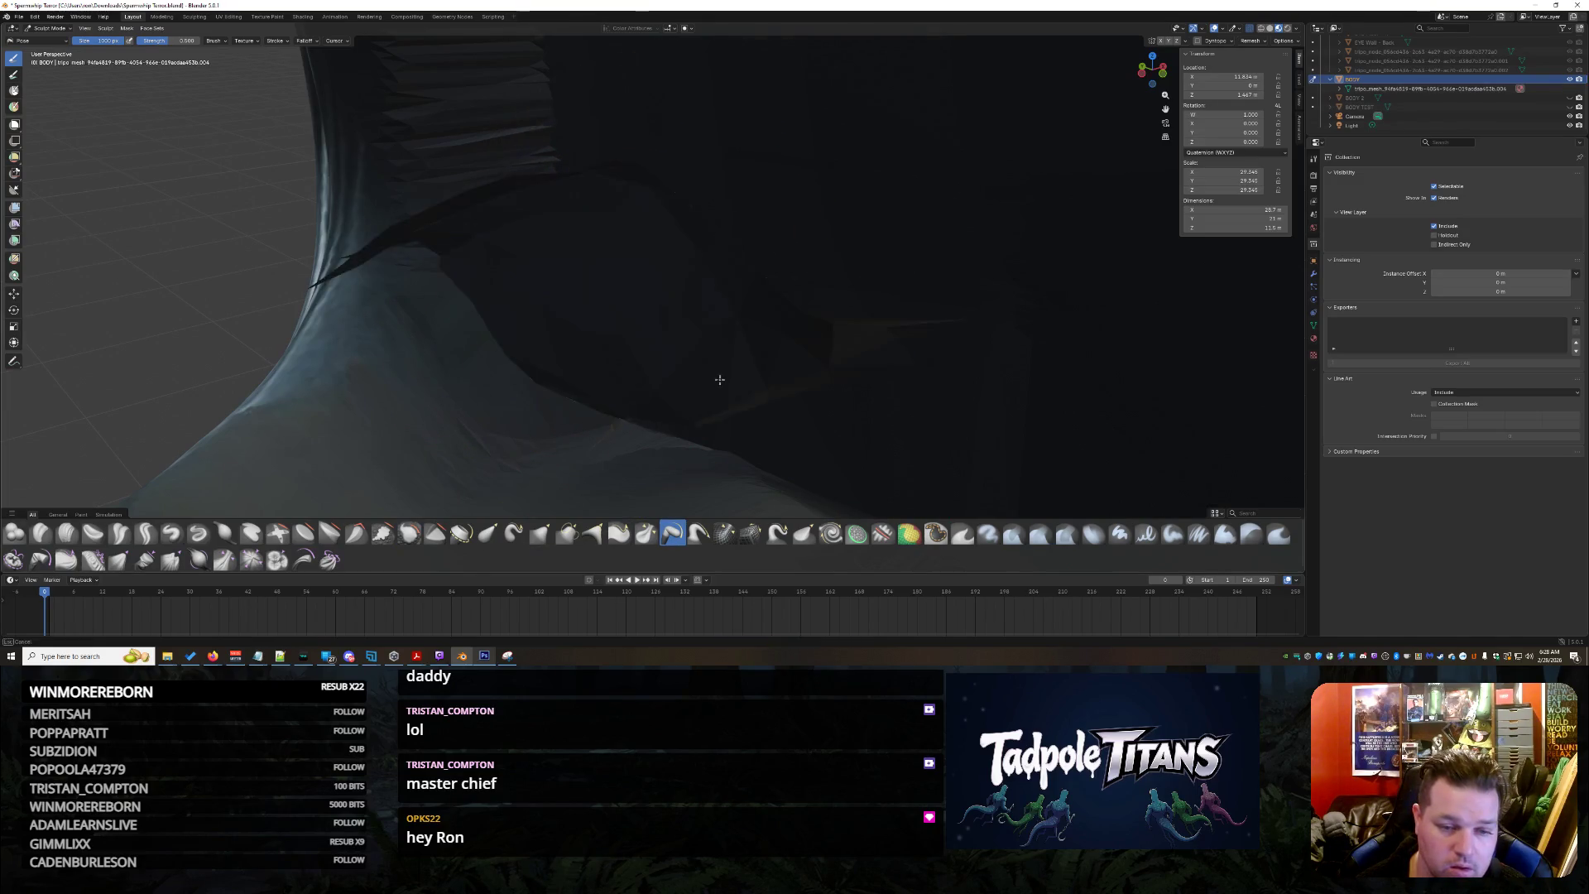
{"action": "mouse_move", "coordinate": [654, 187]}
{"action": "middle_mouse_down"}
{"action": "mouse_move", "coordinate": [813, 192]}
{"action": "mouse_move", "coordinate": [844, 248]}
{"action": "middle_mouse_up"}
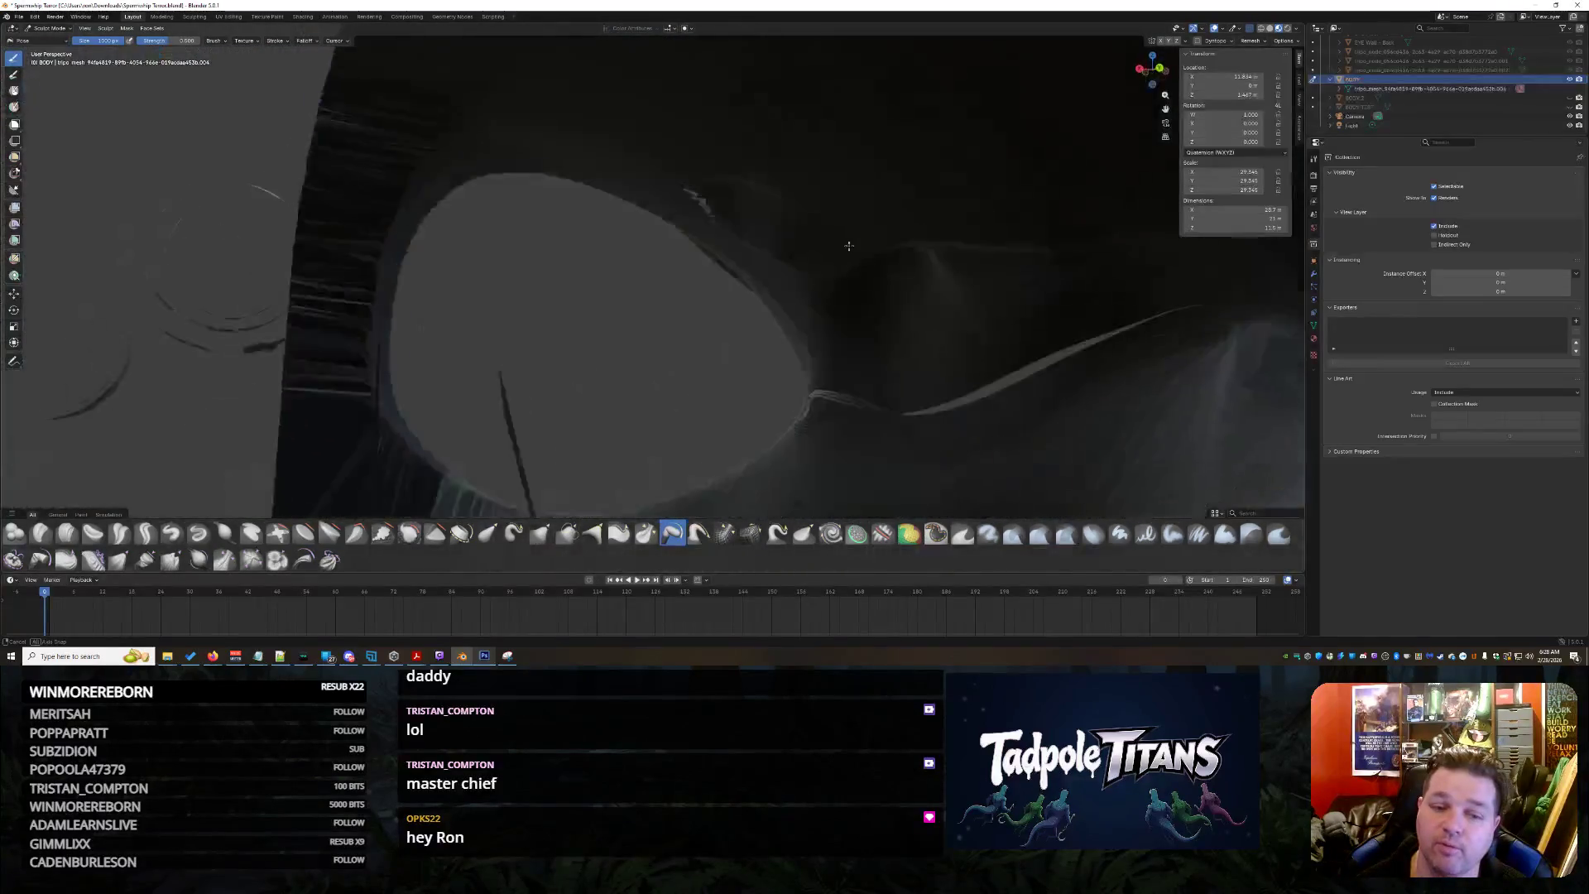
{"action": "key", "text": "f"}
{"action": "left_click", "coordinate": [758, 241]}
{"action": "scroll", "coordinate": [813, 258], "scroll_direction": "up", "scroll_amount": 3}
{"action": "scroll", "coordinate": [812, 258], "scroll_direction": "down", "scroll_amount": 5}
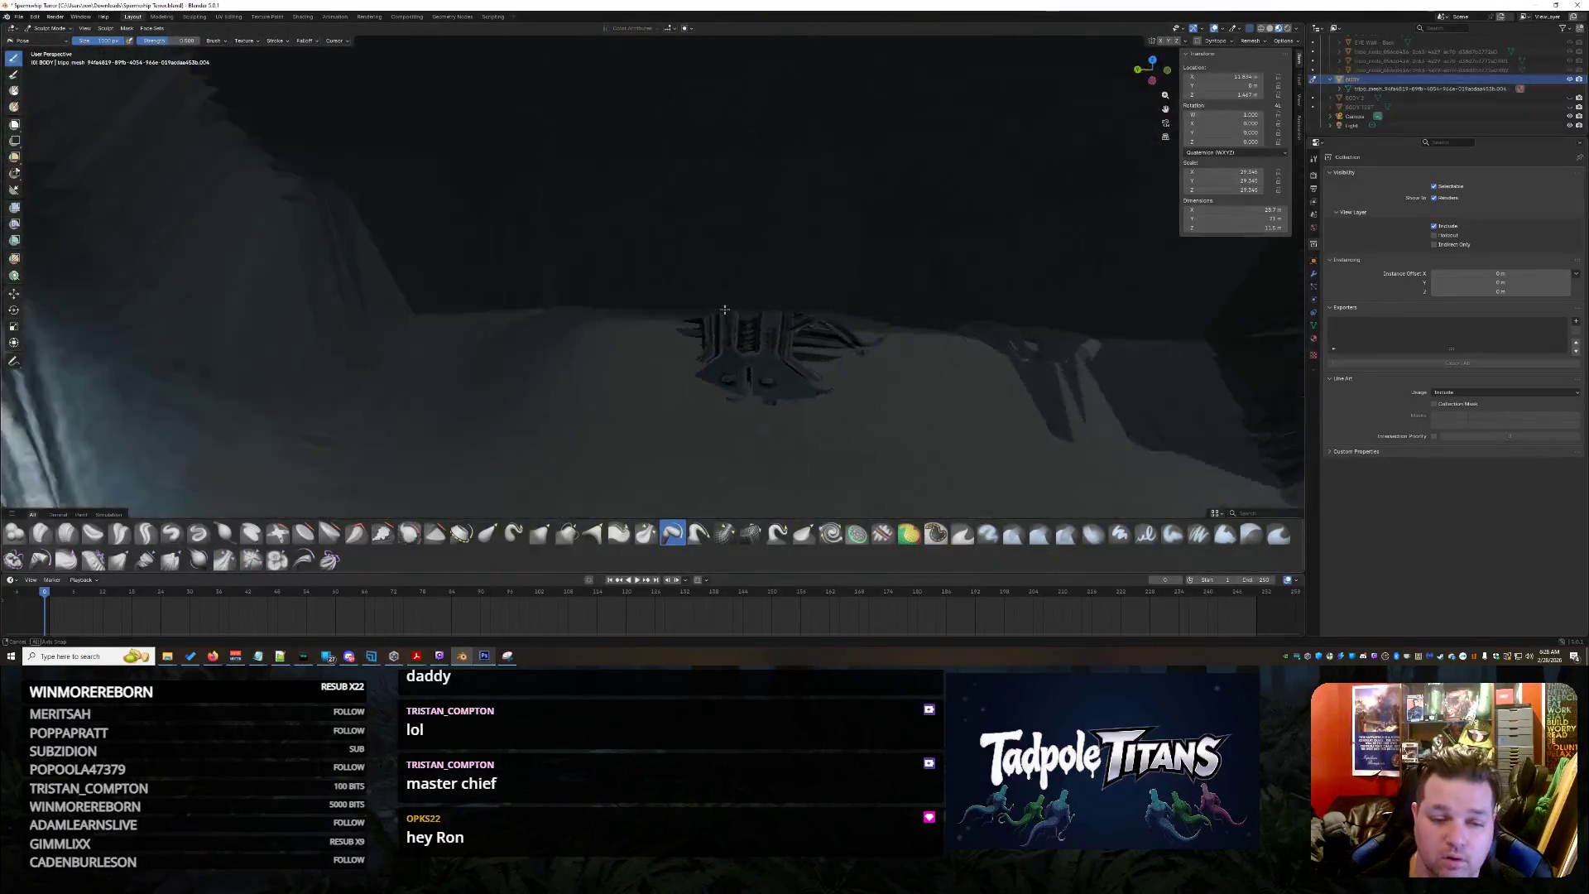
{"action": "key", "text": "f"}
{"action": "scroll", "coordinate": [383, 264], "scroll_direction": "up", "scroll_amount": 2}
{"action": "key", "text": "f"}
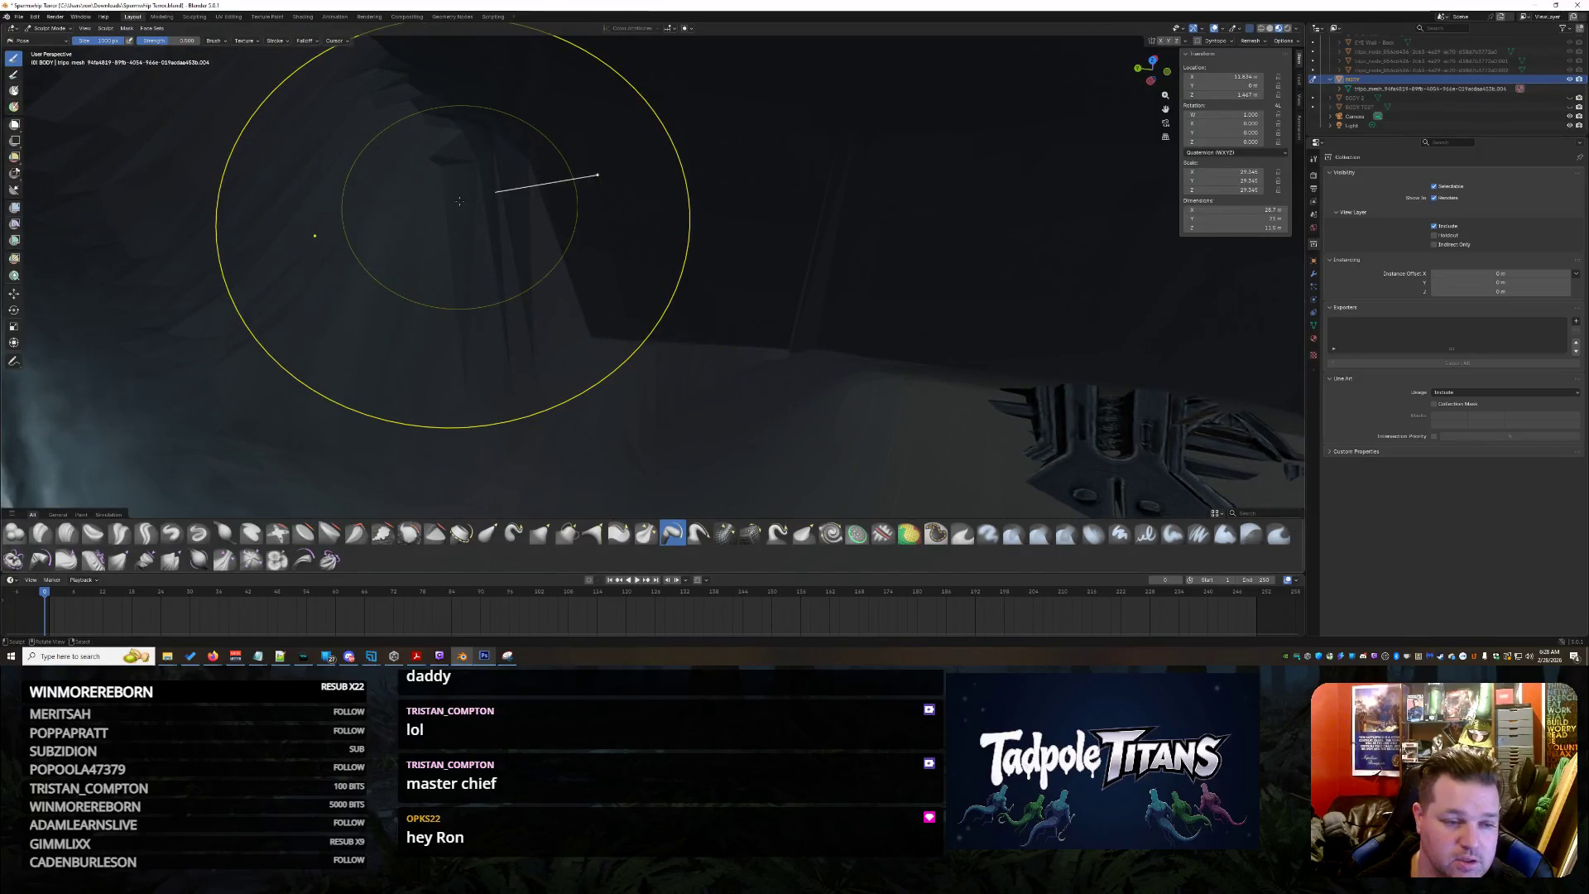
{"action": "left_click", "coordinate": [597, 175]}
{"action": "middle_click_drag", "start_coordinate": [597, 175], "coordinate": [570, 536]}
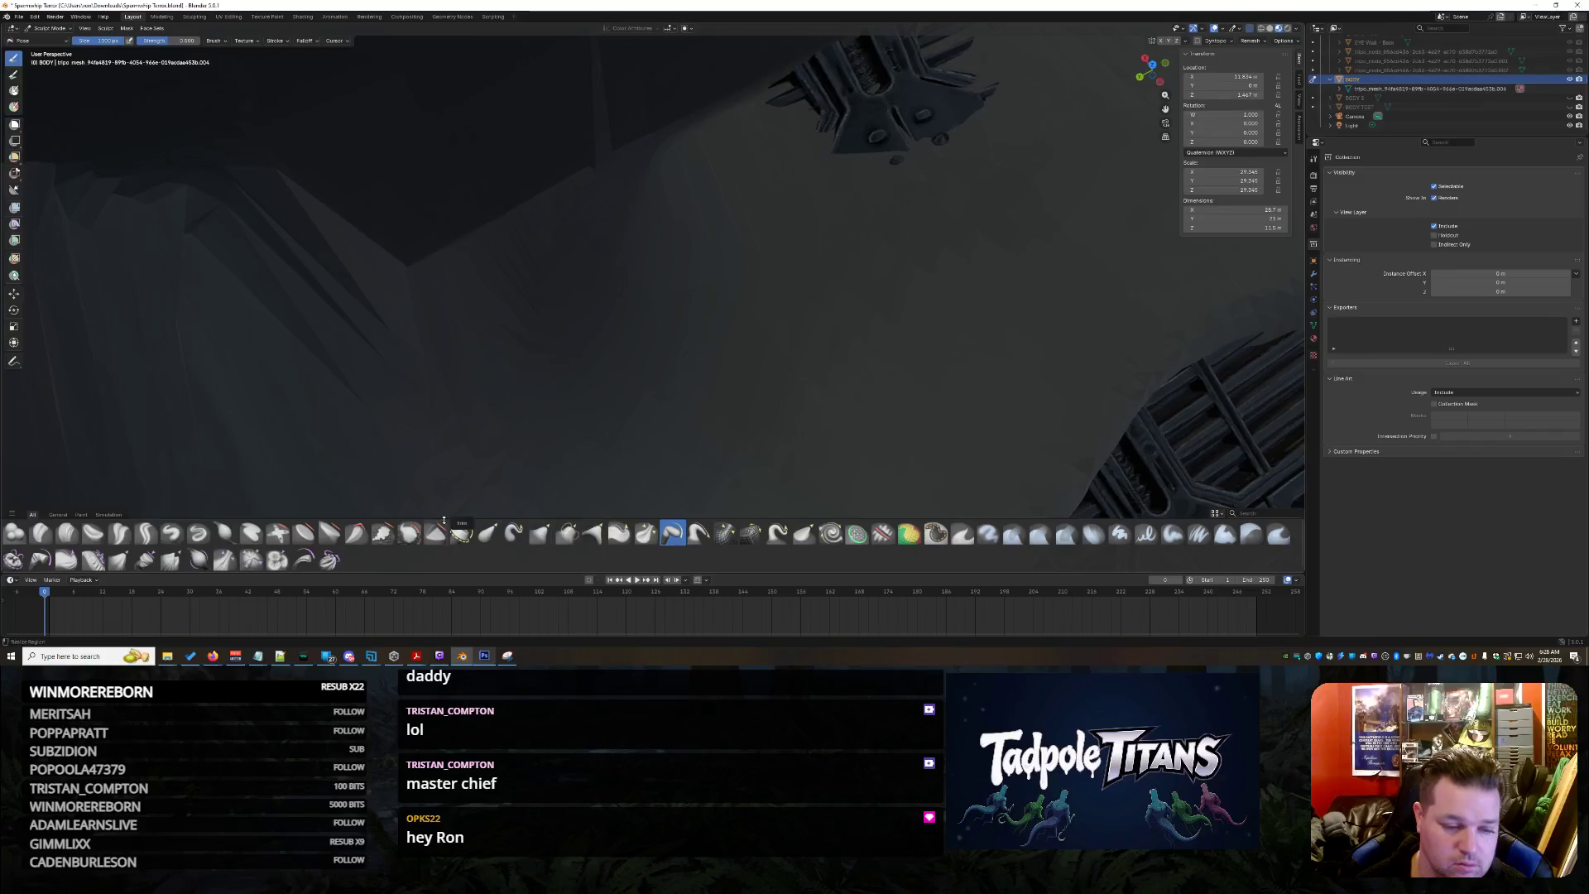
With the Smooth brush, smooth the faceted streaks on the dark interior wall and check from around the eye
{"action": "left_click", "coordinate": [410, 531]}
{"action": "mouse_move", "coordinate": [426, 390]}
{"action": "middle_mouse_down"}
{"action": "mouse_move", "coordinate": [479, 312]}
{"action": "mouse_move", "coordinate": [607, 371]}
{"action": "middle_mouse_up"}
{"action": "scroll", "coordinate": [601, 317], "scroll_direction": "up", "scroll_amount": 2}
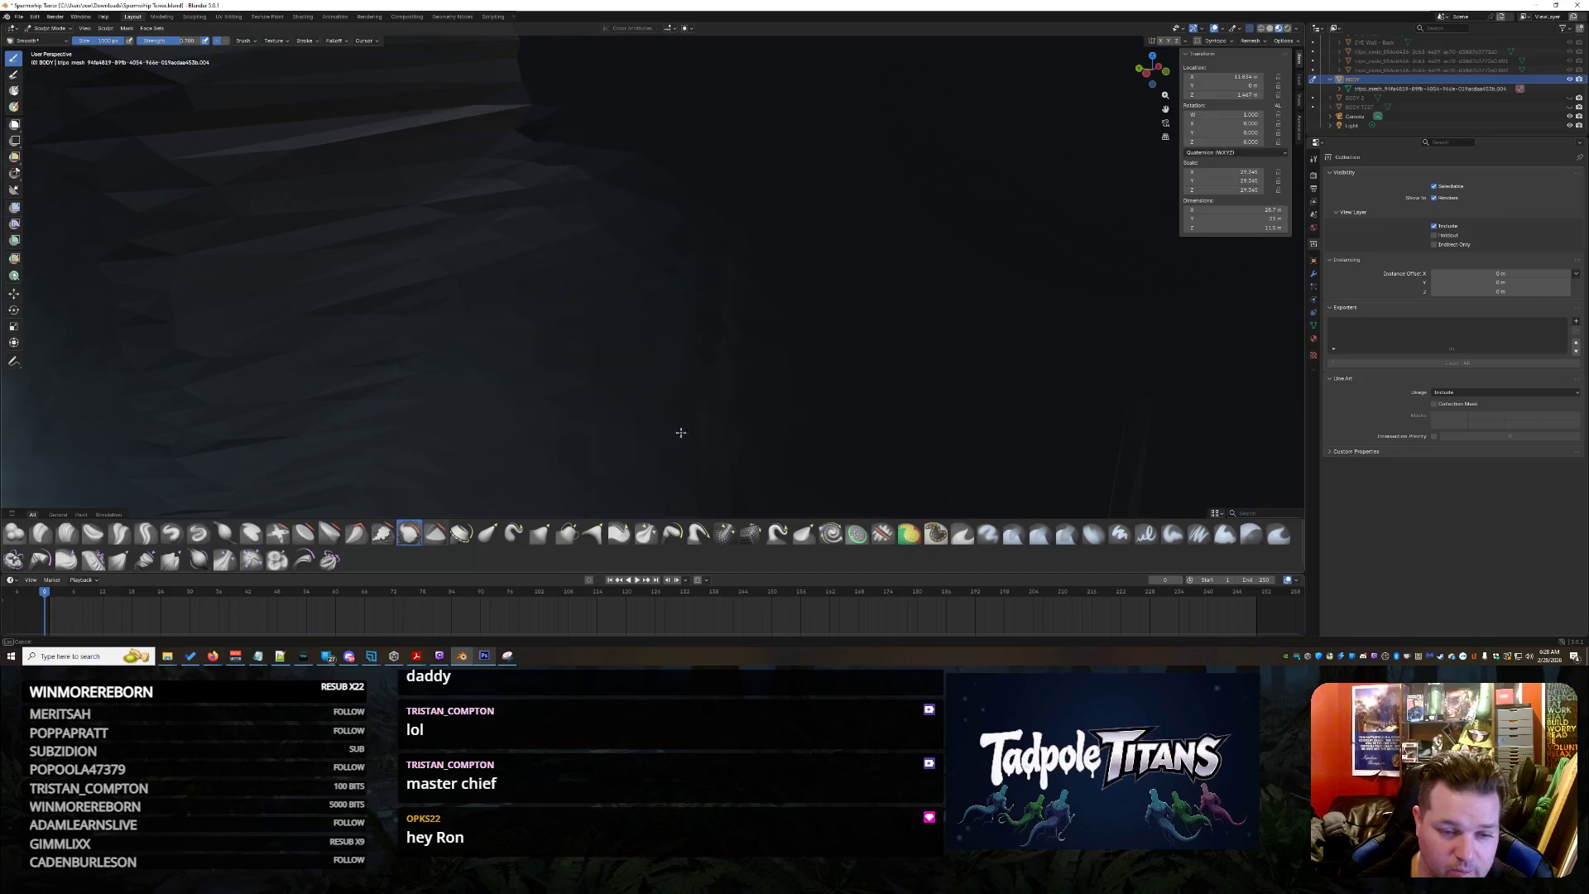
{"action": "mouse_move", "coordinate": [730, 437]}
{"action": "middle_mouse_down"}
{"action": "mouse_move", "coordinate": [674, 305]}
{"action": "mouse_move", "coordinate": [635, 556]}
{"action": "middle_mouse_up"}
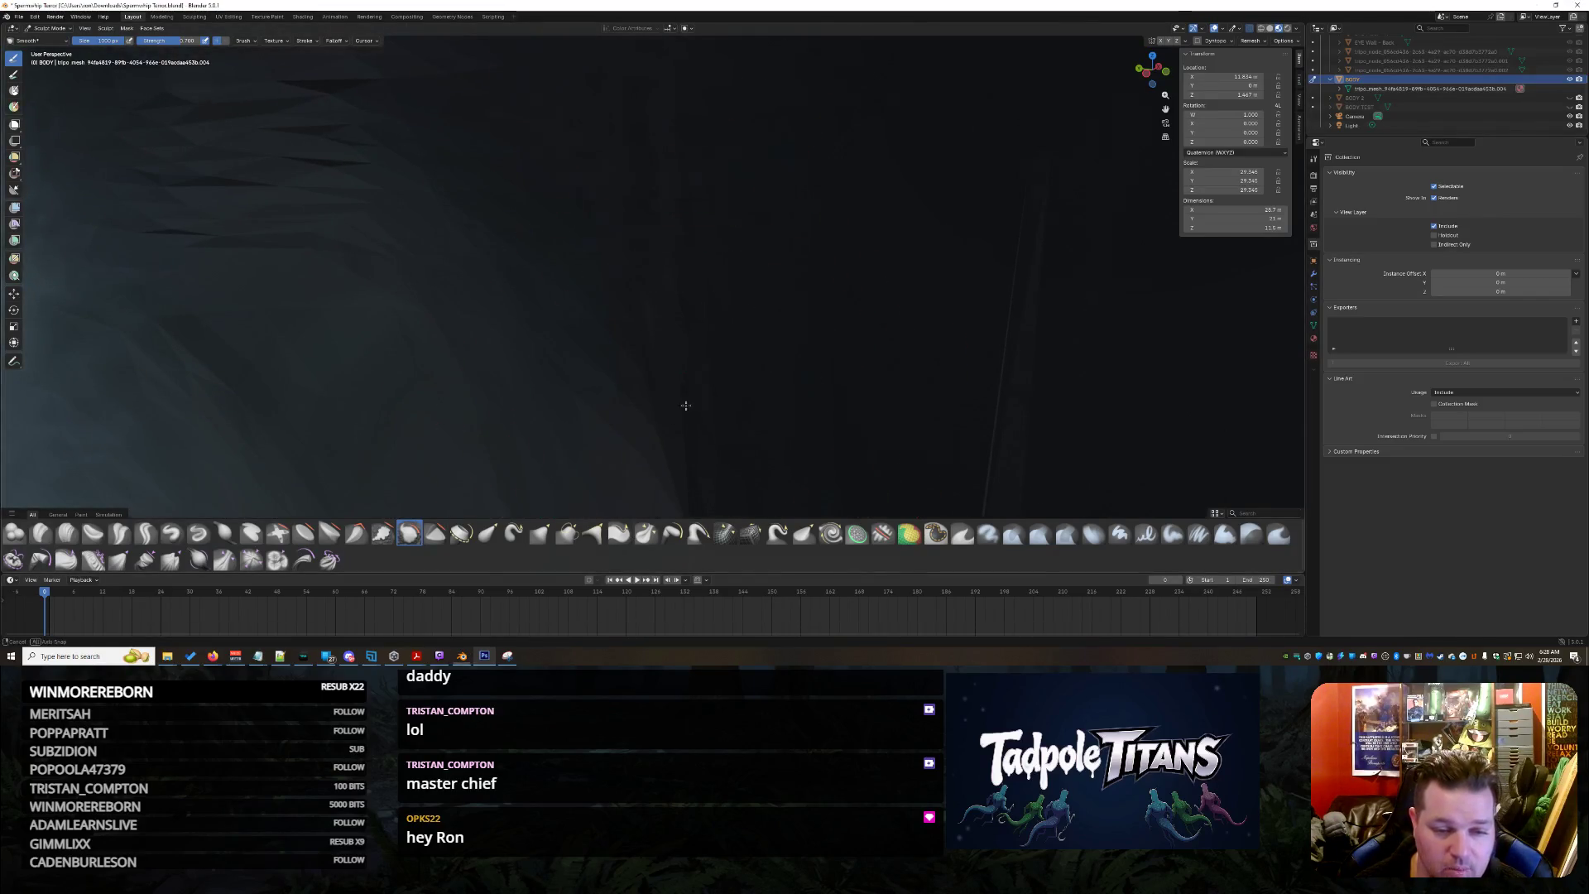
{"action": "scroll", "coordinate": [745, 372], "scroll_direction": "down", "scroll_amount": 3}
{"action": "scroll", "coordinate": [762, 250], "scroll_direction": "down", "scroll_amount": 3}
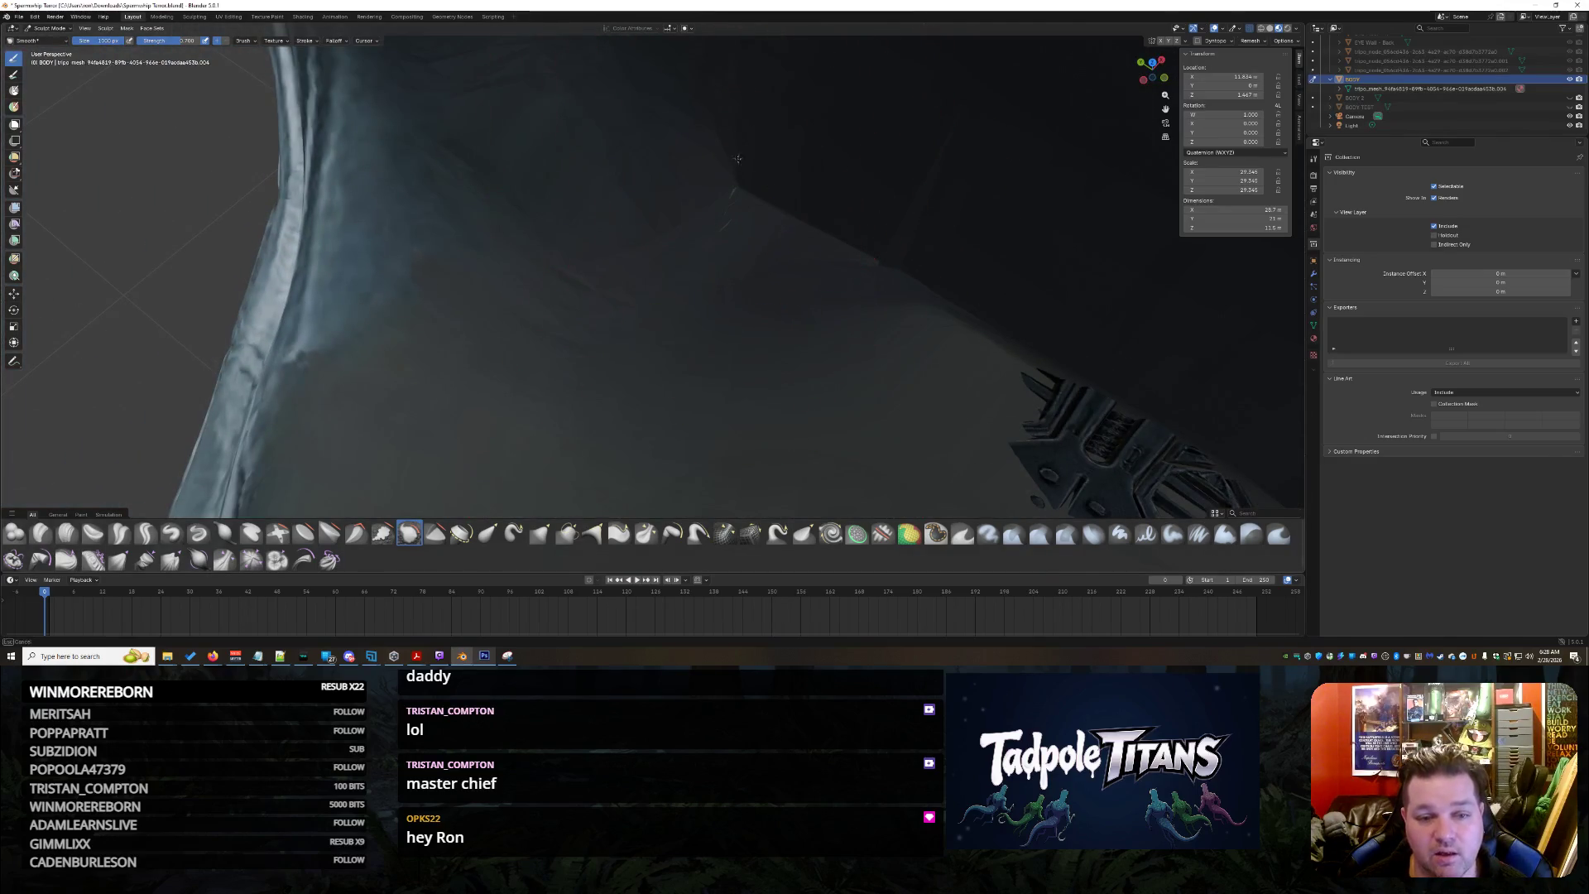
{"action": "middle_click_drag", "start_coordinate": [733, 165], "coordinate": [685, 257]}
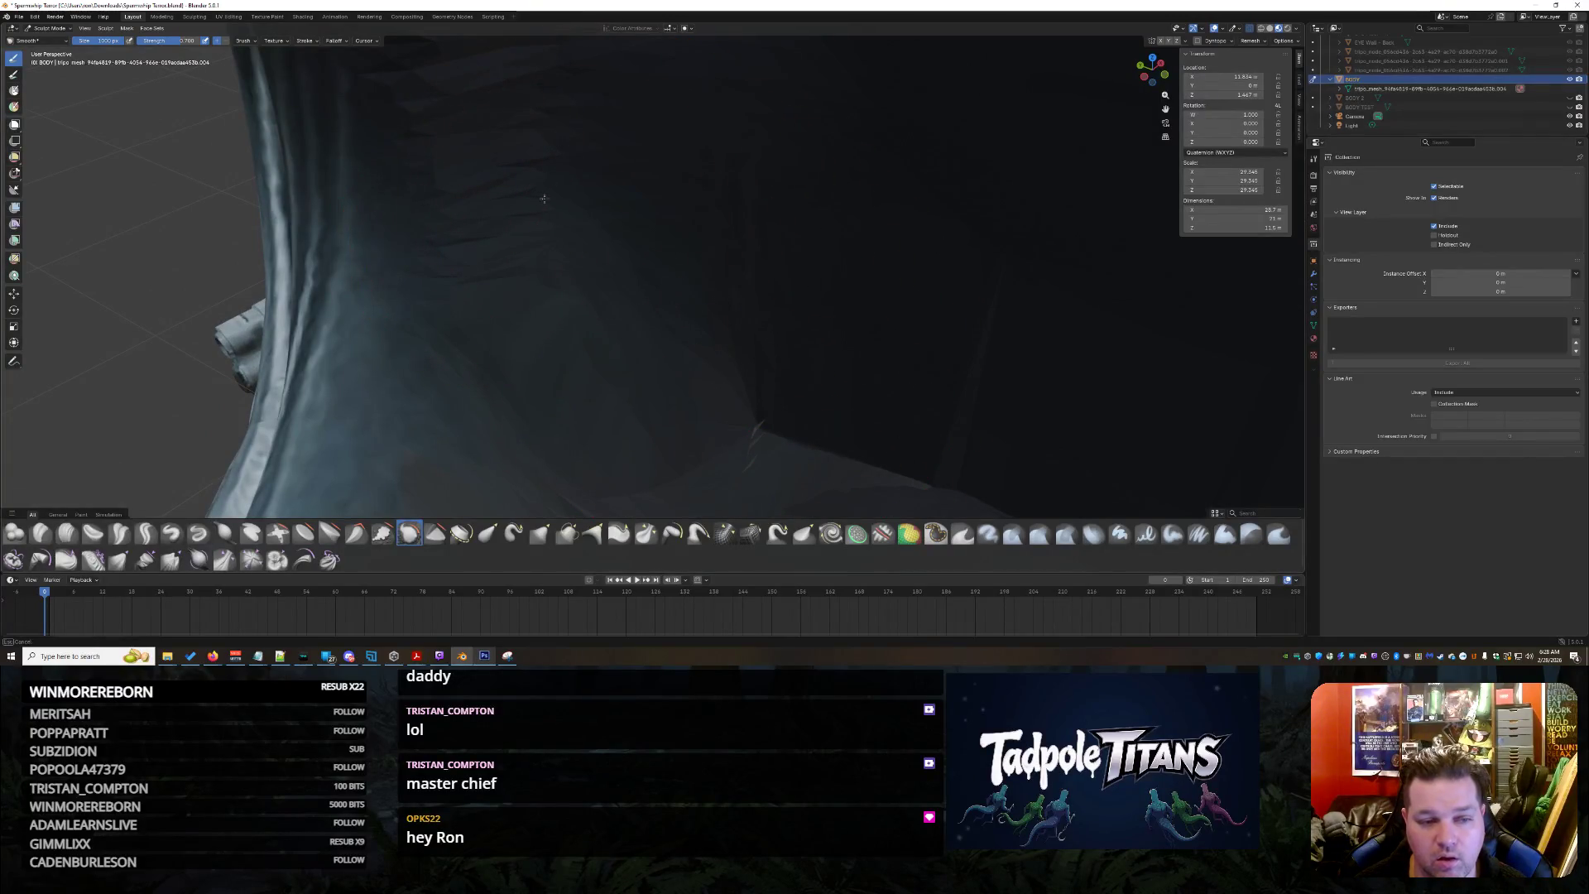
{"action": "middle_click_drag", "start_coordinate": [552, 206], "coordinate": [520, 288]}
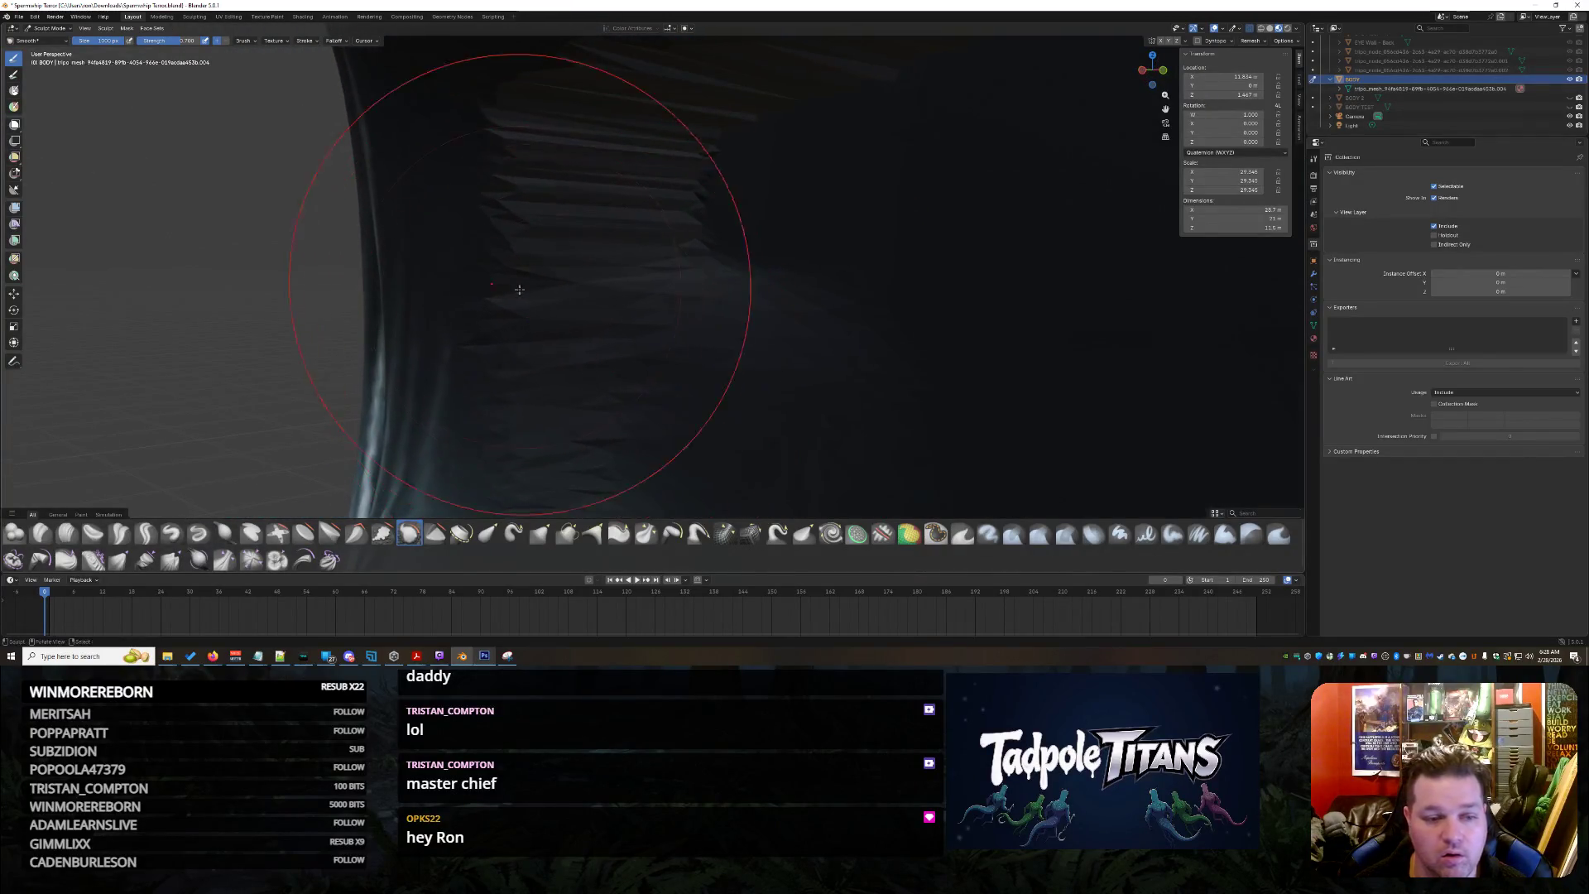
{"action": "middle_click_drag", "start_coordinate": [720, 314], "coordinate": [688, 255]}
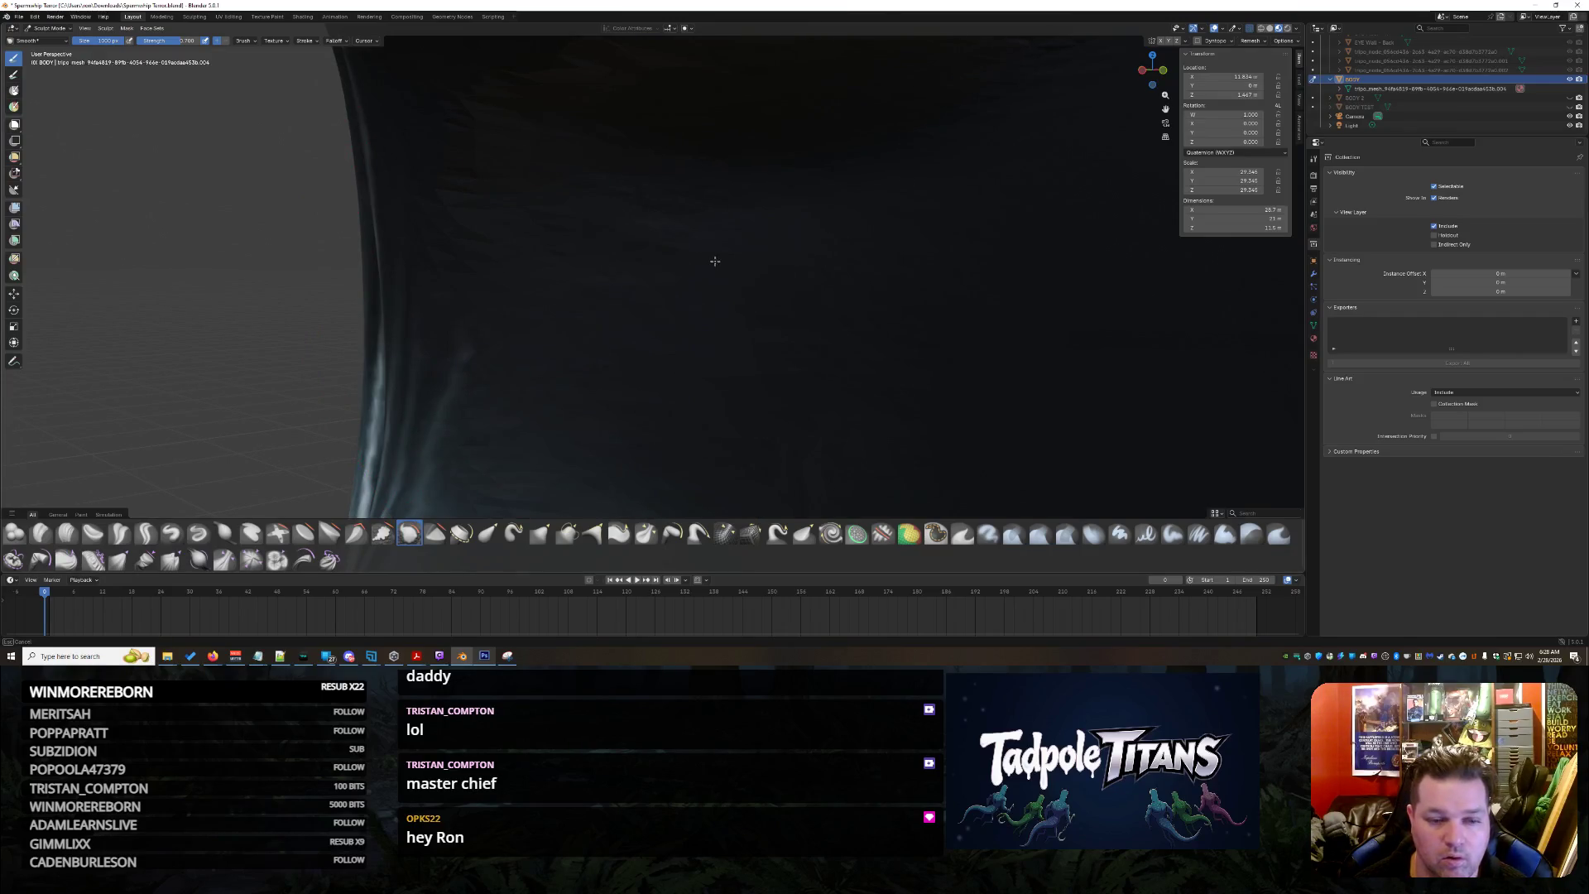
{"action": "middle_click_drag", "start_coordinate": [677, 413], "coordinate": [841, 335]}
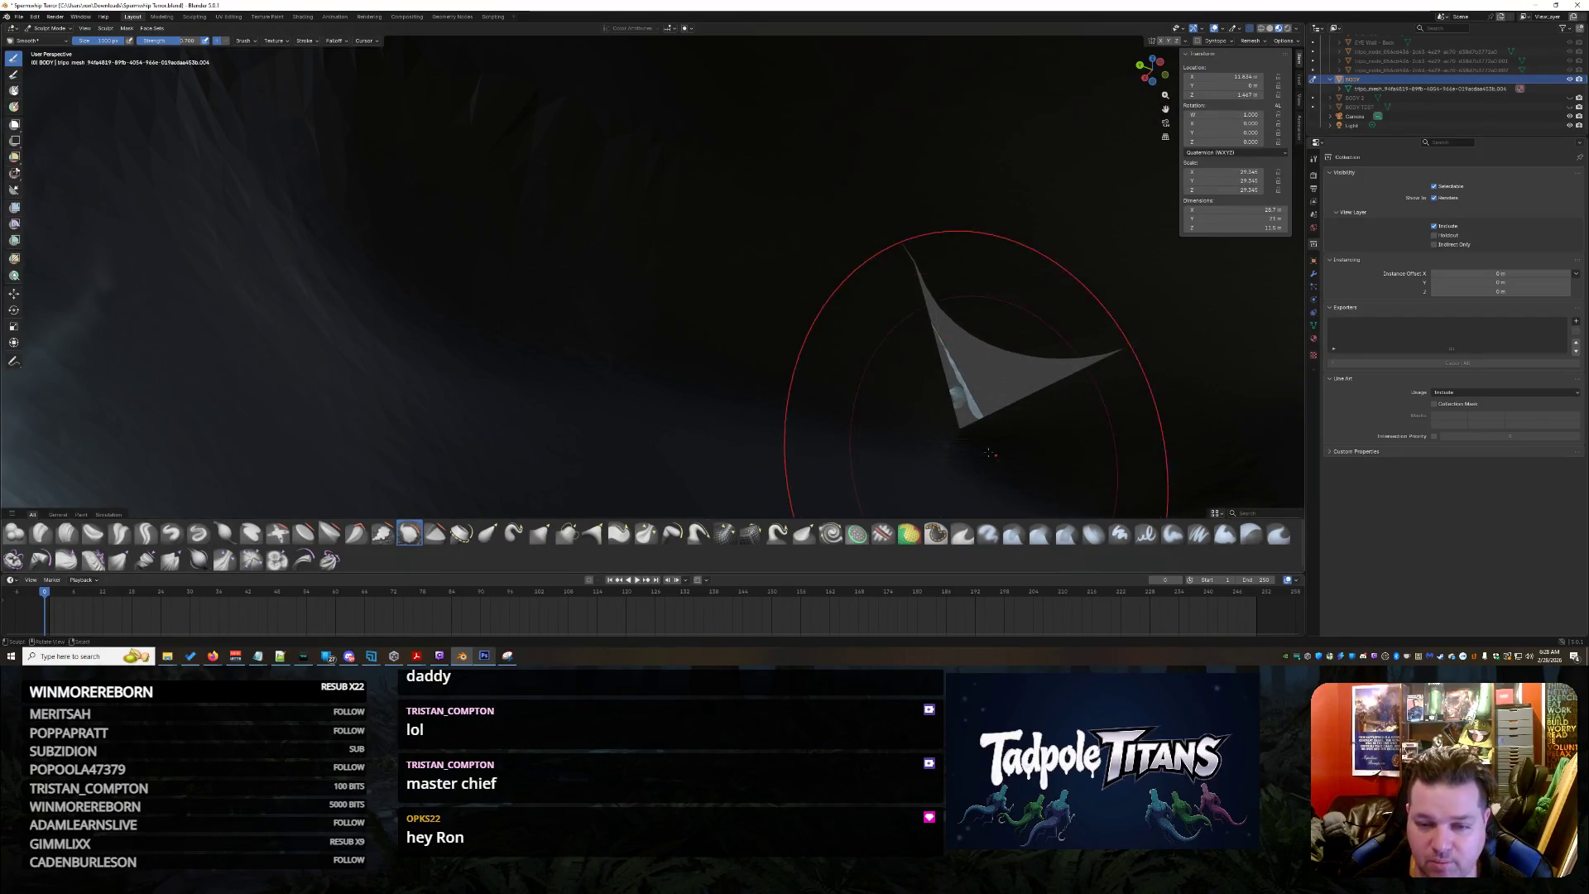
{"action": "middle_click_drag", "start_coordinate": [977, 373], "coordinate": [995, 511]}
{"action": "mouse_move", "coordinate": [1050, 420]}
{"action": "middle_mouse_down"}
{"action": "mouse_move", "coordinate": [963, 286]}
{"action": "mouse_move", "coordinate": [919, 310]}
{"action": "mouse_move", "coordinate": [840, 233]}
{"action": "middle_mouse_up"}
{"action": "scroll", "coordinate": [919, 311], "scroll_direction": "down", "scroll_amount": 8}
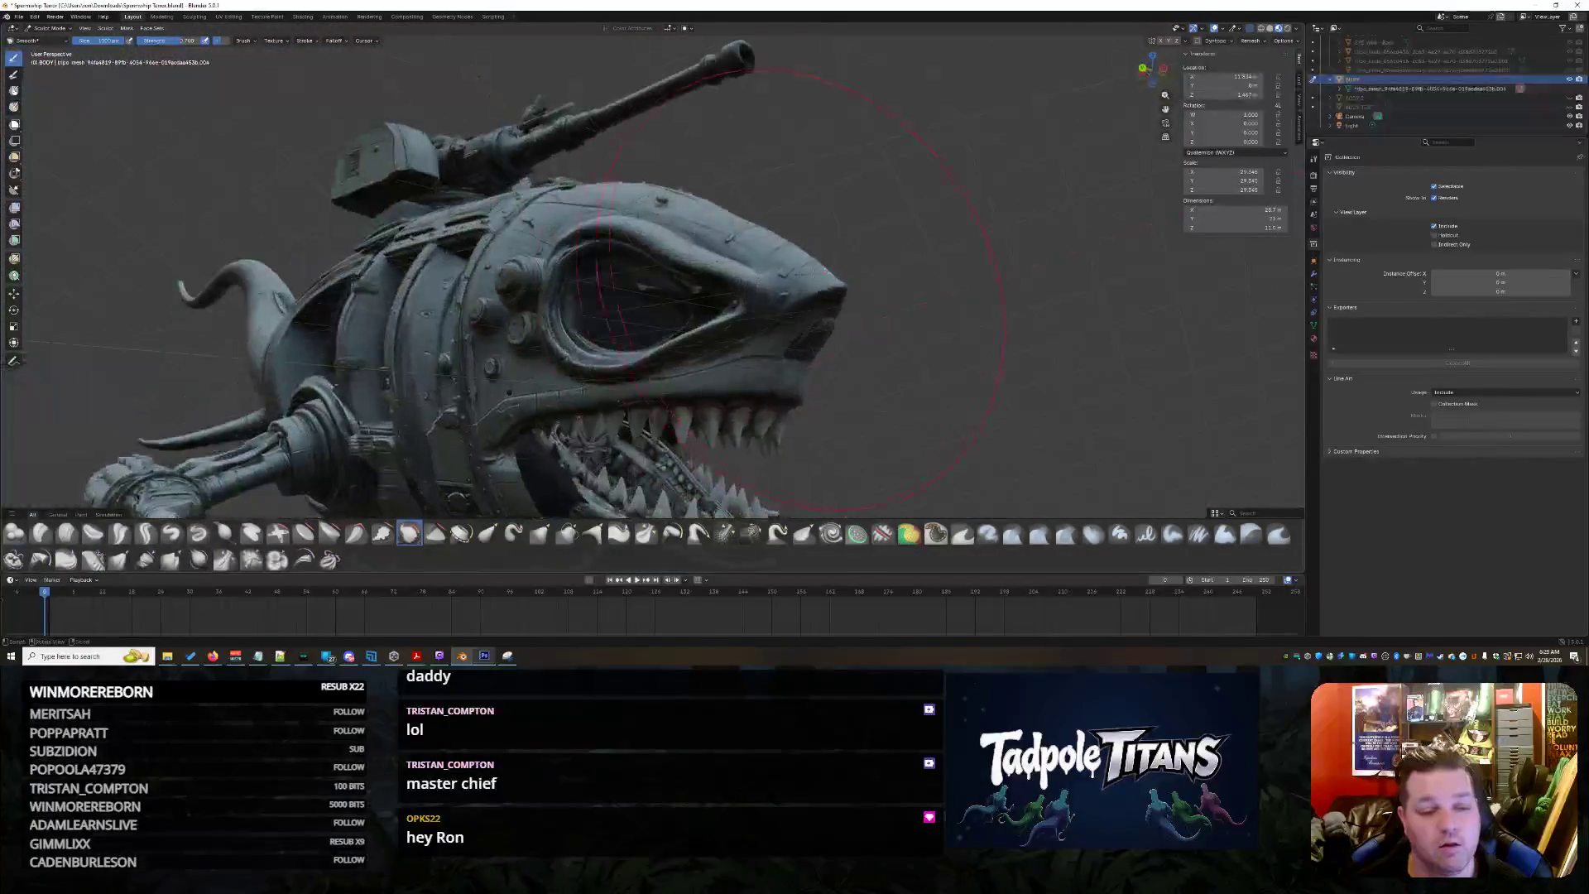
{"action": "scroll", "coordinate": [840, 233], "scroll_direction": "up", "scroll_amount": 10}
{"action": "mouse_move", "coordinate": [777, 312]}
{"action": "middle_mouse_down"}
{"action": "mouse_move", "coordinate": [553, 298]}
{"action": "mouse_move", "coordinate": [642, 233]}
{"action": "middle_mouse_up"}
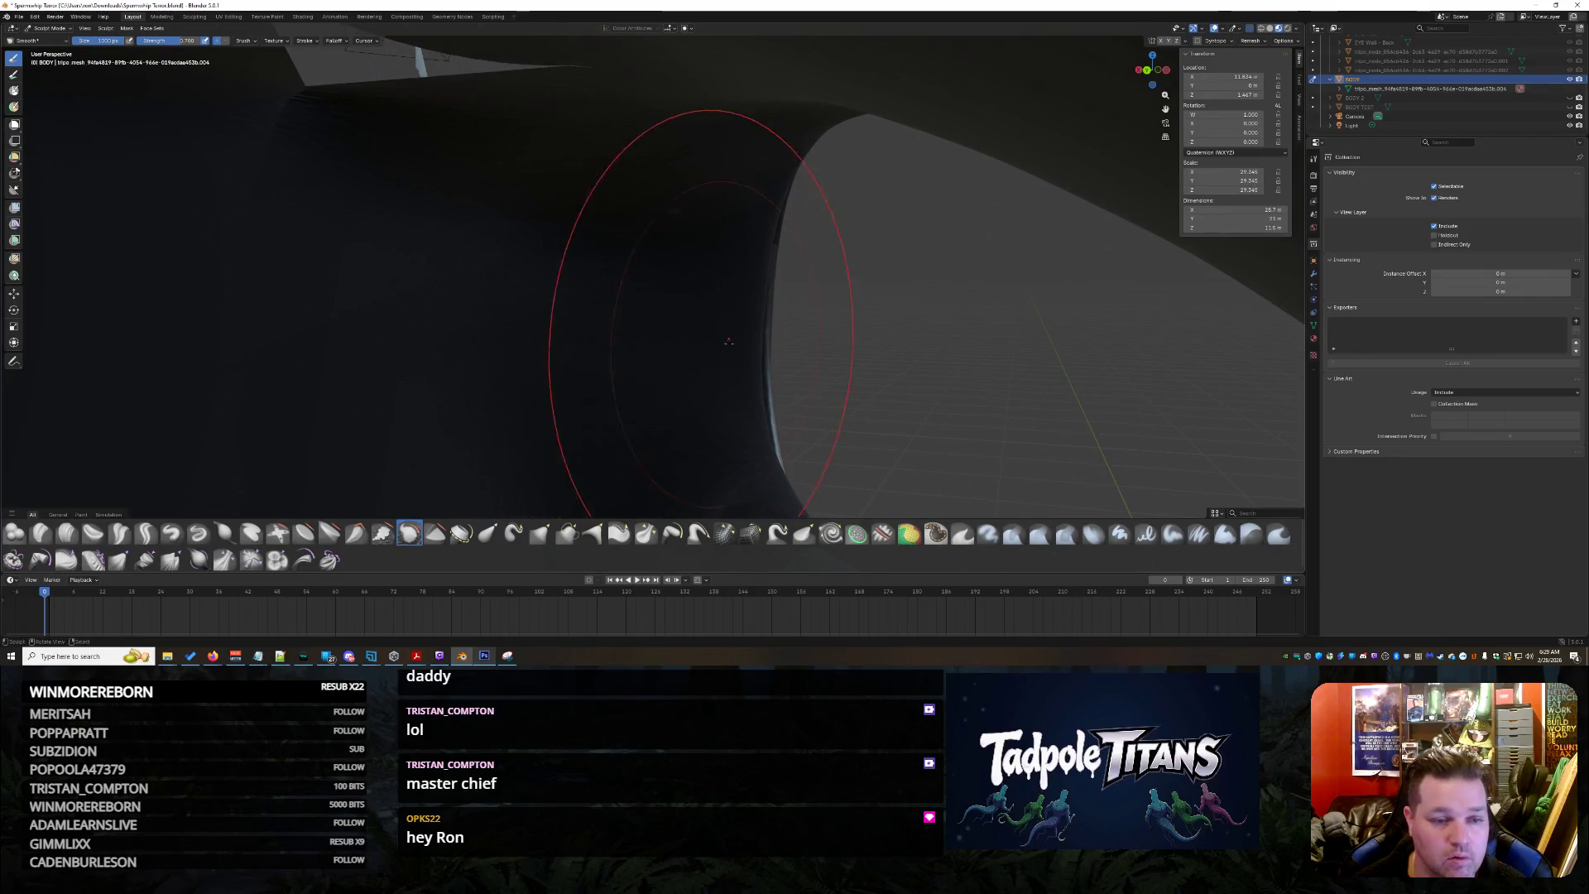
{"action": "middle_click_drag", "start_coordinate": [701, 311], "coordinate": [708, 337]}
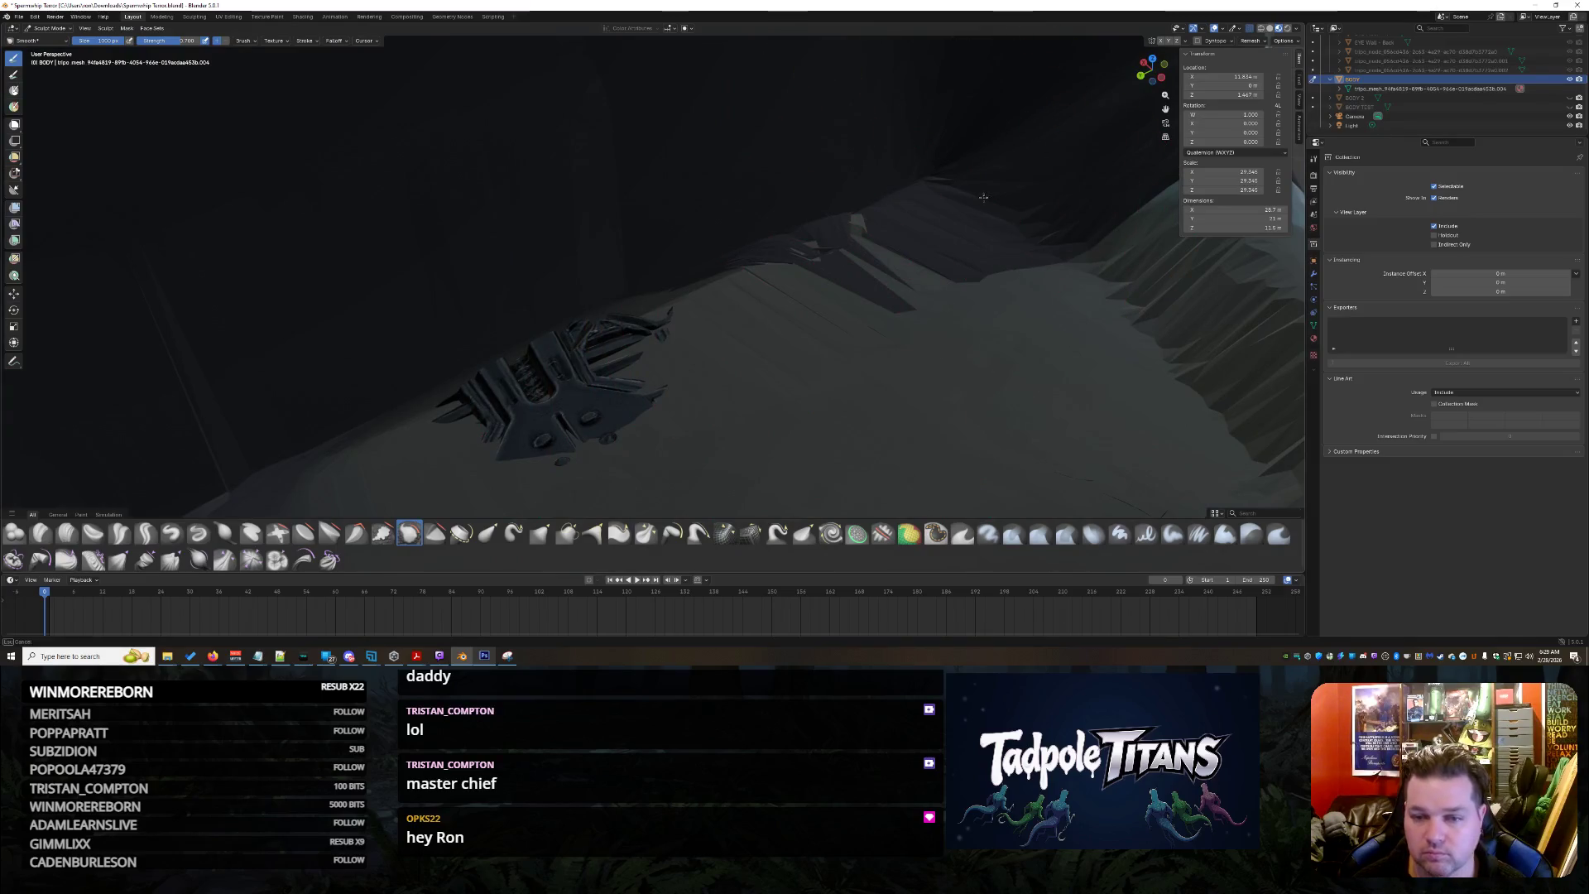
{"action": "middle_click_drag", "start_coordinate": [1155, 349], "coordinate": [1041, 308]}
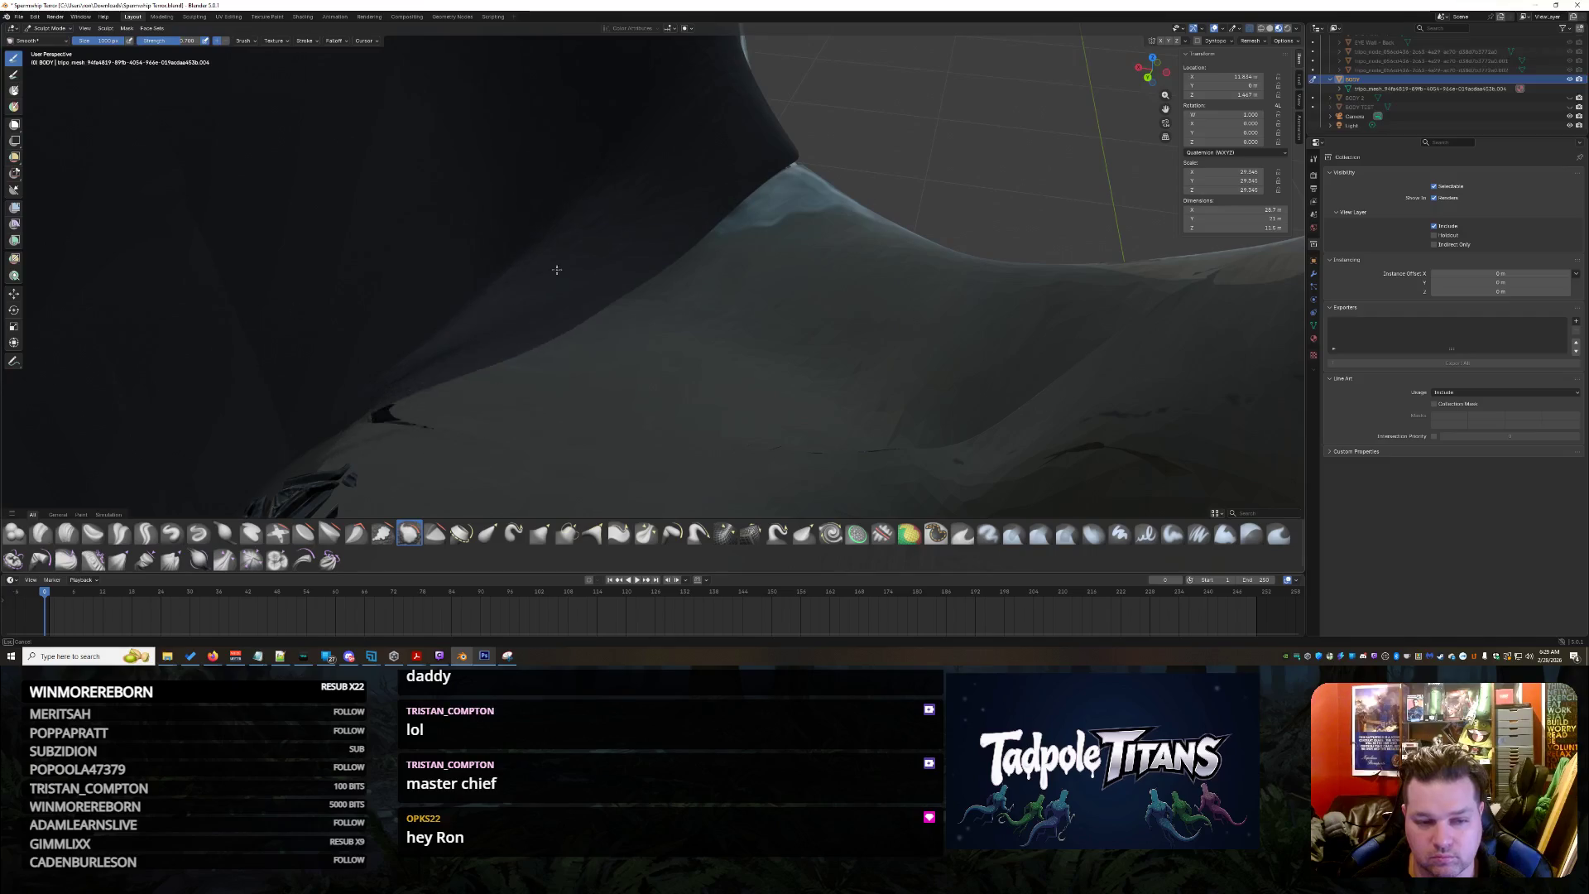
{"action": "middle_click_drag", "start_coordinate": [1048, 415], "coordinate": [790, 211]}
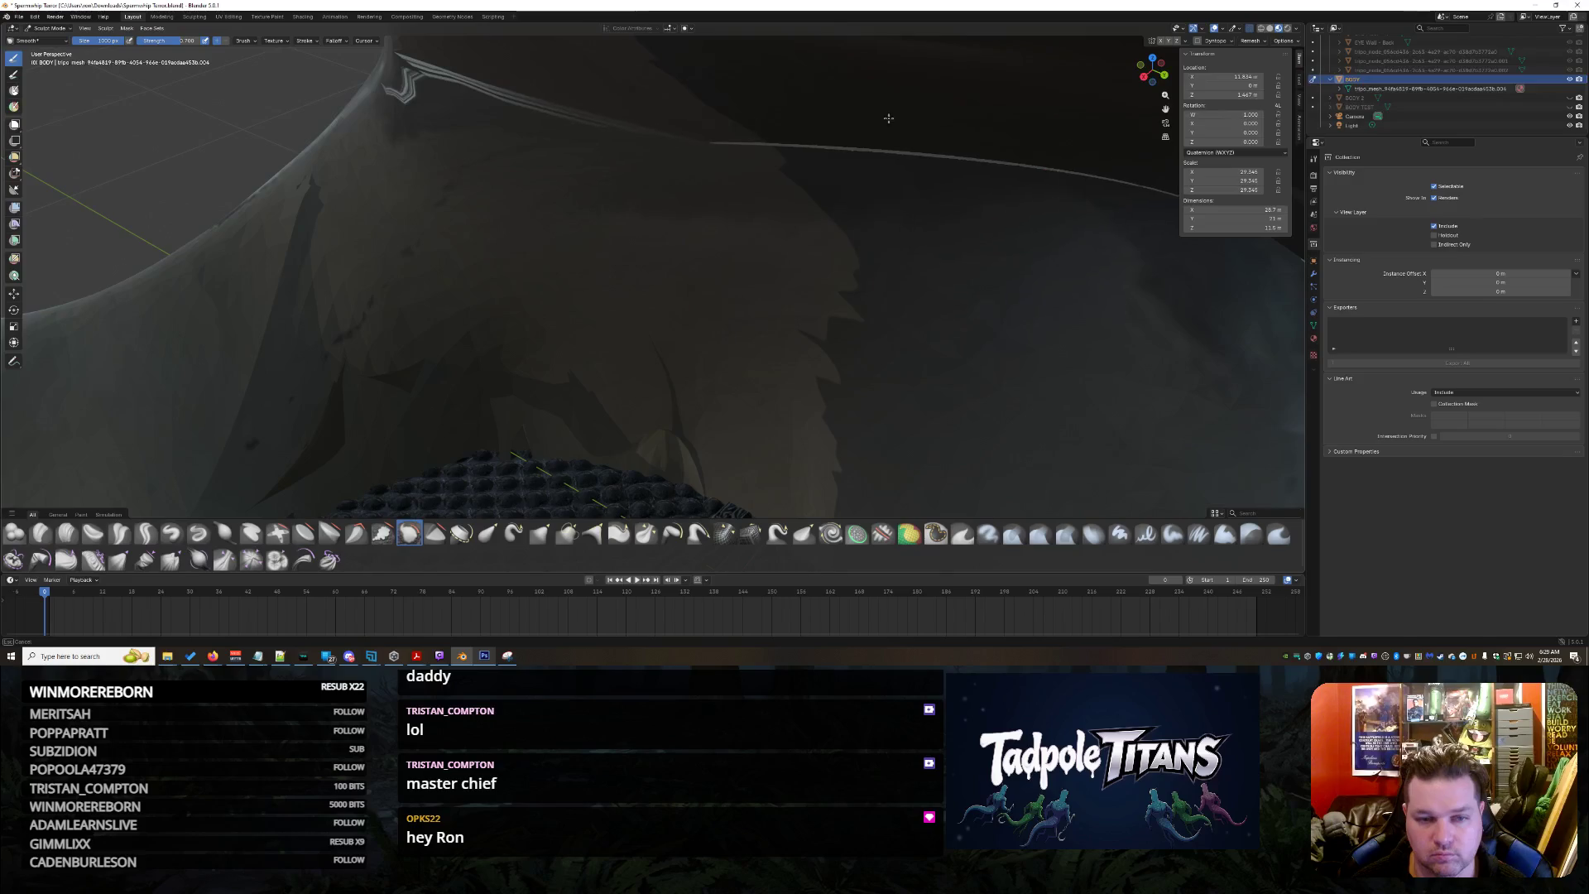
{"action": "middle_click_drag", "start_coordinate": [726, 230], "coordinate": [762, 169]}
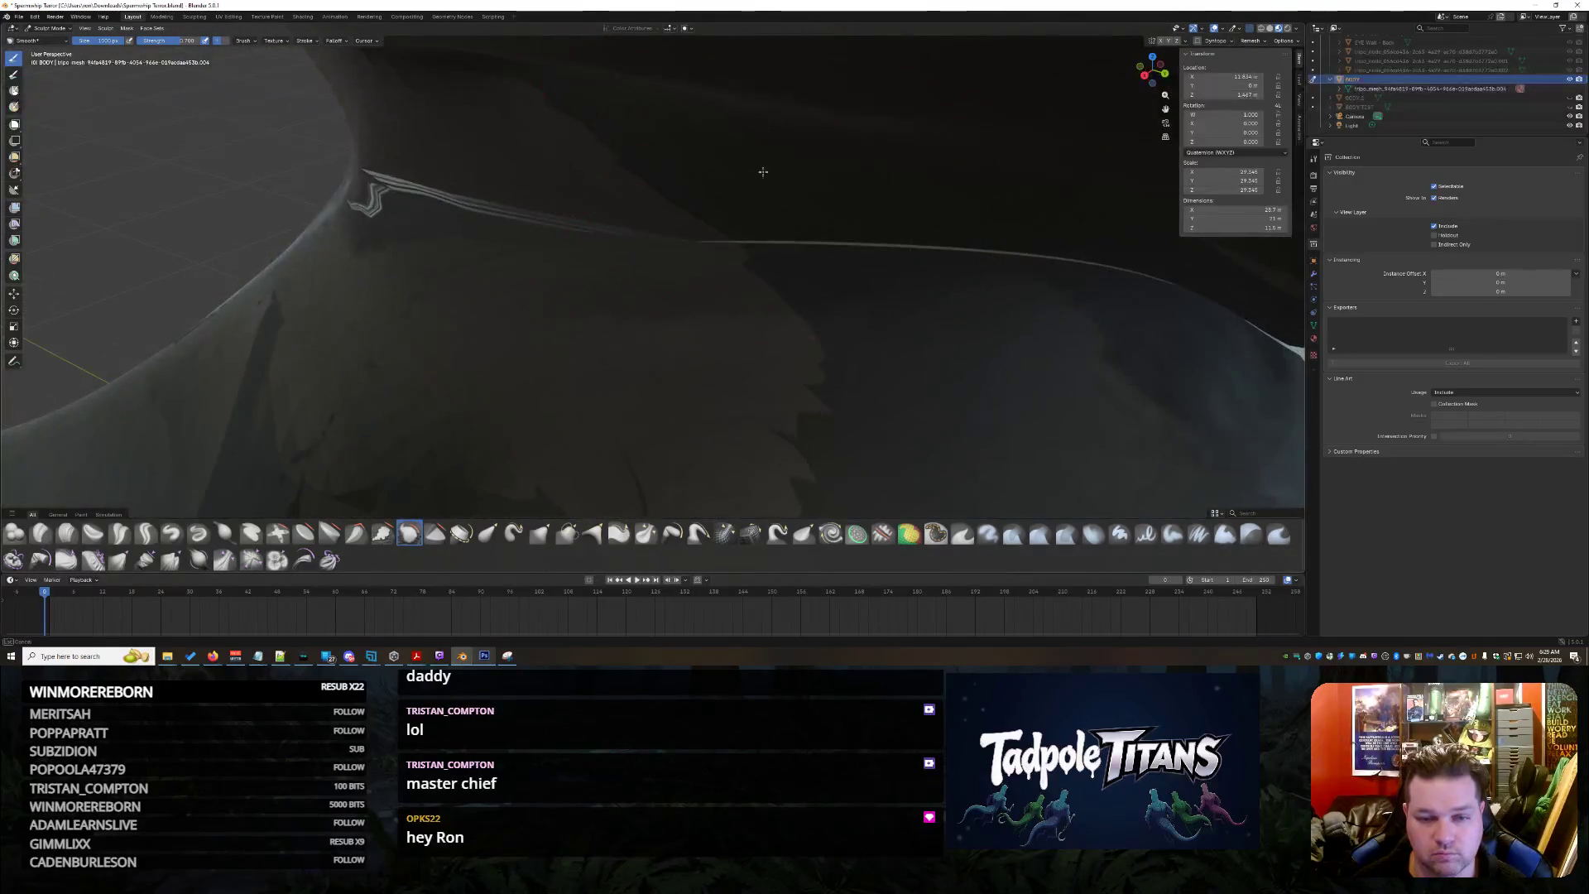
{"action": "middle_click_drag", "start_coordinate": [820, 236], "coordinate": [887, 373]}
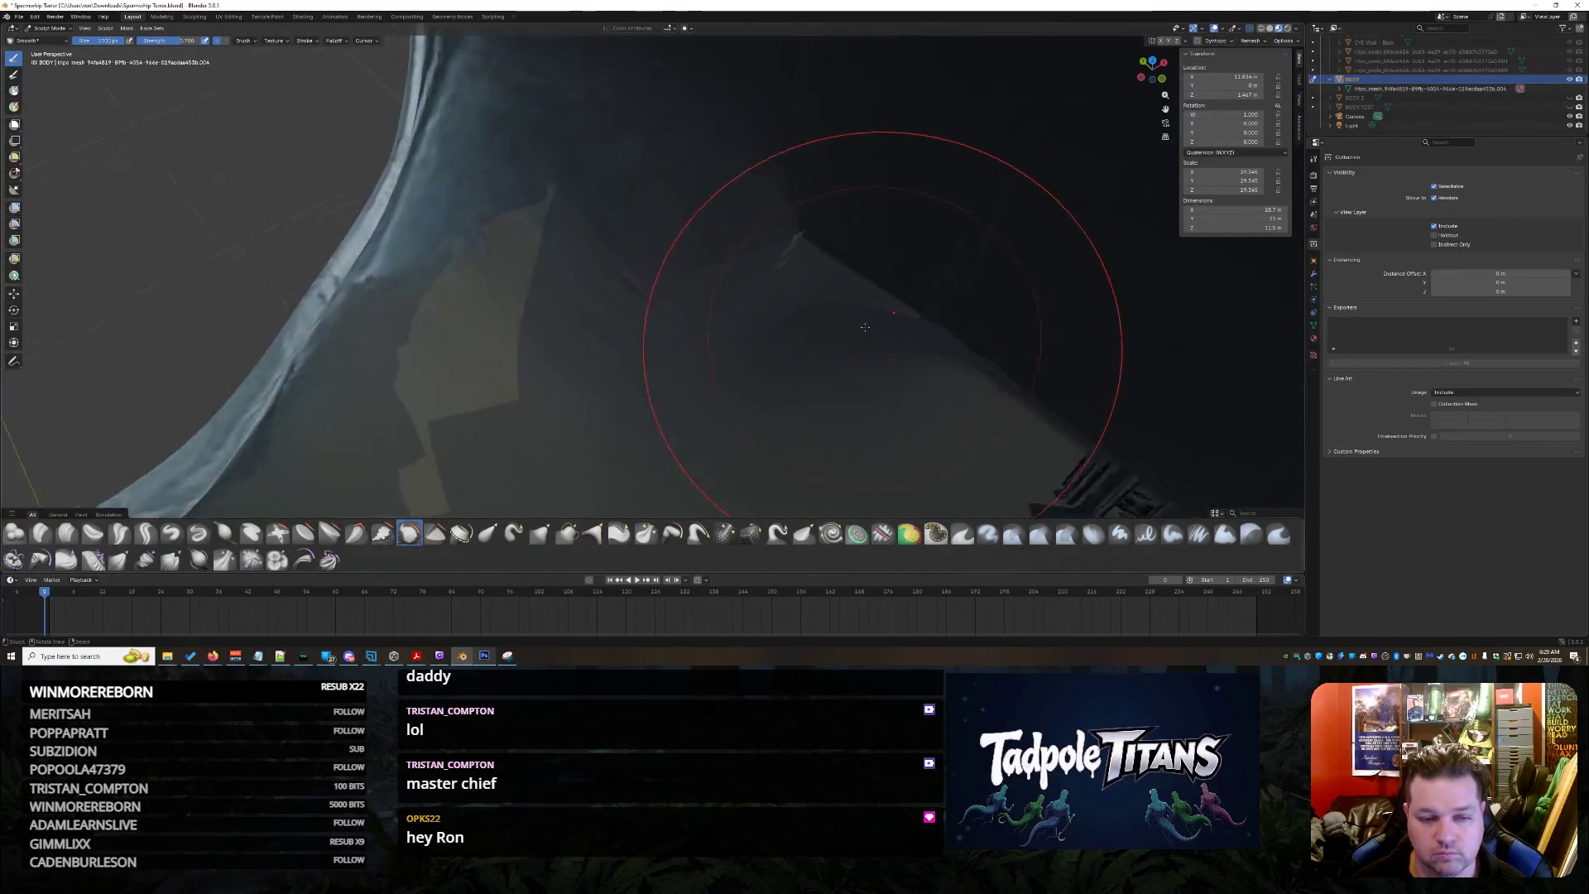
{"action": "scroll", "coordinate": [764, 351], "scroll_direction": "up", "scroll_amount": 3}
{"action": "mouse_move", "coordinate": [764, 351]}
{"action": "middle_mouse_down"}
{"action": "mouse_move", "coordinate": [714, 317]}
{"action": "mouse_move", "coordinate": [819, 329]}
{"action": "mouse_move", "coordinate": [727, 373]}
{"action": "mouse_move", "coordinate": [910, 321]}
{"action": "middle_mouse_up"}
{"action": "scroll", "coordinate": [710, 314], "scroll_direction": "down", "scroll_amount": 4}
{"action": "scroll", "coordinate": [832, 336], "scroll_direction": "up", "scroll_amount": 2}
{"action": "scroll", "coordinate": [837, 336], "scroll_direction": "up", "scroll_amount": 3}
{"action": "scroll", "coordinate": [841, 339], "scroll_direction": "up", "scroll_amount": 1}
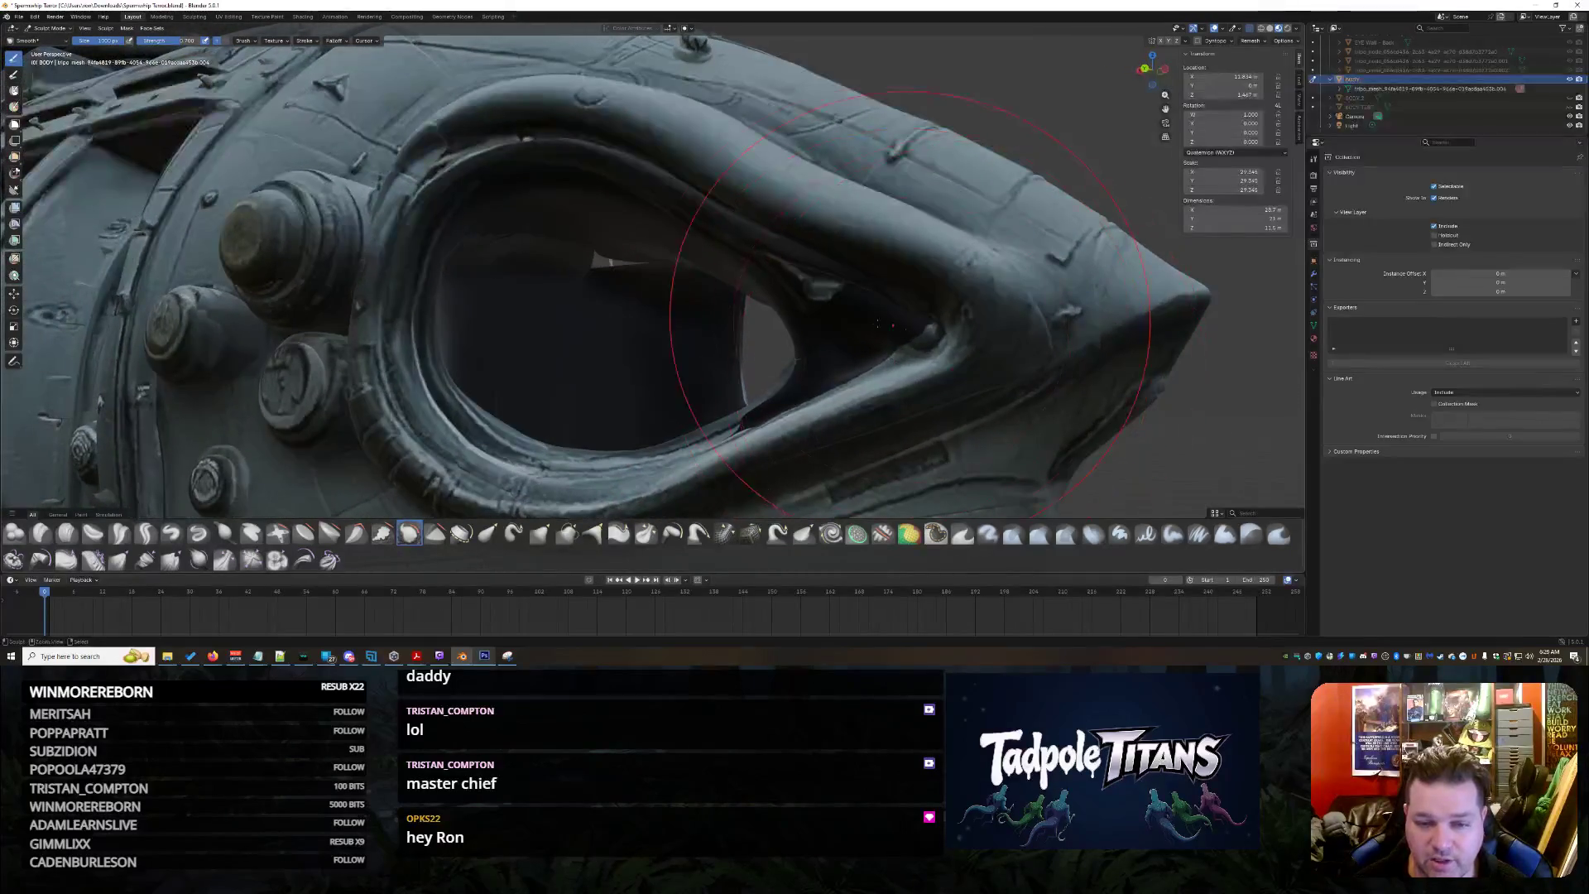
Orbit from a side view of the head to a front three-quarter view of the snout and eye rim
{"action": "middle_click_drag", "start_coordinate": [845, 366], "coordinate": [943, 335]}
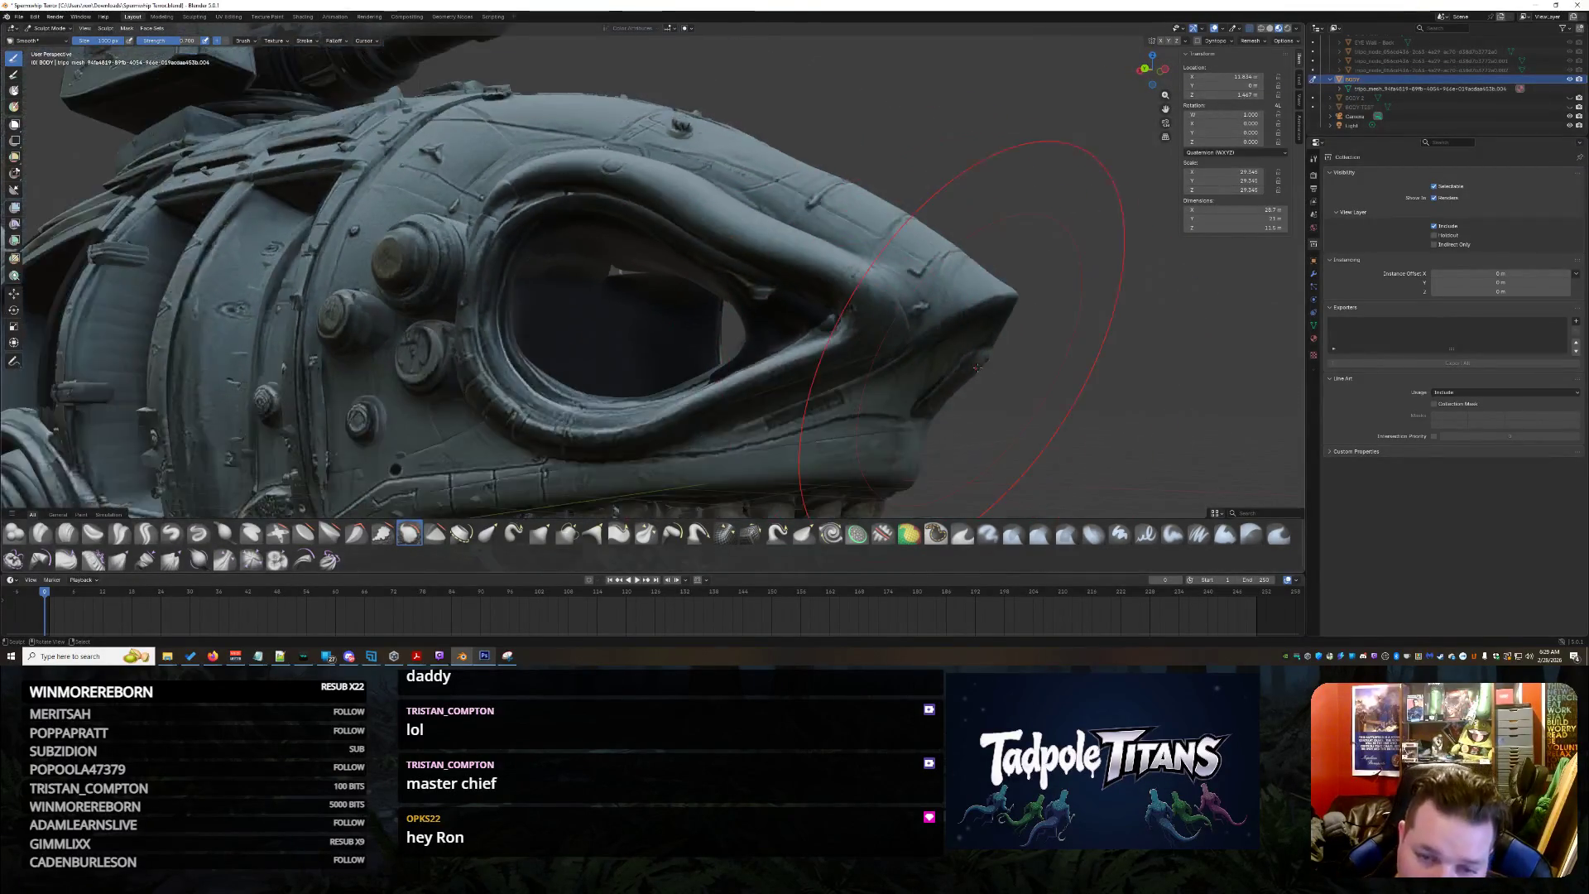
{"action": "scroll", "coordinate": [956, 332], "scroll_direction": "down", "scroll_amount": 3}
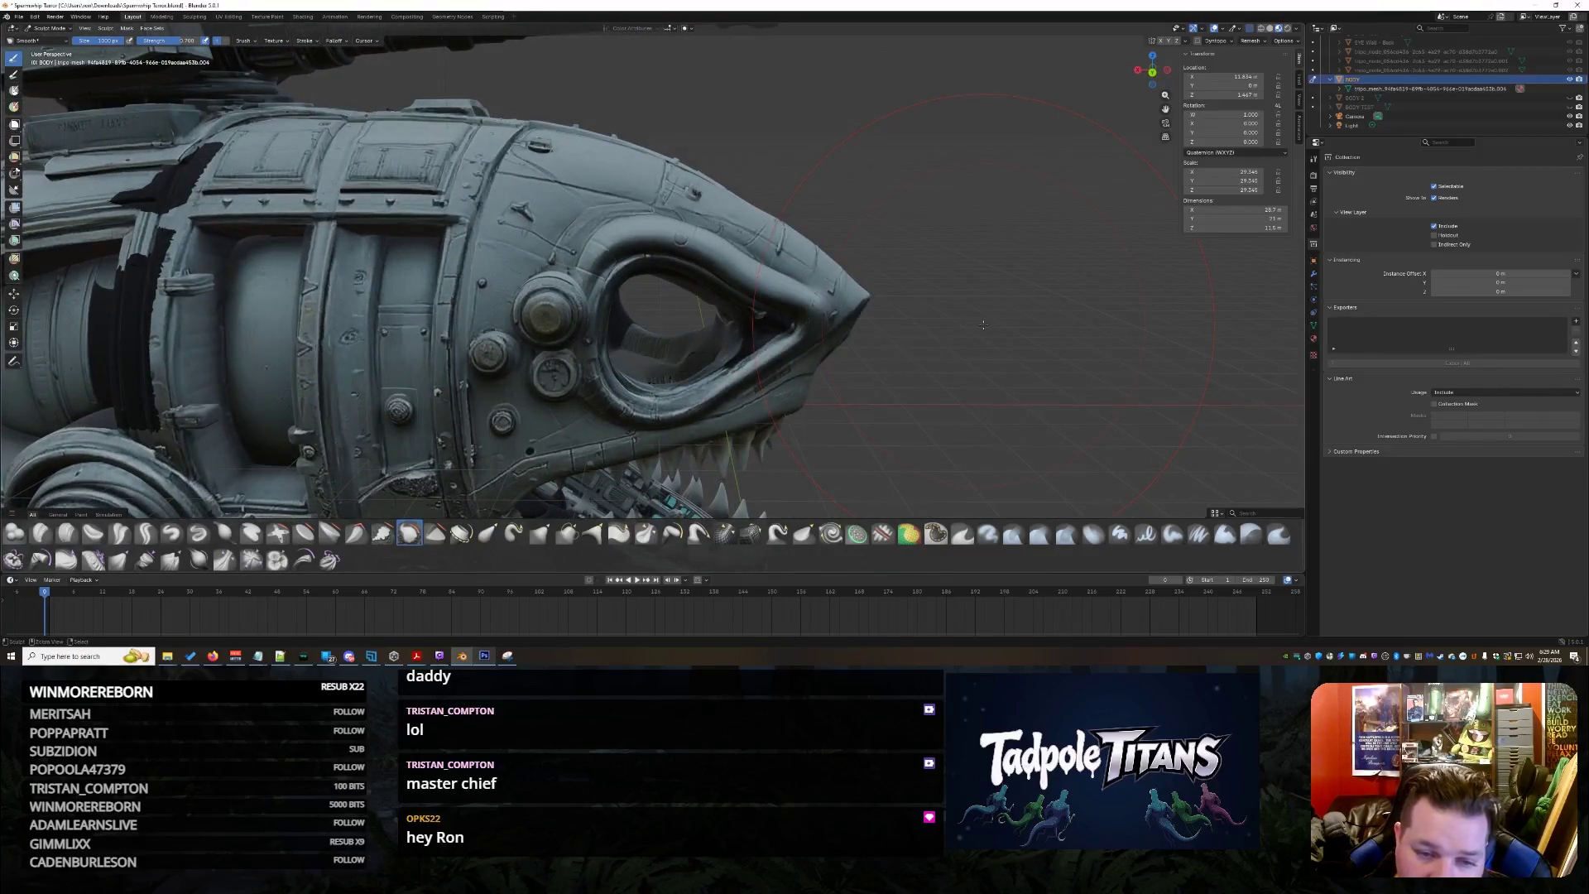
{"action": "scroll", "coordinate": [981, 329], "scroll_direction": "up", "scroll_amount": 3}
{"action": "scroll", "coordinate": [980, 342], "scroll_direction": "up", "scroll_amount": 2}
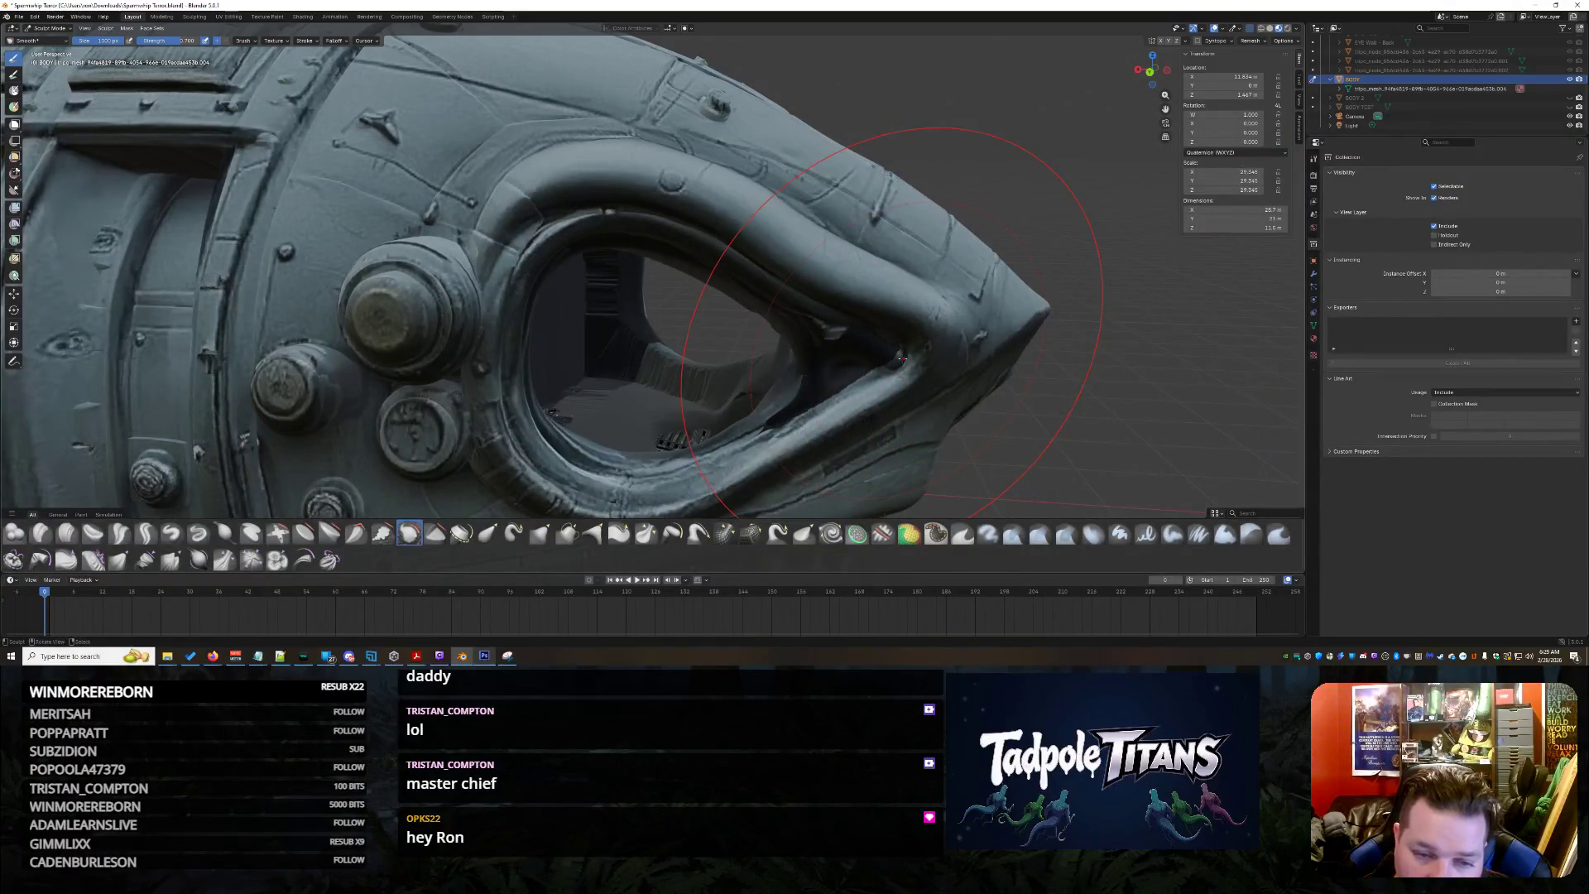
{"action": "mouse_move", "coordinate": [917, 367]}
{"action": "middle_mouse_down"}
{"action": "mouse_move", "coordinate": [955, 408]}
{"action": "mouse_move", "coordinate": [1054, 416]}
{"action": "middle_mouse_up"}
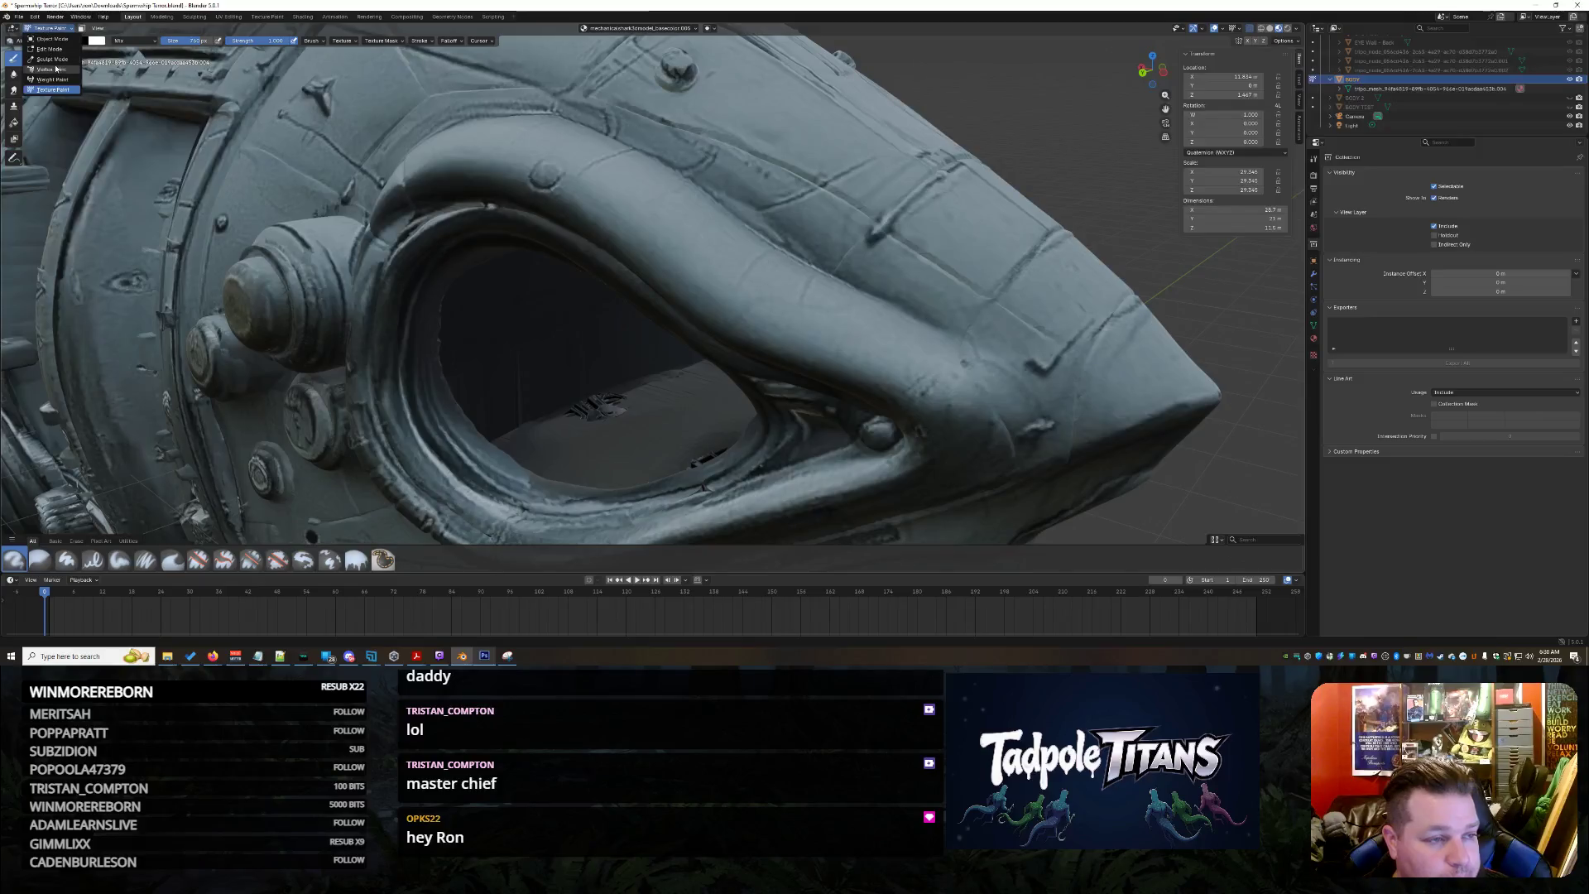
Return to Sculpt Mode, pick the Flatten brush and orbit around the eye and cheek bolts
{"action": "left_click", "coordinate": [49, 59]}
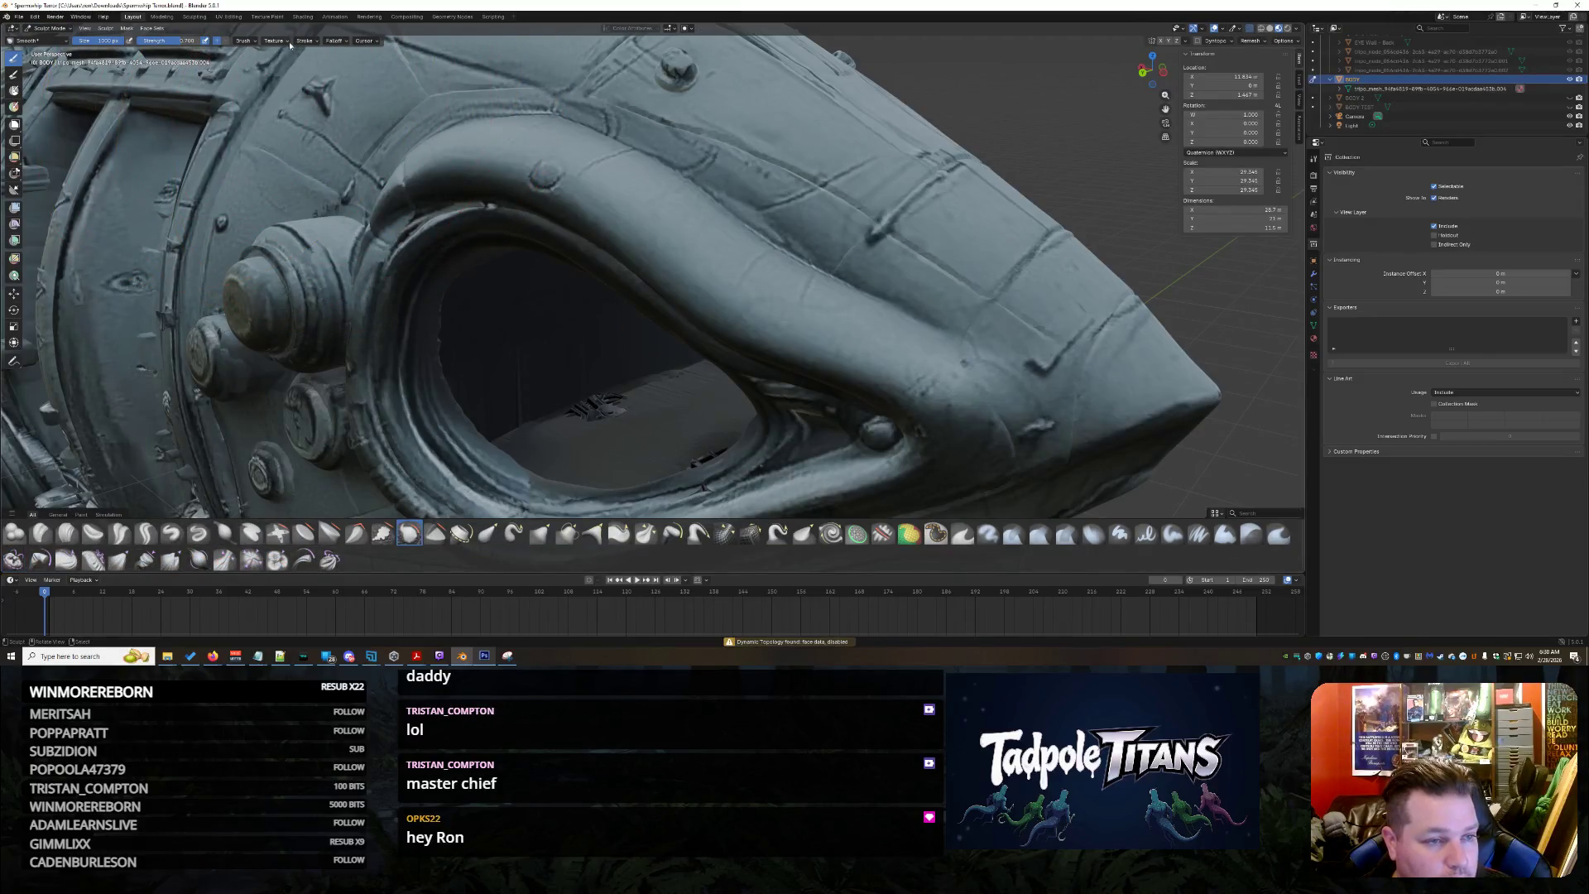
{"action": "scroll", "coordinate": [569, 329], "scroll_direction": "up", "scroll_amount": 5}
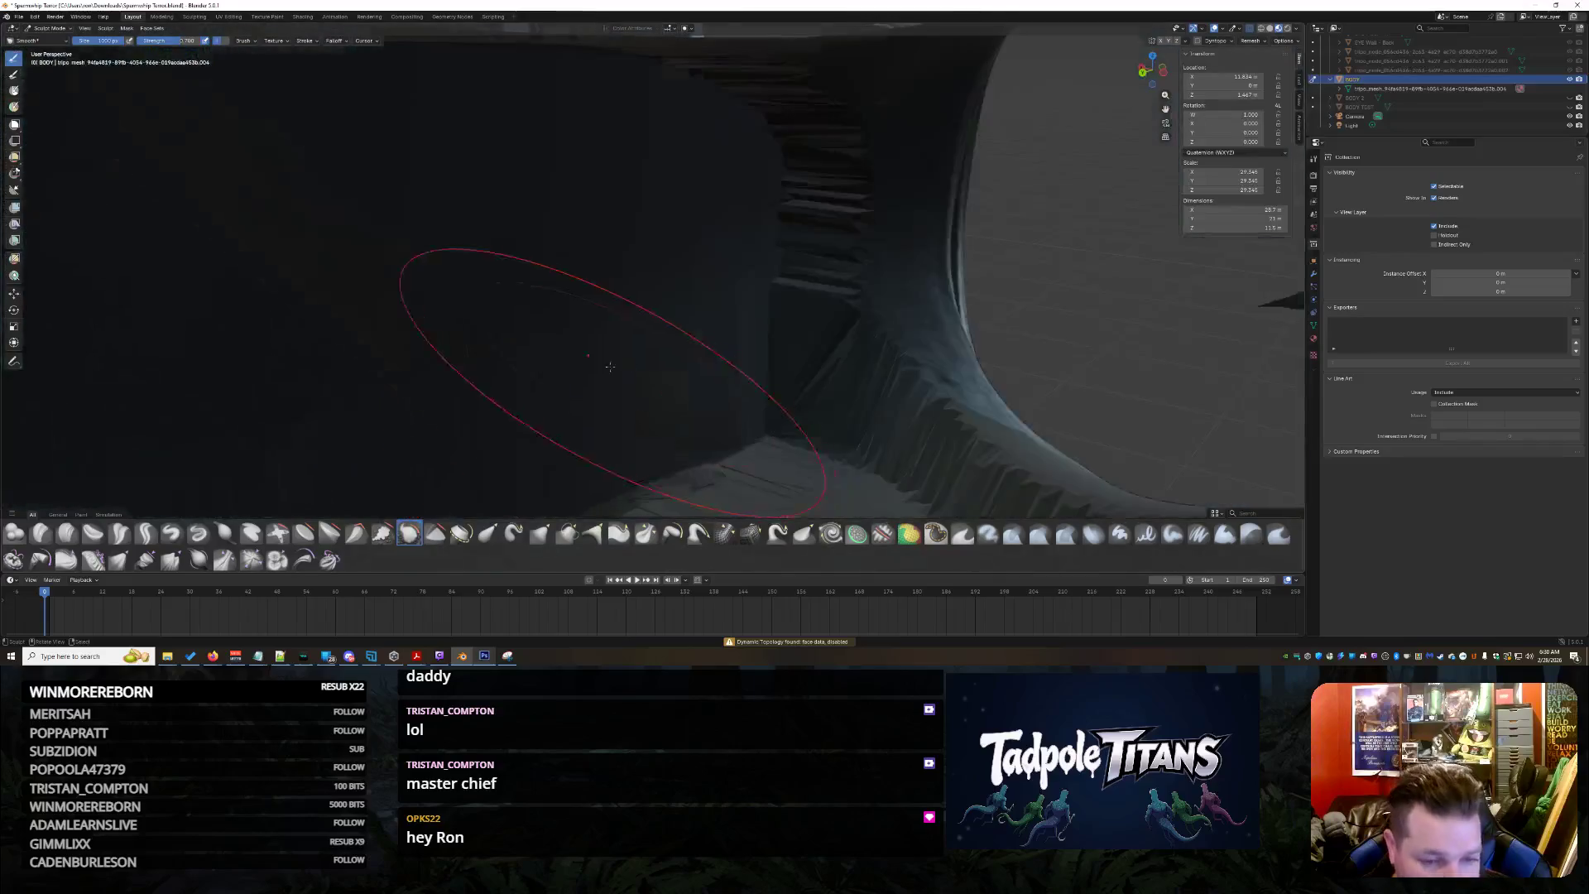
{"action": "middle_click_drag", "start_coordinate": [569, 329], "coordinate": [610, 388]}
{"action": "scroll", "coordinate": [609, 389], "scroll_direction": "down", "scroll_amount": 3}
{"action": "scroll", "coordinate": [610, 389], "scroll_direction": "down", "scroll_amount": 3}
{"action": "scroll", "coordinate": [609, 389], "scroll_direction": "down", "scroll_amount": 2}
{"action": "left_click", "coordinate": [936, 535]}
{"action": "scroll", "coordinate": [709, 266], "scroll_direction": "up", "scroll_amount": 2}
{"action": "scroll", "coordinate": [763, 337], "scroll_direction": "up", "scroll_amount": 2}
{"action": "scroll", "coordinate": [607, 155], "scroll_direction": "up", "scroll_amount": 2}
{"action": "mouse_move", "coordinate": [608, 154]}
{"action": "middle_mouse_down"}
{"action": "mouse_move", "coordinate": [938, 406]}
{"action": "mouse_move", "coordinate": [745, 422]}
{"action": "middle_mouse_up"}
{"action": "mouse_move", "coordinate": [675, 471]}
{"action": "middle_mouse_down"}
{"action": "mouse_move", "coordinate": [729, 419]}
{"action": "mouse_move", "coordinate": [696, 373]}
{"action": "mouse_move", "coordinate": [733, 410]}
{"action": "middle_mouse_up"}
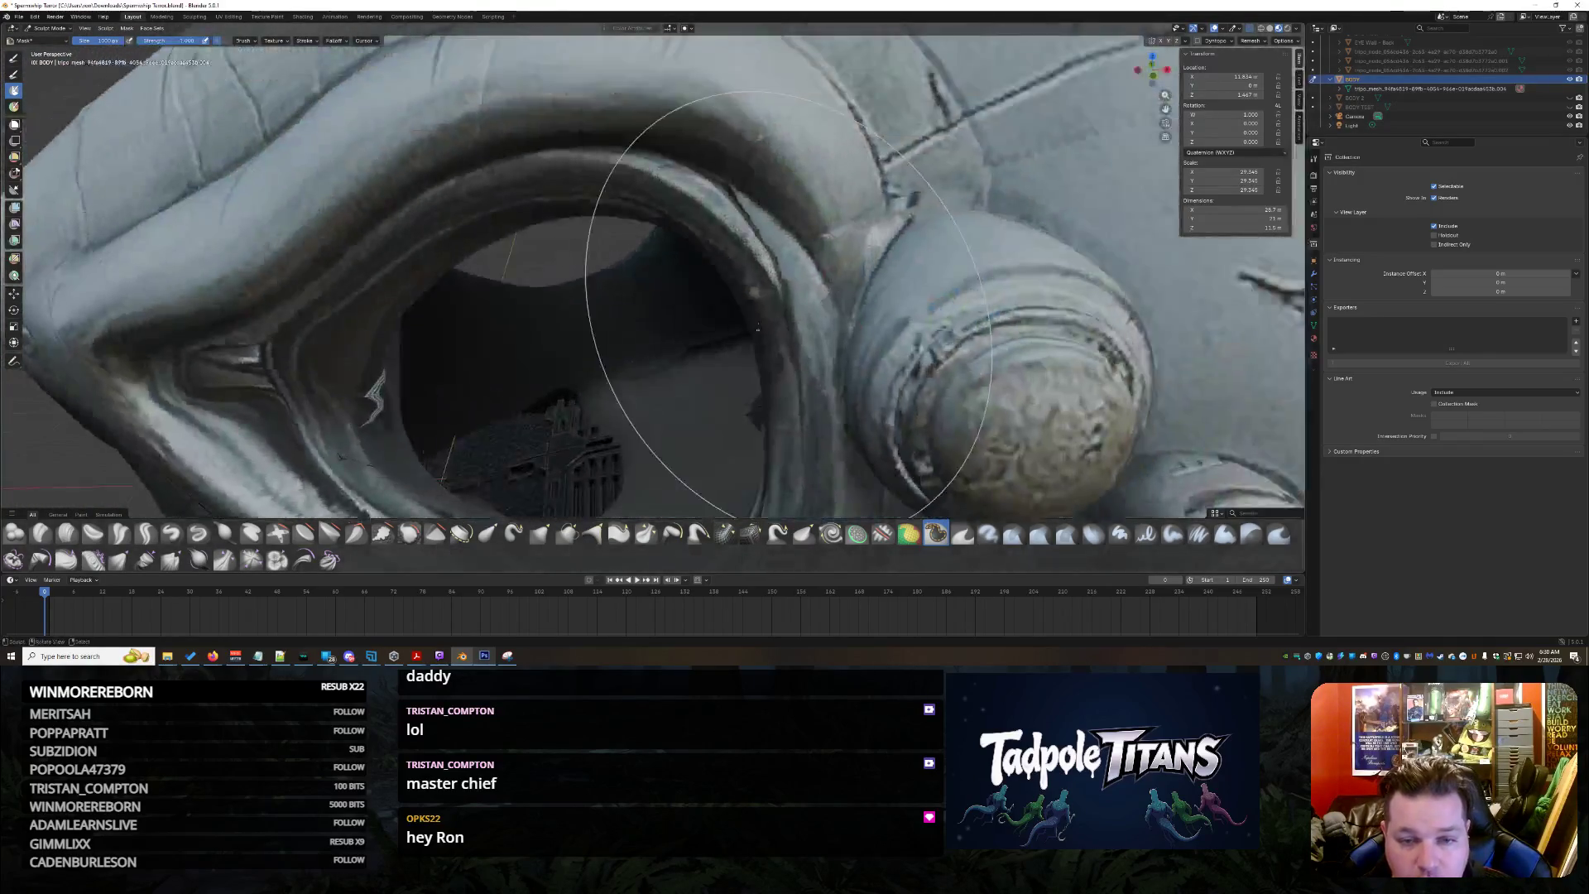
{"action": "scroll", "coordinate": [651, 273], "scroll_direction": "down", "scroll_amount": 4}
{"action": "middle_click_drag", "start_coordinate": [621, 248], "coordinate": [590, 145]}
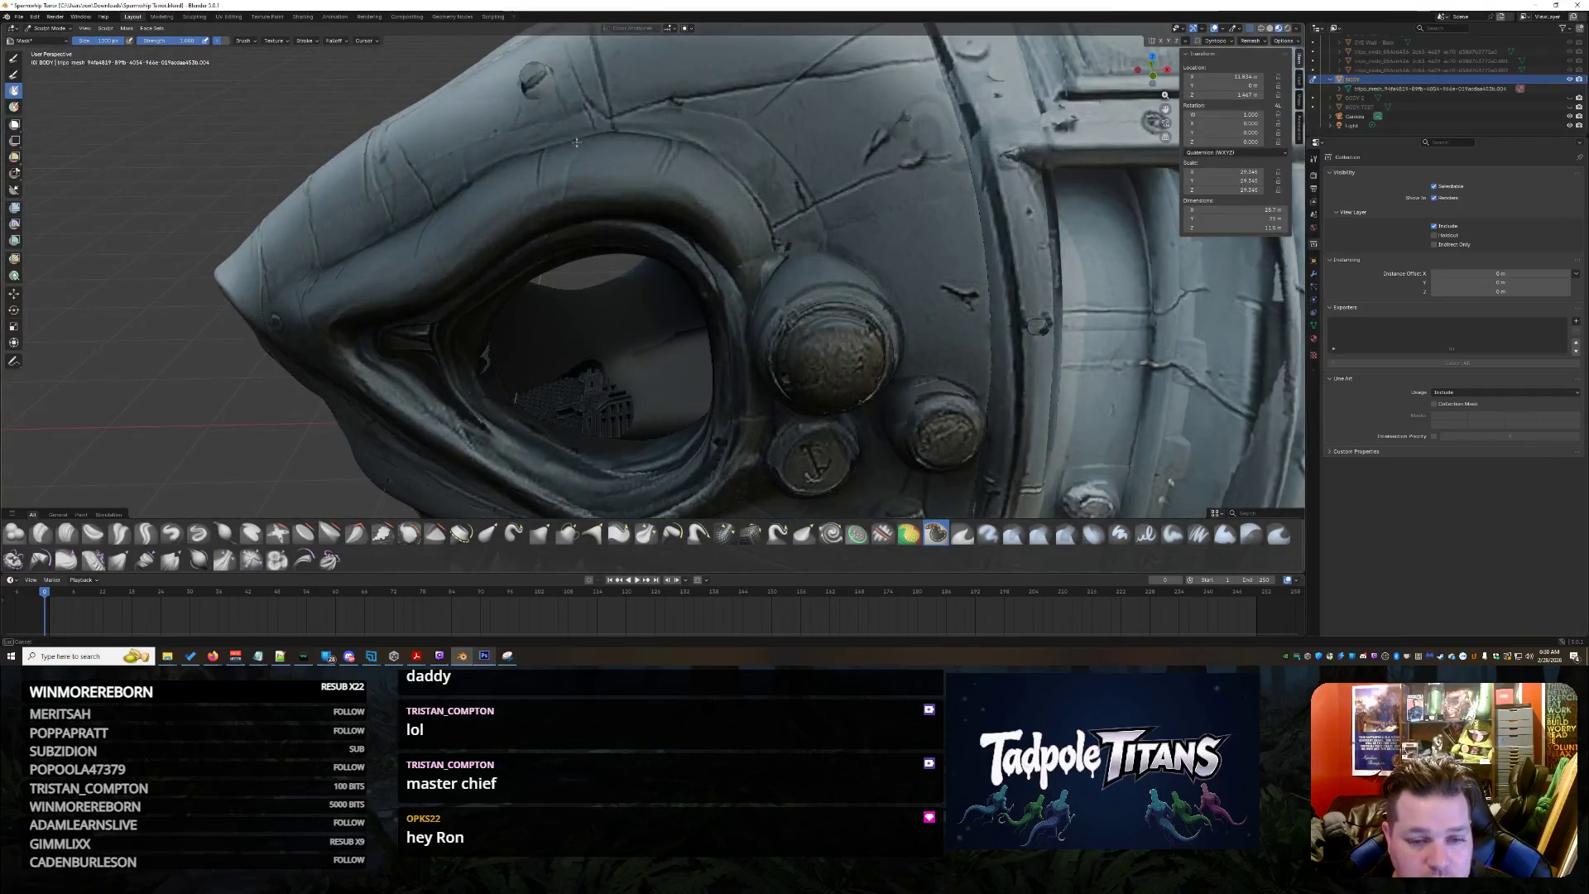
{"action": "scroll", "coordinate": [1154, 211], "scroll_direction": "down", "scroll_amount": 3}
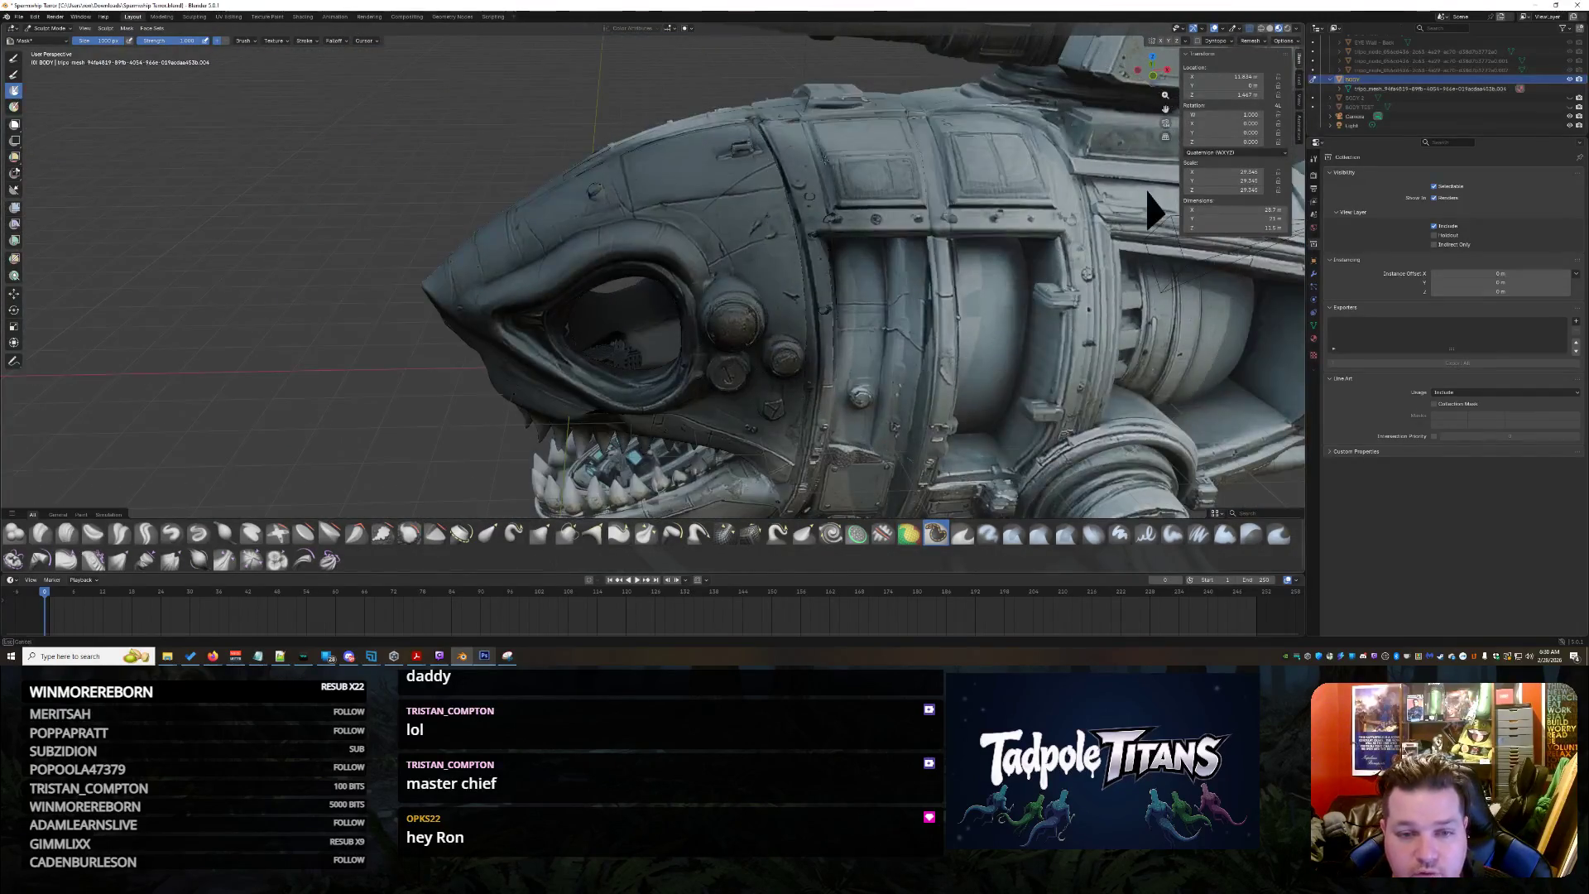
{"action": "middle_click_drag", "start_coordinate": [1154, 211], "coordinate": [1246, 352]}
Inspect the hull underside and interior grille, rotating the lighting to brighten the interior
{"action": "mouse_move", "coordinate": [756, 213]}
{"action": "middle_mouse_down"}
{"action": "mouse_move", "coordinate": [961, 191]}
{"action": "mouse_move", "coordinate": [751, 408]}
{"action": "mouse_move", "coordinate": [685, 322]}
{"action": "middle_mouse_up"}
{"action": "mouse_move", "coordinate": [812, 385]}
{"action": "middle_mouse_down"}
{"action": "mouse_move", "coordinate": [870, 337]}
{"action": "mouse_move", "coordinate": [787, 337]}
{"action": "middle_mouse_up"}
{"action": "scroll", "coordinate": [810, 387], "scroll_direction": "up", "scroll_amount": 5}
{"action": "mouse_move", "coordinate": [855, 402]}
{"action": "middle_mouse_down"}
{"action": "mouse_move", "coordinate": [596, 152]}
{"action": "mouse_move", "coordinate": [849, 240]}
{"action": "mouse_move", "coordinate": [1122, 291]}
{"action": "mouse_move", "coordinate": [964, 478]}
{"action": "mouse_move", "coordinate": [993, 409]}
{"action": "mouse_move", "coordinate": [969, 397]}
{"action": "mouse_move", "coordinate": [949, 454]}
{"action": "mouse_move", "coordinate": [847, 422]}
{"action": "middle_mouse_up"}
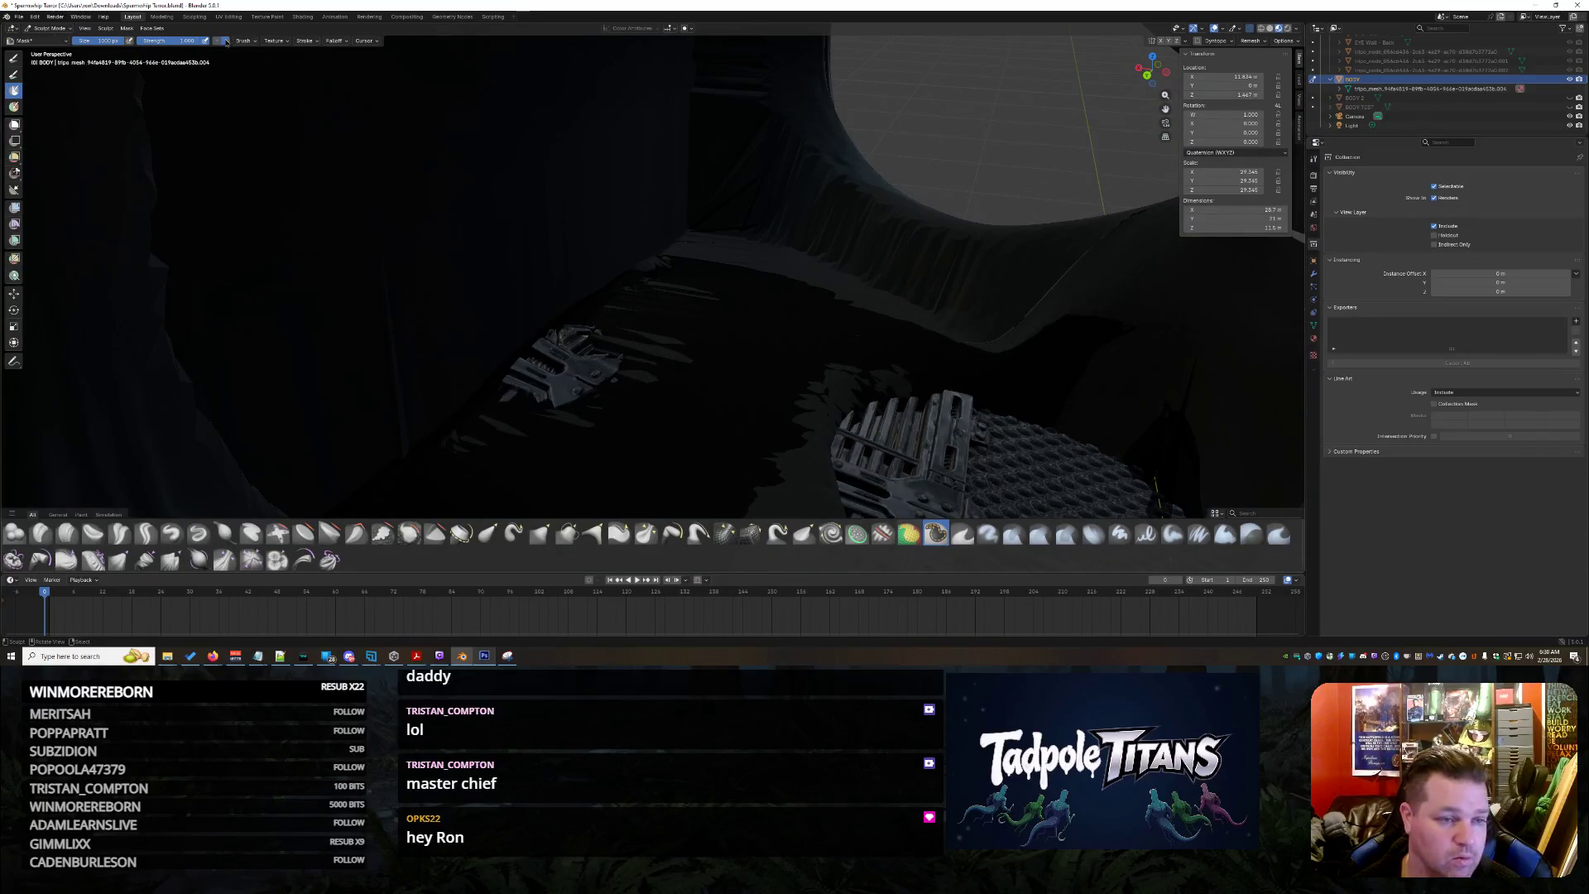
{"action": "middle_click_drag", "start_coordinate": [639, 213], "coordinate": [753, 312]}
{"action": "middle_click_drag", "start_coordinate": [841, 245], "coordinate": [602, 458]}
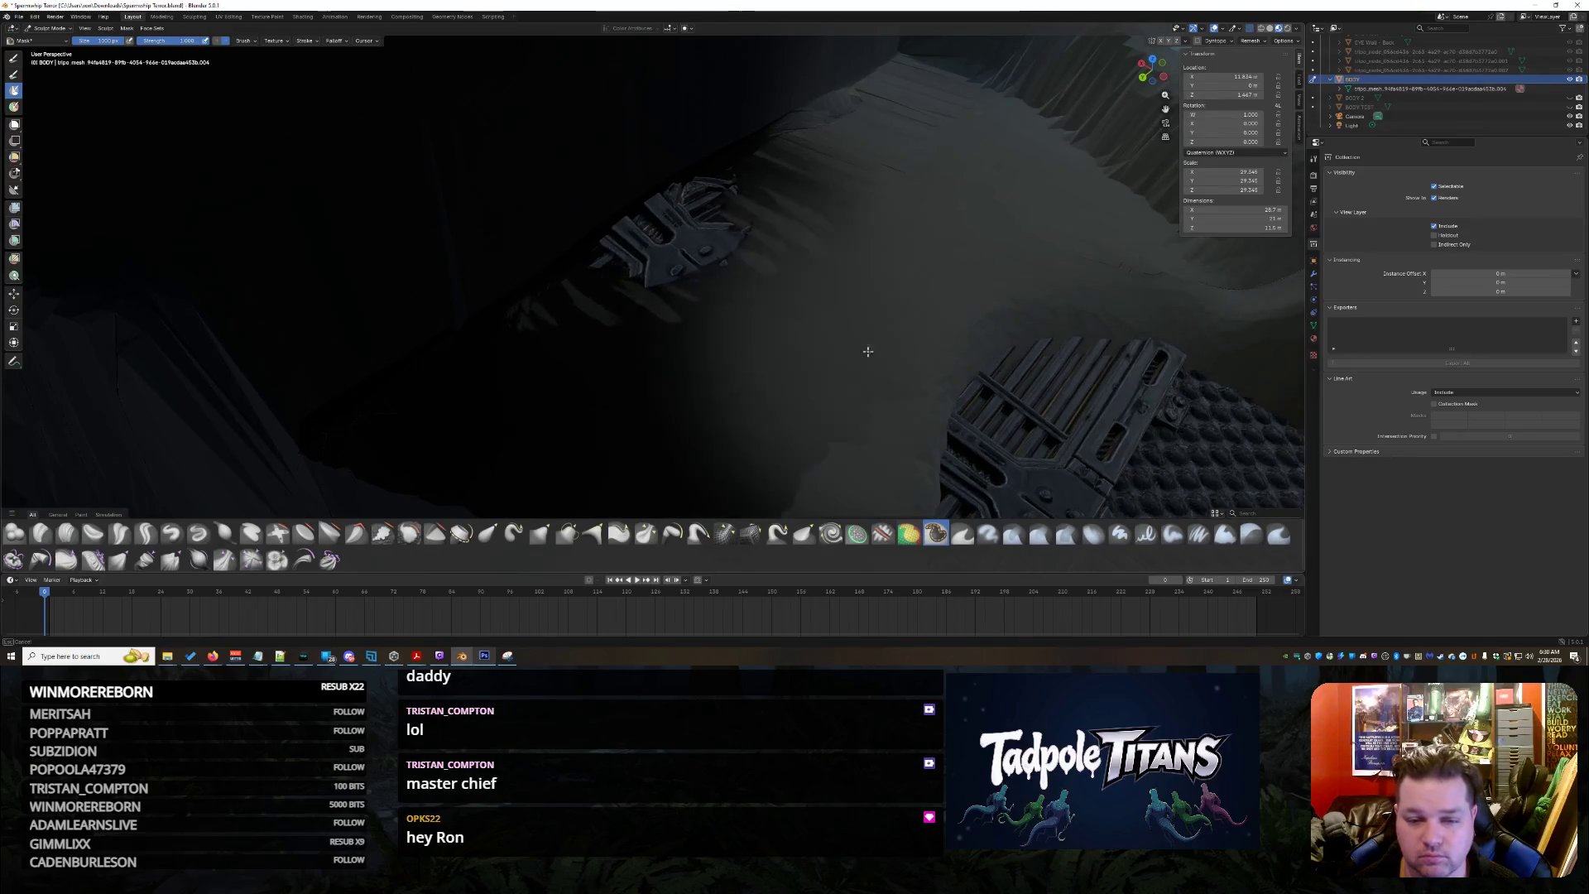
{"action": "left_click_drag", "start_coordinate": [961, 106], "coordinate": [519, 65]}
{"action": "scroll", "coordinate": [592, 167], "scroll_direction": "down", "scroll_amount": 3}
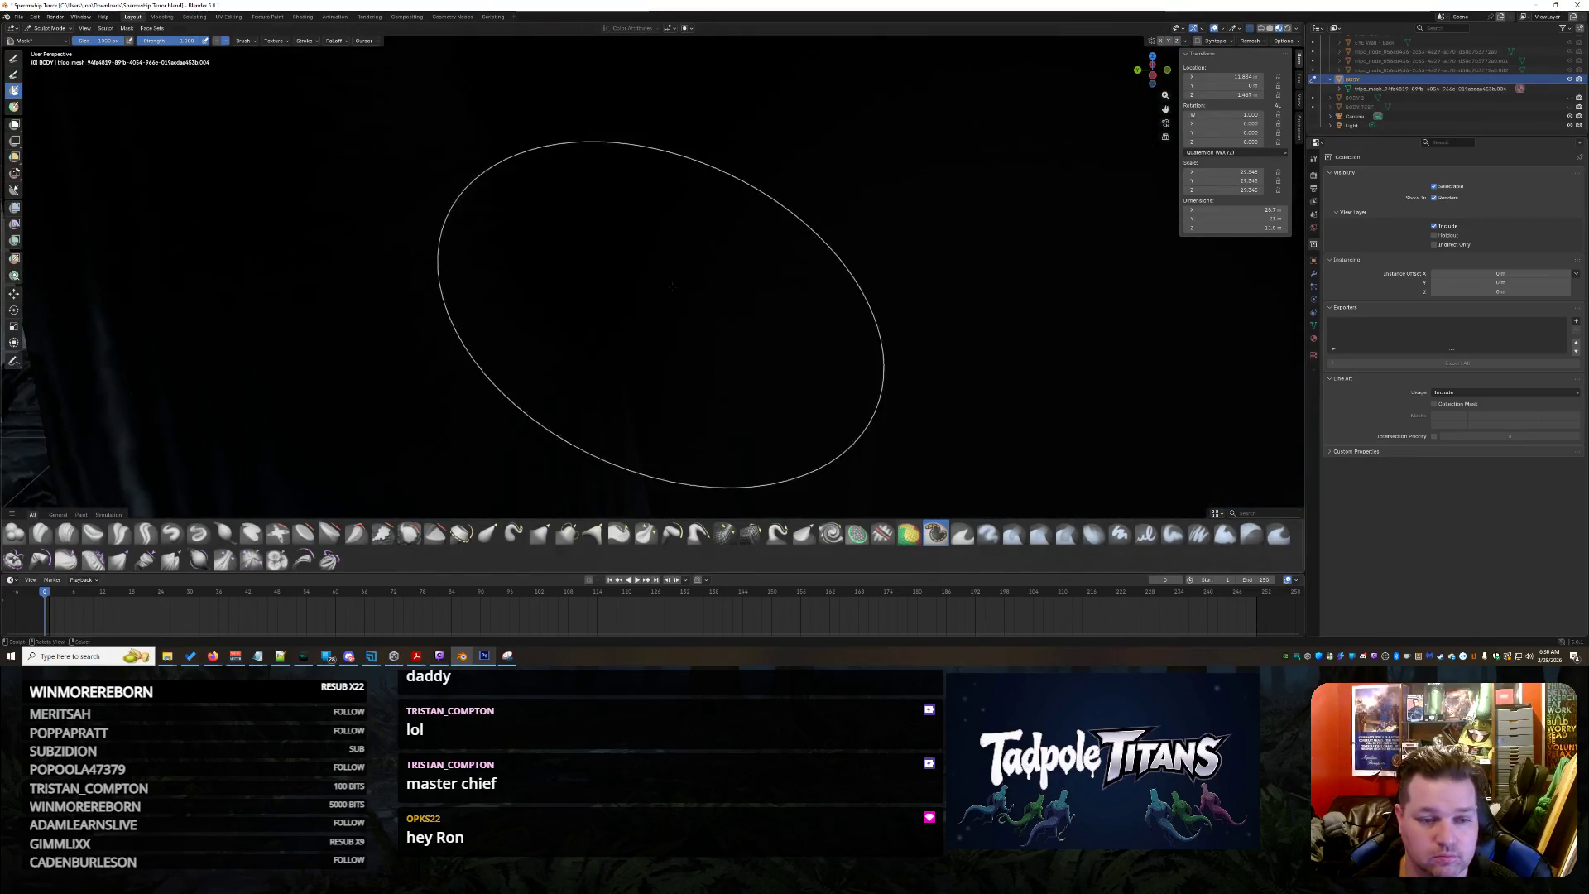
{"action": "scroll", "coordinate": [727, 372], "scroll_direction": "down", "scroll_amount": 3}
{"action": "scroll", "coordinate": [757, 281], "scroll_direction": "down", "scroll_amount": 2}
{"action": "scroll", "coordinate": [758, 281], "scroll_direction": "up", "scroll_amount": 3}
{"action": "scroll", "coordinate": [728, 326], "scroll_direction": "up", "scroll_amount": 3}
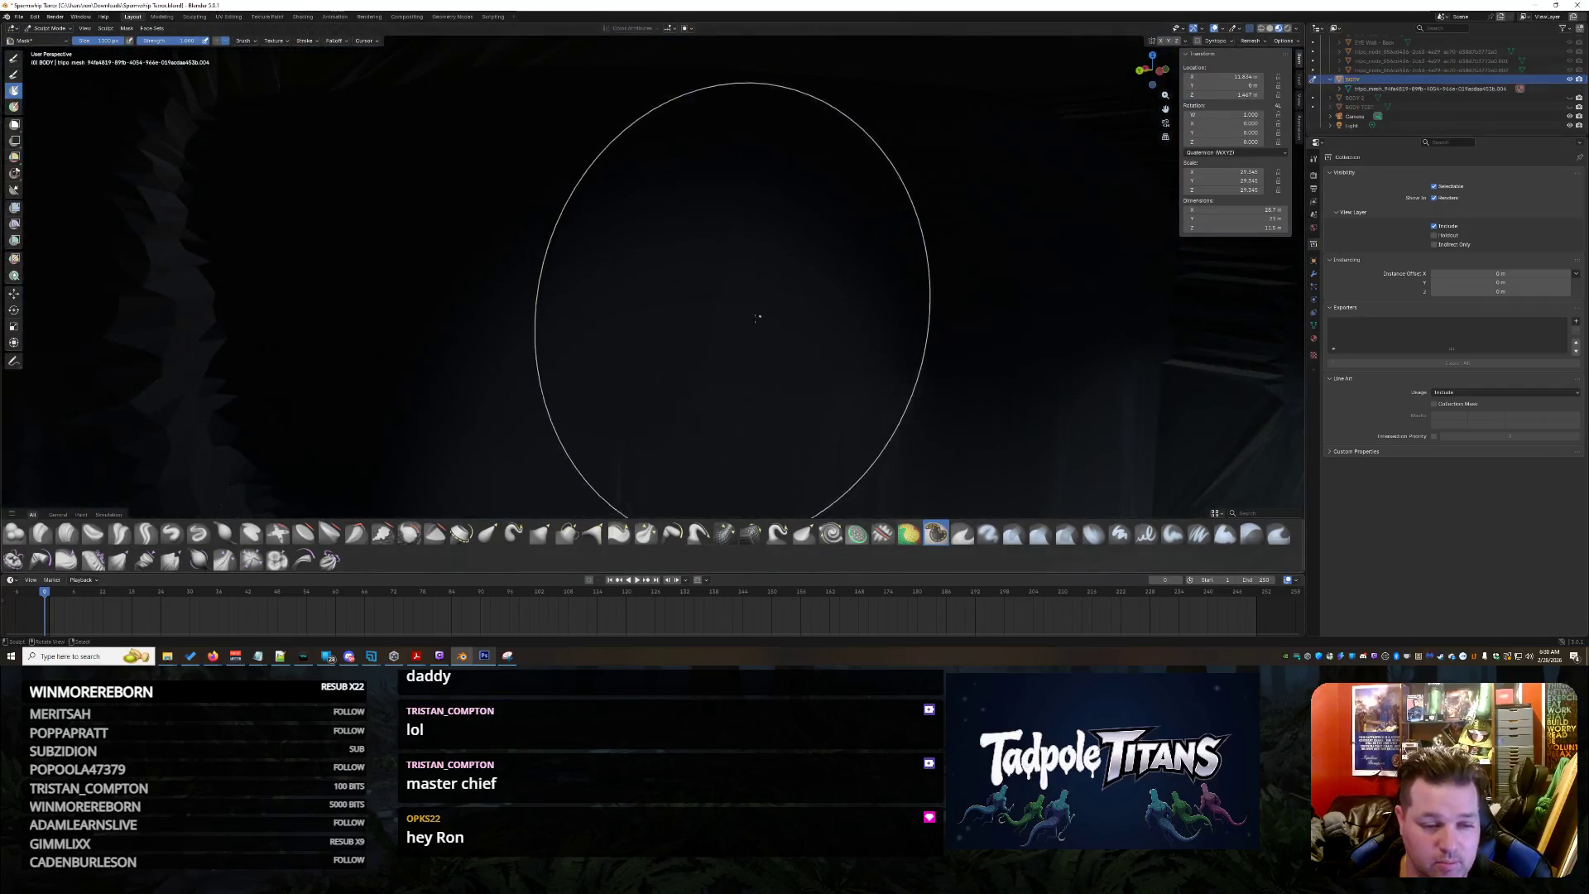
{"action": "scroll", "coordinate": [757, 318], "scroll_direction": "up", "scroll_amount": 2}
{"action": "scroll", "coordinate": [636, 307], "scroll_direction": "down", "scroll_amount": 3}
{"action": "scroll", "coordinate": [639, 256], "scroll_direction": "down", "scroll_amount": 3}
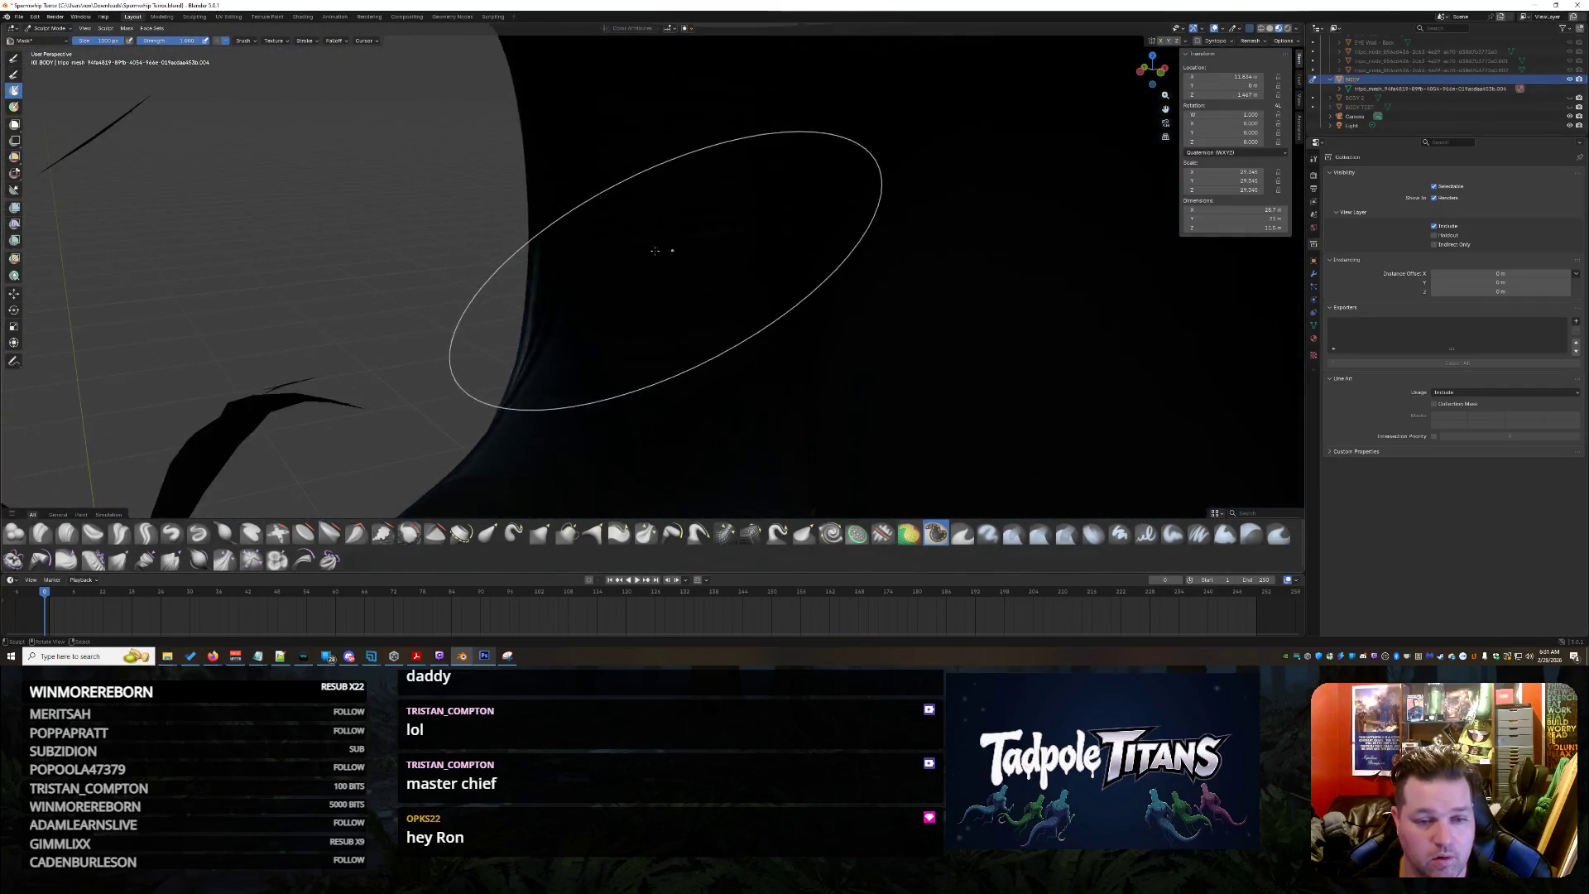
{"action": "scroll", "coordinate": [796, 147], "scroll_direction": "down", "scroll_amount": 2}
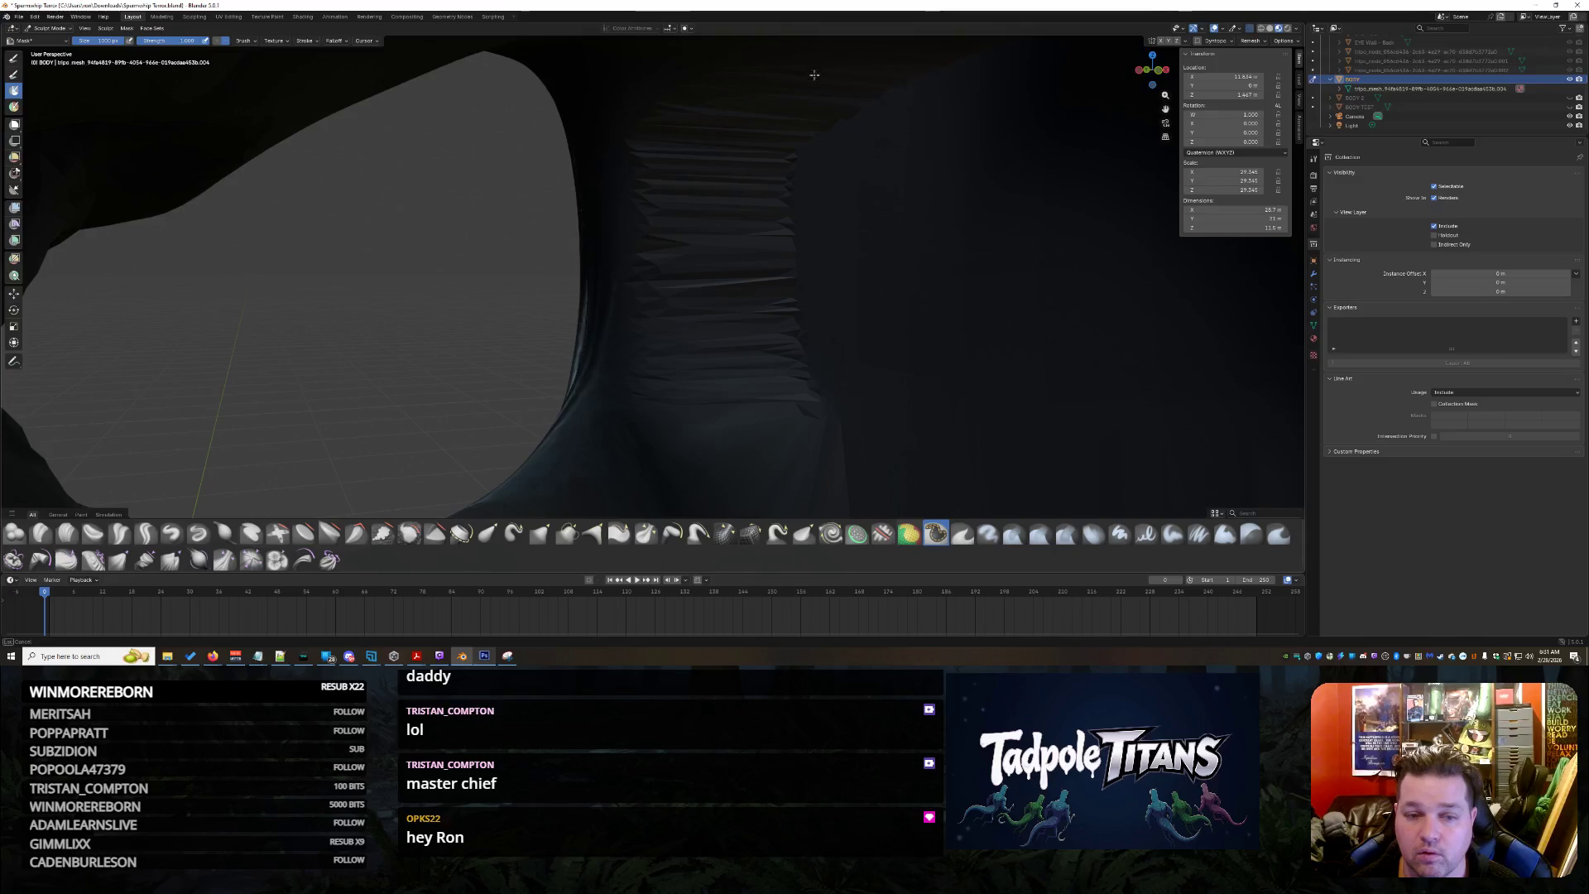
{"action": "scroll", "coordinate": [932, 346], "scroll_direction": "up", "scroll_amount": 2}
Flatten the ridged wall inside the eye cockpit, check it from around the eye, and choose another brush
{"action": "middle_click_drag", "start_coordinate": [931, 347], "coordinate": [543, 182]}
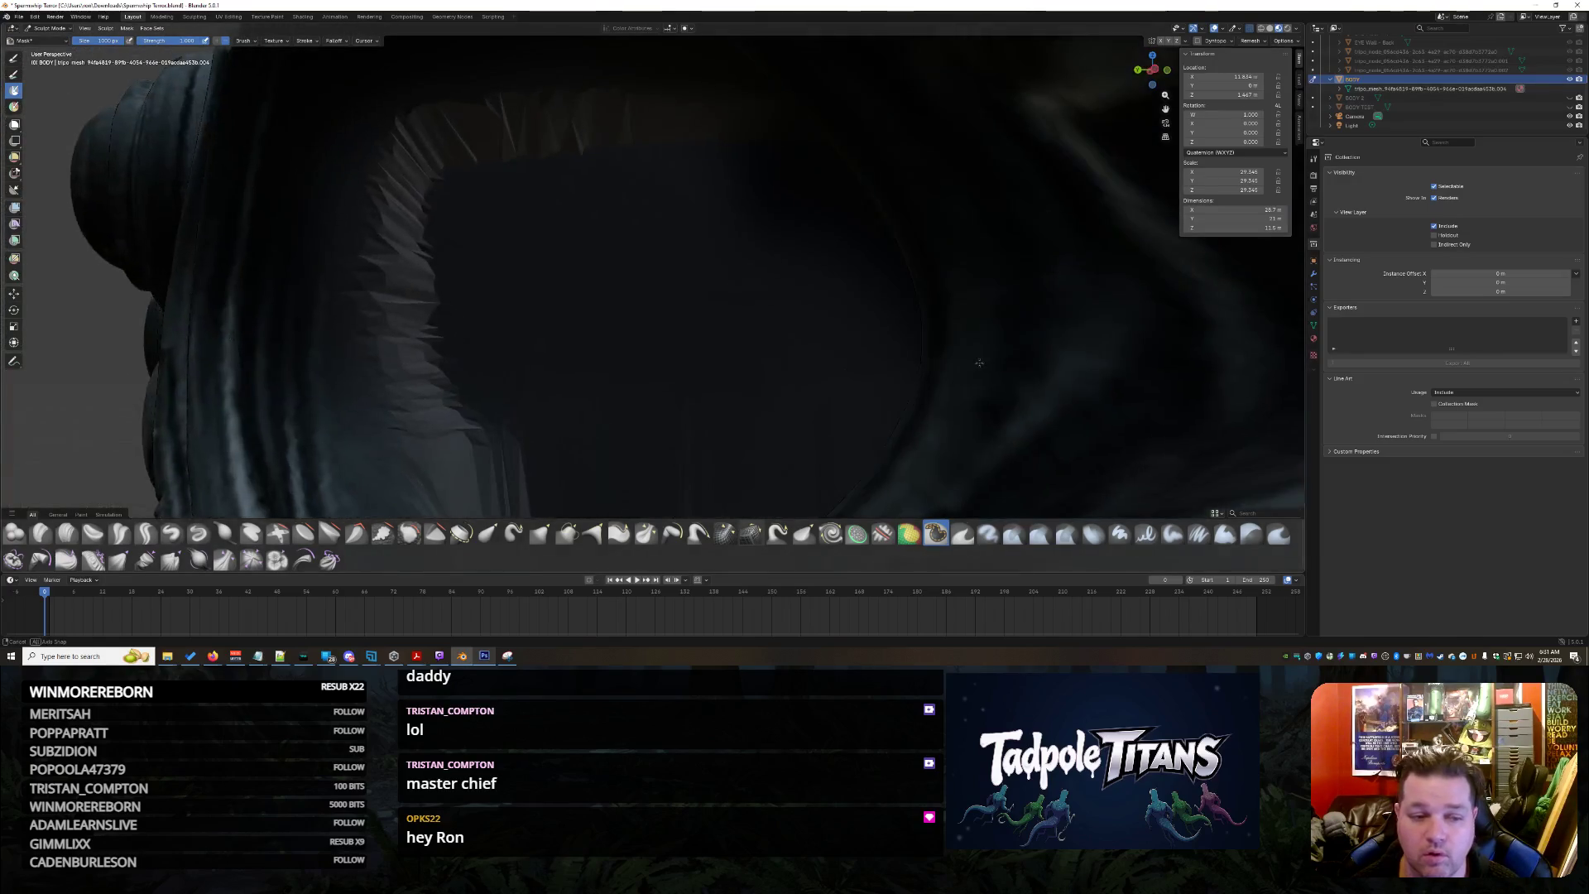
{"action": "left_click_drag", "start_coordinate": [543, 181], "coordinate": [809, 397]}
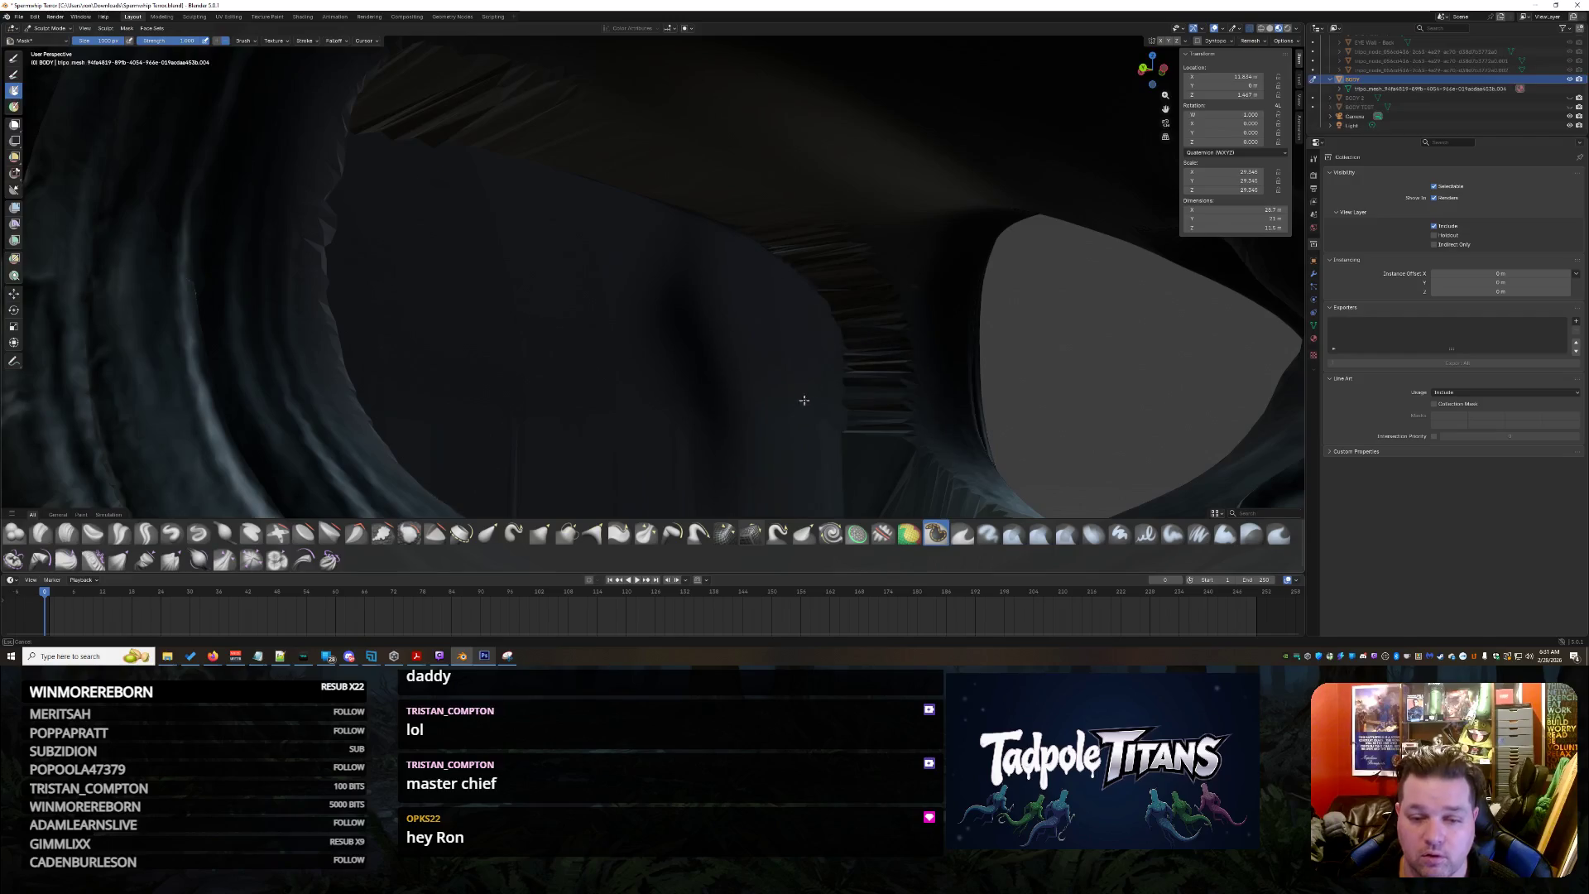
{"action": "mouse_move", "coordinate": [952, 146]}
{"action": "middle_mouse_down"}
{"action": "mouse_move", "coordinate": [944, 324]}
{"action": "mouse_move", "coordinate": [880, 280]}
{"action": "middle_mouse_up"}
{"action": "scroll", "coordinate": [940, 315], "scroll_direction": "down", "scroll_amount": 5}
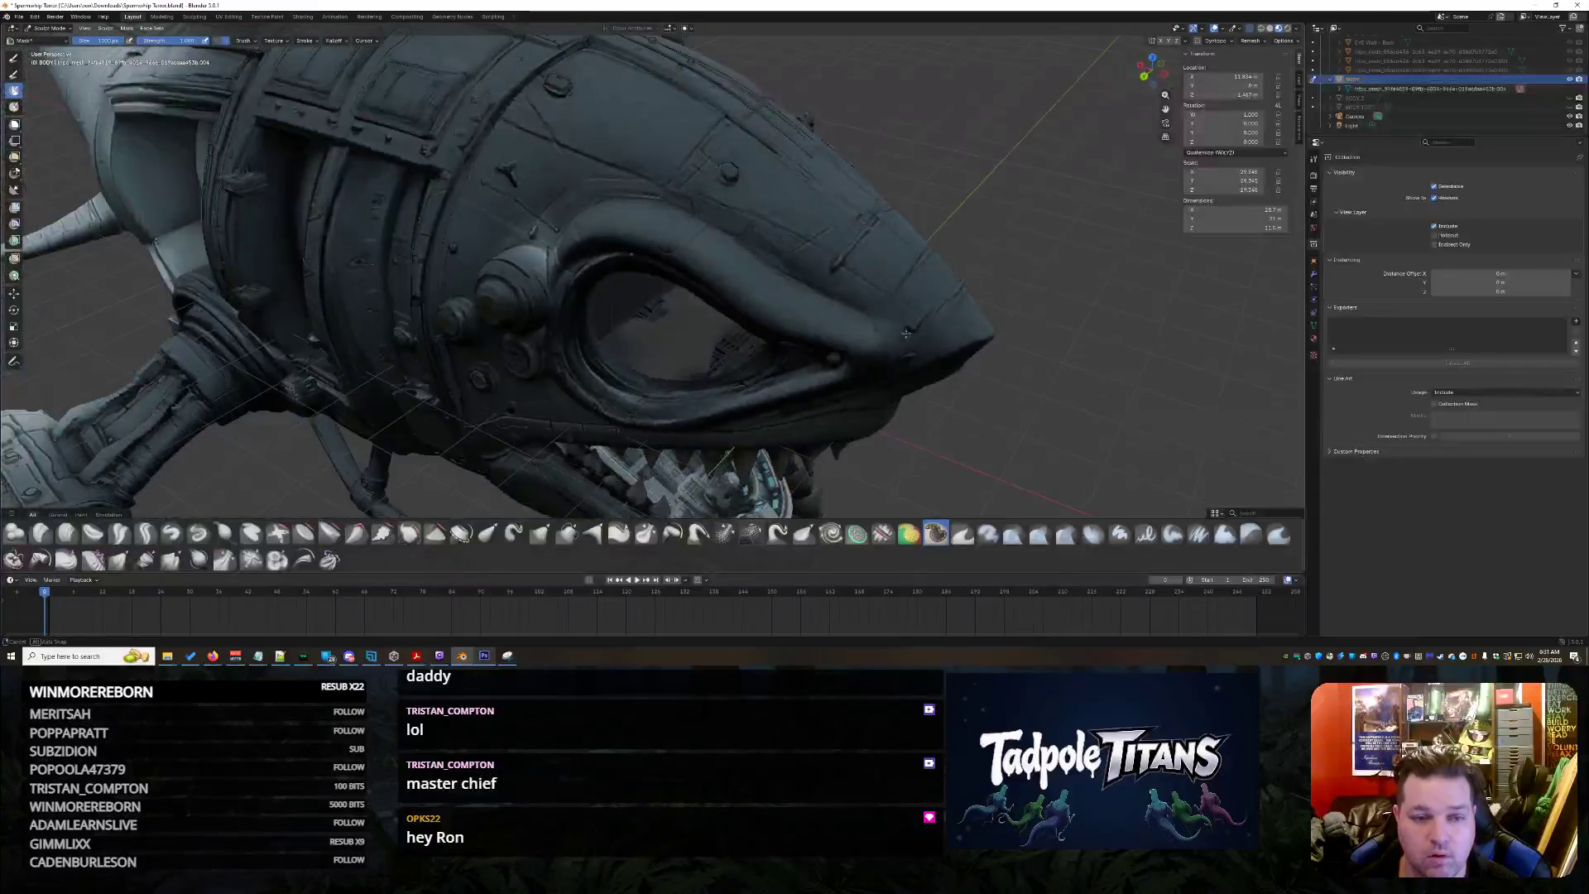
{"action": "scroll", "coordinate": [880, 280], "scroll_direction": "up", "scroll_amount": 5}
{"action": "scroll", "coordinate": [770, 311], "scroll_direction": "up", "scroll_amount": 3}
{"action": "mouse_move", "coordinate": [812, 323]}
{"action": "middle_mouse_down"}
{"action": "mouse_move", "coordinate": [703, 334]}
{"action": "mouse_move", "coordinate": [654, 385]}
{"action": "mouse_move", "coordinate": [568, 390]}
{"action": "mouse_move", "coordinate": [527, 428]}
{"action": "mouse_move", "coordinate": [799, 408]}
{"action": "mouse_move", "coordinate": [669, 387]}
{"action": "mouse_move", "coordinate": [726, 342]}
{"action": "middle_mouse_up"}
{"action": "scroll", "coordinate": [958, 386], "scroll_direction": "down", "scroll_amount": 5}
{"action": "middle_click_drag", "start_coordinate": [1029, 373], "coordinate": [709, 355]}
{"action": "scroll", "coordinate": [413, 512], "scroll_direction": "up", "scroll_amount": 3}
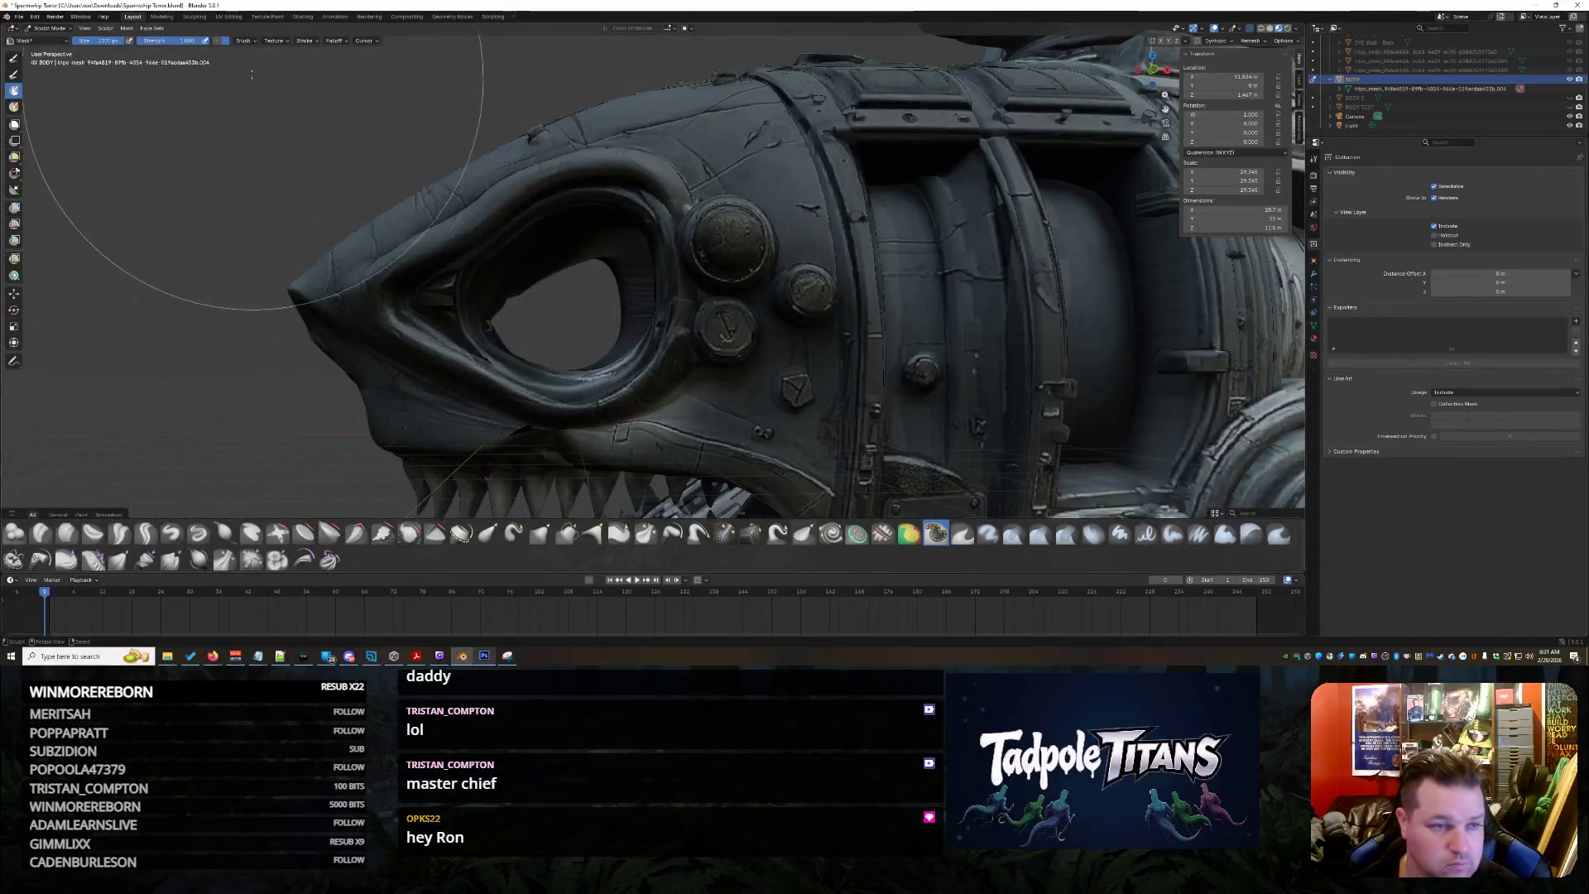
{"action": "scroll", "coordinate": [674, 320], "scroll_direction": "down", "scroll_amount": 2}
{"action": "scroll", "coordinate": [852, 124], "scroll_direction": "up", "scroll_amount": 5}
{"action": "scroll", "coordinate": [709, 443], "scroll_direction": "down", "scroll_amount": 5}
{"action": "scroll", "coordinate": [687, 473], "scroll_direction": "up", "scroll_amount": 3}
{"action": "mouse_move", "coordinate": [758, 292]}
{"action": "middle_mouse_down"}
{"action": "mouse_move", "coordinate": [460, 389]}
{"action": "mouse_move", "coordinate": [833, 373]}
{"action": "middle_mouse_up"}
{"action": "scroll", "coordinate": [833, 372], "scroll_direction": "up", "scroll_amount": 3}
{"action": "scroll", "coordinate": [894, 407], "scroll_direction": "up", "scroll_amount": 3}
{"action": "scroll", "coordinate": [895, 407], "scroll_direction": "down", "scroll_amount": 3}
{"action": "mouse_move", "coordinate": [803, 433]}
{"action": "middle_mouse_down"}
{"action": "mouse_move", "coordinate": [781, 380]}
{"action": "mouse_move", "coordinate": [685, 355]}
{"action": "middle_mouse_up"}
{"action": "scroll", "coordinate": [777, 335], "scroll_direction": "down", "scroll_amount": 2}
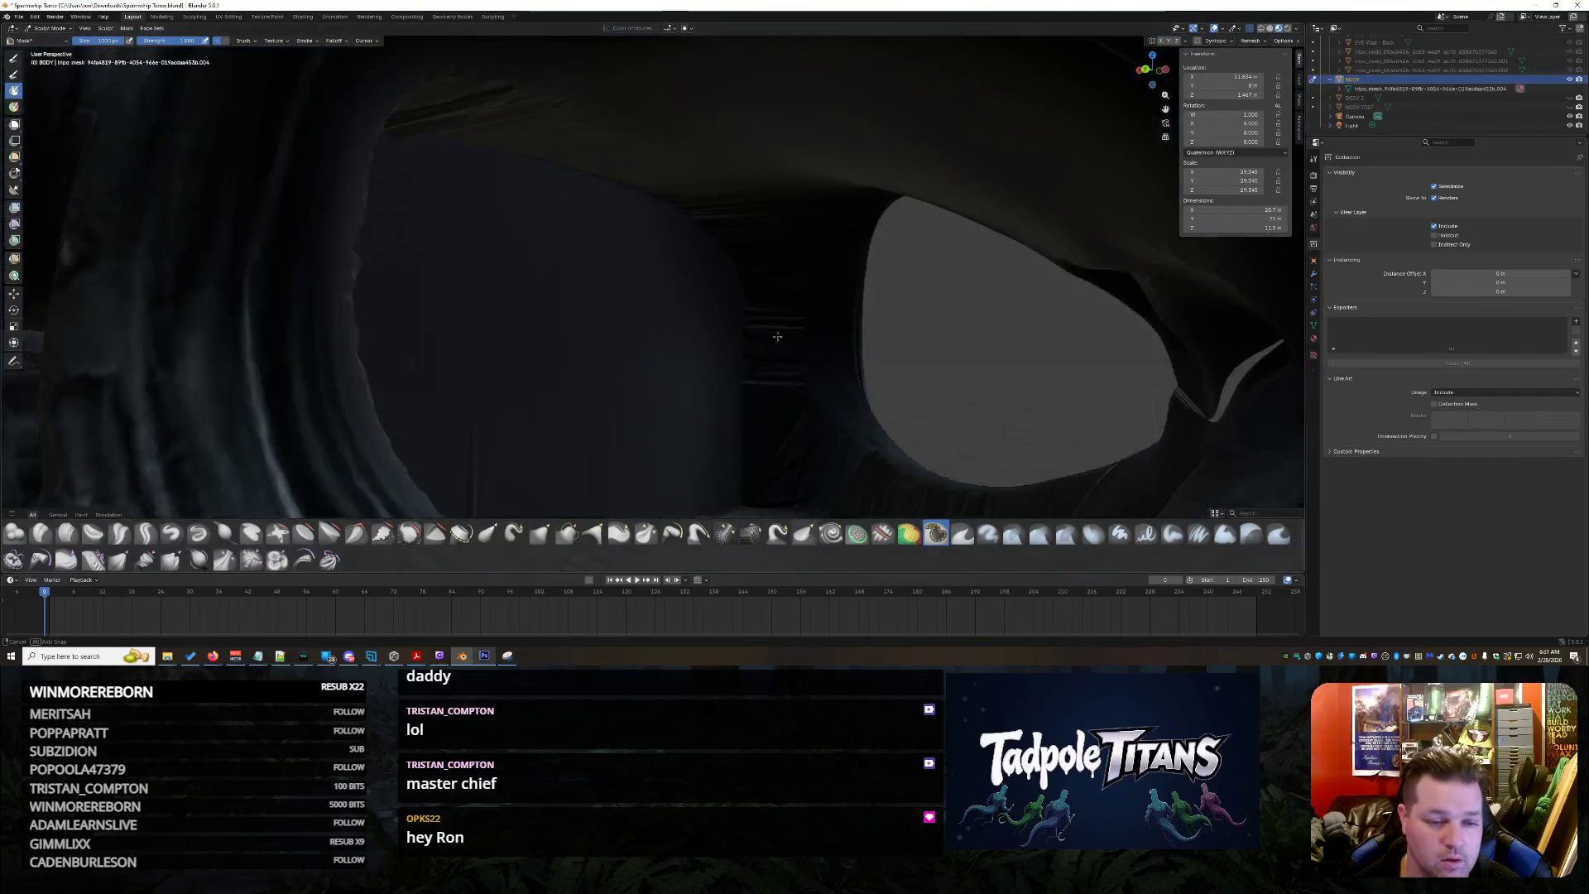
{"action": "scroll", "coordinate": [778, 335], "scroll_direction": "down", "scroll_amount": 3}
{"action": "scroll", "coordinate": [741, 362], "scroll_direction": "down", "scroll_amount": 2}
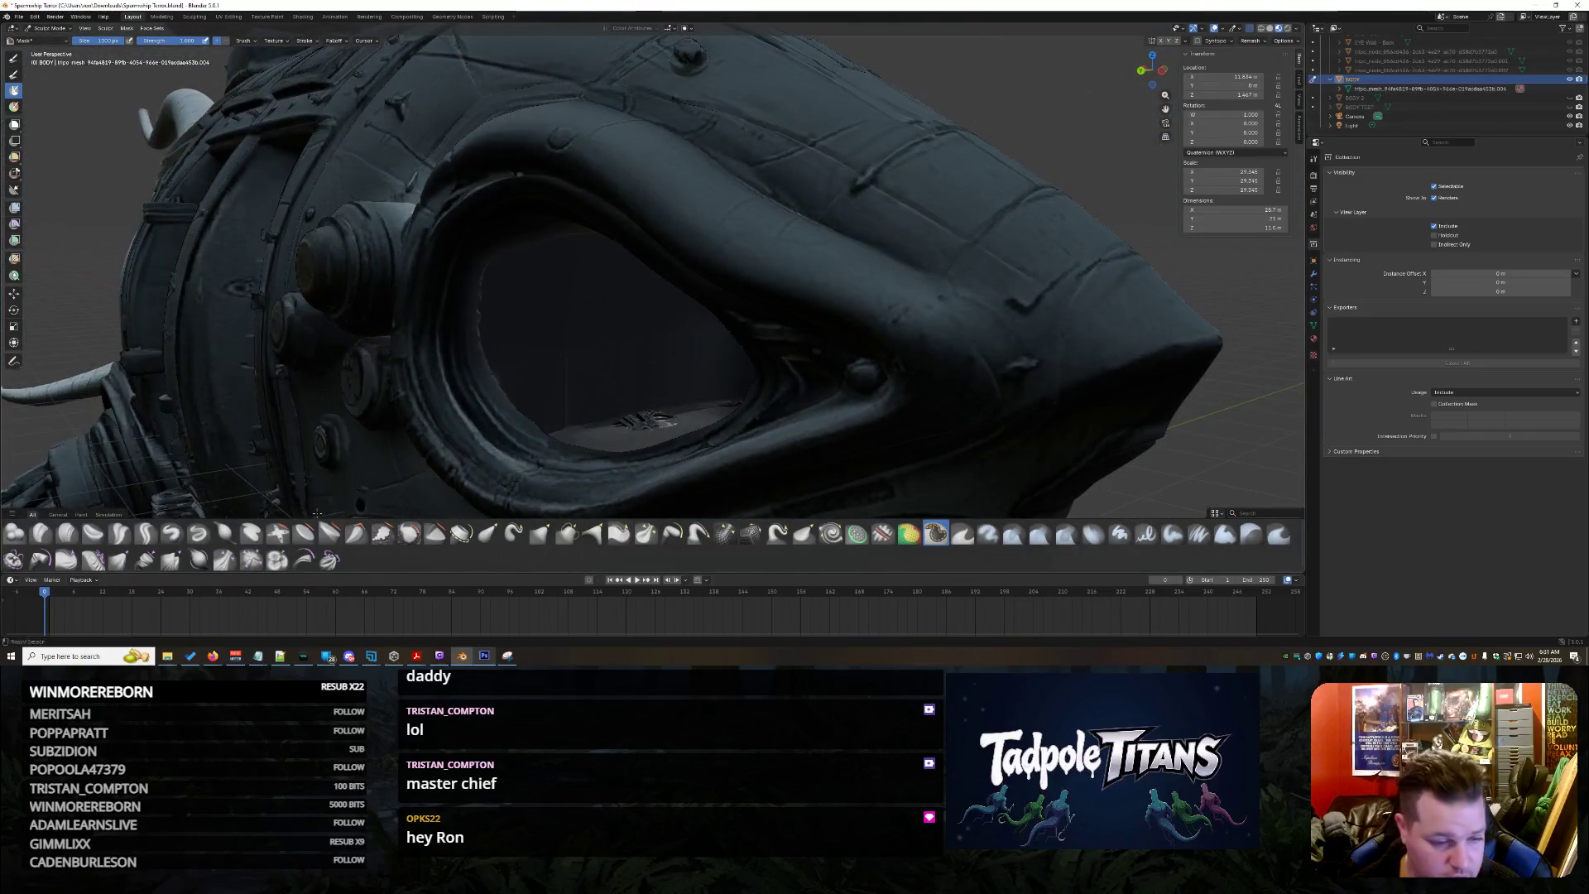
{"action": "left_click", "coordinate": [409, 534]}
{"action": "scroll", "coordinate": [604, 283], "scroll_direction": "up", "scroll_amount": 3}
{"action": "mouse_move", "coordinate": [629, 380]}
{"action": "middle_mouse_down"}
{"action": "mouse_move", "coordinate": [521, 384]}
{"action": "mouse_move", "coordinate": [540, 281]}
{"action": "middle_mouse_up"}
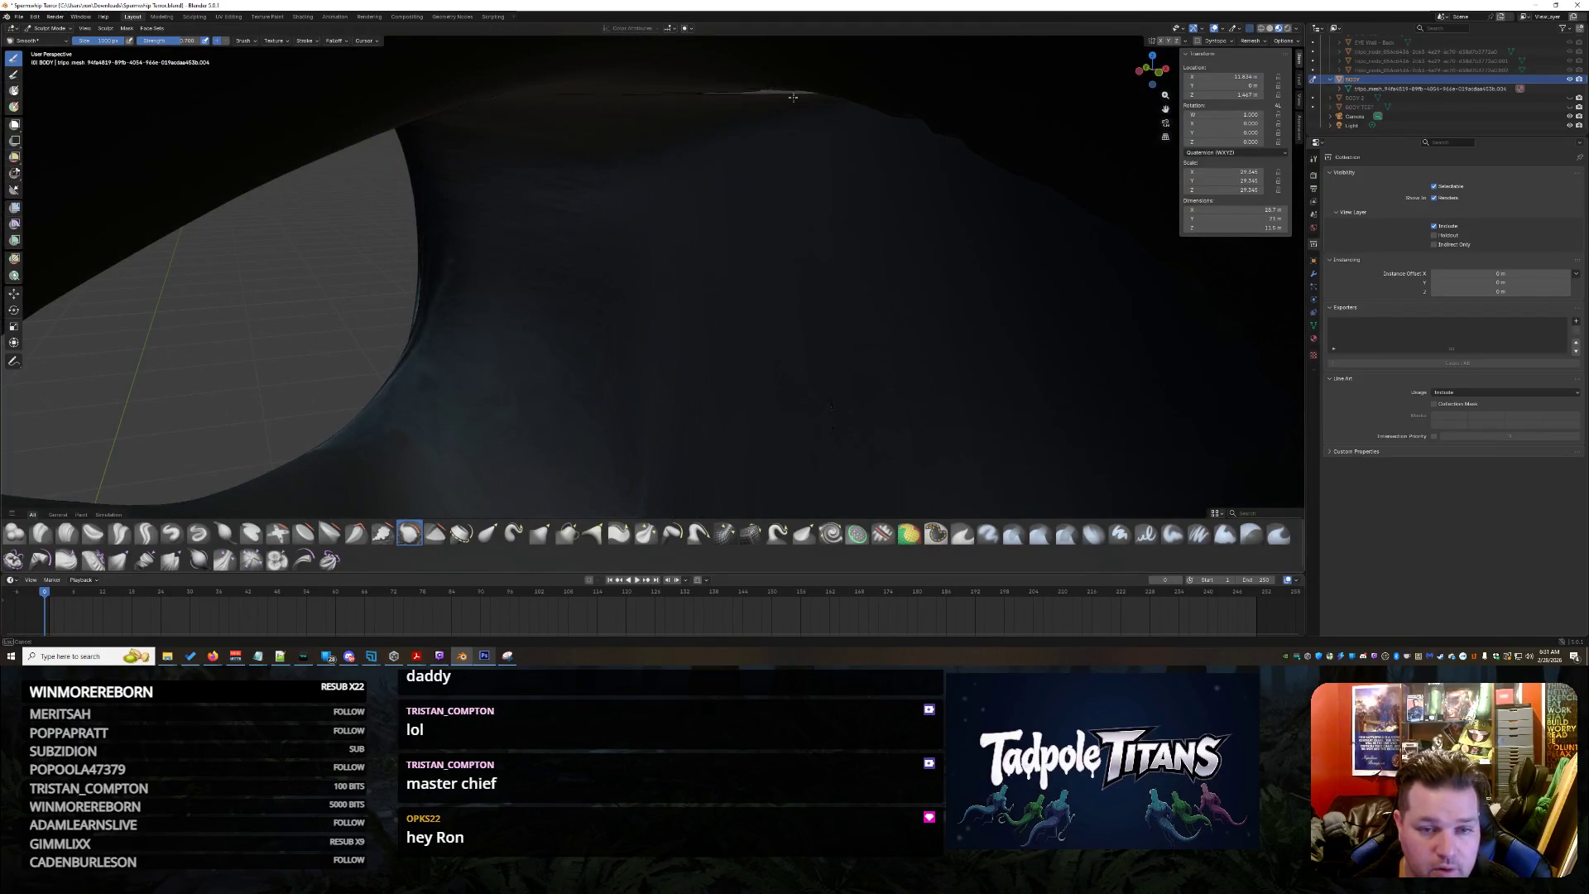
{"action": "scroll", "coordinate": [685, 419], "scroll_direction": "down", "scroll_amount": 2}
{"action": "scroll", "coordinate": [734, 401], "scroll_direction": "down", "scroll_amount": 2}
{"action": "scroll", "coordinate": [878, 454], "scroll_direction": "down", "scroll_amount": 2}
{"action": "scroll", "coordinate": [813, 374], "scroll_direction": "down", "scroll_amount": 2}
{"action": "mouse_move", "coordinate": [813, 373]}
{"action": "middle_mouse_down"}
{"action": "mouse_move", "coordinate": [695, 249]}
{"action": "mouse_move", "coordinate": [673, 254]}
{"action": "mouse_move", "coordinate": [672, 307]}
{"action": "middle_mouse_up"}
{"action": "scroll", "coordinate": [682, 224], "scroll_direction": "up", "scroll_amount": 2}
{"action": "scroll", "coordinate": [677, 204], "scroll_direction": "up", "scroll_amount": 2}
{"action": "scroll", "coordinate": [676, 199], "scroll_direction": "up", "scroll_amount": 2}
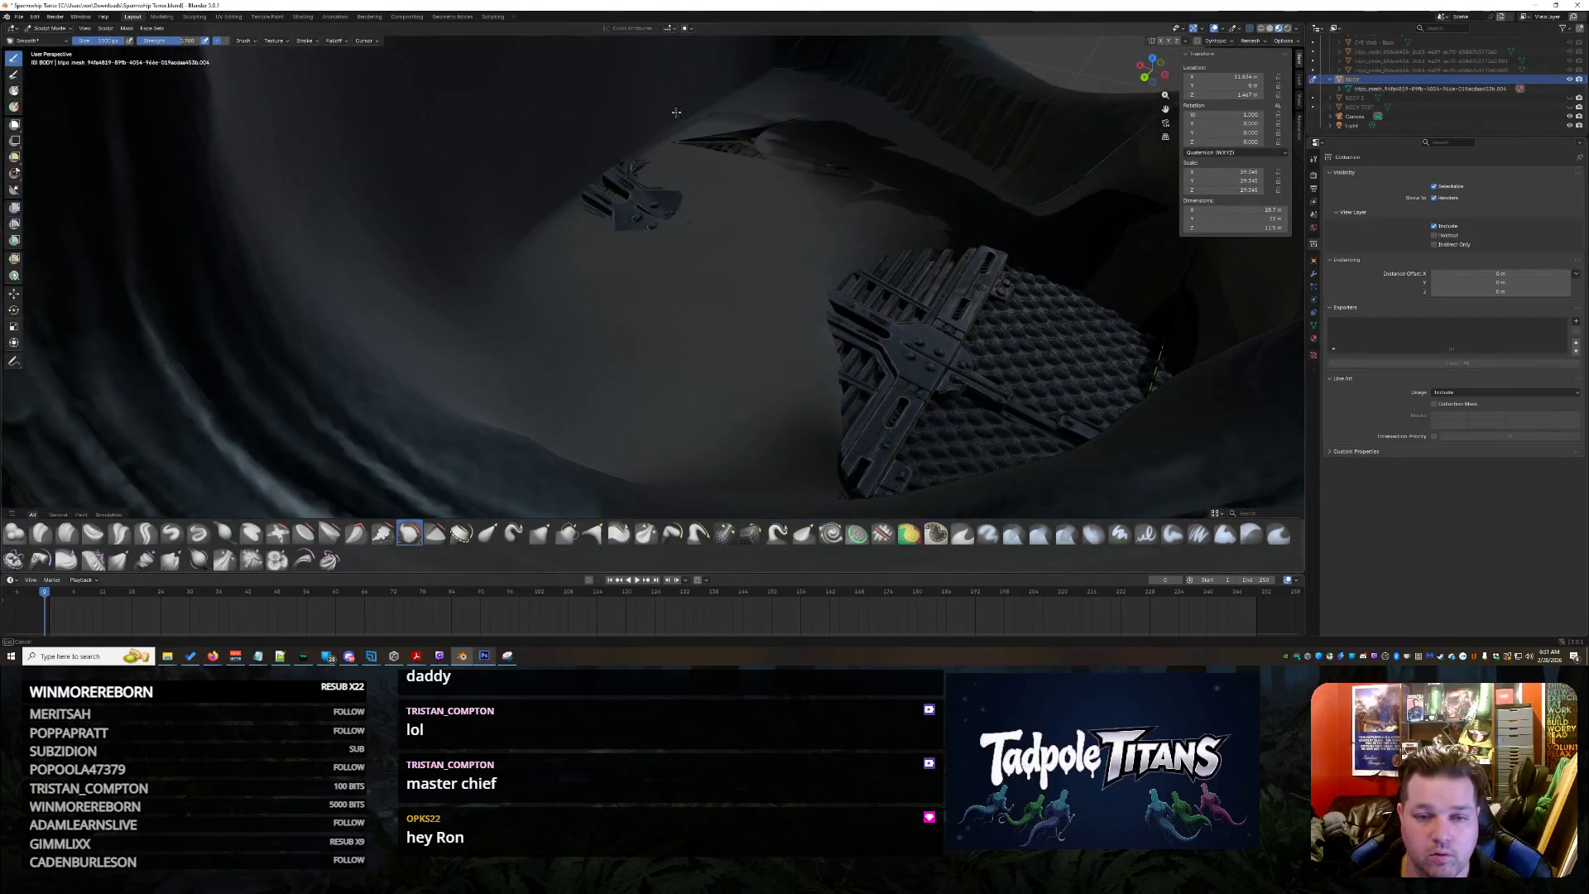
{"action": "mouse_move", "coordinate": [980, 119]}
{"action": "middle_mouse_down"}
{"action": "mouse_move", "coordinate": [870, 186]}
{"action": "mouse_move", "coordinate": [674, 232]}
{"action": "mouse_move", "coordinate": [721, 356]}
{"action": "mouse_move", "coordinate": [759, 230]}
{"action": "mouse_move", "coordinate": [638, 389]}
{"action": "mouse_move", "coordinate": [610, 398]}
{"action": "middle_mouse_up"}
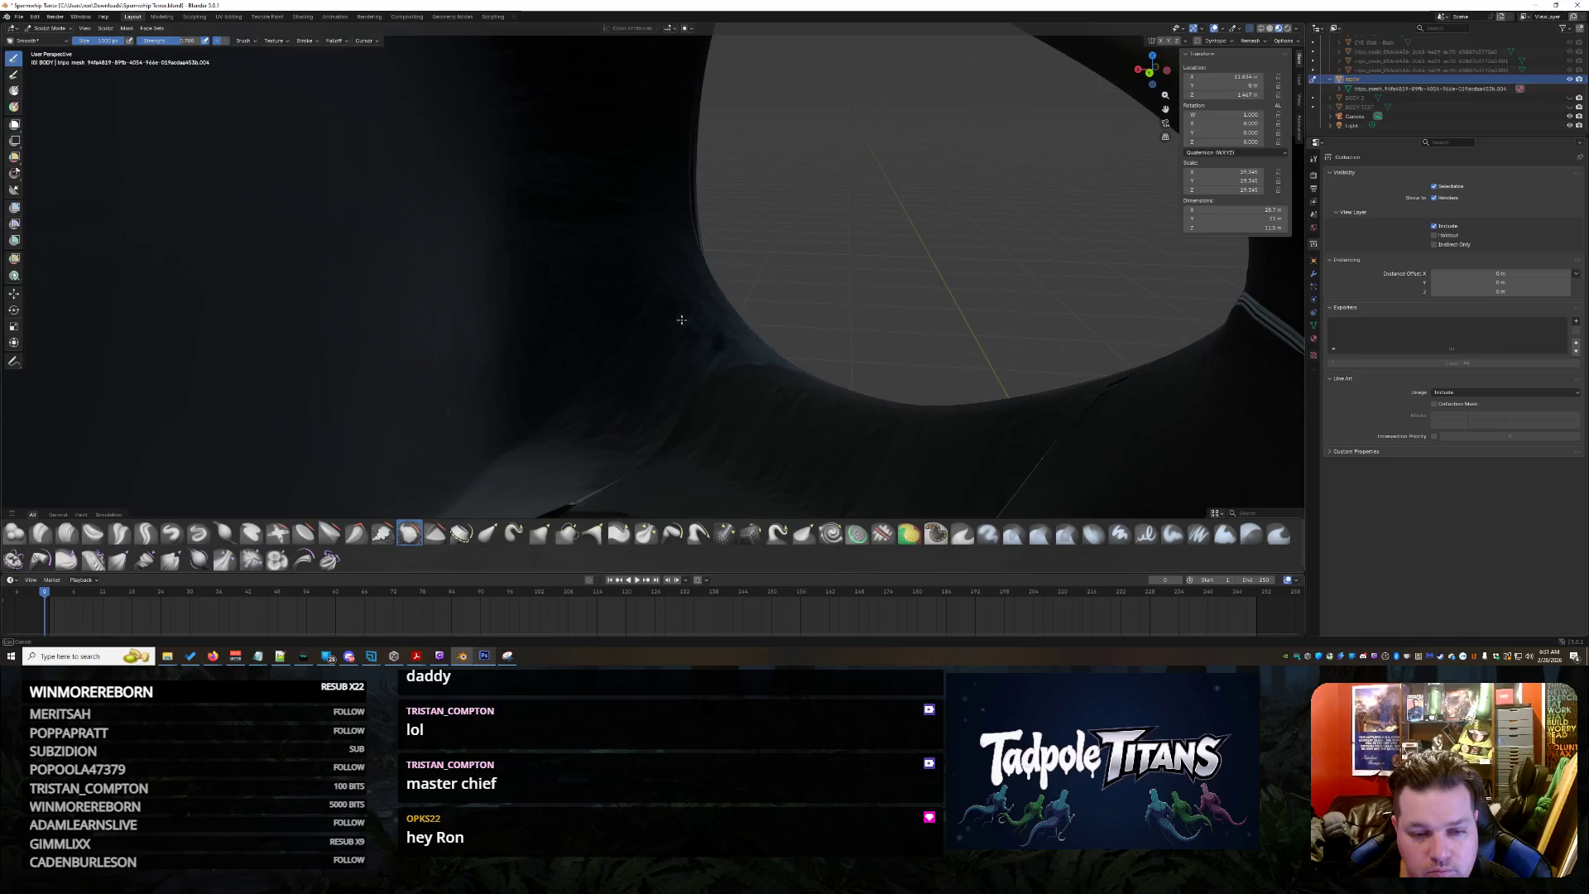
{"action": "middle_click_drag", "start_coordinate": [770, 463], "coordinate": [860, 477]}
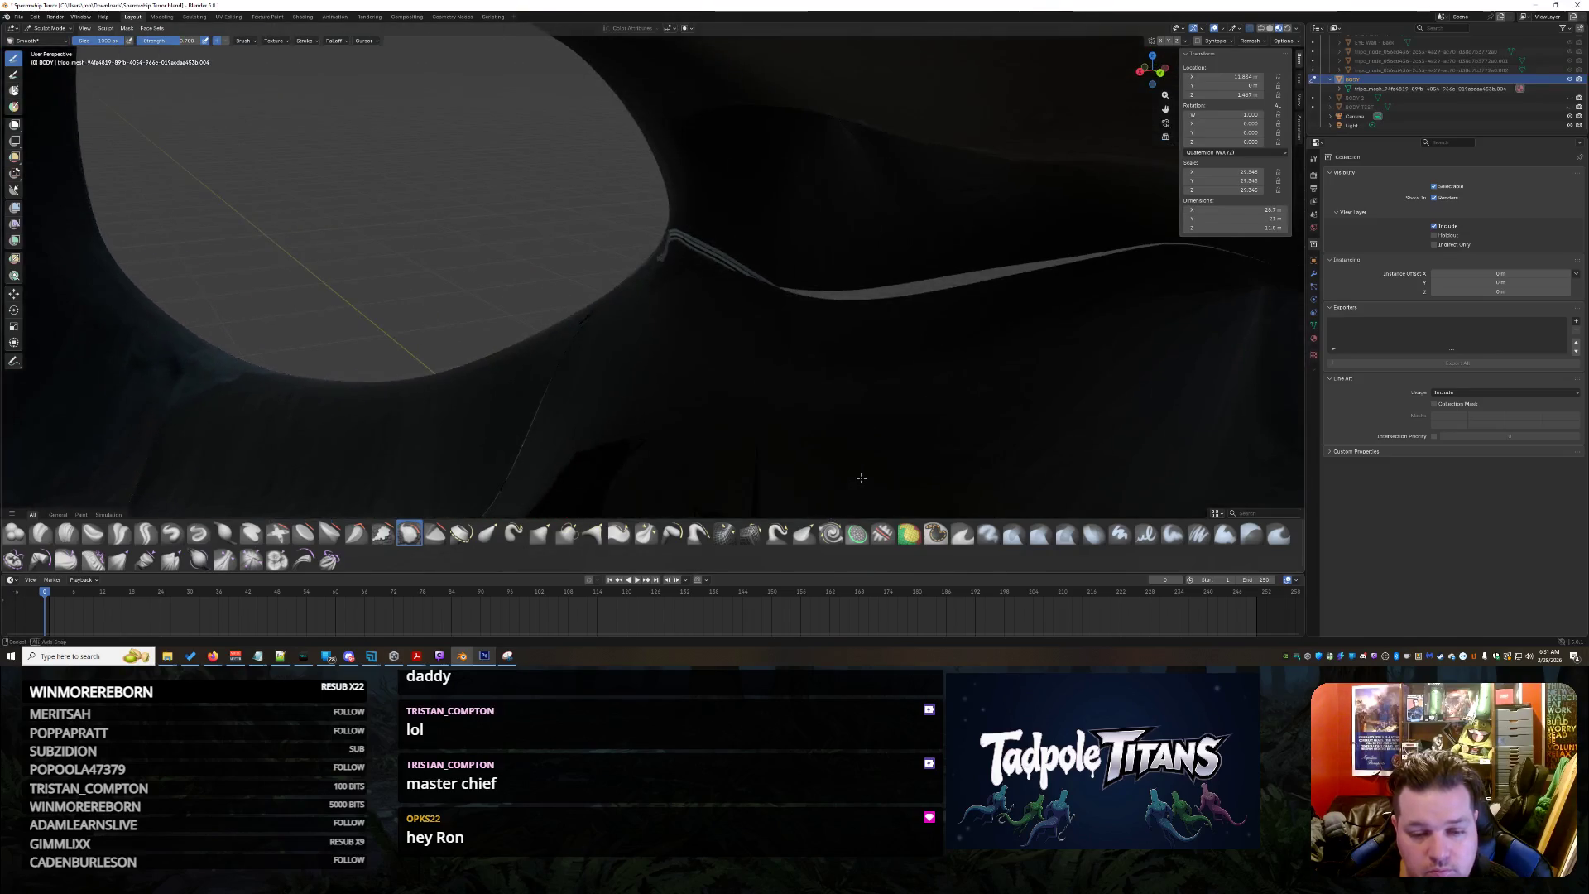
{"action": "middle_click_drag", "start_coordinate": [845, 220], "coordinate": [320, 87]}
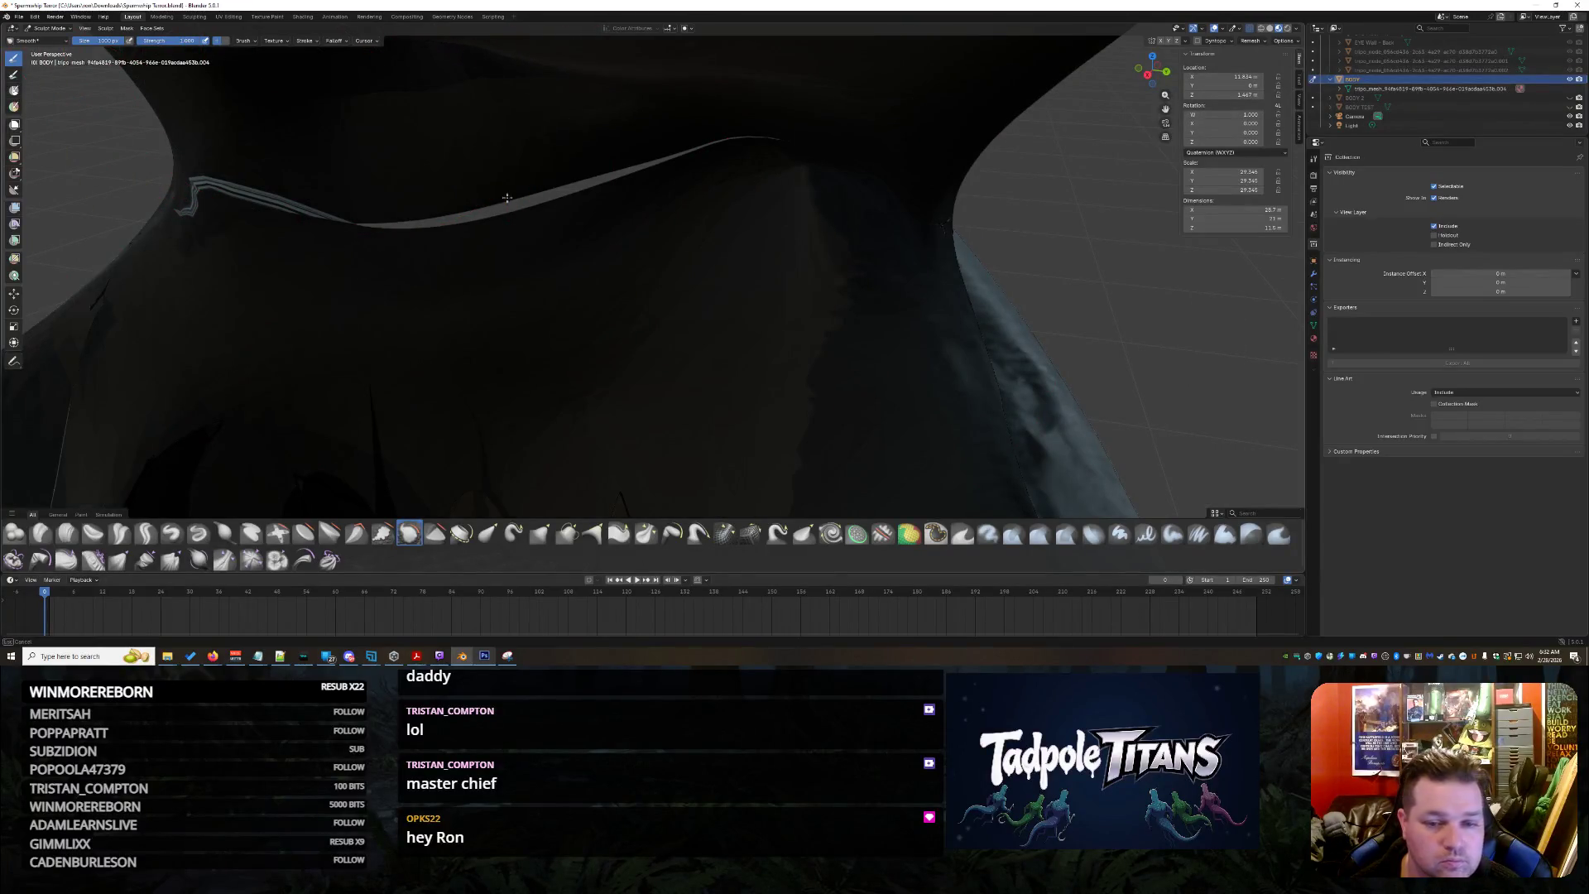
{"action": "mouse_move", "coordinate": [839, 336]}
{"action": "middle_mouse_down"}
{"action": "mouse_move", "coordinate": [692, 356]}
{"action": "mouse_move", "coordinate": [815, 301]}
{"action": "middle_mouse_up"}
{"action": "mouse_move", "coordinate": [1075, 450]}
{"action": "middle_mouse_down"}
{"action": "mouse_move", "coordinate": [654, 337]}
{"action": "mouse_move", "coordinate": [611, 311]}
{"action": "middle_mouse_up"}
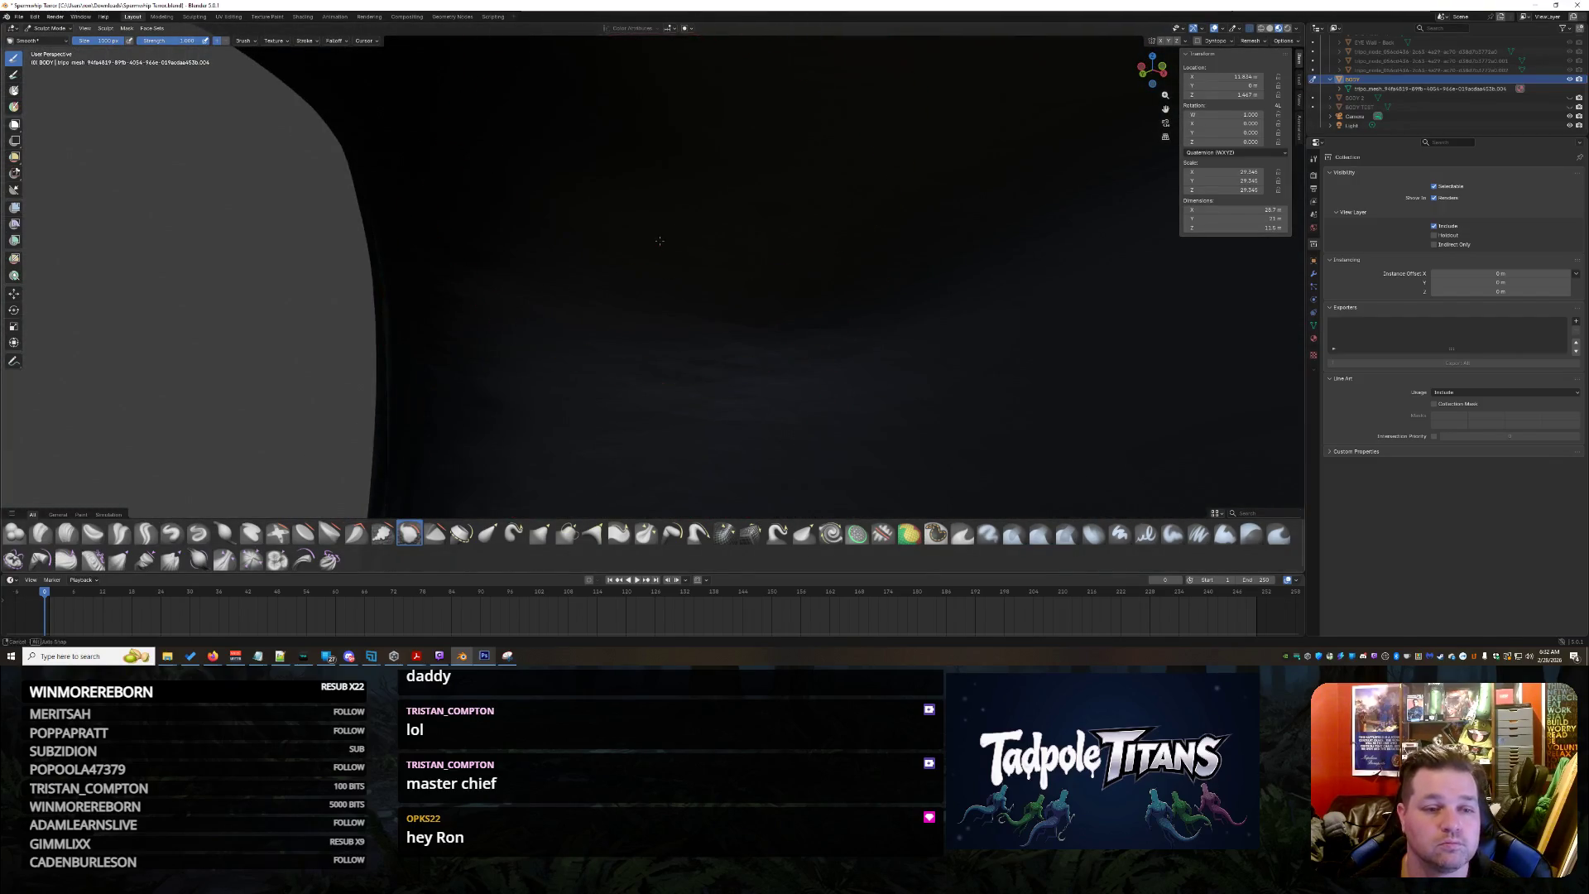
{"action": "middle_click_drag", "start_coordinate": [659, 240], "coordinate": [934, 302]}
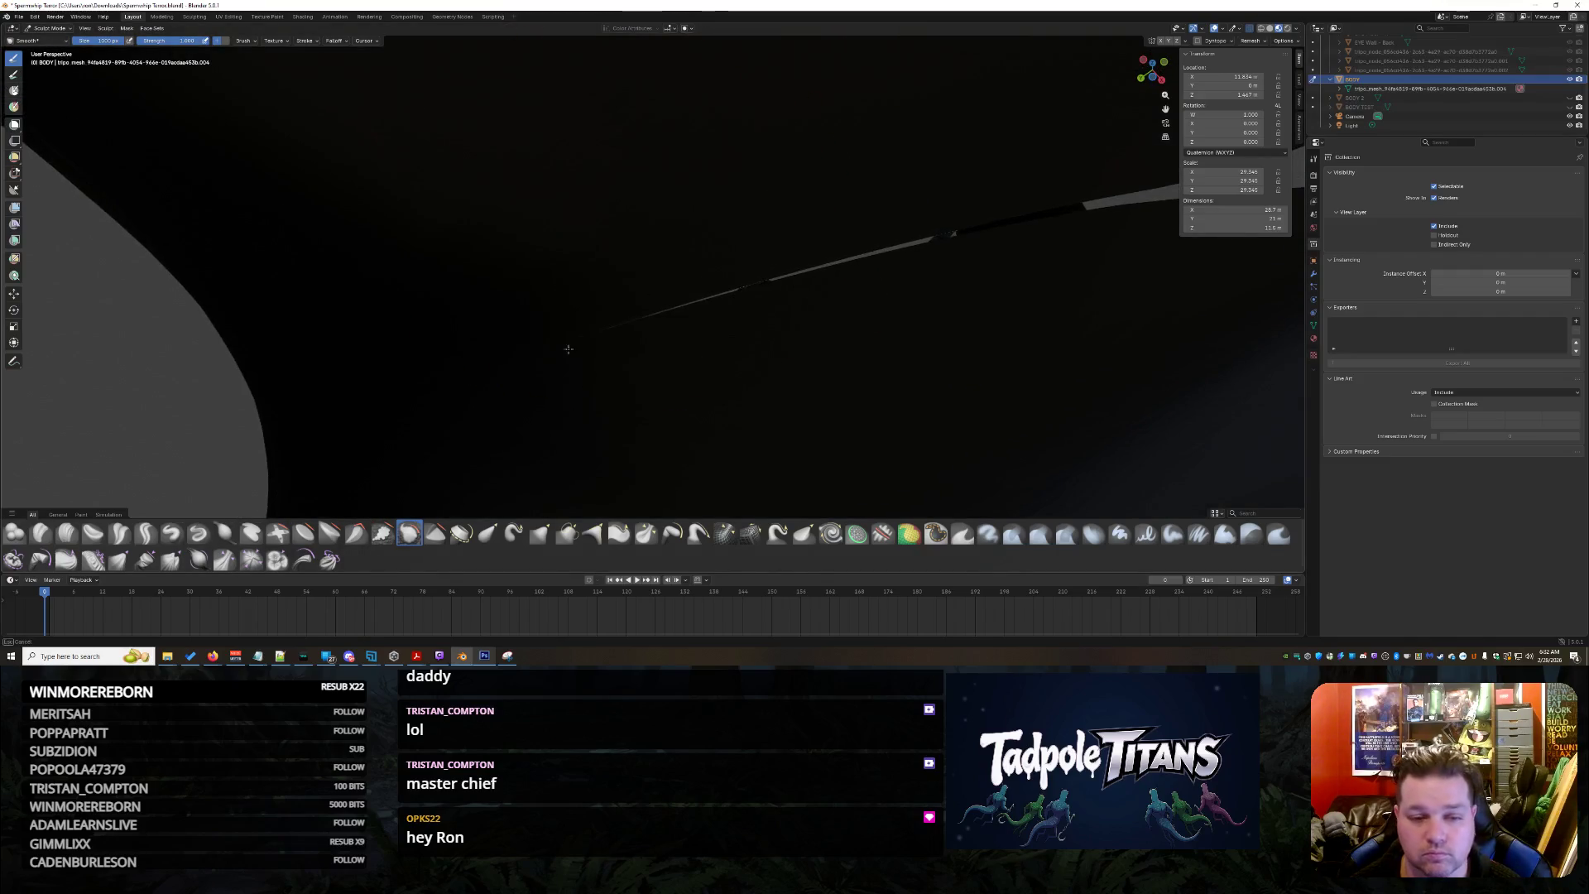
{"action": "mouse_move", "coordinate": [703, 409]}
{"action": "middle_mouse_down"}
{"action": "mouse_move", "coordinate": [837, 431]}
{"action": "mouse_move", "coordinate": [831, 482]}
{"action": "middle_mouse_up"}
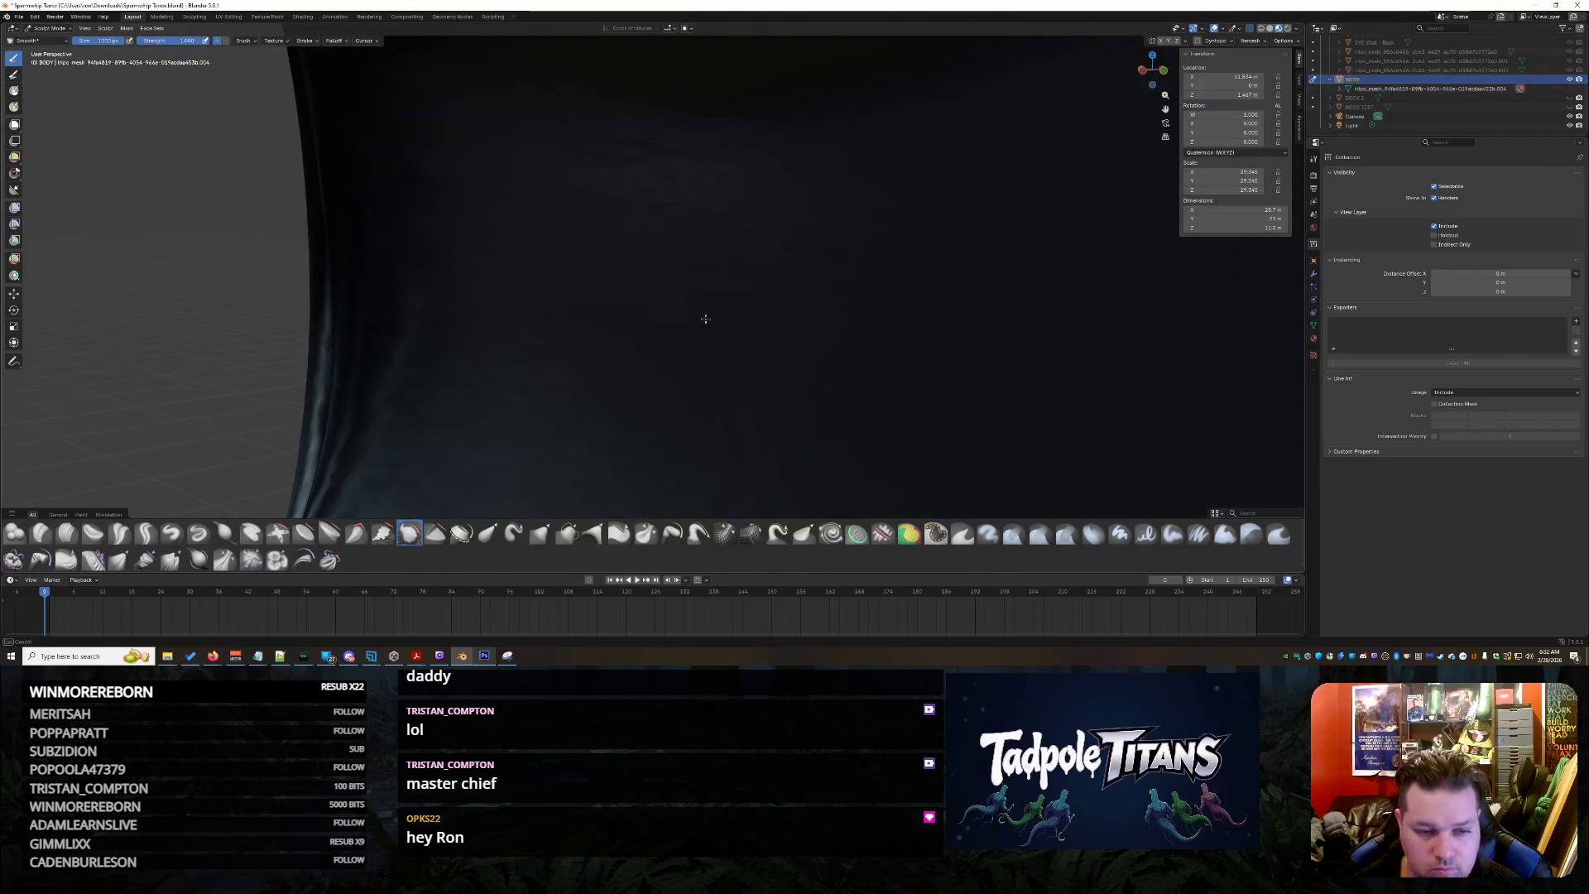
{"action": "scroll", "coordinate": [704, 319], "scroll_direction": "down", "scroll_amount": 3}
{"action": "scroll", "coordinate": [721, 317], "scroll_direction": "down", "scroll_amount": 3}
{"action": "scroll", "coordinate": [745, 311], "scroll_direction": "down", "scroll_amount": 3}
{"action": "scroll", "coordinate": [759, 301], "scroll_direction": "down", "scroll_amount": 2}
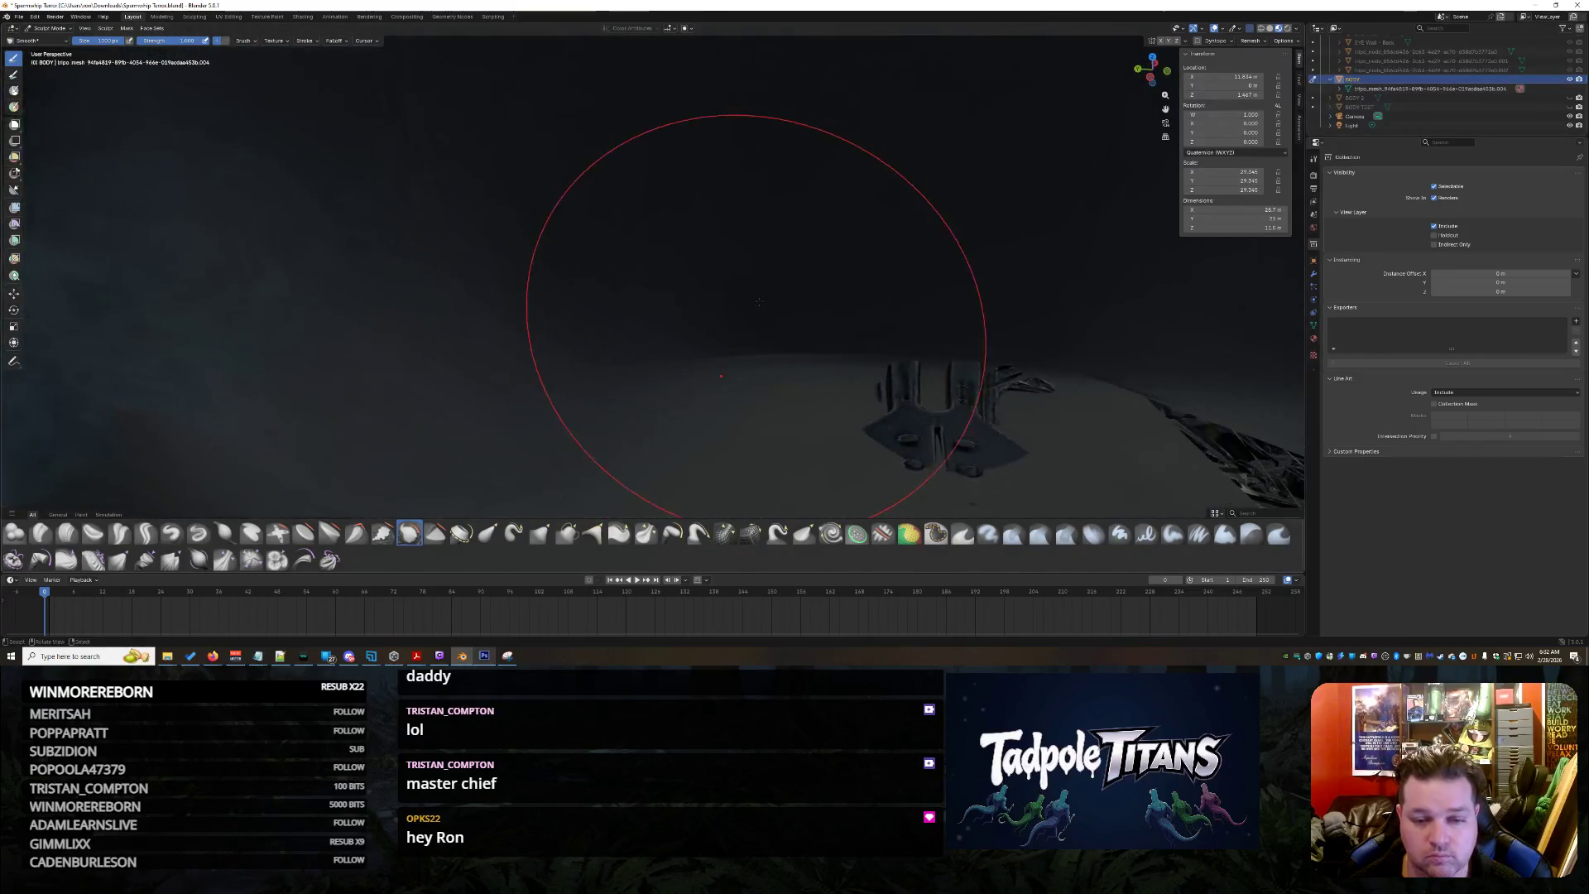
{"action": "middle_click_drag", "start_coordinate": [759, 302], "coordinate": [633, 337]}
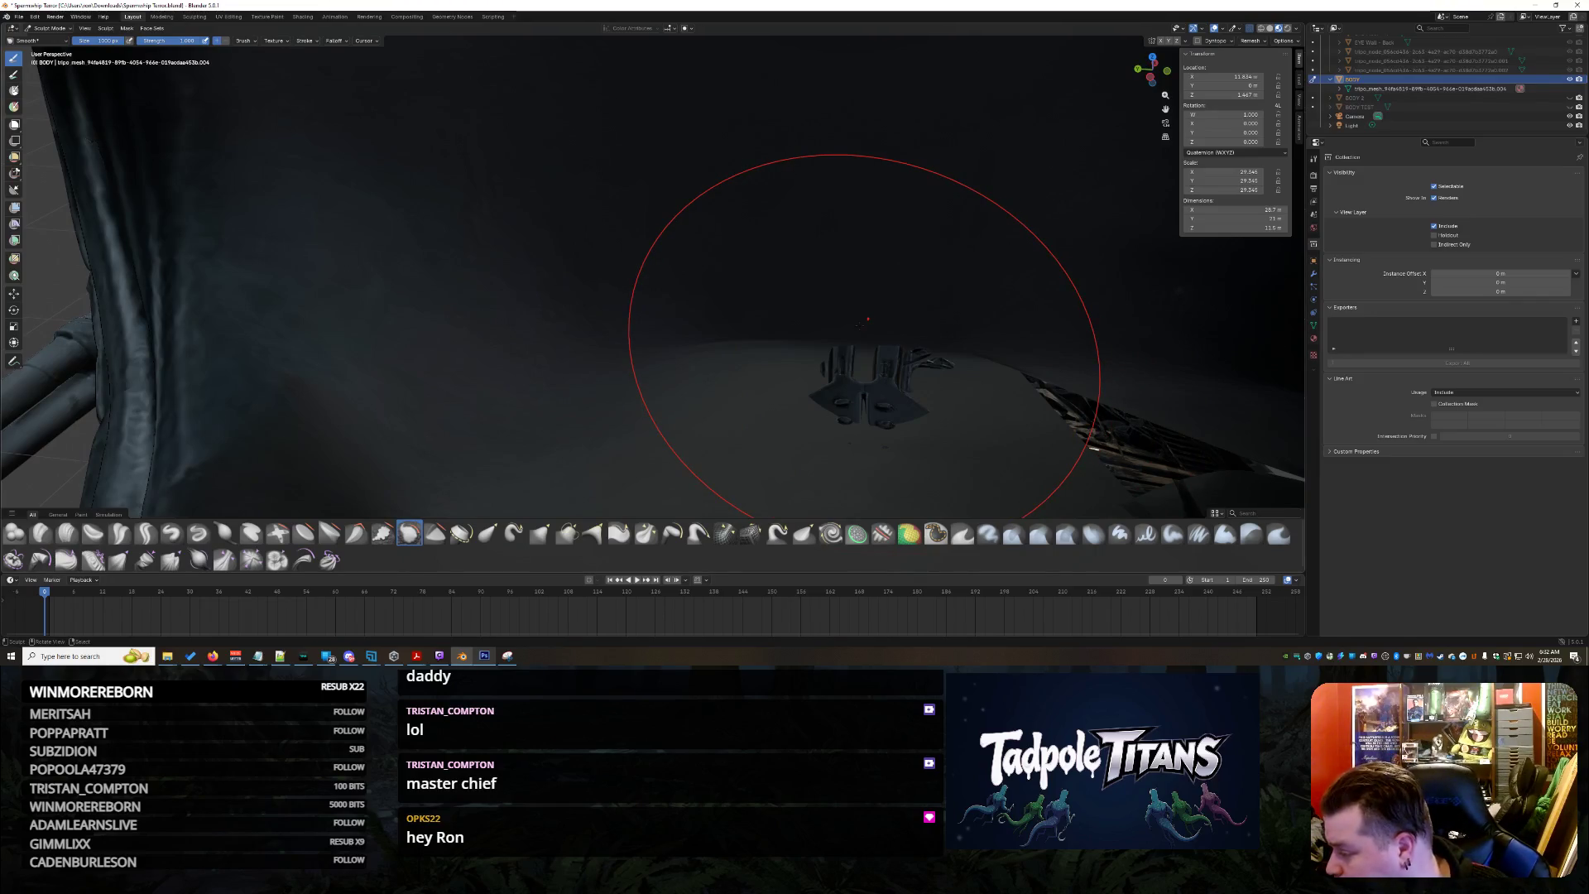
{"action": "scroll", "coordinate": [816, 355], "scroll_direction": "up", "scroll_amount": 5}
{"action": "scroll", "coordinate": [914, 268], "scroll_direction": "up", "scroll_amount": 3}
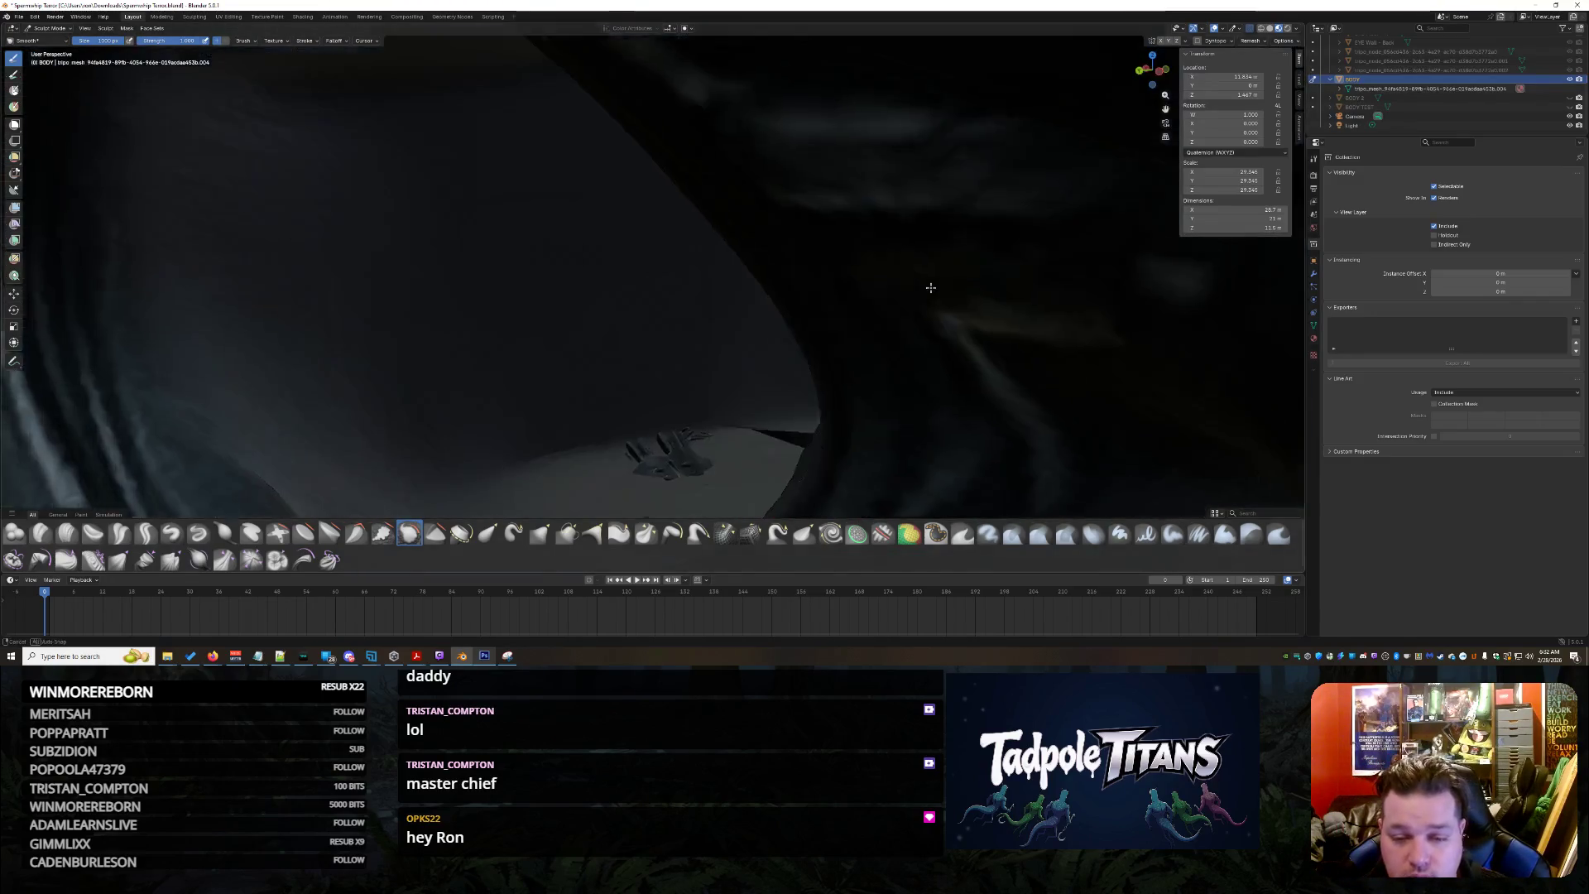
{"action": "scroll", "coordinate": [915, 268], "scroll_direction": "down", "scroll_amount": 3}
{"action": "scroll", "coordinate": [785, 150], "scroll_direction": "down", "scroll_amount": 3}
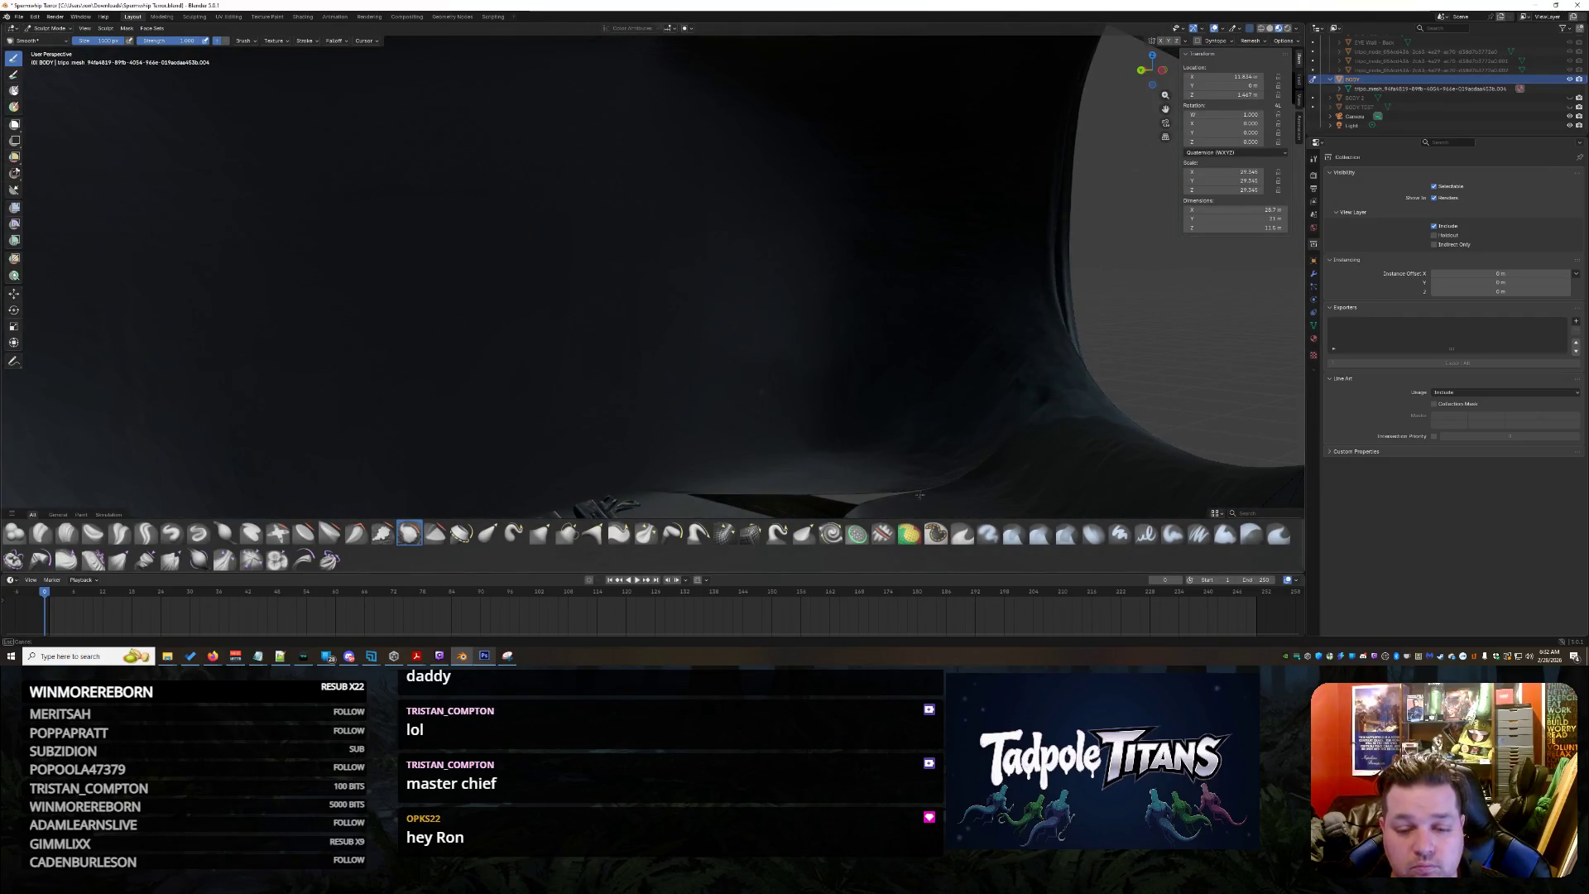
{"action": "middle_click_drag", "start_coordinate": [889, 465], "coordinate": [920, 473]}
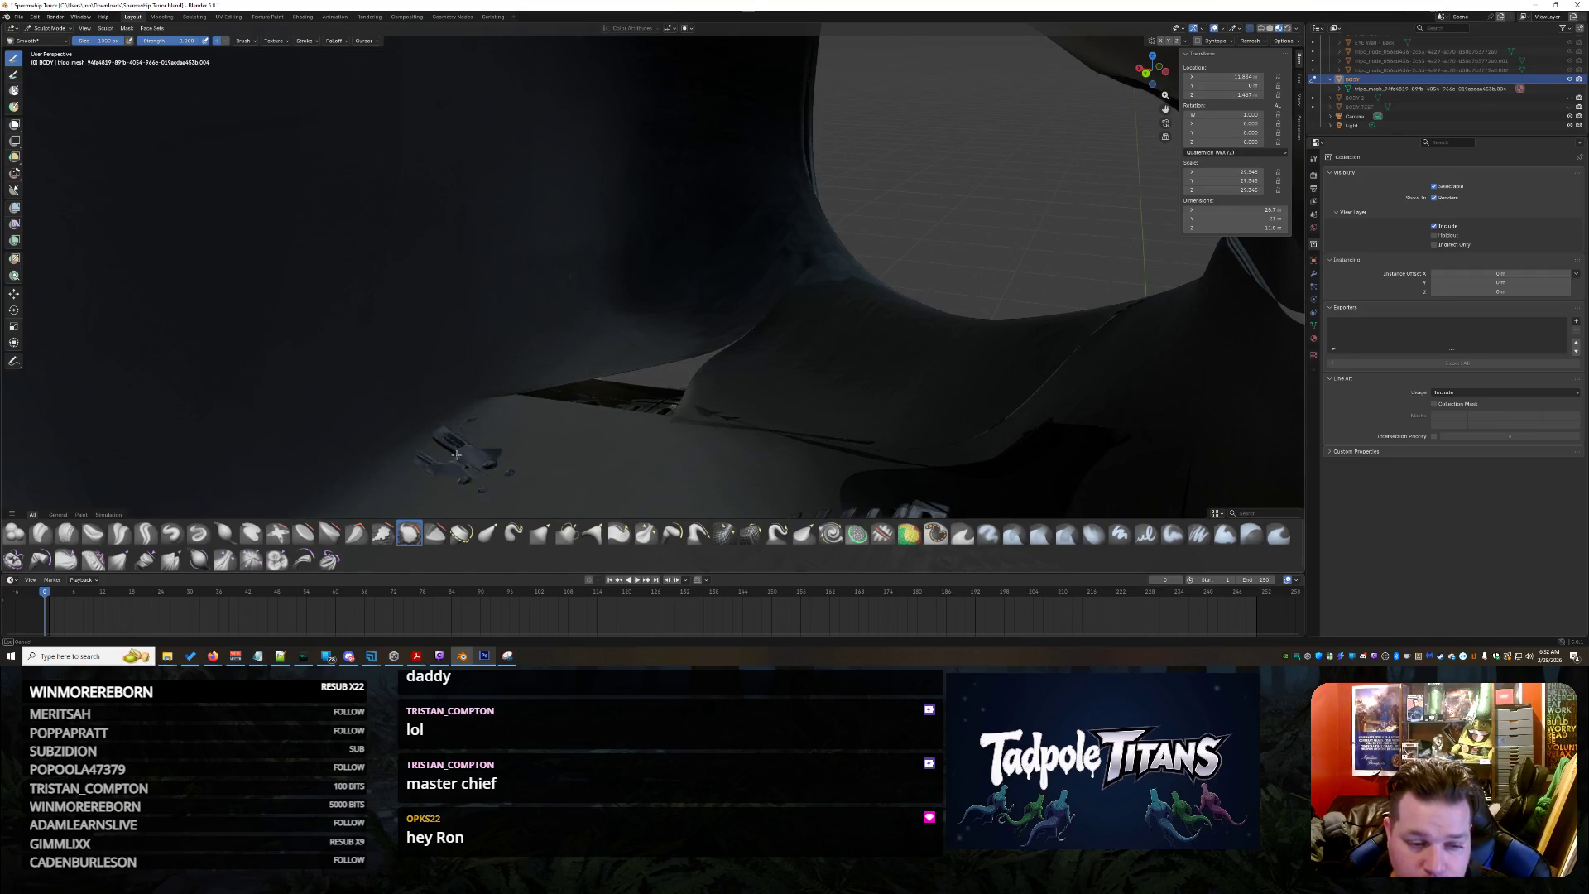
{"action": "mouse_move", "coordinate": [430, 392]}
{"action": "middle_mouse_down"}
{"action": "mouse_move", "coordinate": [583, 391]}
{"action": "mouse_move", "coordinate": [460, 408]}
{"action": "mouse_move", "coordinate": [486, 424]}
{"action": "mouse_move", "coordinate": [681, 384]}
{"action": "mouse_move", "coordinate": [770, 345]}
{"action": "middle_mouse_up"}
{"action": "scroll", "coordinate": [718, 365], "scroll_direction": "up", "scroll_amount": 3}
{"action": "scroll", "coordinate": [770, 379], "scroll_direction": "up", "scroll_amount": 3}
{"action": "scroll", "coordinate": [819, 421], "scroll_direction": "up", "scroll_amount": 2}
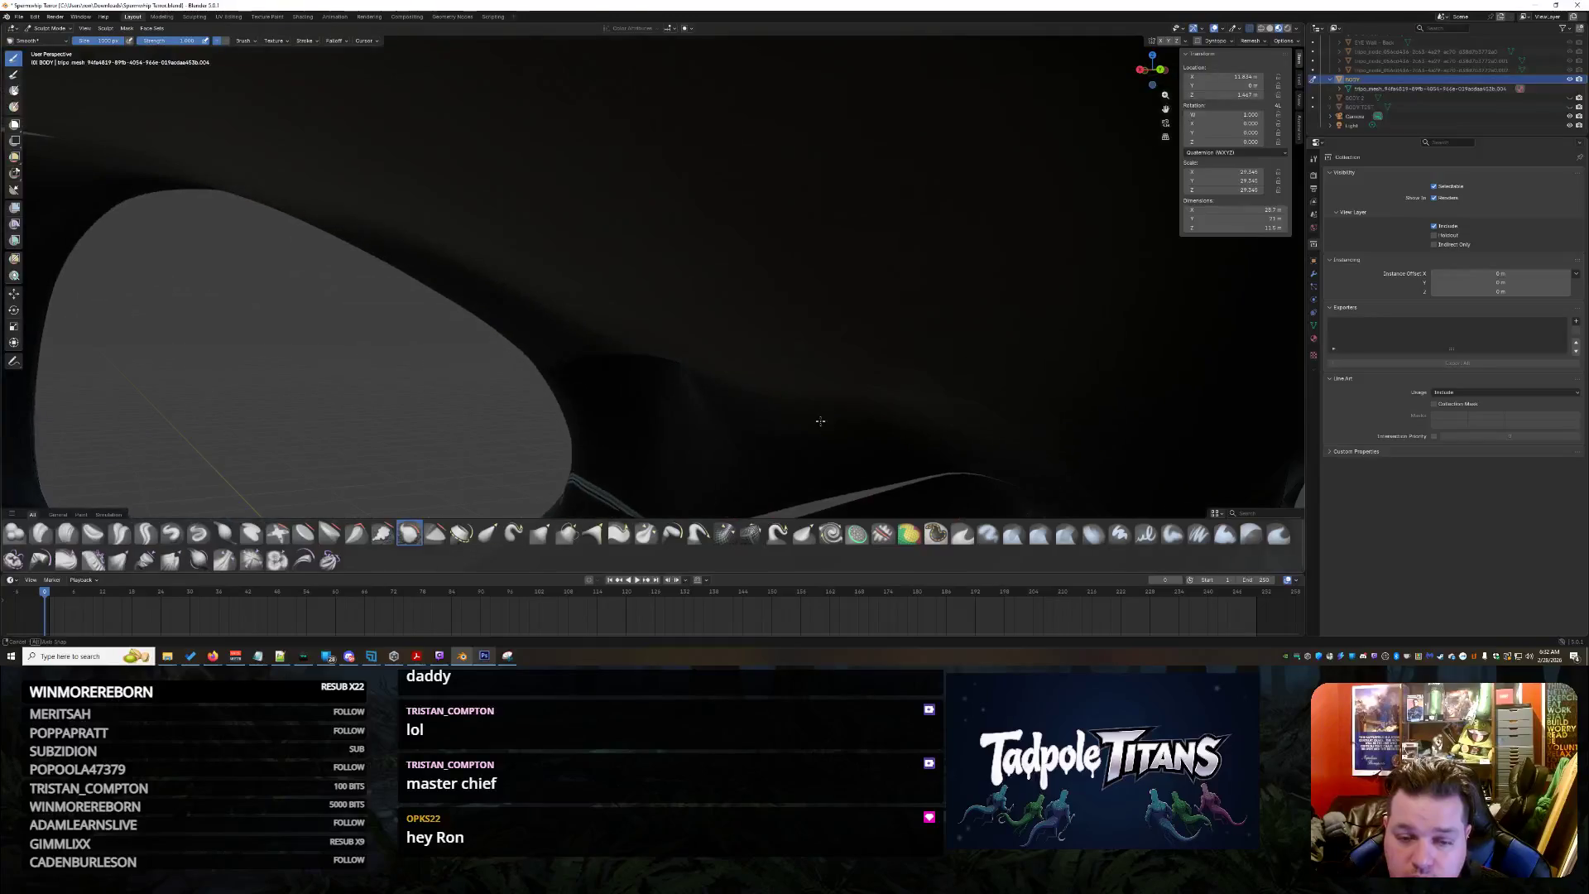
{"action": "scroll", "coordinate": [702, 341], "scroll_direction": "up", "scroll_amount": 2}
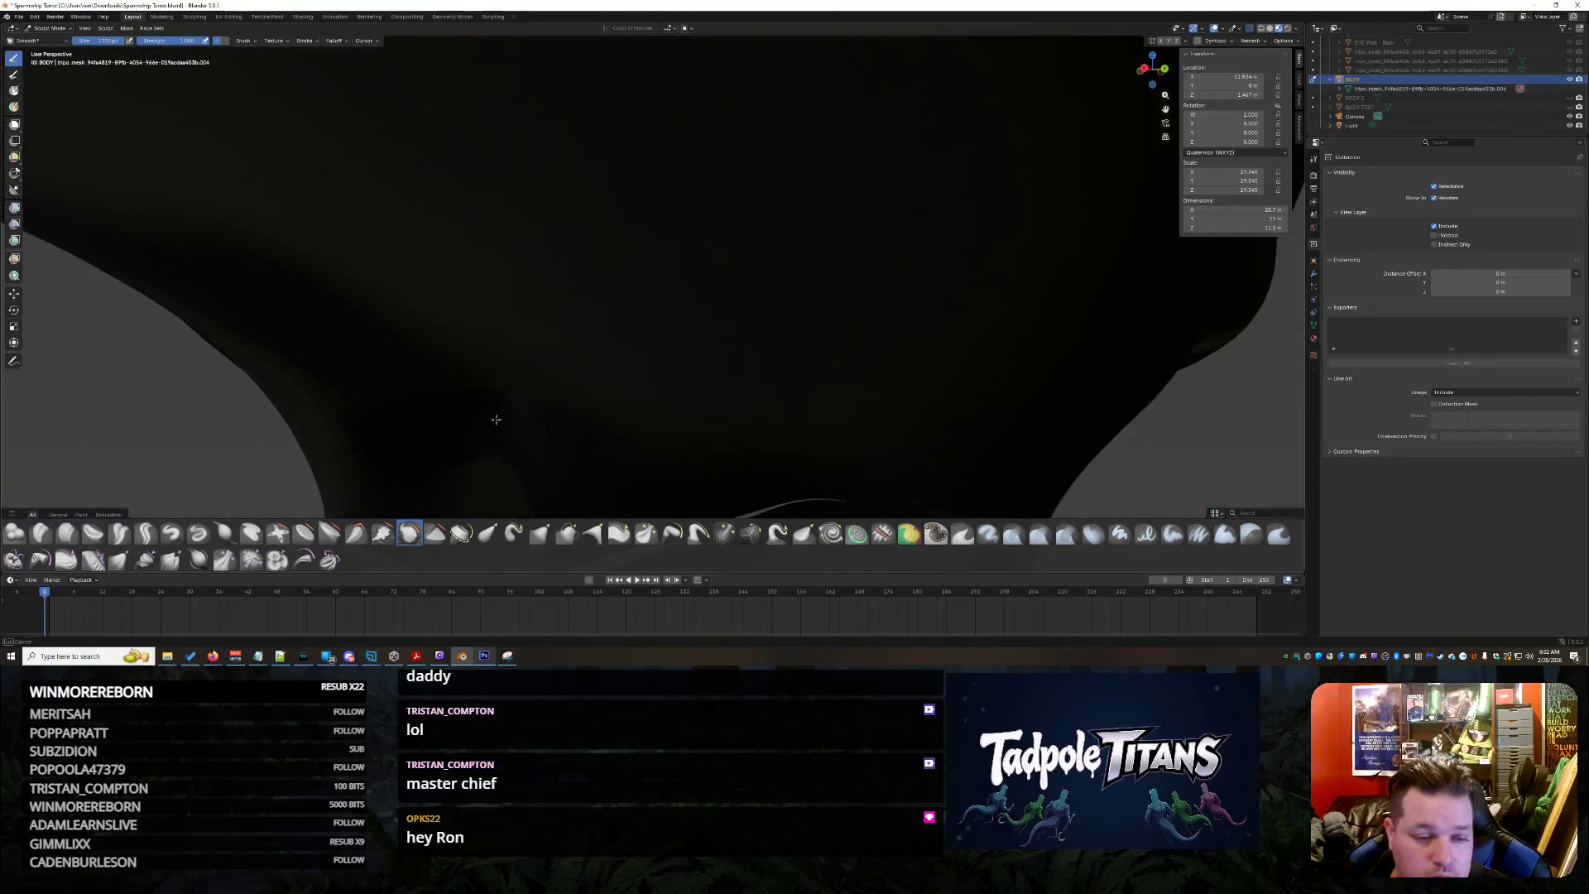
{"action": "mouse_move", "coordinate": [586, 430]}
{"action": "middle_mouse_down"}
{"action": "mouse_move", "coordinate": [635, 421]}
{"action": "mouse_move", "coordinate": [627, 394]}
{"action": "middle_mouse_up"}
{"action": "mouse_move", "coordinate": [459, 355]}
{"action": "middle_mouse_down"}
{"action": "mouse_move", "coordinate": [686, 360]}
{"action": "mouse_move", "coordinate": [860, 414]}
{"action": "middle_mouse_up"}
{"action": "scroll", "coordinate": [687, 360], "scroll_direction": "down", "scroll_amount": 5}
{"action": "scroll", "coordinate": [745, 374], "scroll_direction": "up", "scroll_amount": 6}
{"action": "scroll", "coordinate": [859, 414], "scroll_direction": "up", "scroll_amount": 4}
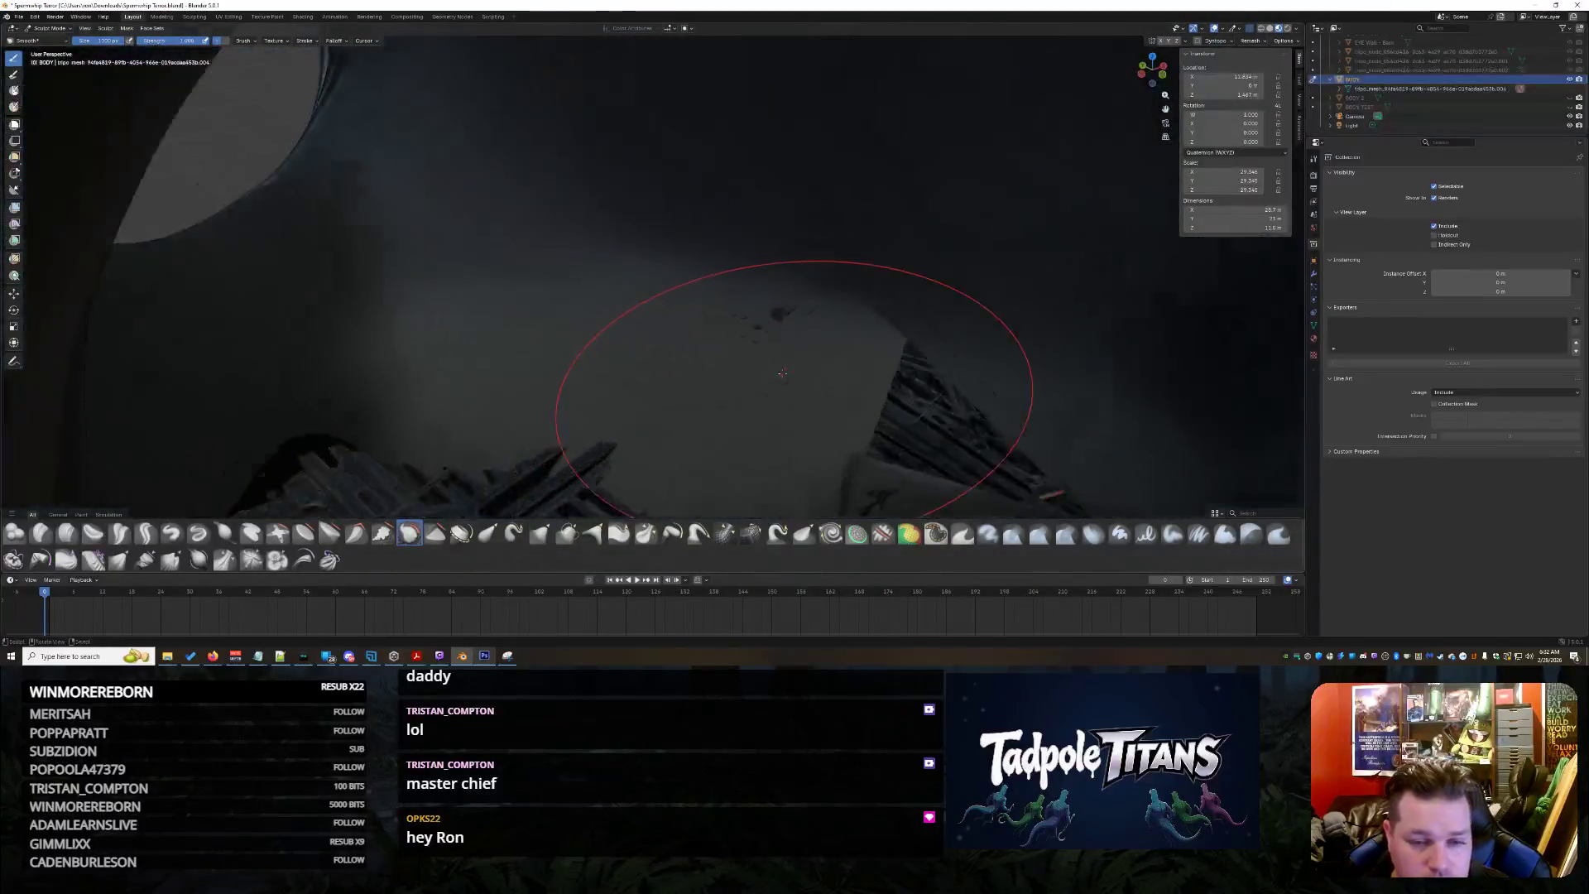
{"action": "mouse_move", "coordinate": [460, 237]}
{"action": "middle_mouse_down"}
{"action": "mouse_move", "coordinate": [619, 324]}
{"action": "mouse_move", "coordinate": [355, 461]}
{"action": "middle_mouse_up"}
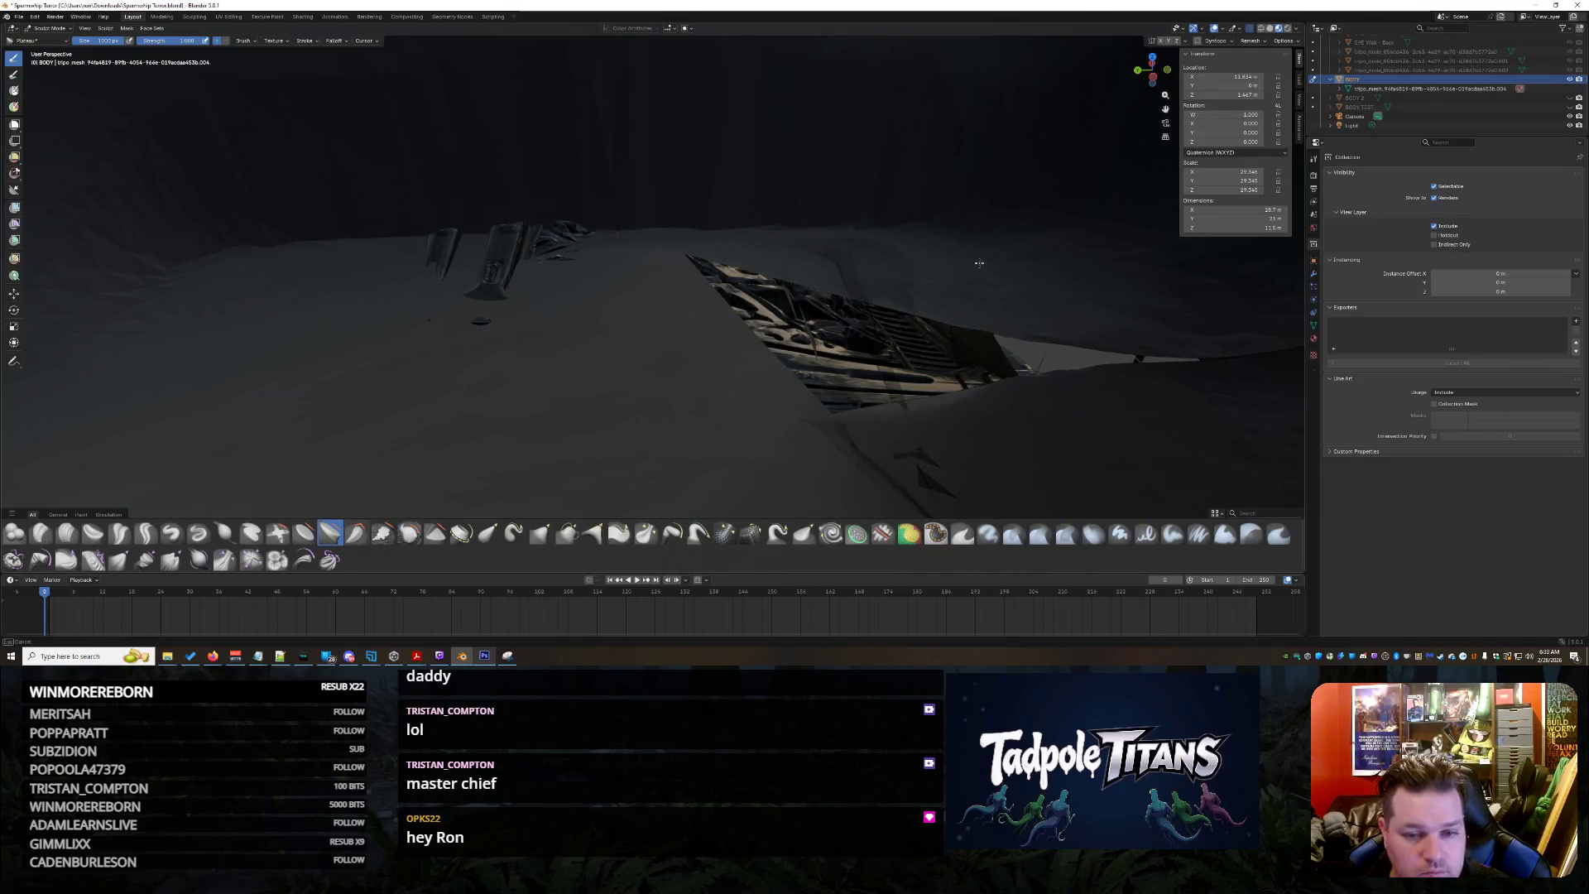
Flatten away the stray pieces on the cockpit floor and level it along the base of the wall
{"action": "middle_click_drag", "start_coordinate": [209, 232], "coordinate": [534, 429]}
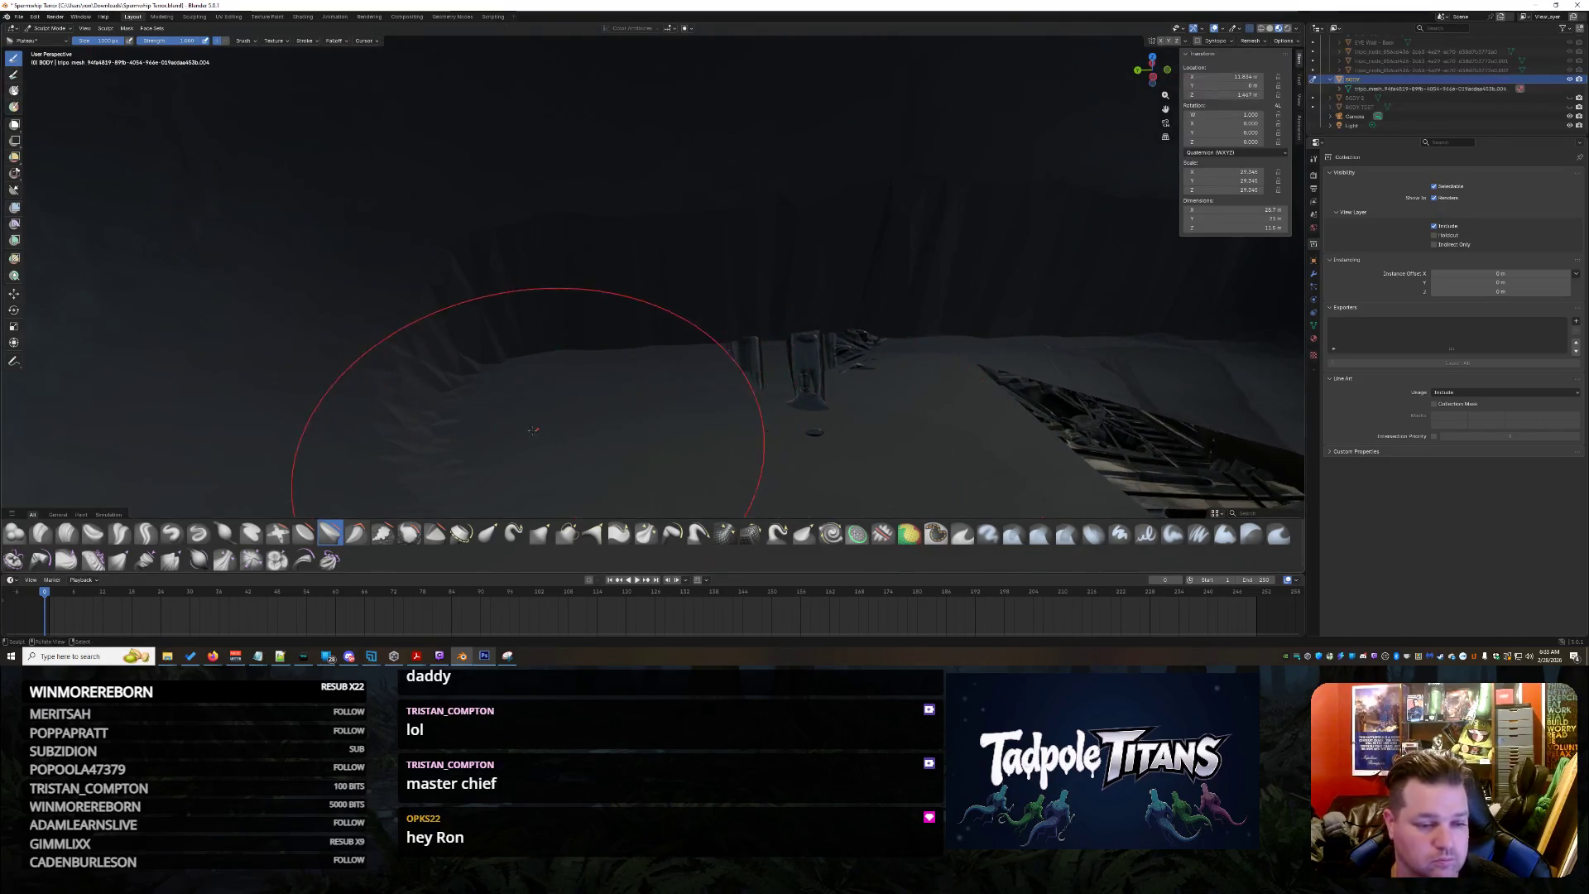
{"action": "left_click_drag", "start_coordinate": [535, 428], "coordinate": [981, 257]}
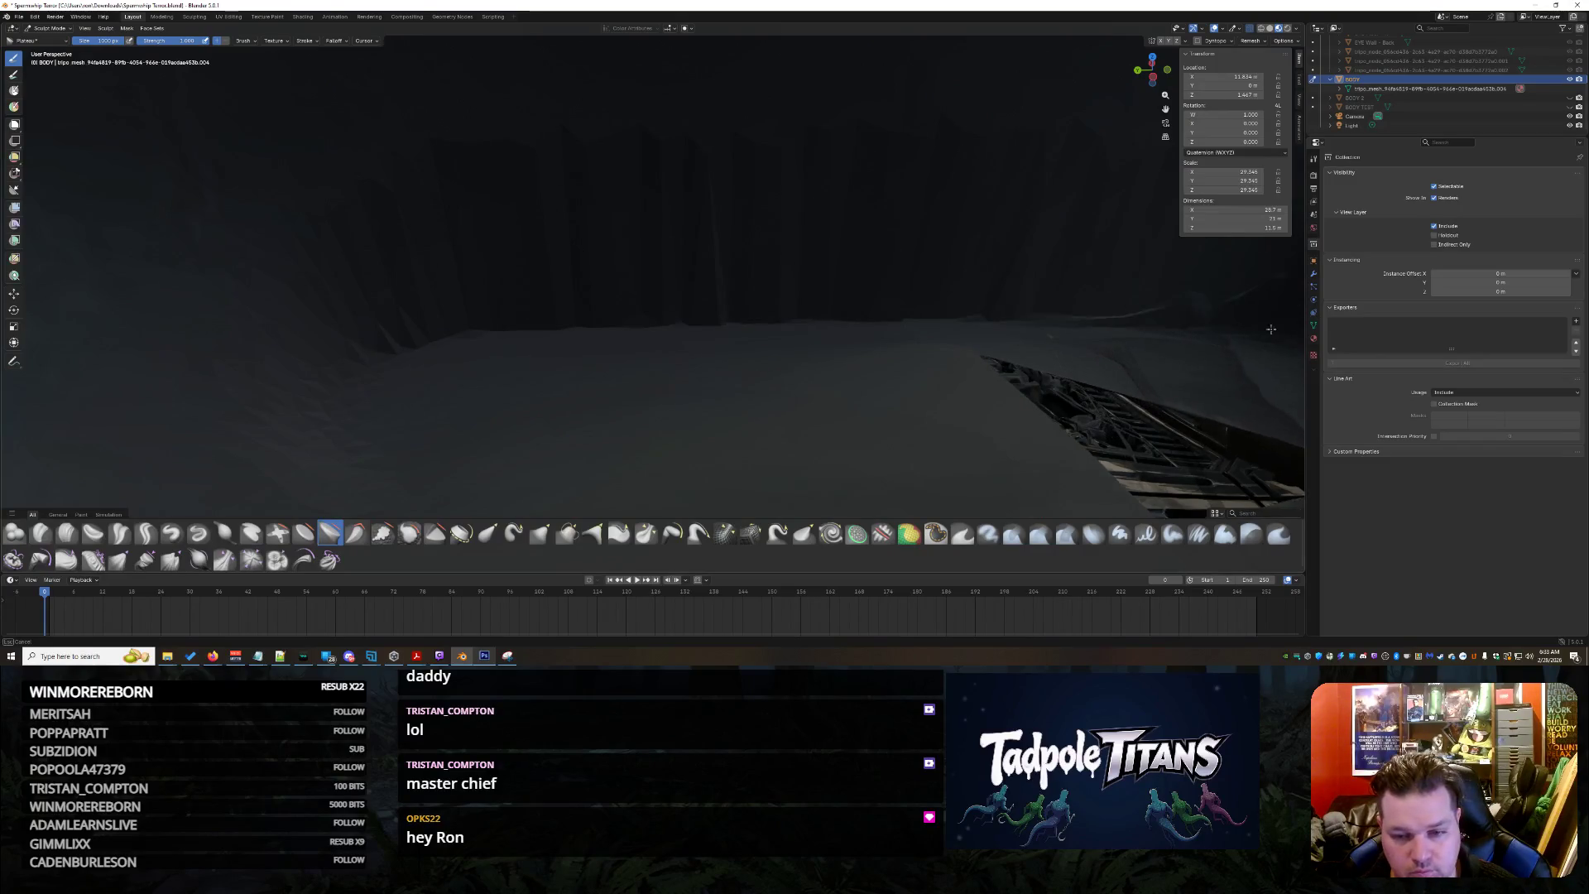
{"action": "middle_click_drag", "start_coordinate": [984, 320], "coordinate": [785, 182]}
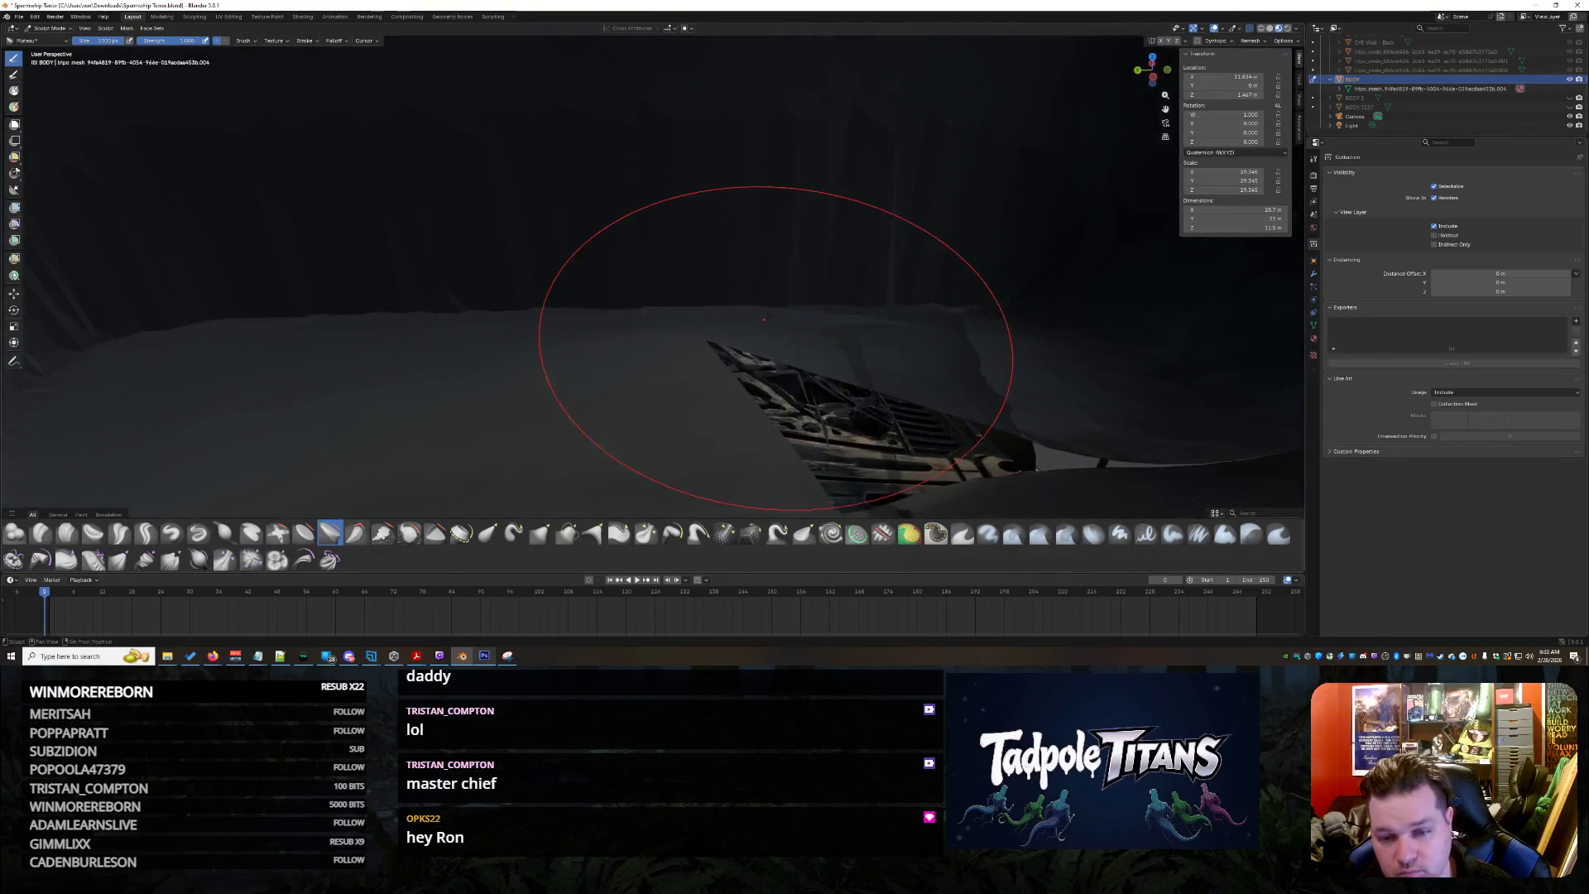
{"action": "left_click_drag", "start_coordinate": [785, 182], "coordinate": [399, 138]}
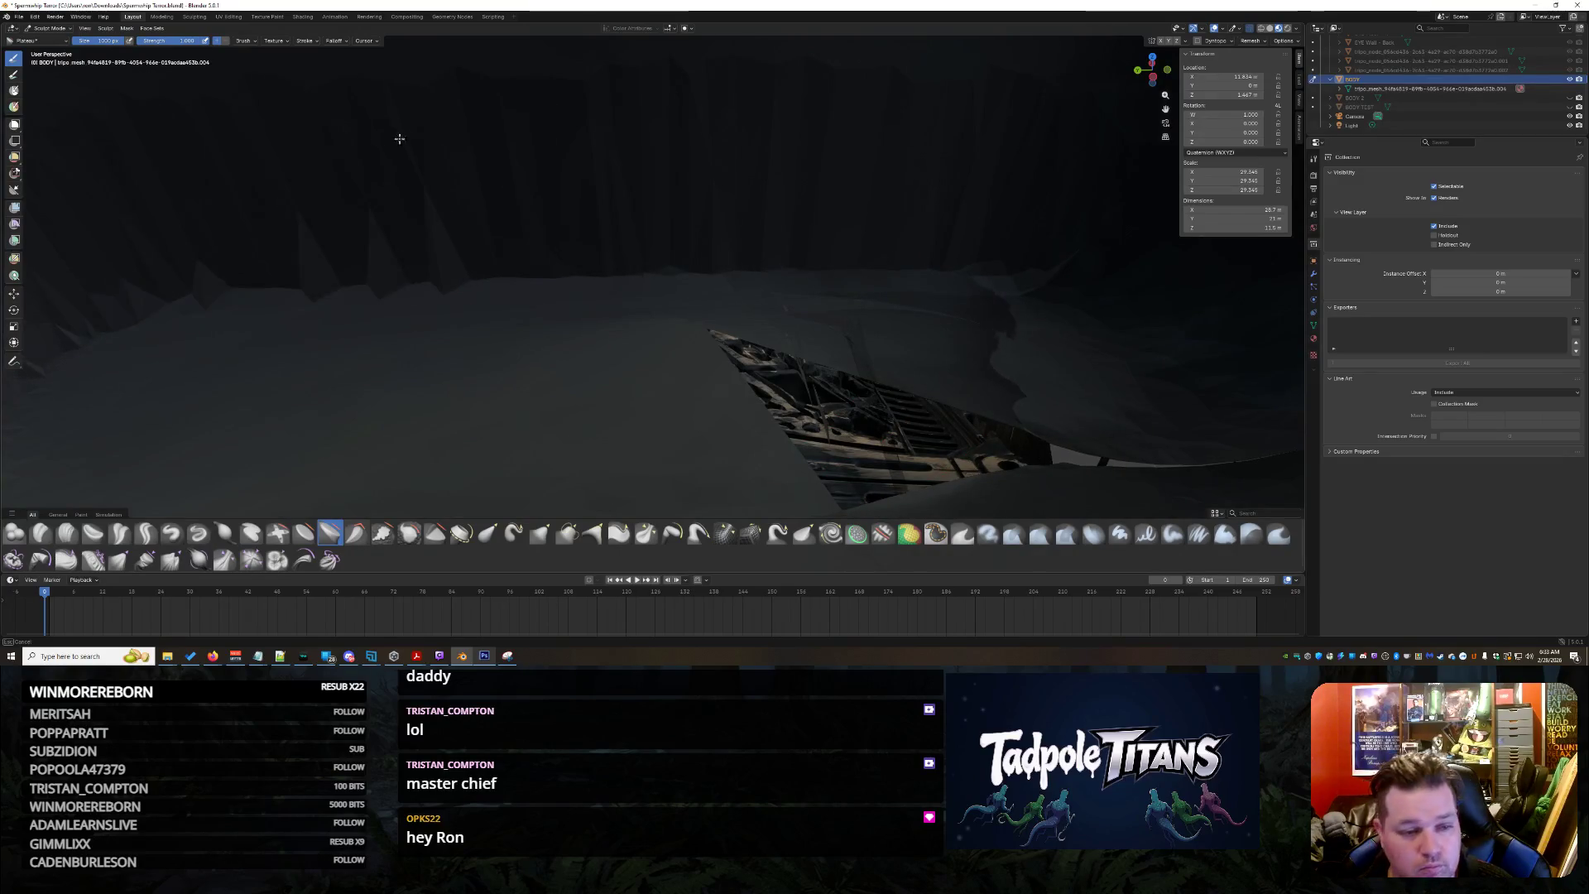
Swing out to the head and back to the eye edge, then smooth the vertical ridges on the wall
{"action": "mouse_move", "coordinate": [122, 305]}
{"action": "middle_mouse_down"}
{"action": "mouse_move", "coordinate": [563, 377]}
{"action": "mouse_move", "coordinate": [510, 400]}
{"action": "middle_mouse_up"}
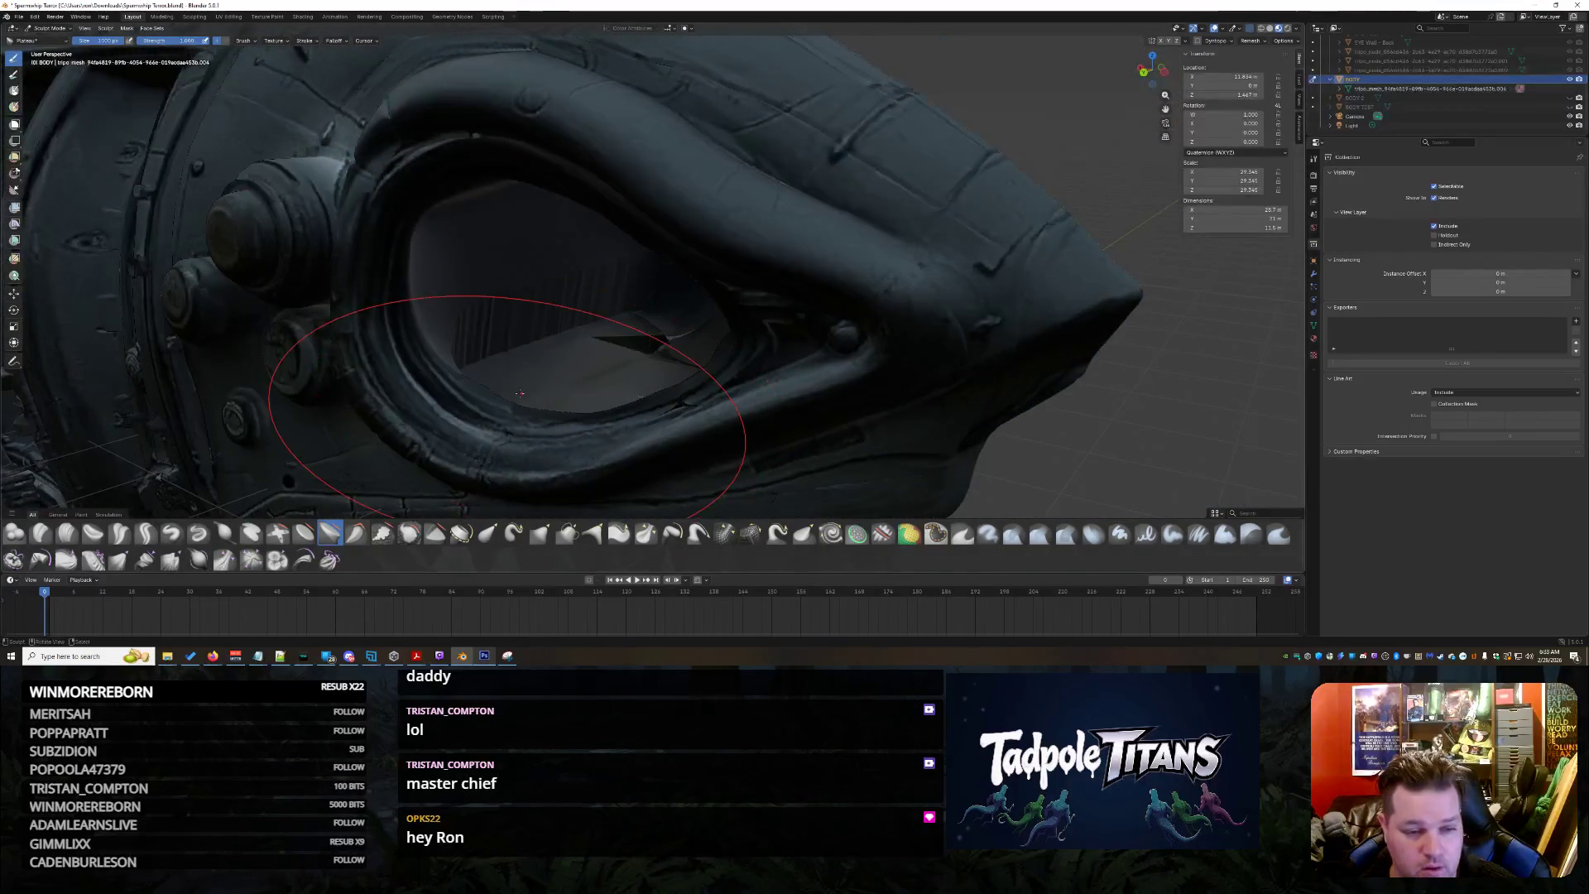
{"action": "scroll", "coordinate": [519, 393], "scroll_direction": "up", "scroll_amount": 2}
{"action": "scroll", "coordinate": [533, 379], "scroll_direction": "up", "scroll_amount": 2}
{"action": "scroll", "coordinate": [553, 363], "scroll_direction": "up", "scroll_amount": 2}
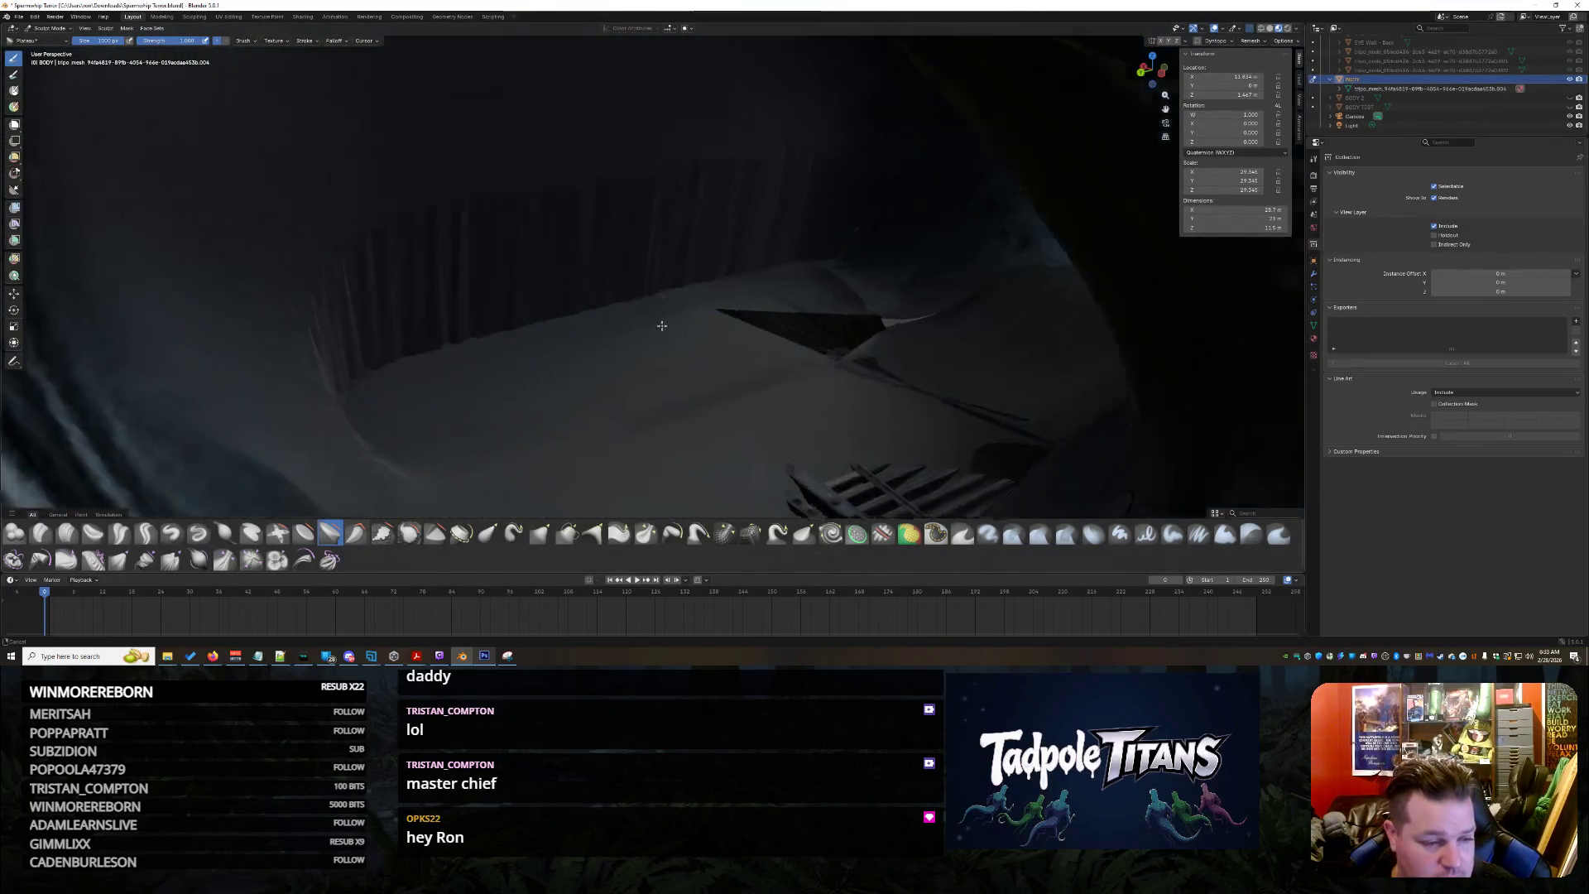
{"action": "scroll", "coordinate": [567, 351], "scroll_direction": "up", "scroll_amount": 2}
{"action": "mouse_move", "coordinate": [566, 352]}
{"action": "middle_mouse_down"}
{"action": "mouse_move", "coordinate": [487, 308]}
{"action": "mouse_move", "coordinate": [745, 362]}
{"action": "middle_mouse_up"}
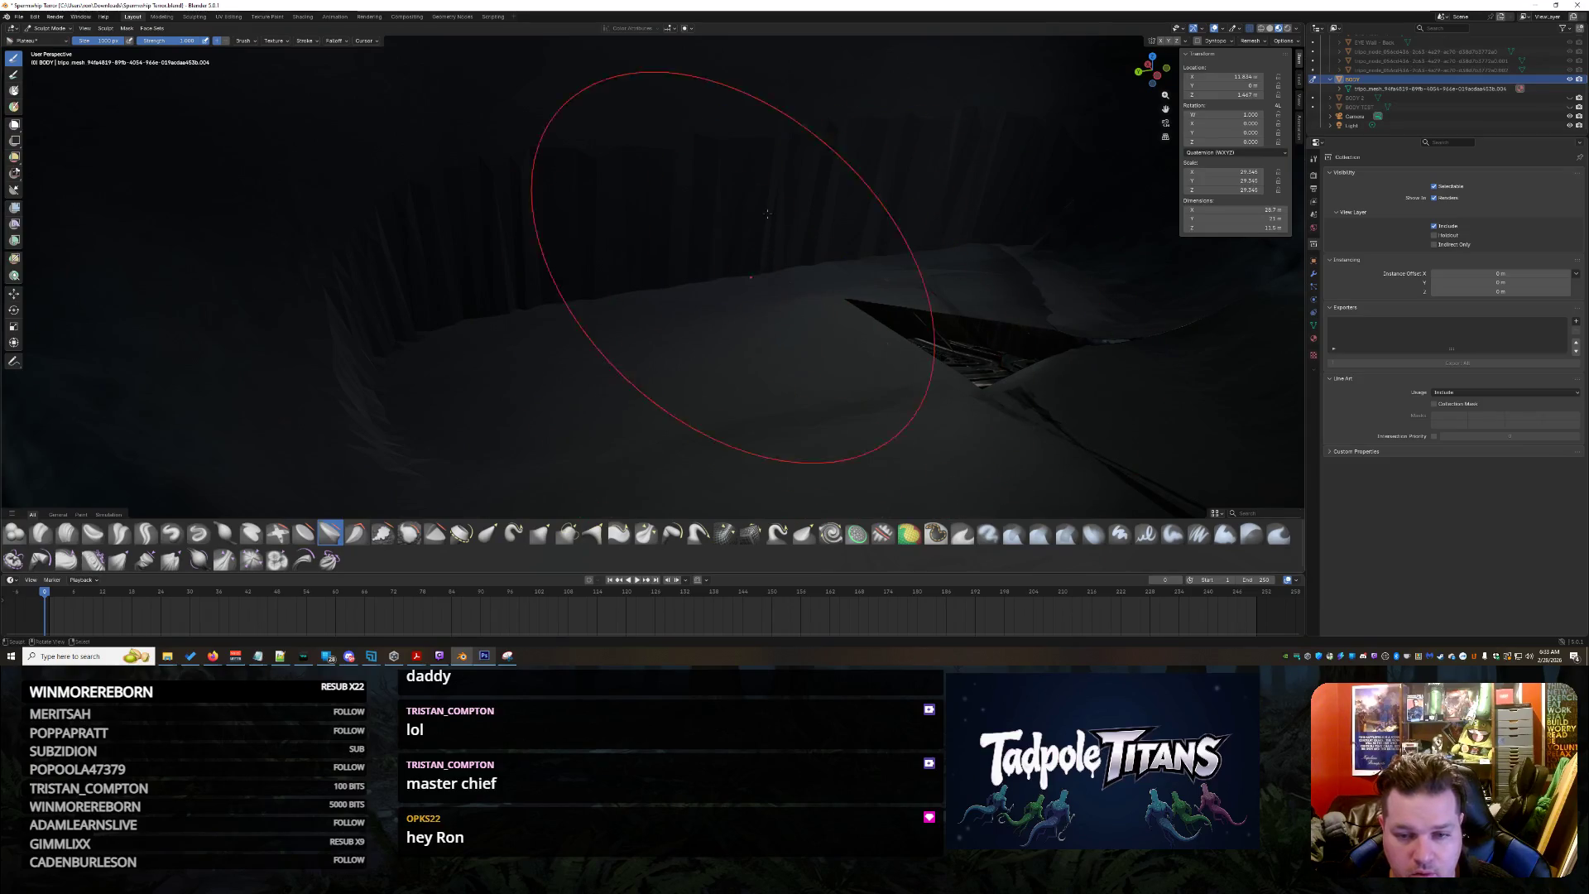
{"action": "middle_click_drag", "start_coordinate": [940, 319], "coordinate": [776, 354]}
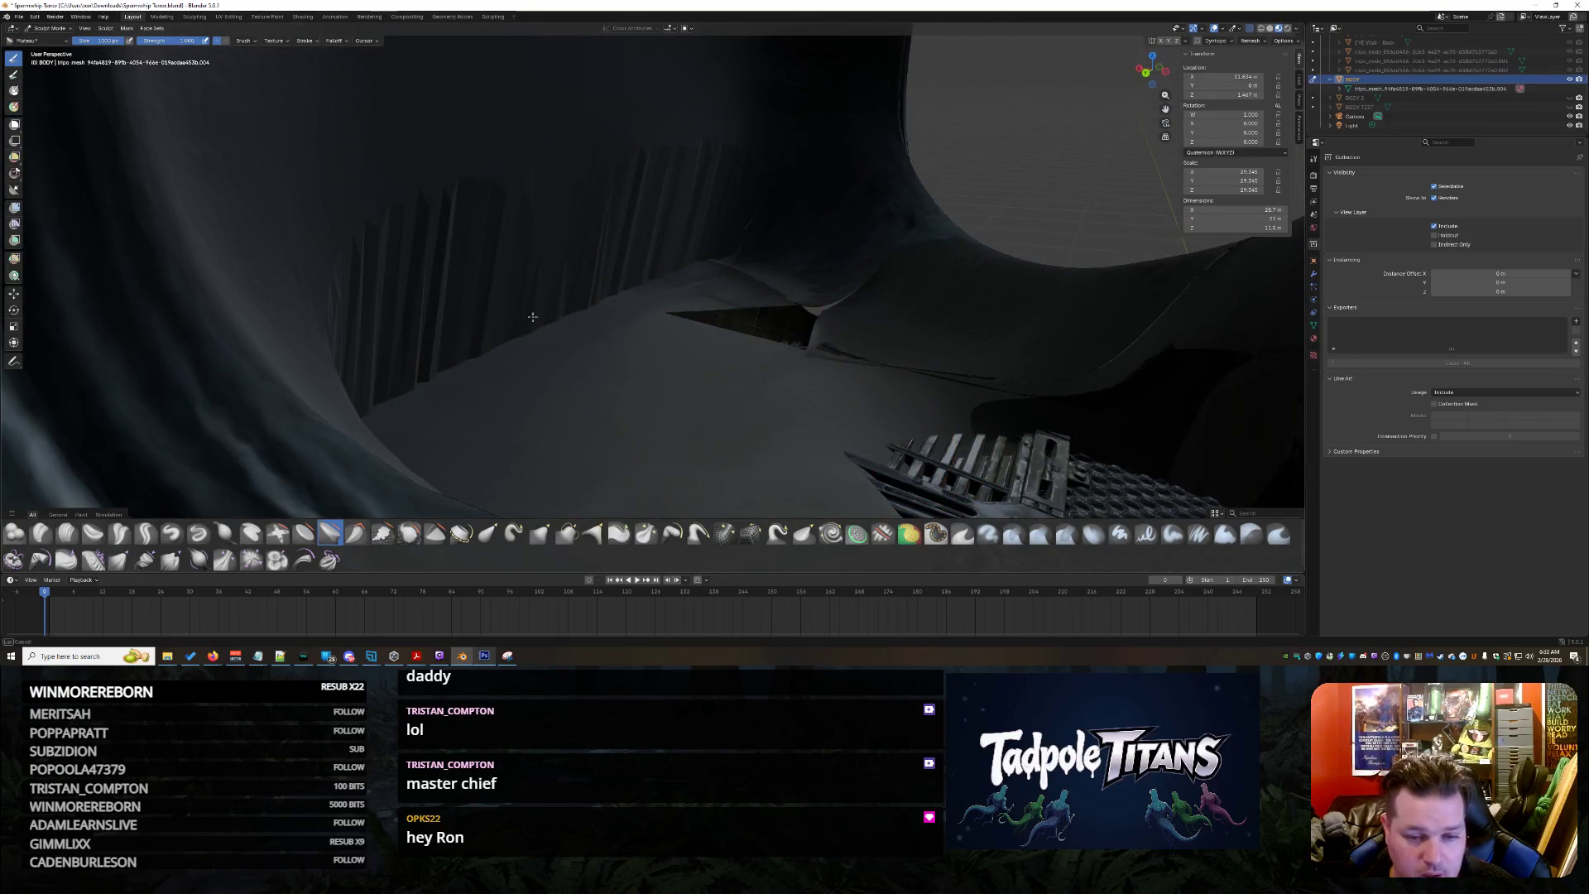
{"action": "left_click_drag", "start_coordinate": [531, 317], "coordinate": [640, 334]}
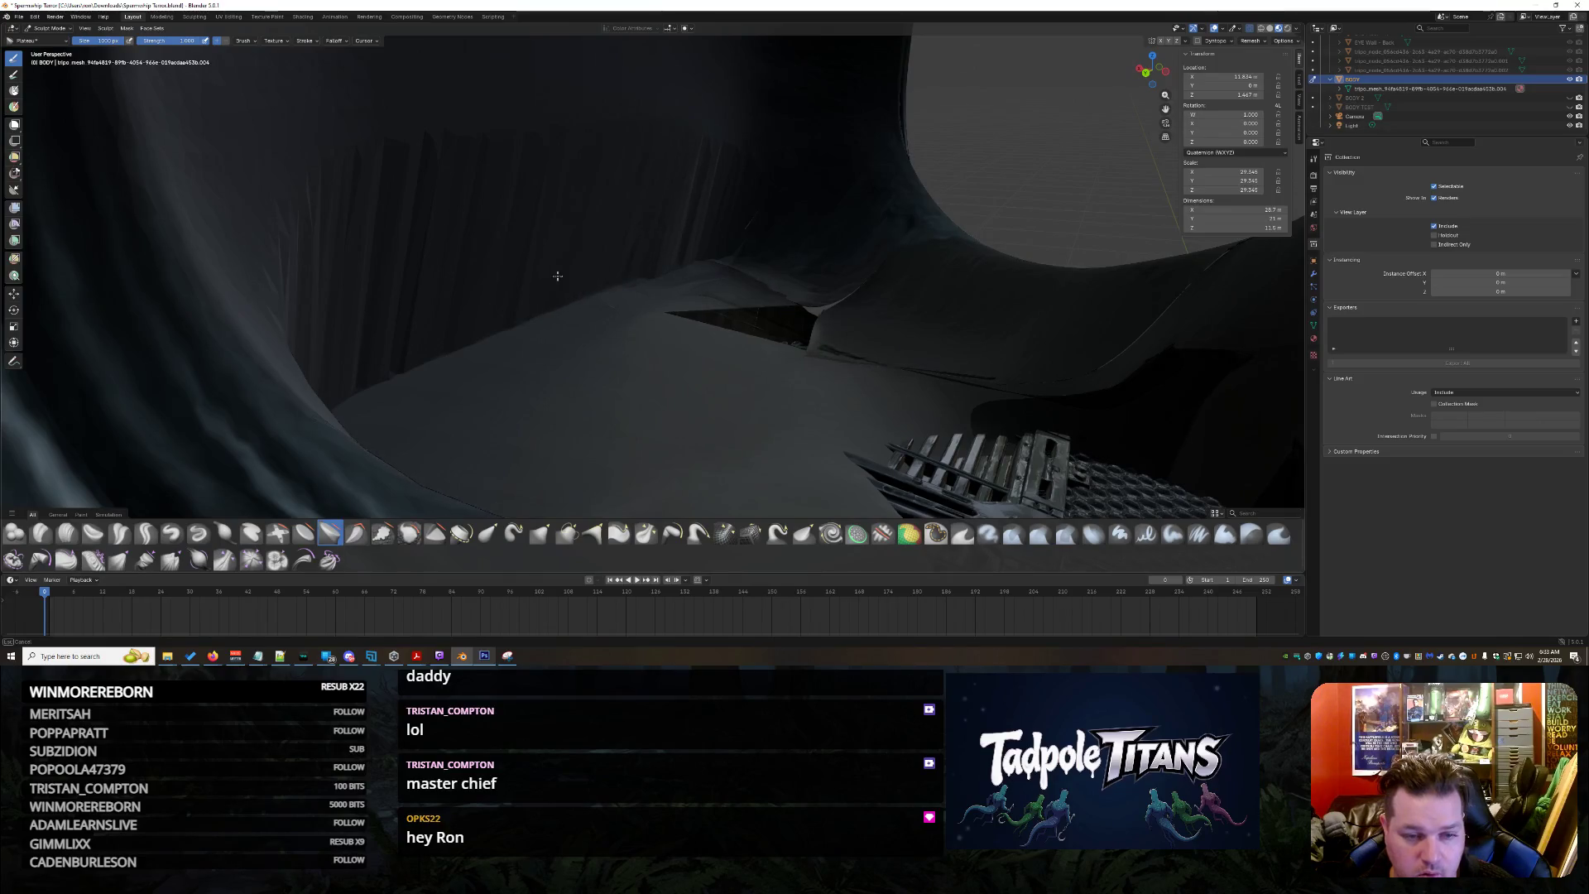
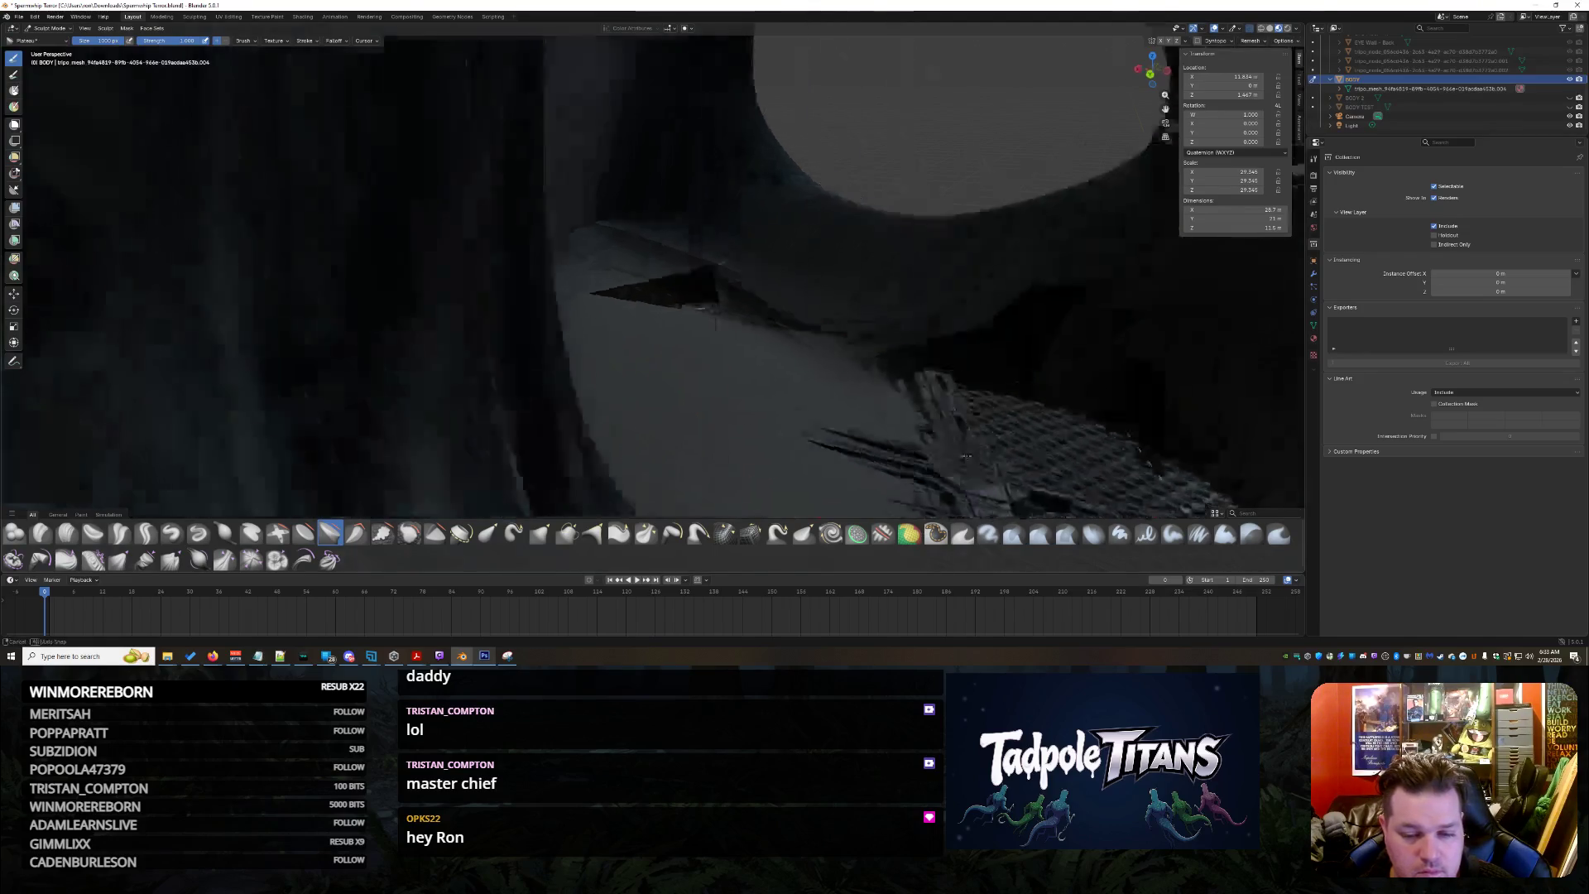
Orbit through the ship interior to the grey-covered grille and switch to a different sculpt brush
{"action": "mouse_move", "coordinate": [869, 372]}
{"action": "middle_mouse_down"}
{"action": "mouse_move", "coordinate": [956, 377]}
{"action": "mouse_move", "coordinate": [648, 470]}
{"action": "mouse_move", "coordinate": [559, 336]}
{"action": "middle_mouse_up"}
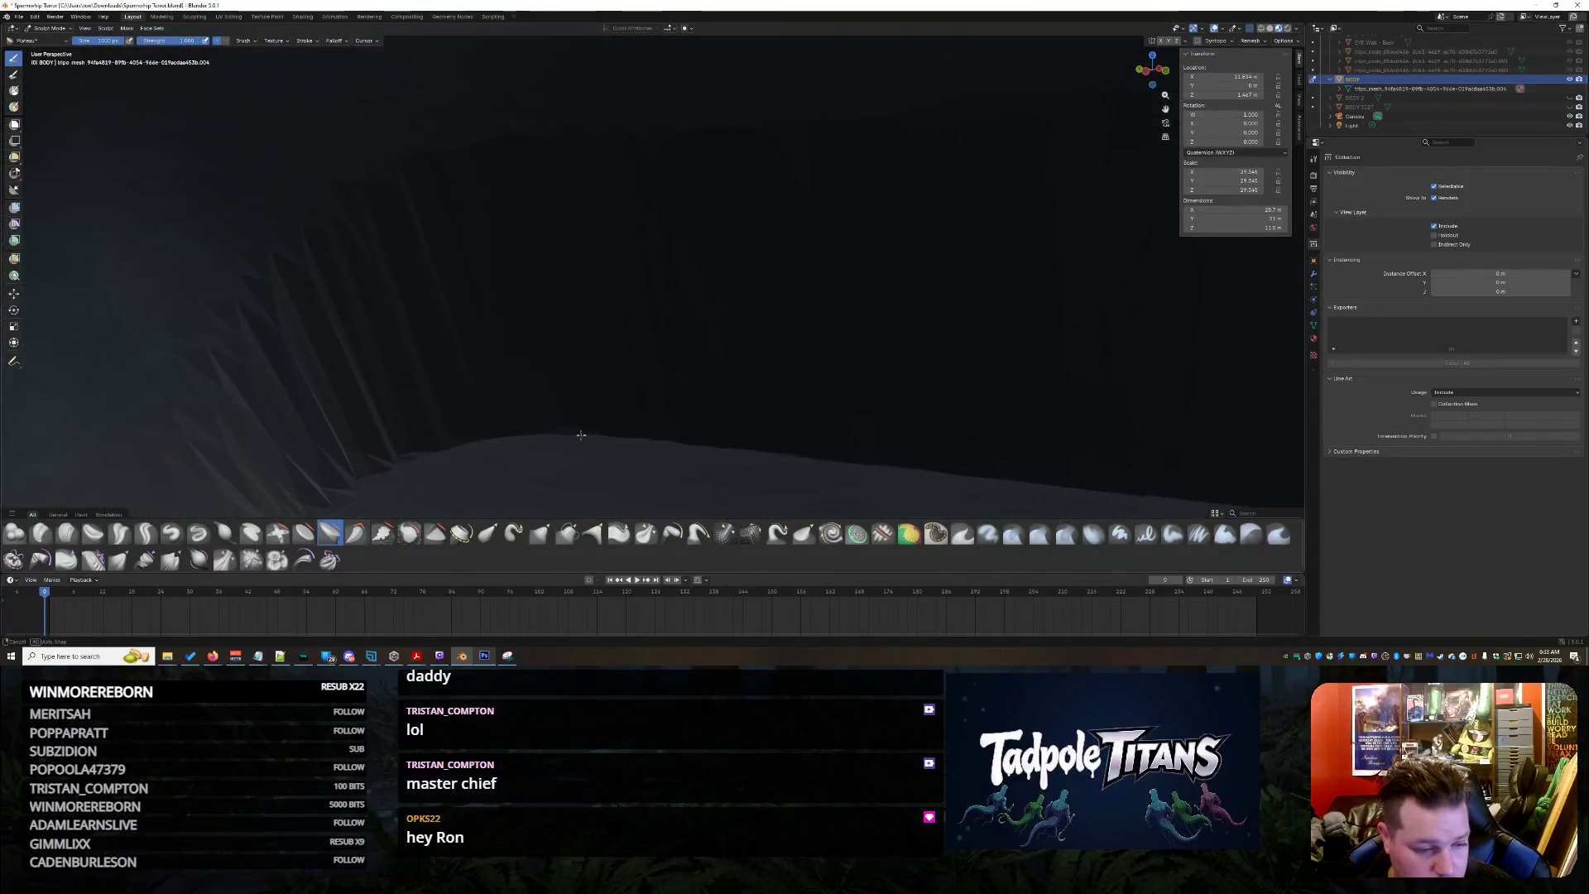
{"action": "middle_click_drag", "start_coordinate": [579, 433], "coordinate": [422, 555]}
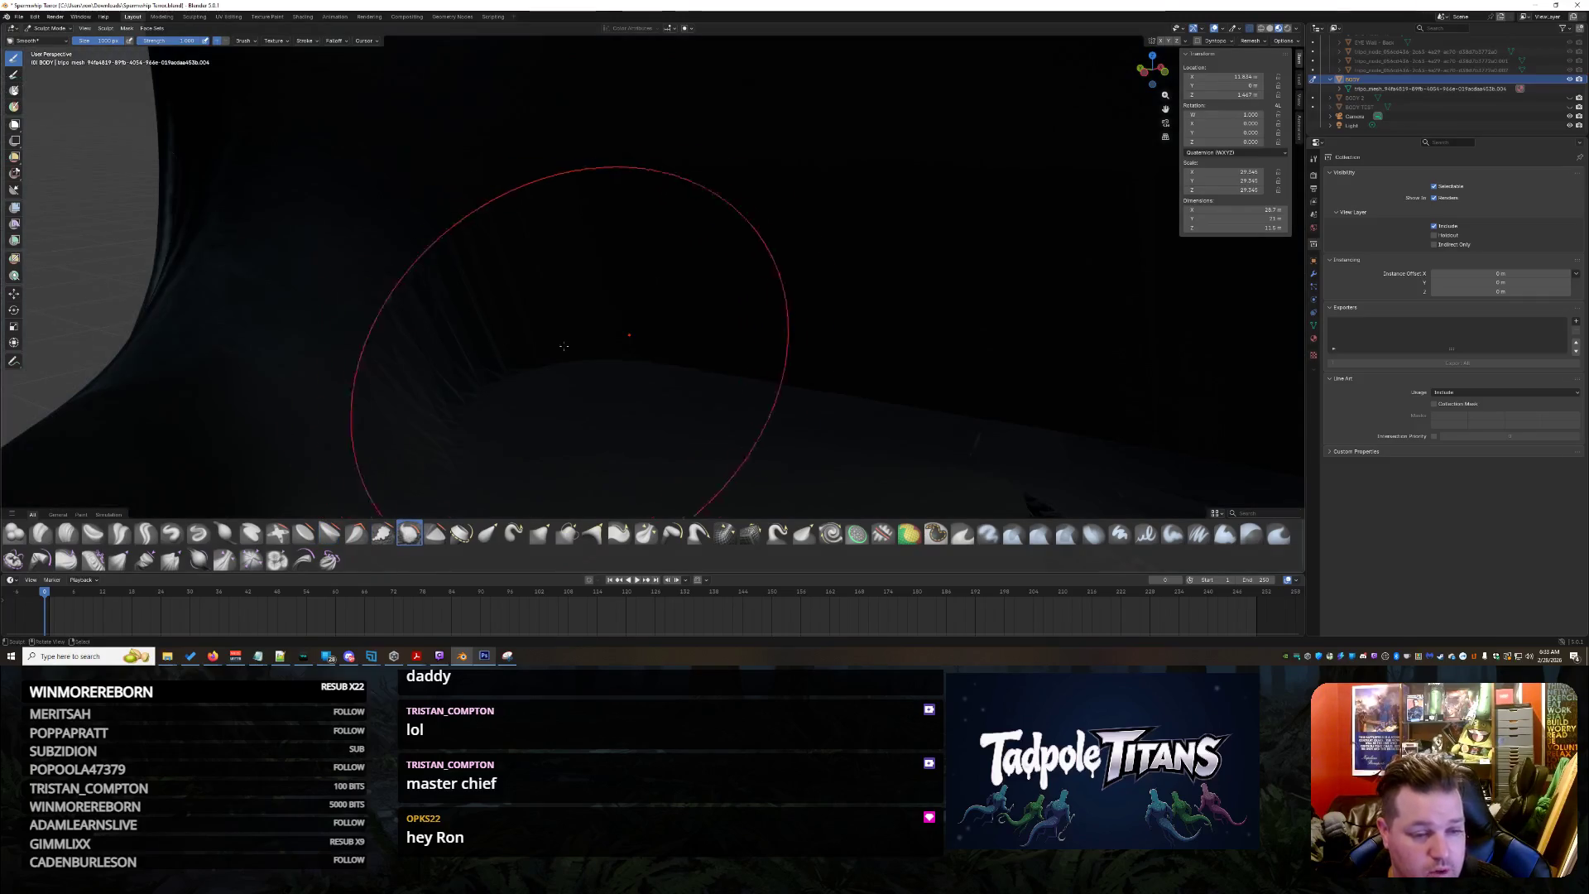
{"action": "middle_click_drag", "start_coordinate": [657, 319], "coordinate": [568, 344]}
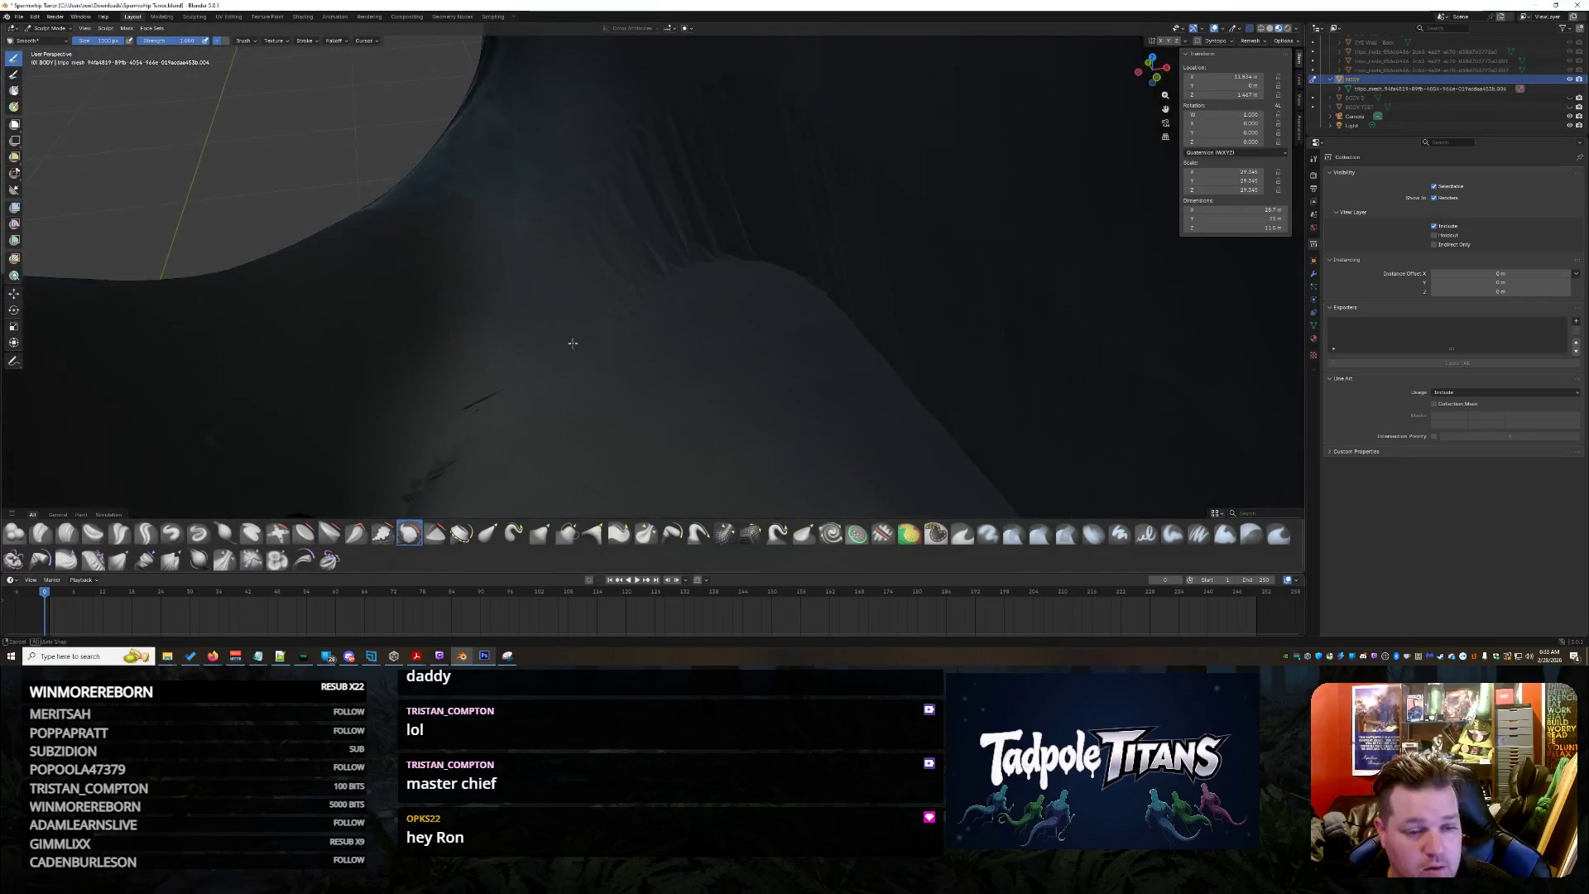
{"action": "middle_click_drag", "start_coordinate": [900, 330], "coordinate": [770, 364]}
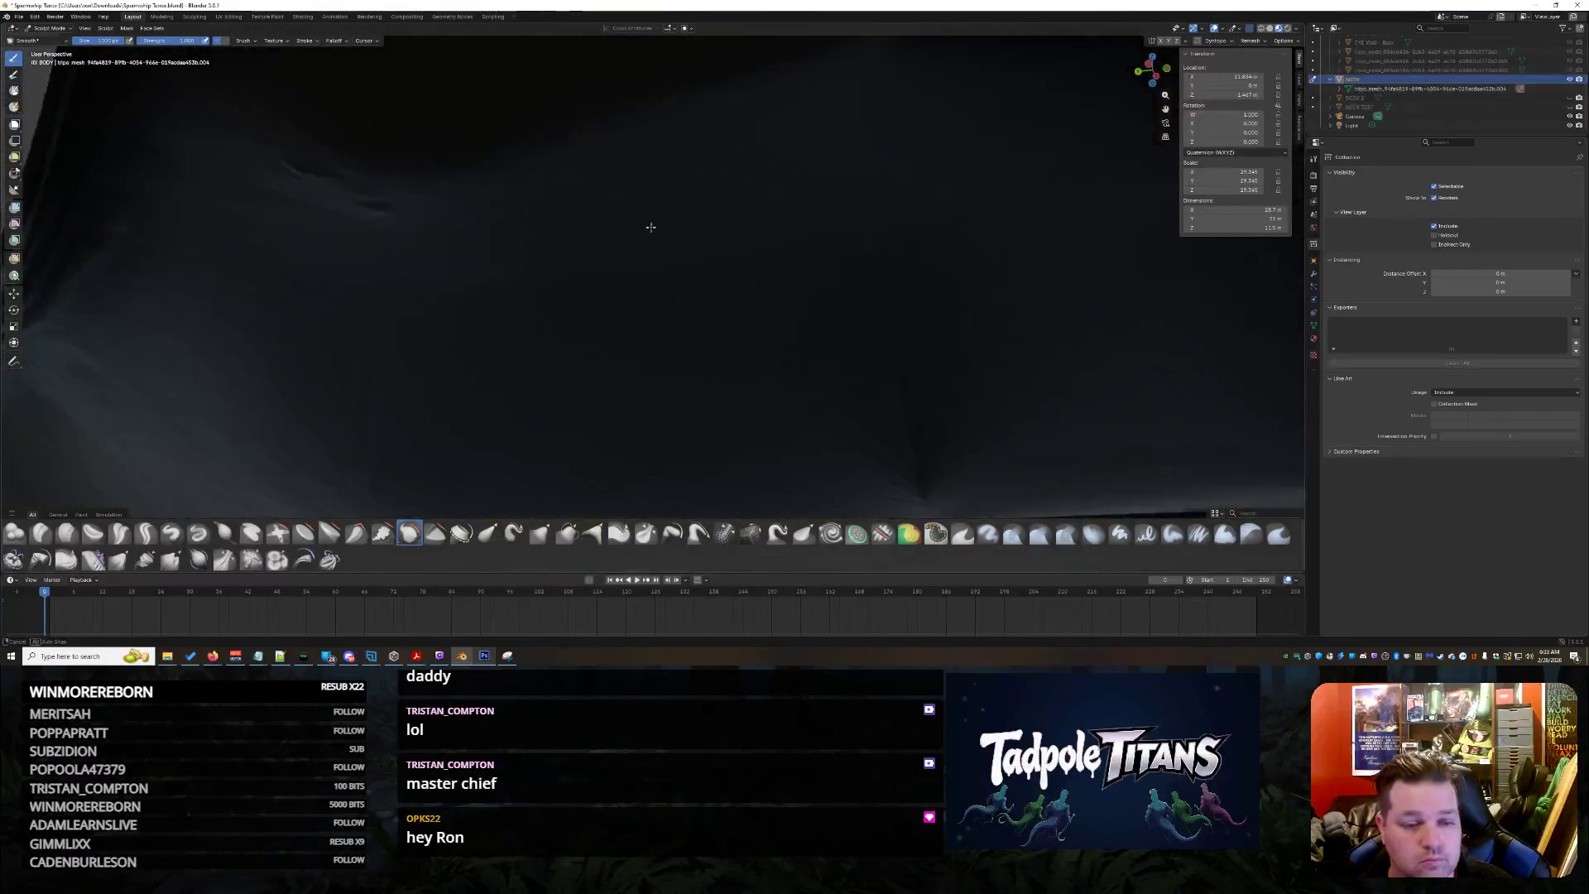
{"action": "mouse_move", "coordinate": [582, 206]}
{"action": "middle_mouse_down"}
{"action": "mouse_move", "coordinate": [662, 241]}
{"action": "mouse_move", "coordinate": [650, 266]}
{"action": "middle_mouse_up"}
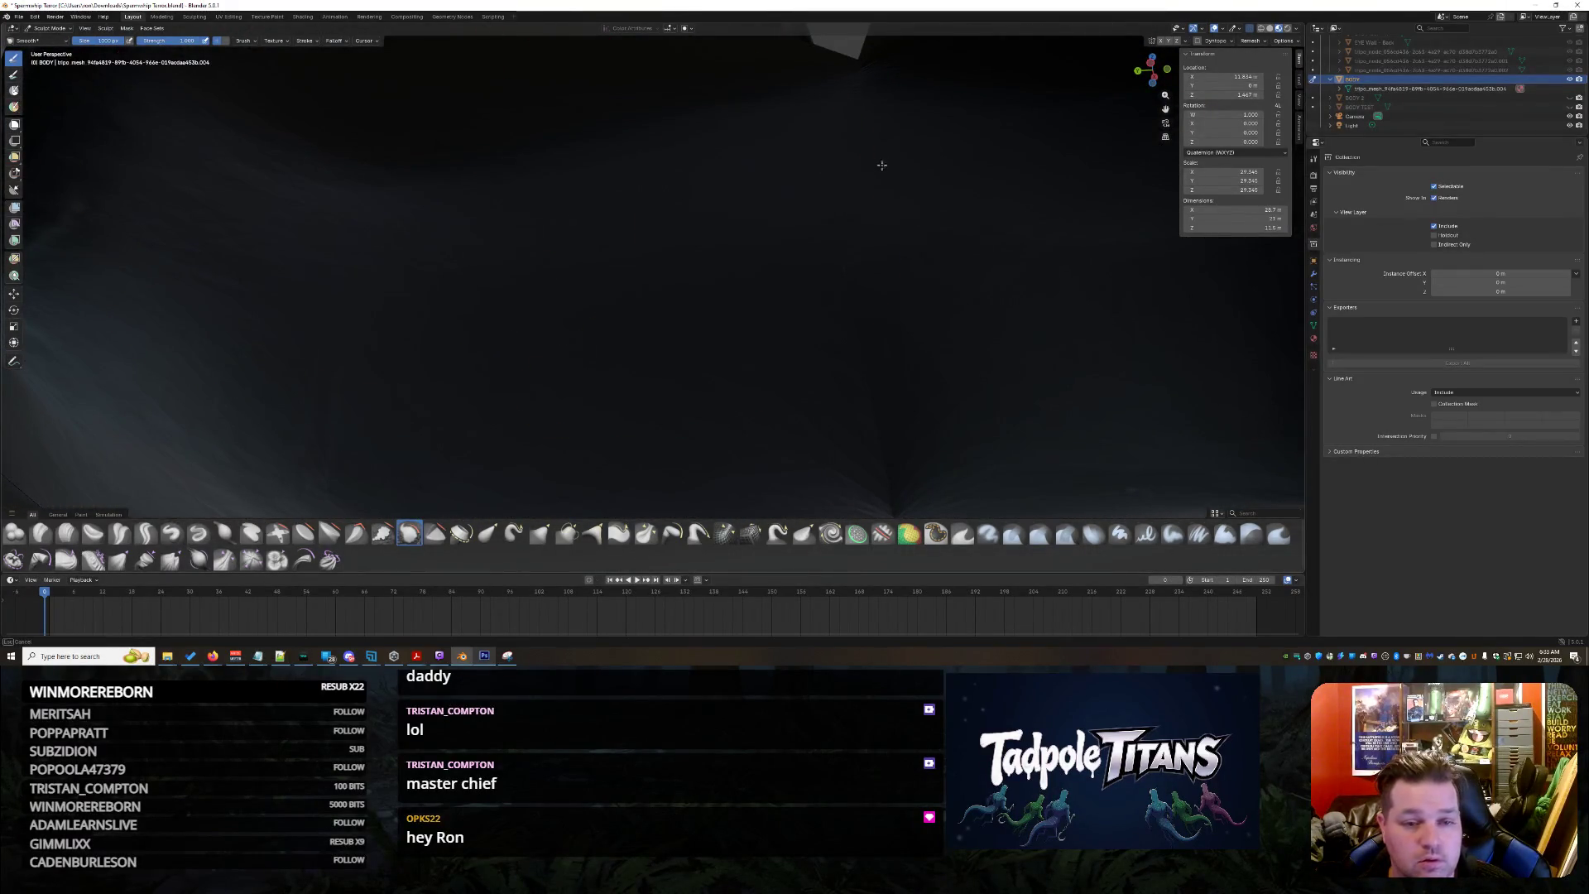
{"action": "mouse_move", "coordinate": [972, 470]}
{"action": "middle_mouse_down"}
{"action": "mouse_move", "coordinate": [933, 325]}
{"action": "mouse_move", "coordinate": [974, 272]}
{"action": "middle_mouse_up"}
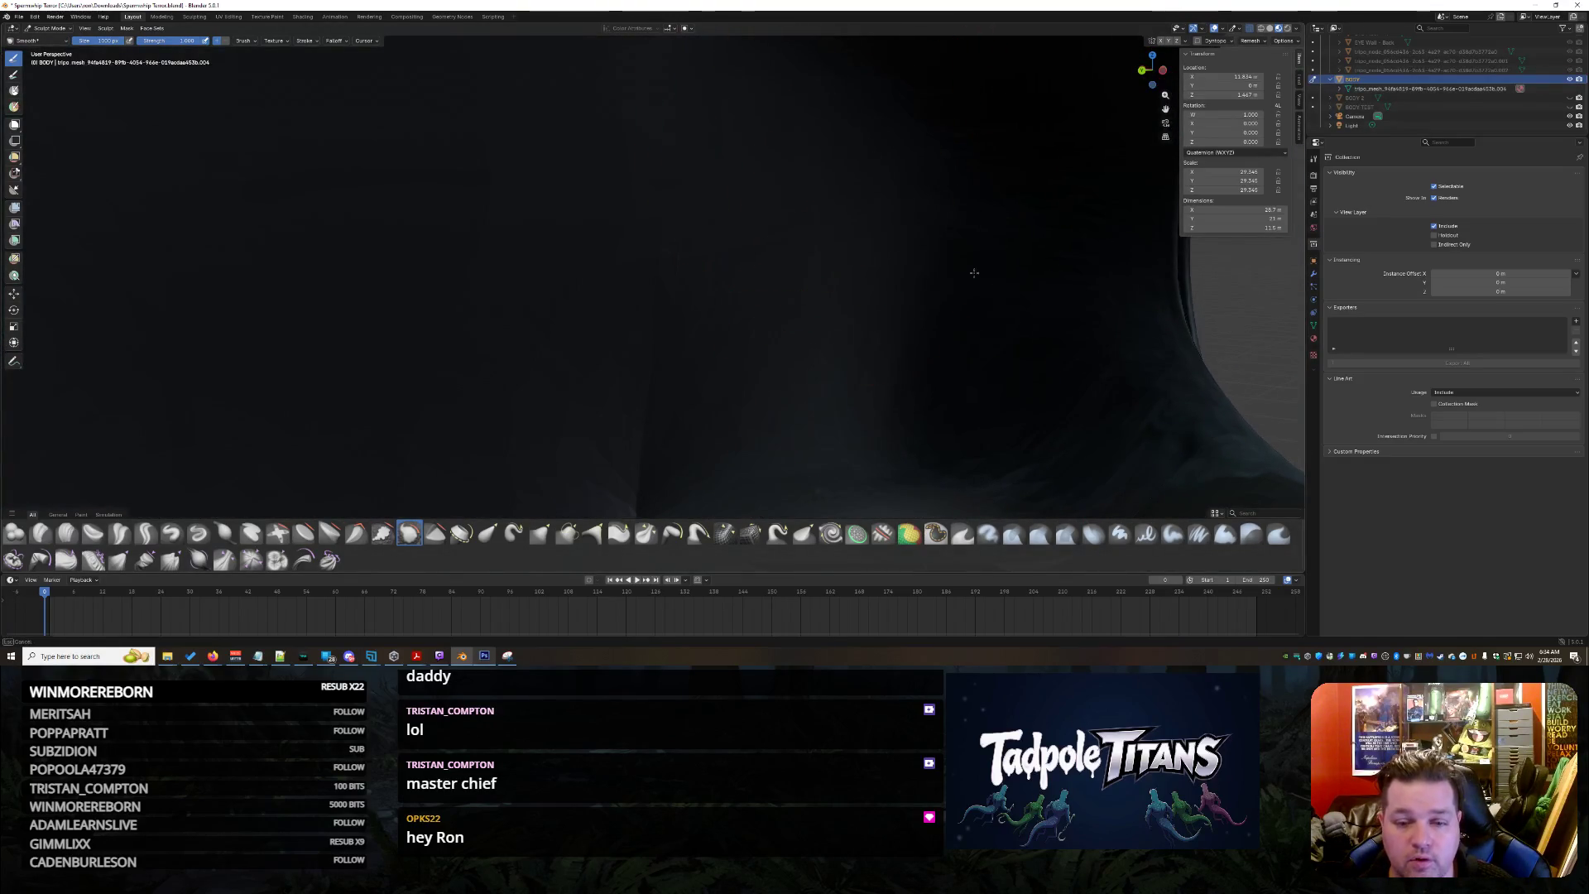
{"action": "mouse_move", "coordinate": [914, 433]}
{"action": "middle_mouse_down"}
{"action": "mouse_move", "coordinate": [749, 444]}
{"action": "mouse_move", "coordinate": [724, 462]}
{"action": "middle_mouse_up"}
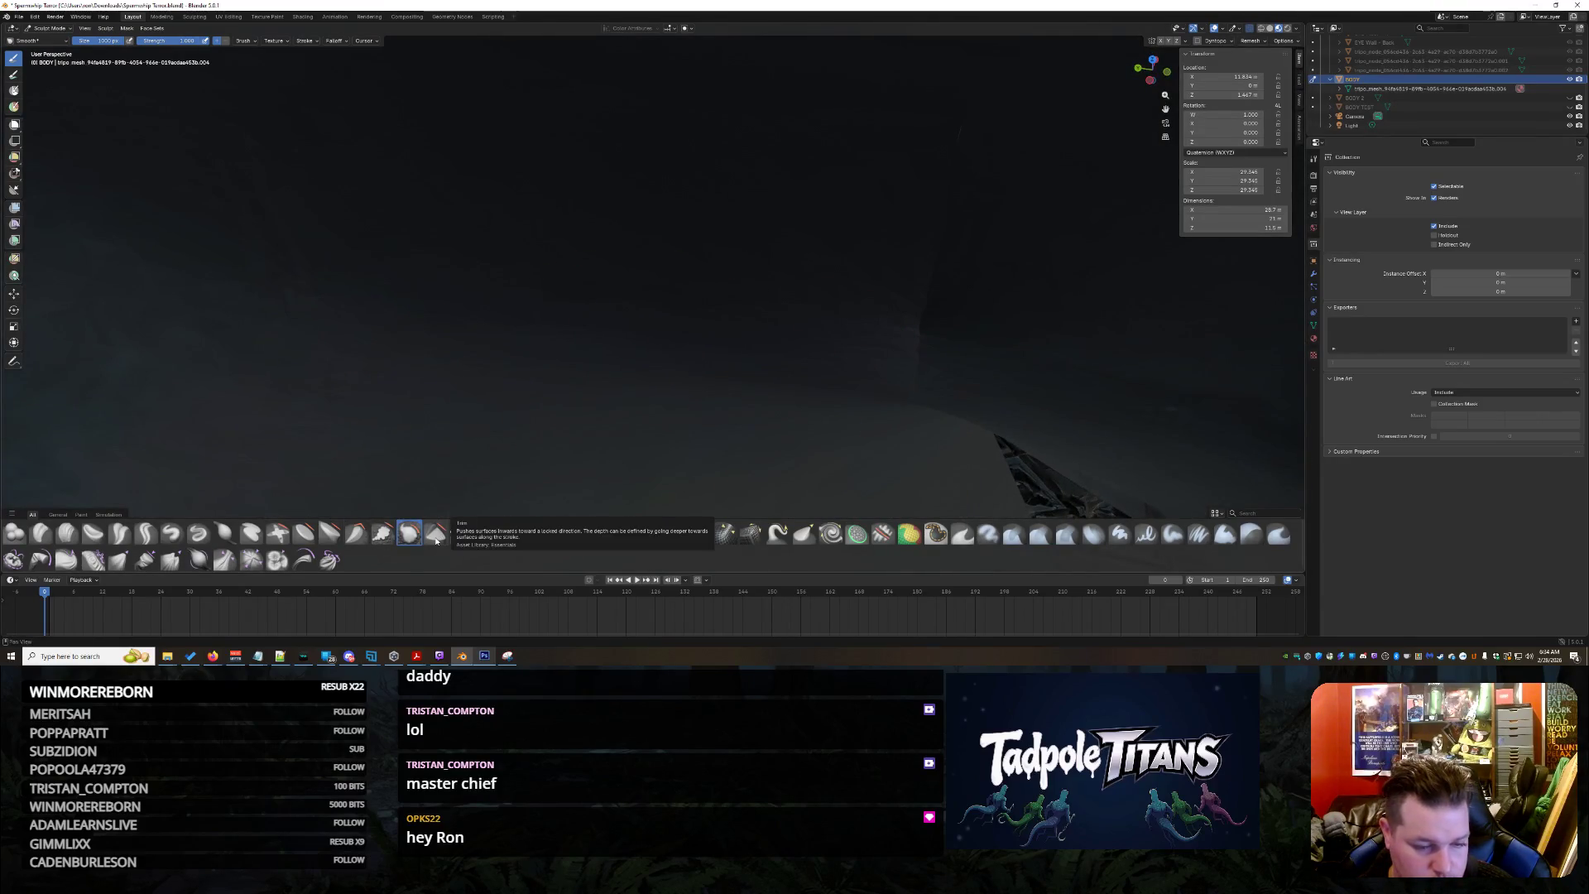
{"action": "left_click", "coordinate": [328, 535]}
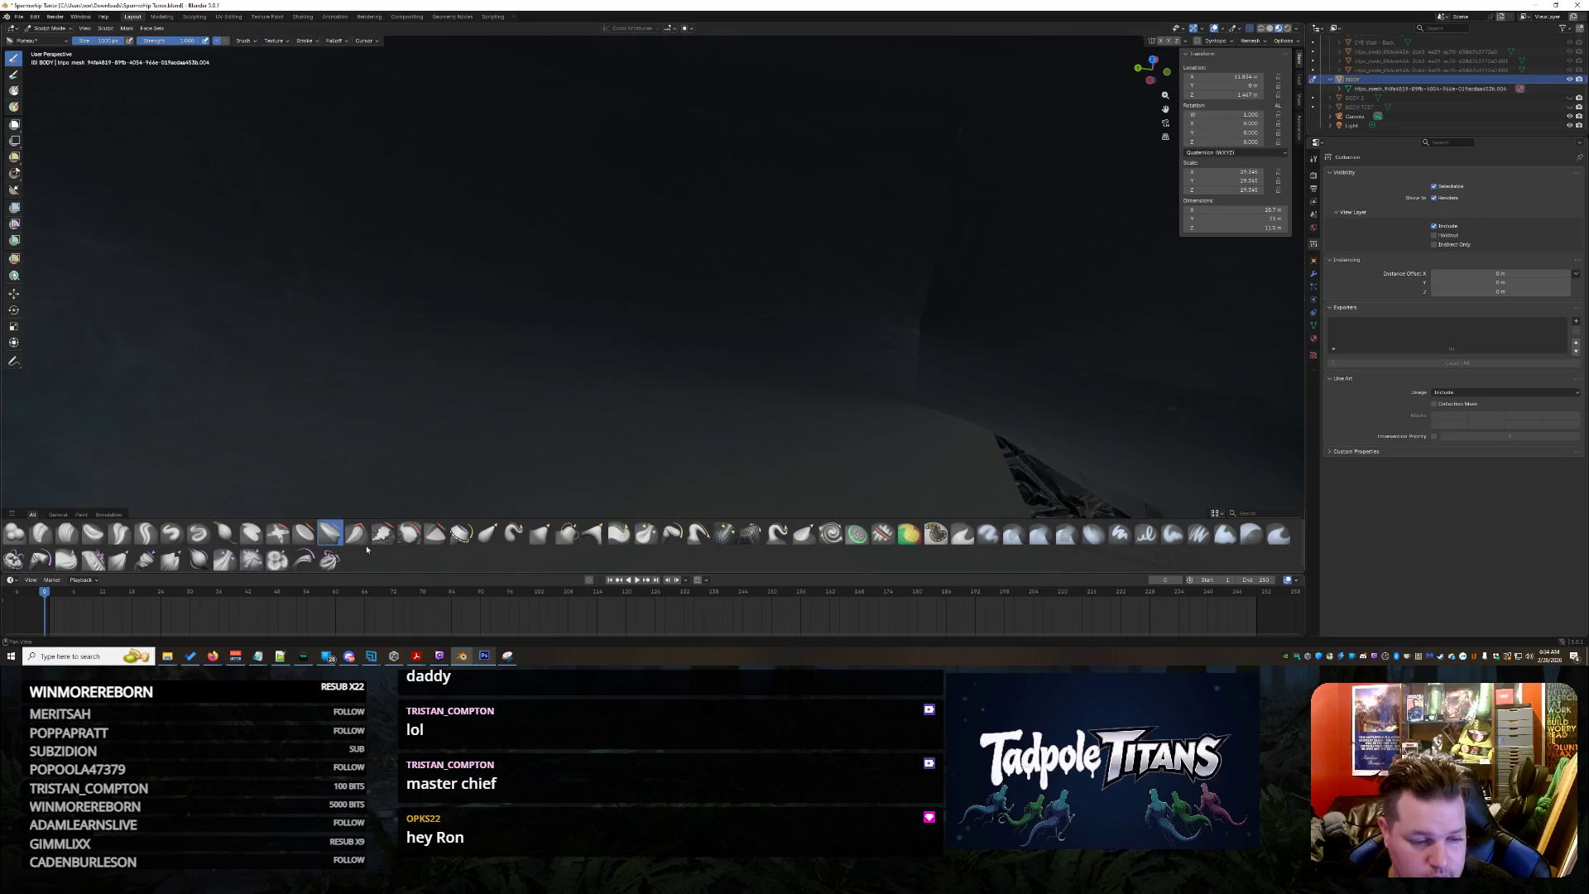
{"action": "middle_click_drag", "start_coordinate": [608, 377], "coordinate": [646, 191]}
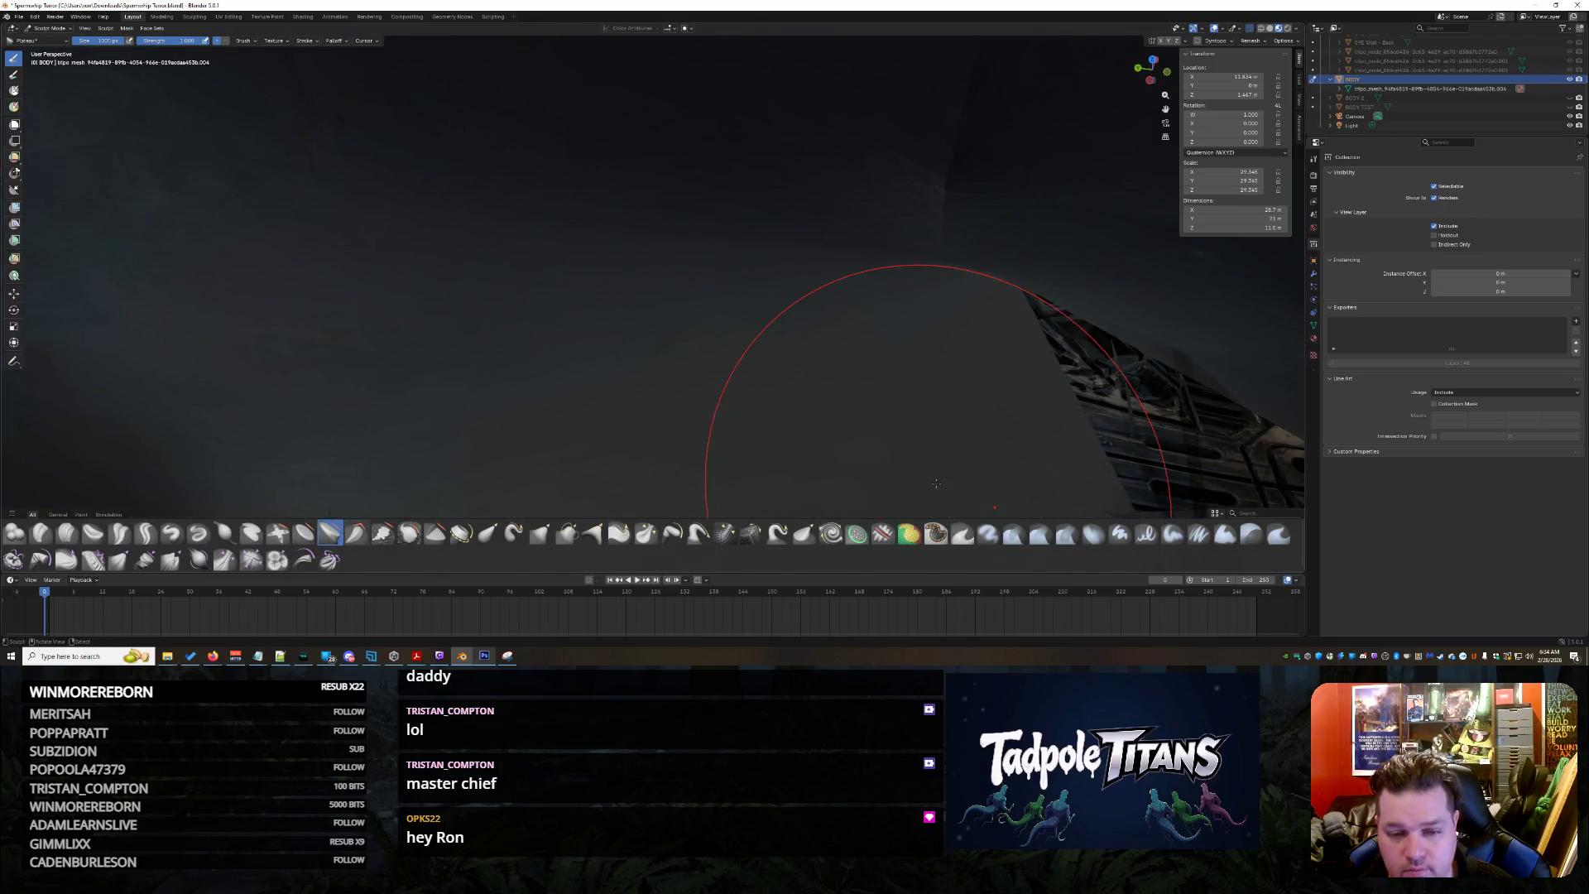
{"action": "mouse_move", "coordinate": [512, 276]}
{"action": "middle_mouse_down"}
{"action": "mouse_move", "coordinate": [450, 496]}
{"action": "mouse_move", "coordinate": [661, 307]}
{"action": "mouse_move", "coordinate": [620, 319]}
{"action": "mouse_move", "coordinate": [835, 224]}
{"action": "middle_mouse_up"}
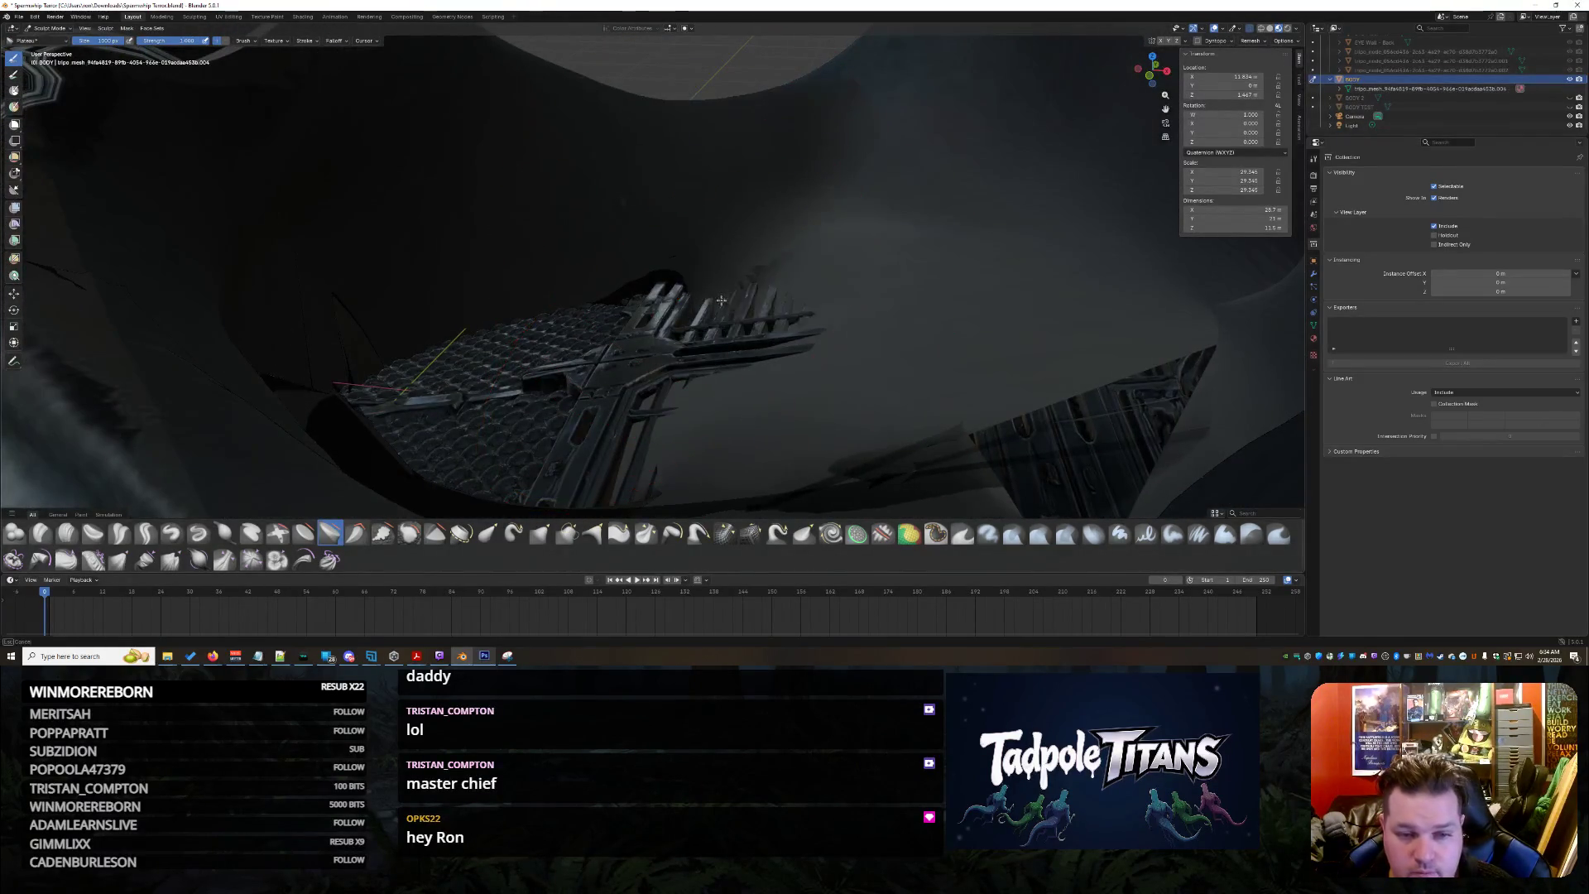
Hide the grey sheet over the grille and spread the grille surface leftward across the mesh
{"action": "key", "text": "h"}
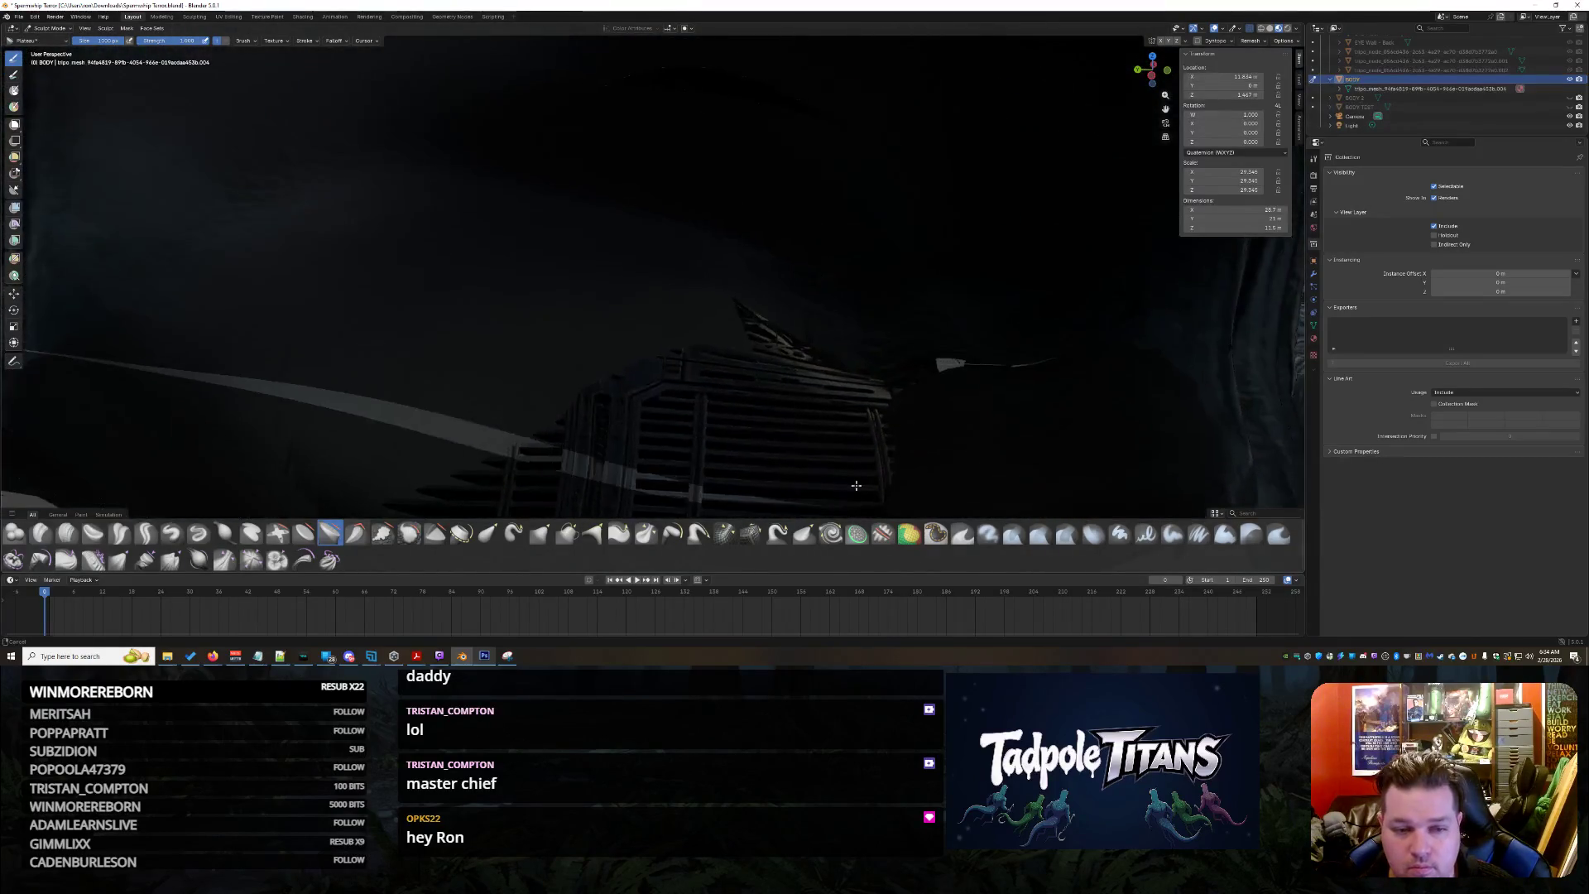
{"action": "mouse_move", "coordinate": [1154, 302]}
{"action": "middle_mouse_down"}
{"action": "mouse_move", "coordinate": [731, 379]}
{"action": "mouse_move", "coordinate": [662, 310]}
{"action": "middle_mouse_up"}
{"action": "mouse_move", "coordinate": [981, 410]}
{"action": "middle_mouse_down"}
{"action": "mouse_move", "coordinate": [785, 446]}
{"action": "mouse_move", "coordinate": [837, 325]}
{"action": "mouse_move", "coordinate": [567, 319]}
{"action": "mouse_move", "coordinate": [320, 355]}
{"action": "middle_mouse_up"}
{"action": "mouse_move", "coordinate": [441, 175]}
{"action": "middle_mouse_down"}
{"action": "mouse_move", "coordinate": [710, 495]}
{"action": "mouse_move", "coordinate": [443, 355]}
{"action": "mouse_move", "coordinate": [833, 213]}
{"action": "mouse_move", "coordinate": [603, 356]}
{"action": "mouse_move", "coordinate": [562, 306]}
{"action": "mouse_move", "coordinate": [643, 332]}
{"action": "mouse_move", "coordinate": [791, 294]}
{"action": "middle_mouse_up"}
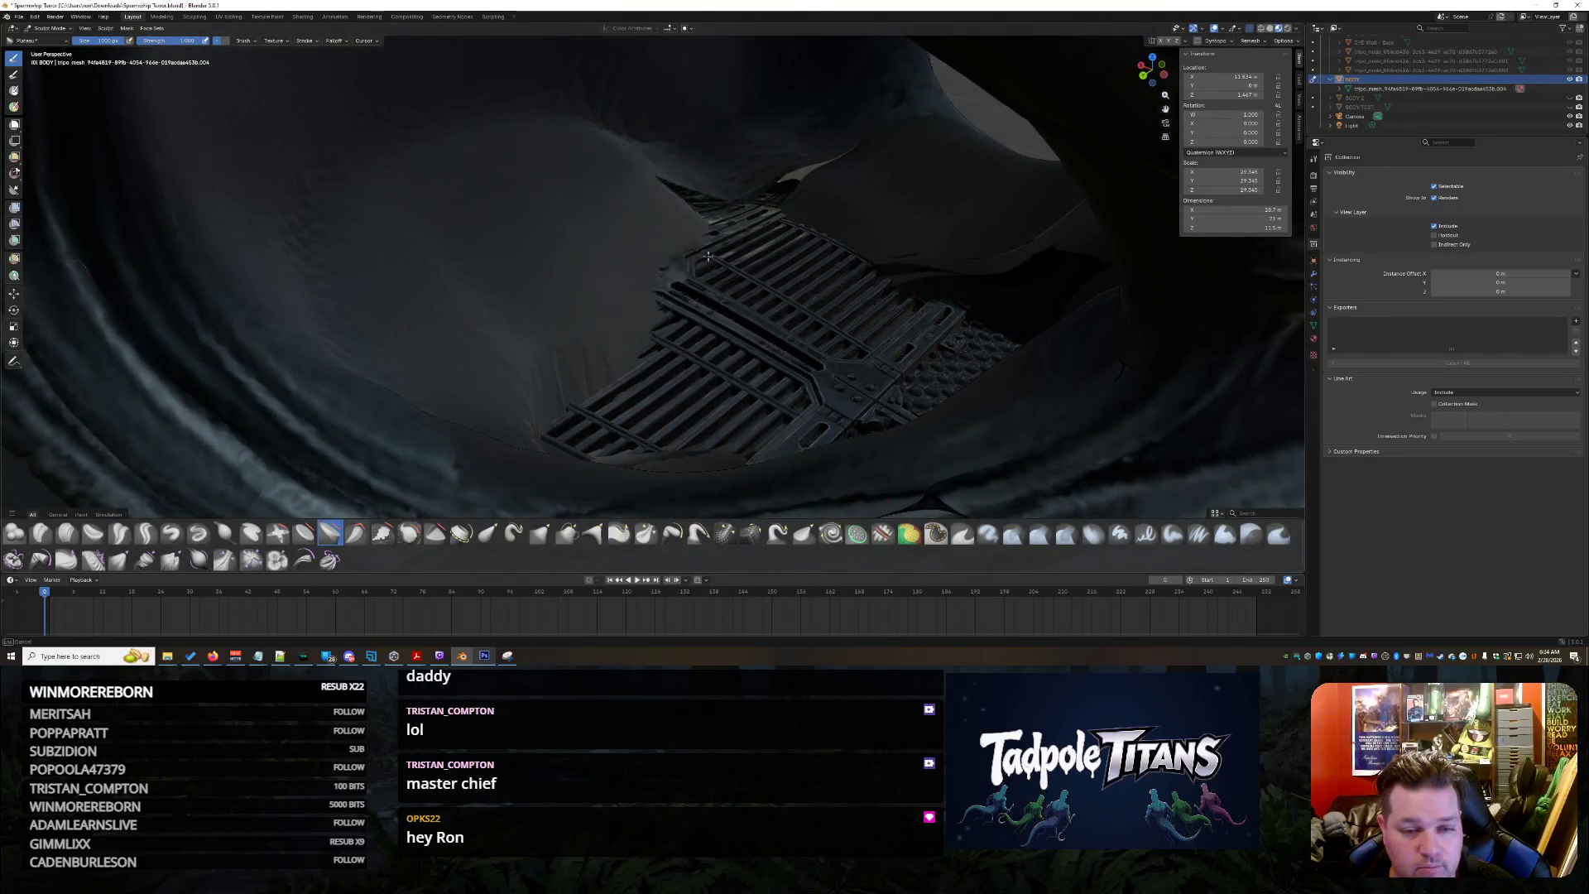
{"action": "left_click_drag", "start_coordinate": [832, 325], "coordinate": [565, 380]}
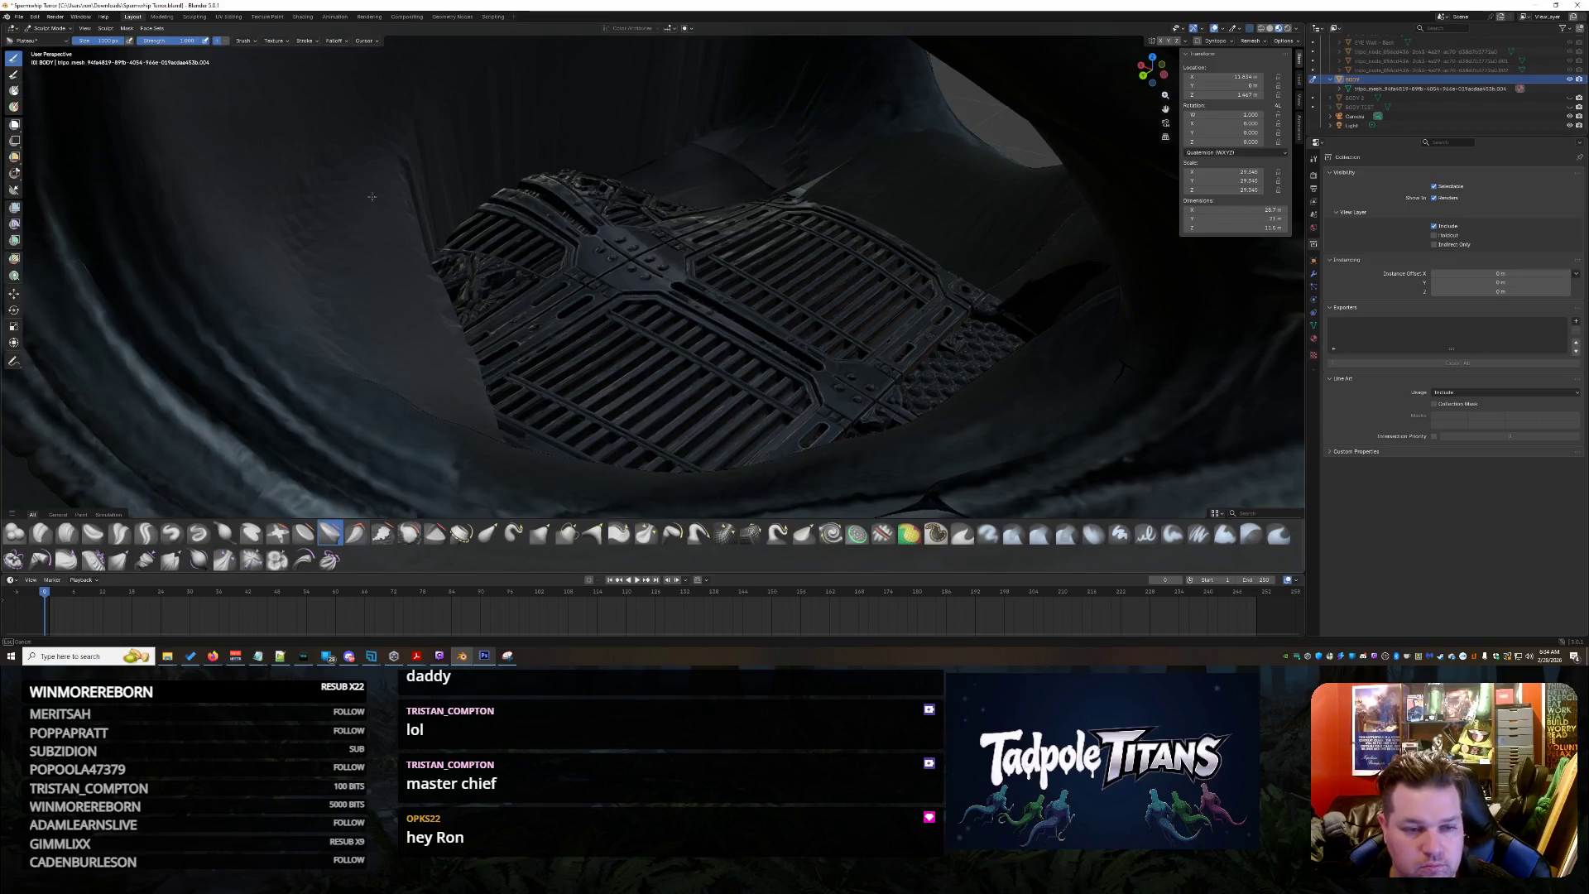
{"action": "middle_click_drag", "start_coordinate": [342, 272], "coordinate": [472, 225]}
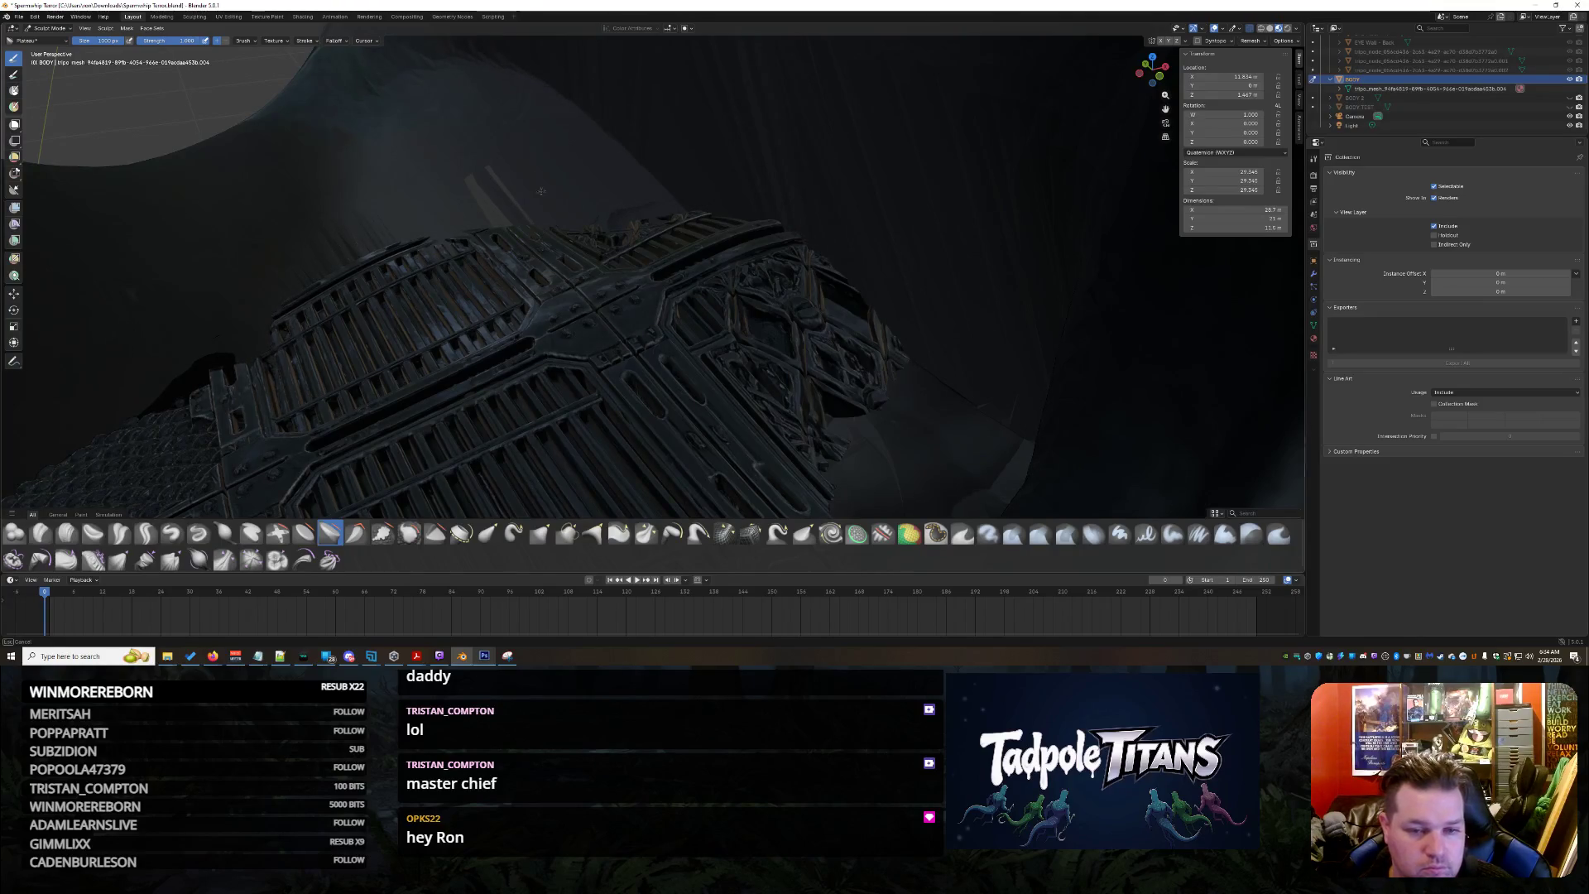
{"action": "scroll", "coordinate": [527, 170], "scroll_direction": "down", "scroll_amount": 5}
{"action": "mouse_move", "coordinate": [527, 170]}
{"action": "middle_mouse_down"}
{"action": "mouse_move", "coordinate": [659, 319]}
{"action": "mouse_move", "coordinate": [825, 330]}
{"action": "middle_mouse_up"}
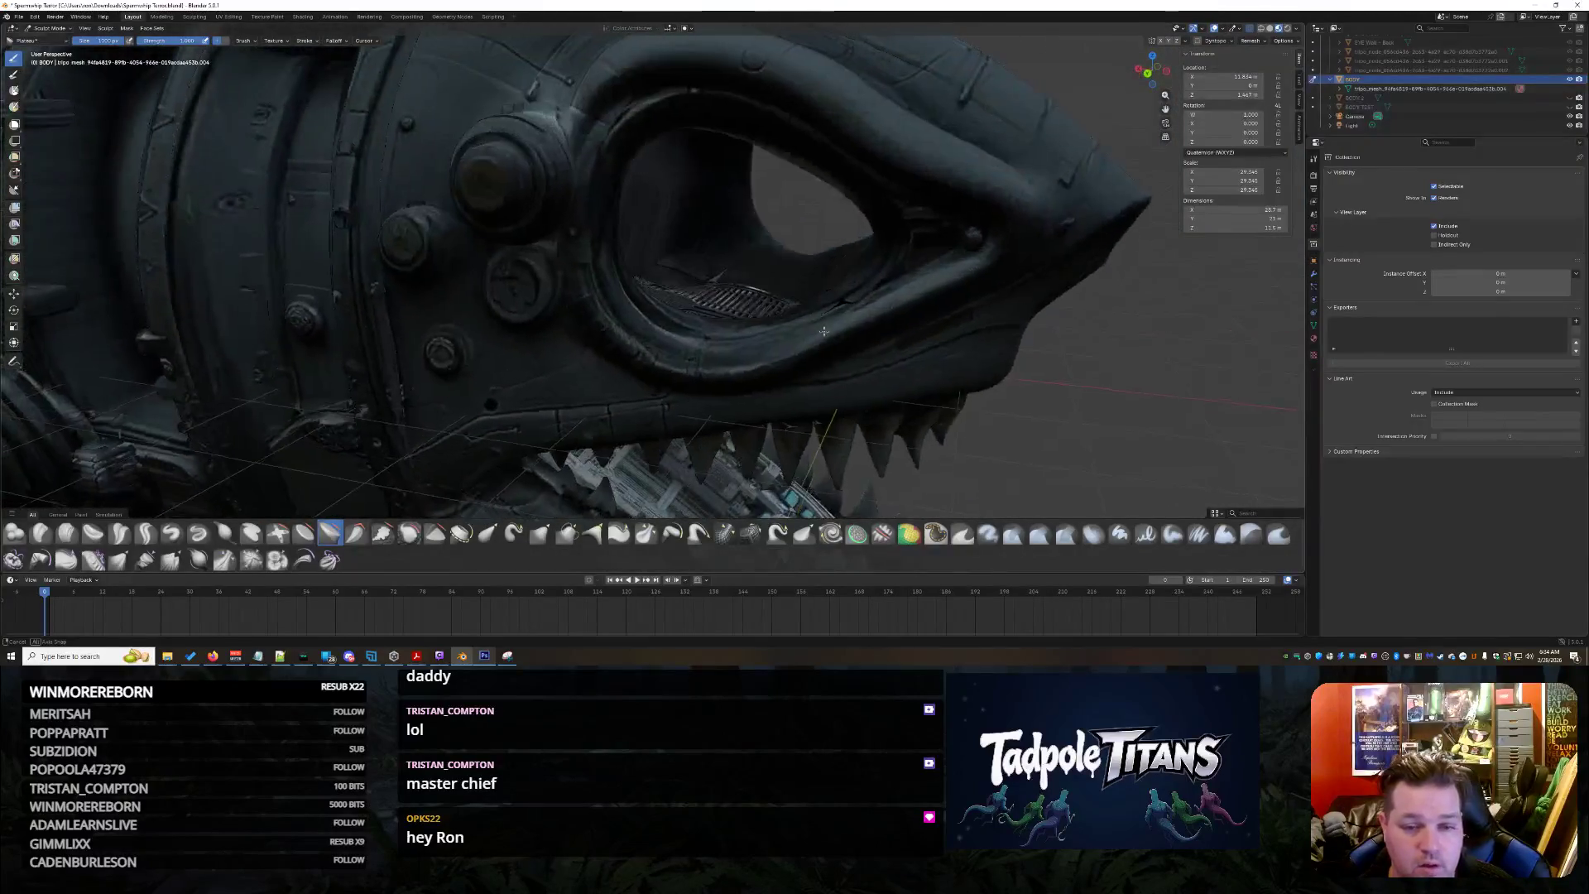
Reshape the grille's left rim with a sculpt stroke from a top-down view
{"action": "mouse_move", "coordinate": [824, 330]}
{"action": "middle_mouse_down"}
{"action": "mouse_move", "coordinate": [873, 300]}
{"action": "mouse_move", "coordinate": [515, 359]}
{"action": "mouse_move", "coordinate": [392, 242]}
{"action": "middle_mouse_up"}
{"action": "scroll", "coordinate": [873, 299], "scroll_direction": "up", "scroll_amount": 3}
{"action": "scroll", "coordinate": [872, 299], "scroll_direction": "up", "scroll_amount": 2}
{"action": "scroll", "coordinate": [785, 313], "scroll_direction": "up", "scroll_amount": 3}
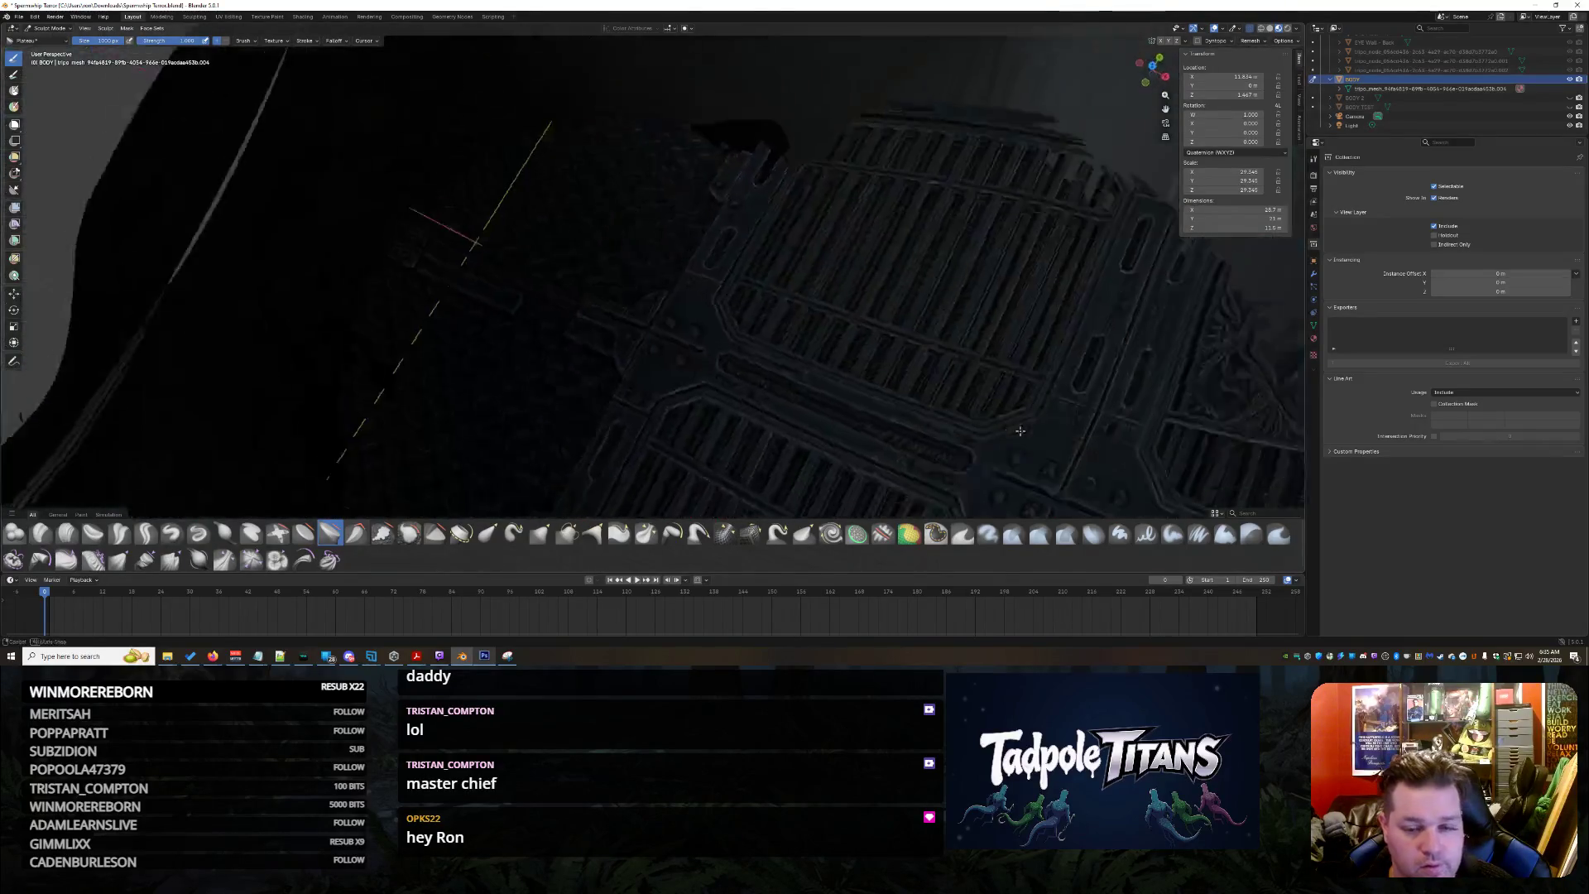
{"action": "middle_click_drag", "start_coordinate": [954, 448], "coordinate": [923, 213]}
{"action": "scroll", "coordinate": [922, 211], "scroll_direction": "up", "scroll_amount": 4}
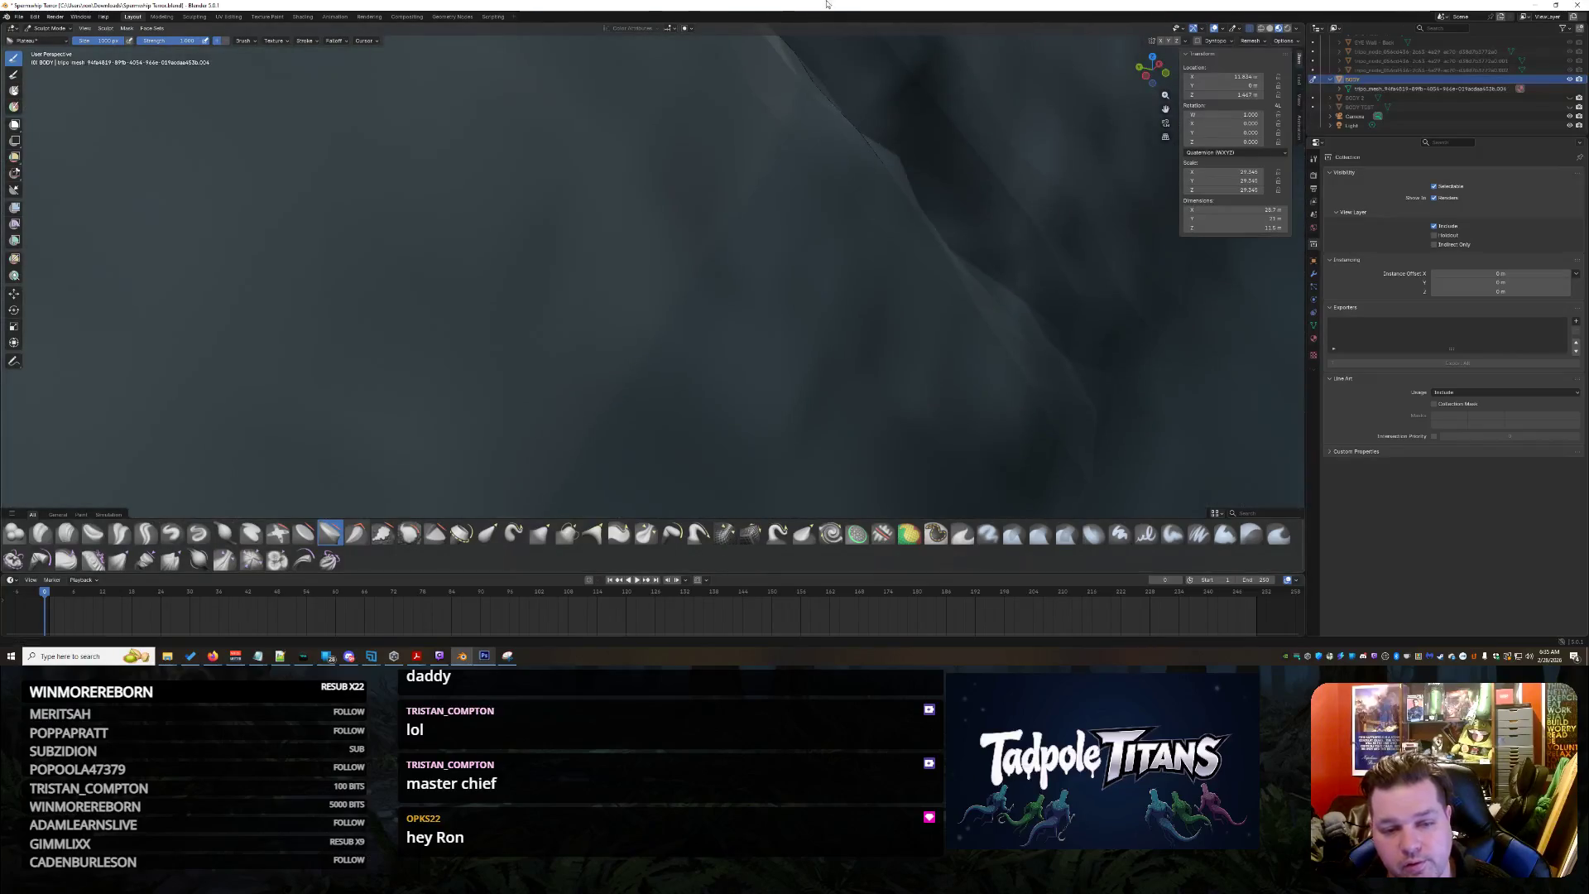
{"action": "scroll", "coordinate": [655, 245], "scroll_direction": "down", "scroll_amount": 3}
{"action": "mouse_move", "coordinate": [655, 244]}
{"action": "middle_mouse_down"}
{"action": "mouse_move", "coordinate": [721, 237]}
{"action": "mouse_move", "coordinate": [445, 254]}
{"action": "middle_mouse_up"}
{"action": "scroll", "coordinate": [722, 237], "scroll_direction": "up", "scroll_amount": 3}
{"action": "left_click_drag", "start_coordinate": [234, 259], "coordinate": [360, 150]}
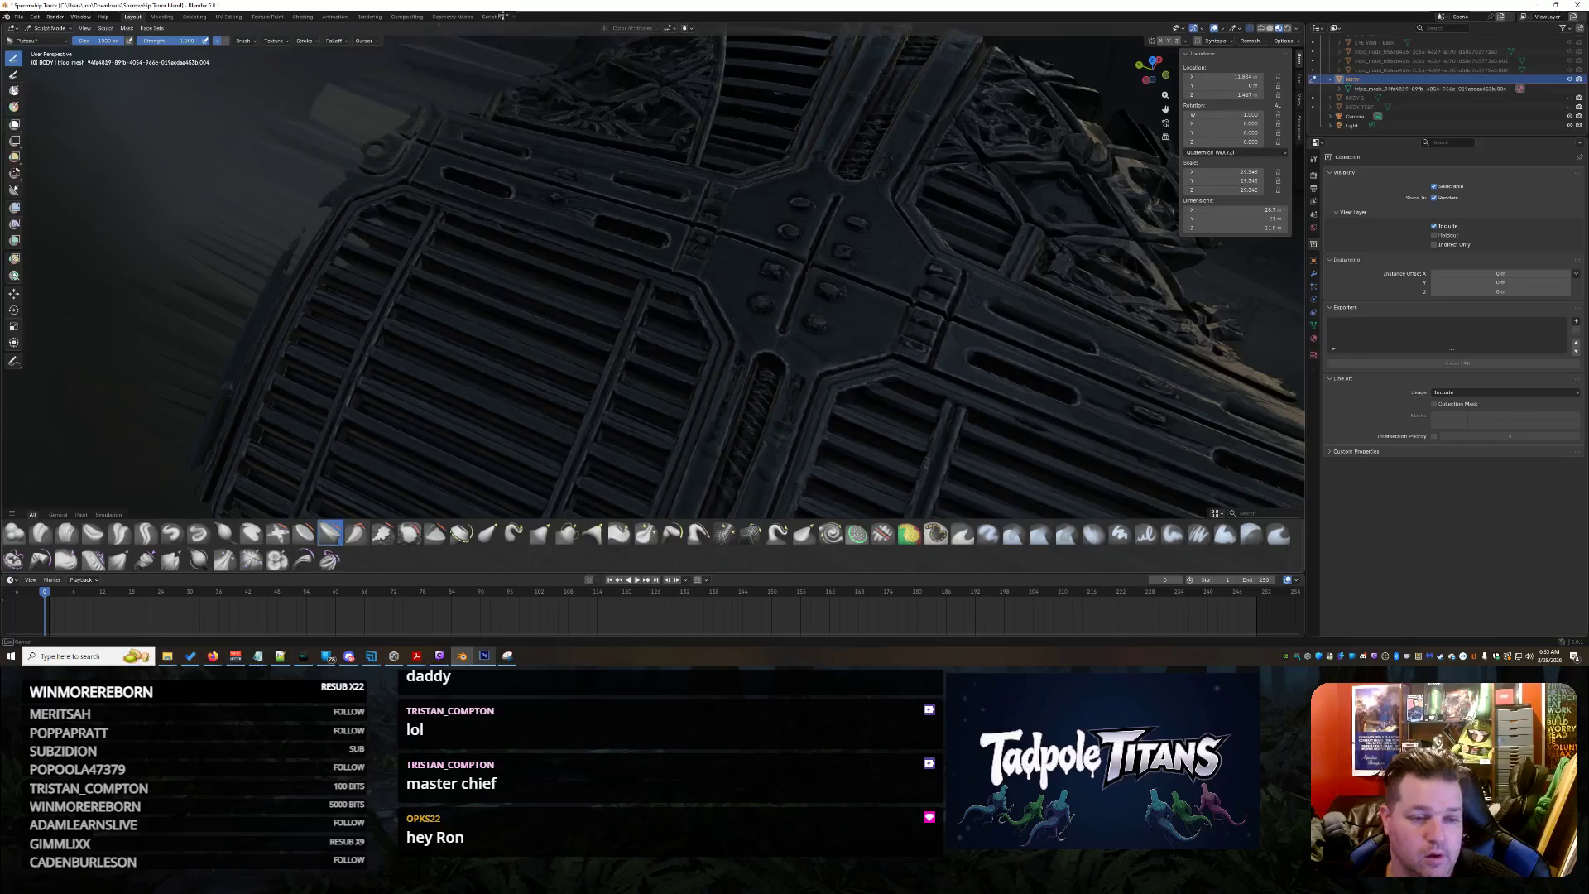
{"action": "middle_click_drag", "start_coordinate": [345, 236], "coordinate": [854, 249]}
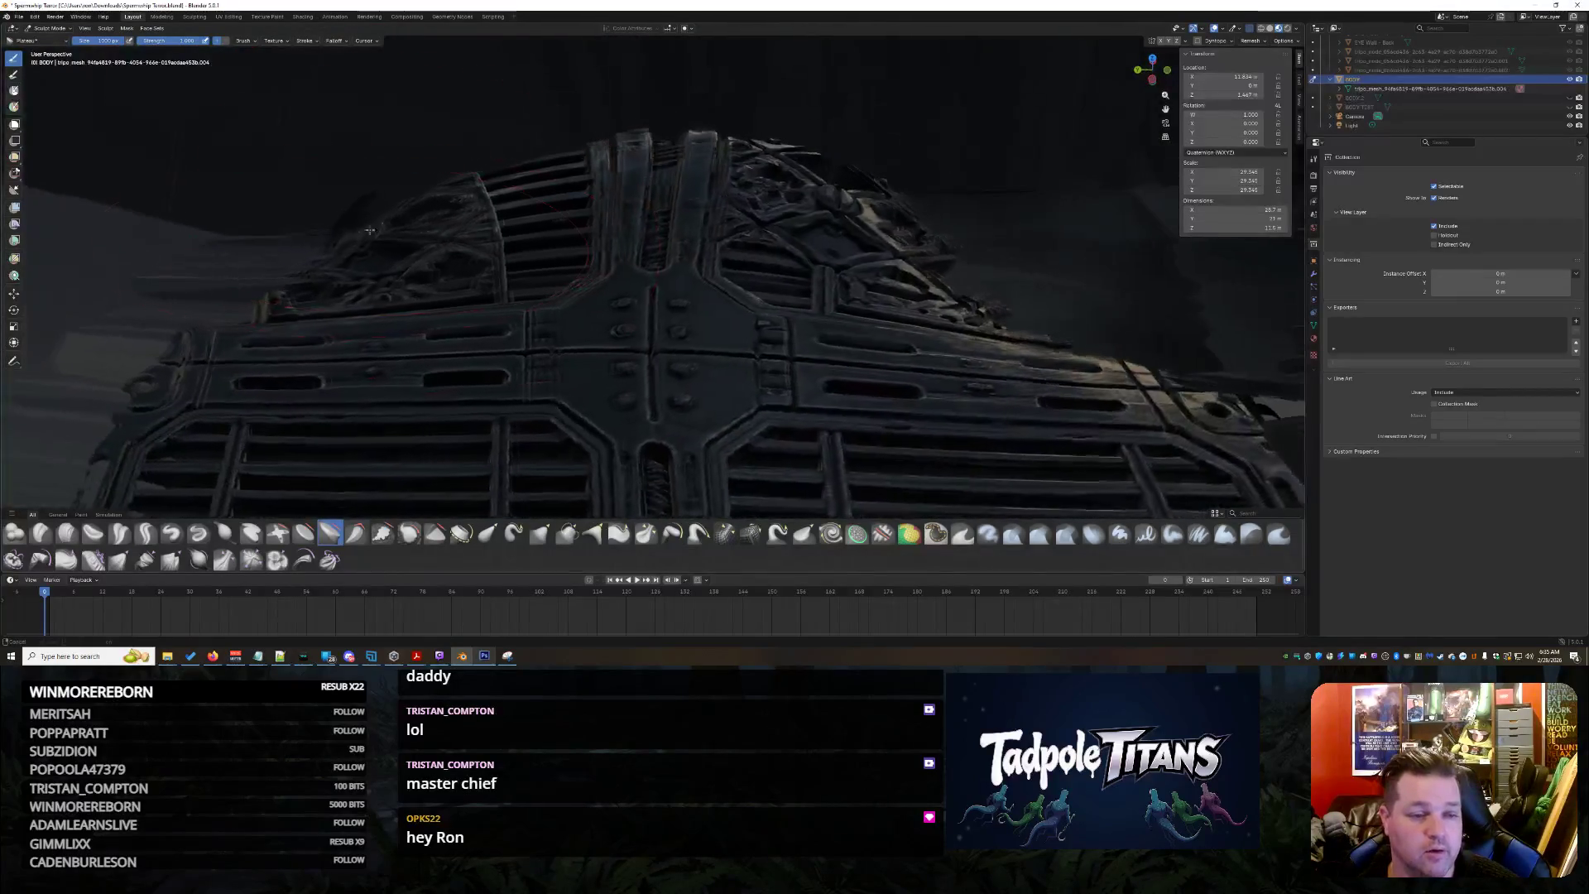
{"action": "scroll", "coordinate": [854, 249], "scroll_direction": "up", "scroll_amount": 2}
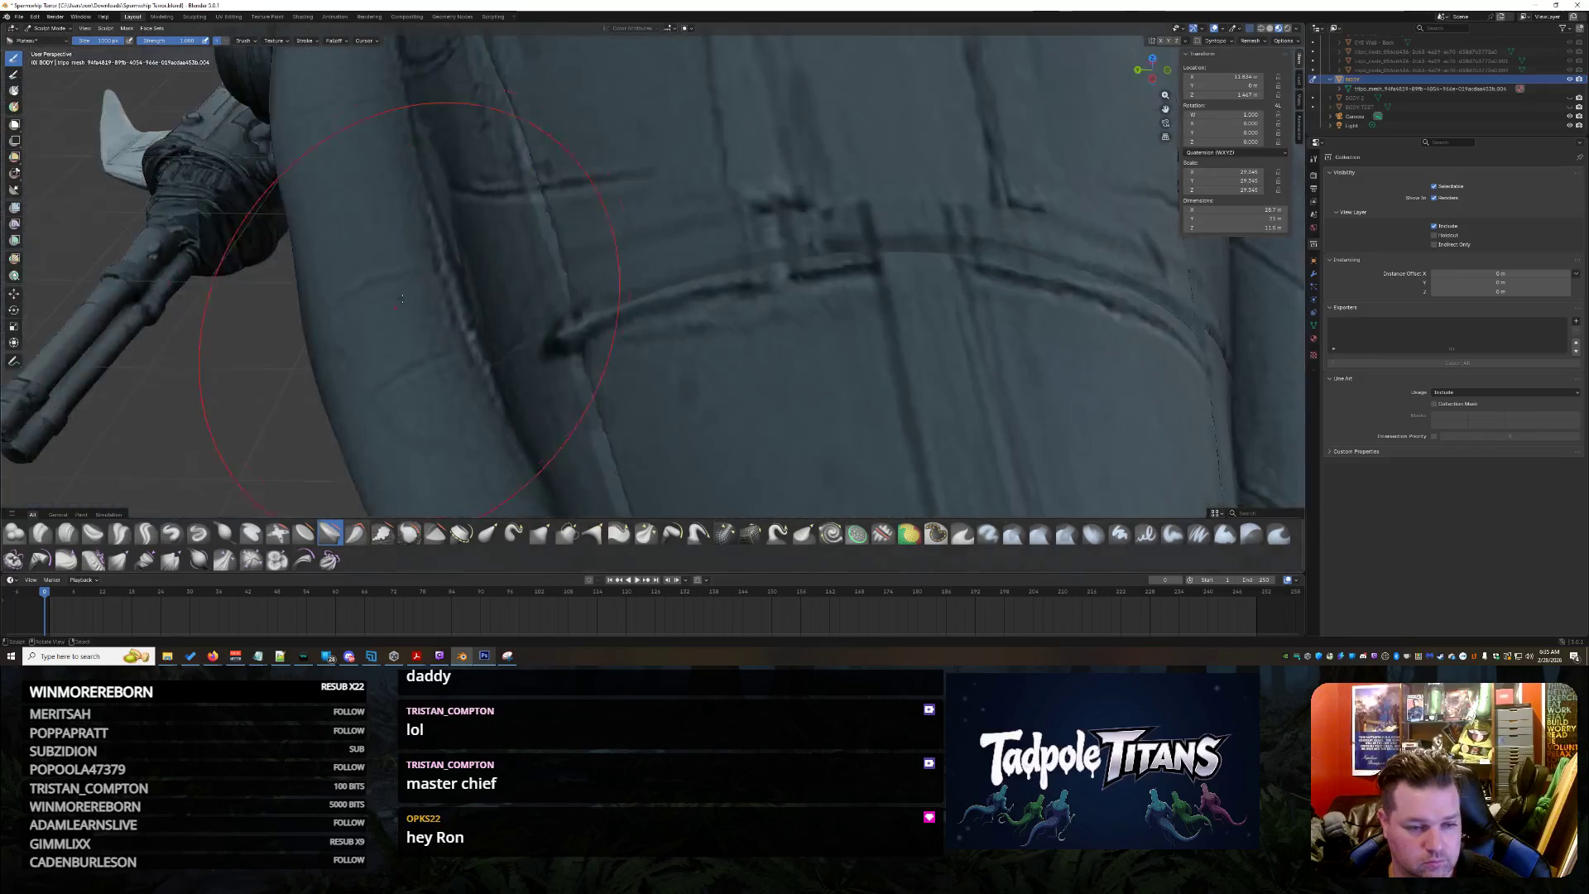
Look into the shark's jaws and switch the mesh into Edit Mode
{"action": "mouse_move", "coordinate": [649, 183]}
{"action": "middle_mouse_down"}
{"action": "mouse_move", "coordinate": [628, 379]}
{"action": "mouse_move", "coordinate": [976, 390]}
{"action": "mouse_move", "coordinate": [1032, 294]}
{"action": "middle_mouse_up"}
{"action": "scroll", "coordinate": [628, 378], "scroll_direction": "down", "scroll_amount": 3}
{"action": "scroll", "coordinate": [565, 329], "scroll_direction": "up", "scroll_amount": 3}
{"action": "middle_click_drag", "start_coordinate": [565, 330], "coordinate": [711, 322]}
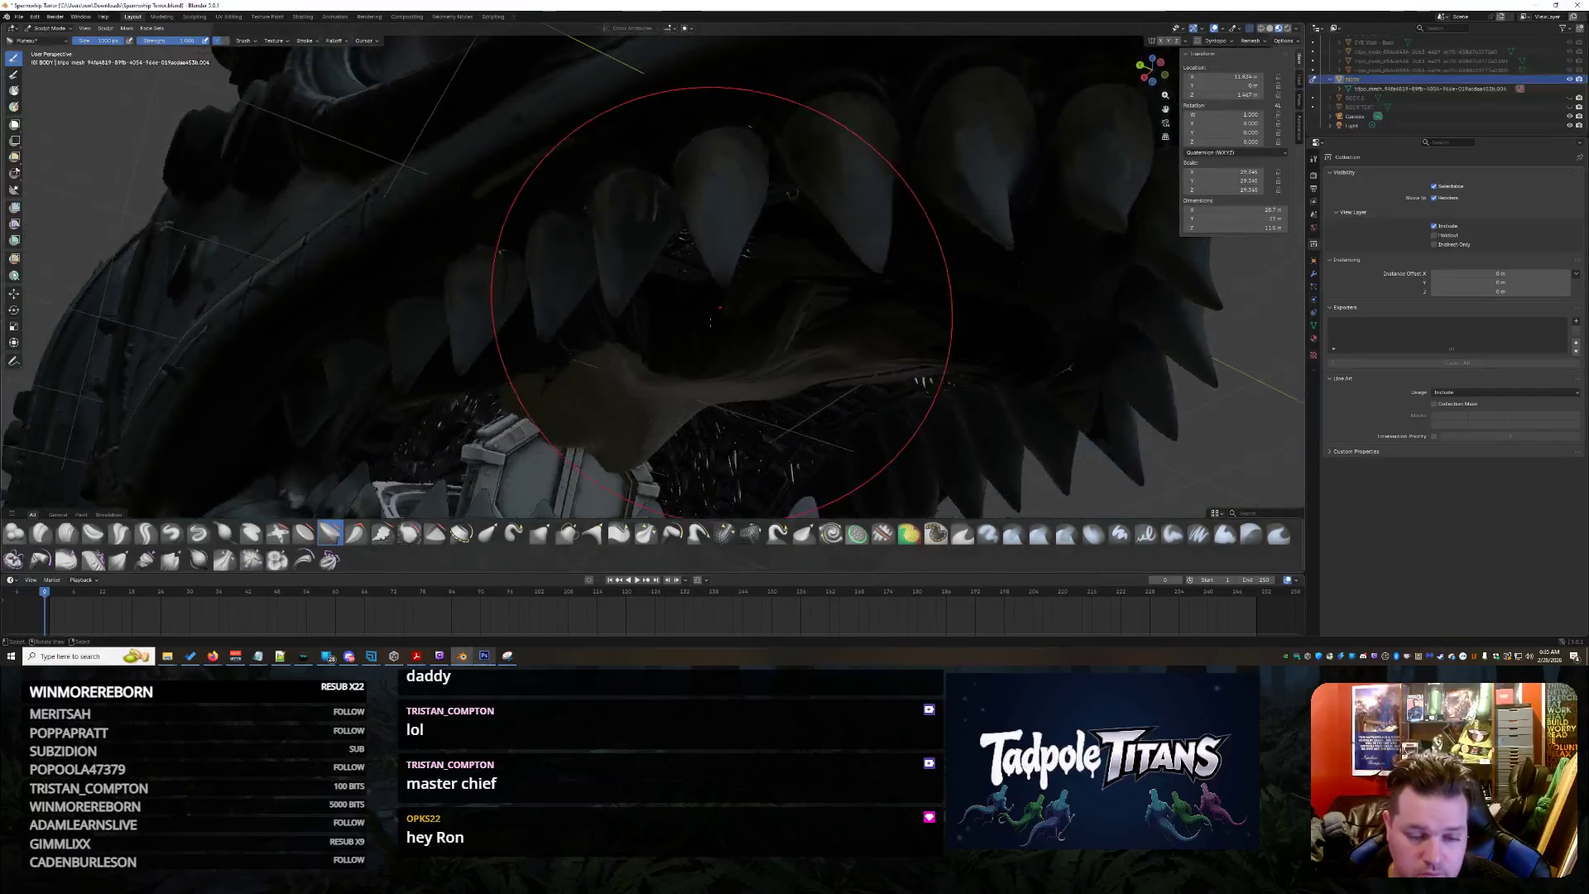
{"action": "scroll", "coordinate": [786, 331], "scroll_direction": "up", "scroll_amount": 4}
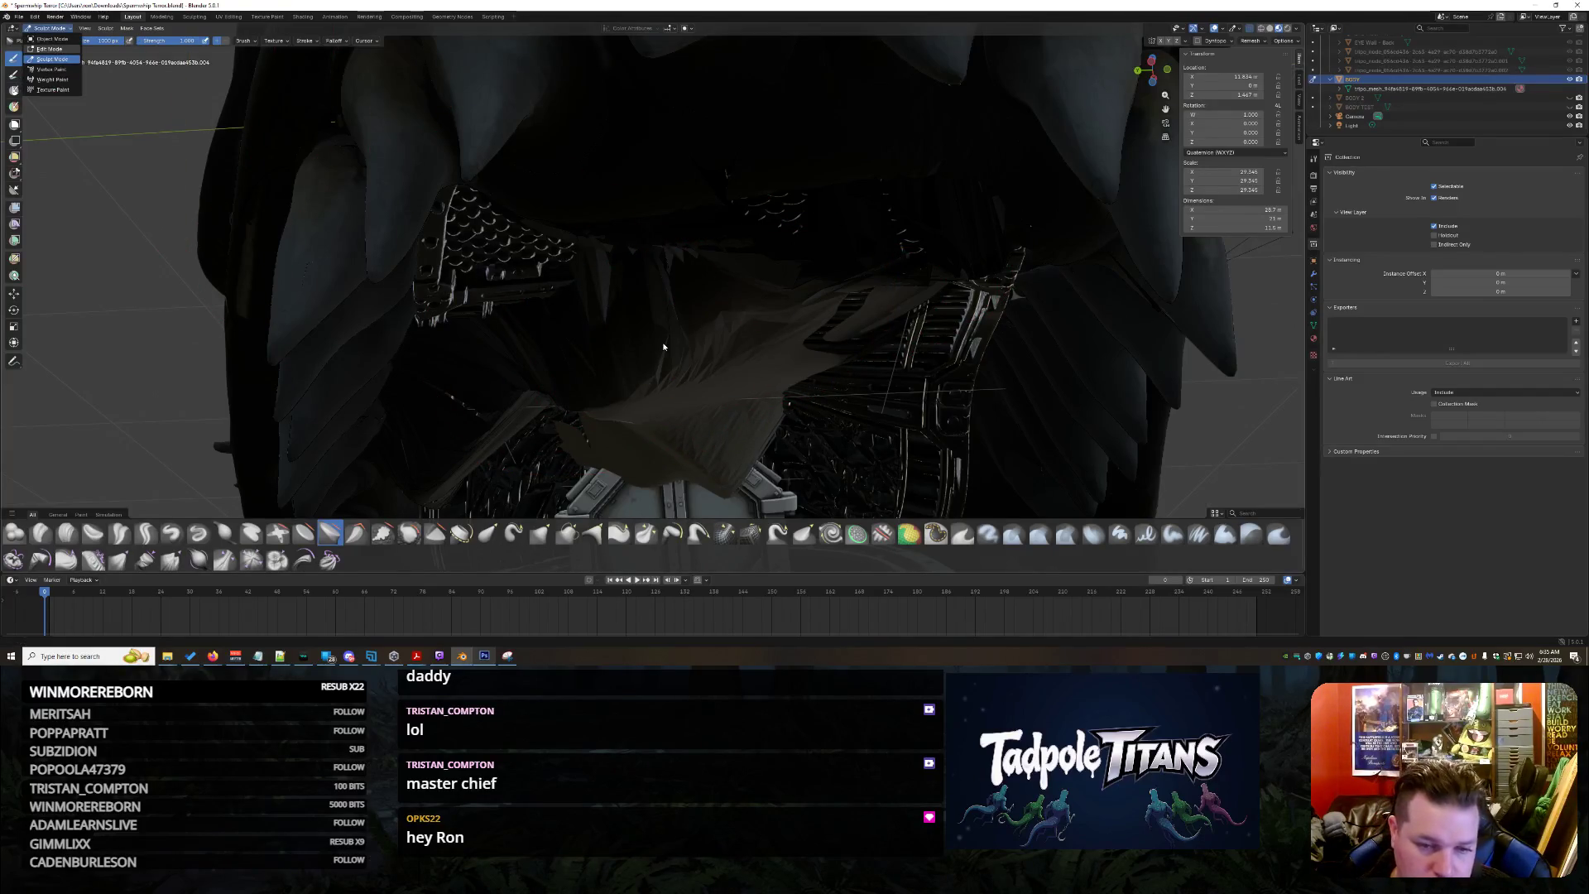
{"action": "key", "text": "Tab"}
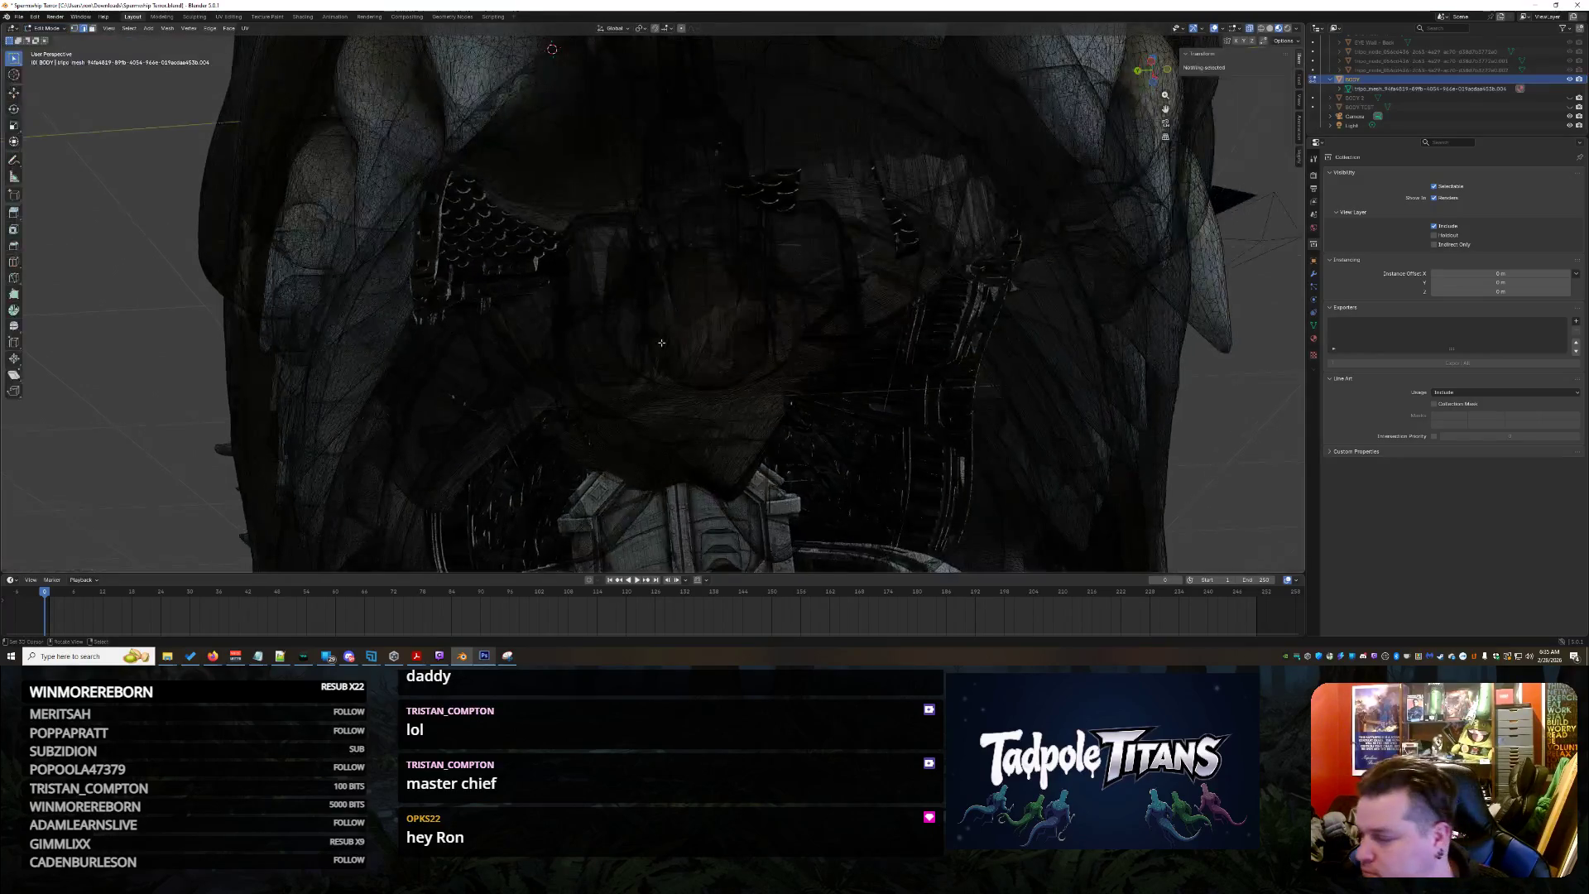
{"action": "scroll", "coordinate": [665, 346], "scroll_direction": "up", "scroll_amount": 2}
{"action": "scroll", "coordinate": [670, 344], "scroll_direction": "up", "scroll_amount": 3}
{"action": "scroll", "coordinate": [684, 341], "scroll_direction": "up", "scroll_amount": 3}
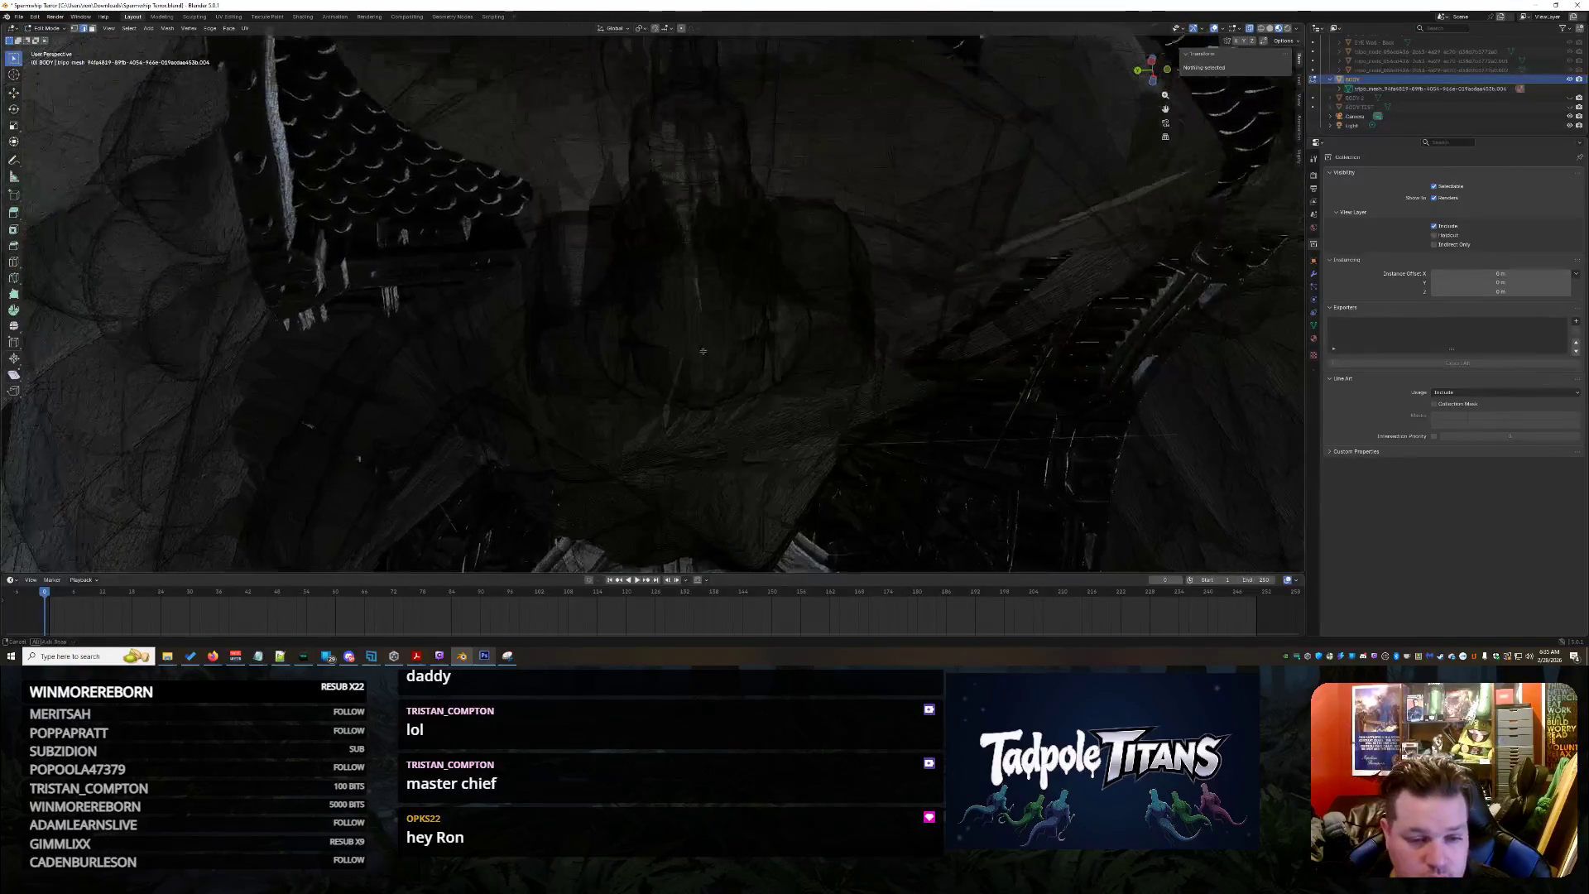
{"action": "scroll", "coordinate": [695, 336], "scroll_direction": "up", "scroll_amount": 2}
{"action": "scroll", "coordinate": [701, 335], "scroll_direction": "down", "scroll_amount": 3}
{"action": "scroll", "coordinate": [698, 318], "scroll_direction": "up", "scroll_amount": 3}
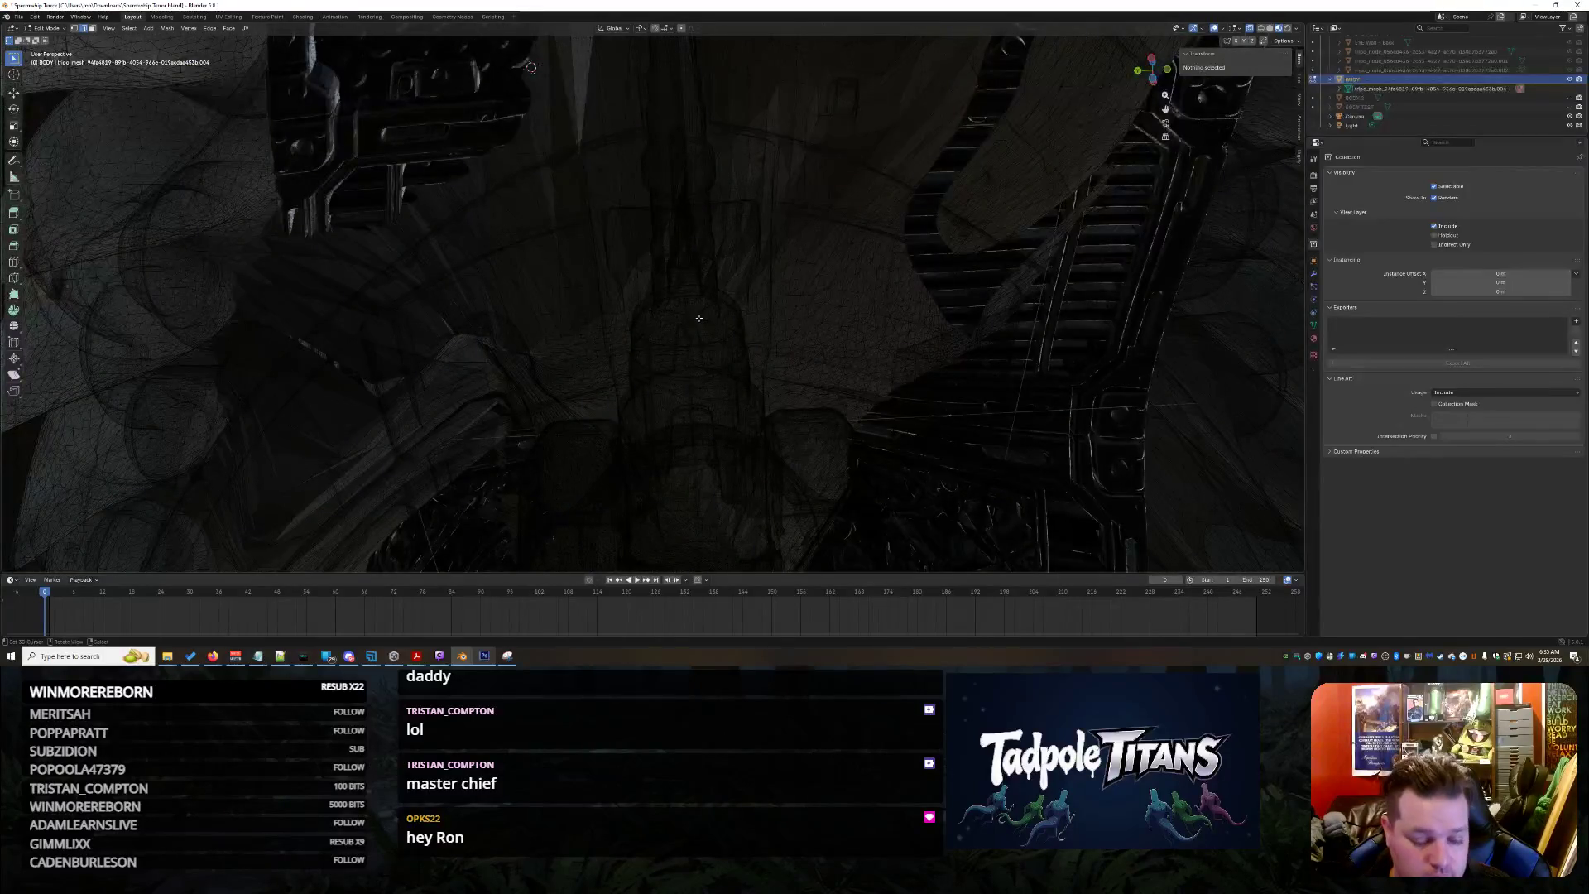
{"action": "scroll", "coordinate": [698, 318], "scroll_direction": "down", "scroll_amount": 1}
{"action": "scroll", "coordinate": [699, 318], "scroll_direction": "down", "scroll_amount": 3}
{"action": "scroll", "coordinate": [698, 313], "scroll_direction": "up", "scroll_amount": 3}
Box-select and delete four clumps of stray spiky geometry inside the shark's mouth
{"action": "middle_click_drag", "start_coordinate": [701, 300], "coordinate": [705, 404]}
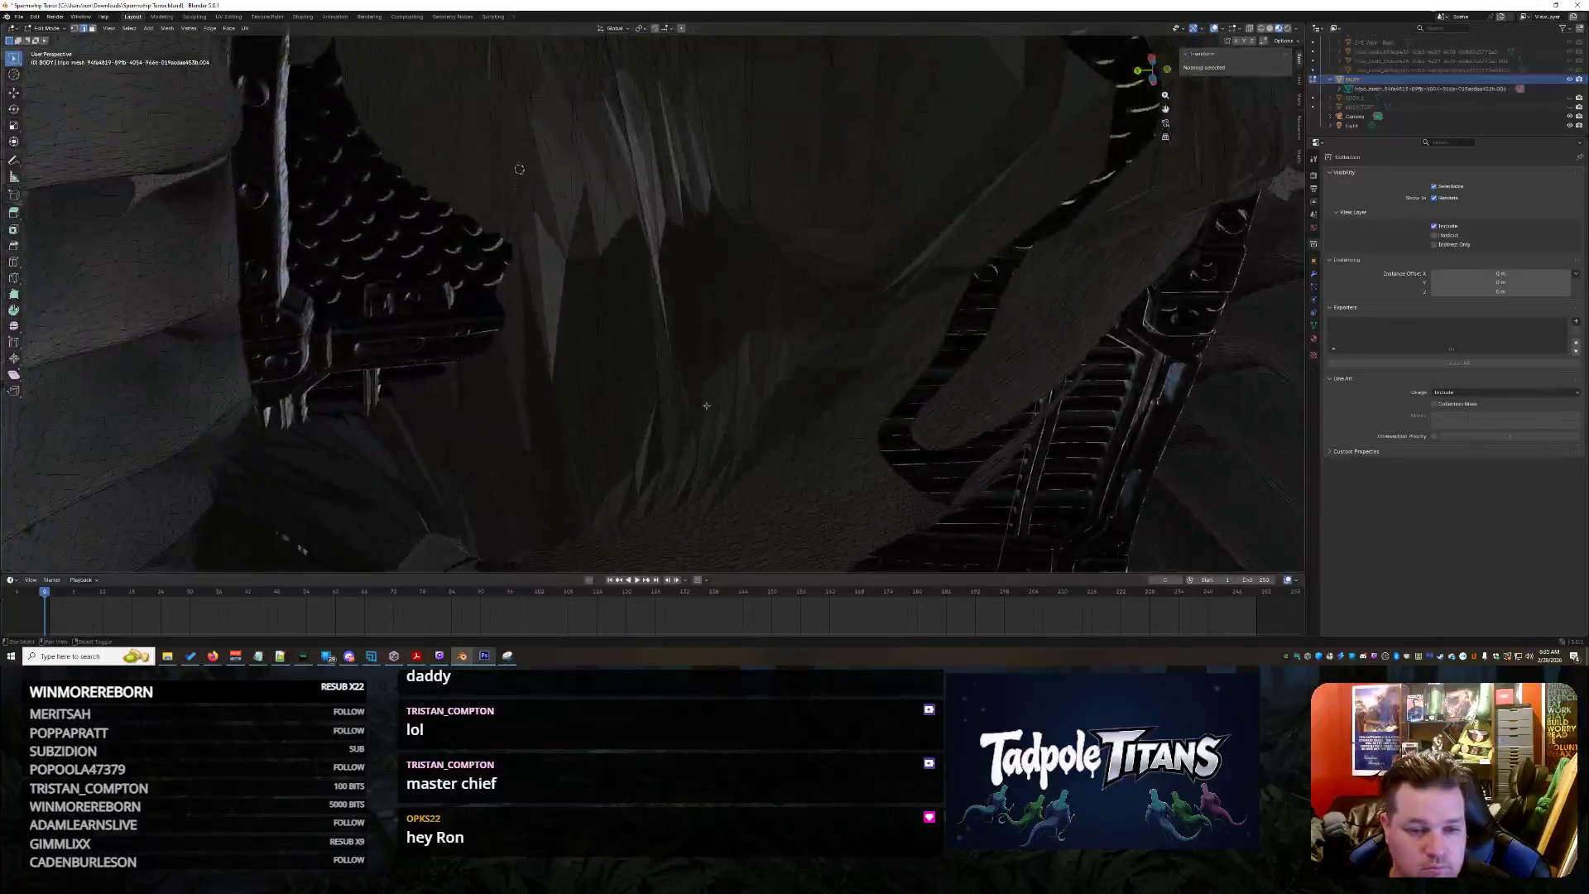
{"action": "scroll", "coordinate": [625, 159], "scroll_direction": "up", "scroll_amount": 2}
{"action": "scroll", "coordinate": [627, 168], "scroll_direction": "down", "scroll_amount": 3}
{"action": "mouse_move", "coordinate": [634, 179]}
{"action": "left_mouse_down"}
{"action": "mouse_move", "coordinate": [813, 449]}
{"action": "mouse_move", "coordinate": [807, 437]}
{"action": "left_mouse_up"}
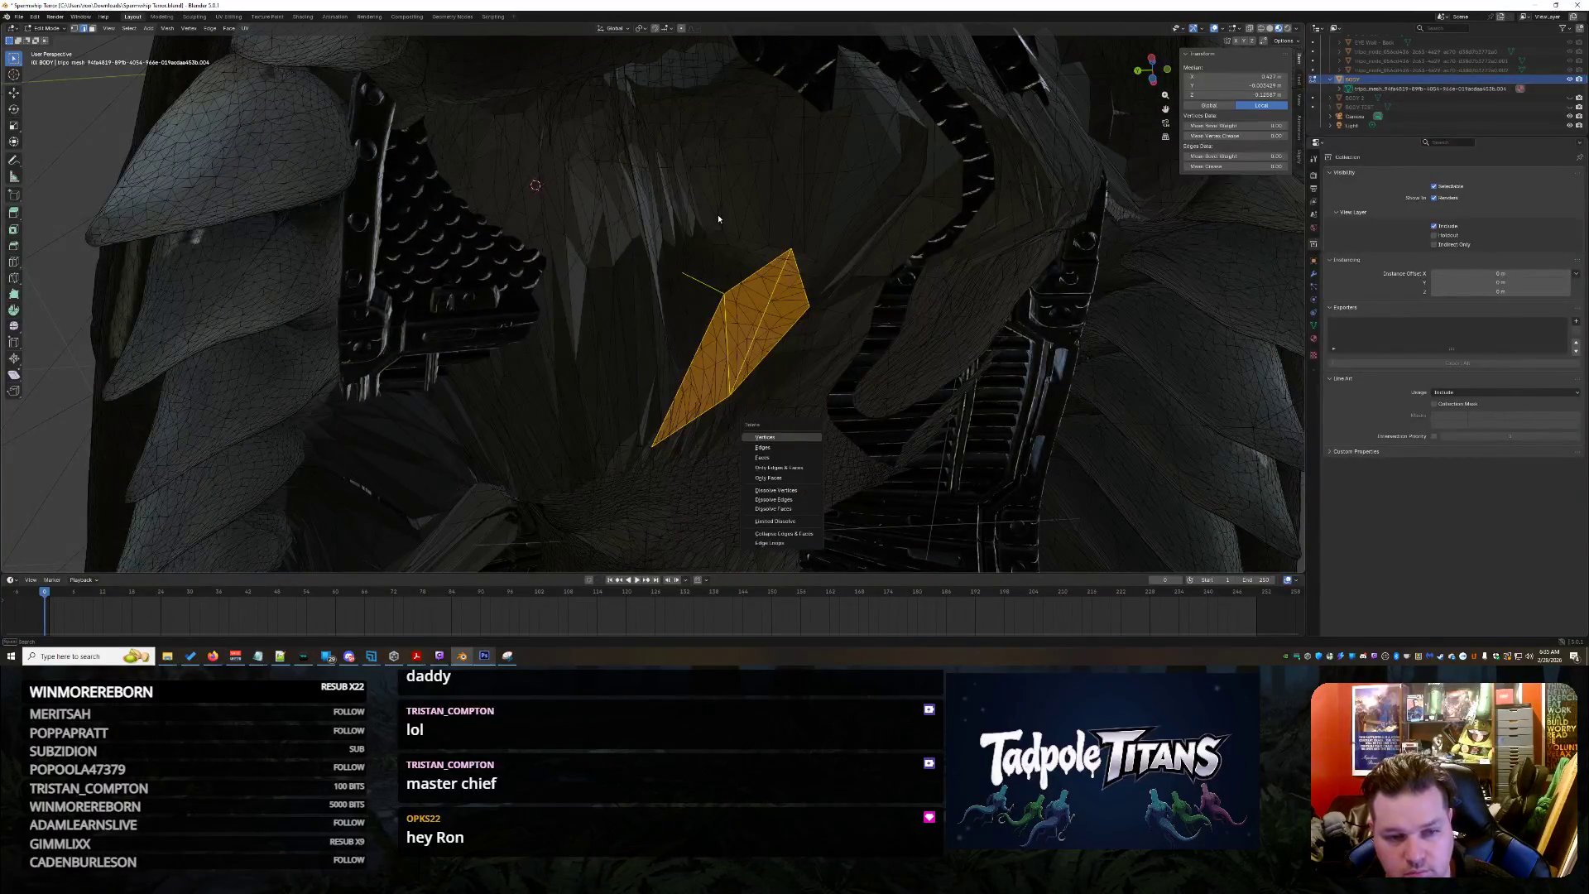
{"action": "key", "text": "Return"}
{"action": "mouse_move", "coordinate": [527, 148]}
{"action": "left_mouse_down"}
{"action": "mouse_move", "coordinate": [835, 296]}
{"action": "mouse_move", "coordinate": [808, 295]}
{"action": "left_mouse_up"}
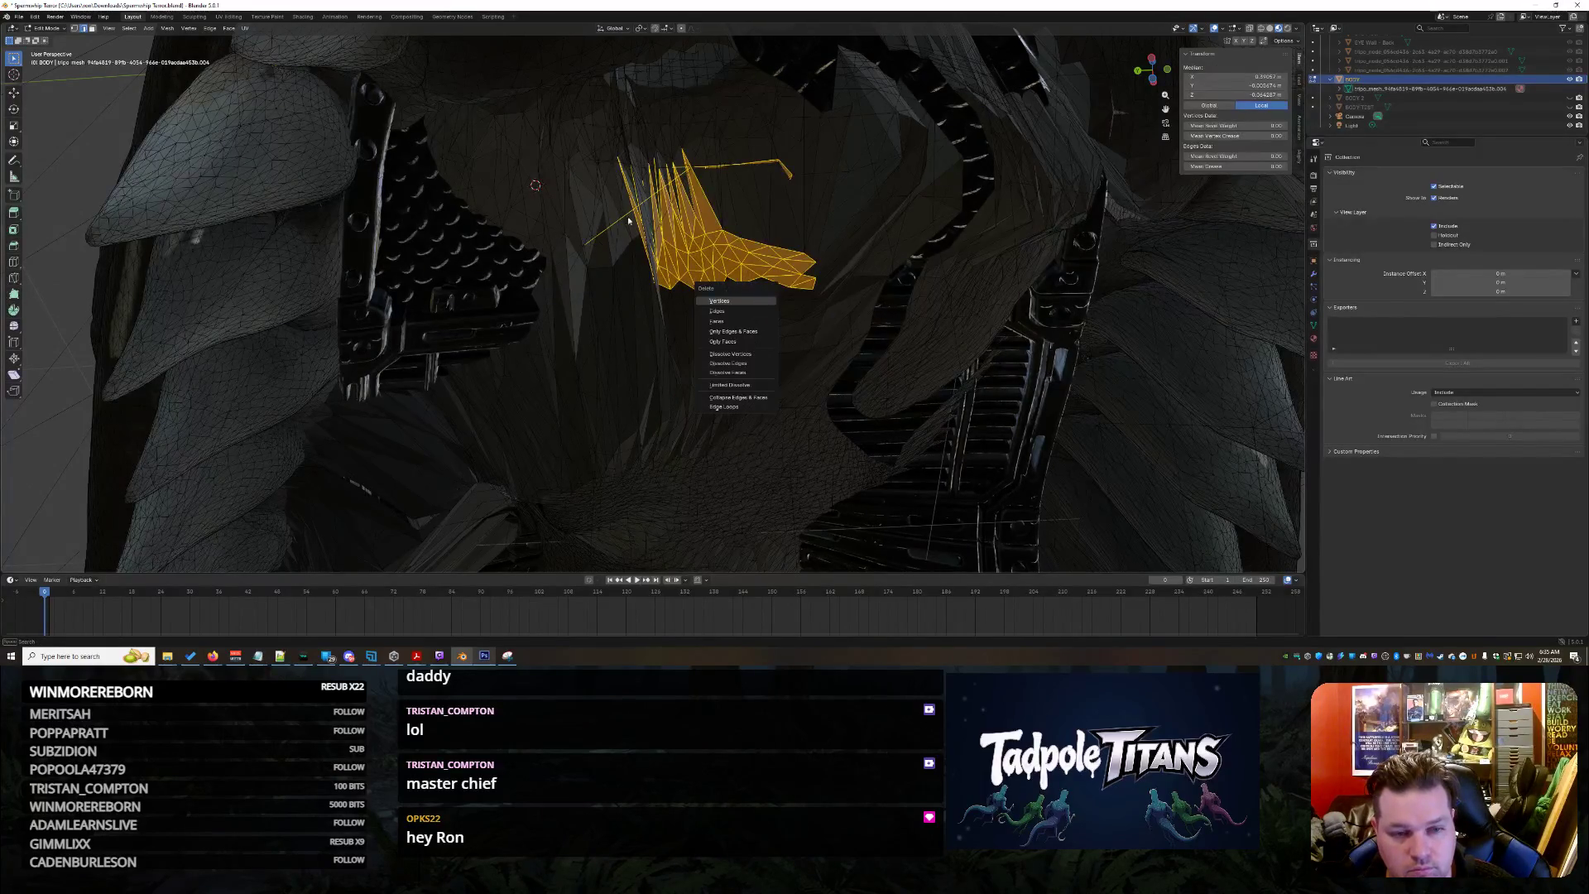
{"action": "key", "text": "Return"}
{"action": "mouse_move", "coordinate": [497, 103]}
{"action": "left_mouse_down"}
{"action": "mouse_move", "coordinate": [786, 246]}
{"action": "mouse_move", "coordinate": [747, 251]}
{"action": "left_mouse_up"}
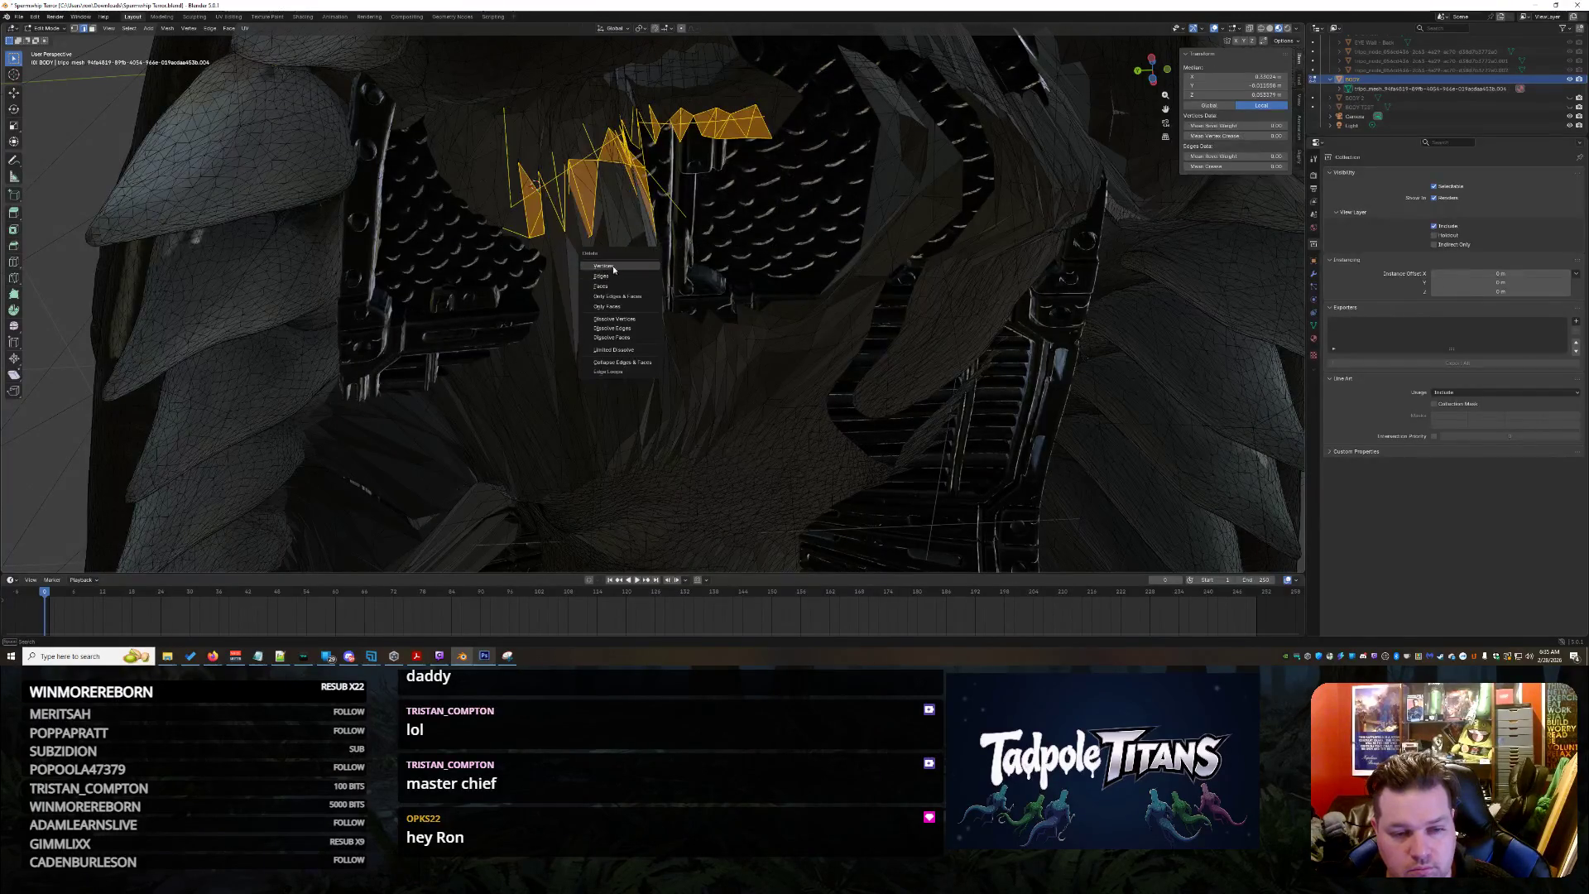
{"action": "key", "text": "Return"}
{"action": "left_click_drag", "start_coordinate": [566, 359], "coordinate": [788, 527]}
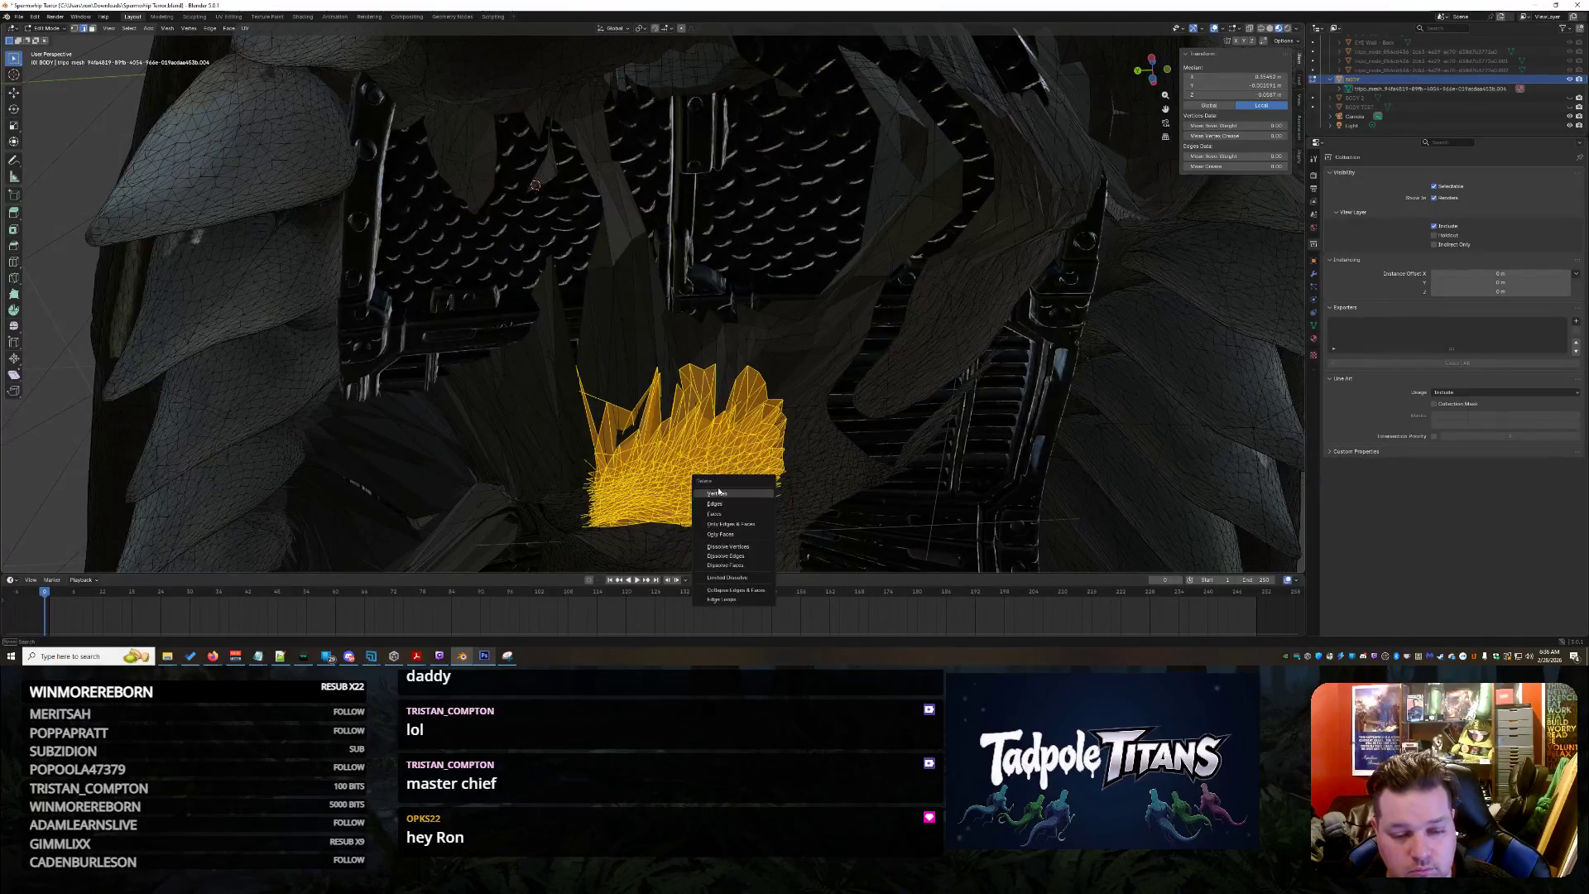
{"action": "key", "text": "Return"}
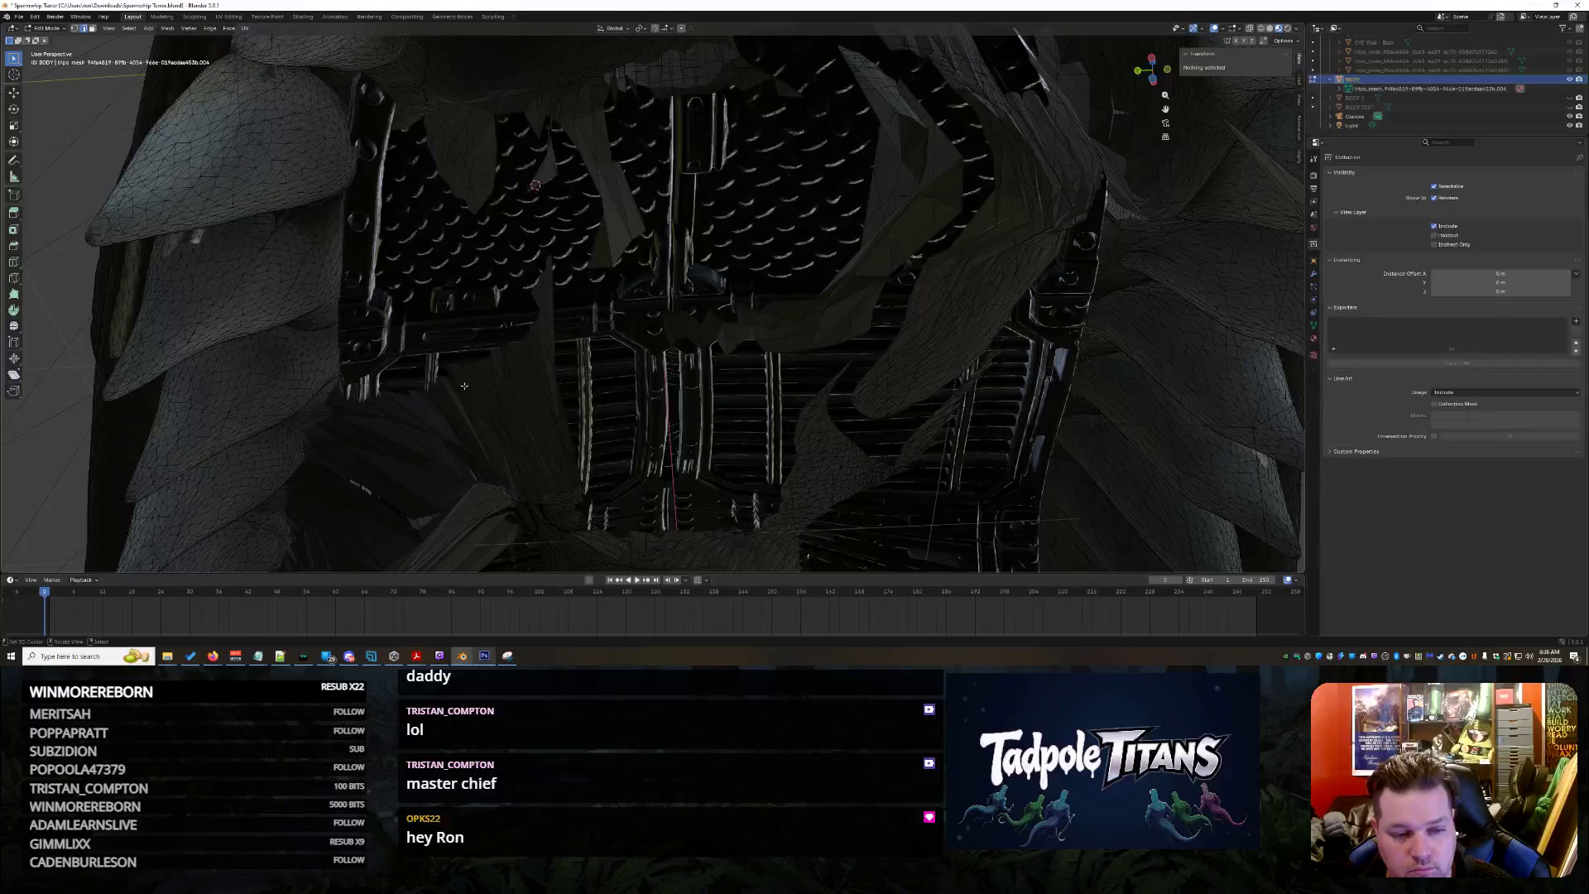
Delete the stray edges below the grille and the large cluster of jagged fragments as vertices
{"action": "mouse_move", "coordinate": [375, 398]}
{"action": "left_mouse_down"}
{"action": "mouse_move", "coordinate": [531, 545]}
{"action": "mouse_move", "coordinate": [563, 542]}
{"action": "left_mouse_up"}
{"action": "key", "text": "x"}
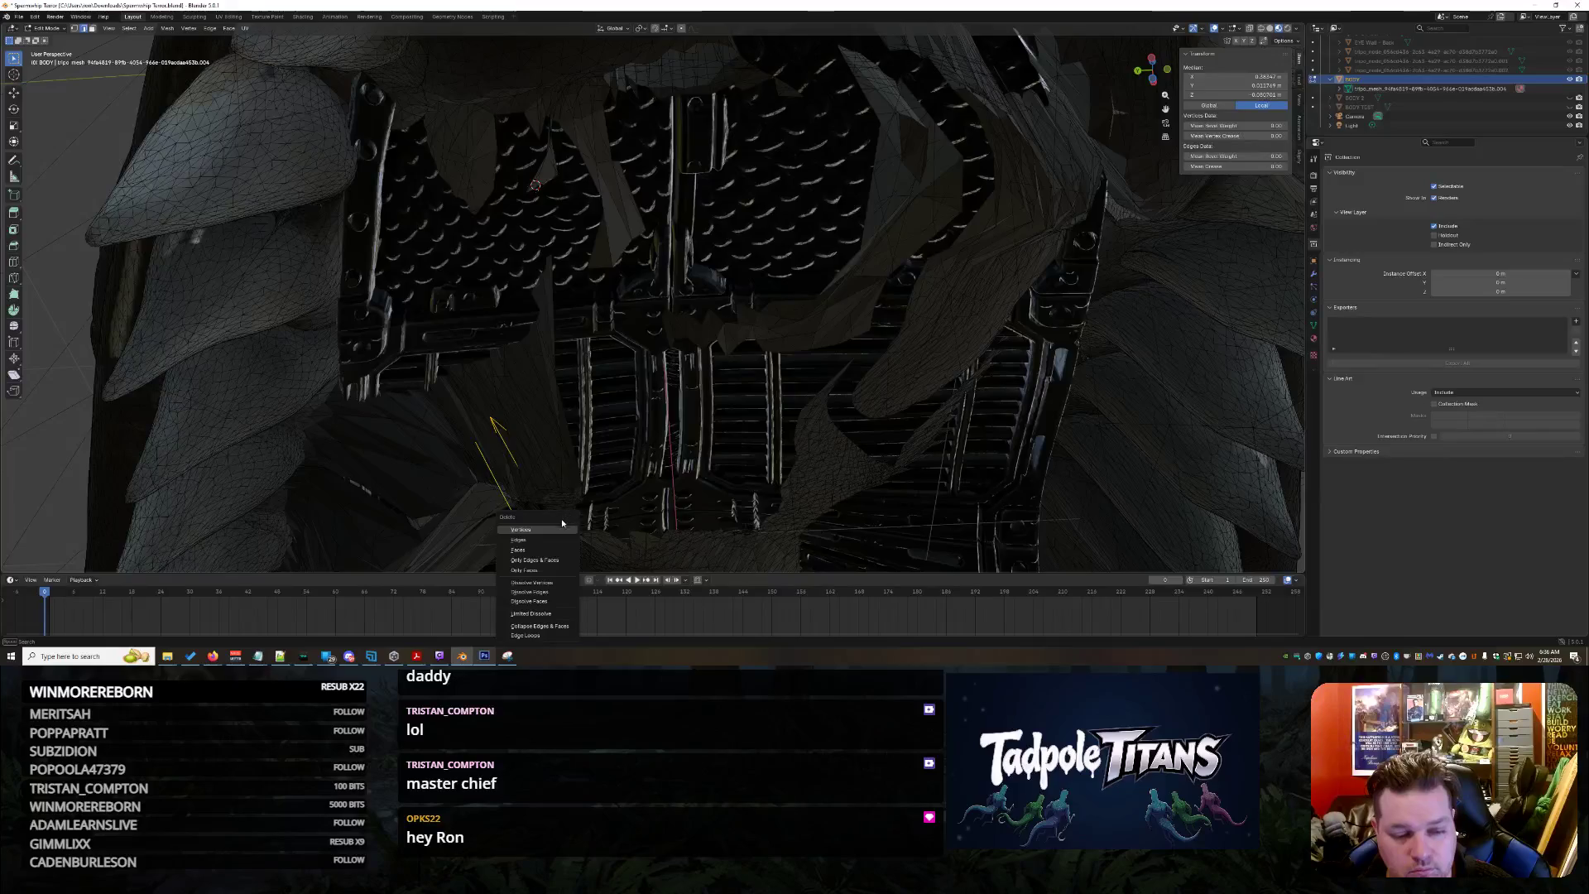
{"action": "key", "text": "Return"}
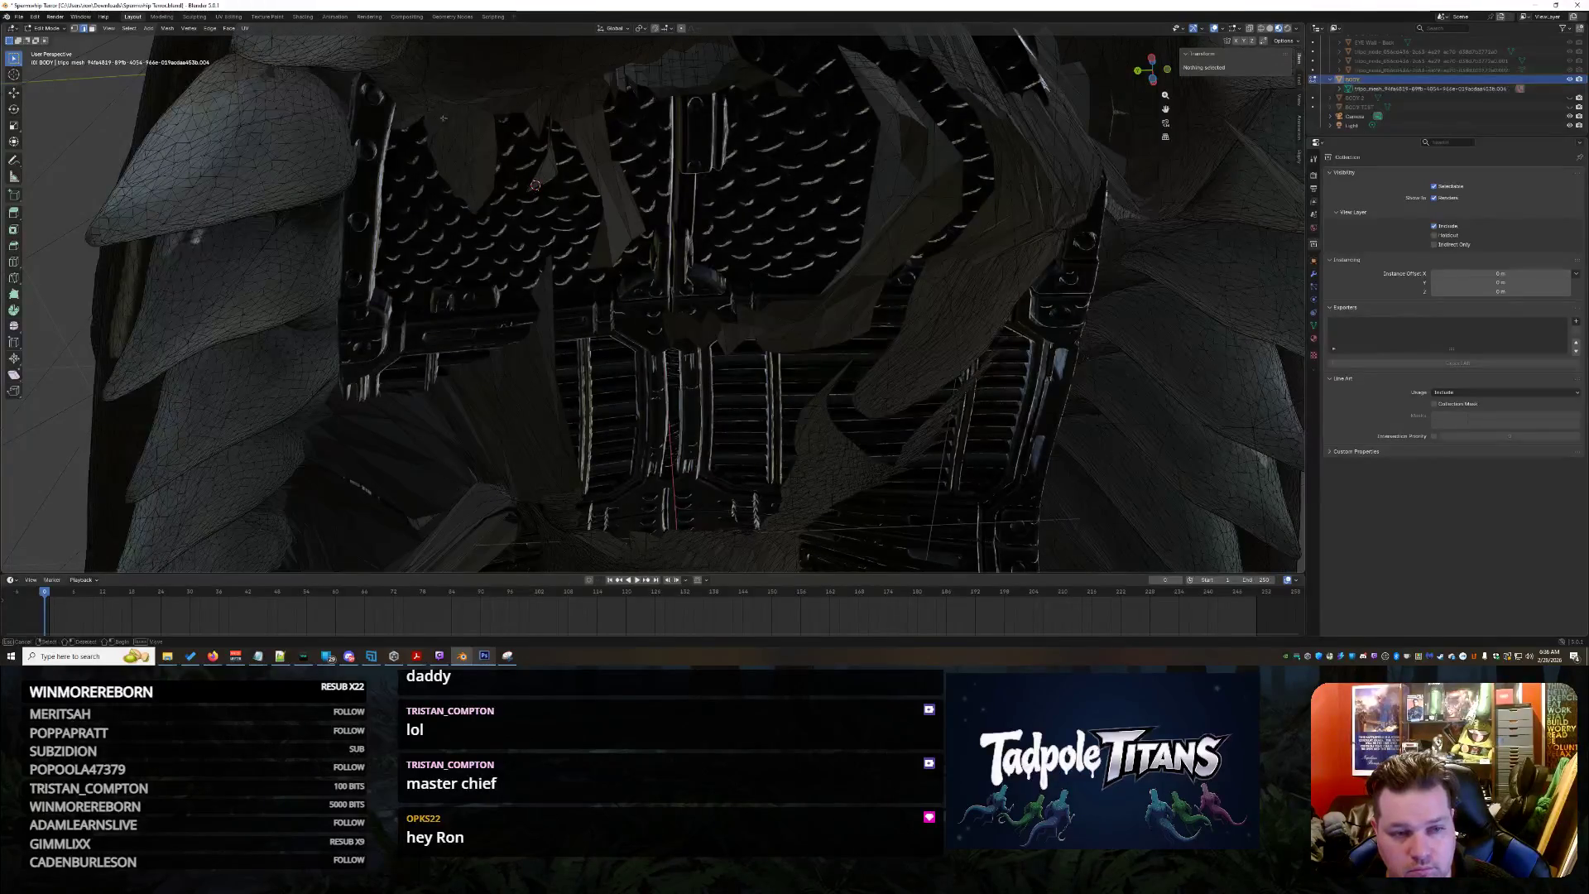
{"action": "left_click_drag", "start_coordinate": [442, 114], "coordinate": [973, 549]}
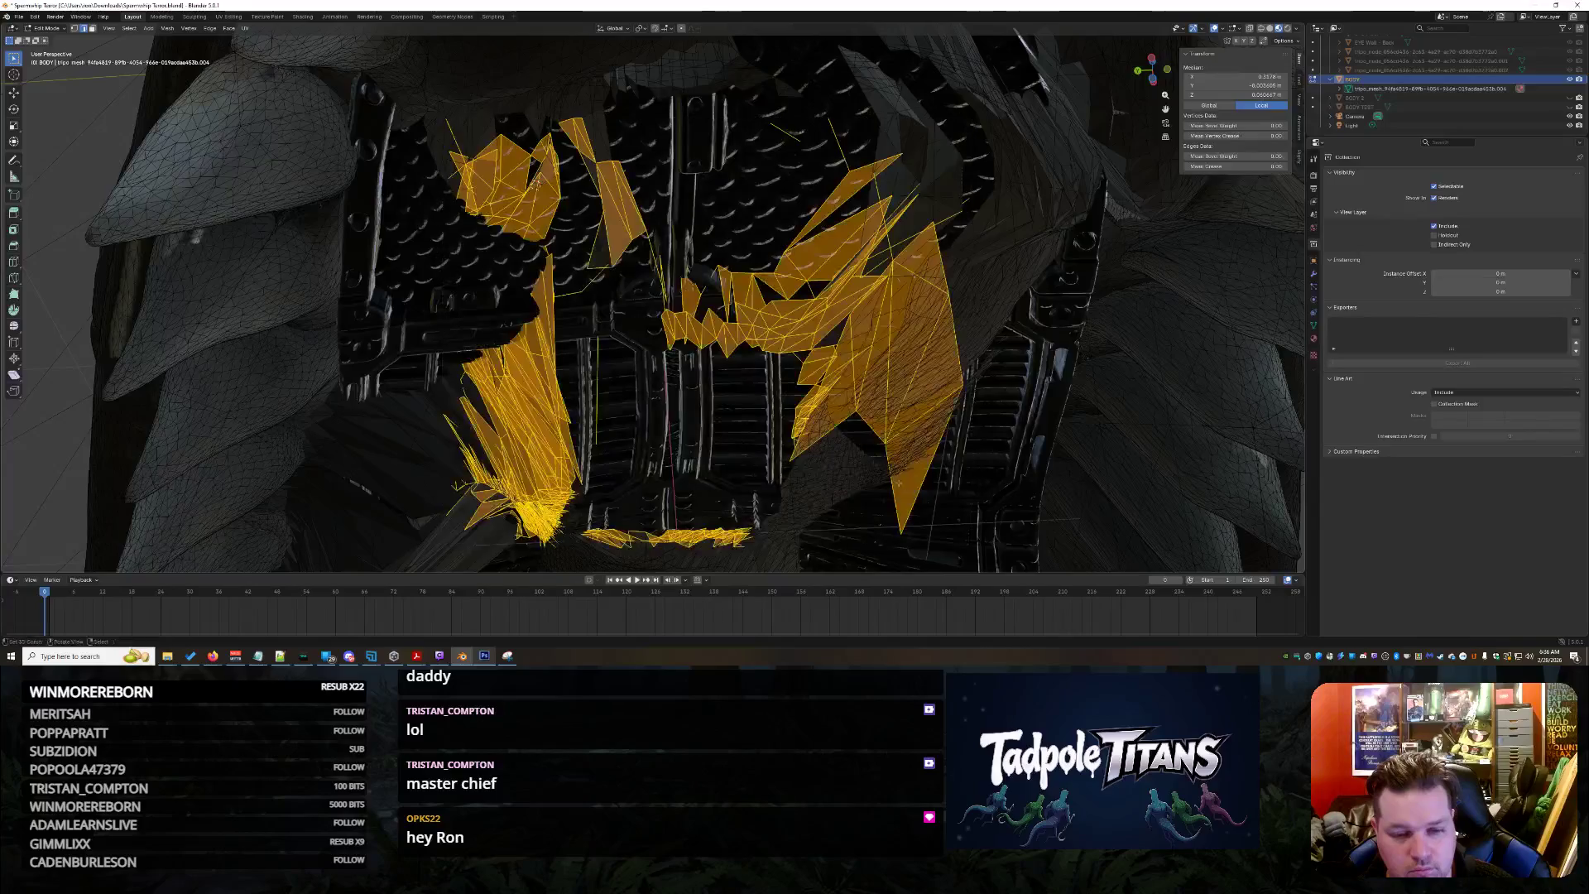
{"action": "key", "text": "x"}
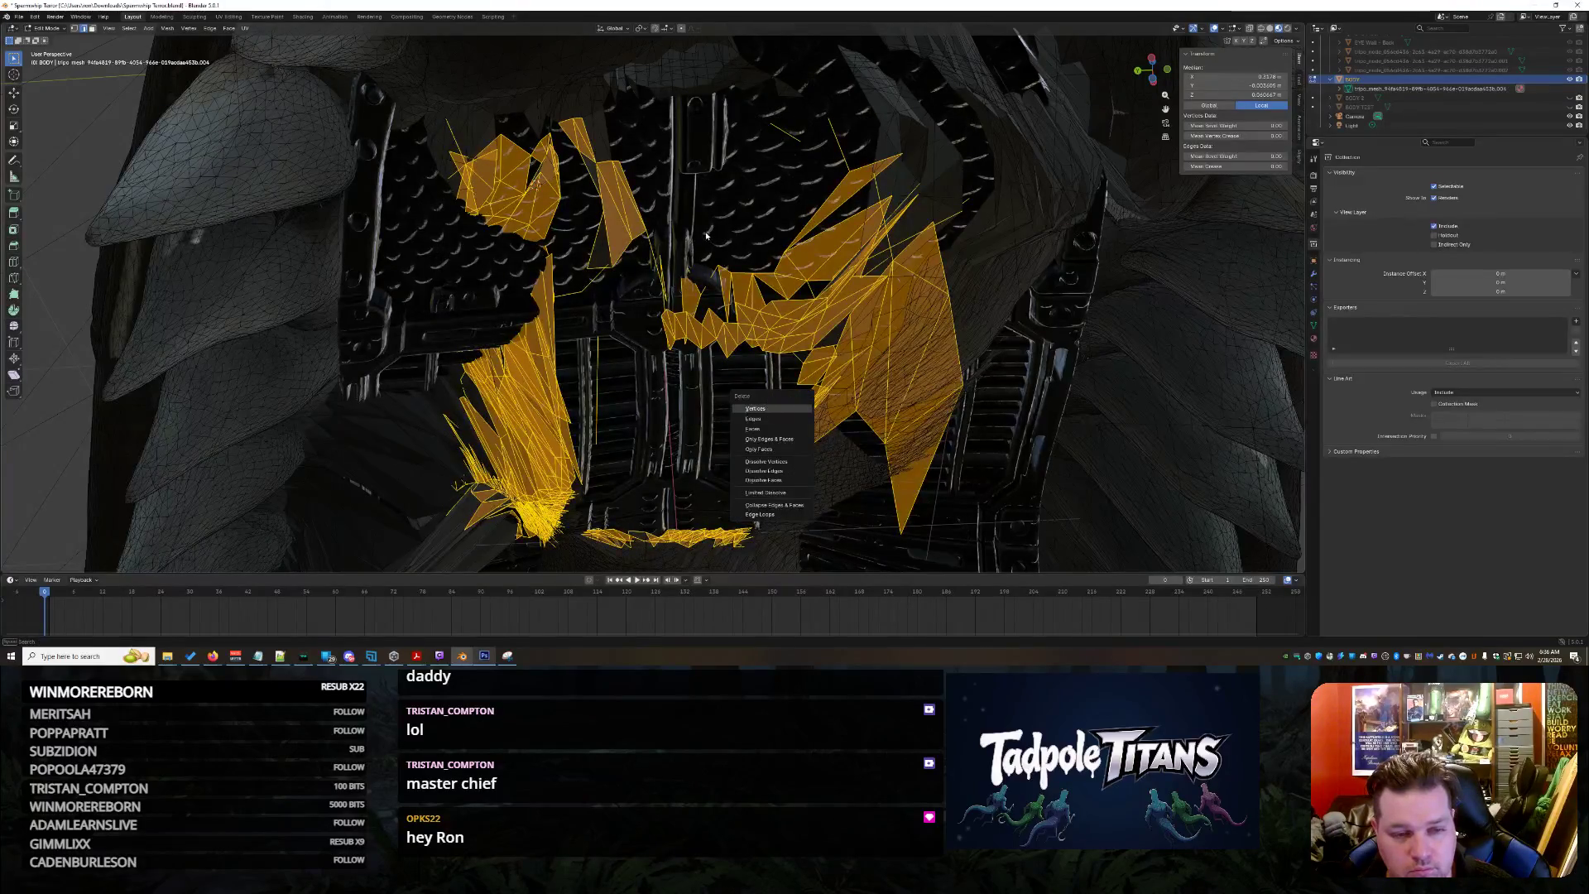
{"action": "key", "text": "Return"}
{"action": "middle_click_drag", "start_coordinate": [706, 234], "coordinate": [1046, 355]}
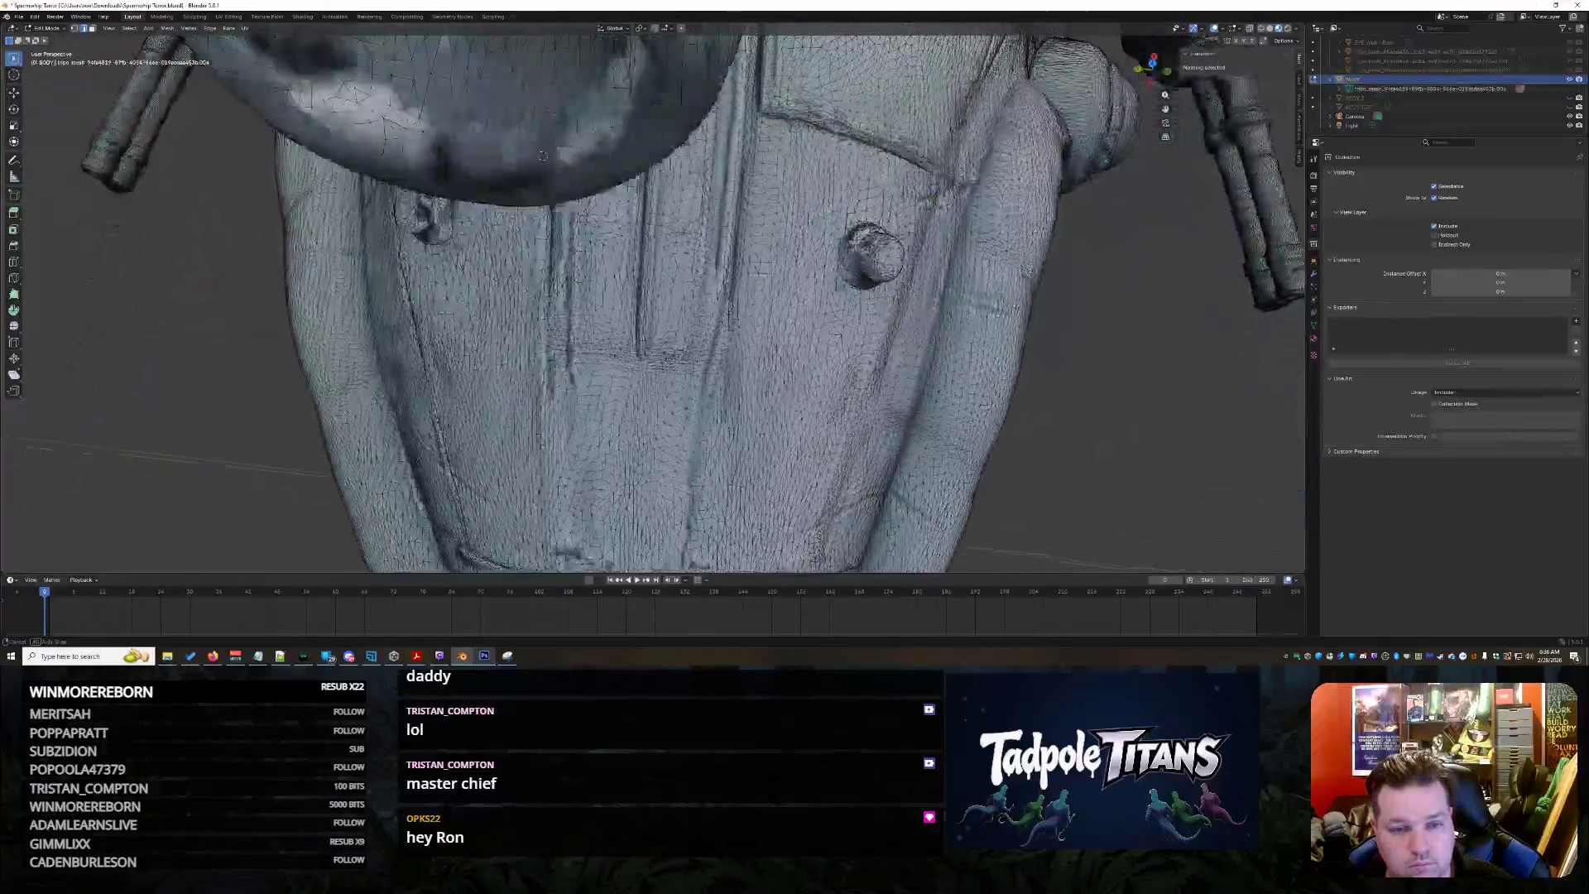
{"action": "scroll", "coordinate": [652, 297], "scroll_direction": "down", "scroll_amount": 5}
{"action": "middle_click_drag", "start_coordinate": [652, 298], "coordinate": [652, 373]}
{"action": "middle_click_drag", "start_coordinate": [969, 175], "coordinate": [969, 274]}
{"action": "scroll", "coordinate": [968, 273], "scroll_direction": "up", "scroll_amount": 3}
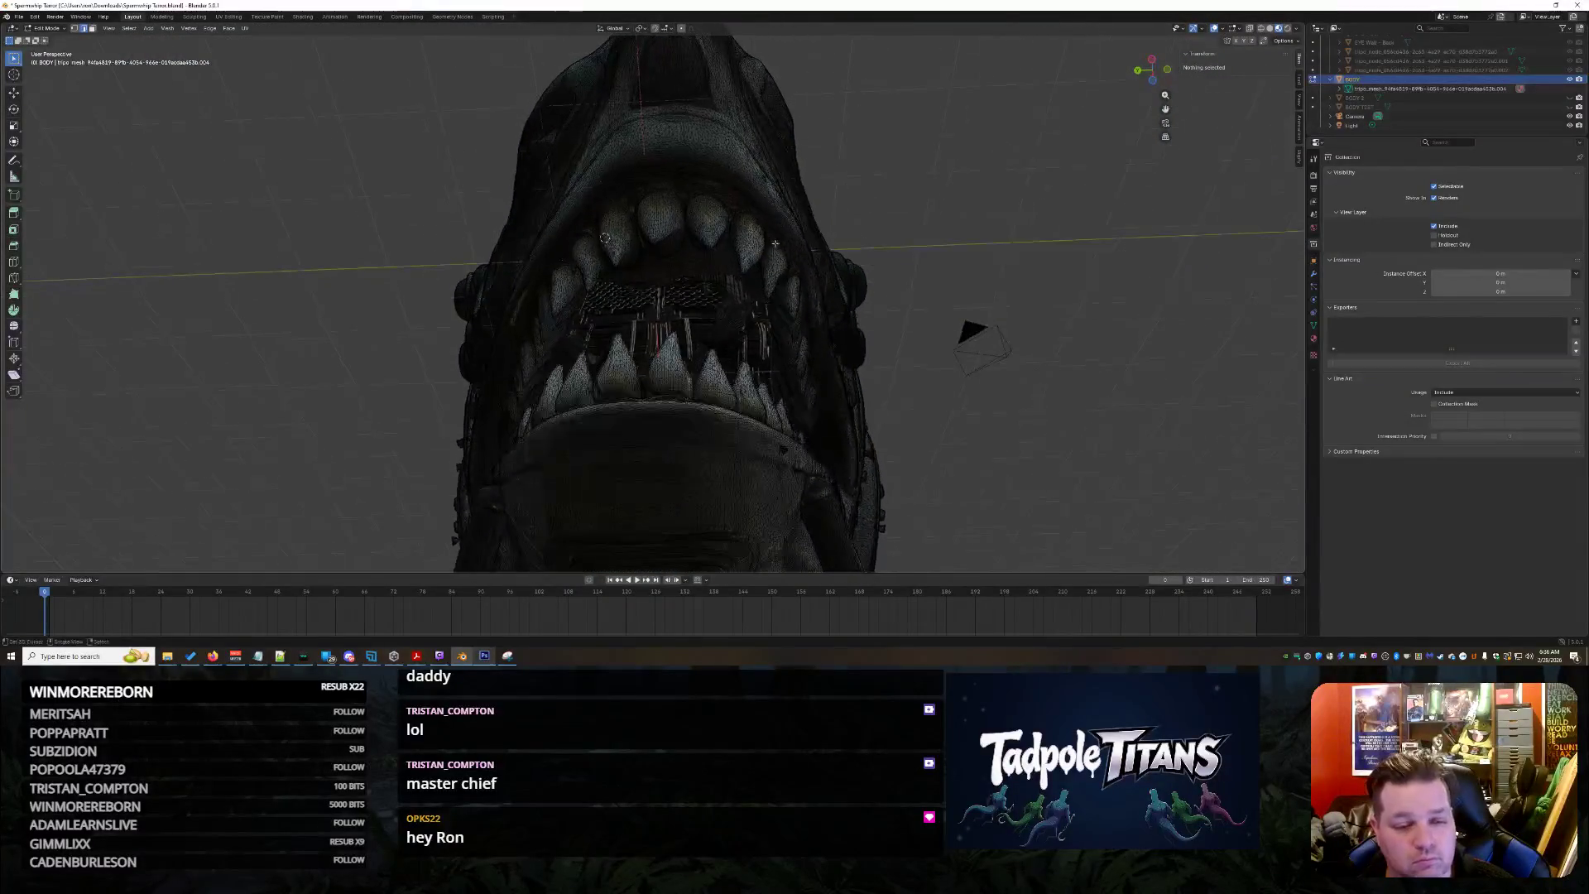
{"action": "scroll", "coordinate": [774, 242], "scroll_direction": "up", "scroll_amount": 5}
{"action": "mouse_move", "coordinate": [775, 242]}
{"action": "middle_mouse_down"}
{"action": "mouse_move", "coordinate": [773, 326]}
{"action": "mouse_move", "coordinate": [826, 342]}
{"action": "mouse_move", "coordinate": [809, 359]}
{"action": "mouse_move", "coordinate": [912, 347]}
{"action": "mouse_move", "coordinate": [957, 373]}
{"action": "mouse_move", "coordinate": [822, 326]}
{"action": "mouse_move", "coordinate": [665, 341]}
{"action": "mouse_move", "coordinate": [612, 271]}
{"action": "mouse_move", "coordinate": [626, 294]}
{"action": "middle_mouse_up"}
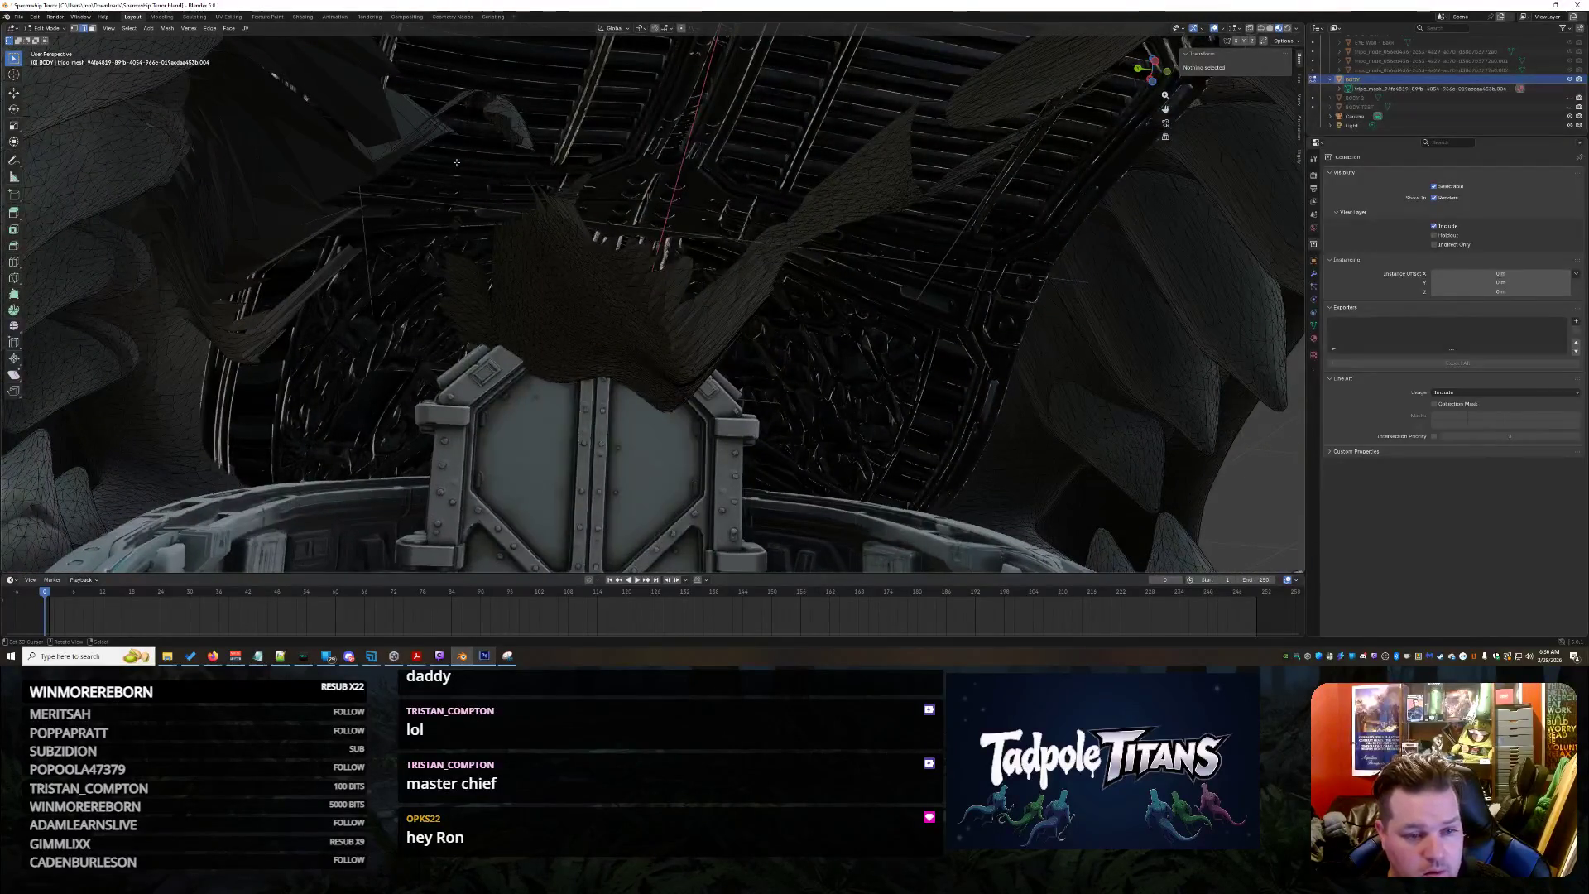
{"action": "mouse_move", "coordinate": [596, 305]}
{"action": "left_mouse_down"}
{"action": "mouse_move", "coordinate": [924, 473]}
{"action": "mouse_move", "coordinate": [957, 469]}
{"action": "left_mouse_up"}
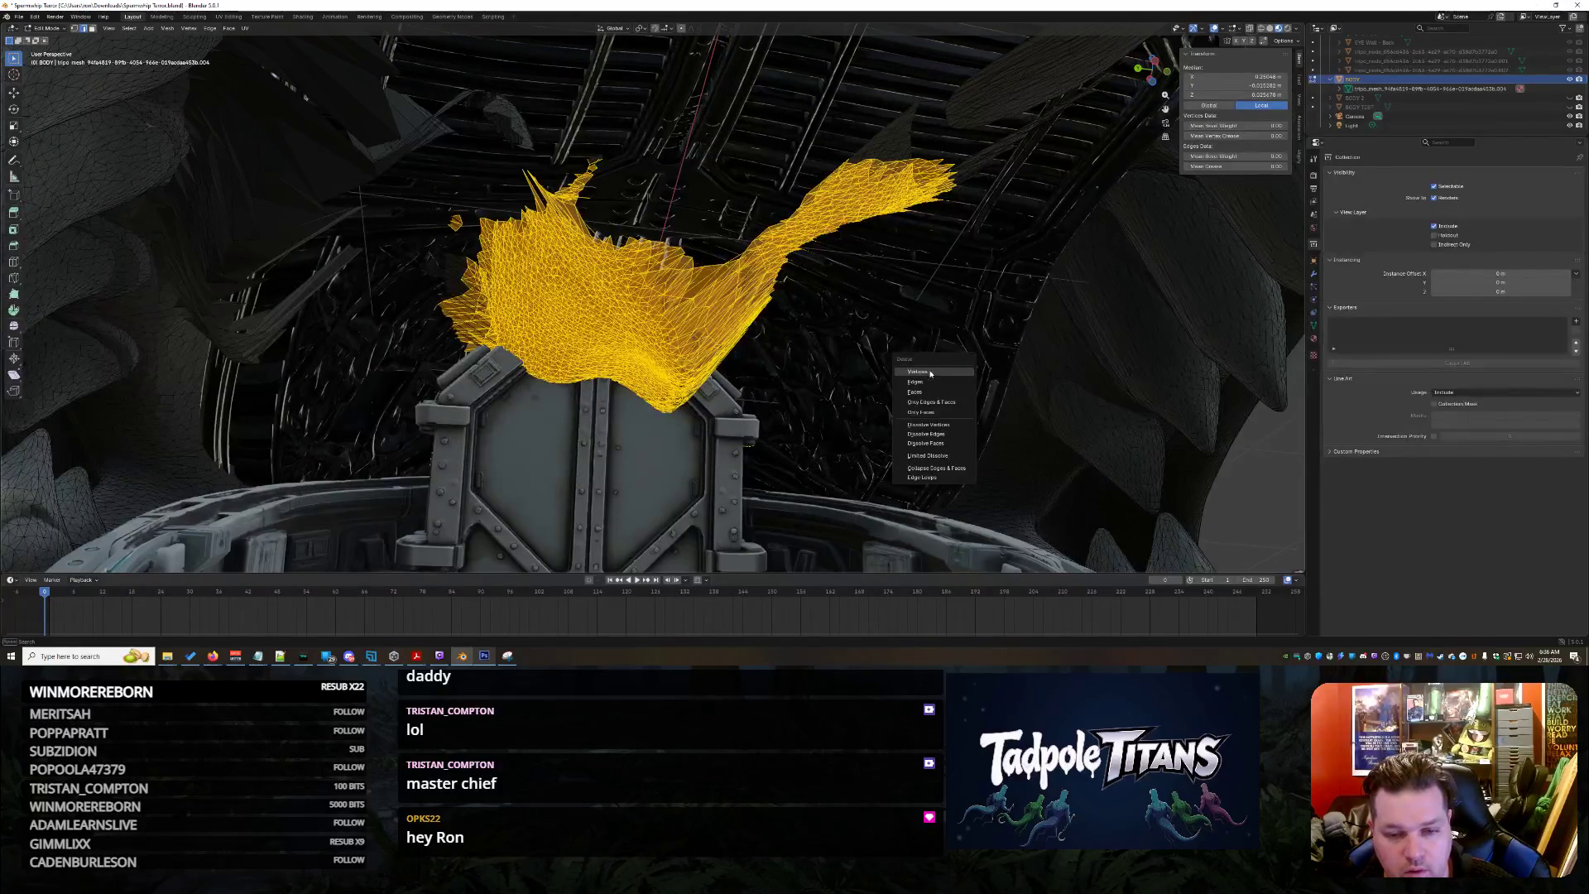
Delete the selected scraggly mesh and the remaining fragment near the top of the mouth
{"action": "key", "text": "Return"}
{"action": "mouse_move", "coordinate": [766, 73]}
{"action": "left_mouse_down"}
{"action": "mouse_move", "coordinate": [1059, 195]}
{"action": "mouse_move", "coordinate": [1003, 203]}
{"action": "left_mouse_up"}
{"action": "key", "text": "x"}
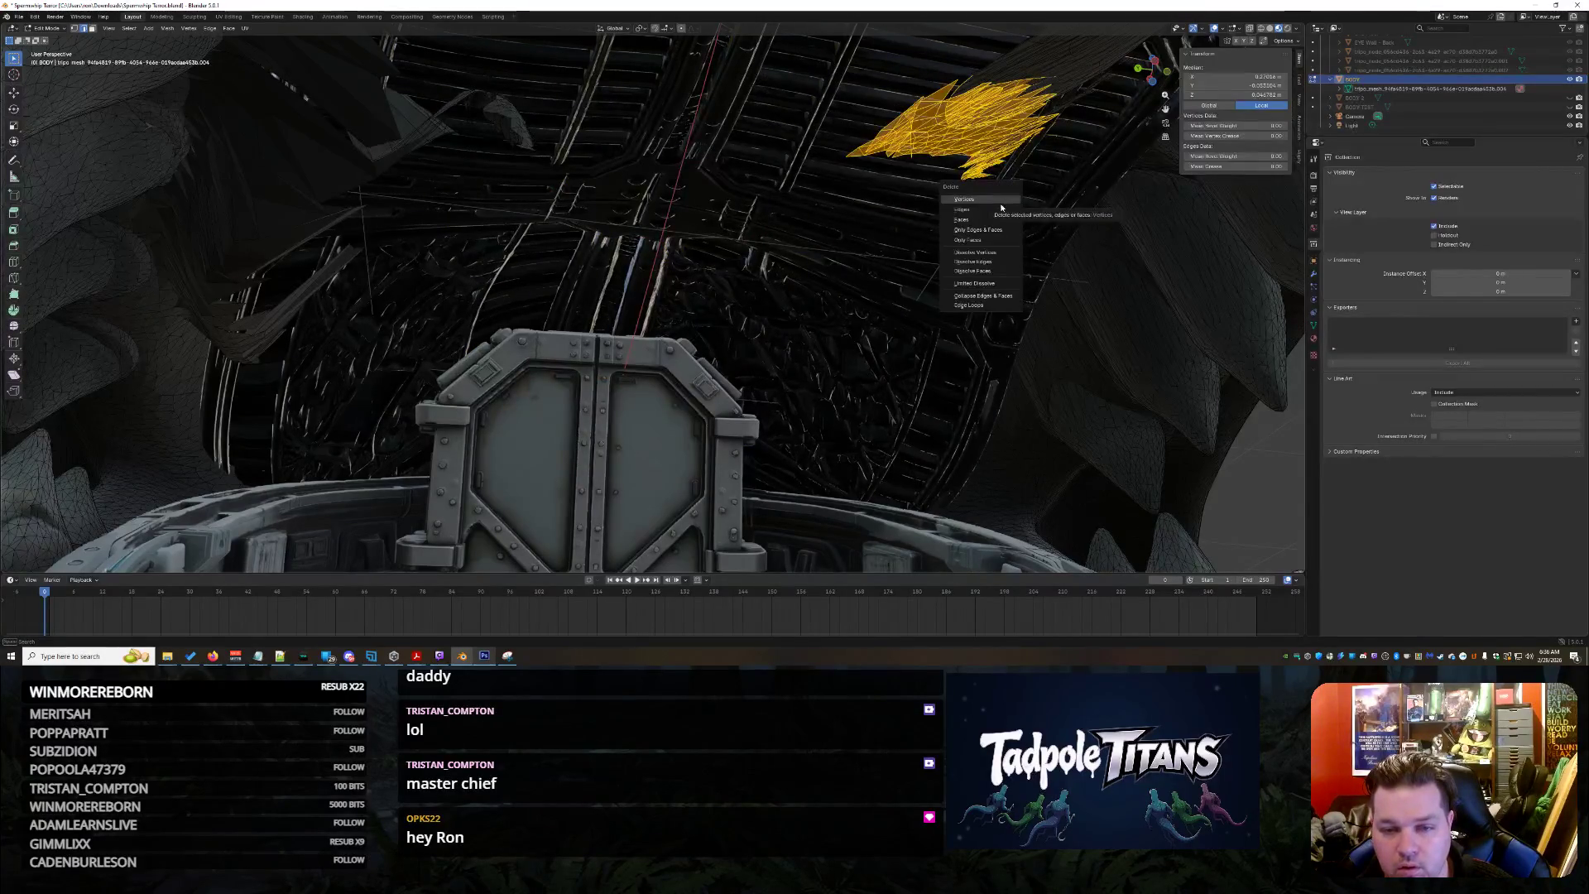
{"action": "key", "text": "Return"}
{"action": "middle_click_drag", "start_coordinate": [863, 297], "coordinate": [844, 316]}
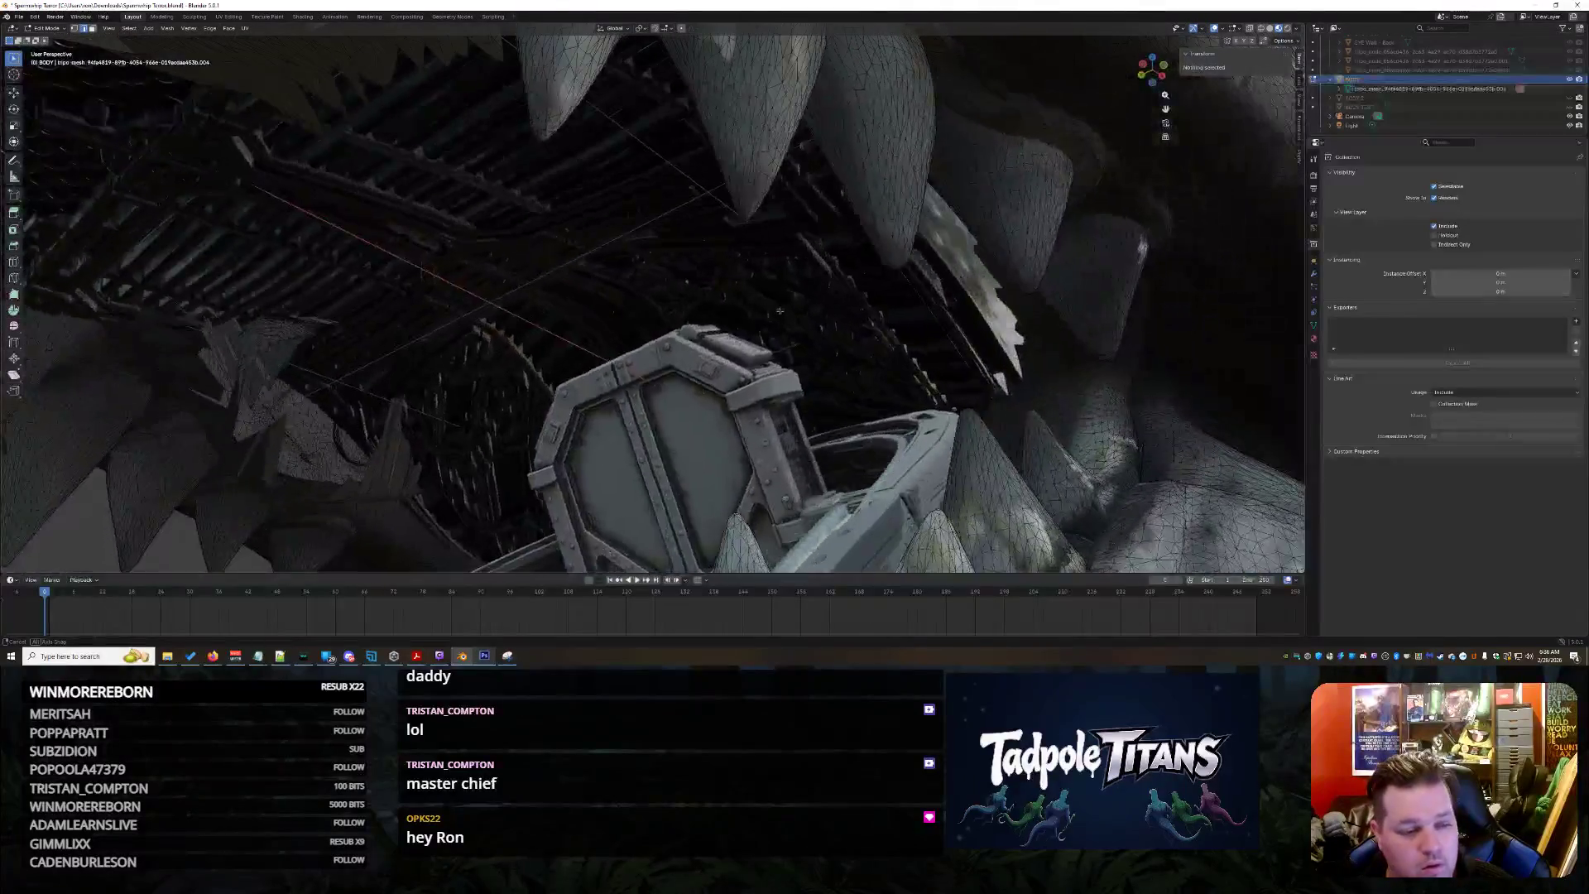
Delete the stray strands beside the grating and the long strip across the teeth
{"action": "mouse_move", "coordinate": [842, 317]}
{"action": "middle_mouse_down"}
{"action": "mouse_move", "coordinate": [985, 318]}
{"action": "mouse_move", "coordinate": [822, 397]}
{"action": "mouse_move", "coordinate": [849, 403]}
{"action": "middle_mouse_up"}
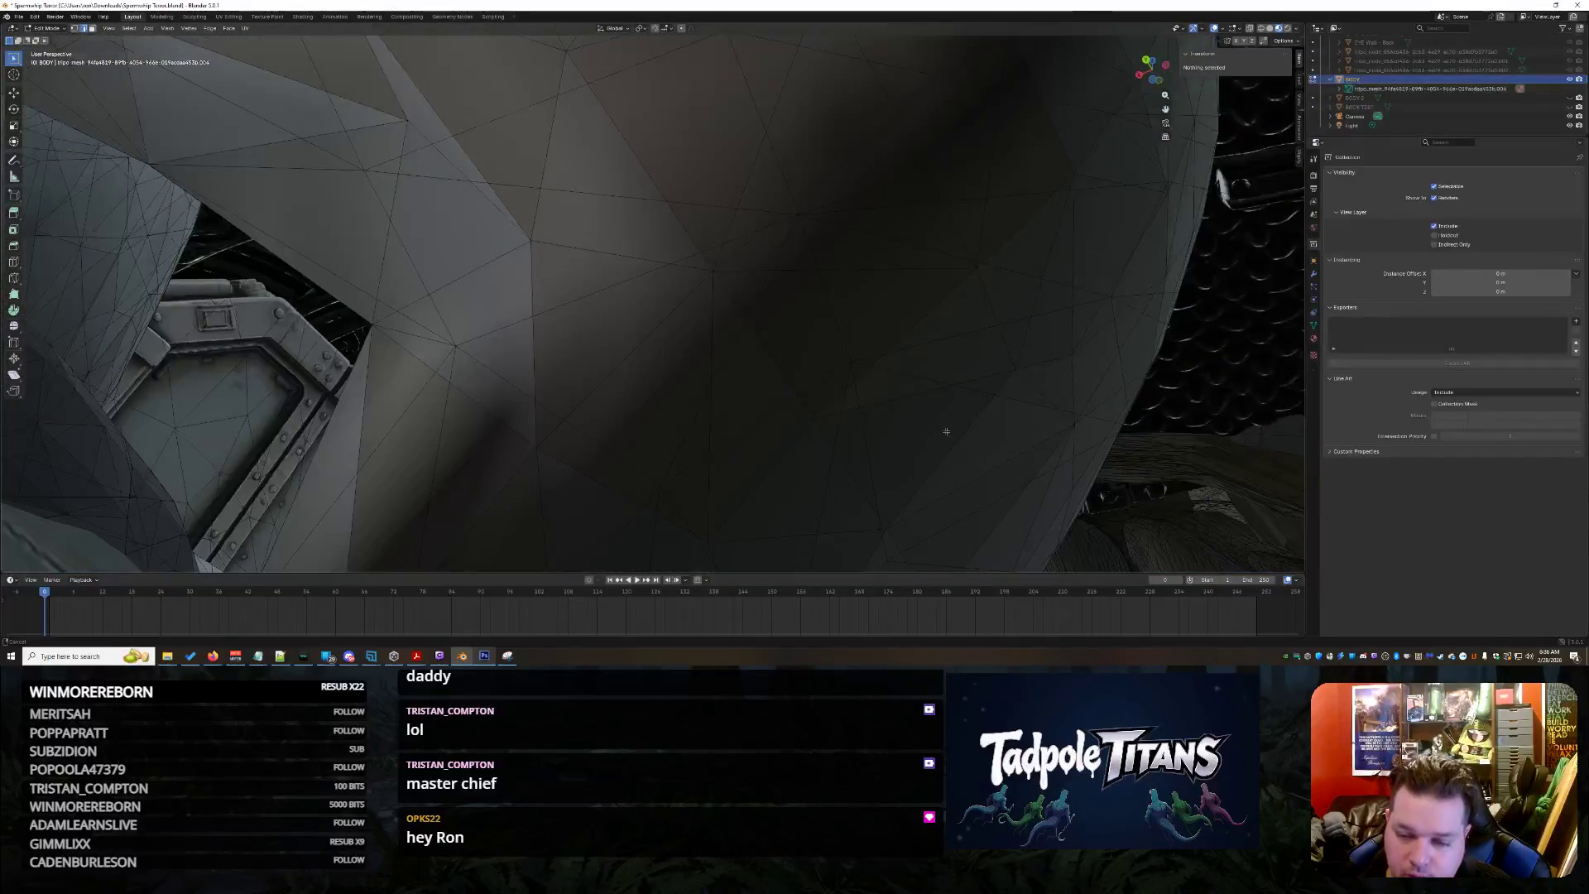
{"action": "middle_click_drag", "start_coordinate": [946, 431], "coordinate": [670, 389]}
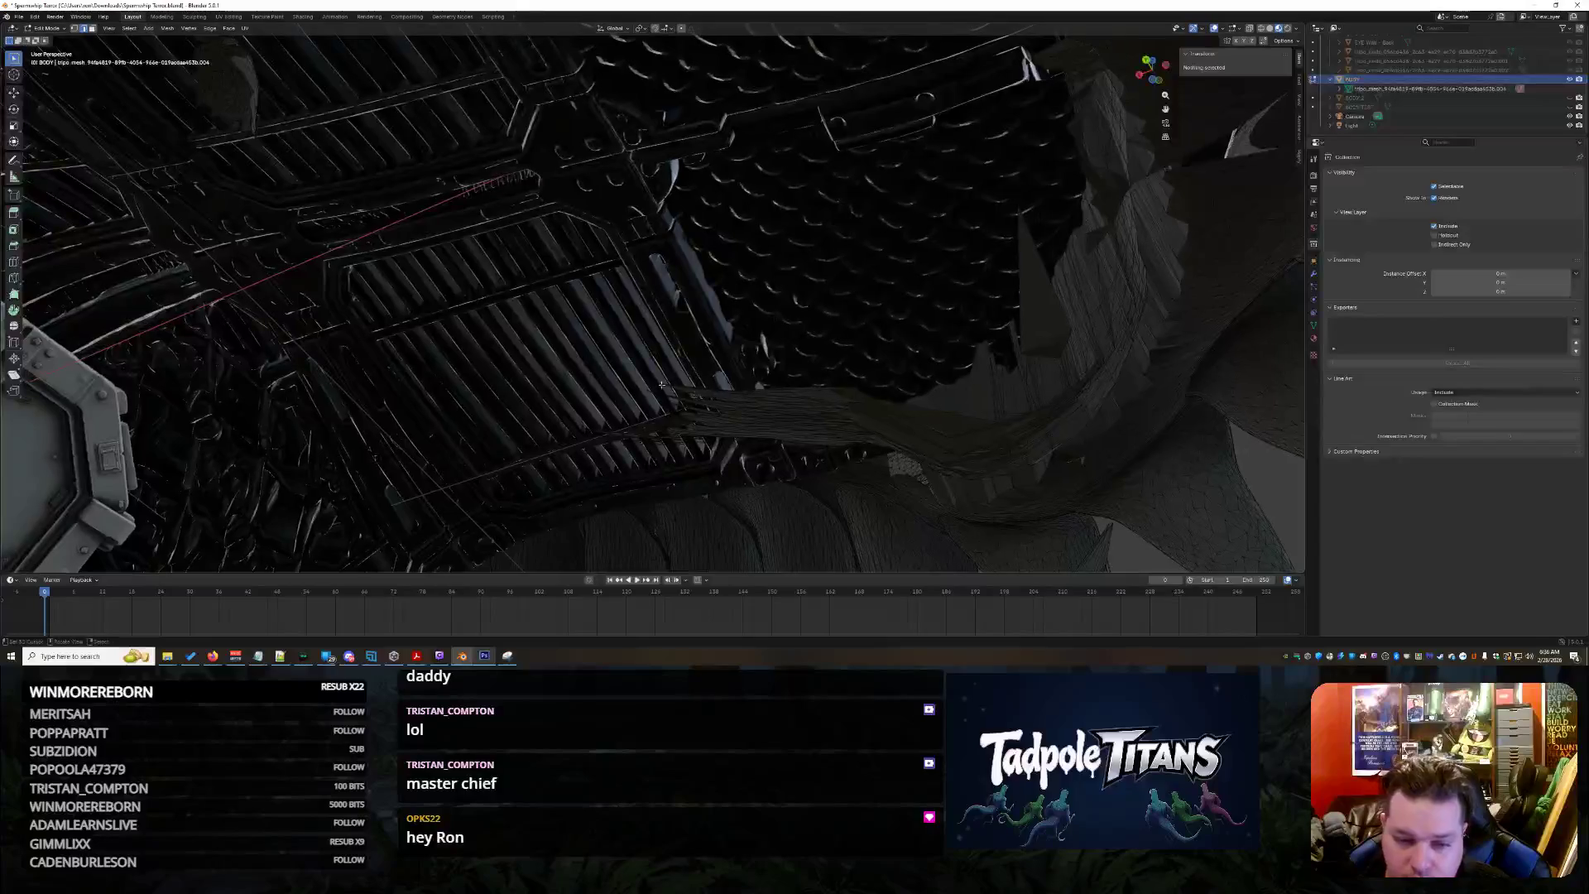
{"action": "left_click_drag", "start_coordinate": [541, 381], "coordinate": [876, 448]}
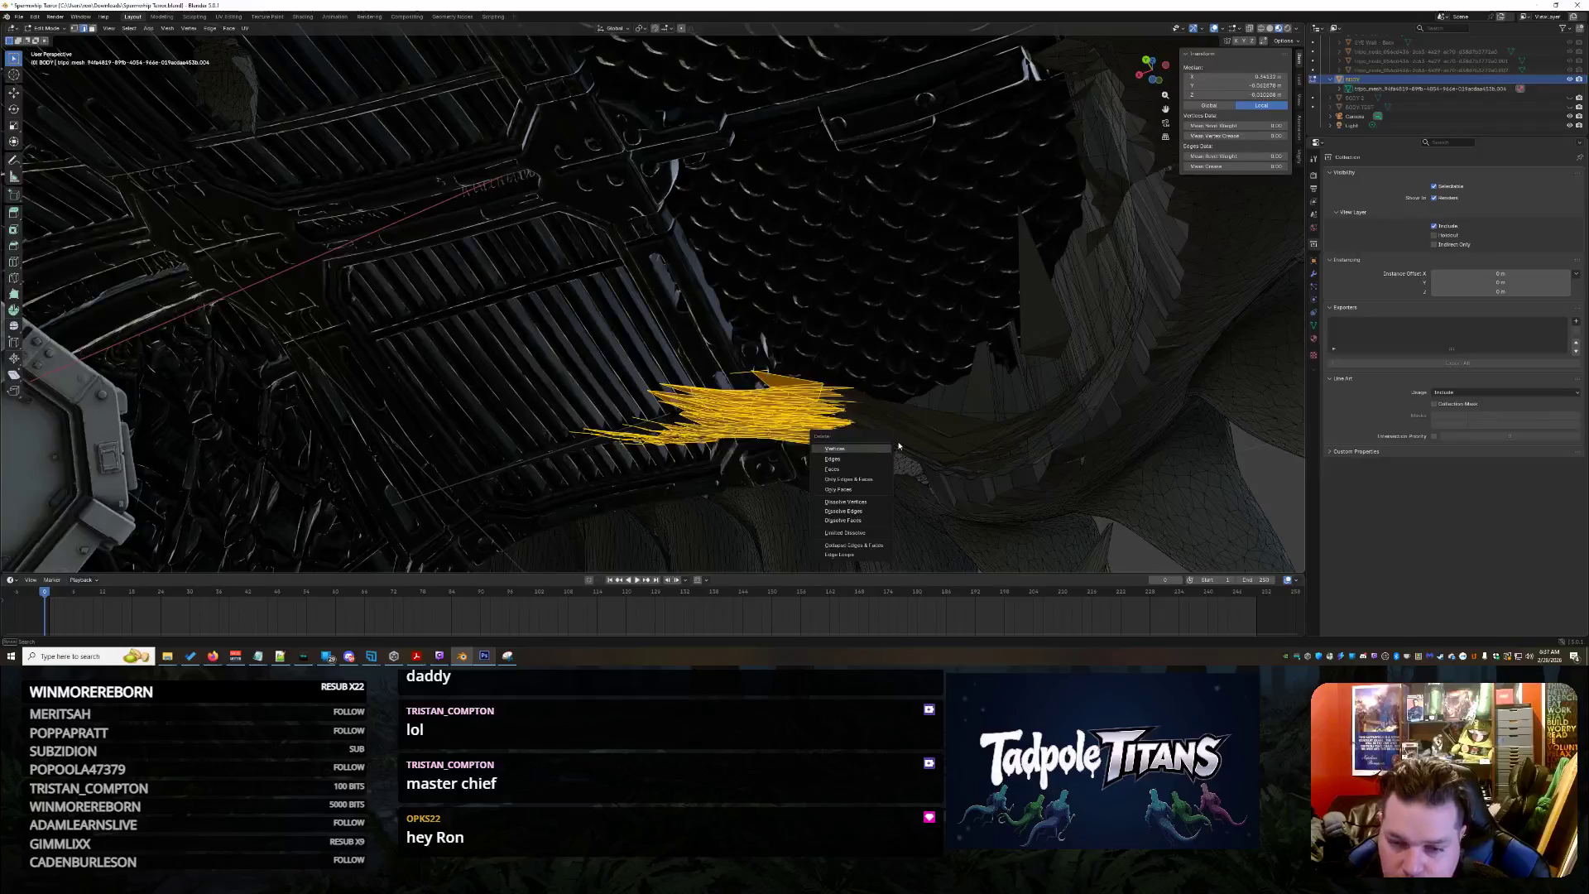
{"action": "left_click", "coordinate": [899, 444]}
{"action": "mouse_move", "coordinate": [899, 444]}
{"action": "middle_mouse_down"}
{"action": "mouse_move", "coordinate": [492, 43]}
{"action": "mouse_move", "coordinate": [874, 414]}
{"action": "mouse_move", "coordinate": [897, 417]}
{"action": "mouse_move", "coordinate": [843, 433]}
{"action": "middle_mouse_up"}
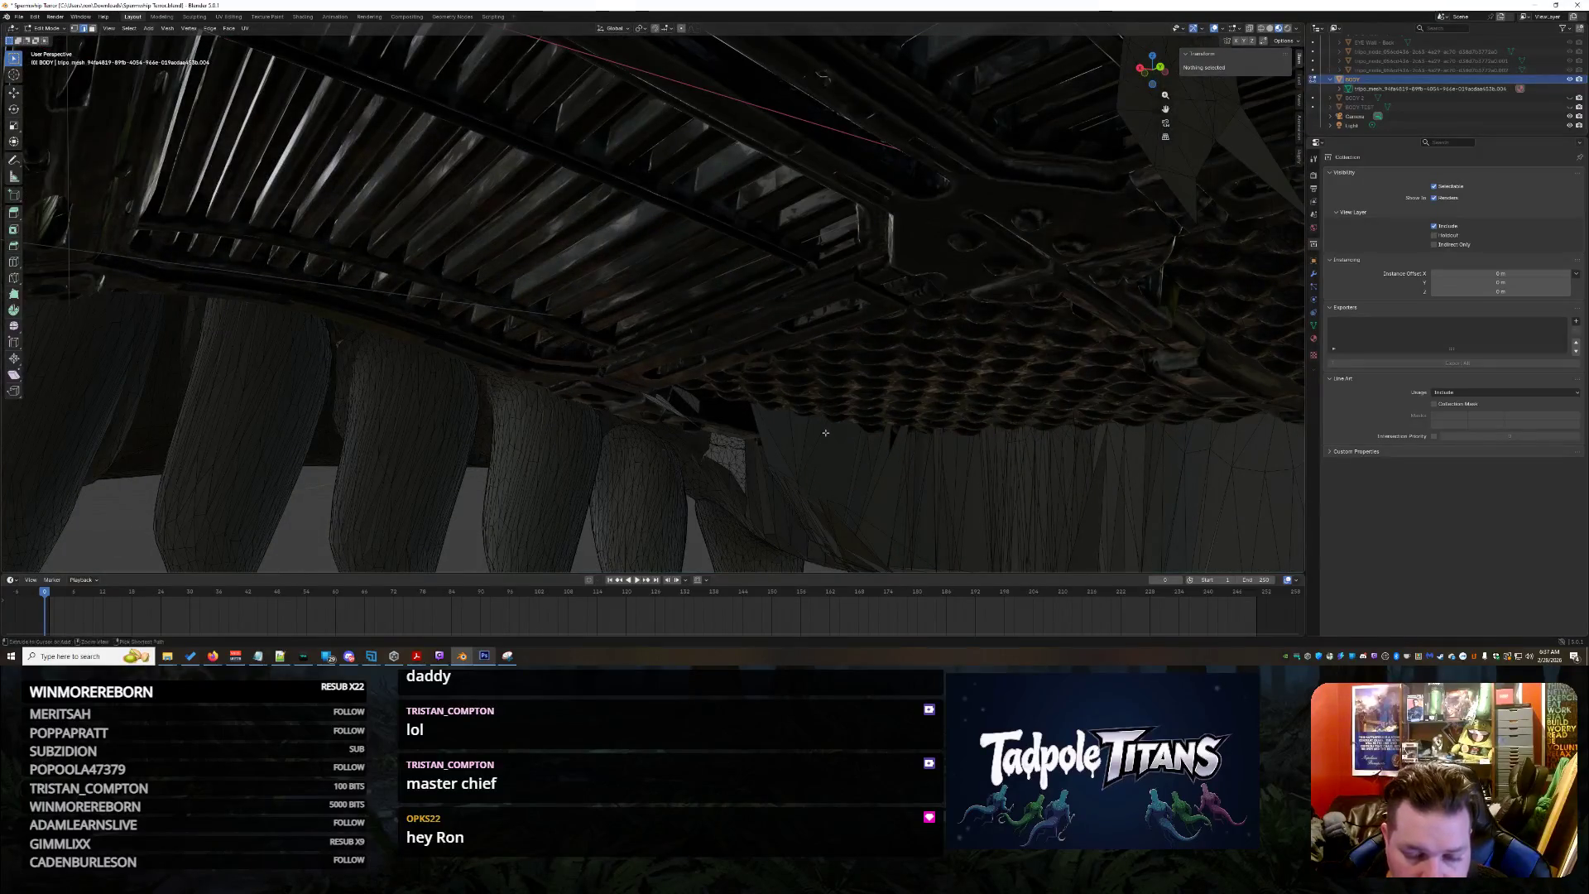
{"action": "left_click", "coordinate": [739, 392], "text": "alt"}
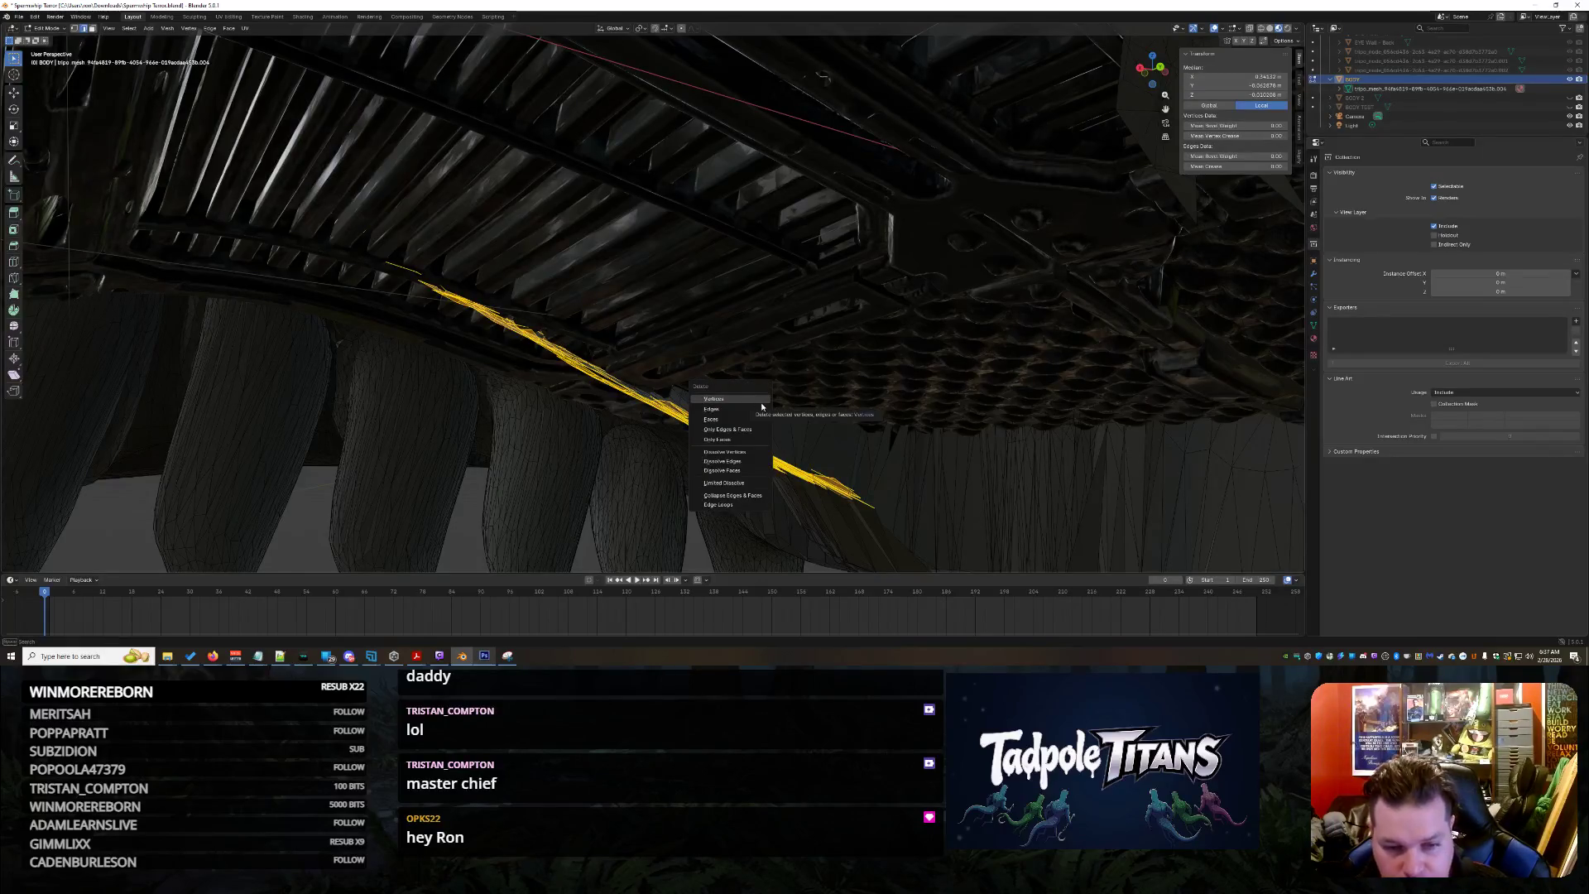
{"action": "left_click", "coordinate": [759, 399]}
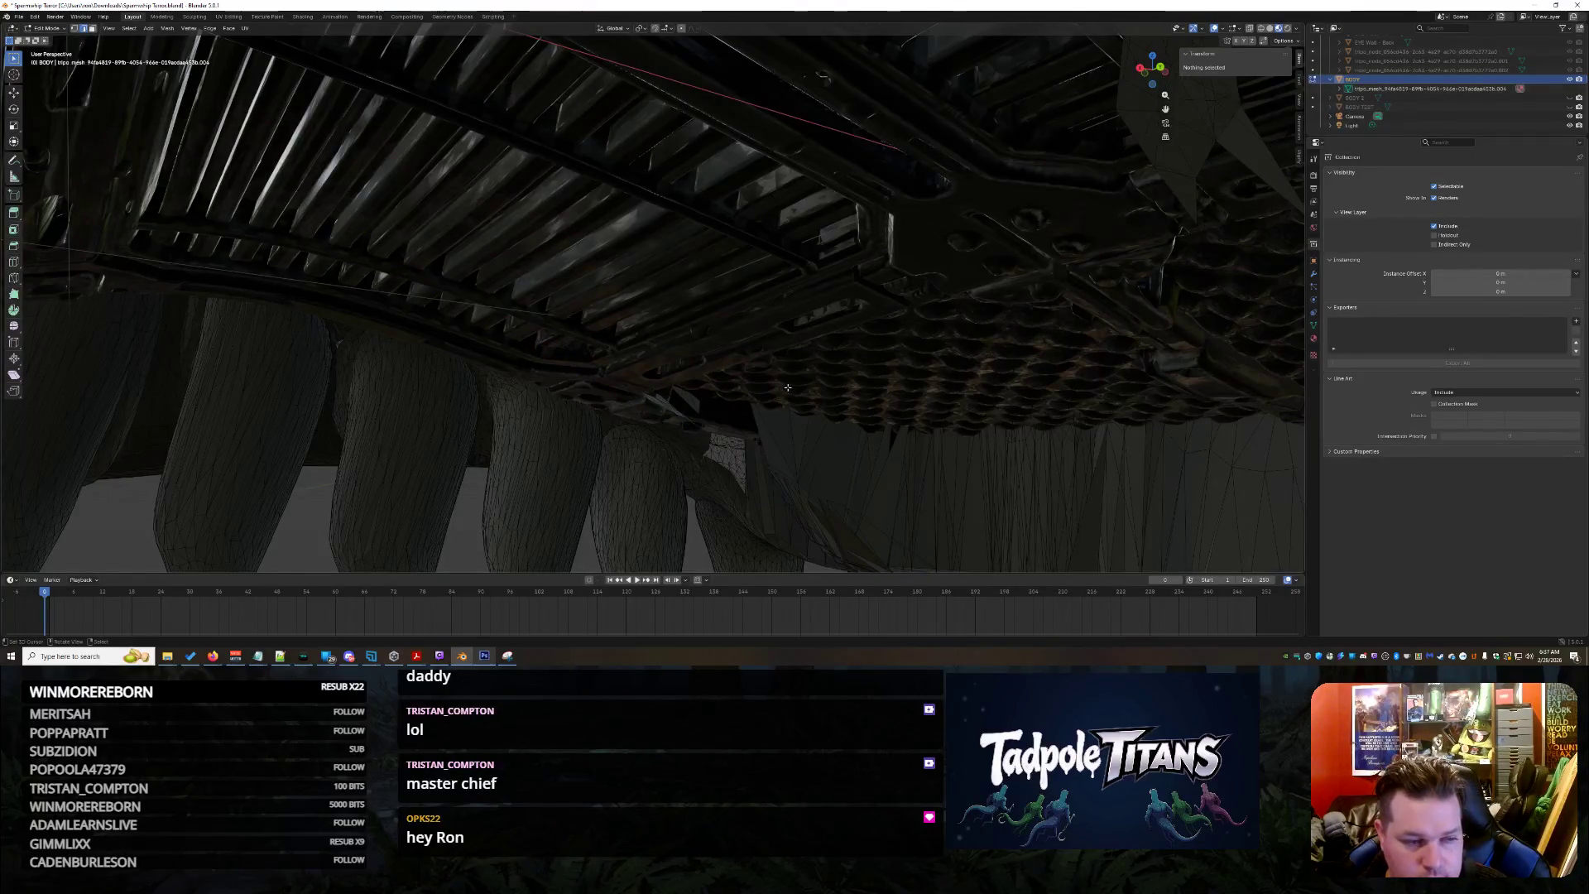
Delete the stray faces under the scaled ceiling and the jagged fragments over the hull panels
{"action": "middle_click_drag", "start_coordinate": [798, 385], "coordinate": [601, 346]}
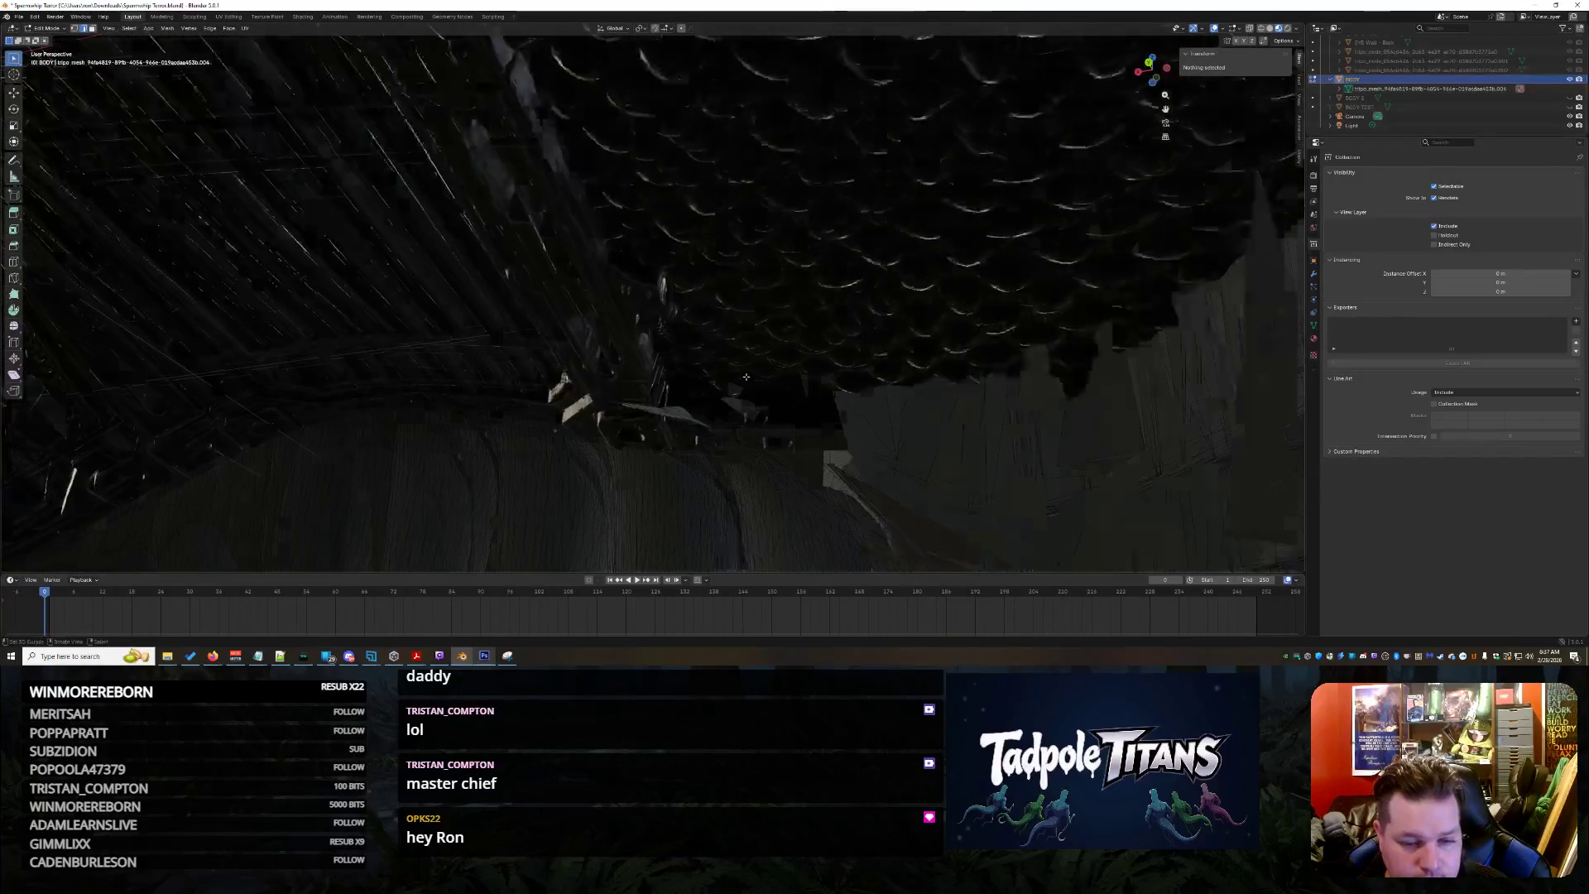
{"action": "mouse_move", "coordinate": [603, 345]}
{"action": "left_mouse_down"}
{"action": "mouse_move", "coordinate": [779, 475]}
{"action": "mouse_move", "coordinate": [809, 456]}
{"action": "left_mouse_up"}
{"action": "key", "text": "x"}
{"action": "left_click", "coordinate": [807, 453]}
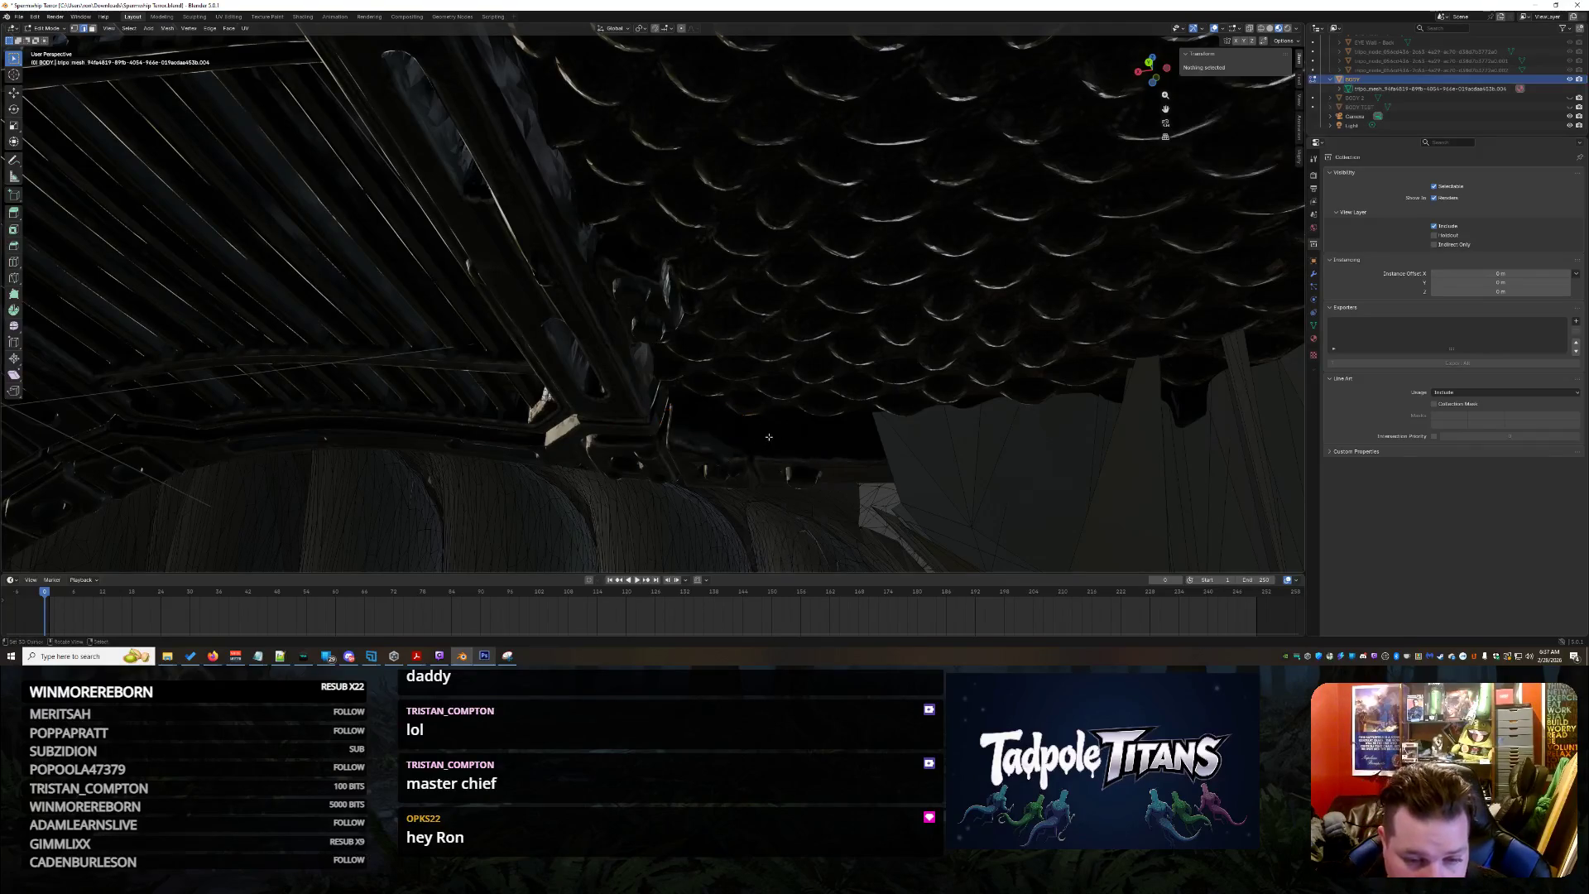
{"action": "mouse_move", "coordinate": [807, 453]}
{"action": "middle_mouse_down"}
{"action": "mouse_move", "coordinate": [586, 429]}
{"action": "mouse_move", "coordinate": [829, 390]}
{"action": "mouse_move", "coordinate": [871, 431]}
{"action": "mouse_move", "coordinate": [765, 262]}
{"action": "mouse_move", "coordinate": [590, 156]}
{"action": "middle_mouse_up"}
{"action": "scroll", "coordinate": [587, 429], "scroll_direction": "down", "scroll_amount": 6}
{"action": "scroll", "coordinate": [830, 391], "scroll_direction": "up", "scroll_amount": 5}
{"action": "left_click_drag", "start_coordinate": [590, 156], "coordinate": [891, 519]}
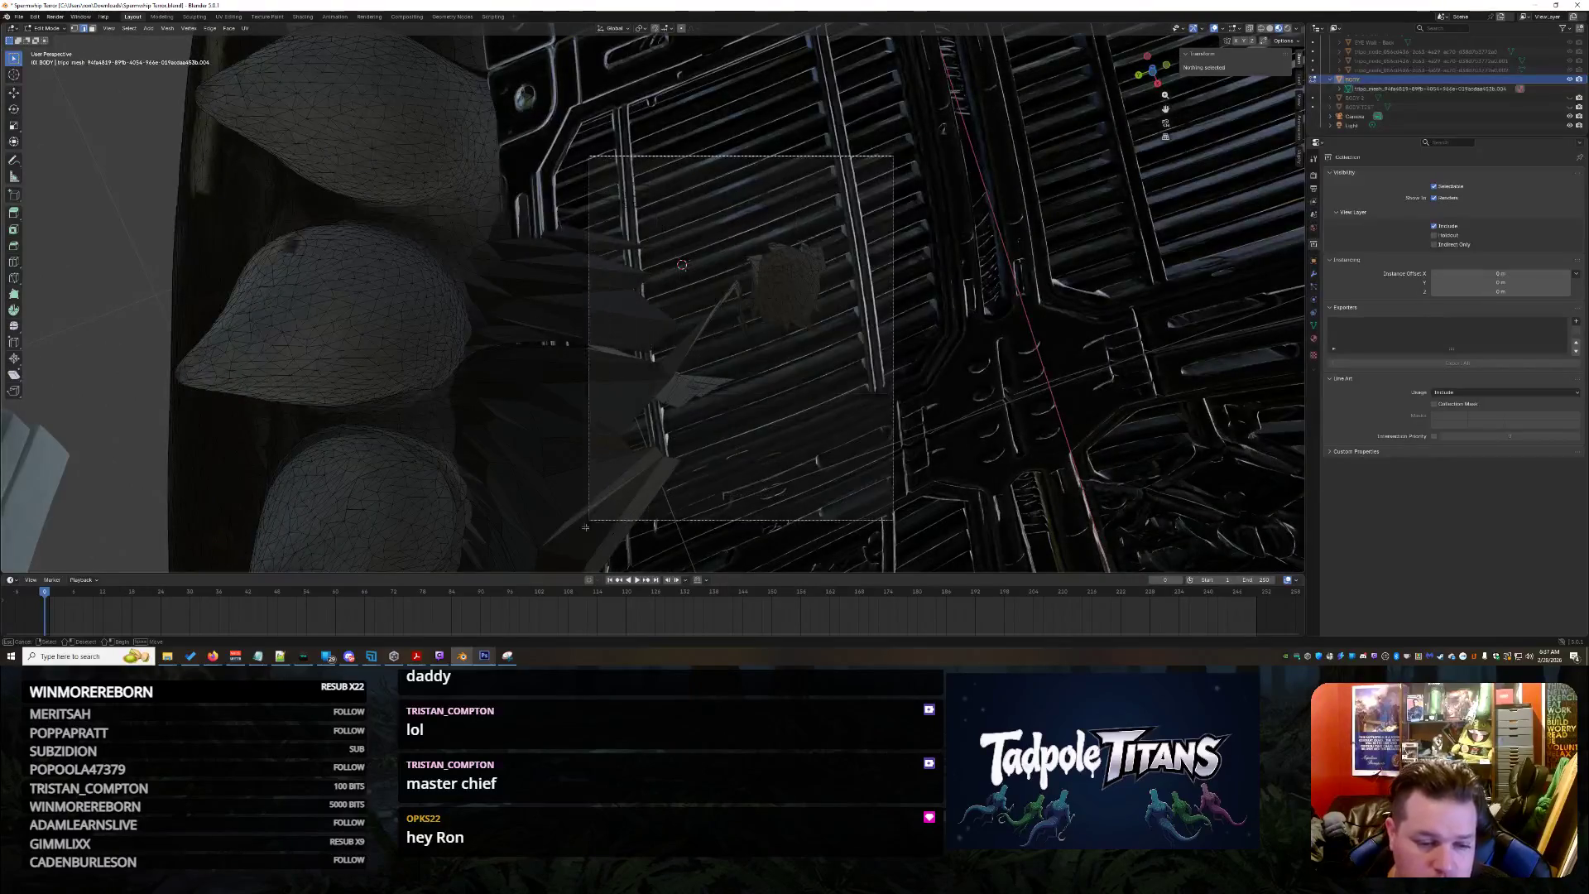
{"action": "left_click_drag", "start_coordinate": [591, 518], "coordinate": [546, 570]}
{"action": "left_click_drag", "start_coordinate": [709, 502], "coordinate": [714, 496]}
{"action": "key", "text": "x"}
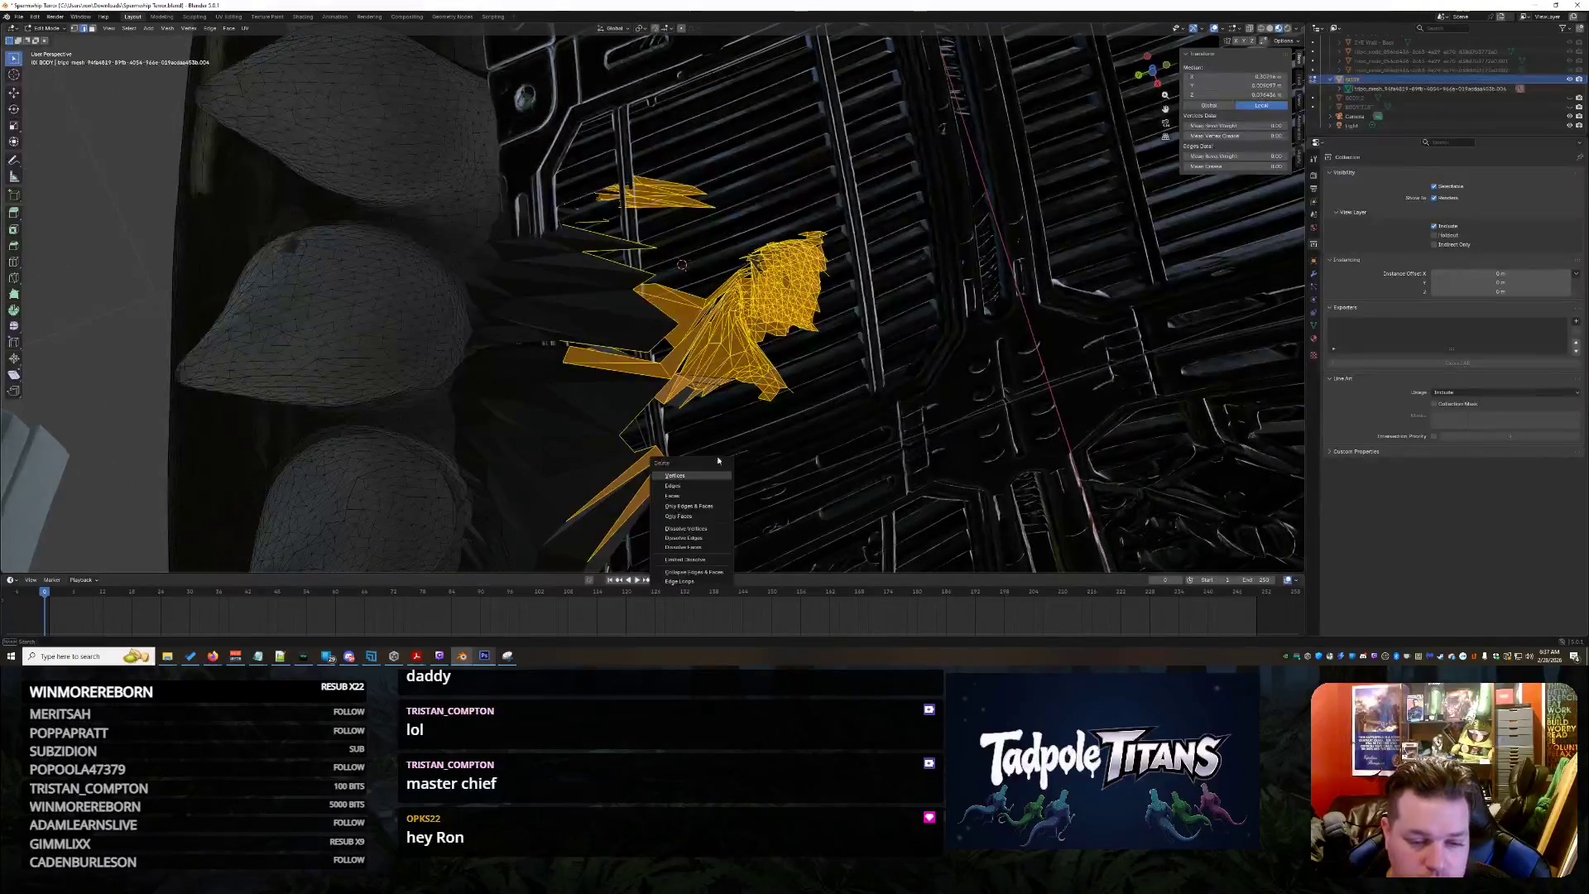
{"action": "left_click", "coordinate": [675, 475]}
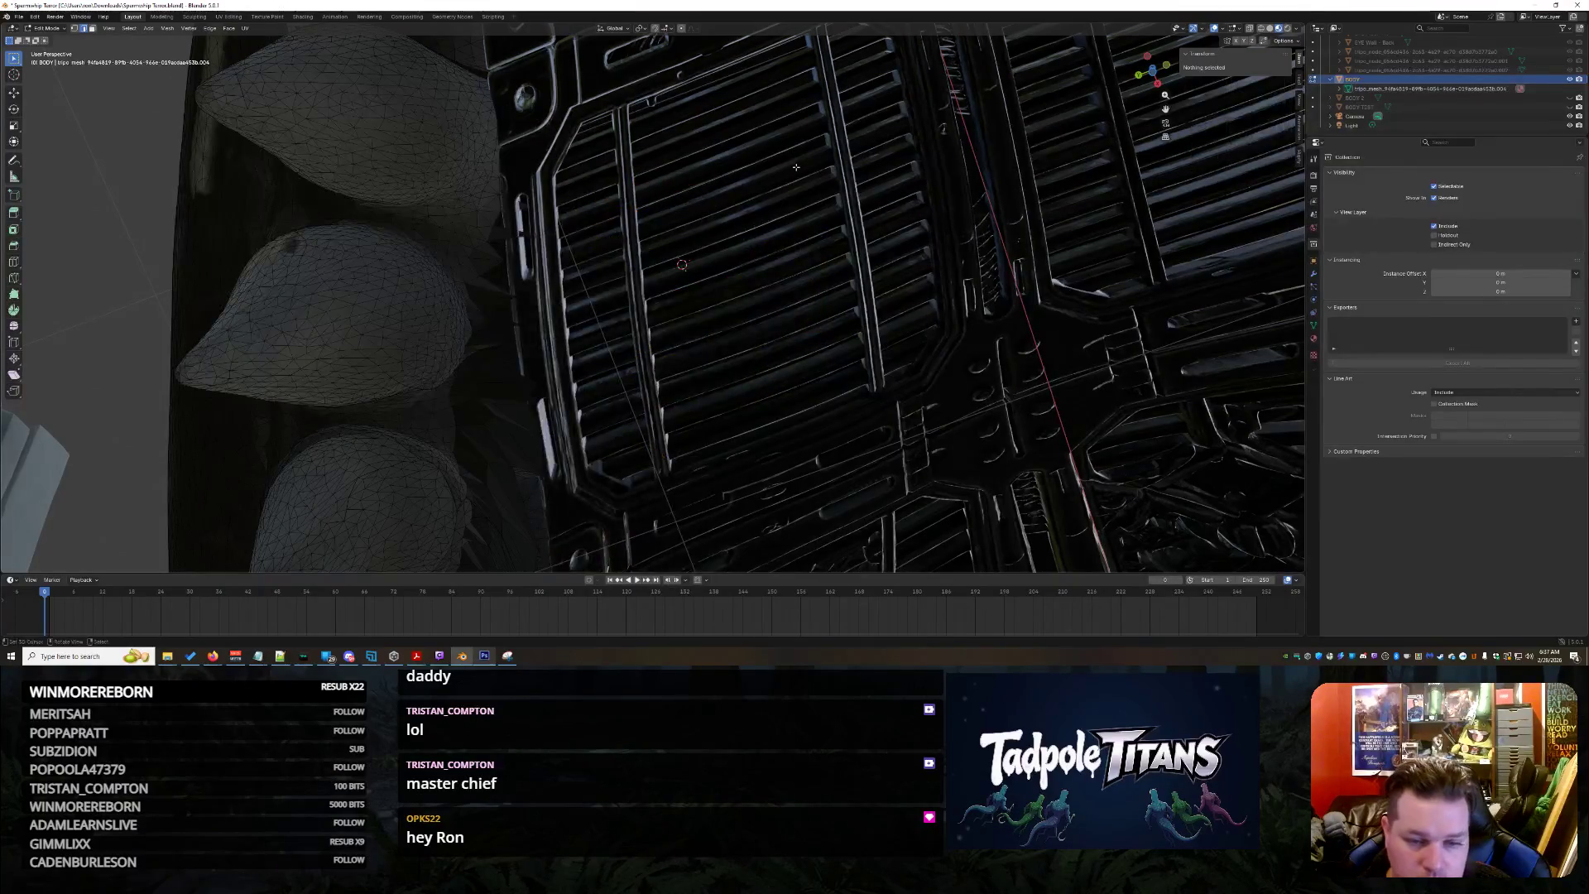
Delete the jagged strip beside the teeth and the small zigzag faces above the grille
{"action": "mouse_move", "coordinate": [675, 475]}
{"action": "middle_mouse_down"}
{"action": "mouse_move", "coordinate": [745, 373]}
{"action": "mouse_move", "coordinate": [925, 355]}
{"action": "mouse_move", "coordinate": [772, 348]}
{"action": "mouse_move", "coordinate": [870, 373]}
{"action": "mouse_move", "coordinate": [808, 348]}
{"action": "middle_mouse_up"}
{"action": "scroll", "coordinate": [870, 373], "scroll_direction": "up", "scroll_amount": 3}
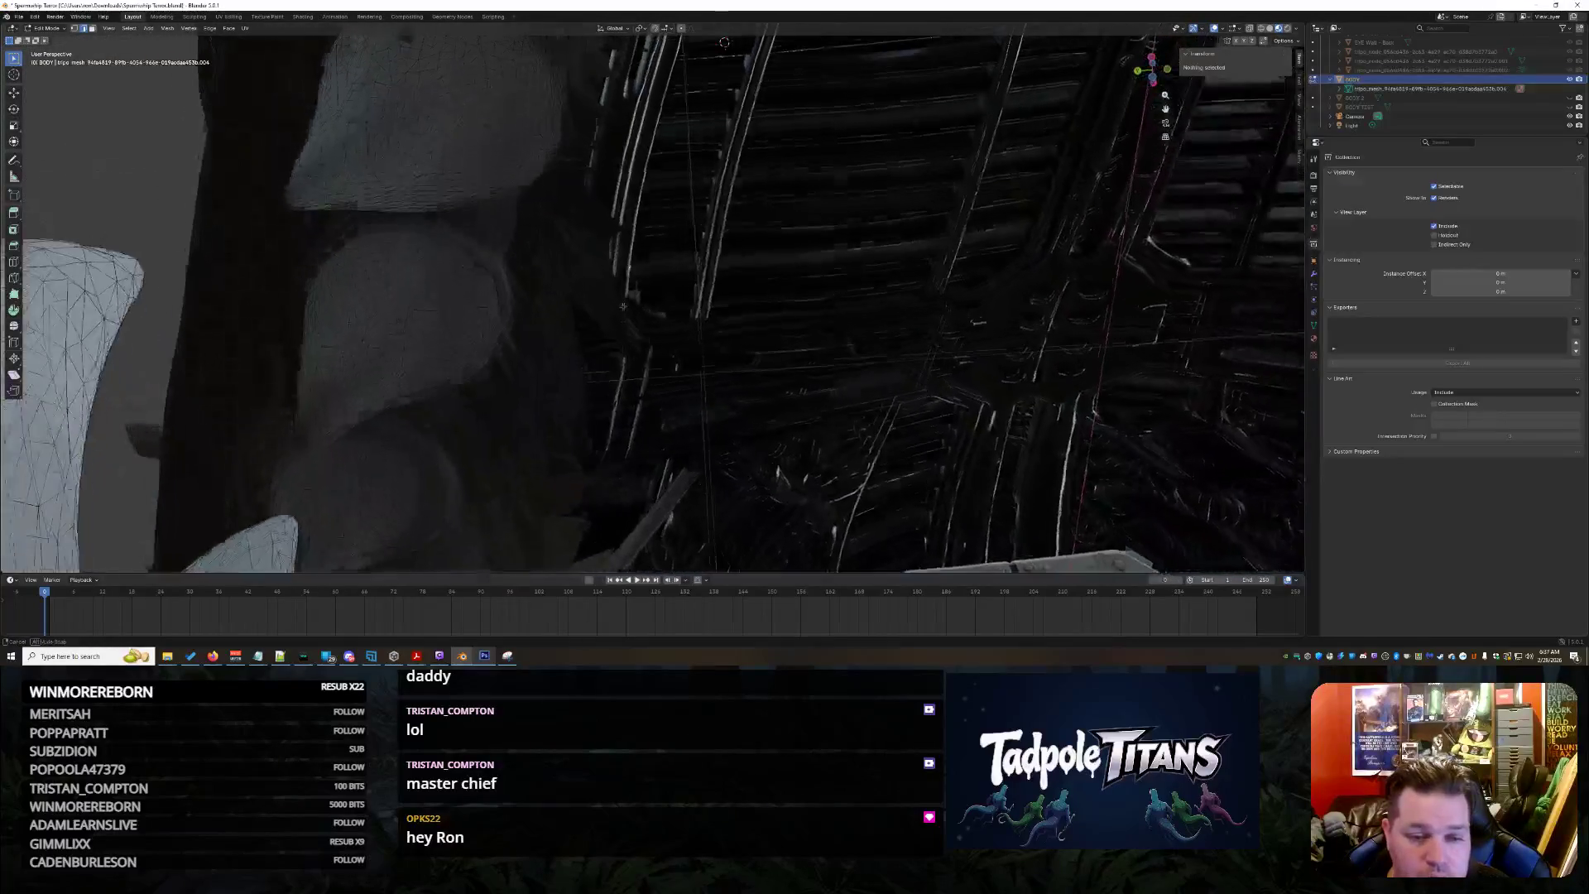
{"action": "middle_click_drag", "start_coordinate": [623, 306], "coordinate": [745, 224]}
{"action": "mouse_move", "coordinate": [825, 132]}
{"action": "left_mouse_down"}
{"action": "mouse_move", "coordinate": [565, 573]}
{"action": "mouse_move", "coordinate": [594, 561]}
{"action": "left_mouse_up"}
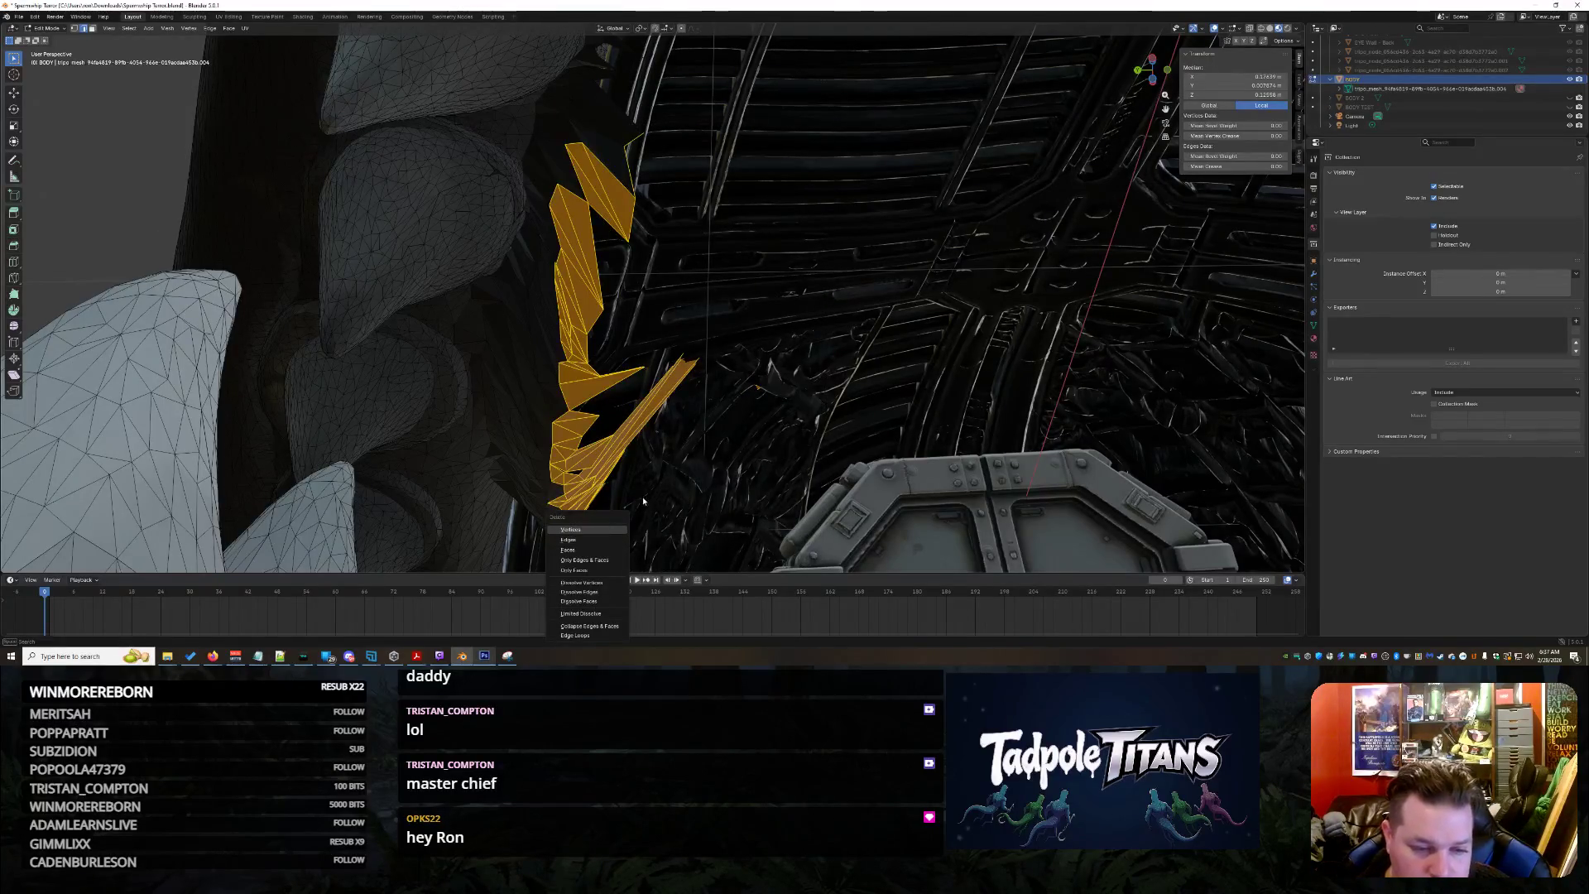
{"action": "key", "text": "Return"}
{"action": "middle_click_drag", "start_coordinate": [646, 499], "coordinate": [400, 397]}
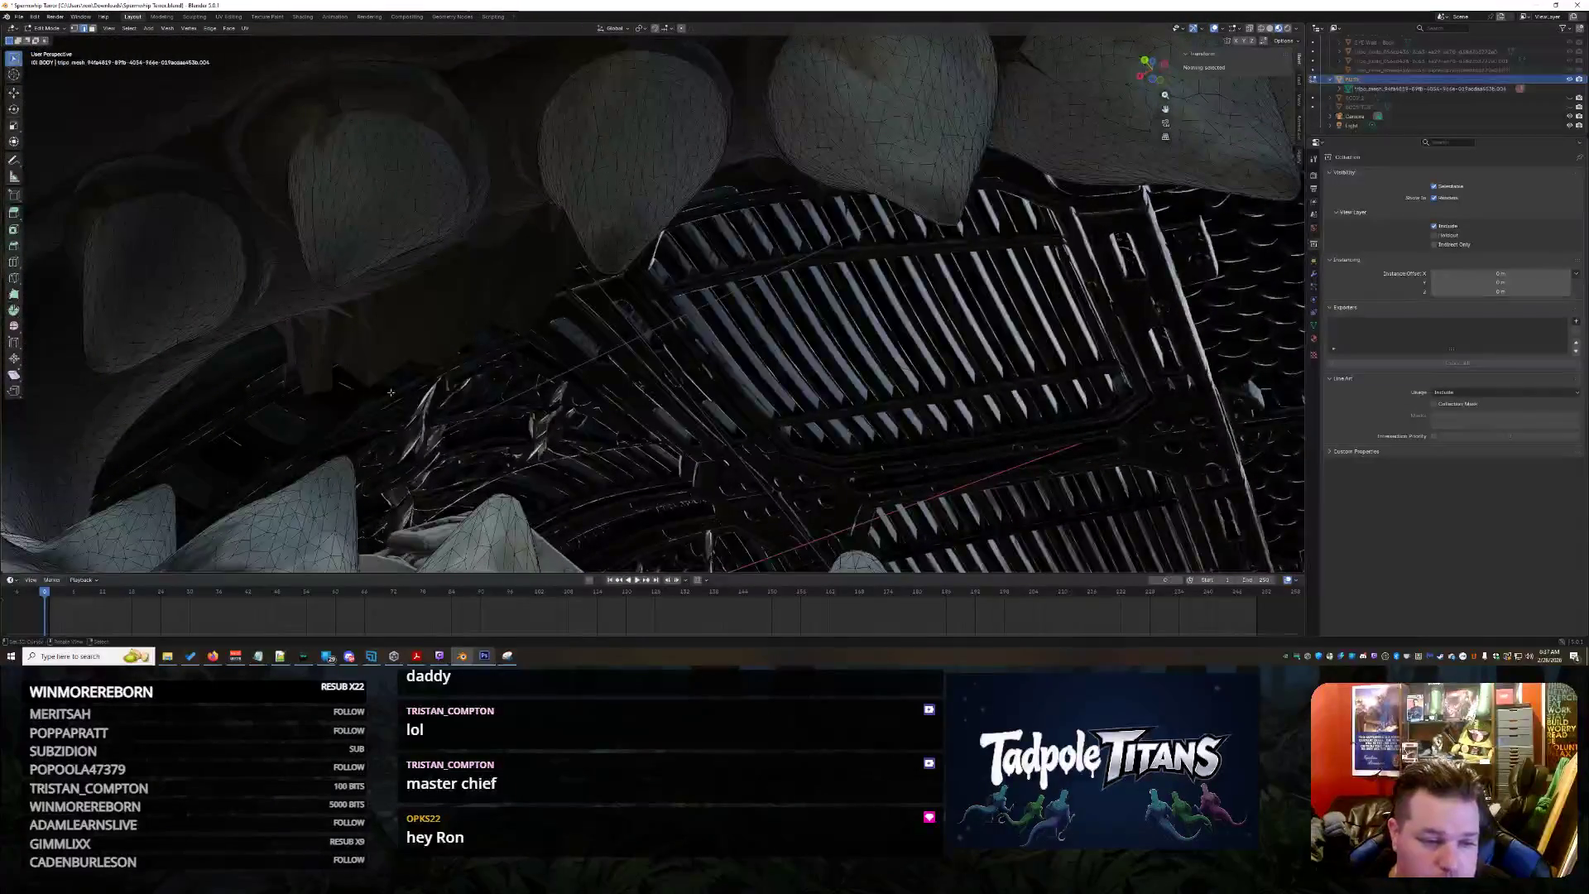
{"action": "left_click_drag", "start_coordinate": [266, 349], "coordinate": [567, 396]}
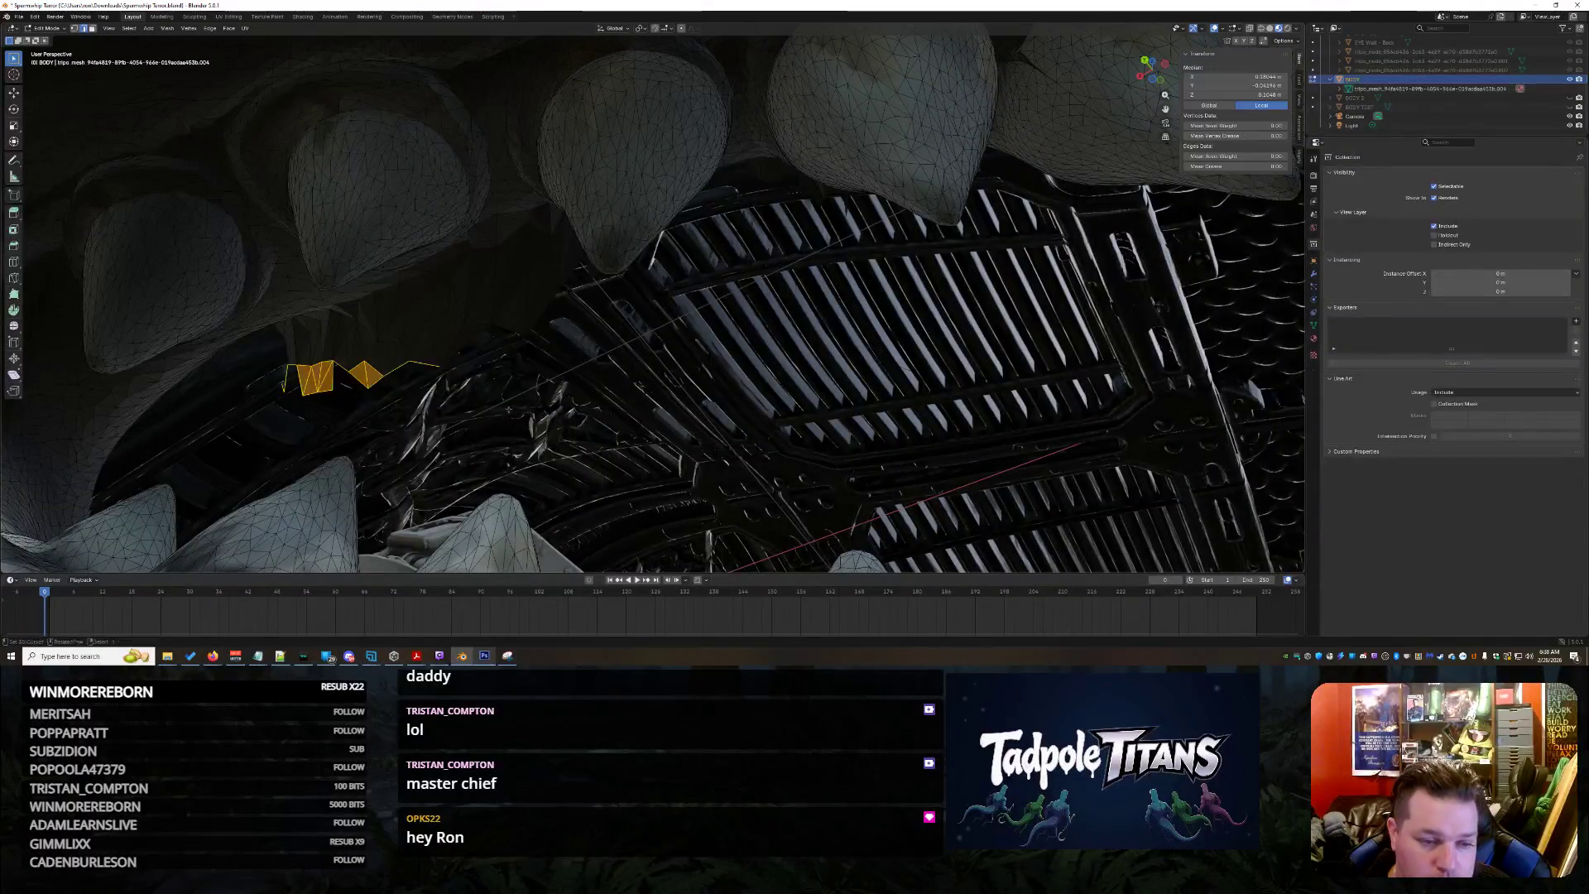
{"action": "middle_click_drag", "start_coordinate": [567, 395], "coordinate": [472, 372]}
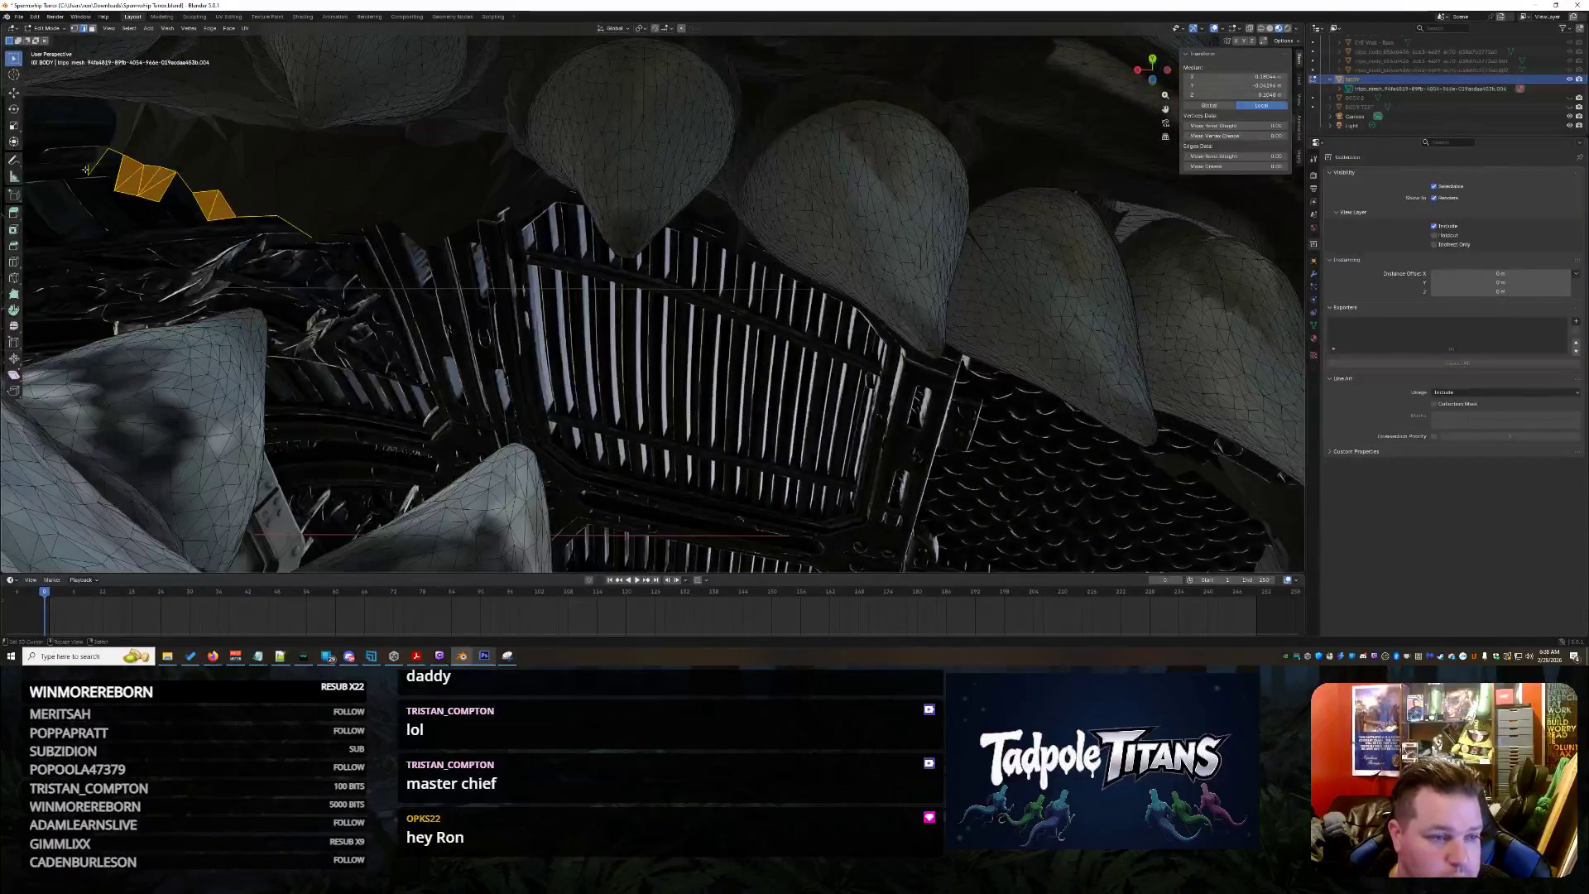
{"action": "left_click_drag", "start_coordinate": [91, 123], "coordinate": [185, 199]}
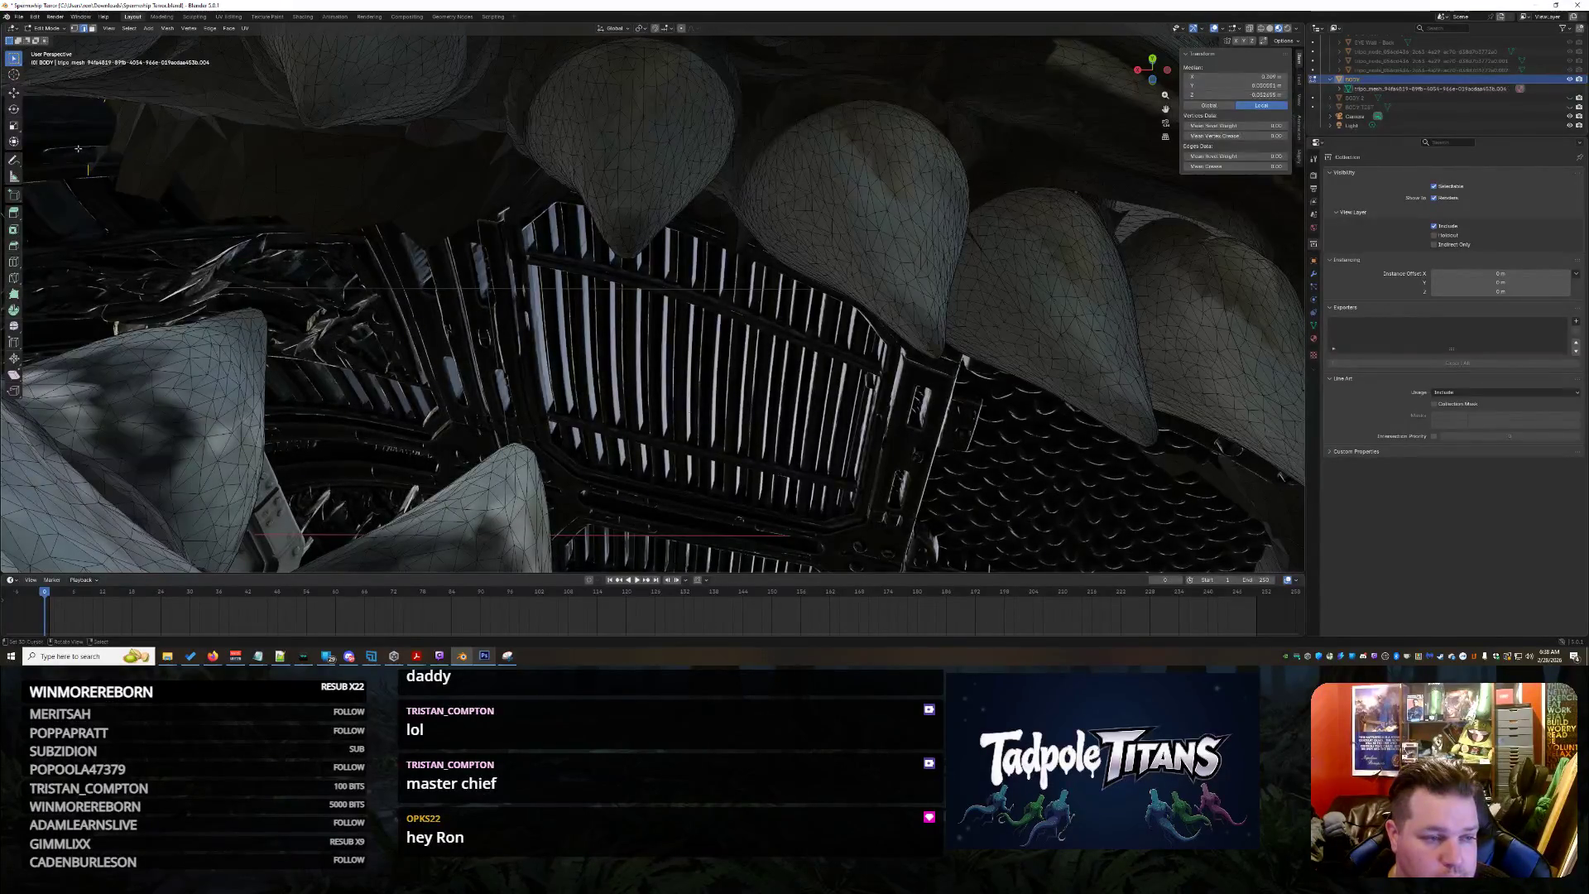
{"action": "mouse_move", "coordinate": [77, 156]}
{"action": "left_mouse_down"}
{"action": "mouse_move", "coordinate": [518, 335]}
{"action": "mouse_move", "coordinate": [511, 238]}
{"action": "left_mouse_up"}
{"action": "key", "text": "x"}
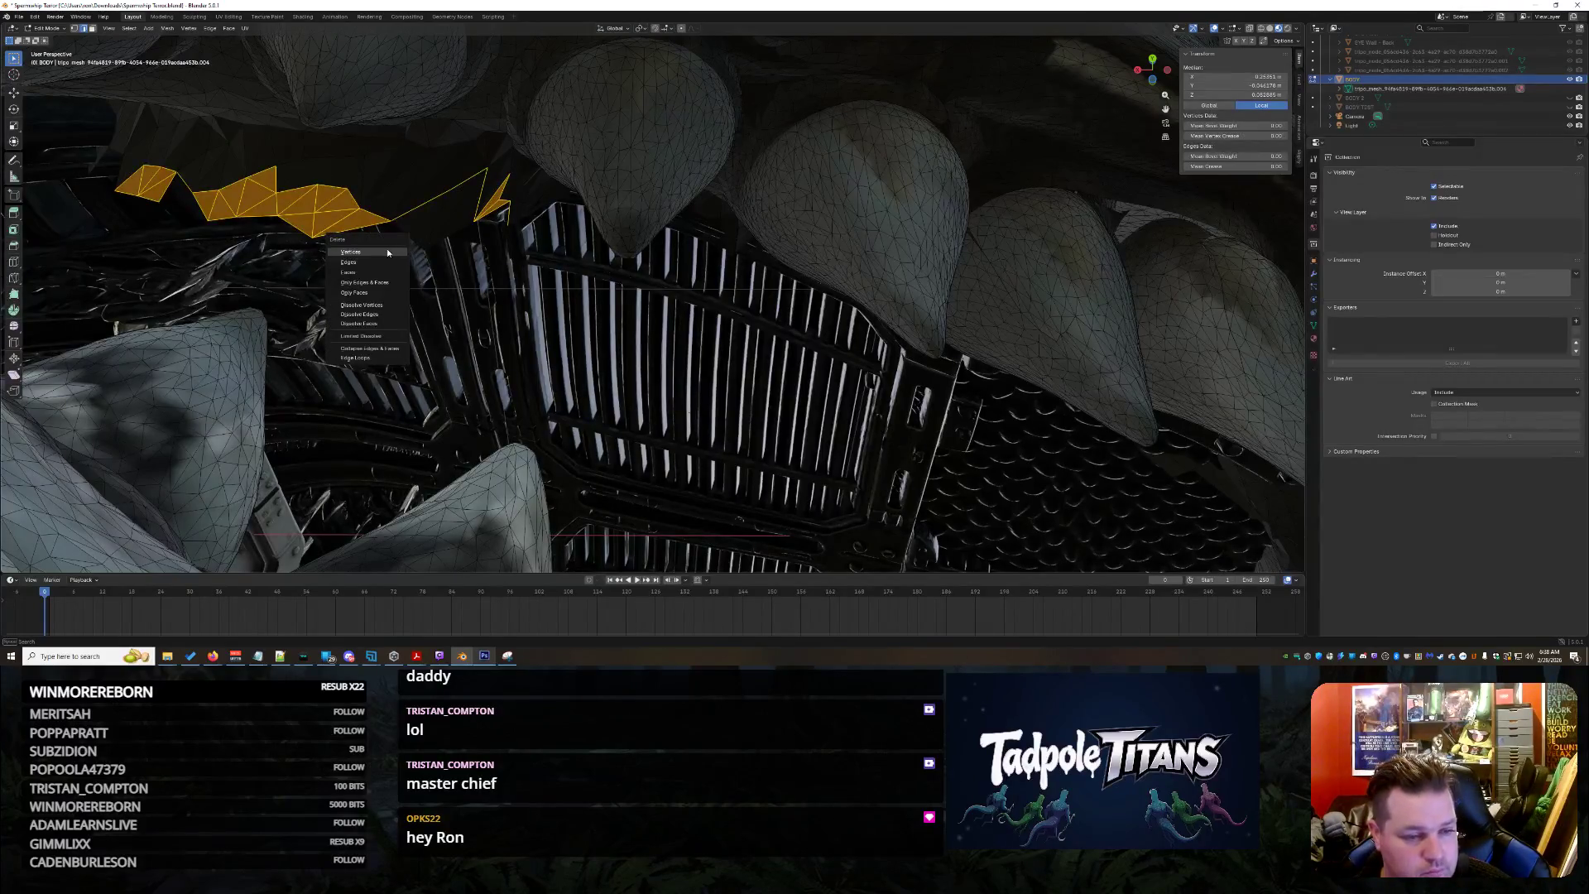
{"action": "left_click", "coordinate": [351, 252]}
{"action": "middle_click_drag", "start_coordinate": [352, 252], "coordinate": [411, 296]}
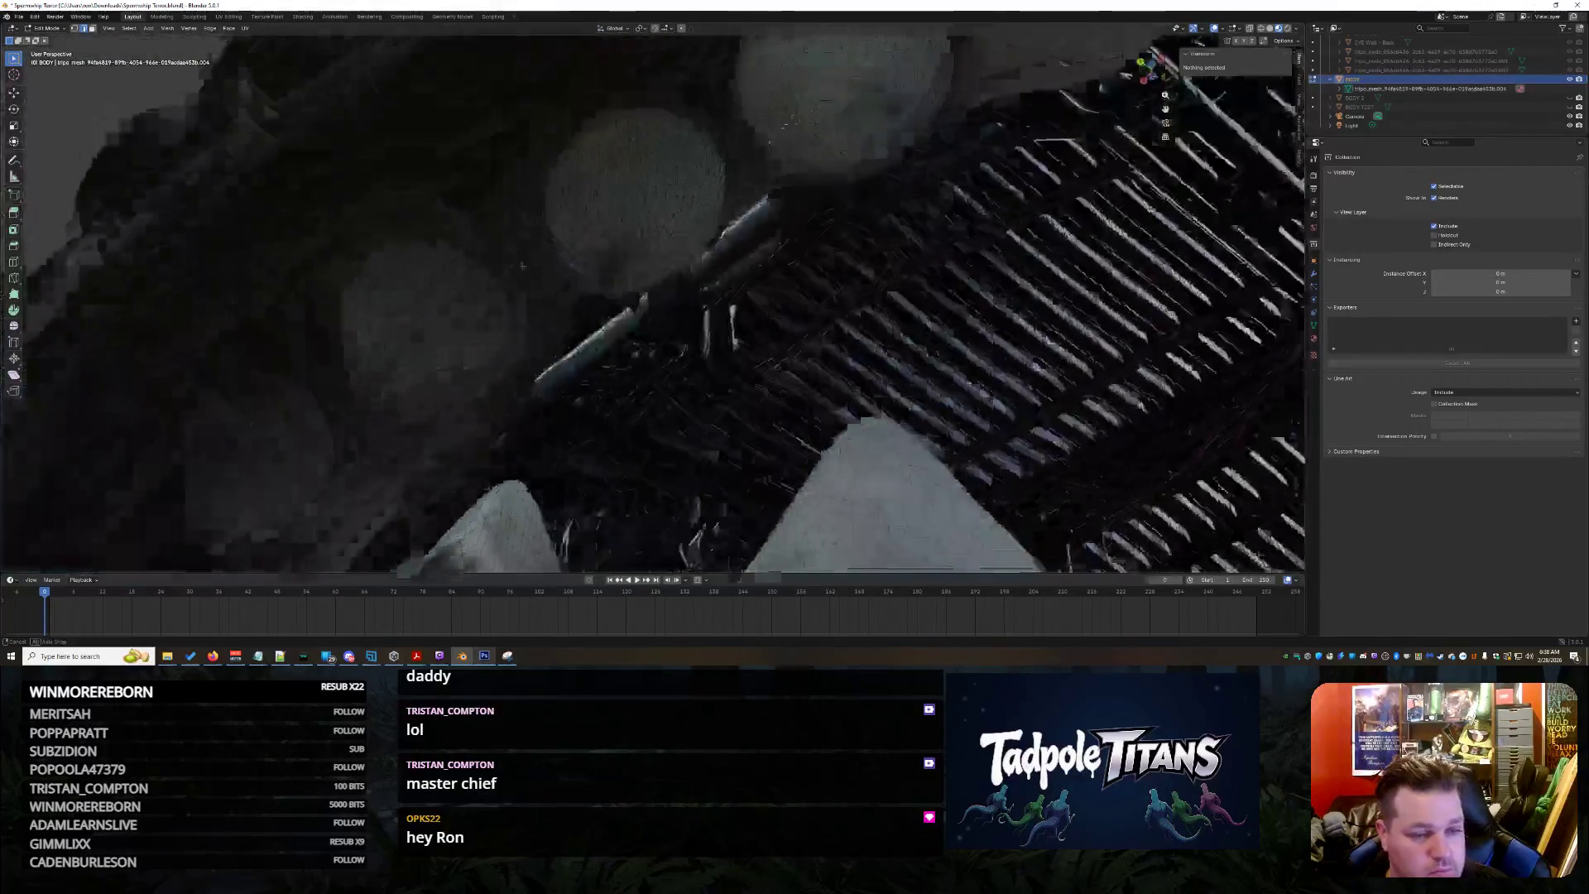
{"action": "scroll", "coordinate": [411, 296], "scroll_direction": "down", "scroll_amount": 4}
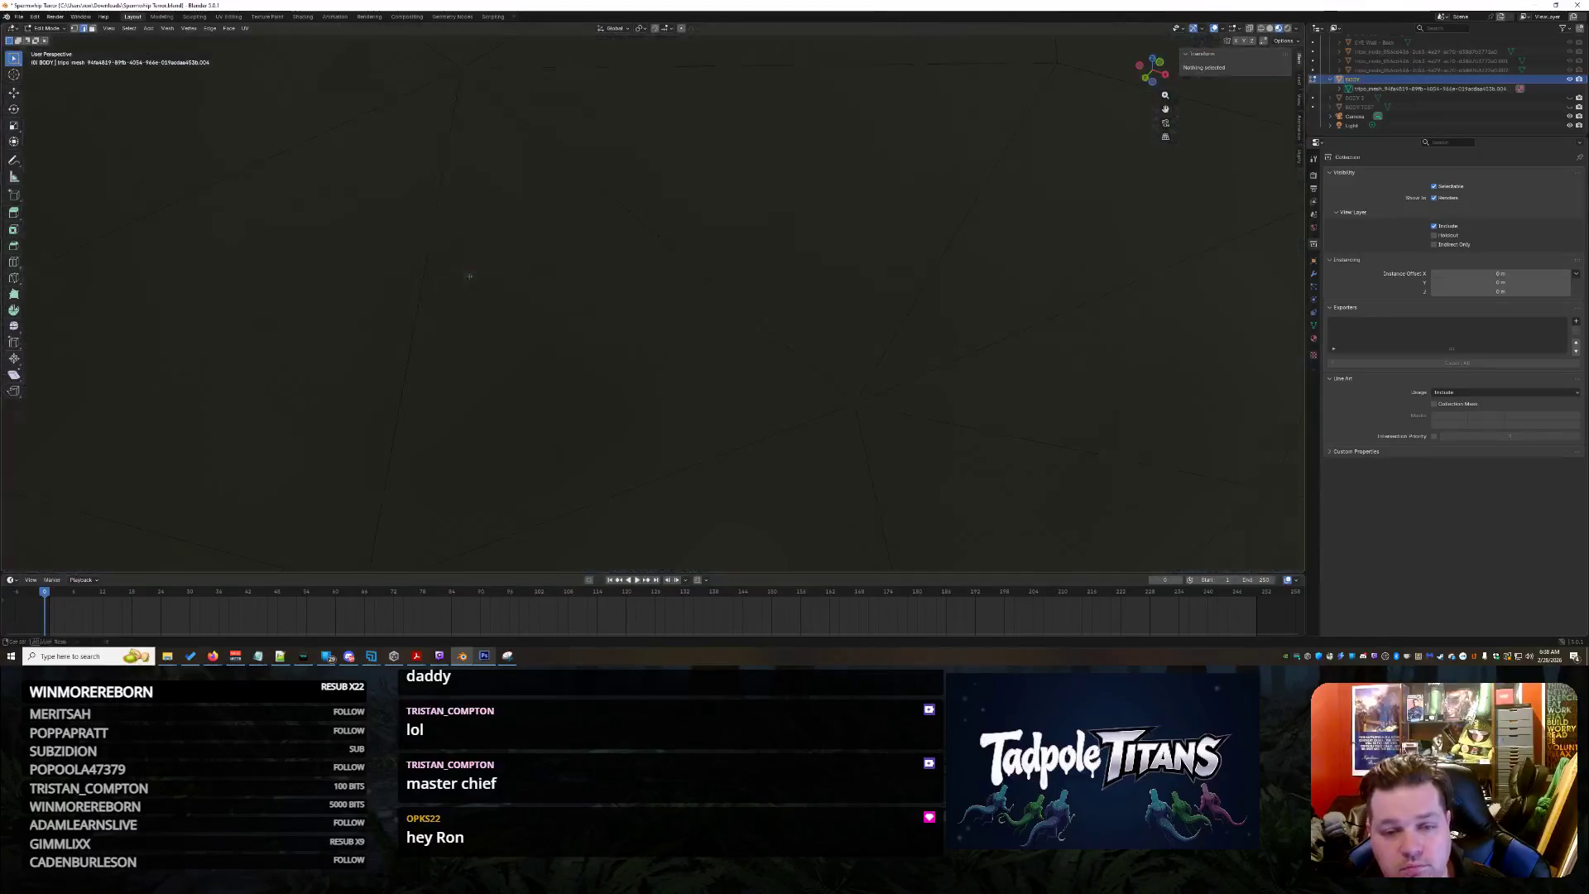
{"action": "scroll", "coordinate": [497, 301], "scroll_direction": "down", "scroll_amount": 4}
{"action": "scroll", "coordinate": [540, 305], "scroll_direction": "down", "scroll_amount": 2}
Select the MOUTH - Roof object in the Outliner and show its transform values in the sidebar
{"action": "middle_click_drag", "start_coordinate": [541, 305], "coordinate": [779, 317]}
{"action": "scroll", "coordinate": [533, 313], "scroll_direction": "up", "scroll_amount": 3}
{"action": "scroll", "coordinate": [532, 320], "scroll_direction": "up", "scroll_amount": 3}
{"action": "scroll", "coordinate": [780, 317], "scroll_direction": "down", "scroll_amount": 3}
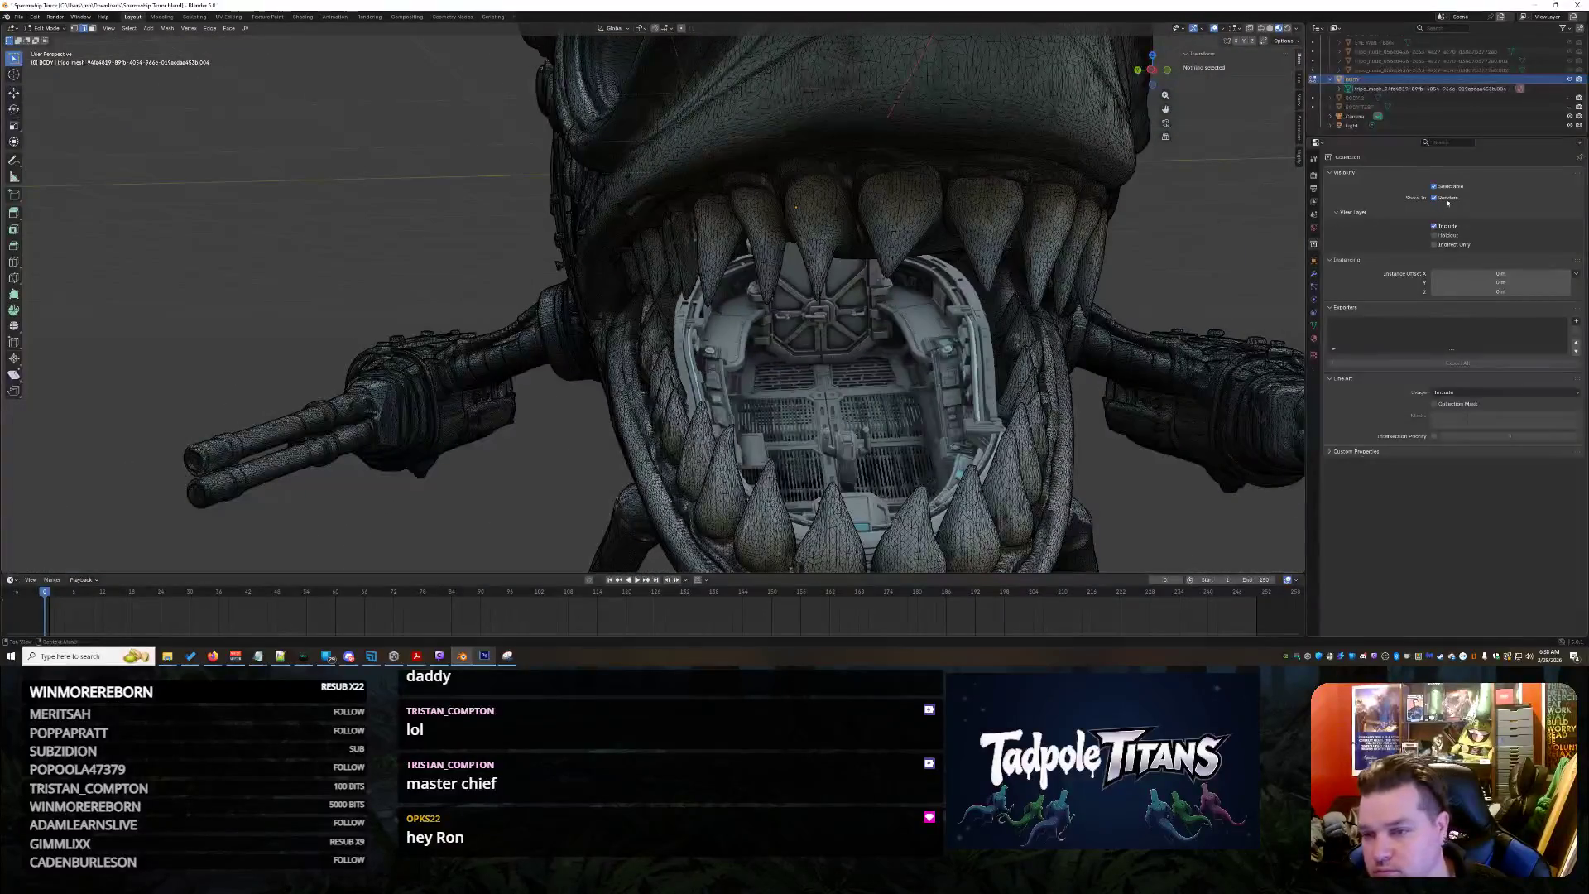
{"action": "scroll", "coordinate": [1424, 99], "scroll_direction": "up", "scroll_amount": 5}
{"action": "left_click", "coordinate": [1428, 80]}
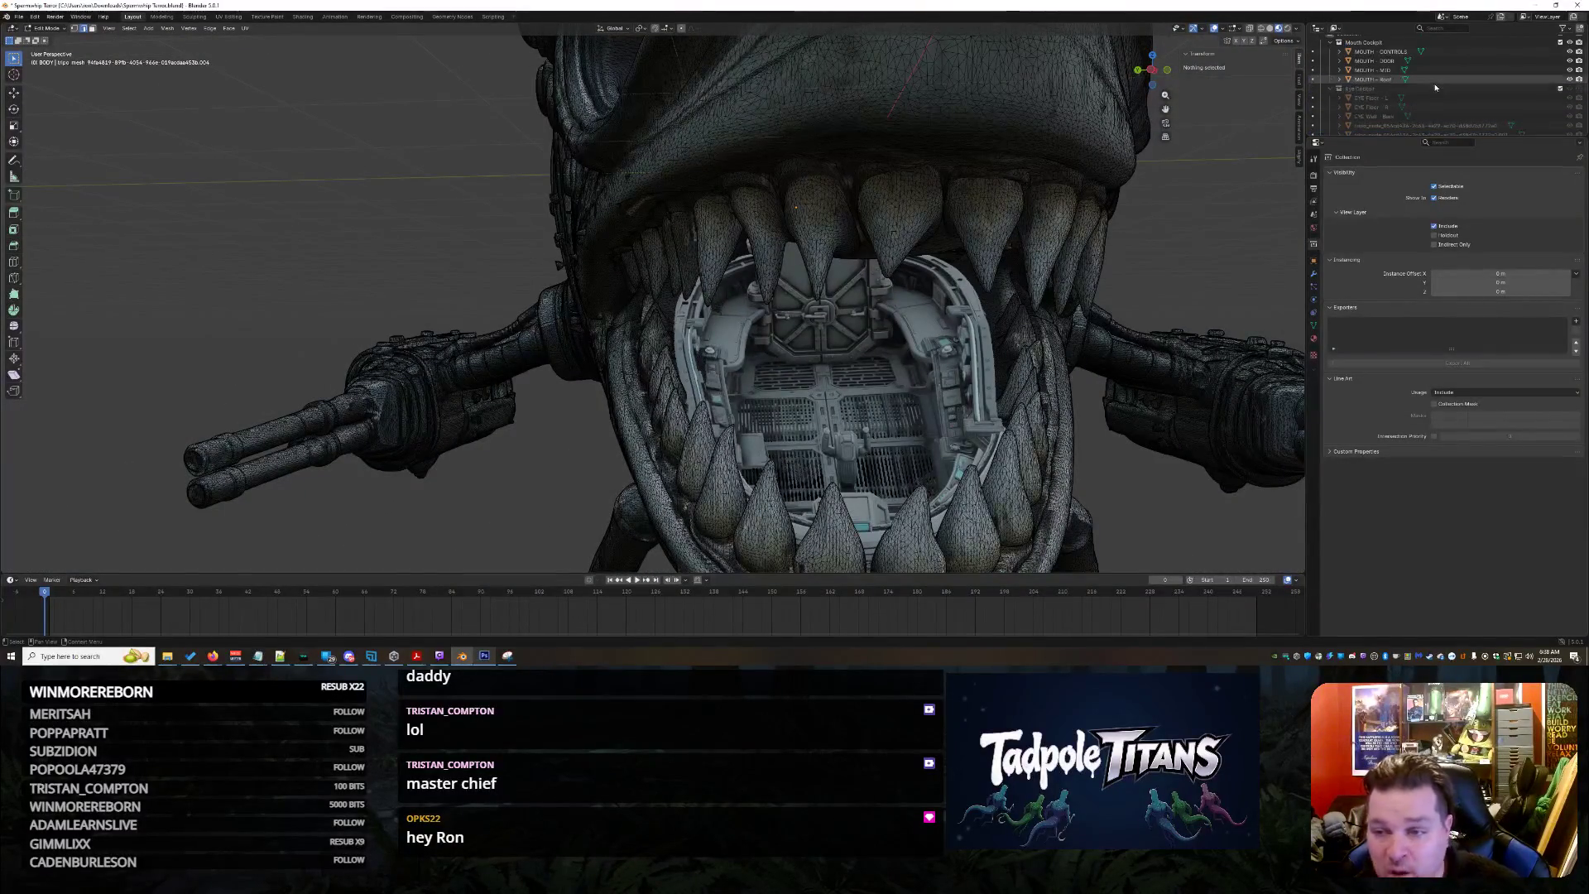
{"action": "middle_click_drag", "start_coordinate": [798, 208], "coordinate": [642, 203]}
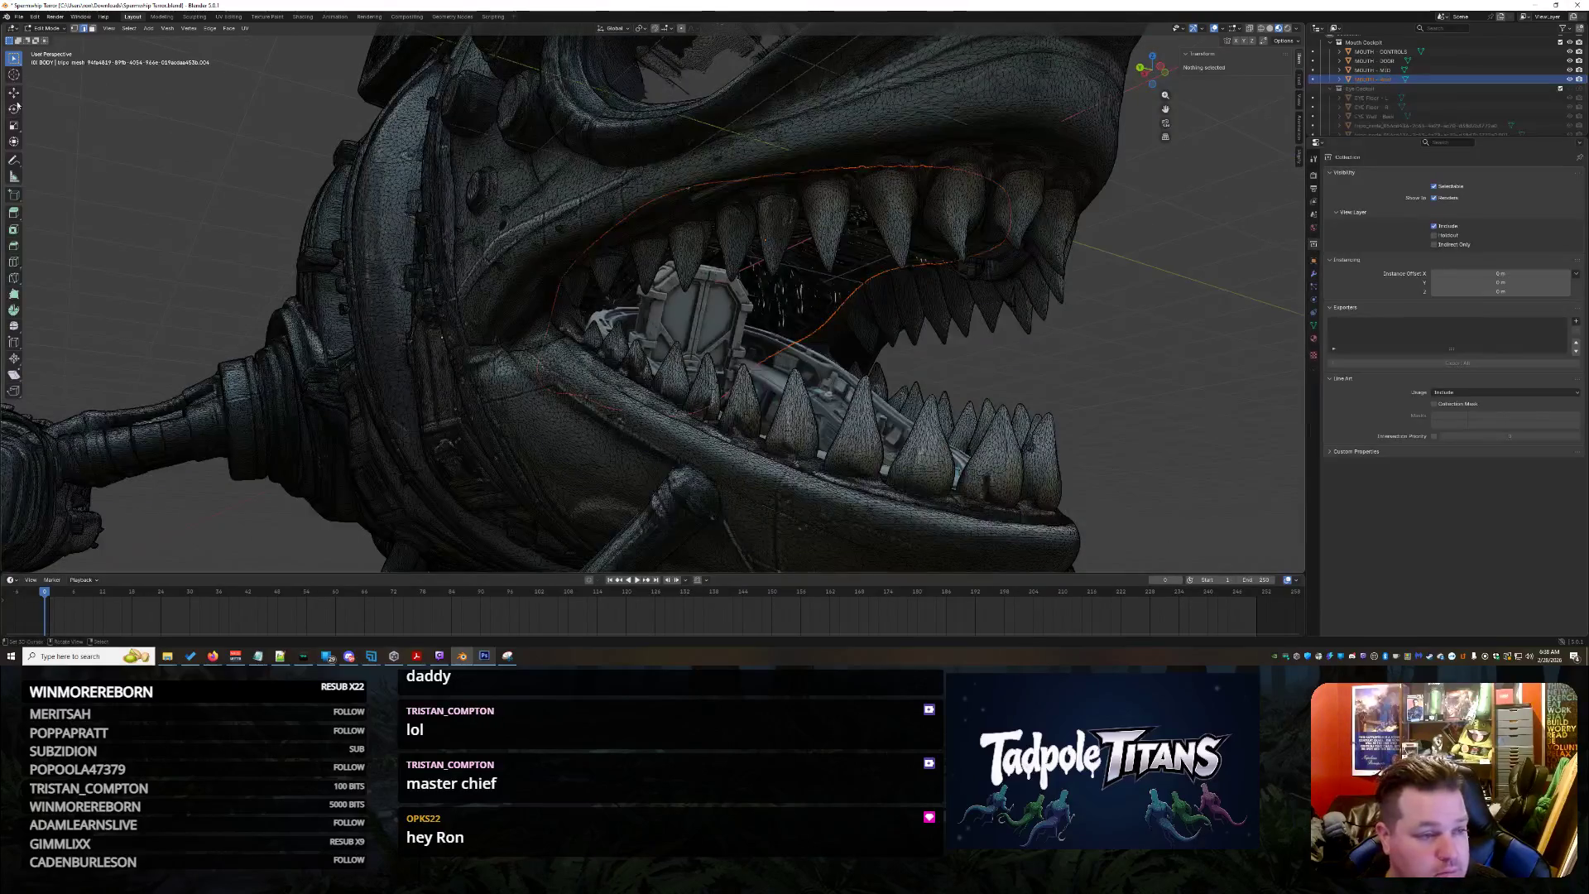
{"action": "mouse_move", "coordinate": [980, 364]}
{"action": "middle_mouse_down"}
{"action": "mouse_move", "coordinate": [1262, 295]}
{"action": "mouse_move", "coordinate": [1243, 341]}
{"action": "mouse_move", "coordinate": [944, 310]}
{"action": "mouse_move", "coordinate": [787, 381]}
{"action": "mouse_move", "coordinate": [692, 333]}
{"action": "middle_mouse_up"}
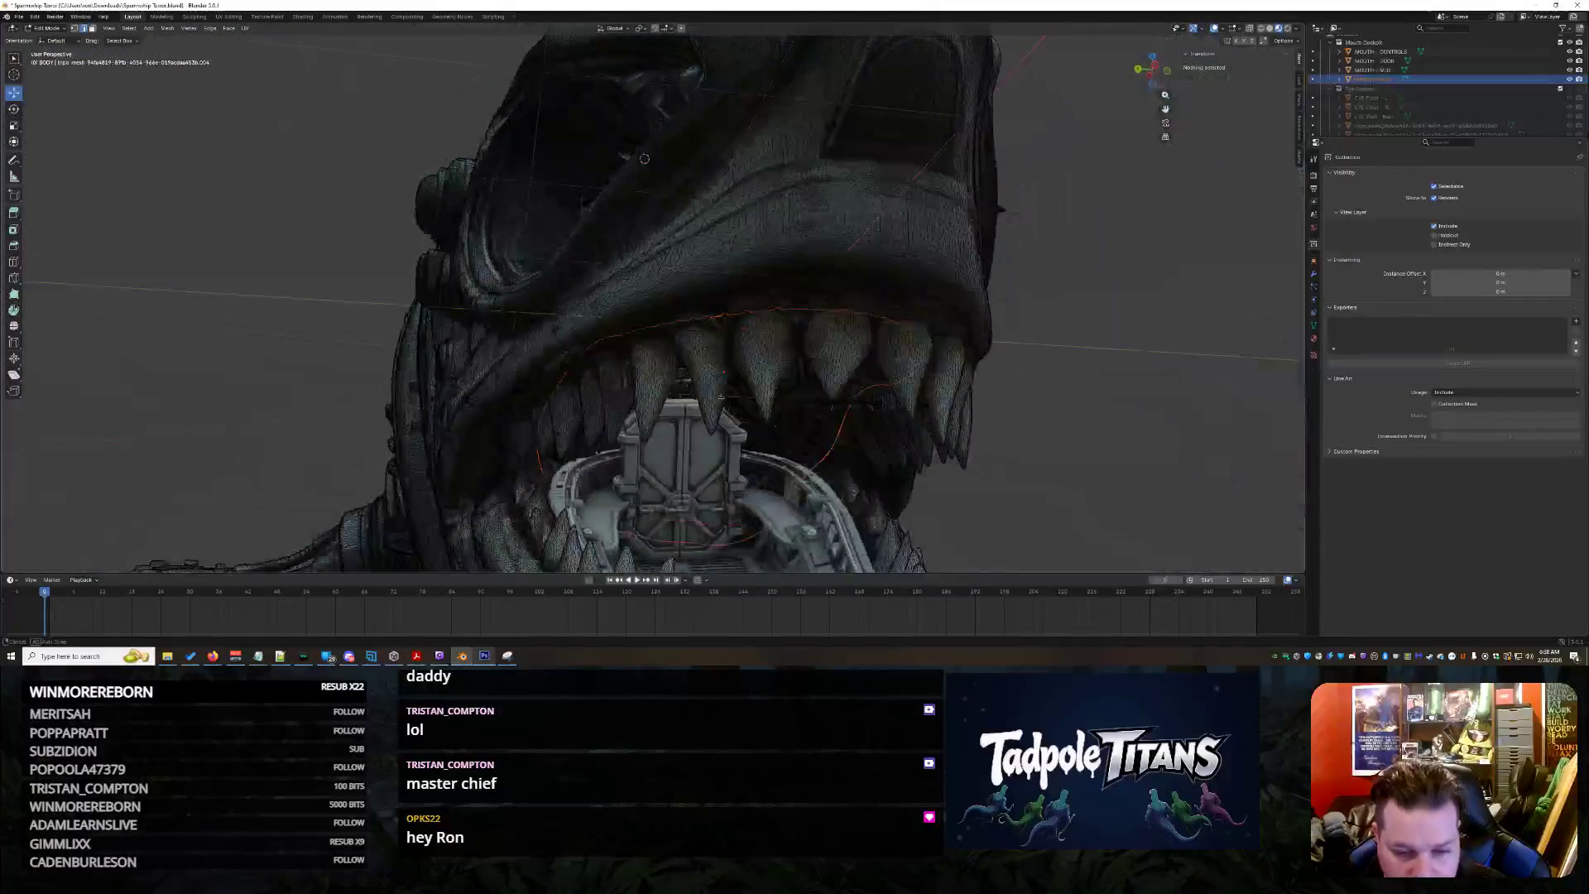
{"action": "scroll", "coordinate": [692, 334], "scroll_direction": "up", "scroll_amount": 2}
{"action": "scroll", "coordinate": [694, 335], "scroll_direction": "up", "scroll_amount": 2}
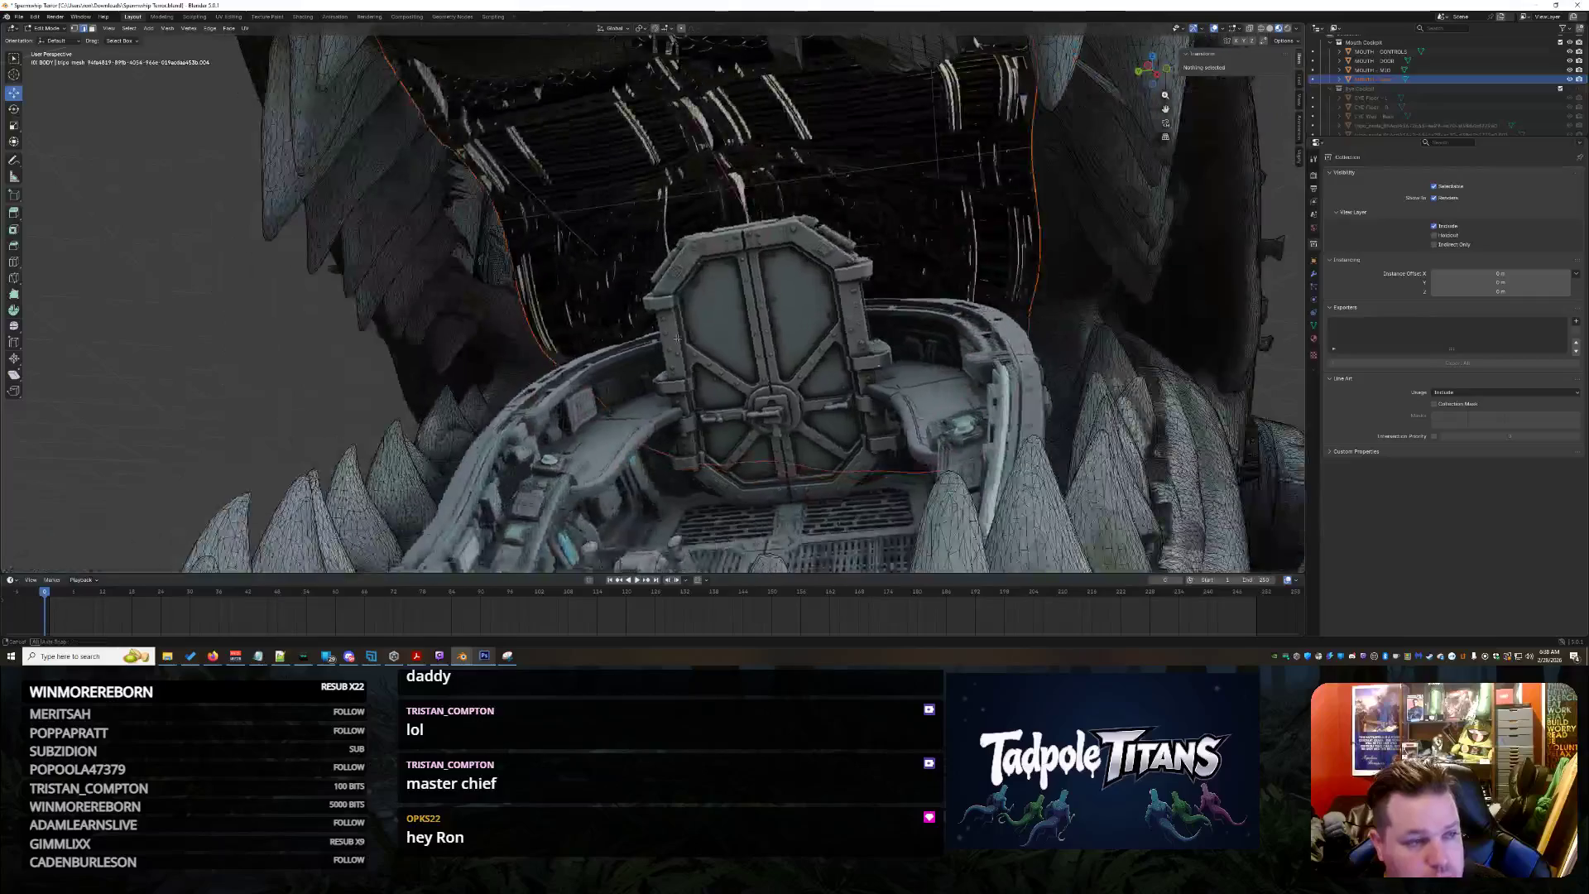
{"action": "scroll", "coordinate": [697, 340], "scroll_direction": "up", "scroll_amount": 1}
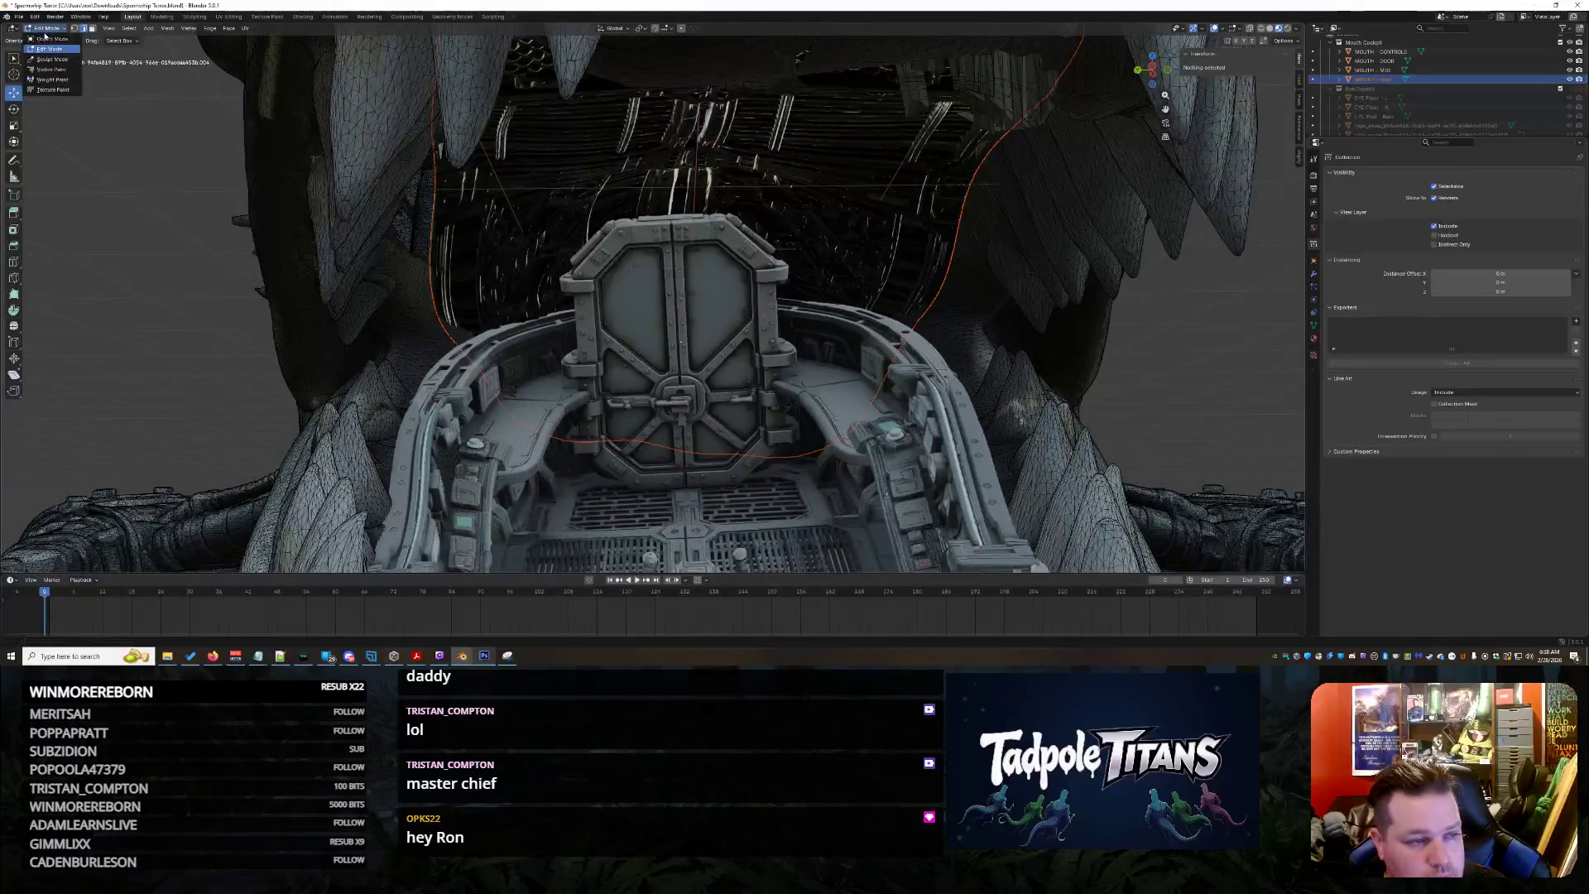
{"action": "key", "text": "n"}
Move the selected mouth part along the Z axis and check it against the jaw
{"action": "mouse_move", "coordinate": [627, 254]}
{"action": "middle_mouse_down"}
{"action": "mouse_move", "coordinate": [859, 289]}
{"action": "mouse_move", "coordinate": [709, 179]}
{"action": "middle_mouse_up"}
{"action": "key", "text": "g"}
{"action": "key", "text": "z"}
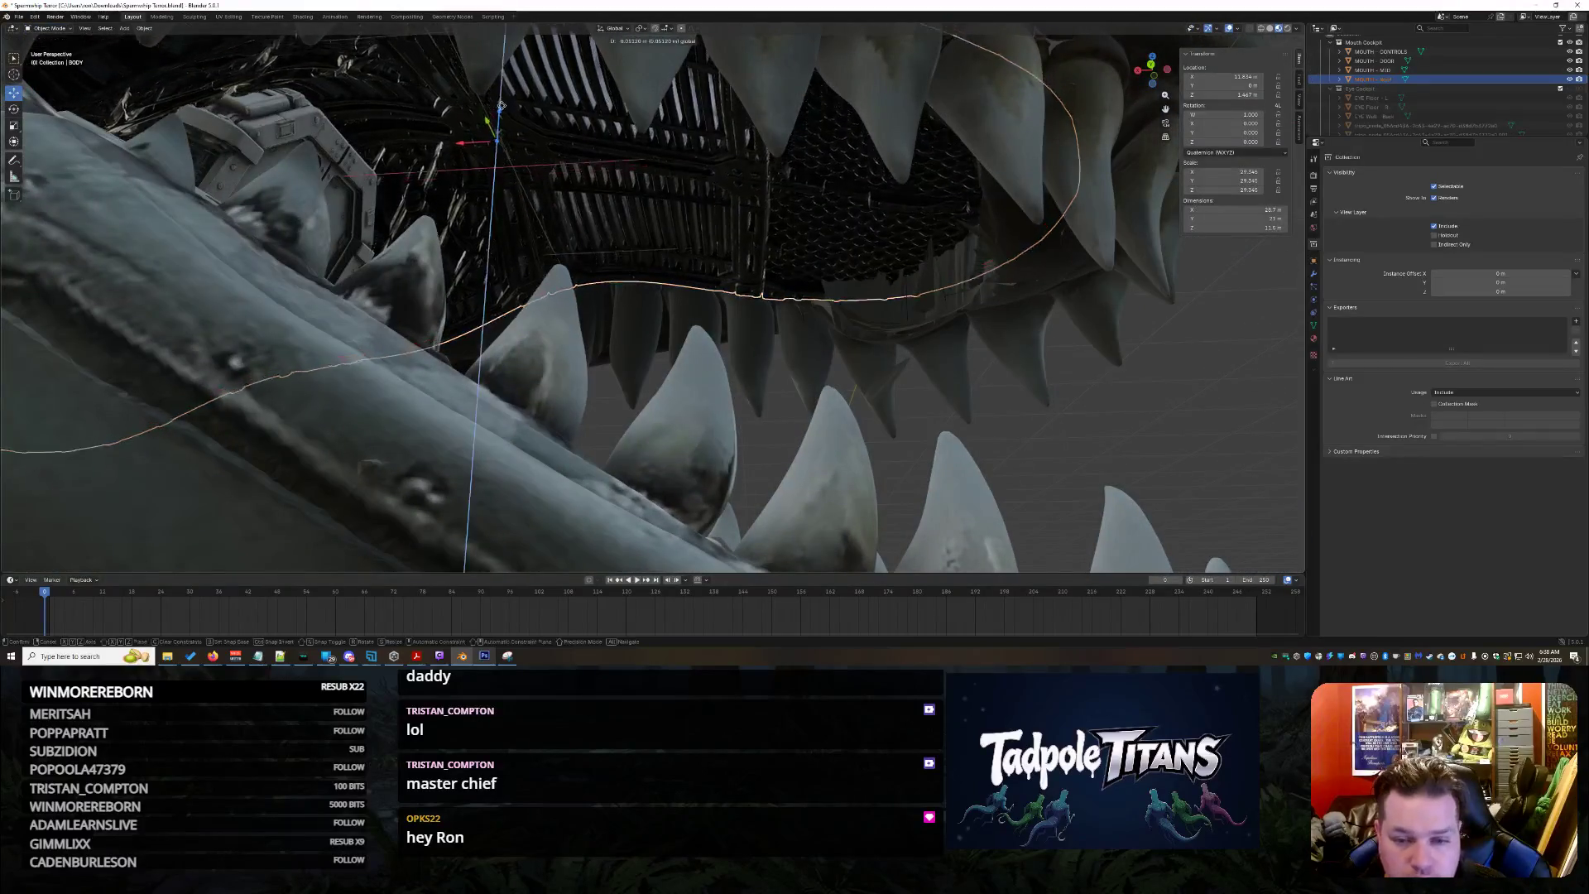
{"action": "left_click", "coordinate": [498, 163]}
{"action": "mouse_move", "coordinate": [497, 161]}
{"action": "middle_mouse_down"}
{"action": "mouse_move", "coordinate": [784, 277]}
{"action": "mouse_move", "coordinate": [967, 272]}
{"action": "middle_mouse_up"}
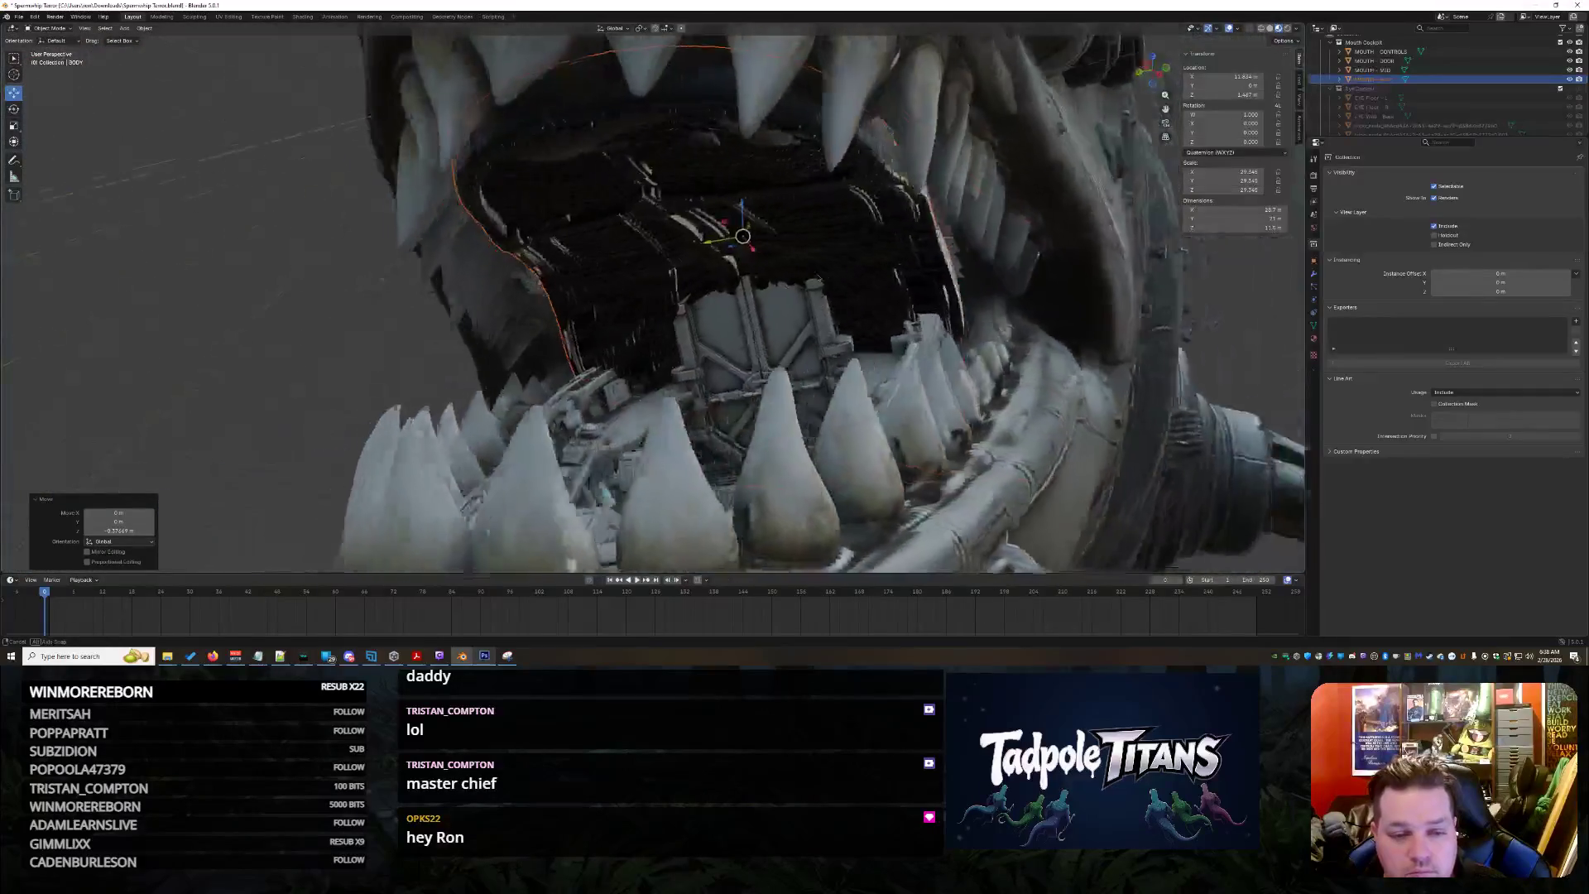
{"action": "middle_click_drag", "start_coordinate": [936, 264], "coordinate": [852, 284]}
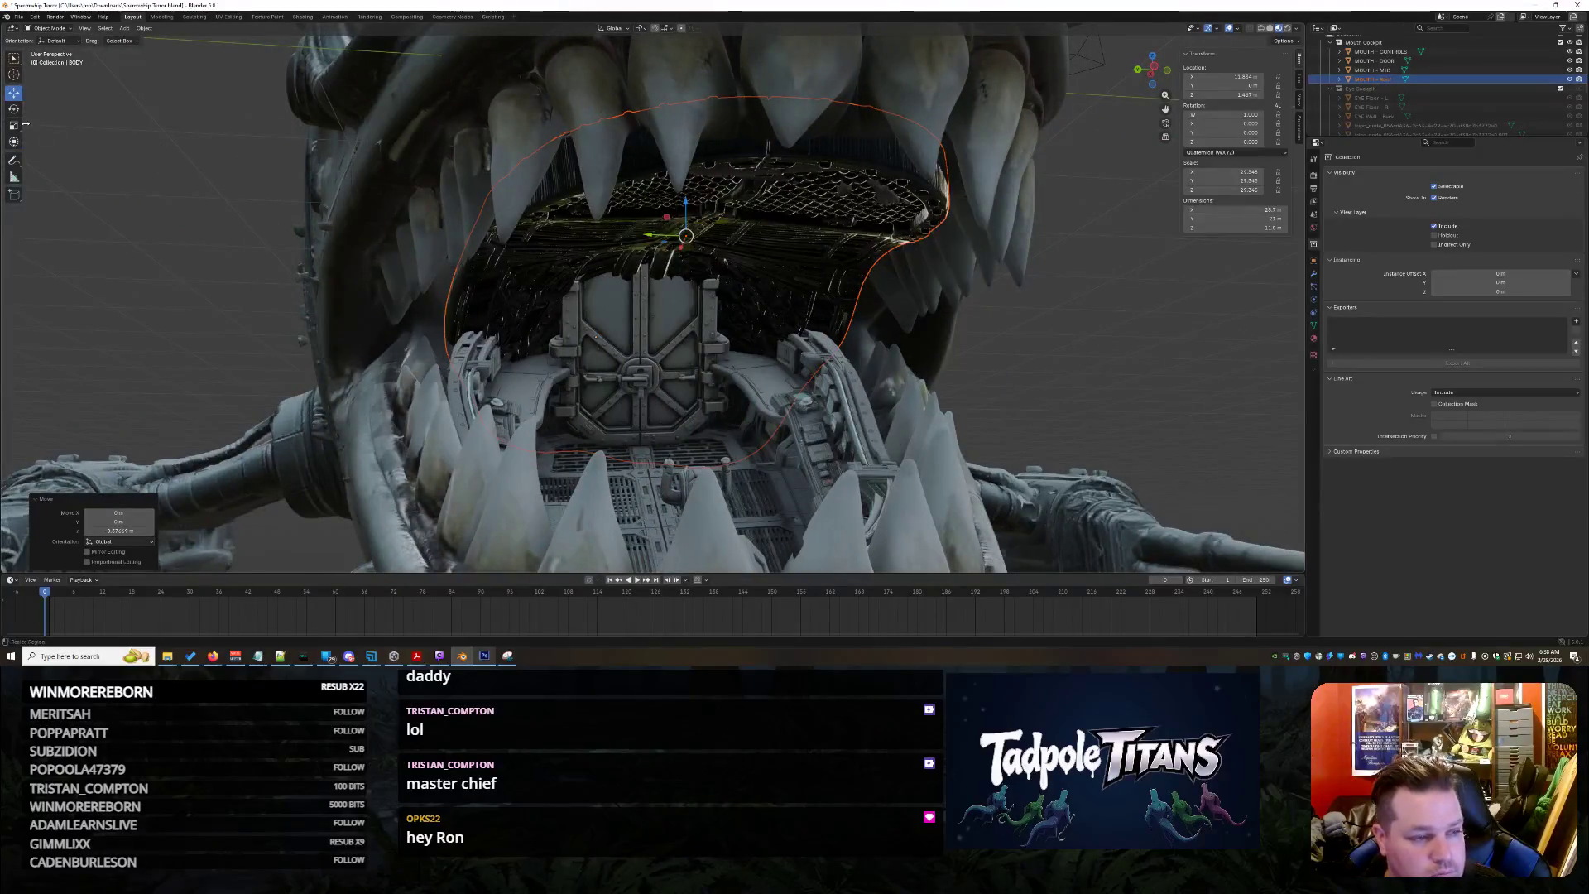
{"action": "middle_click_drag", "start_coordinate": [118, 133], "coordinate": [774, 220]}
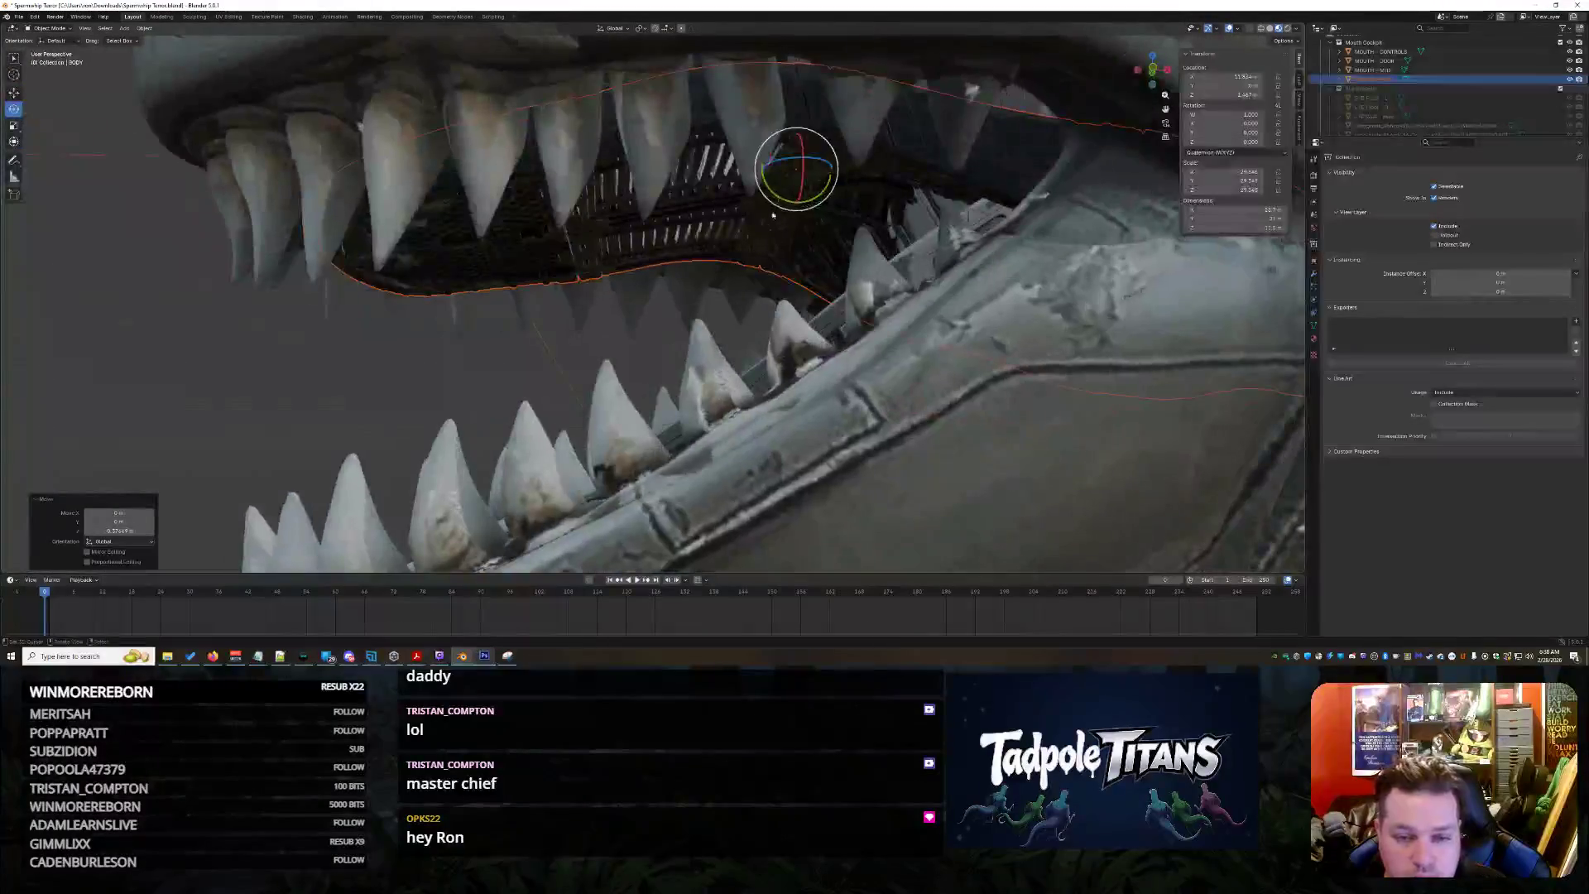
Select the mouth roof mesh and move it vertically to sit just under the upper teeth
{"action": "left_click", "coordinate": [610, 312]}
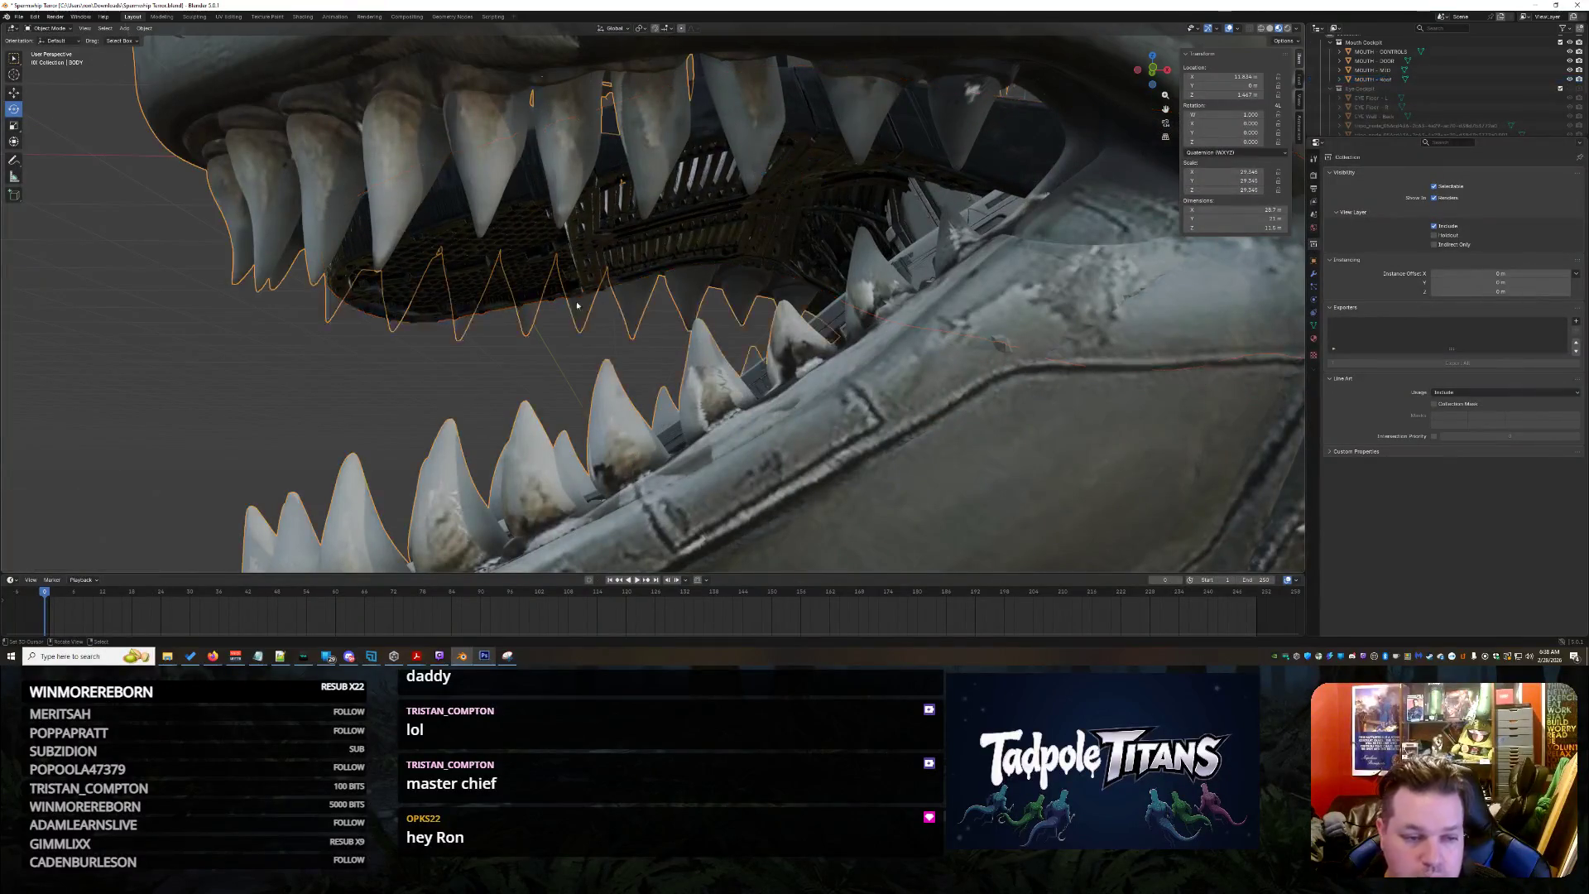
{"action": "left_click", "coordinate": [798, 221]}
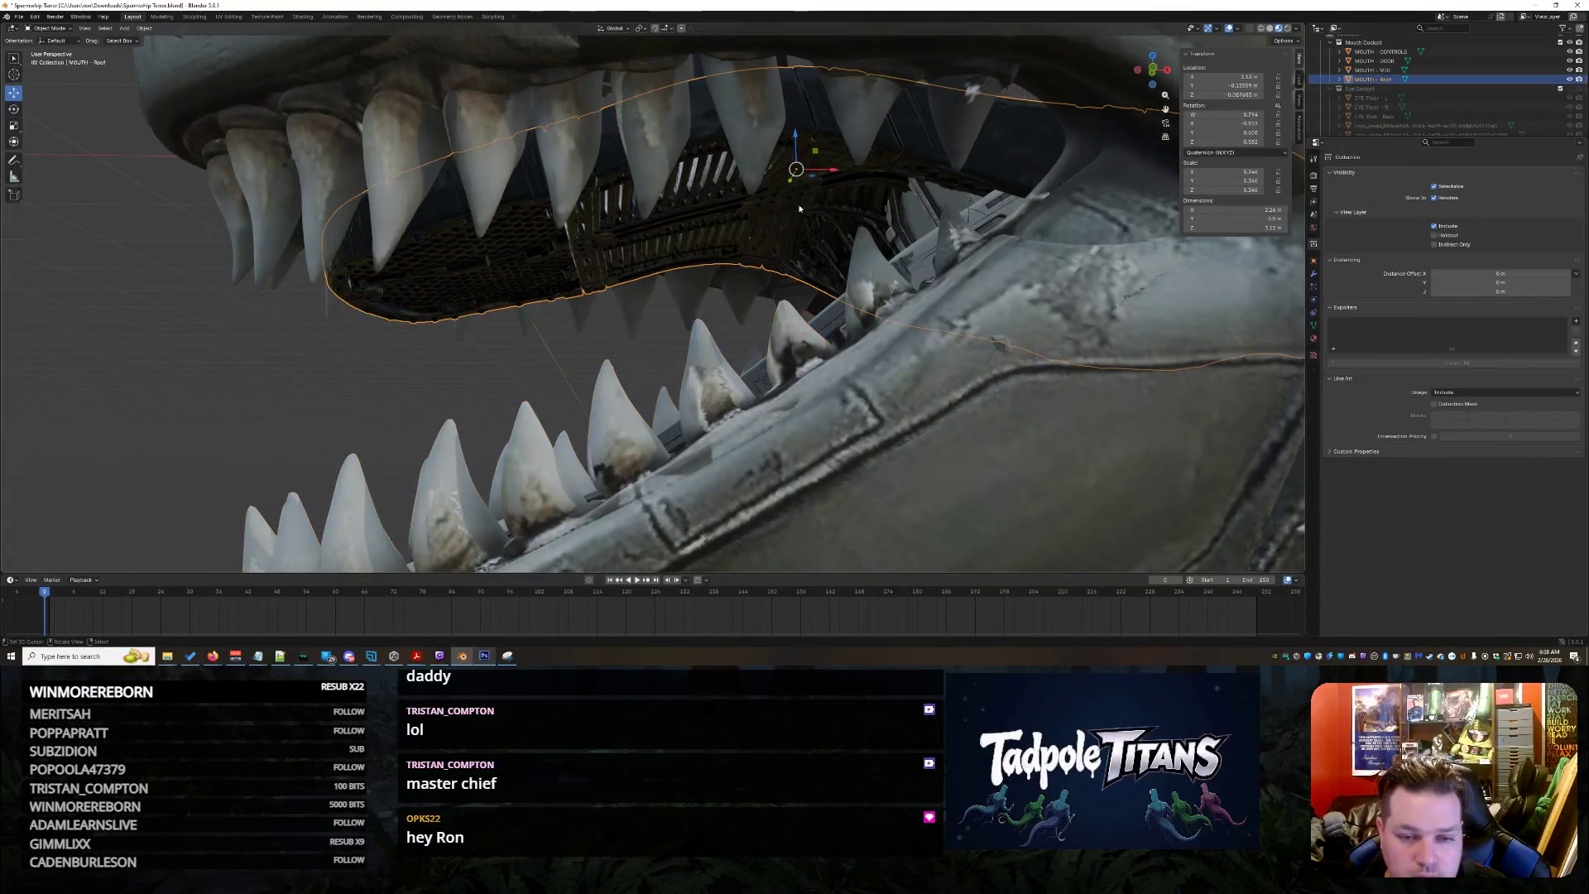
{"action": "mouse_move", "coordinate": [799, 139]}
{"action": "middle_mouse_down"}
{"action": "mouse_move", "coordinate": [911, 234]}
{"action": "mouse_move", "coordinate": [931, 228]}
{"action": "middle_mouse_up"}
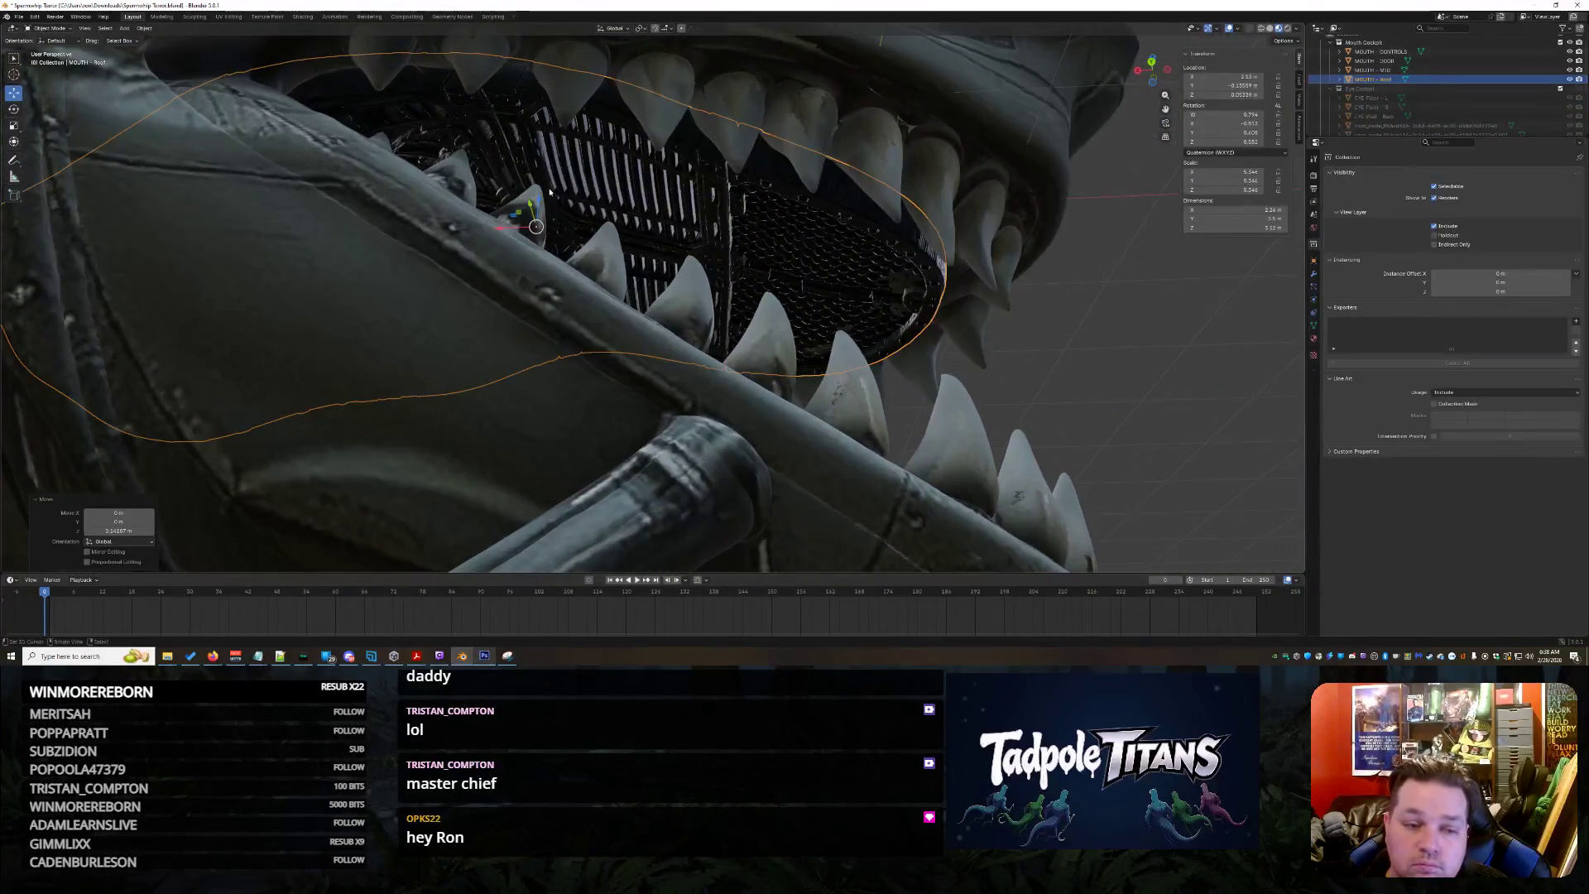
{"action": "key", "text": "g"}
{"action": "key", "text": "z"}
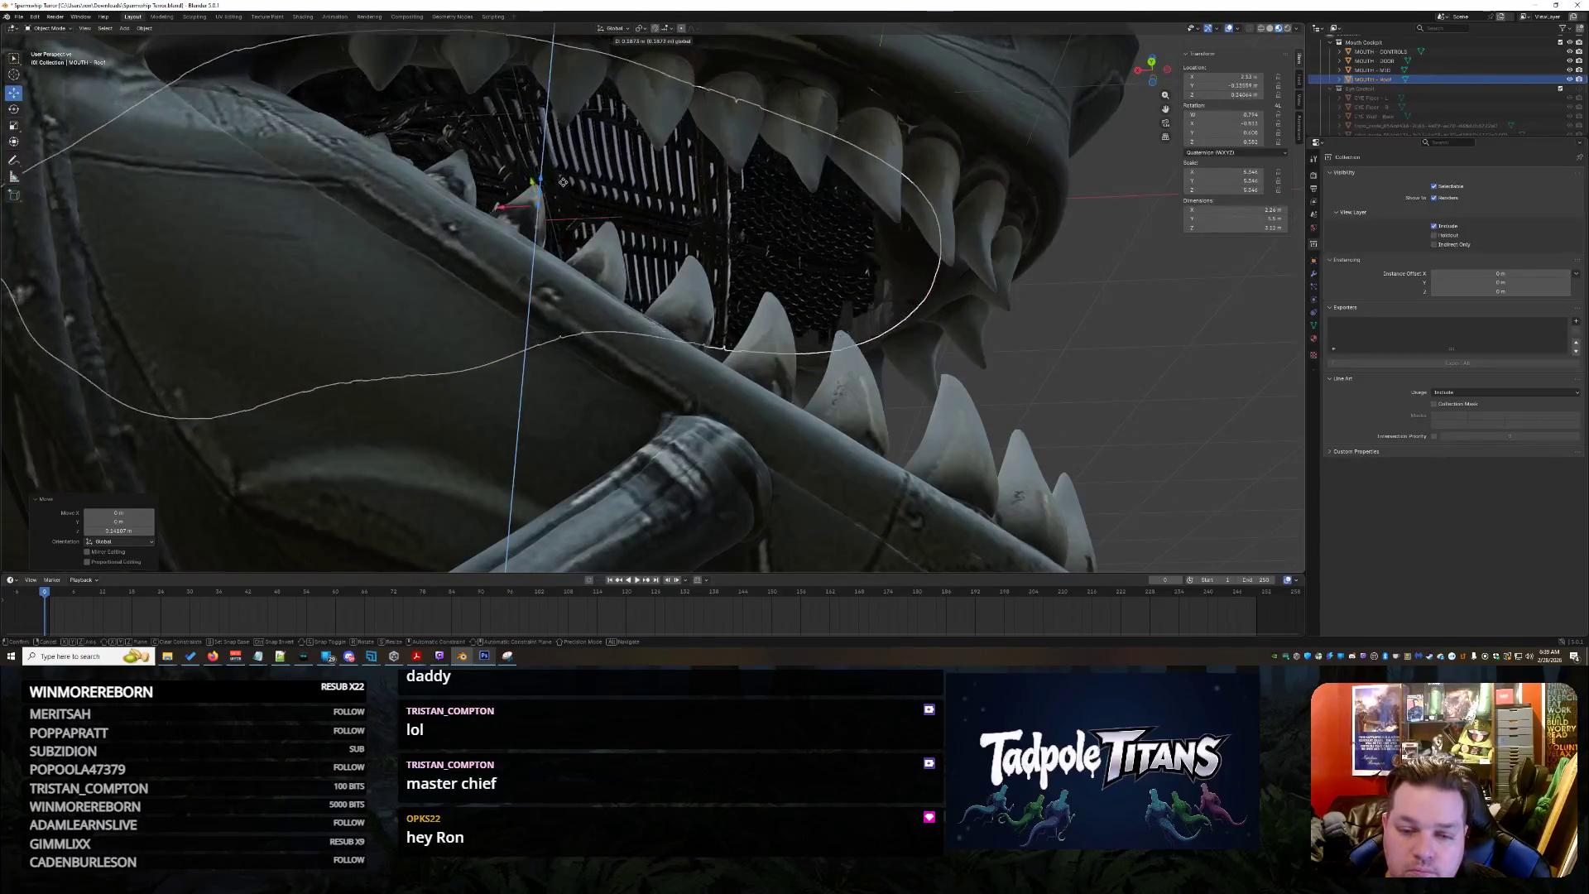
{"action": "left_click", "coordinate": [567, 209]}
{"action": "middle_click_drag", "start_coordinate": [567, 209], "coordinate": [1133, 407]}
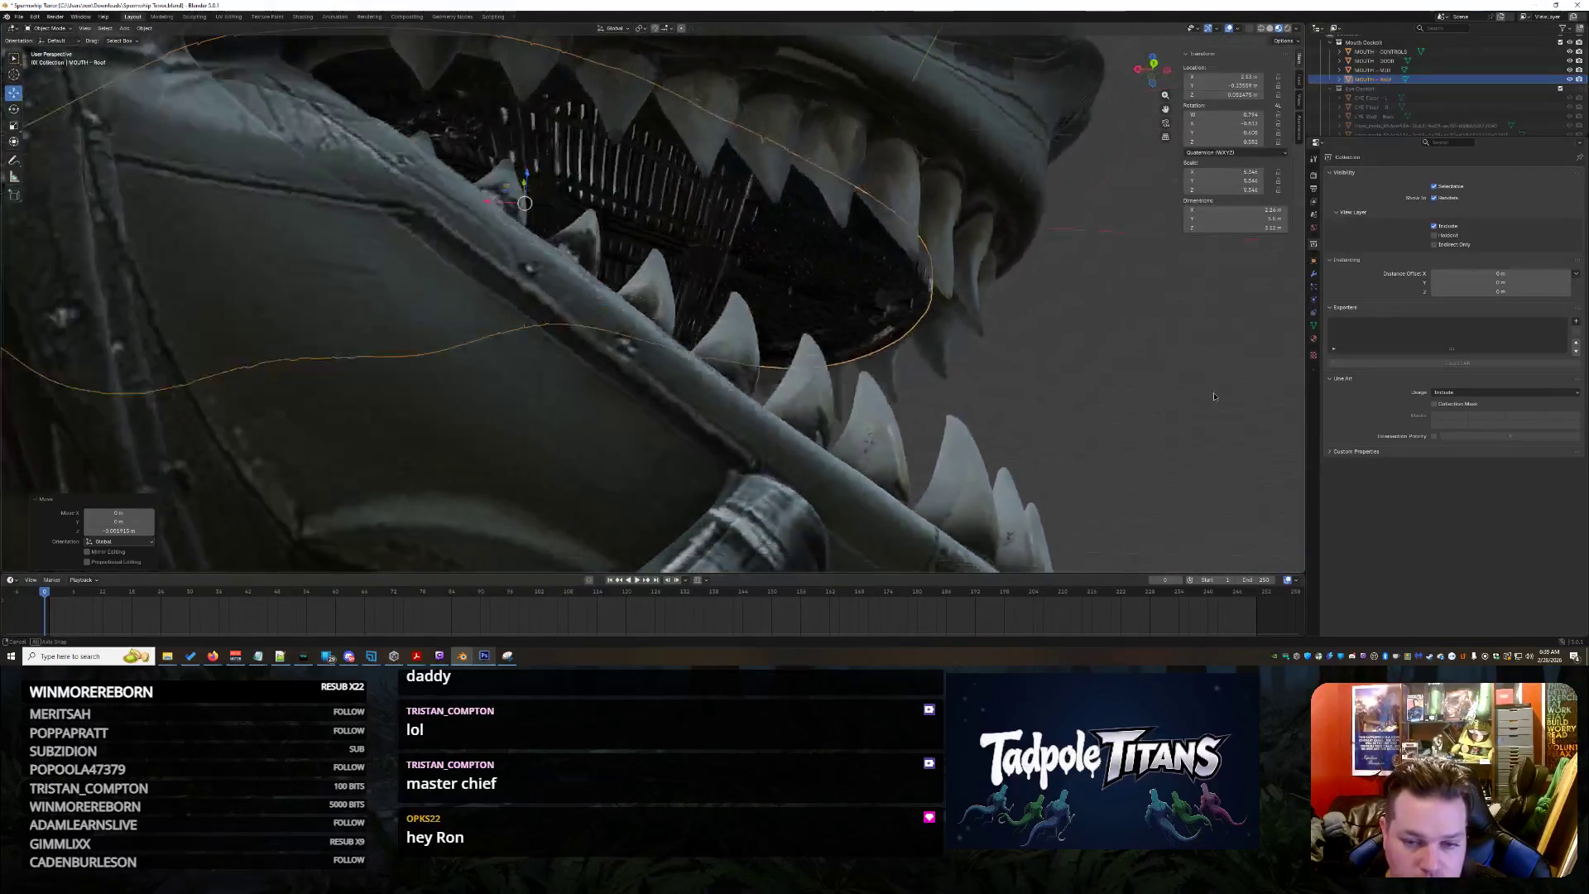
{"action": "middle_click_drag", "start_coordinate": [1134, 407], "coordinate": [1163, 399]}
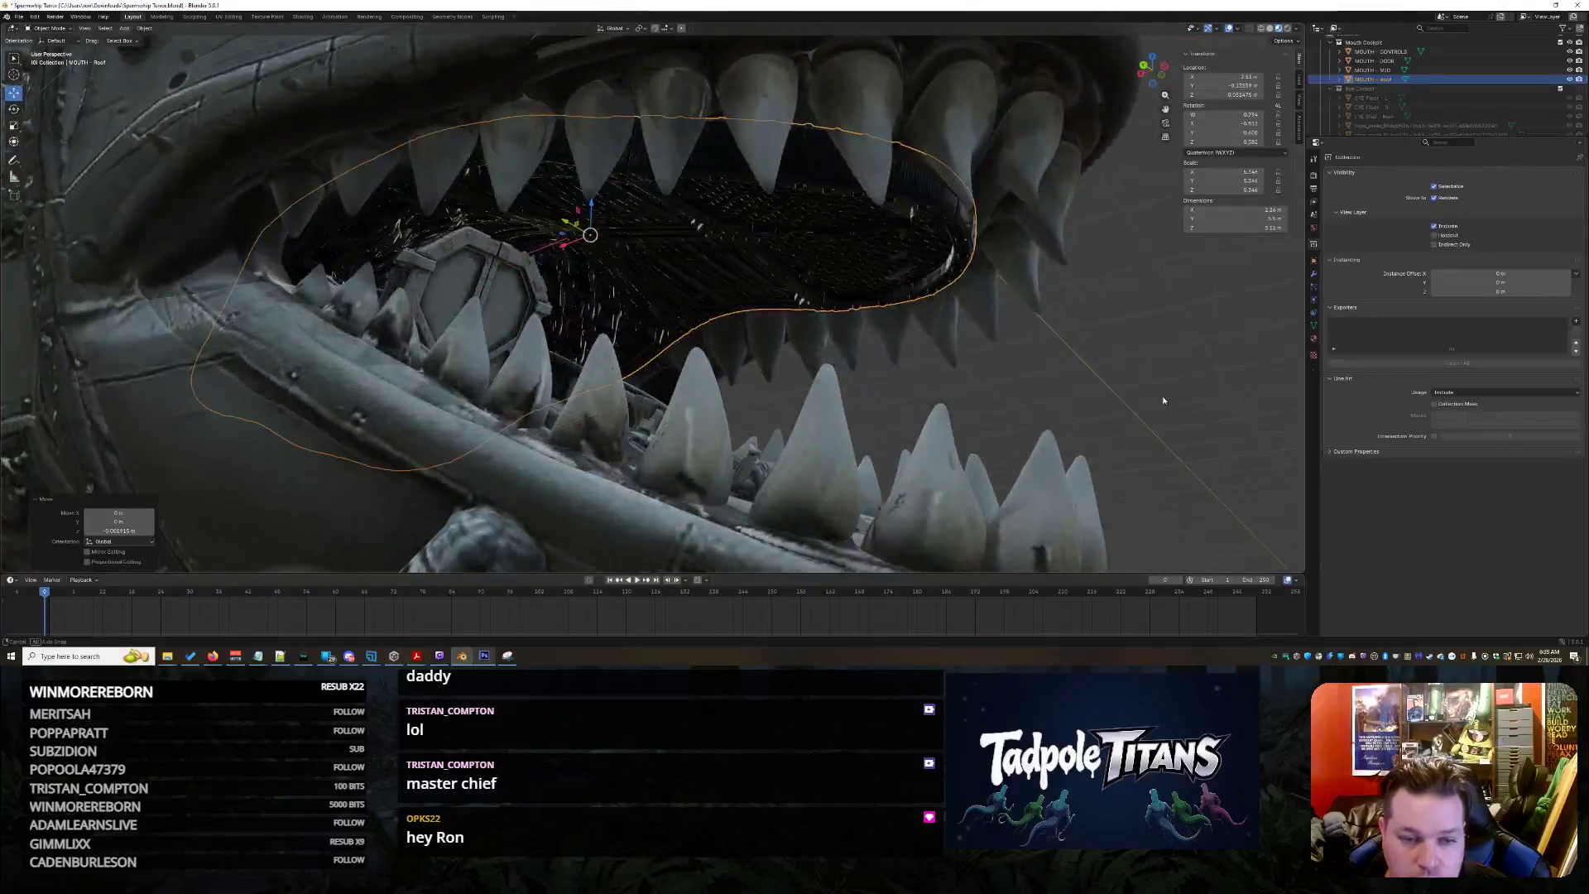
{"action": "left_click", "coordinate": [598, 202]}
Orbit from the hatch front to a rear-side view to inspect the repositioned roof
{"action": "middle_click_drag", "start_coordinate": [599, 201], "coordinate": [1150, 358]}
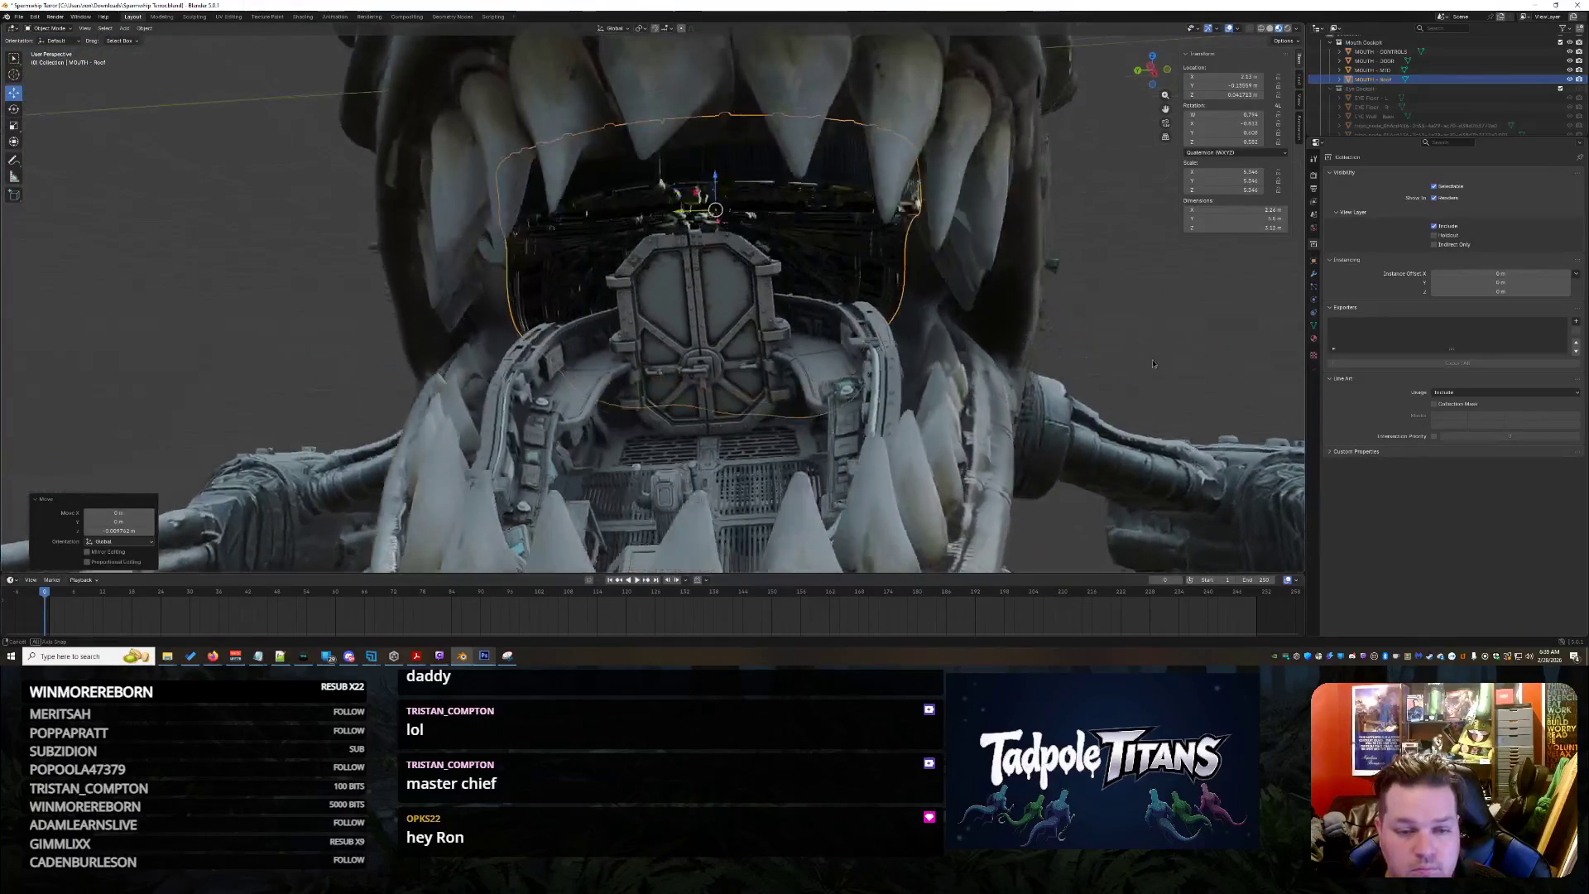
{"action": "scroll", "coordinate": [1151, 360], "scroll_direction": "up", "scroll_amount": 4}
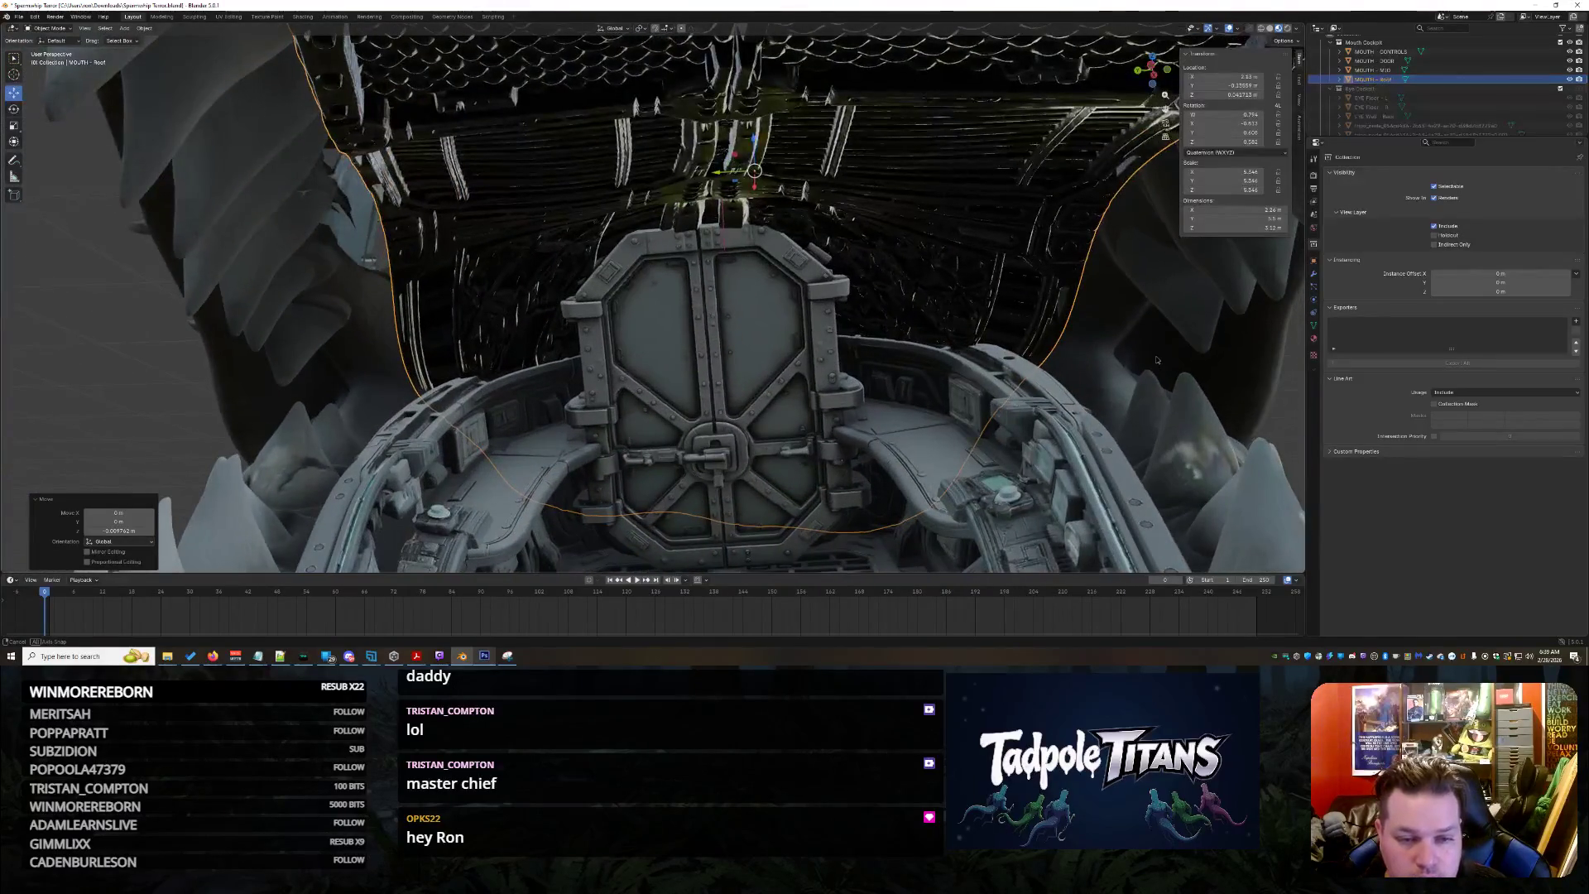
{"action": "scroll", "coordinate": [1155, 356], "scroll_direction": "down", "scroll_amount": 5}
{"action": "mouse_move", "coordinate": [1155, 355]}
{"action": "middle_mouse_down"}
{"action": "mouse_move", "coordinate": [1148, 332]}
{"action": "mouse_move", "coordinate": [936, 371]}
{"action": "mouse_move", "coordinate": [976, 297]}
{"action": "mouse_move", "coordinate": [956, 347]}
{"action": "middle_mouse_up"}
{"action": "scroll", "coordinate": [1101, 348], "scroll_direction": "down", "scroll_amount": 2}
{"action": "scroll", "coordinate": [1076, 357], "scroll_direction": "up", "scroll_amount": 4}
{"action": "scroll", "coordinate": [956, 347], "scroll_direction": "up", "scroll_amount": 8}
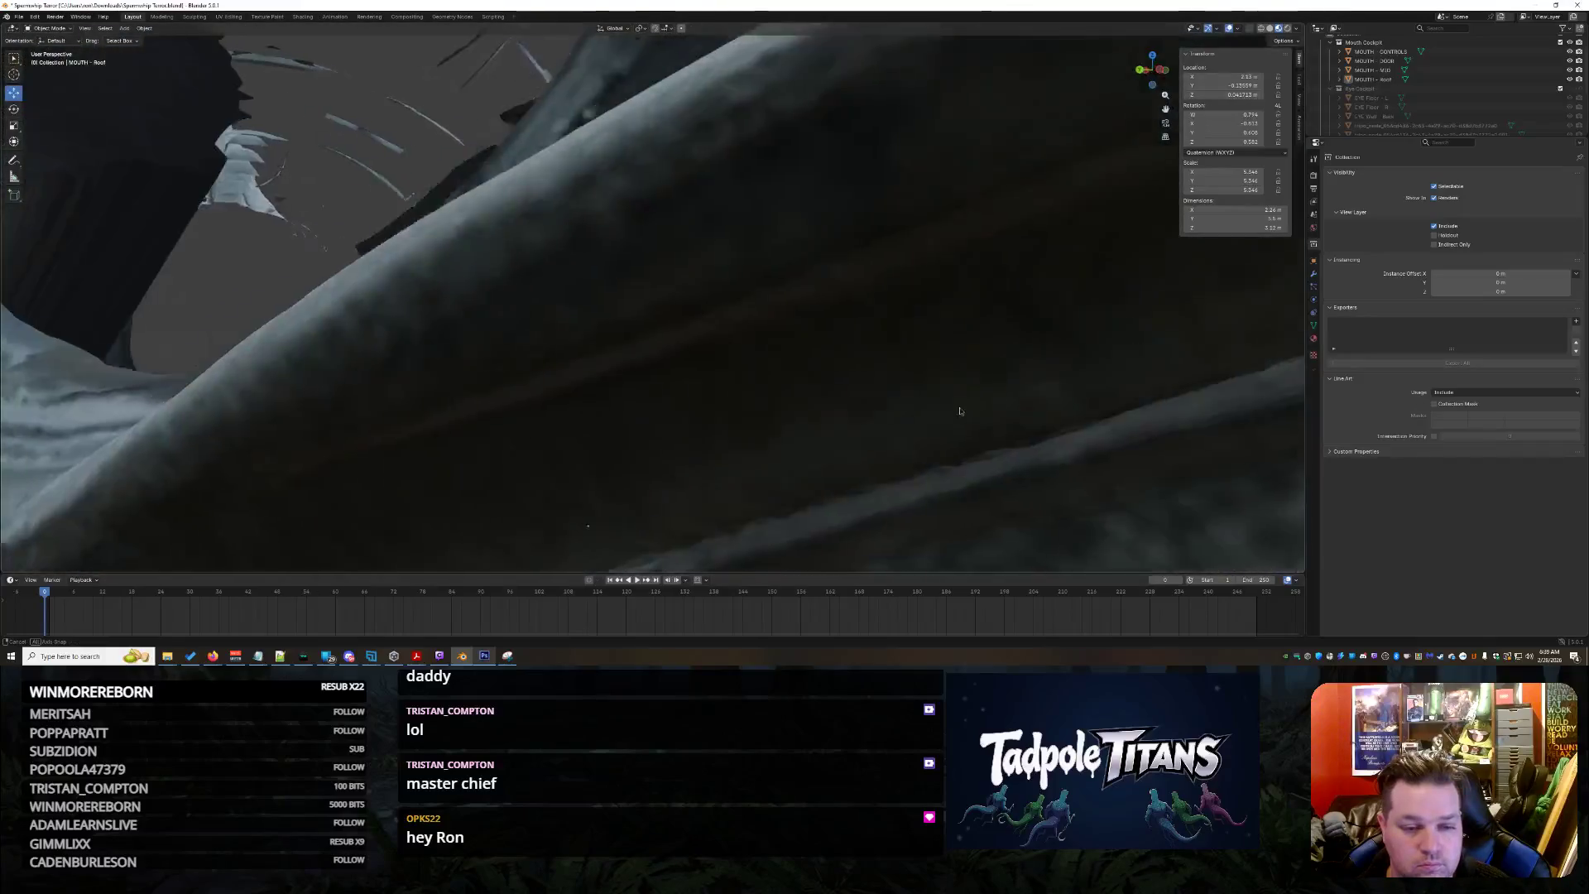
{"action": "scroll", "coordinate": [965, 409], "scroll_direction": "down", "scroll_amount": 5}
{"action": "scroll", "coordinate": [976, 428], "scroll_direction": "down", "scroll_amount": 5}
{"action": "mouse_move", "coordinate": [897, 401]}
{"action": "middle_mouse_down"}
{"action": "mouse_move", "coordinate": [975, 403]}
{"action": "mouse_move", "coordinate": [939, 443]}
{"action": "middle_mouse_up"}
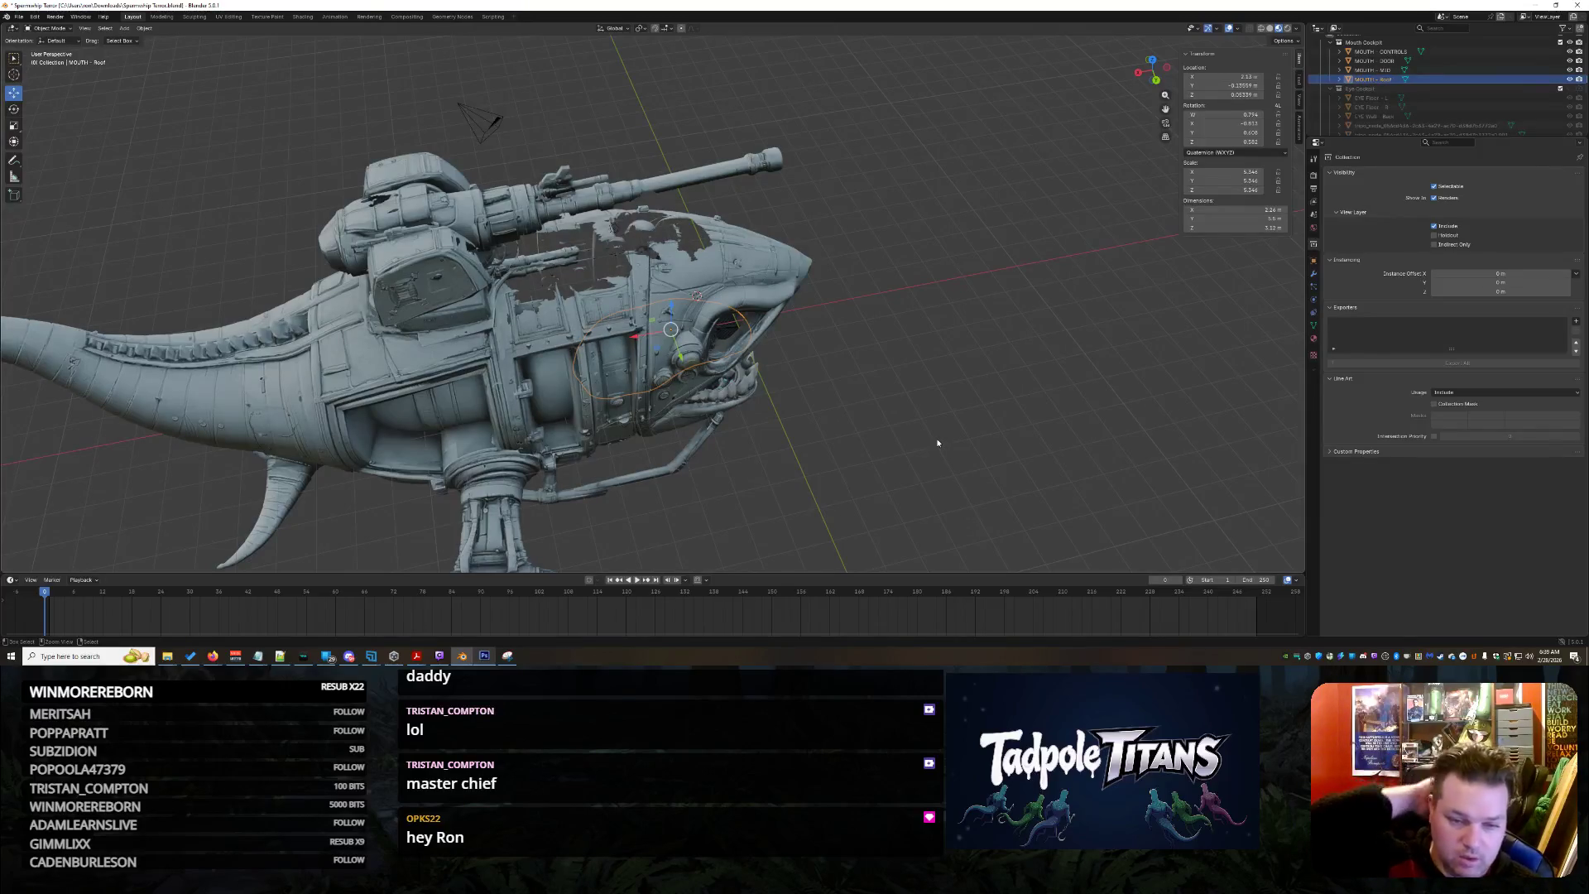
{"action": "scroll", "coordinate": [1369, 106], "scroll_direction": "down", "scroll_amount": 3}
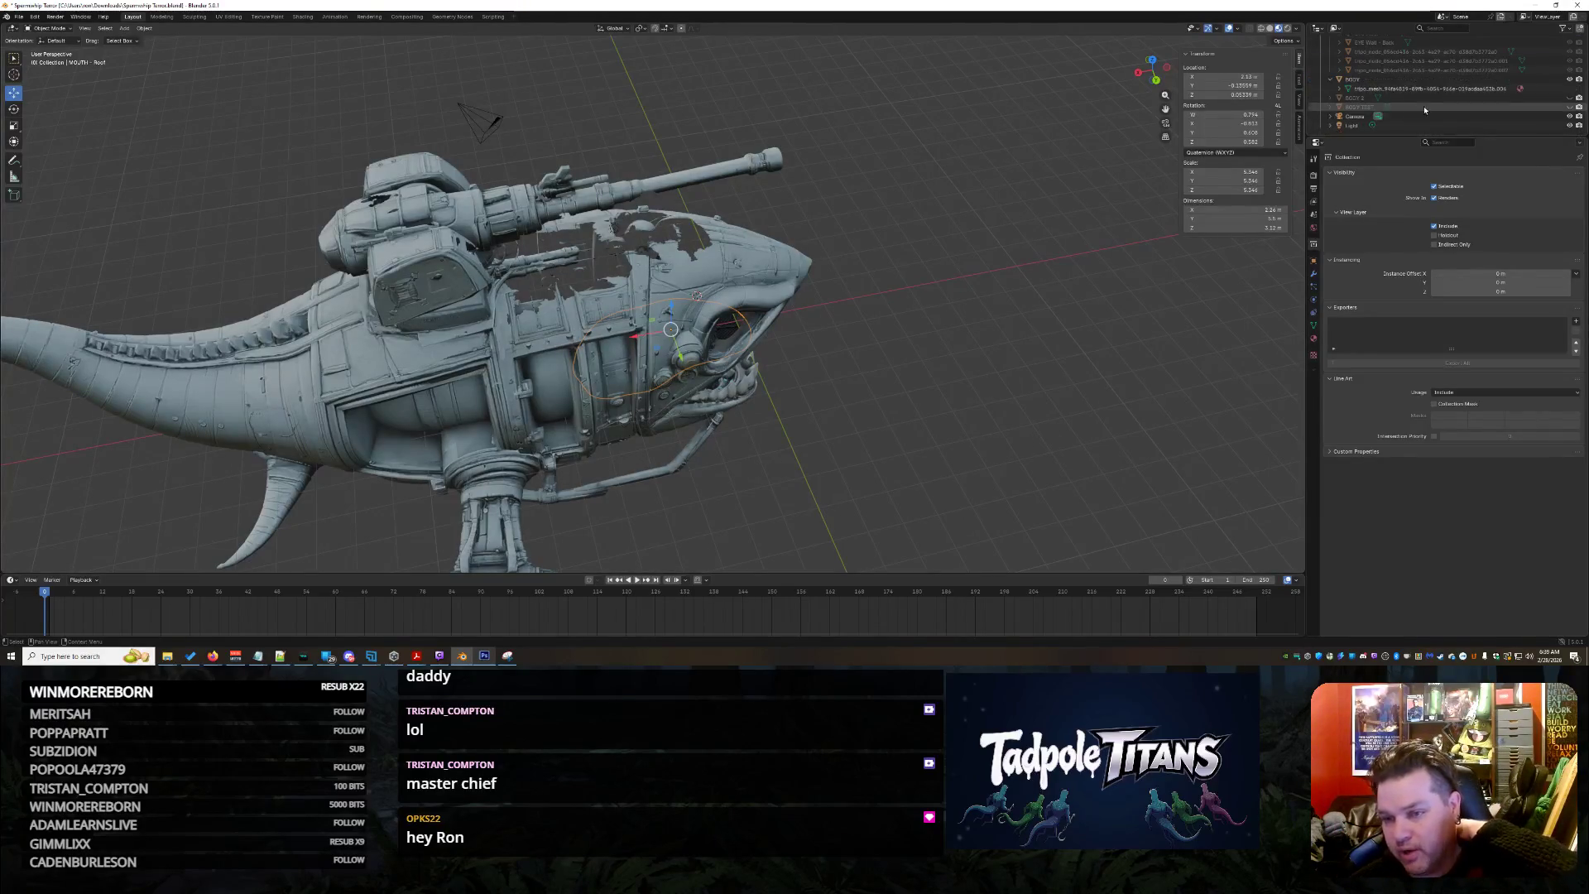
Hide and re-show the shark ship body to check the face up close
{"action": "right_click", "coordinate": [1421, 87]}
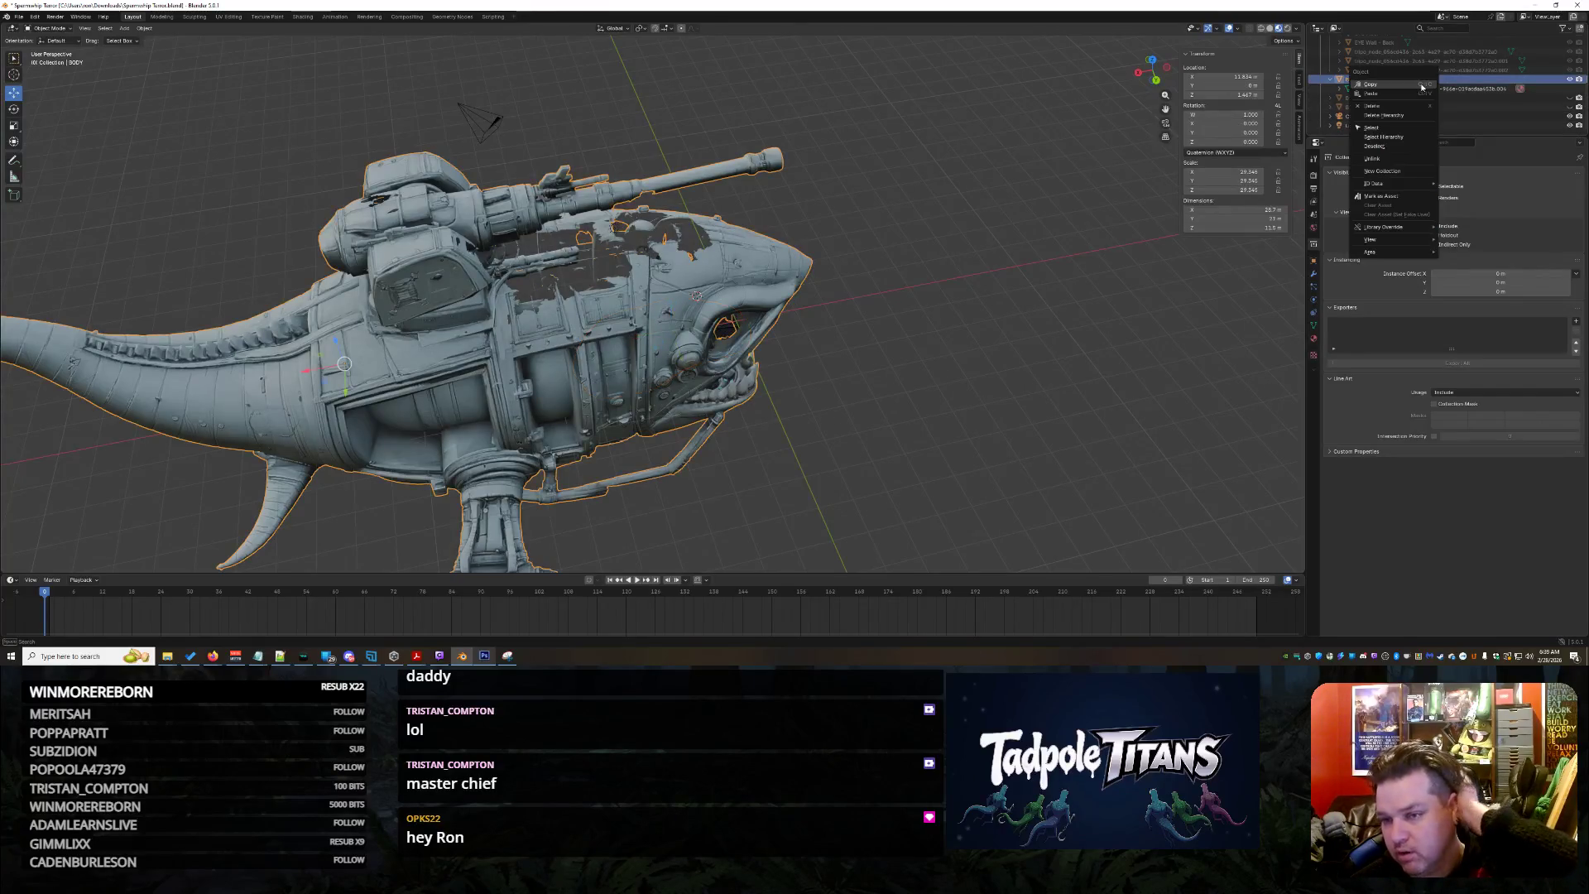
{"action": "left_click", "coordinate": [1410, 114]}
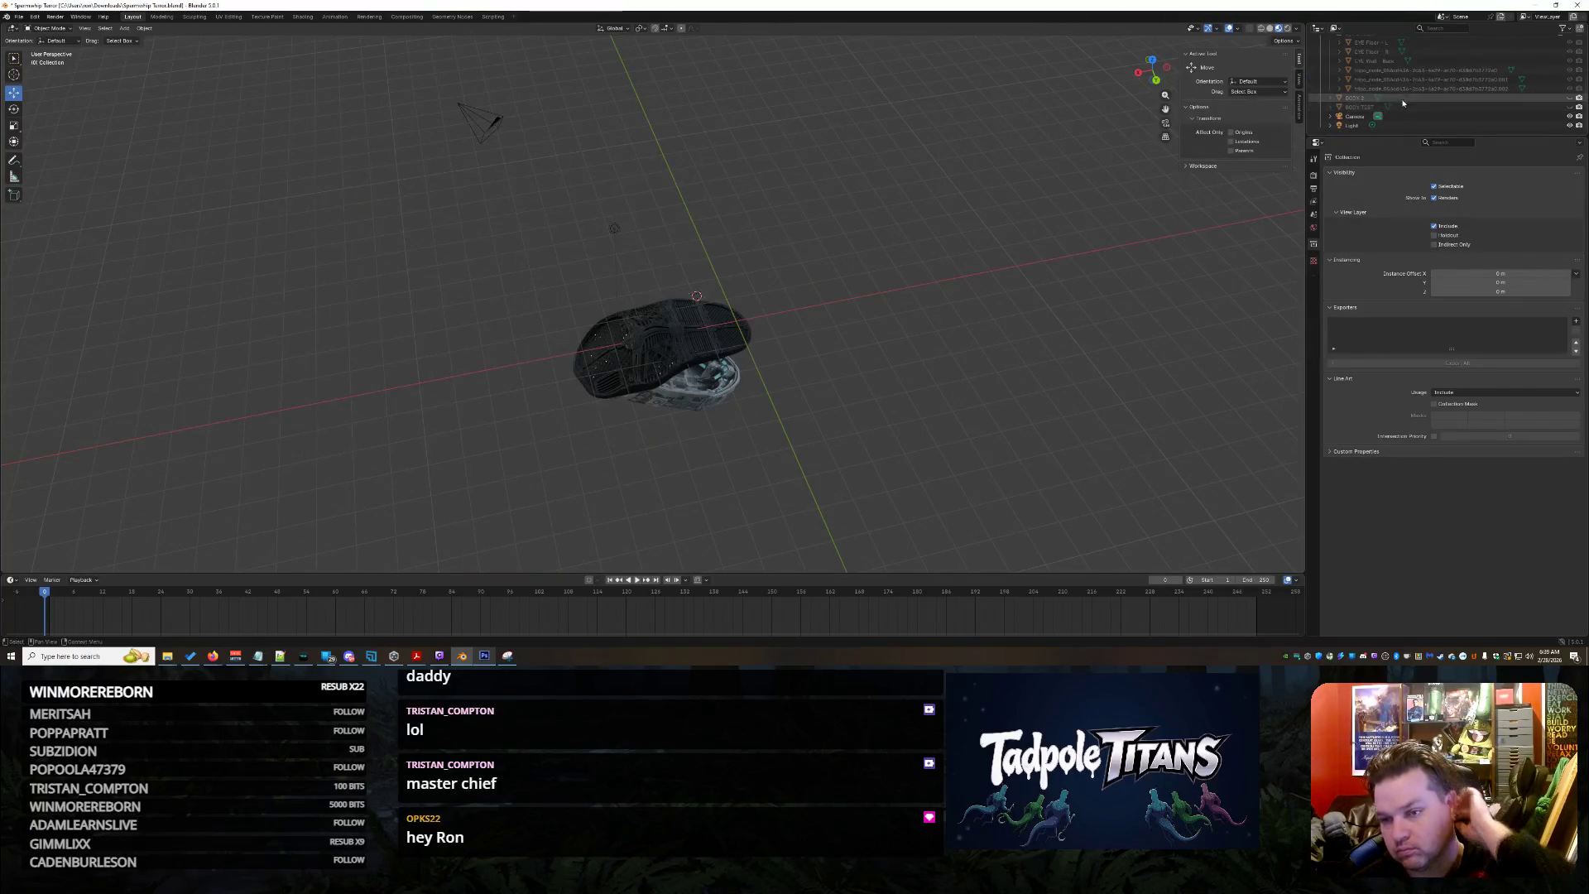
{"action": "left_click", "coordinate": [1571, 106]}
{"action": "middle_click_drag", "start_coordinate": [869, 374], "coordinate": [951, 376]}
{"action": "scroll", "coordinate": [925, 366], "scroll_direction": "up", "scroll_amount": 5}
{"action": "scroll", "coordinate": [898, 365], "scroll_direction": "up", "scroll_amount": 4}
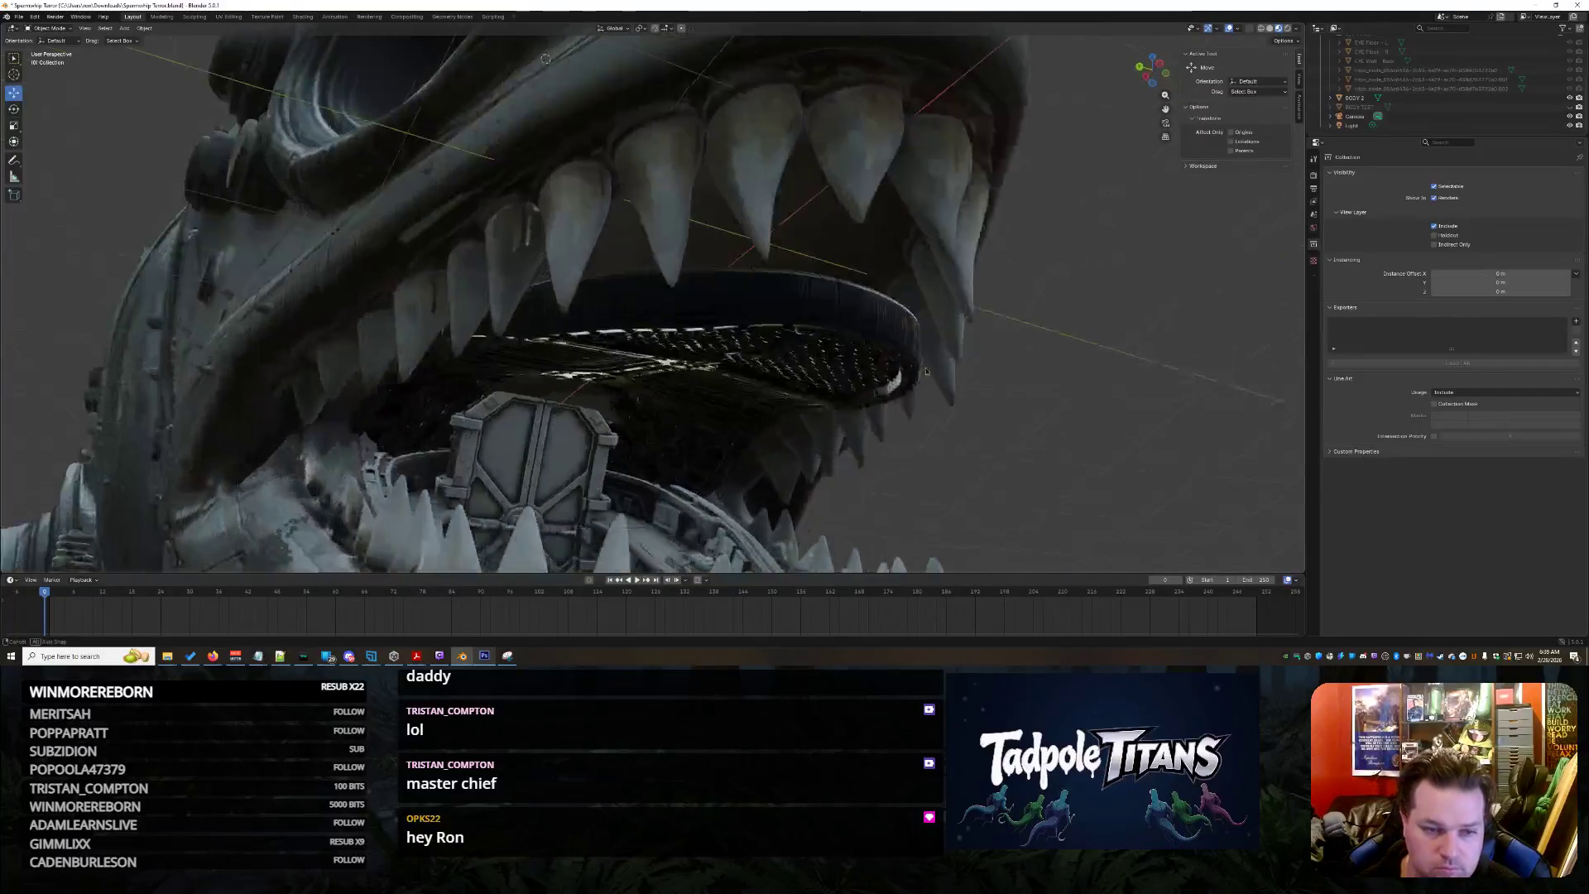
{"action": "key", "text": "h"}
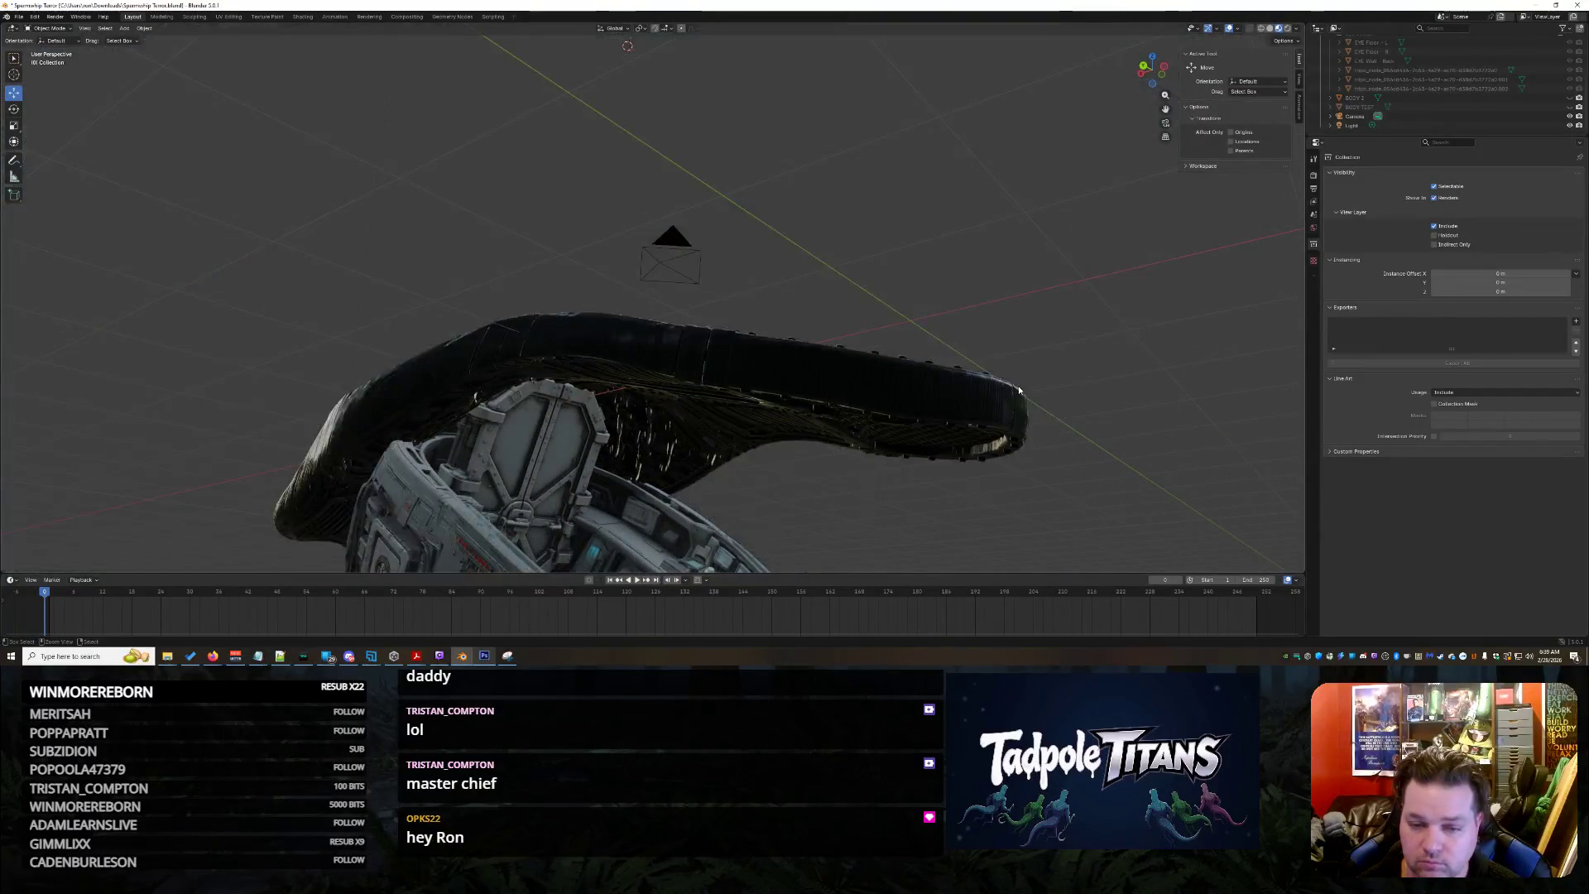
{"action": "key", "text": "alt+h"}
Raise the inner hull object along Z and enter Edit Mode on it
{"action": "left_click", "coordinate": [1018, 386]}
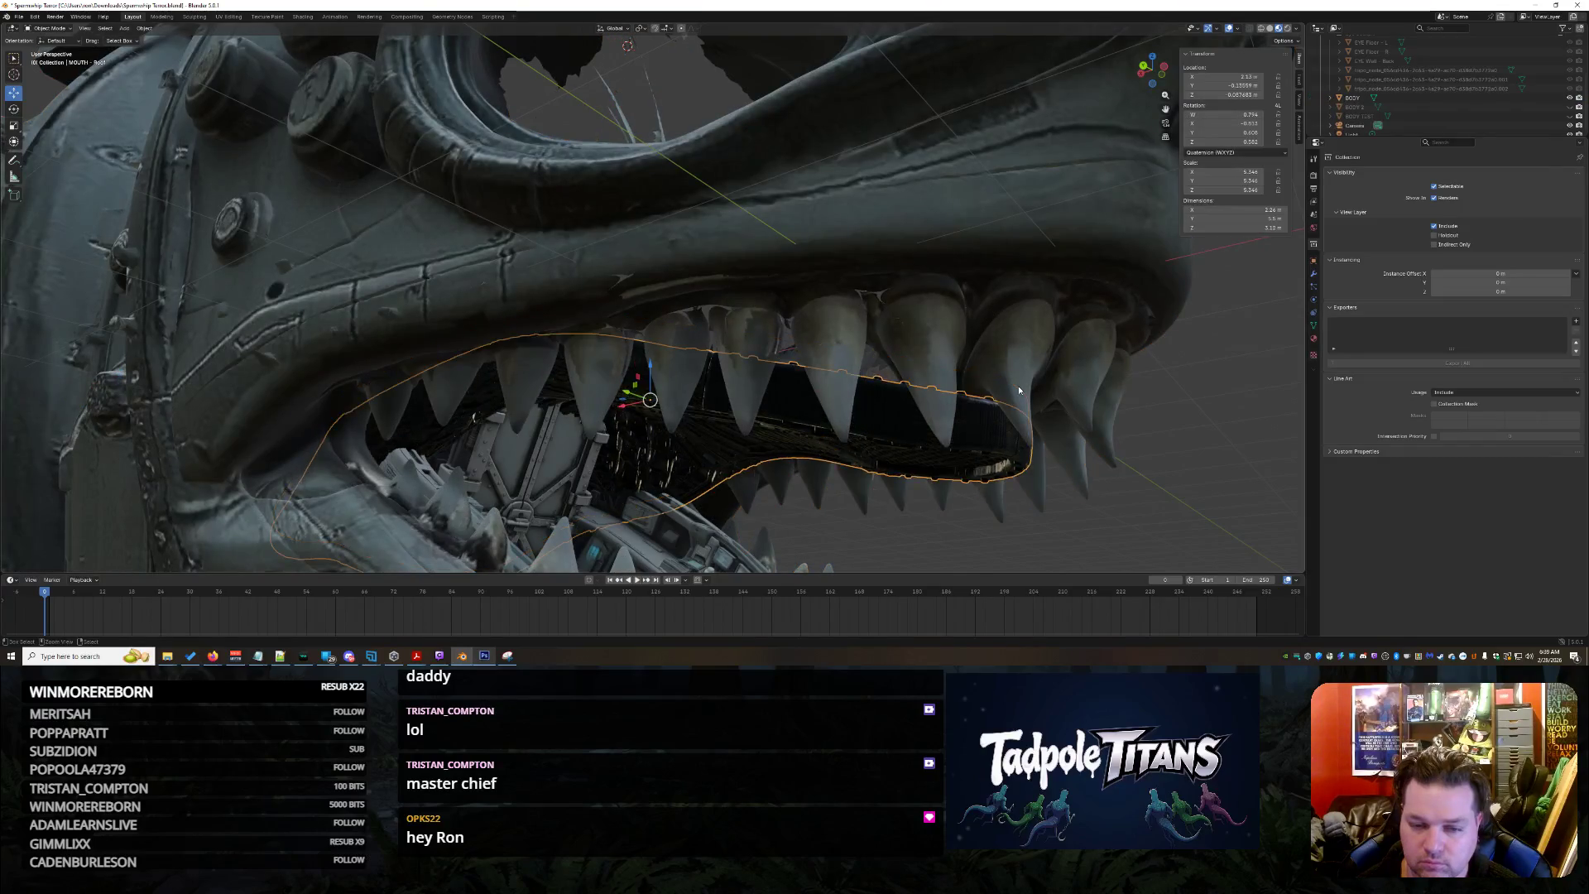
{"action": "key", "text": "g"}
{"action": "key", "text": "z"}
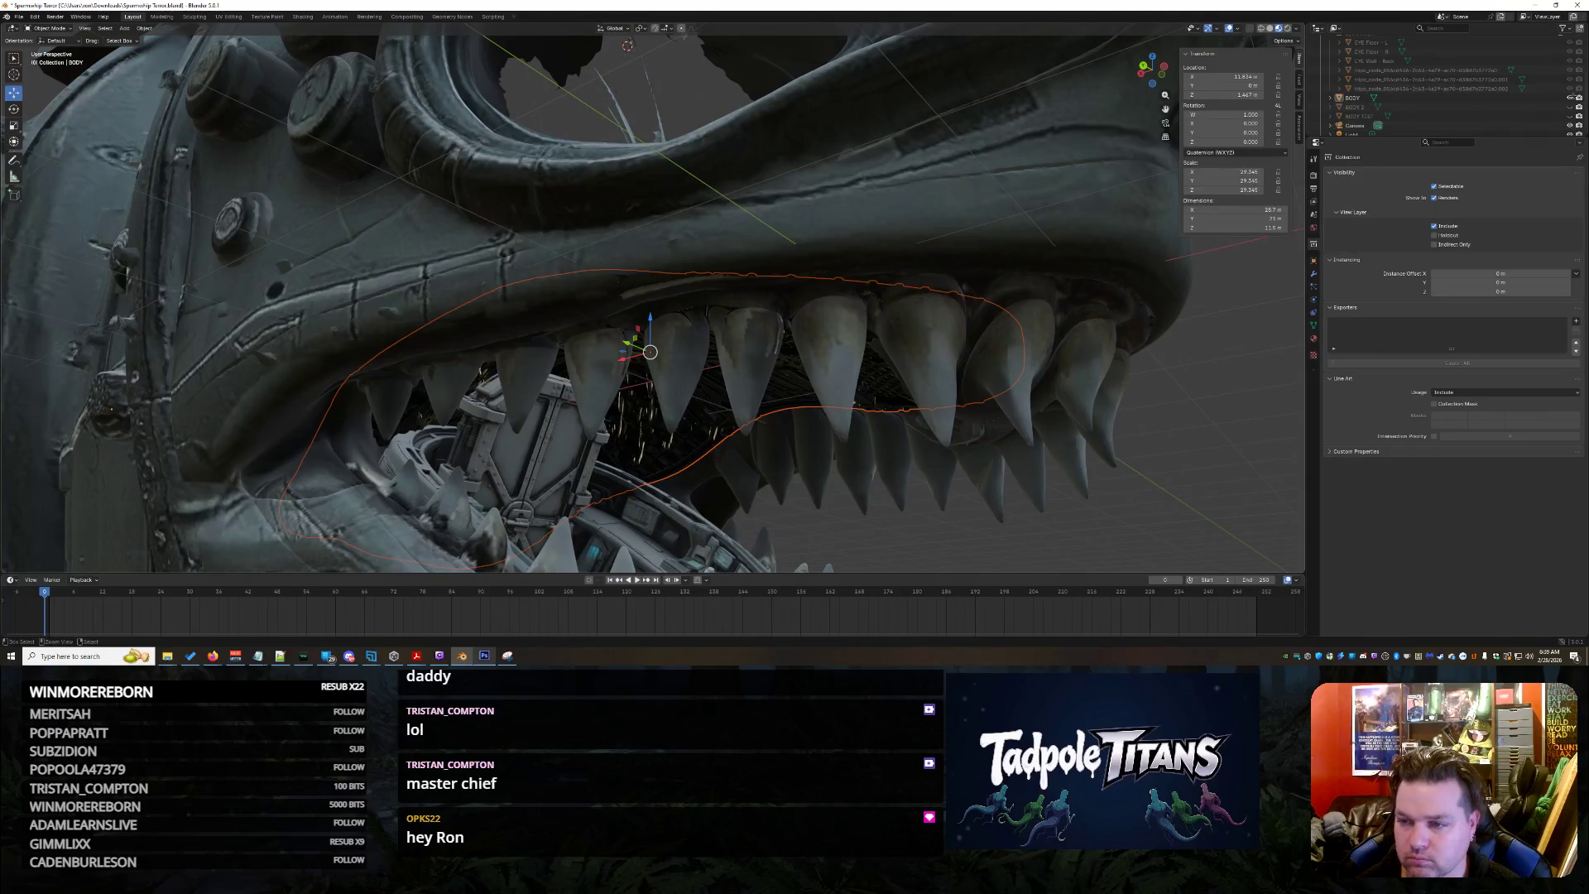
{"action": "key", "text": "Tab"}
{"action": "left_click", "coordinate": [1577, 109]}
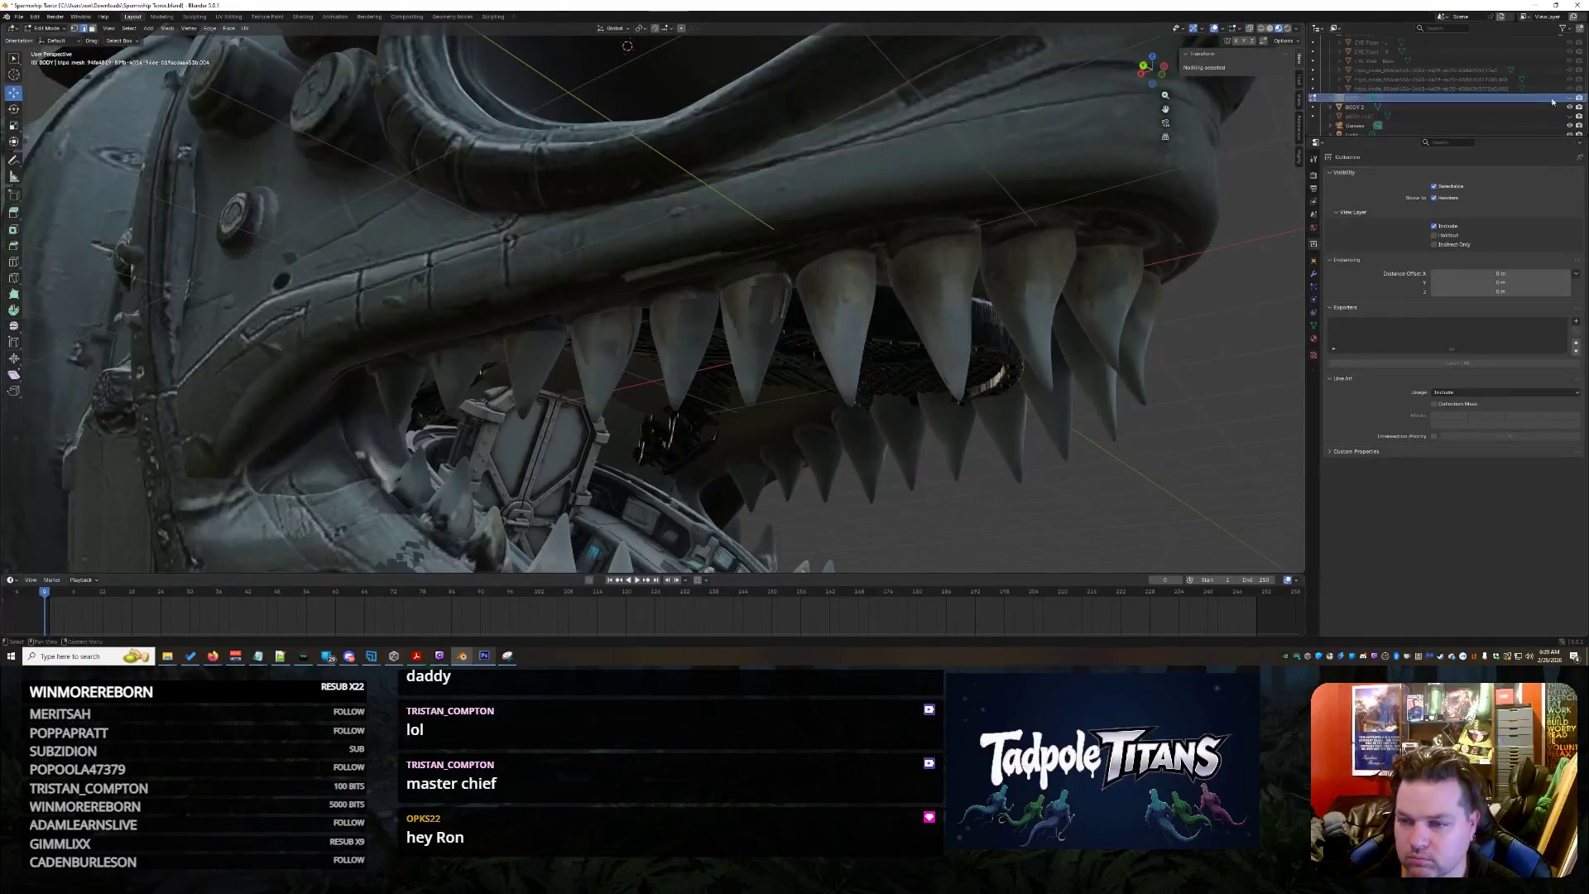
Delete the old BODY object from the Outliner and deselect everything
{"action": "right_click", "coordinate": [1552, 101]}
{"action": "left_click", "coordinate": [1525, 103]}
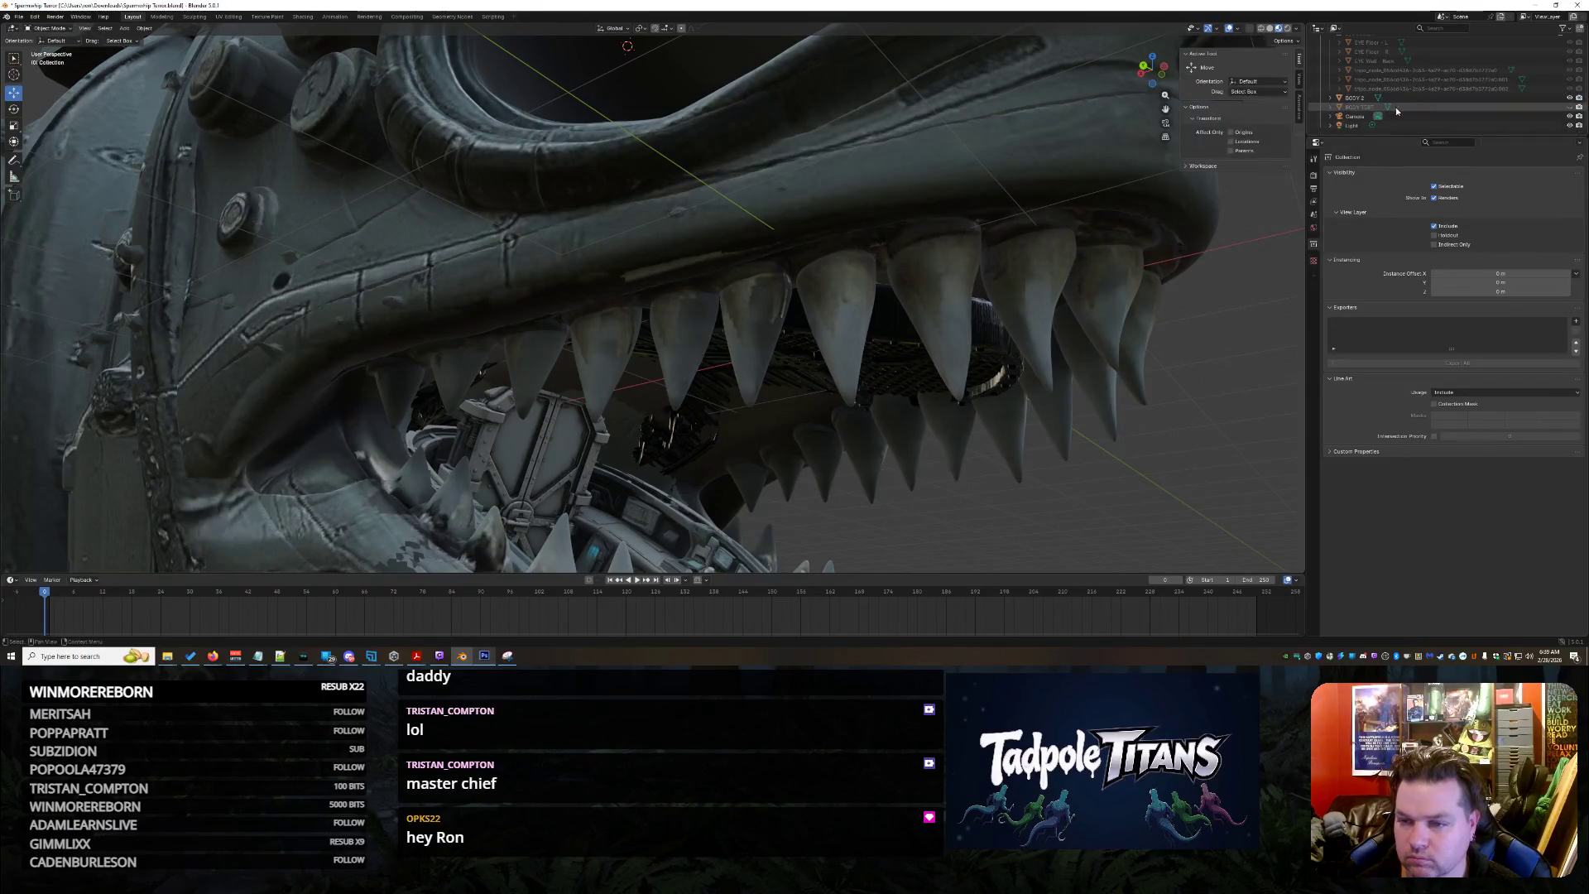
{"action": "left_click", "coordinate": [1401, 99]}
{"action": "key", "text": "alt+a"}
Copy the BODY TEST object and paste it into the Collection as BODY TEST.001
{"action": "left_click", "coordinate": [1408, 106]}
{"action": "right_click", "coordinate": [1409, 109]}
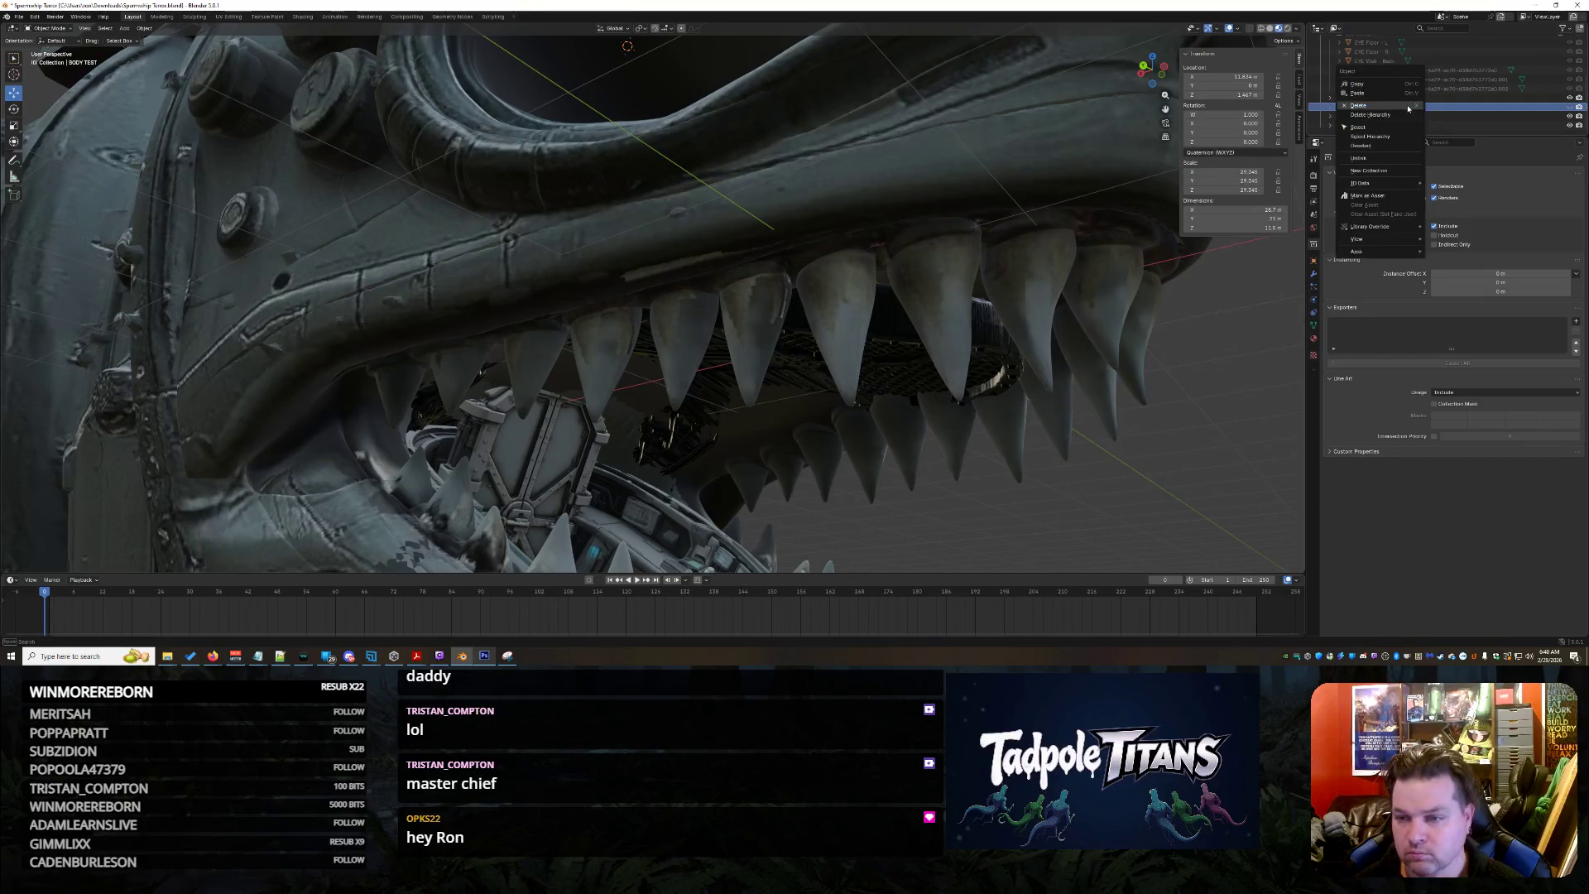
{"action": "left_click", "coordinate": [1380, 87]}
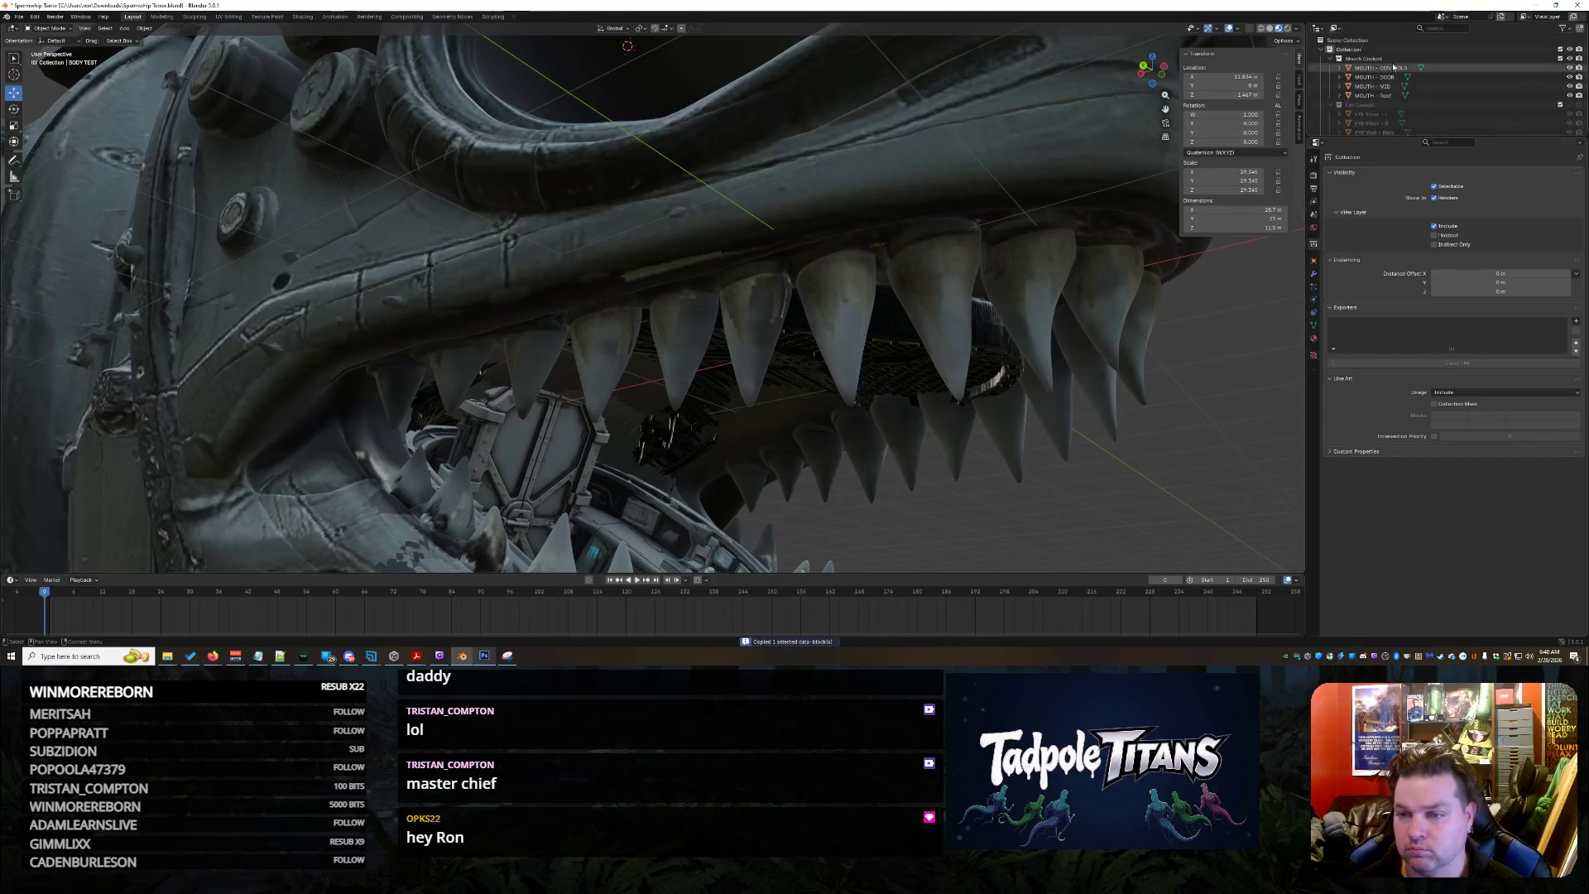
{"action": "right_click", "coordinate": [1375, 55]}
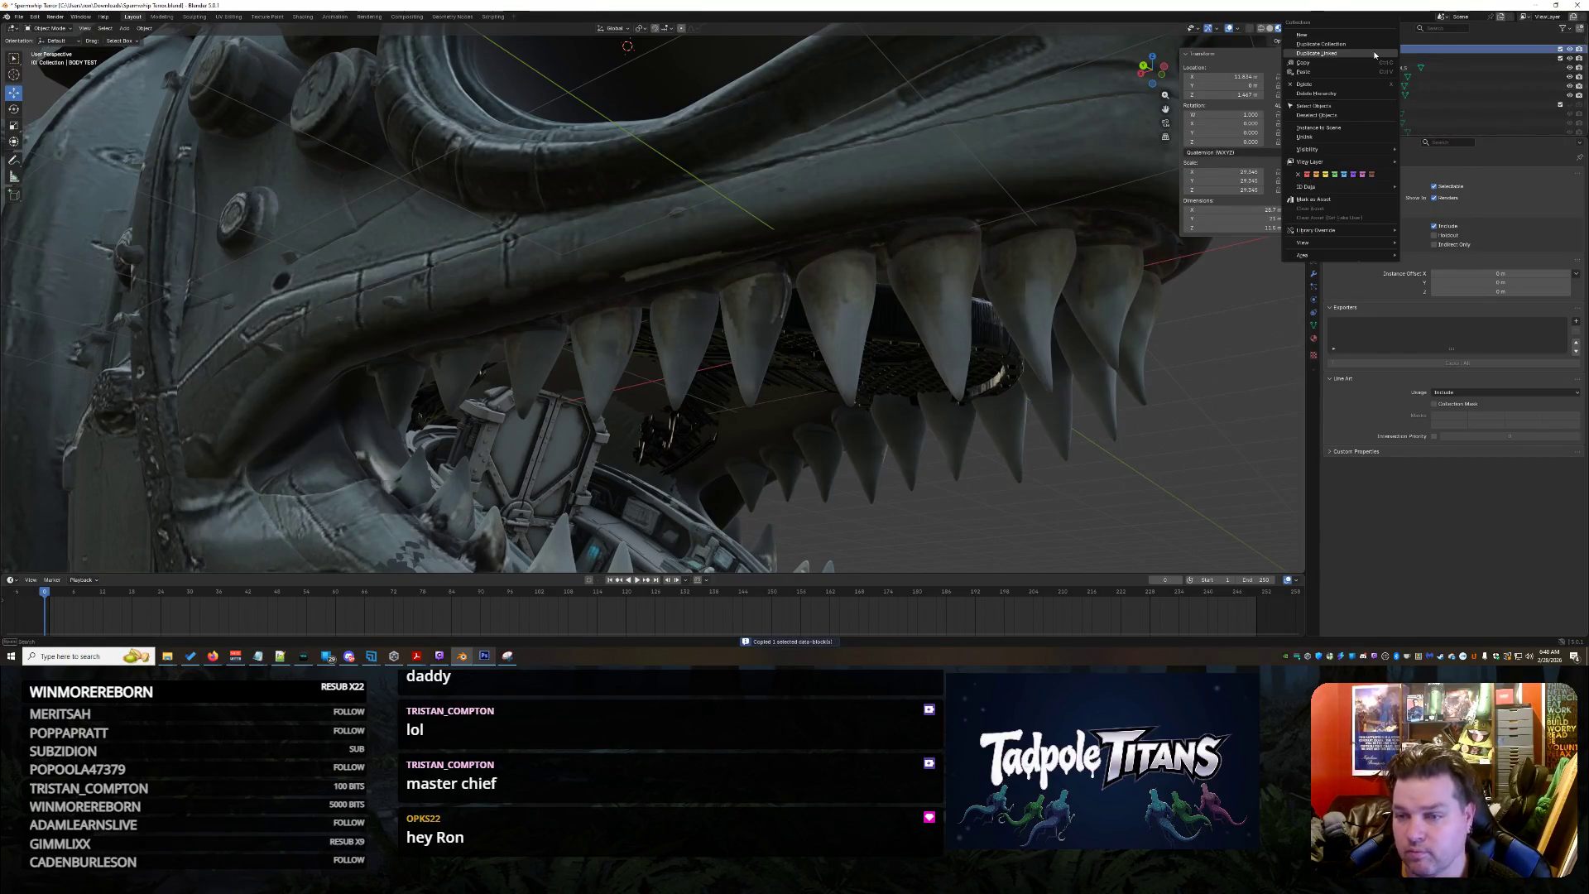
{"action": "left_click", "coordinate": [1327, 72]}
{"action": "scroll", "coordinate": [1462, 109], "scroll_direction": "down", "scroll_amount": 4}
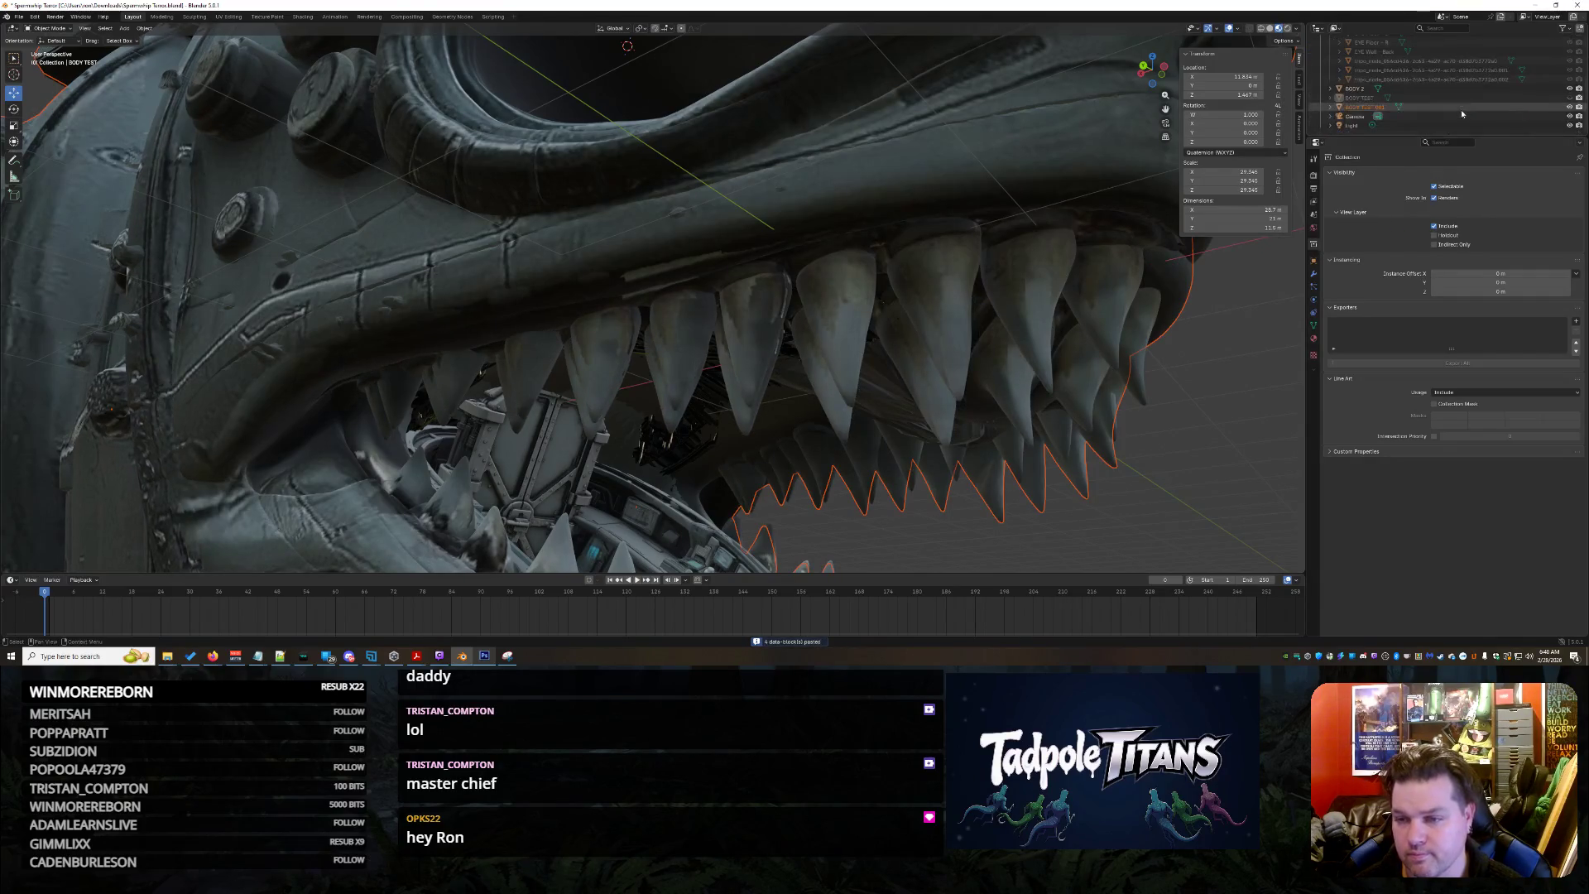
{"action": "left_click", "coordinate": [1461, 109]}
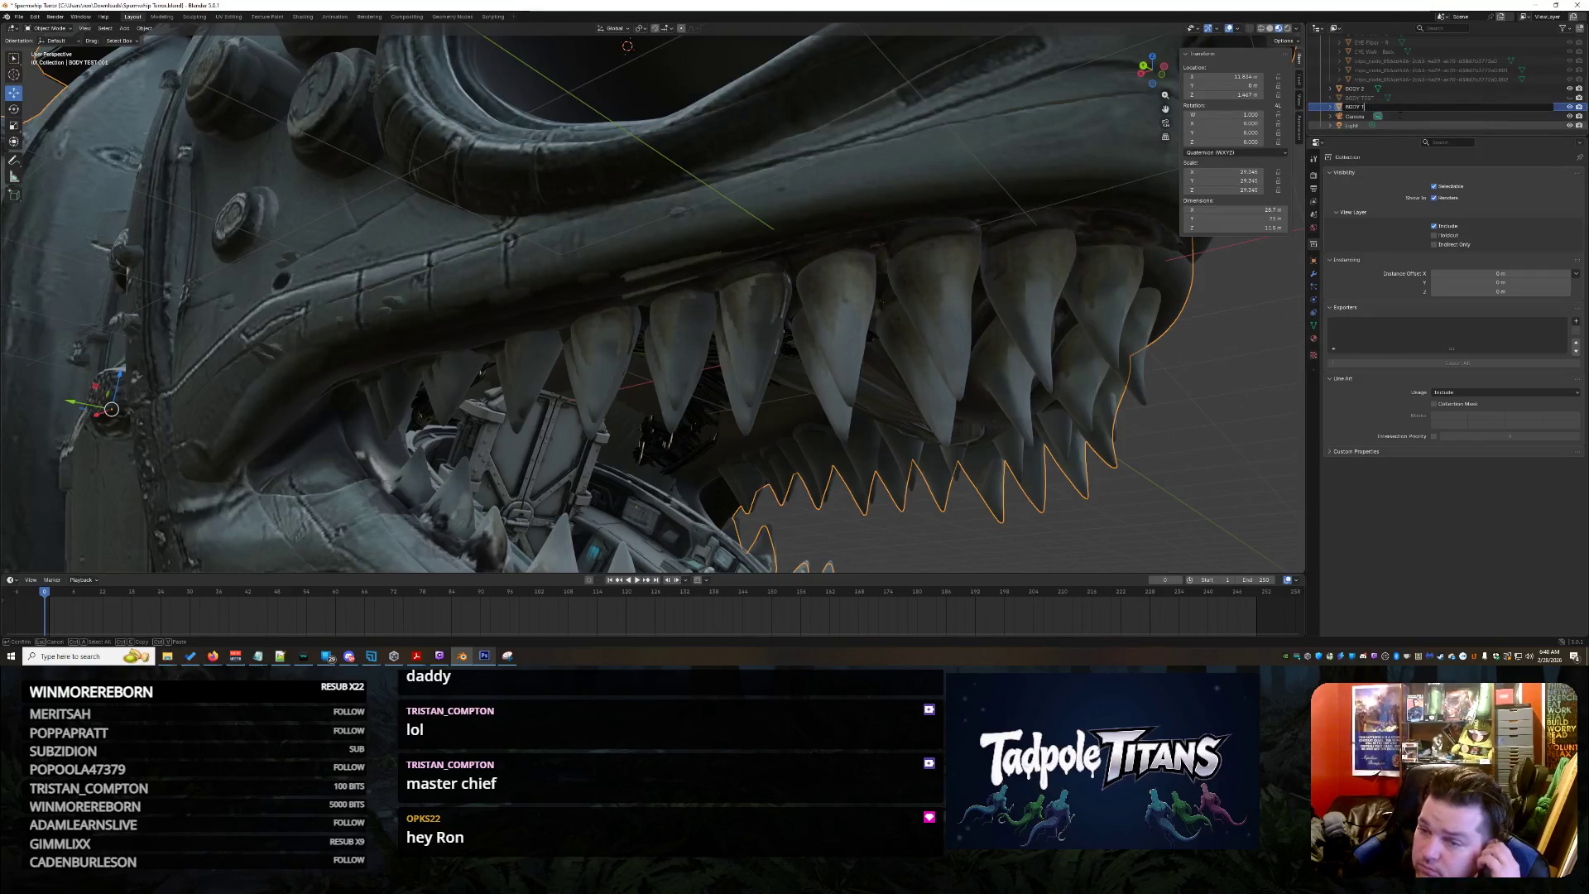
{"action": "key", "text": "alt+a"}
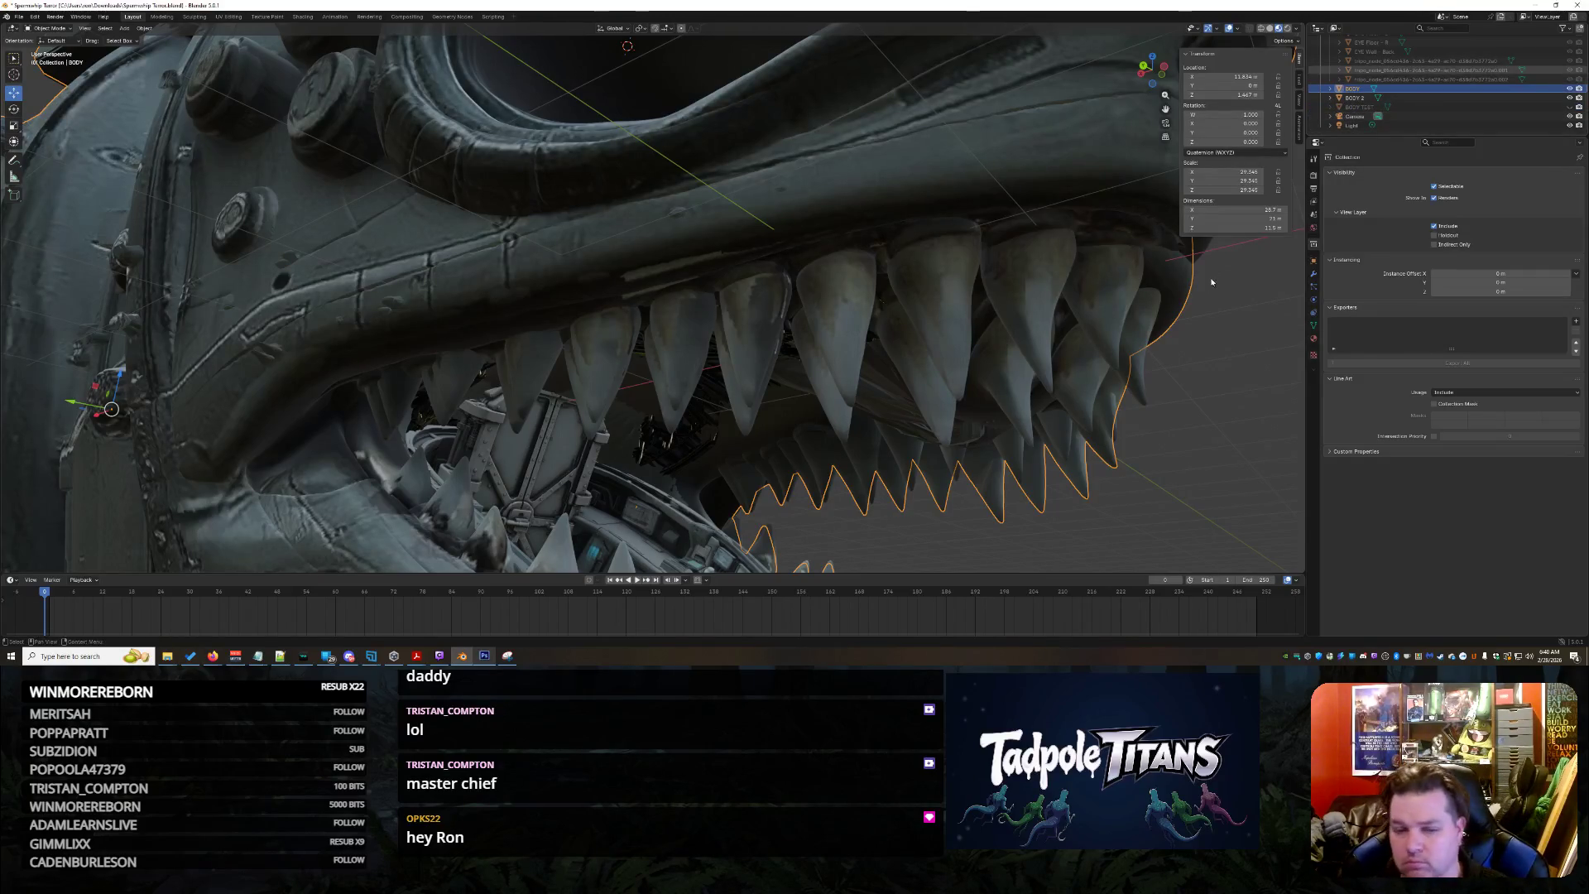
{"action": "scroll", "coordinate": [1030, 338], "scroll_direction": "down", "scroll_amount": 8}
Select the BODY 2 object, look inside the open mouth, and switch it into Sculpt Mode
{"action": "mouse_move", "coordinate": [966, 313]}
{"action": "middle_mouse_down"}
{"action": "mouse_move", "coordinate": [887, 320]}
{"action": "mouse_move", "coordinate": [996, 301]}
{"action": "middle_mouse_up"}
{"action": "scroll", "coordinate": [951, 339], "scroll_direction": "up", "scroll_amount": 6}
{"action": "scroll", "coordinate": [873, 313], "scroll_direction": "up", "scroll_amount": 4}
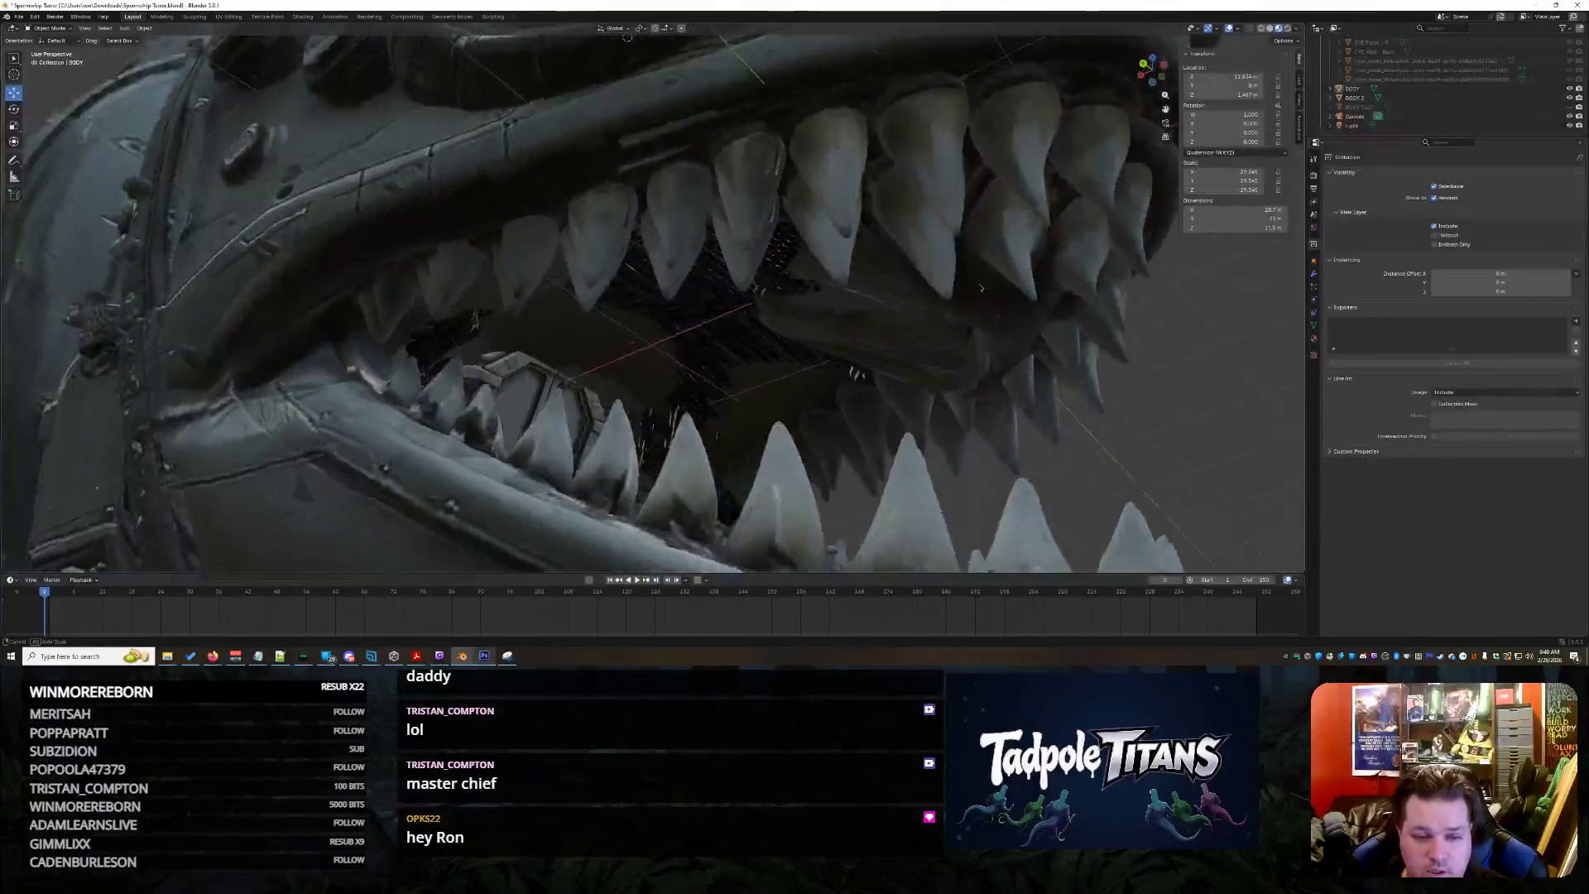
{"action": "scroll", "coordinate": [995, 302], "scroll_direction": "down", "scroll_amount": 5}
{"action": "scroll", "coordinate": [1003, 282], "scroll_direction": "up", "scroll_amount": 2}
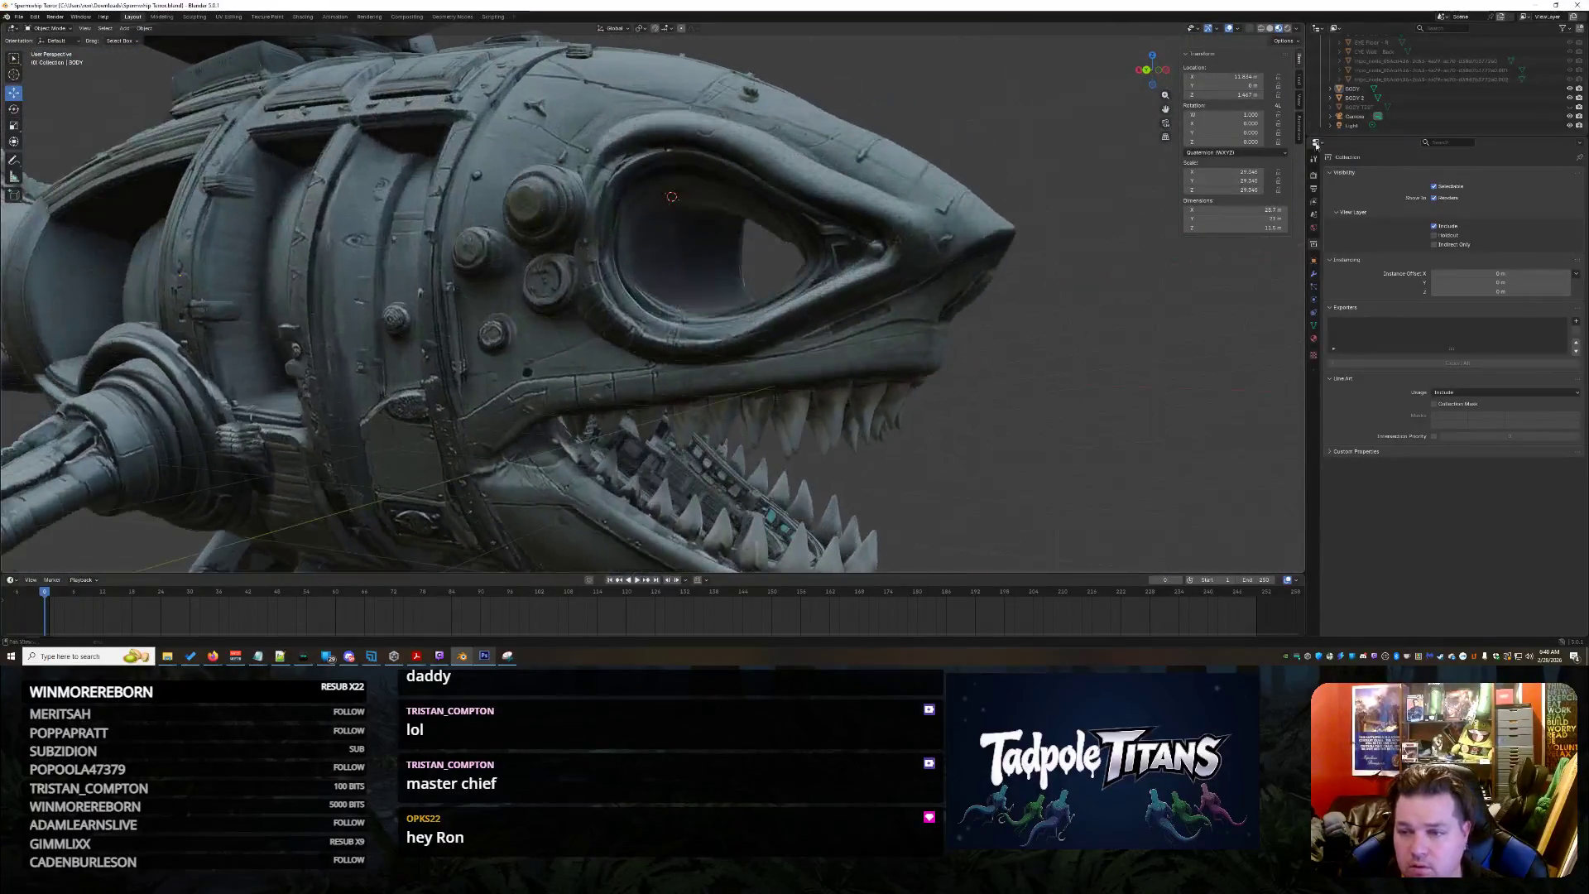
{"action": "left_click", "coordinate": [1371, 97]}
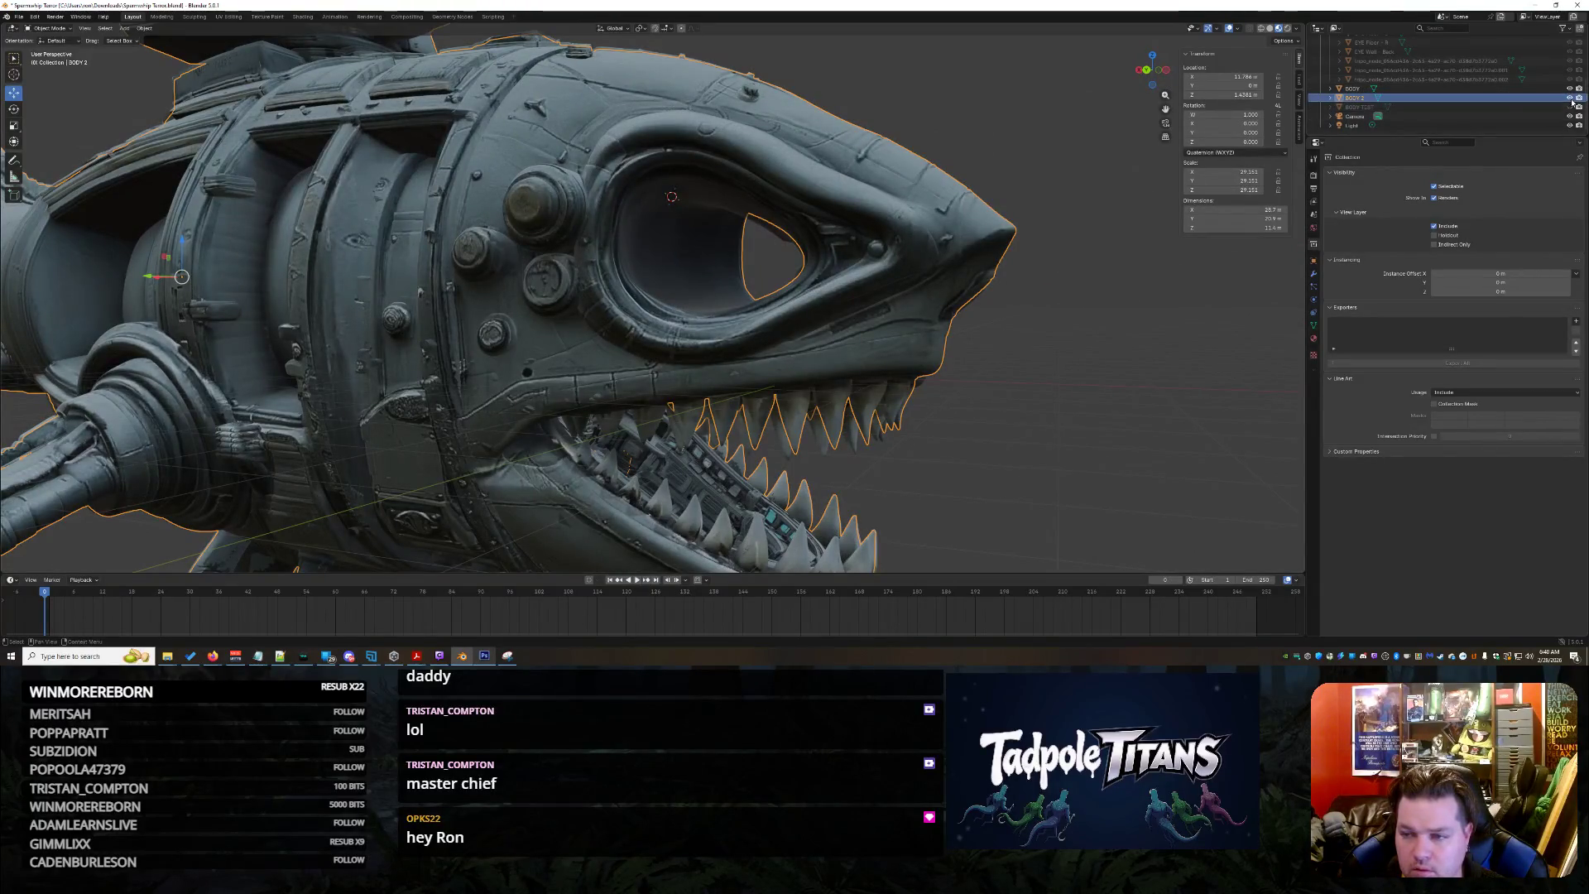
{"action": "middle_click_drag", "start_coordinate": [796, 347], "coordinate": [942, 402]}
{"action": "scroll", "coordinate": [947, 401], "scroll_direction": "down", "scroll_amount": 2}
{"action": "scroll", "coordinate": [948, 401], "scroll_direction": "down", "scroll_amount": 2}
{"action": "scroll", "coordinate": [962, 379], "scroll_direction": "down", "scroll_amount": 1}
{"action": "scroll", "coordinate": [978, 354], "scroll_direction": "down", "scroll_amount": 1}
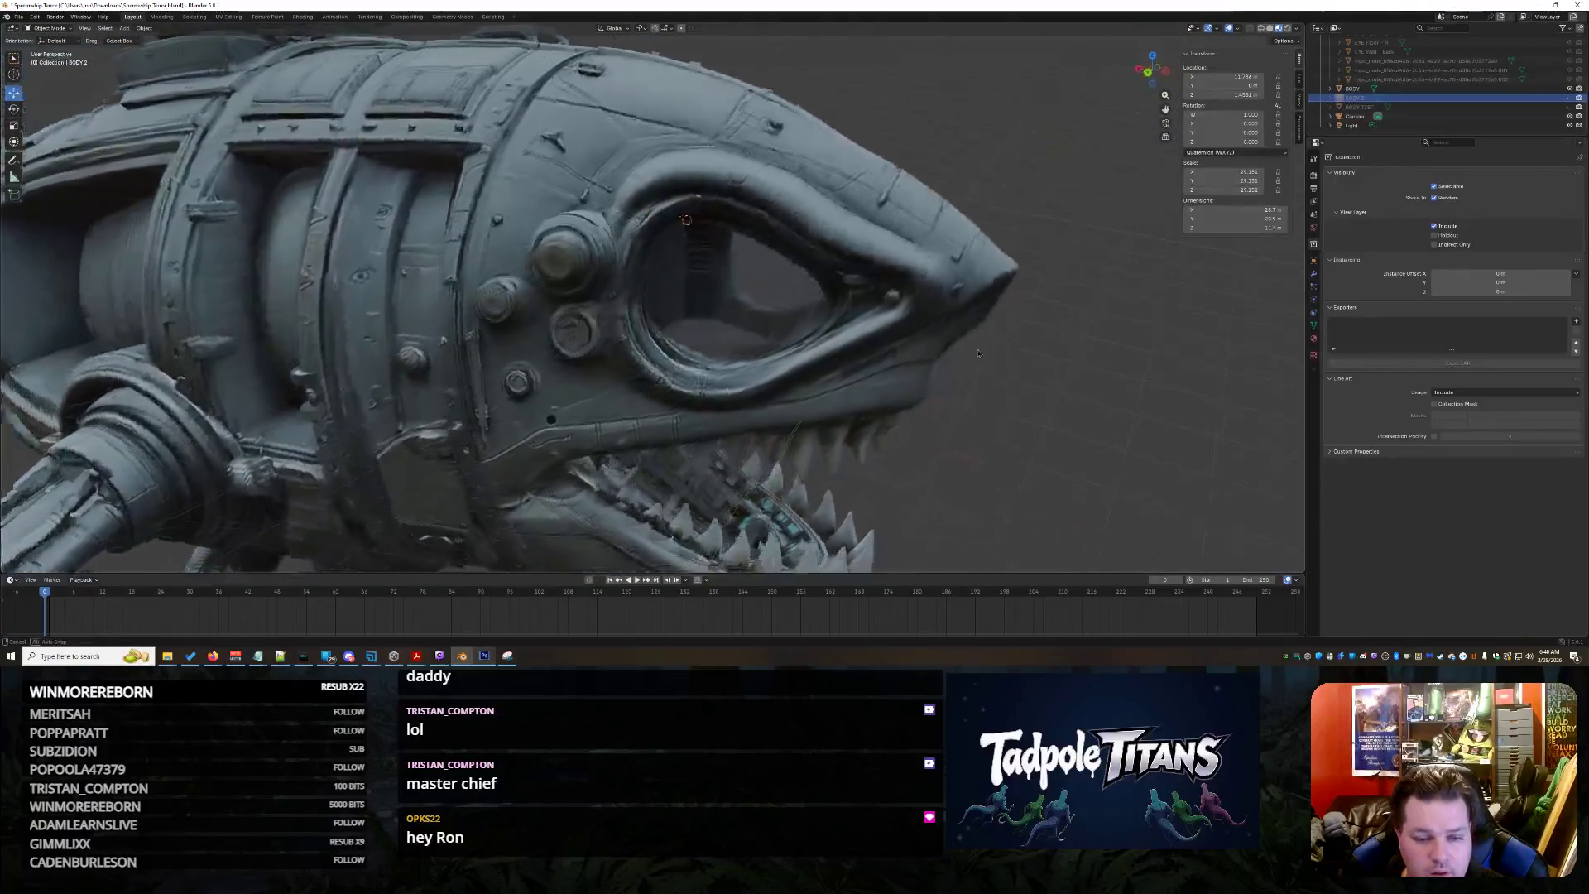
{"action": "scroll", "coordinate": [978, 353], "scroll_direction": "up", "scroll_amount": 2}
{"action": "scroll", "coordinate": [1000, 381], "scroll_direction": "up", "scroll_amount": 2}
{"action": "scroll", "coordinate": [1000, 381], "scroll_direction": "up", "scroll_amount": 2}
{"action": "scroll", "coordinate": [1001, 381], "scroll_direction": "up", "scroll_amount": 1}
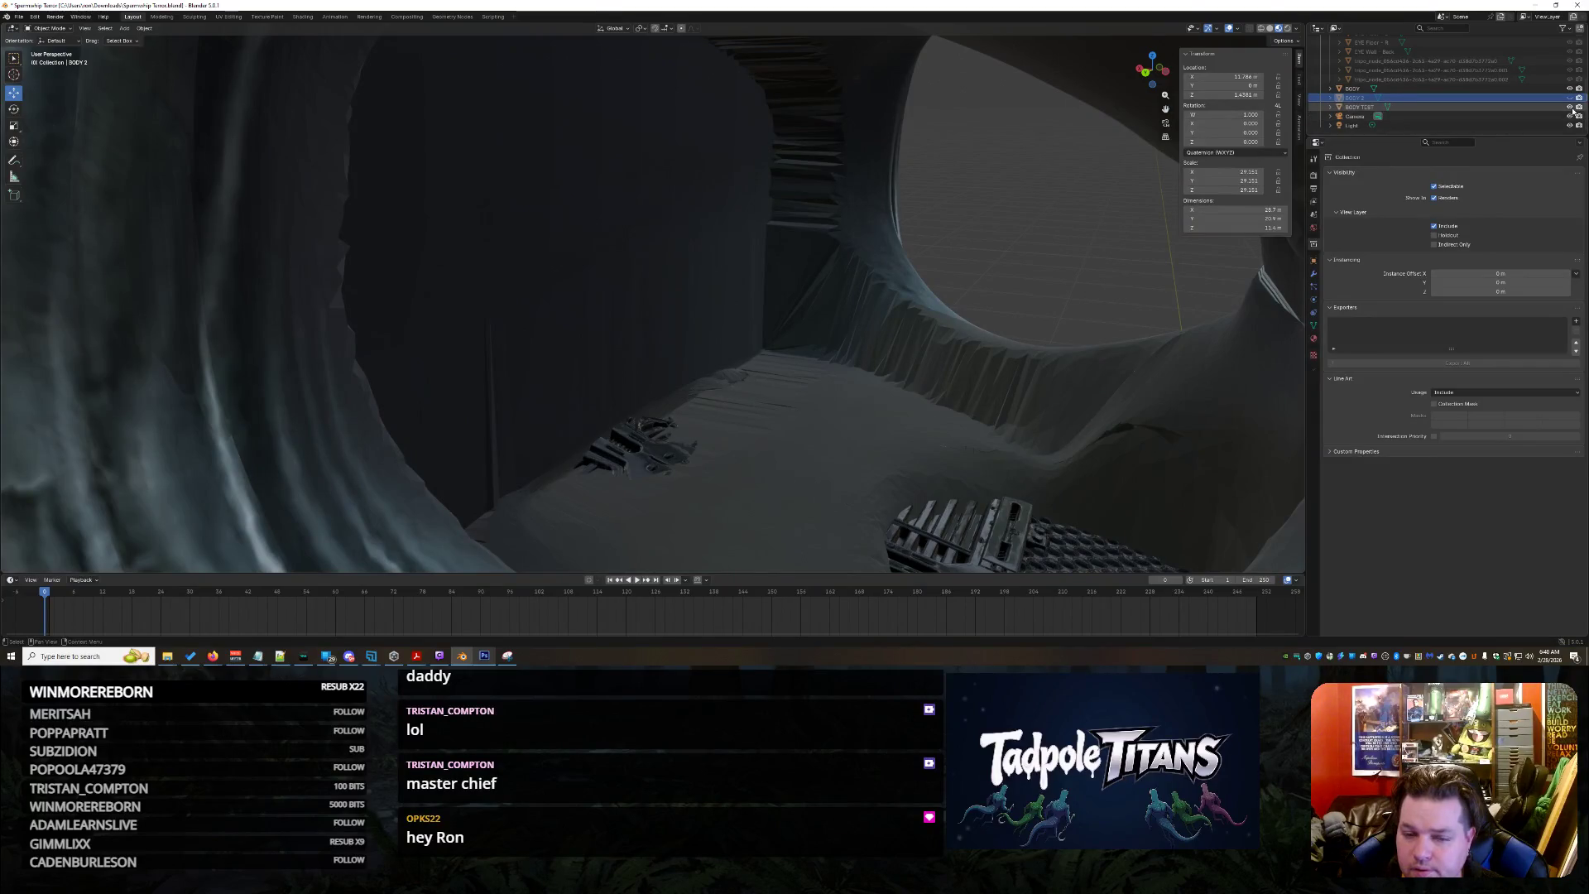
{"action": "scroll", "coordinate": [885, 463], "scroll_direction": "down", "scroll_amount": 4}
{"action": "scroll", "coordinate": [884, 462], "scroll_direction": "down", "scroll_amount": 1}
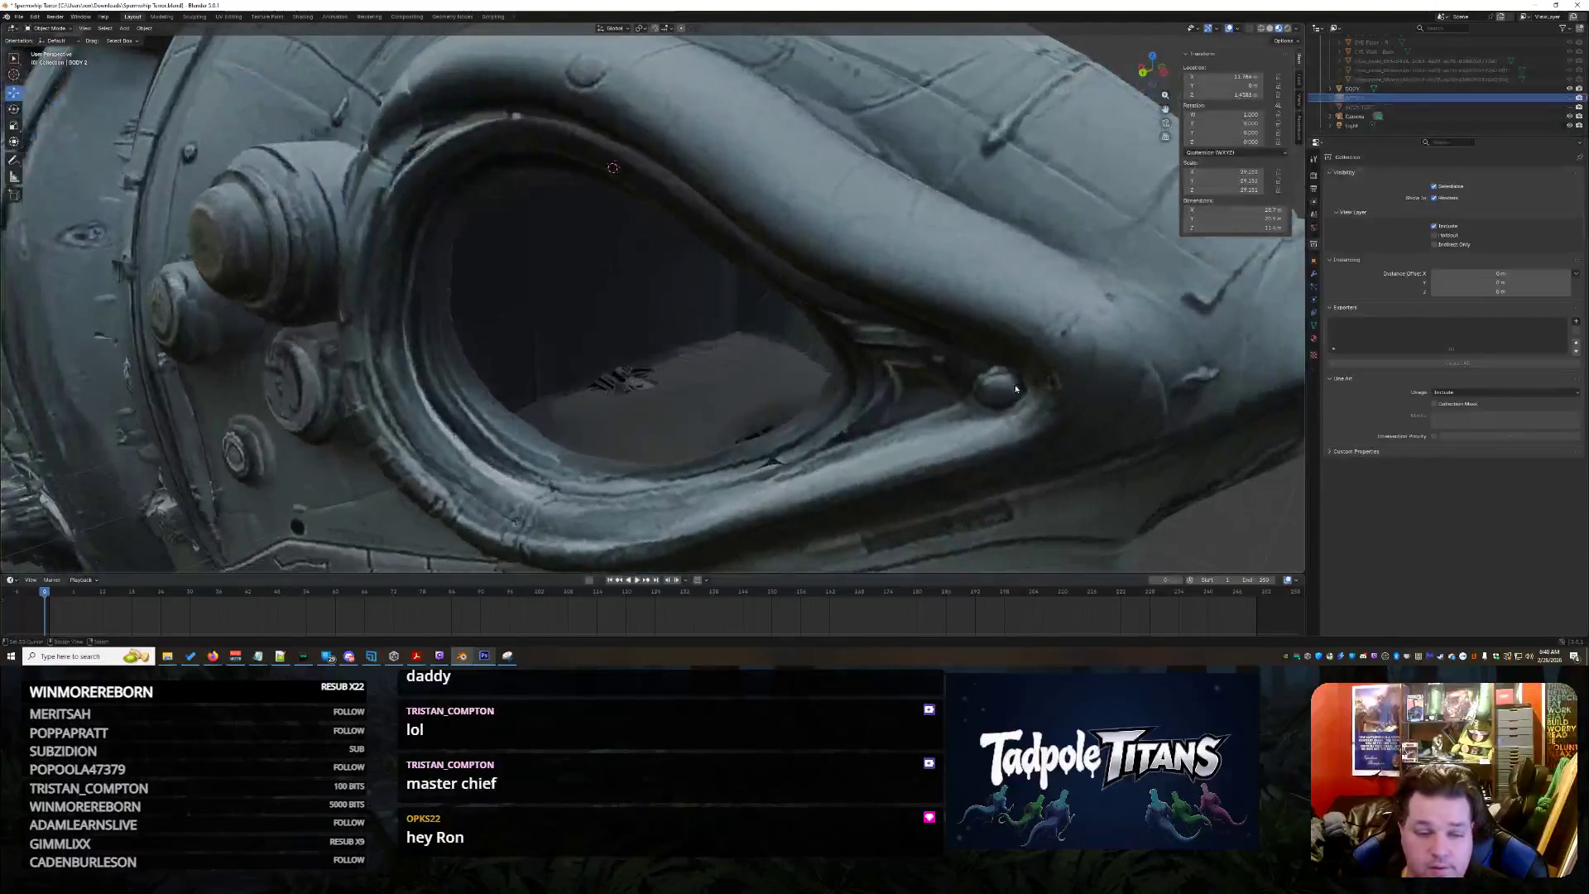
{"action": "scroll", "coordinate": [886, 464], "scroll_direction": "up", "scroll_amount": 4}
{"action": "scroll", "coordinate": [885, 464], "scroll_direction": "up", "scroll_amount": 2}
{"action": "scroll", "coordinate": [885, 463], "scroll_direction": "down", "scroll_amount": 1}
{"action": "scroll", "coordinate": [885, 463], "scroll_direction": "down", "scroll_amount": 4}
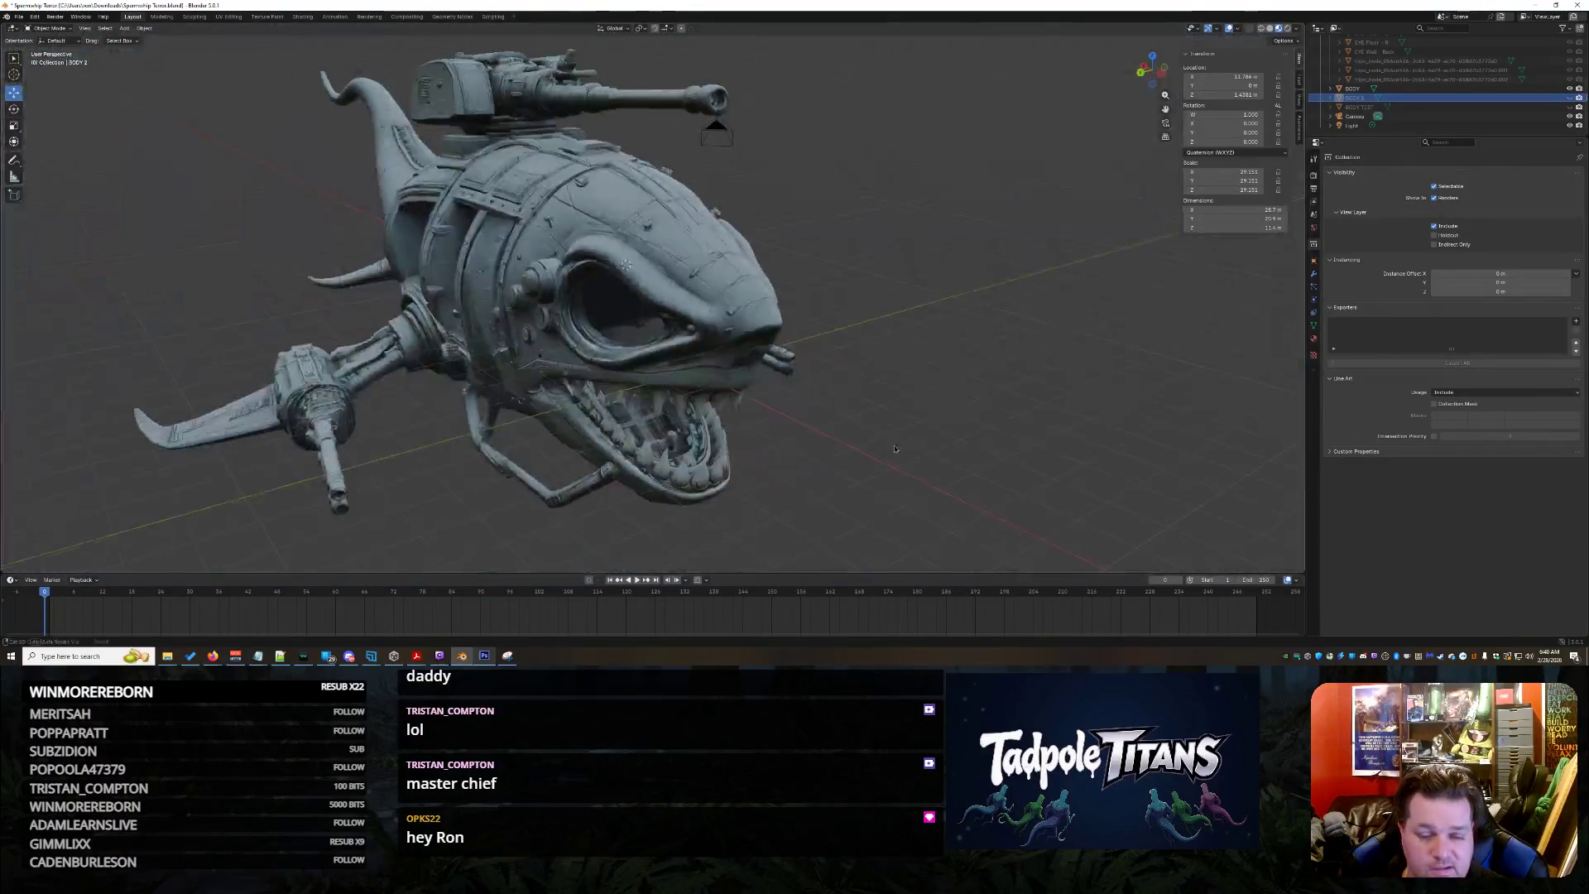
{"action": "scroll", "coordinate": [894, 448], "scroll_direction": "up", "scroll_amount": 2}
{"action": "mouse_move", "coordinate": [954, 430]}
{"action": "middle_mouse_down"}
{"action": "mouse_move", "coordinate": [794, 435]}
{"action": "mouse_move", "coordinate": [988, 323]}
{"action": "mouse_move", "coordinate": [1102, 353]}
{"action": "mouse_move", "coordinate": [904, 338]}
{"action": "mouse_move", "coordinate": [819, 361]}
{"action": "mouse_move", "coordinate": [929, 456]}
{"action": "mouse_move", "coordinate": [903, 452]}
{"action": "middle_mouse_up"}
{"action": "scroll", "coordinate": [794, 435], "scroll_direction": "up", "scroll_amount": 2}
{"action": "scroll", "coordinate": [794, 435], "scroll_direction": "up", "scroll_amount": 2}
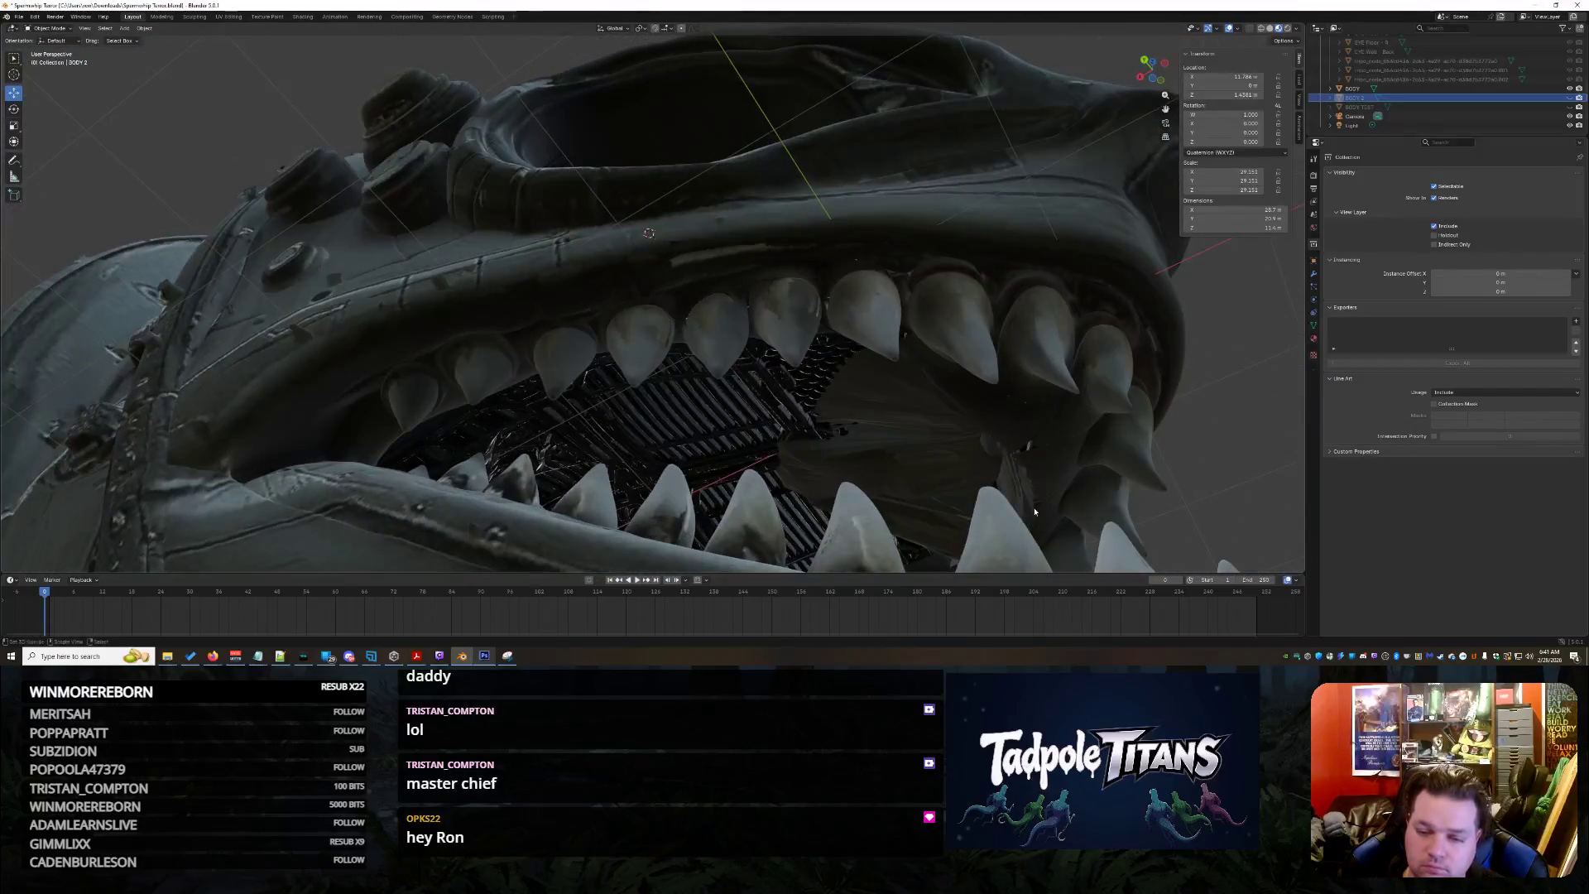
{"action": "scroll", "coordinate": [1033, 510], "scroll_direction": "up", "scroll_amount": 3}
{"action": "scroll", "coordinate": [771, 451], "scroll_direction": "up", "scroll_amount": 3}
{"action": "scroll", "coordinate": [772, 450], "scroll_direction": "up", "scroll_amount": 4}
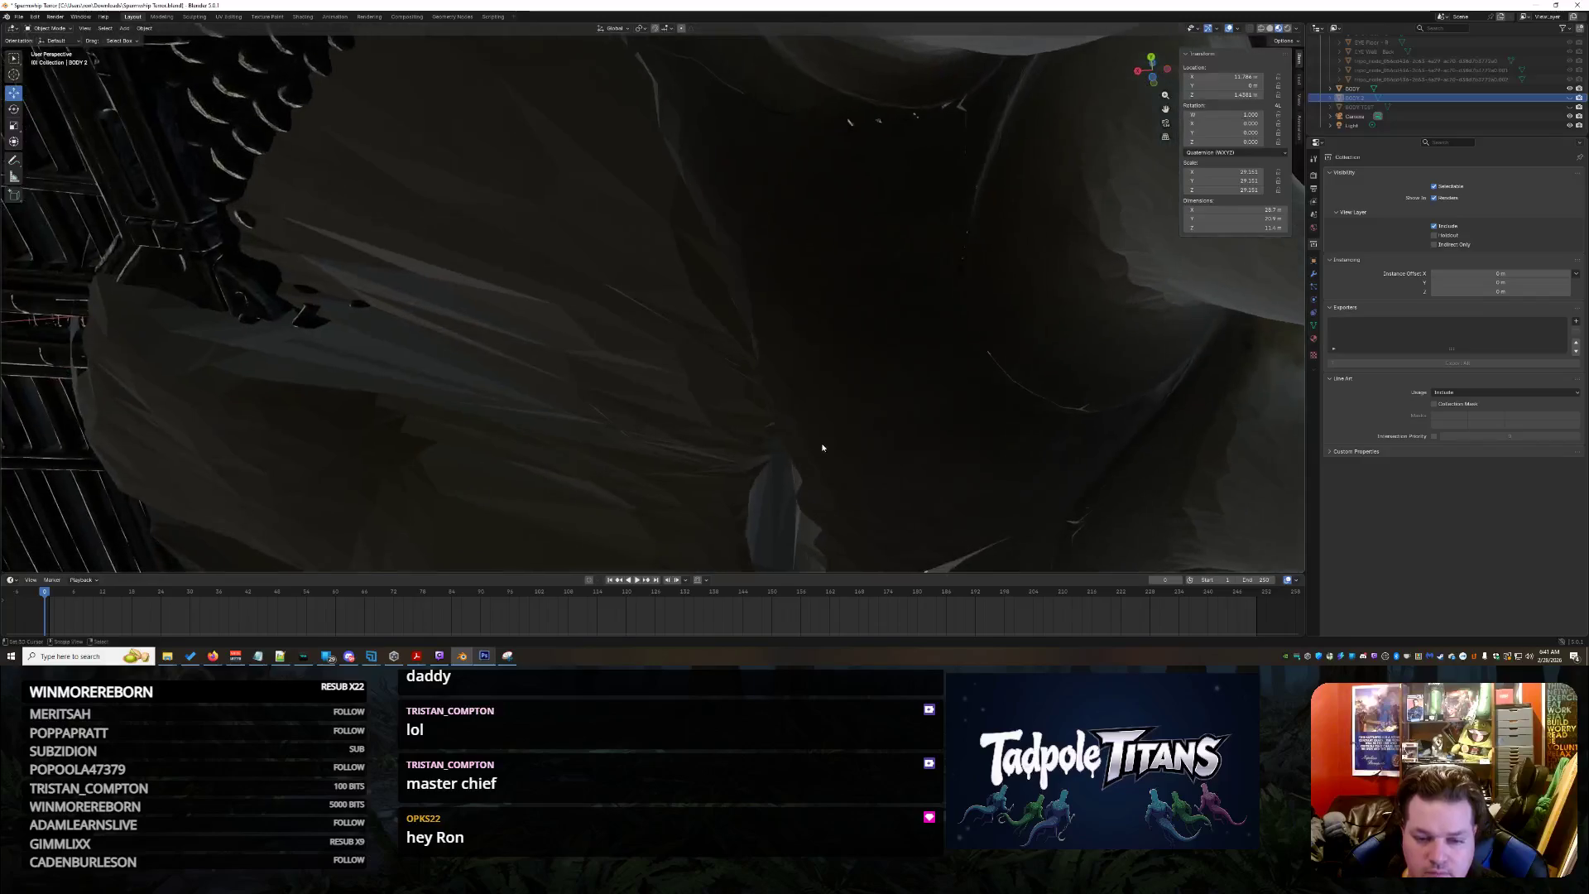
{"action": "scroll", "coordinate": [822, 447], "scroll_direction": "down", "scroll_amount": 5}
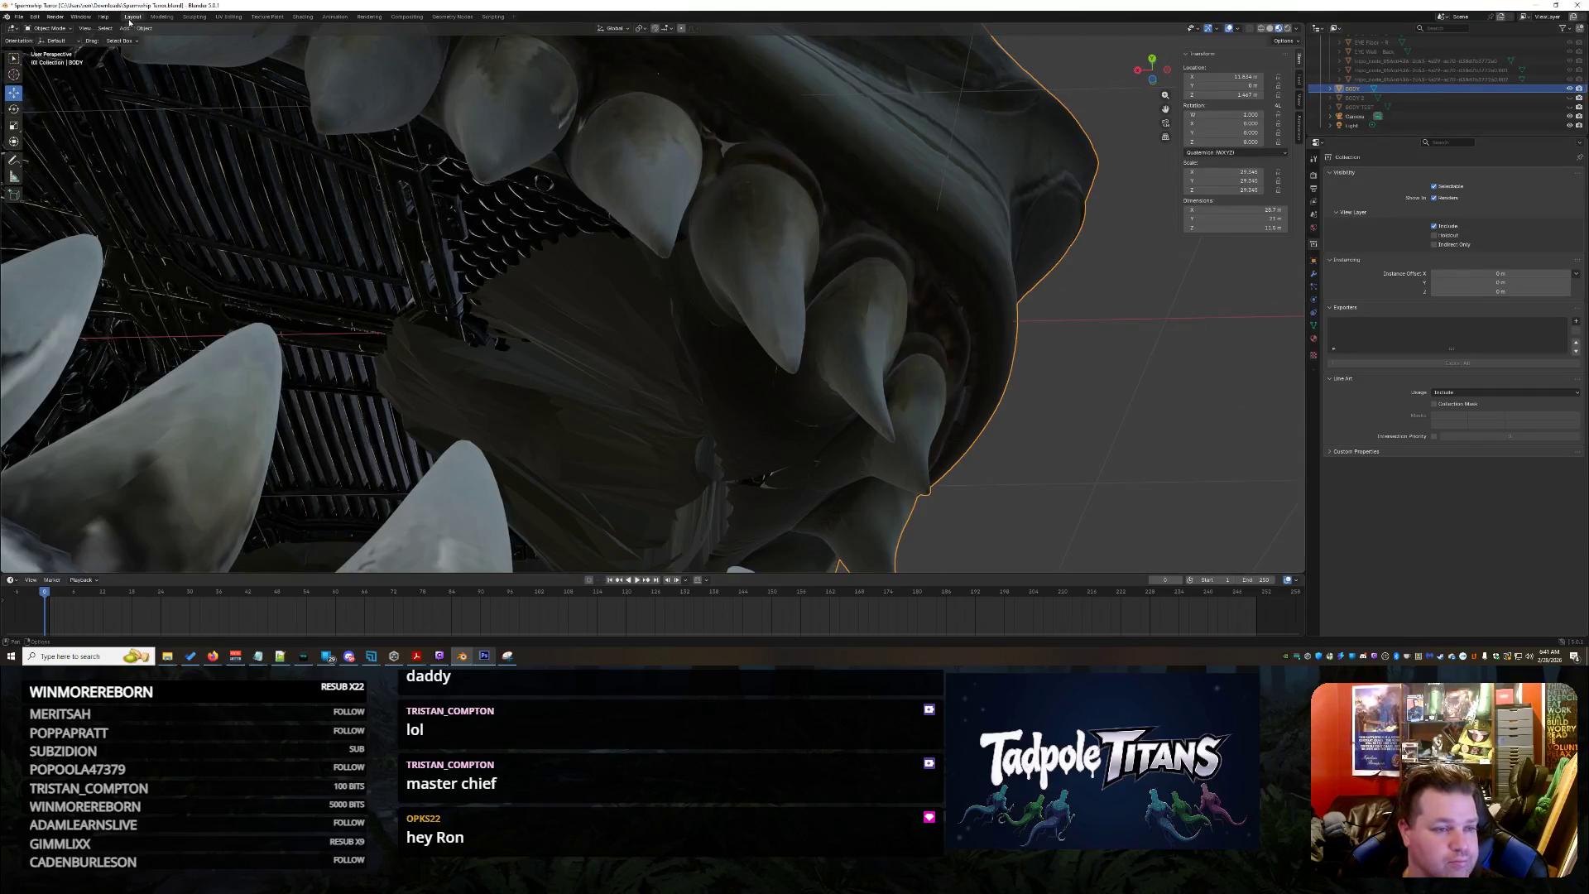
{"action": "left_click", "coordinate": [53, 59]}
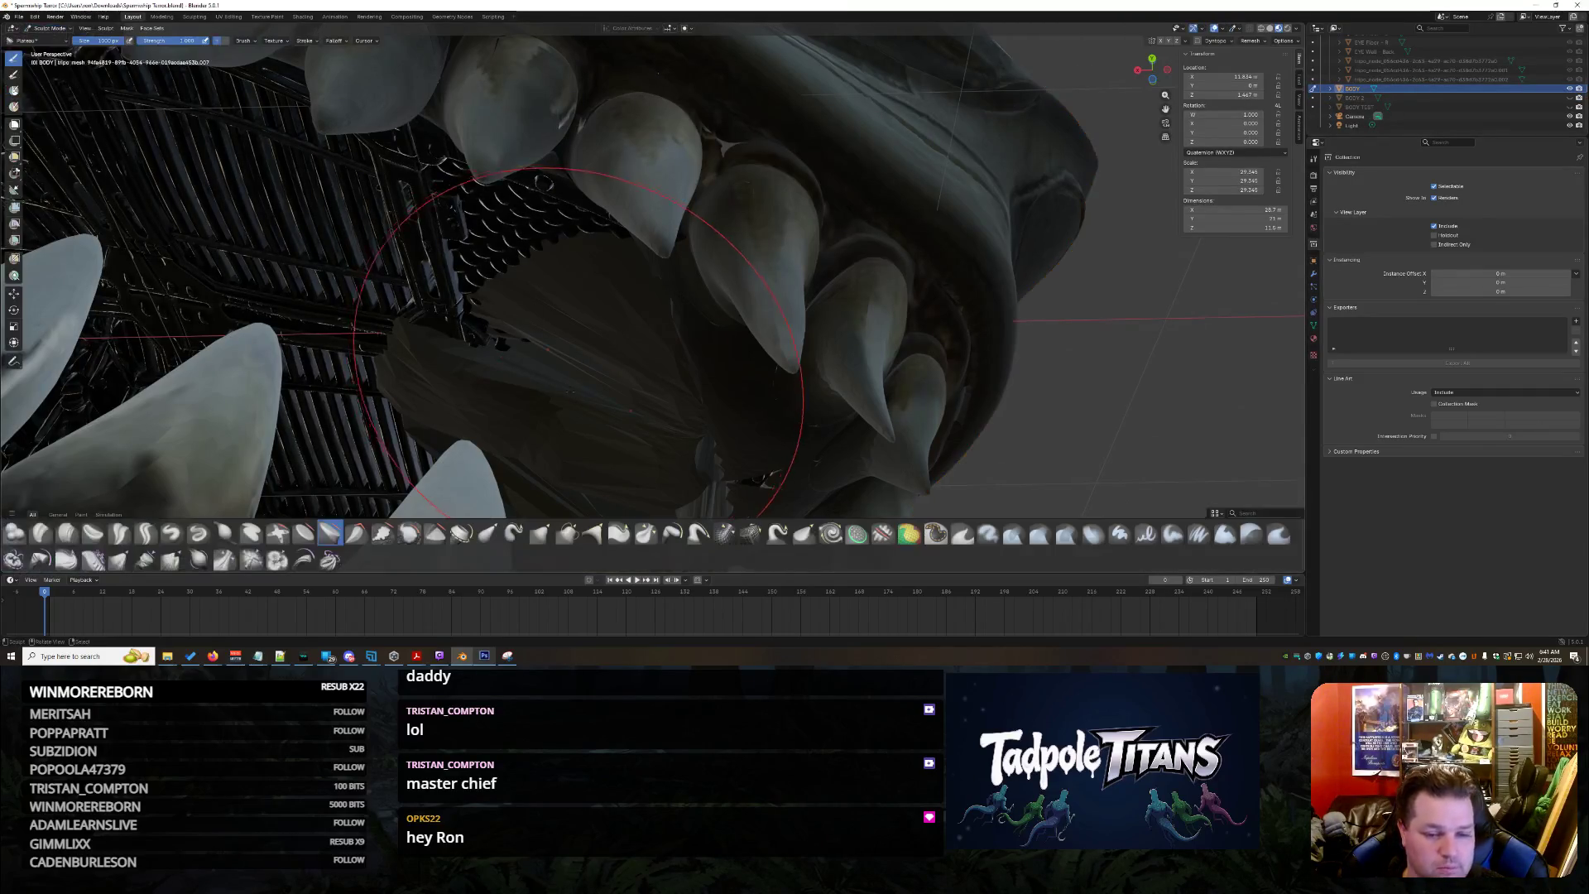
{"action": "scroll", "coordinate": [639, 403], "scroll_direction": "up", "scroll_amount": 5}
Push the central inner mouth surface back with two sculpt strokes
{"action": "mouse_move", "coordinate": [640, 403]}
{"action": "middle_mouse_down"}
{"action": "mouse_move", "coordinate": [624, 404]}
{"action": "mouse_move", "coordinate": [794, 192]}
{"action": "middle_mouse_up"}
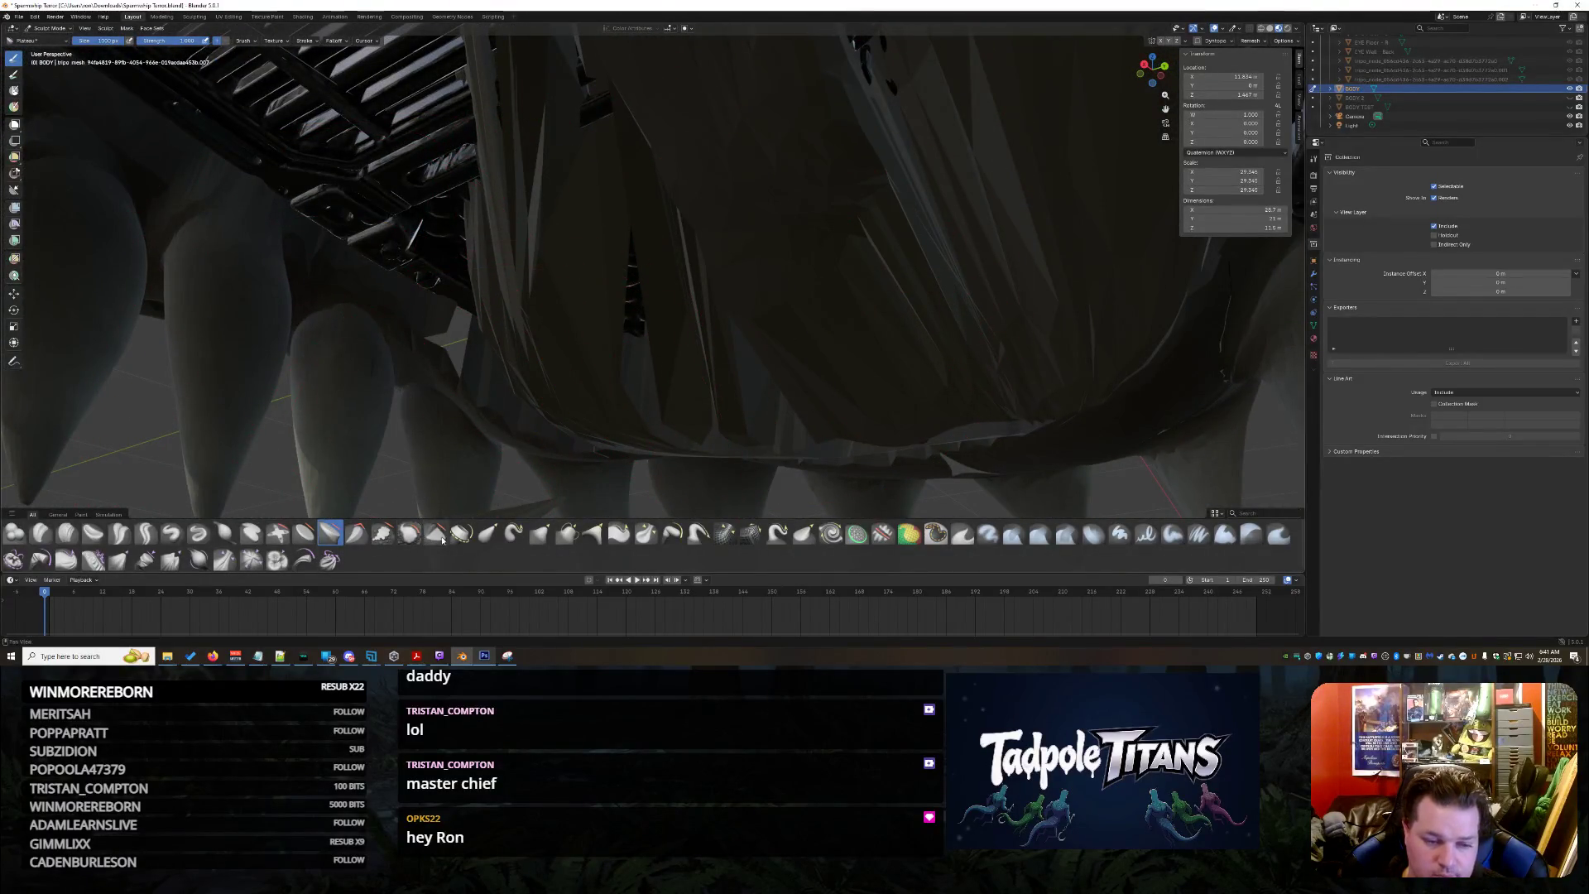
{"action": "mouse_move", "coordinate": [766, 400]}
{"action": "left_mouse_down"}
{"action": "mouse_move", "coordinate": [933, 301]}
{"action": "mouse_move", "coordinate": [796, 198]}
{"action": "mouse_move", "coordinate": [1002, 168]}
{"action": "left_mouse_up"}
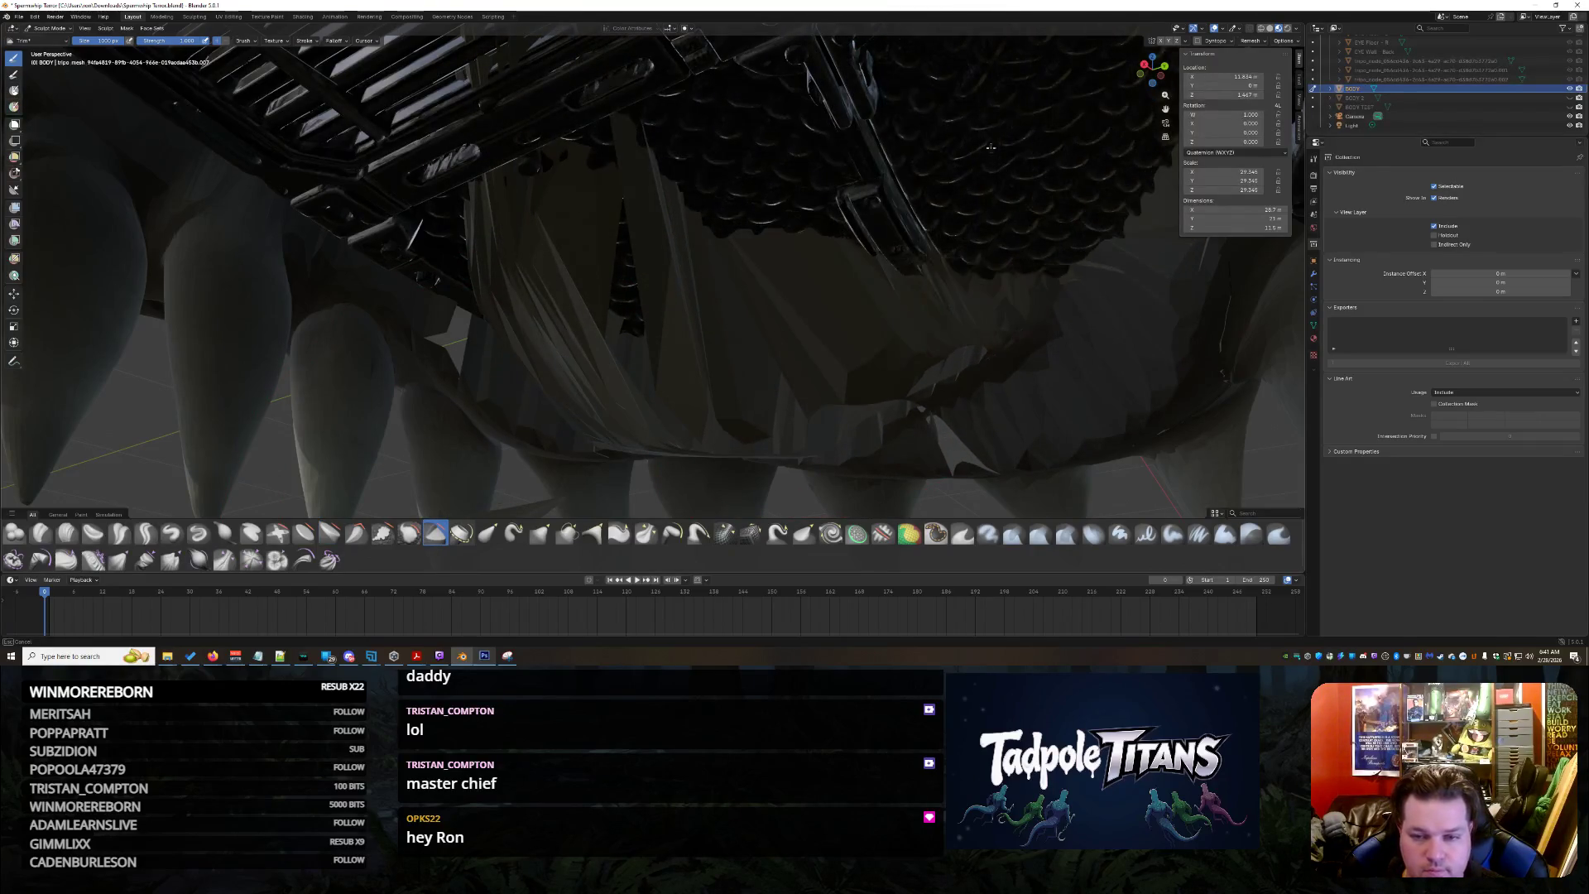
{"action": "mouse_move", "coordinate": [677, 220]}
{"action": "left_mouse_down"}
{"action": "mouse_move", "coordinate": [672, 246]}
{"action": "mouse_move", "coordinate": [1162, 360]}
{"action": "left_mouse_up"}
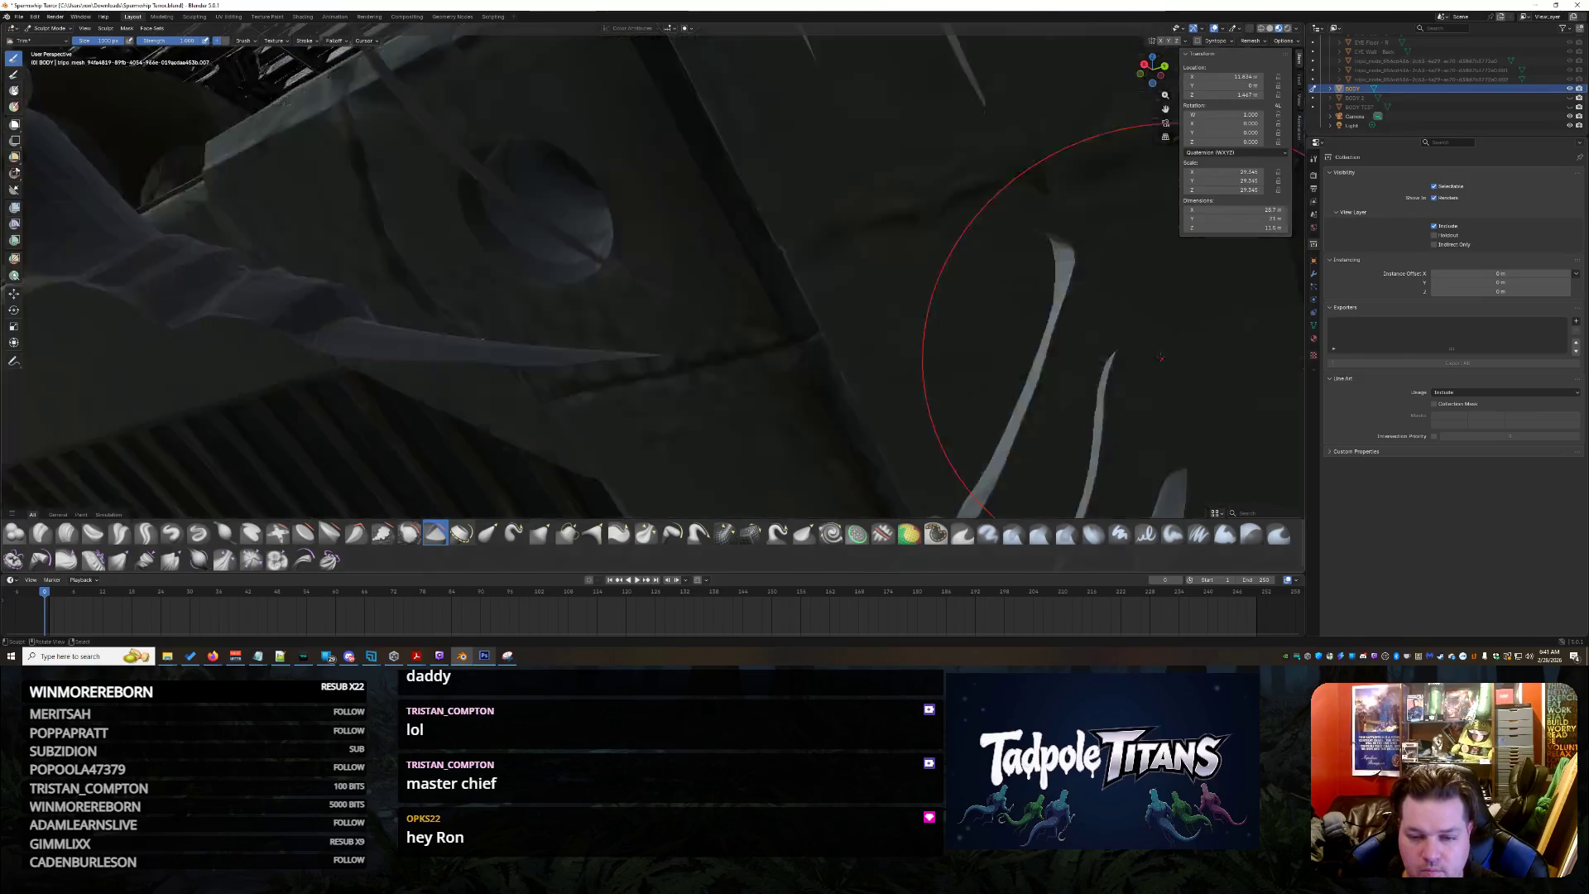
{"action": "scroll", "coordinate": [1161, 361], "scroll_direction": "down", "scroll_amount": 3}
{"action": "scroll", "coordinate": [1093, 357], "scroll_direction": "down", "scroll_amount": 3}
{"action": "scroll", "coordinate": [1014, 351], "scroll_direction": "down", "scroll_amount": 3}
{"action": "middle_click_drag", "start_coordinate": [925, 347], "coordinate": [825, 363]}
Paint the shark's upper lip and teeth darker with the Paint brush, then pull back to view the ship
{"action": "left_click", "coordinate": [941, 534]}
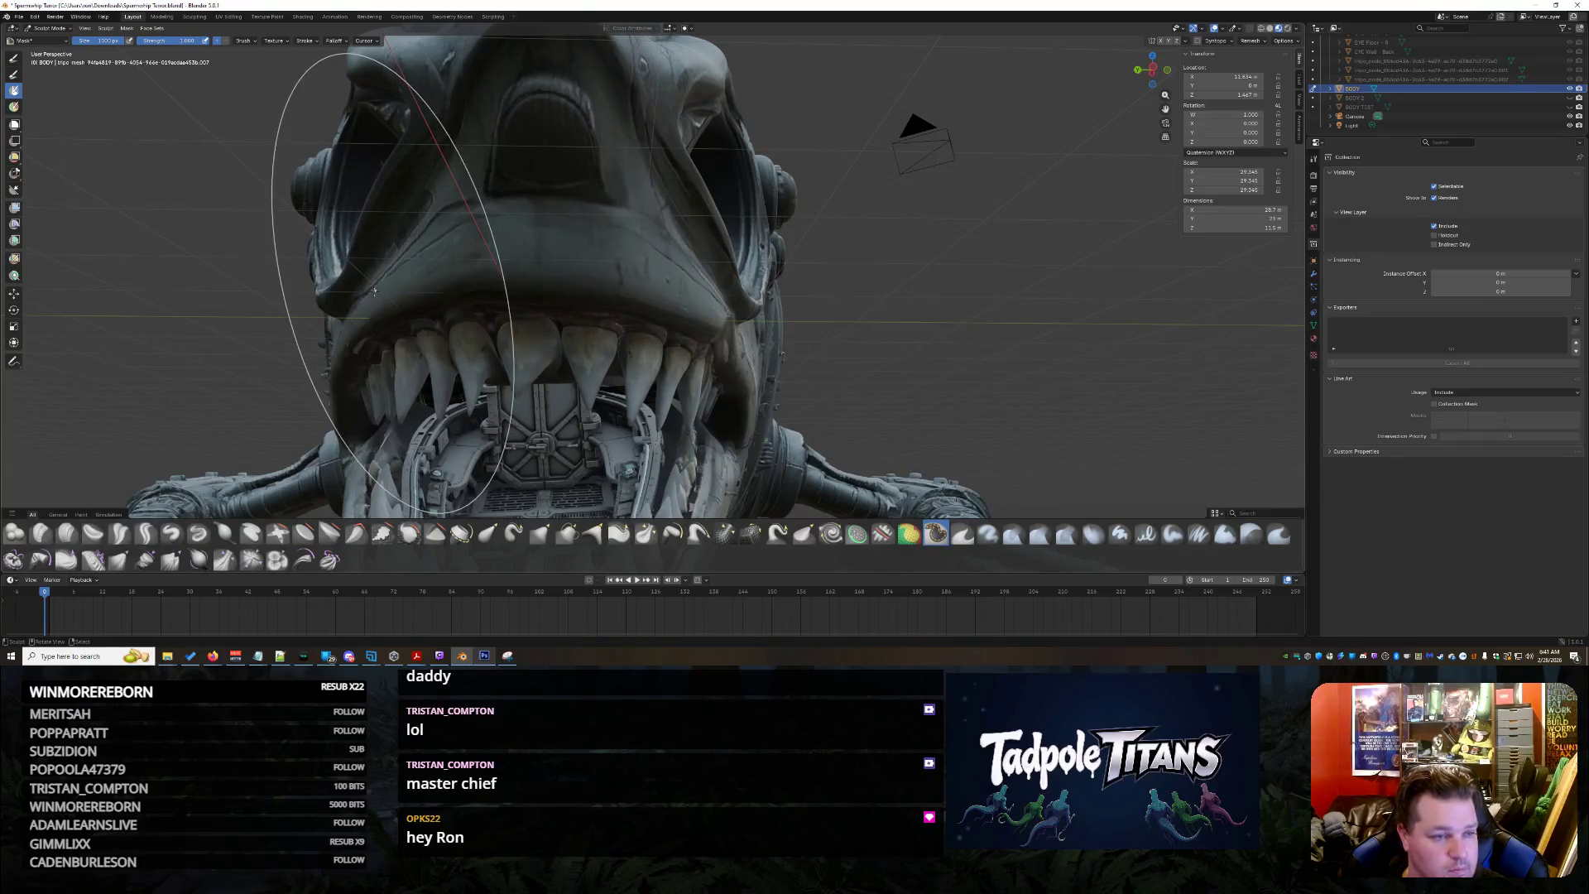
{"action": "scroll", "coordinate": [375, 291], "scroll_direction": "up", "scroll_amount": 5}
{"action": "left_click_drag", "start_coordinate": [485, 376], "coordinate": [778, 426]}
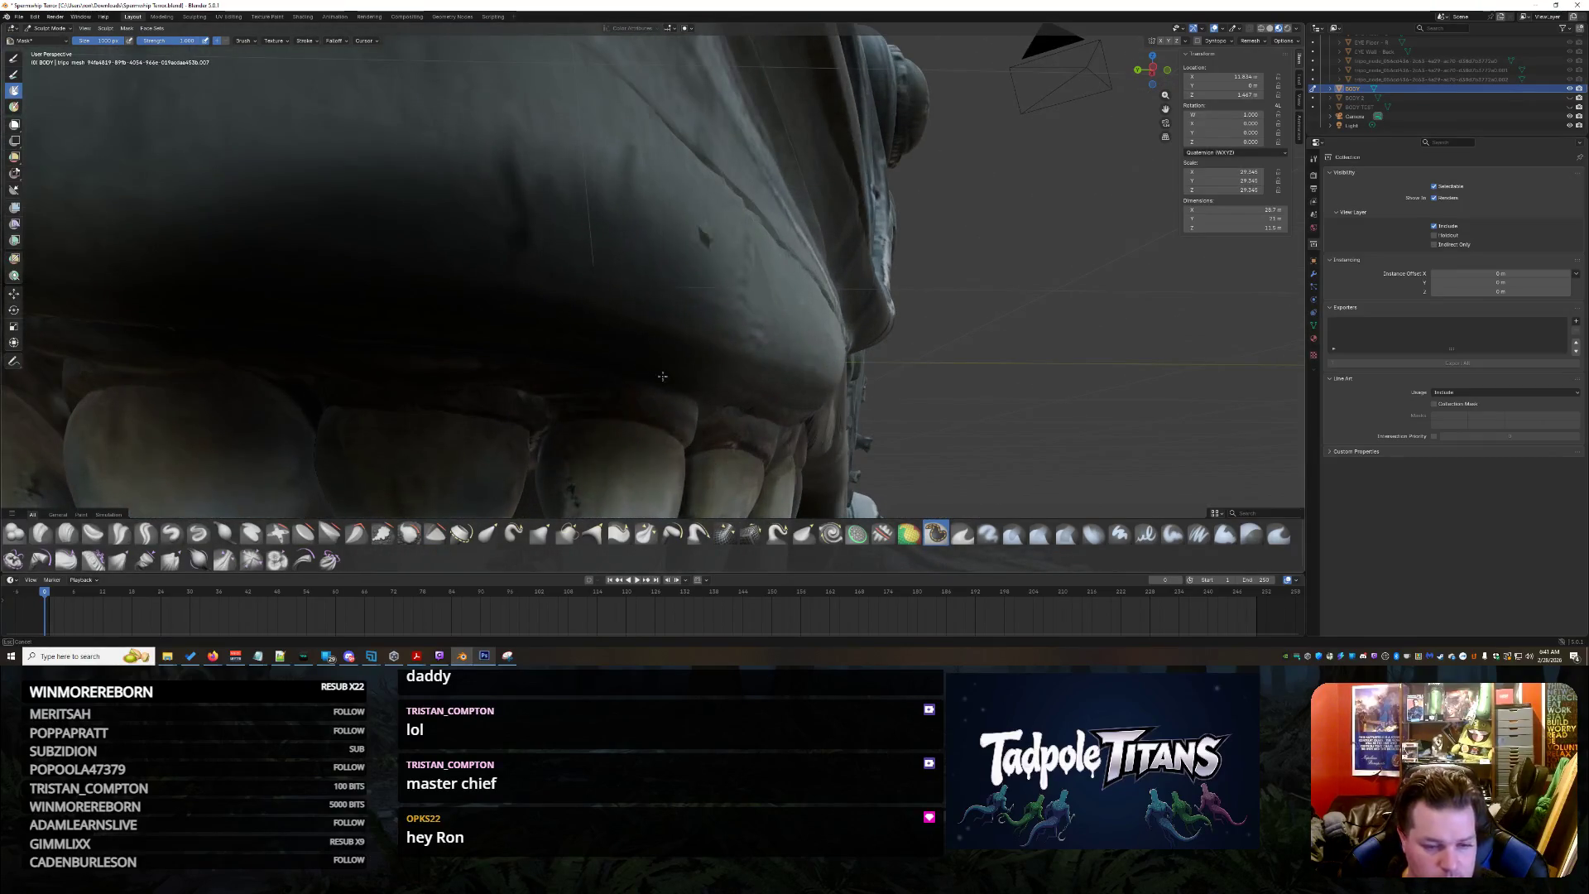
{"action": "middle_click_drag", "start_coordinate": [450, 377], "coordinate": [437, 348]}
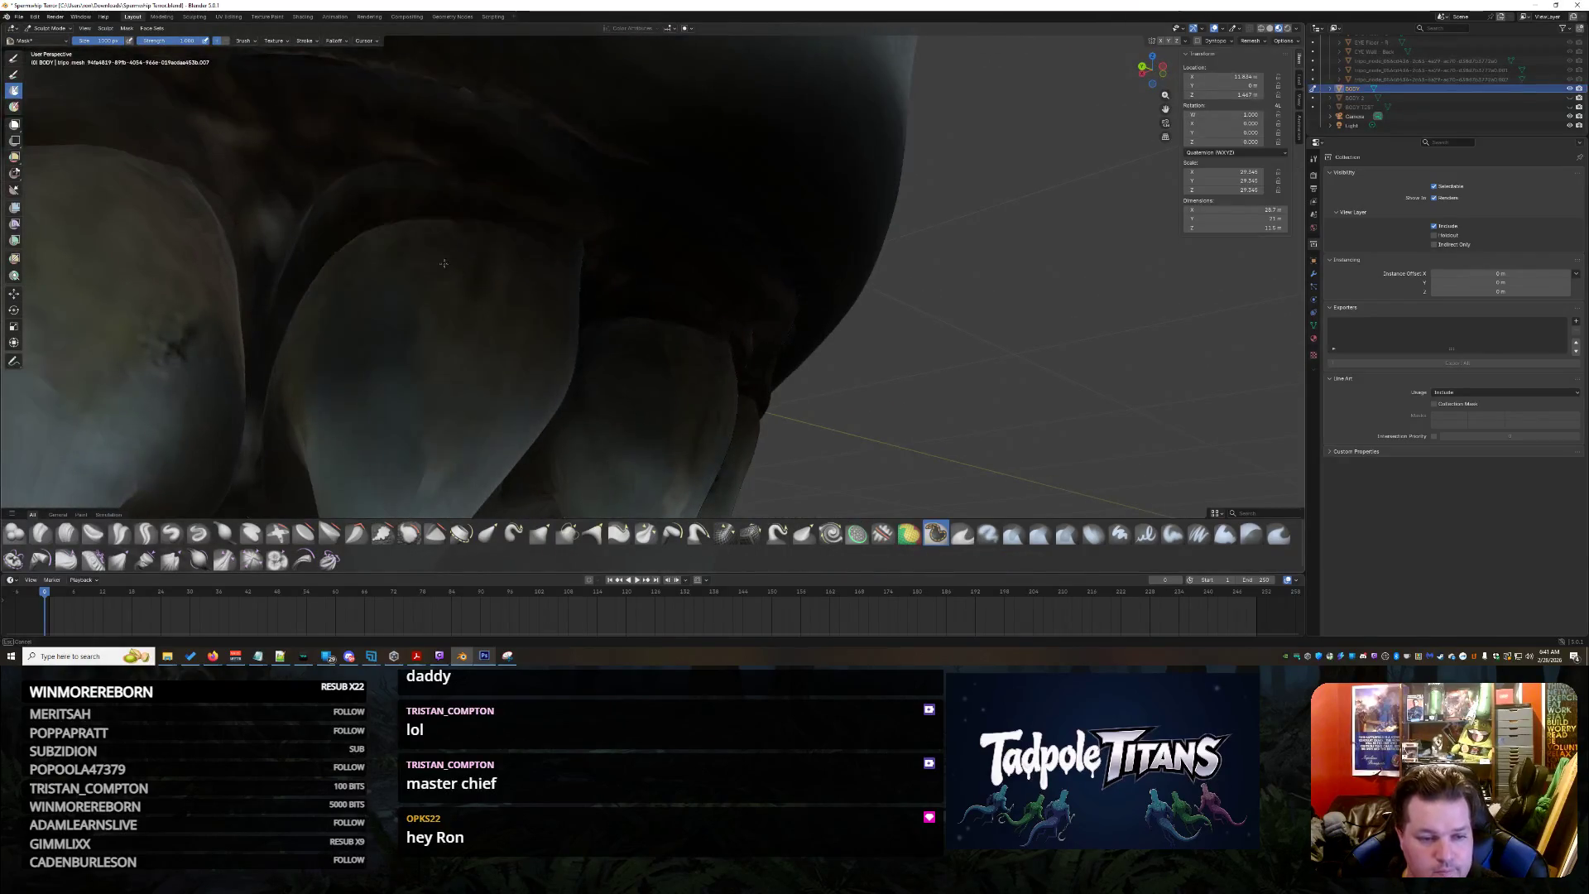
{"action": "left_click_drag", "start_coordinate": [446, 266], "coordinate": [351, 355]}
{"action": "scroll", "coordinate": [352, 353], "scroll_direction": "down", "scroll_amount": 3}
{"action": "left_click_drag", "start_coordinate": [670, 323], "coordinate": [70, 378]}
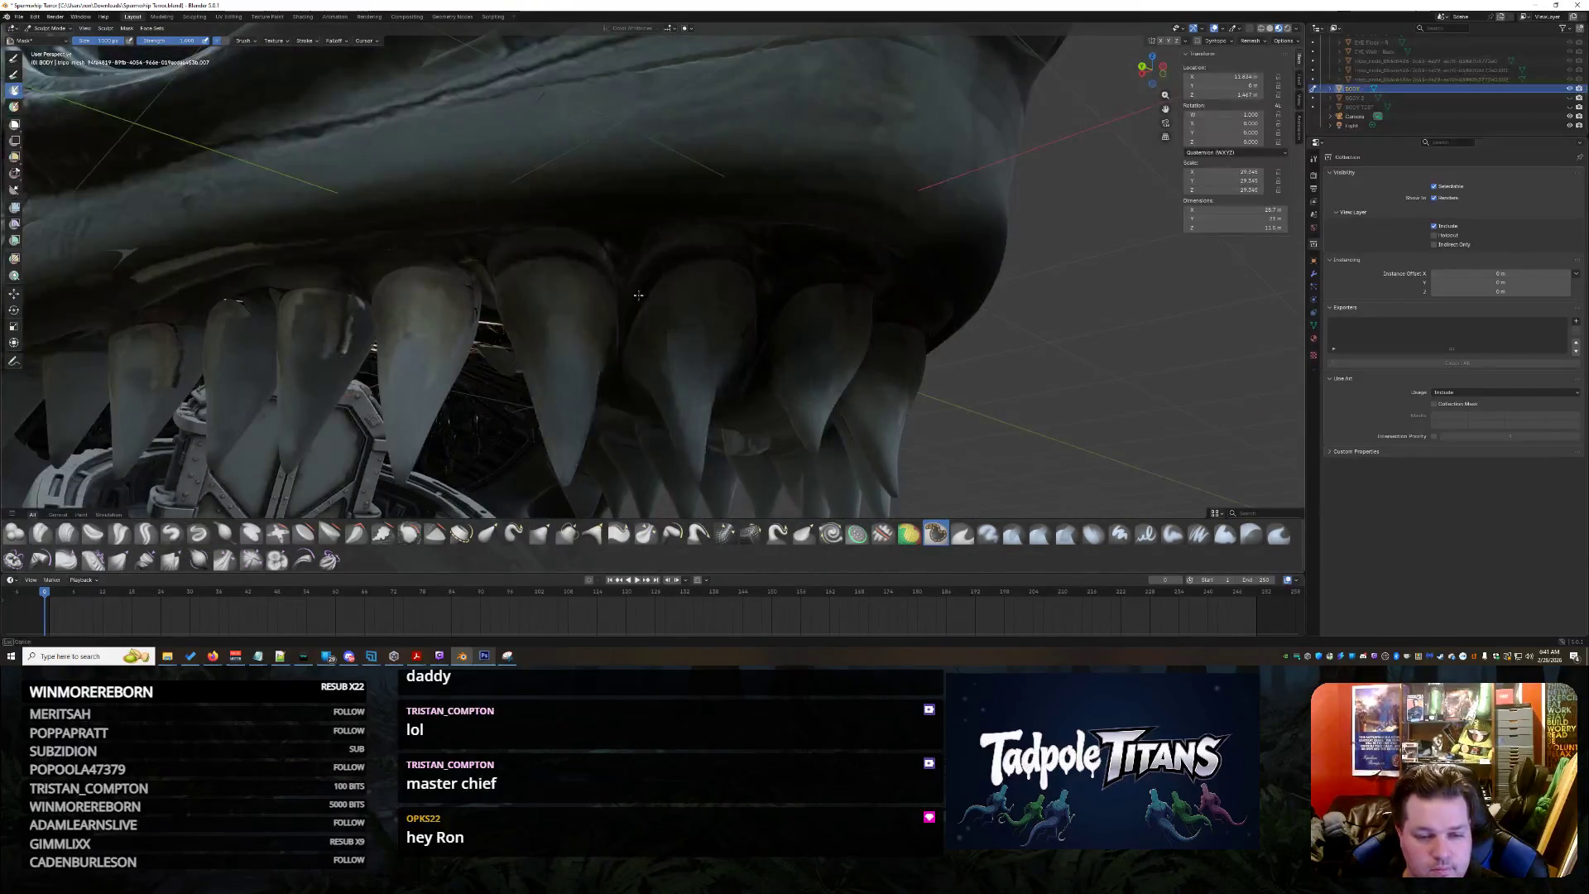
{"action": "left_click_drag", "start_coordinate": [75, 262], "coordinate": [409, 87]}
{"action": "mouse_move", "coordinate": [286, 310]}
{"action": "middle_mouse_down"}
{"action": "mouse_move", "coordinate": [315, 248]}
{"action": "mouse_move", "coordinate": [707, 305]}
{"action": "middle_mouse_up"}
{"action": "scroll", "coordinate": [314, 249], "scroll_direction": "down", "scroll_amount": 5}
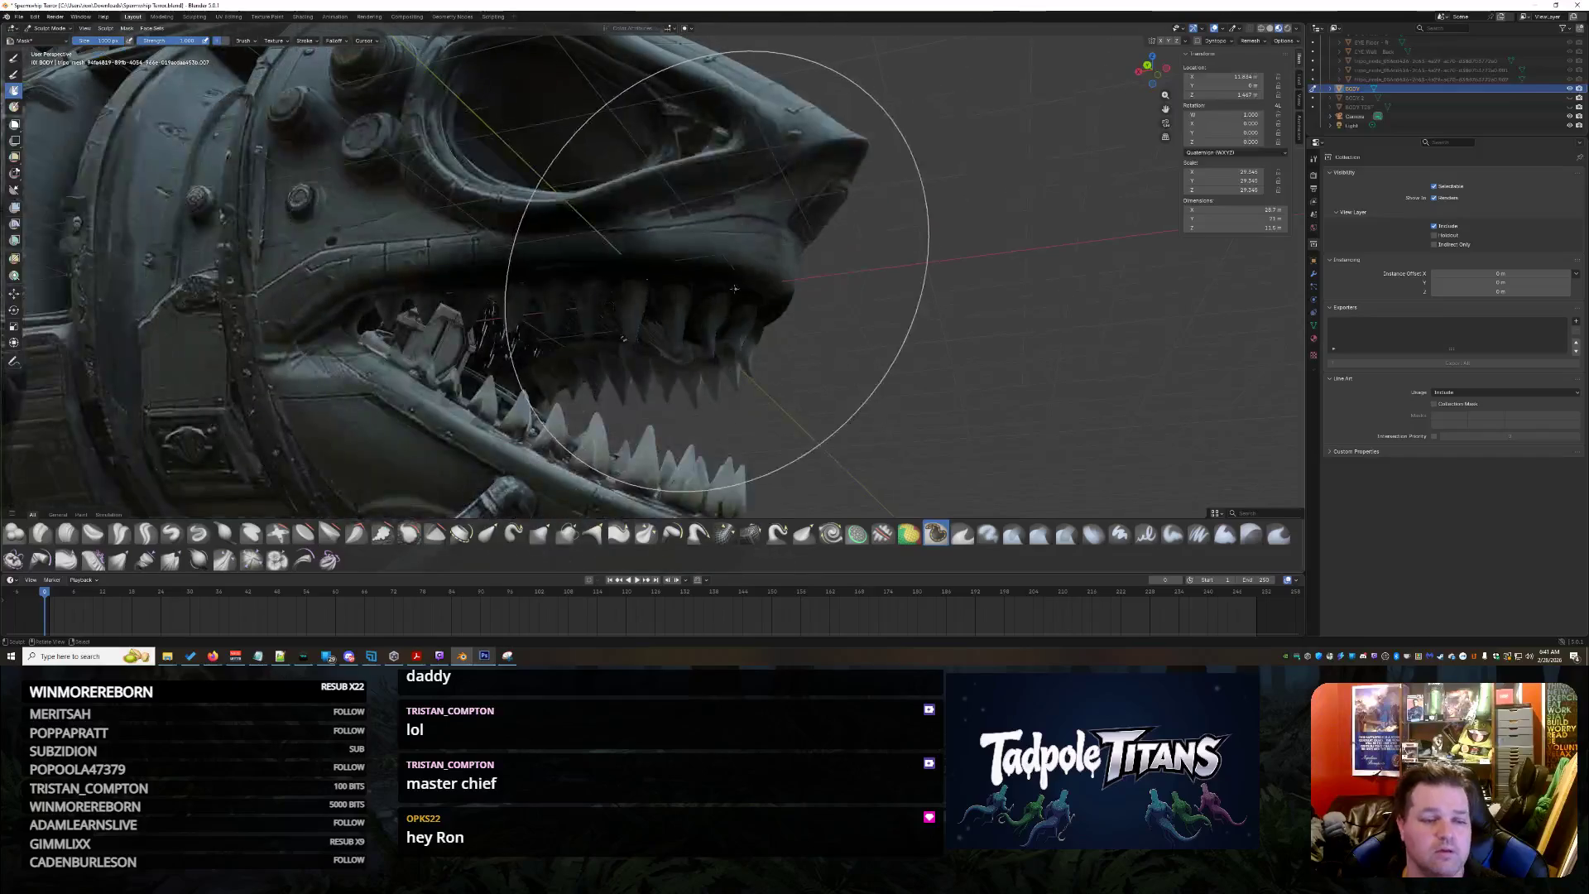
{"action": "scroll", "coordinate": [1059, 294], "scroll_direction": "down", "scroll_amount": 4}
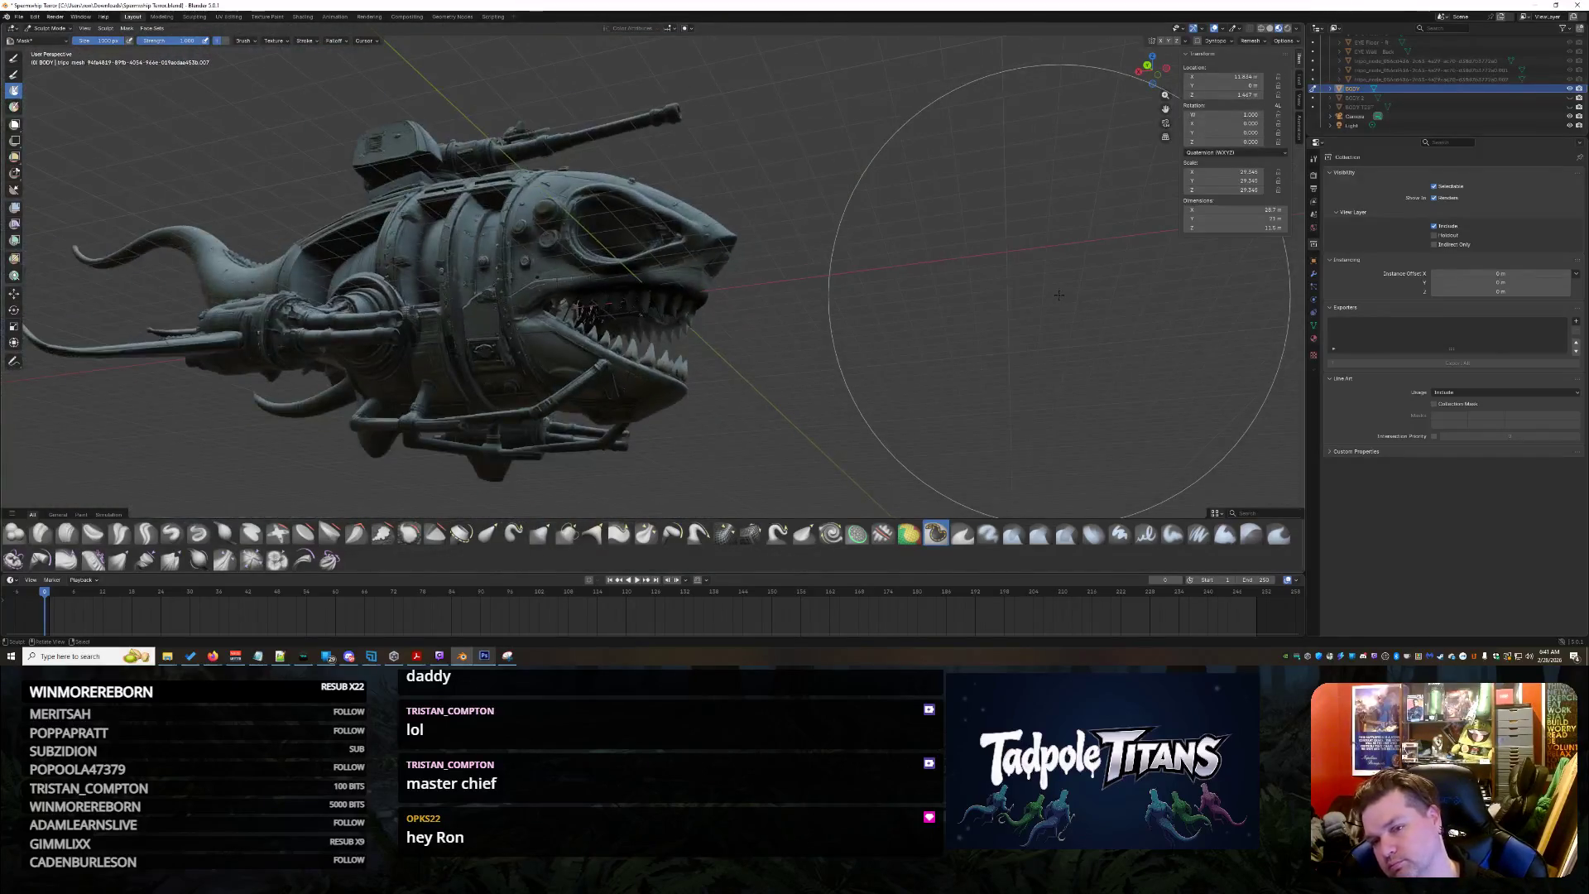
{"action": "middle_click_drag", "start_coordinate": [1012, 283], "coordinate": [1351, 202]}
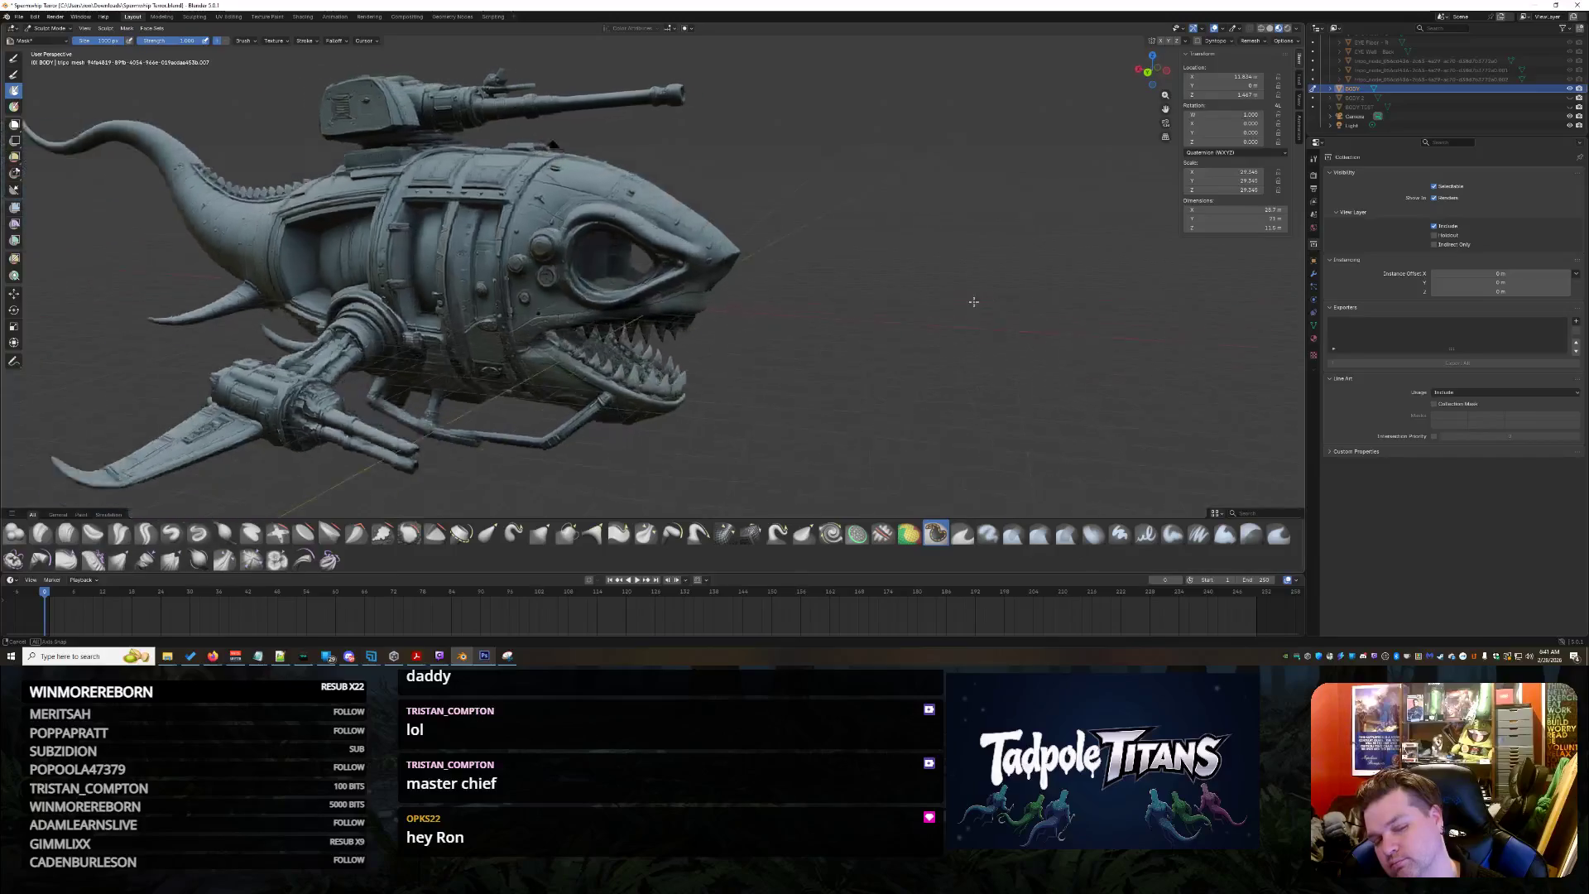
Delete the shark BODY object via the Outliner, then bring the Downloads folder window forward
{"action": "right_click", "coordinate": [1423, 90]}
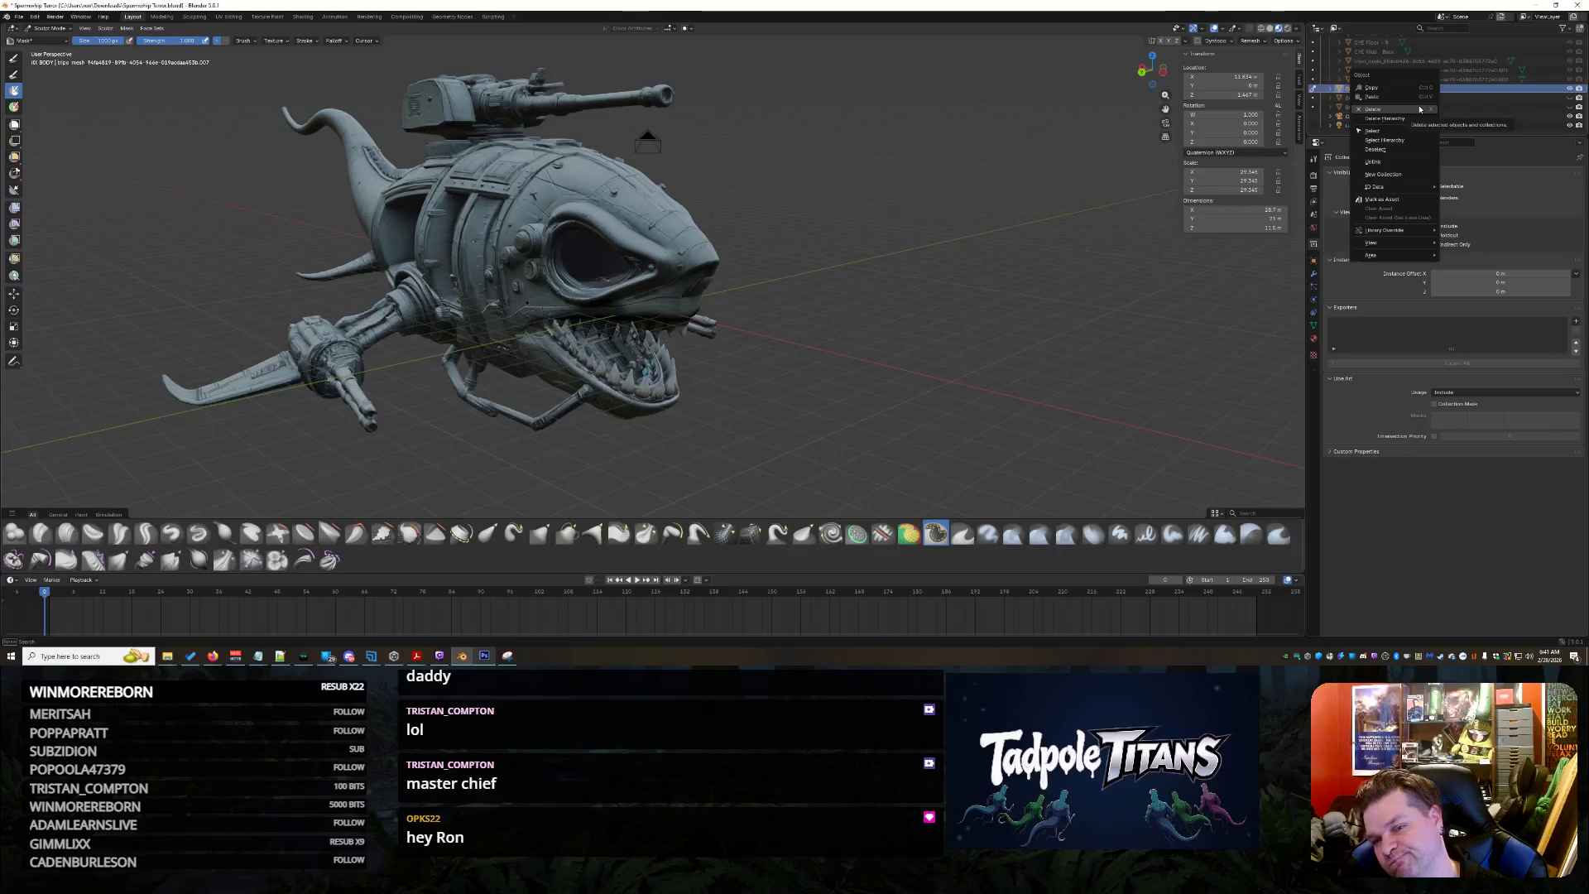
{"action": "left_click", "coordinate": [1419, 110]}
{"action": "left_click", "coordinate": [1415, 105]}
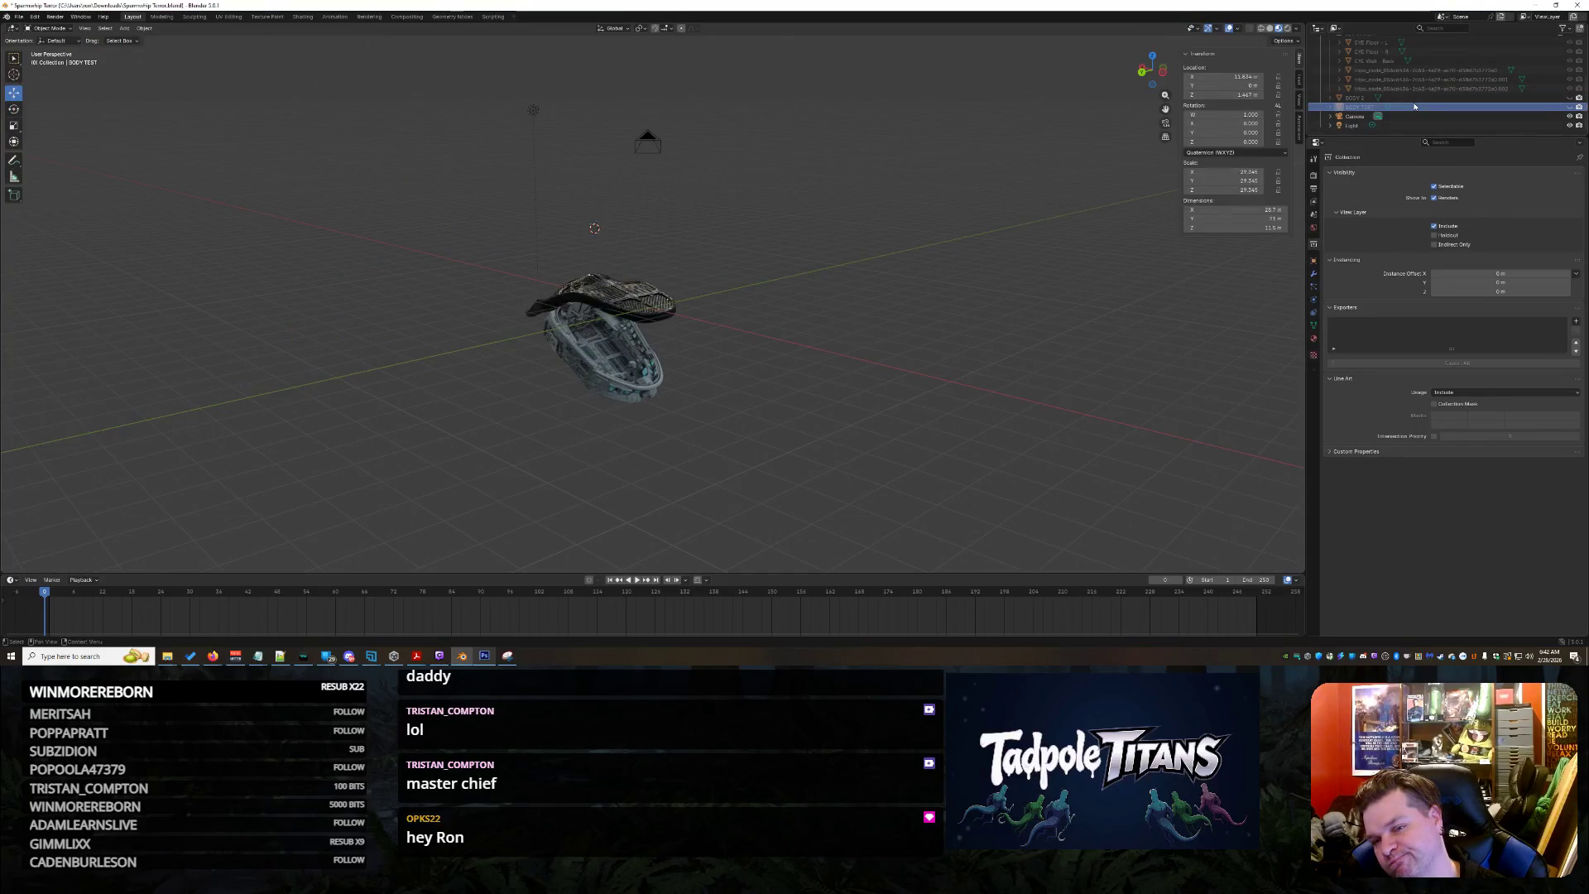
{"action": "right_click", "coordinate": [1415, 106]}
{"action": "scroll", "coordinate": [784, 287], "scroll_direction": "up", "scroll_amount": 2}
{"action": "scroll", "coordinate": [783, 287], "scroll_direction": "up", "scroll_amount": 2}
{"action": "scroll", "coordinate": [716, 180], "scroll_direction": "up", "scroll_amount": 2}
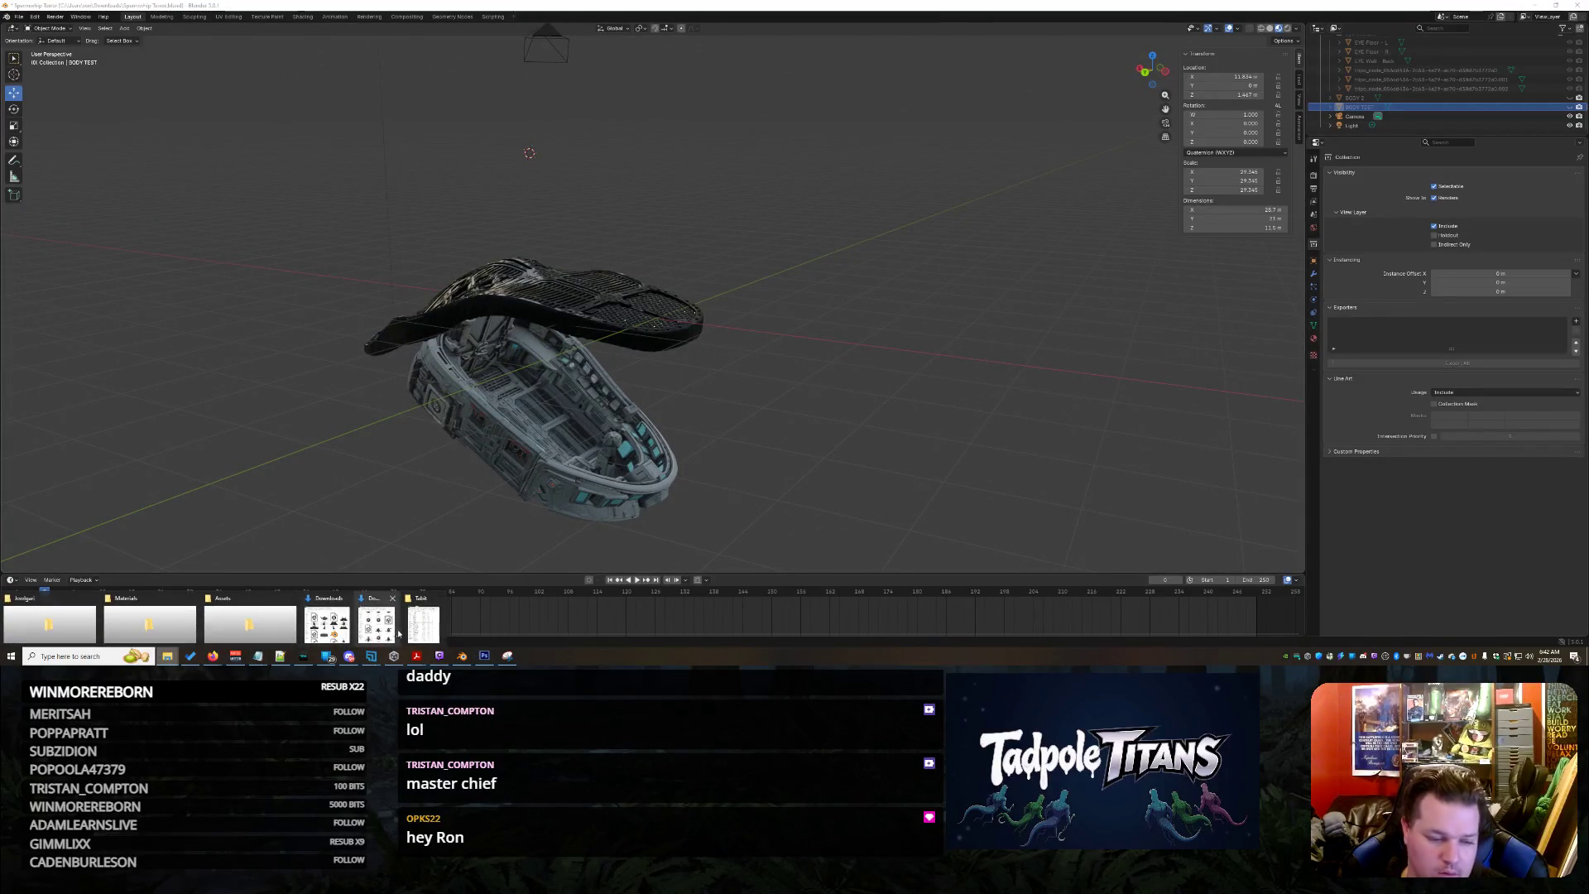
{"action": "mouse_move", "coordinate": [250, 623]}
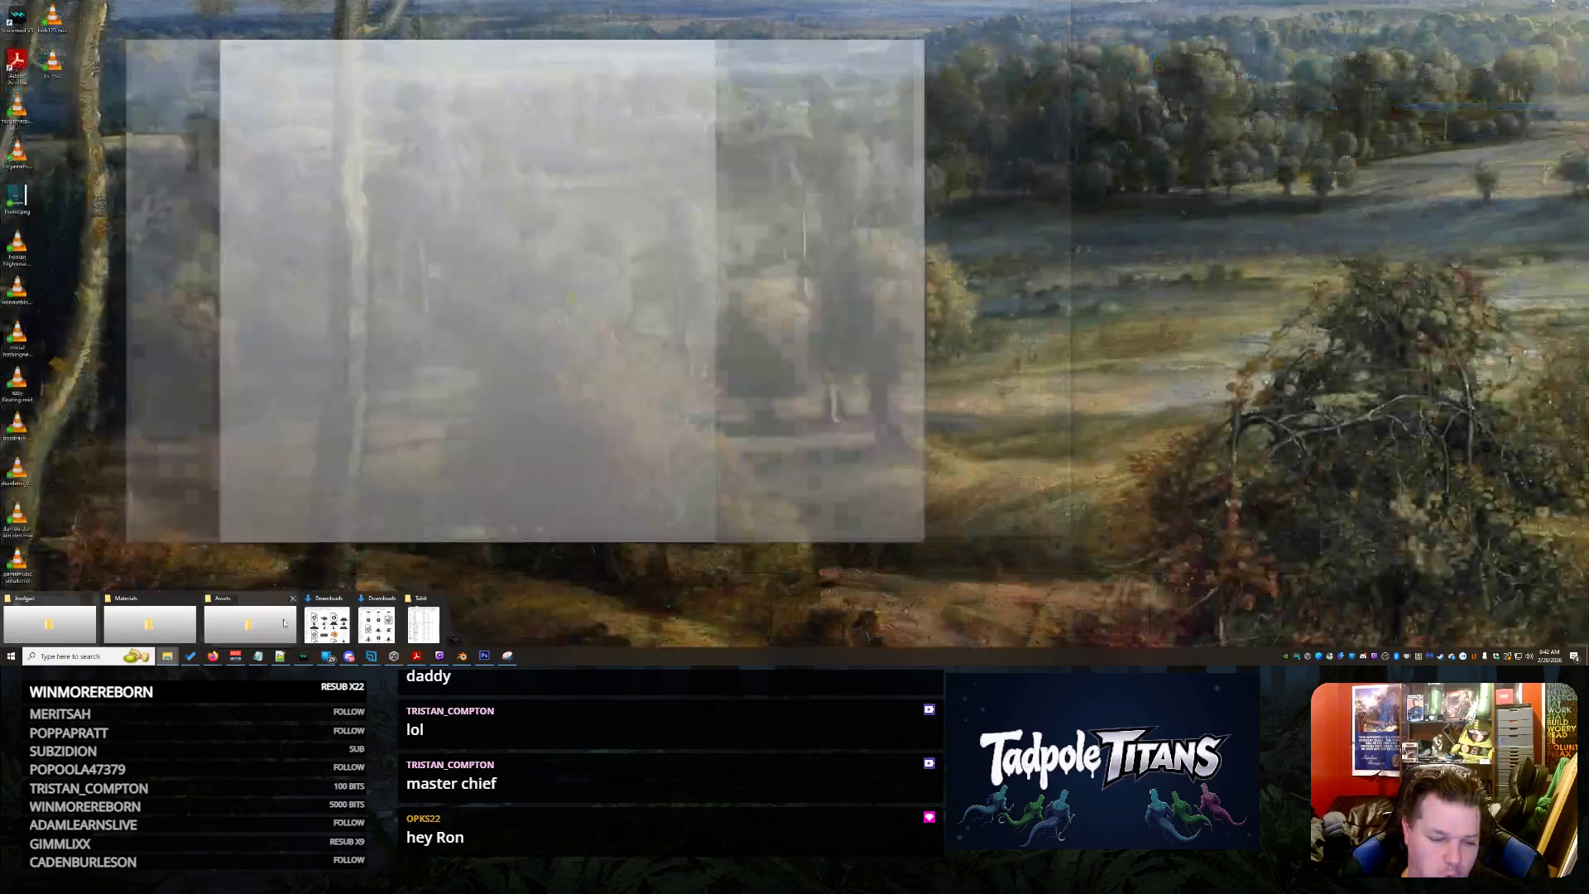
{"action": "left_click", "coordinate": [283, 623]}
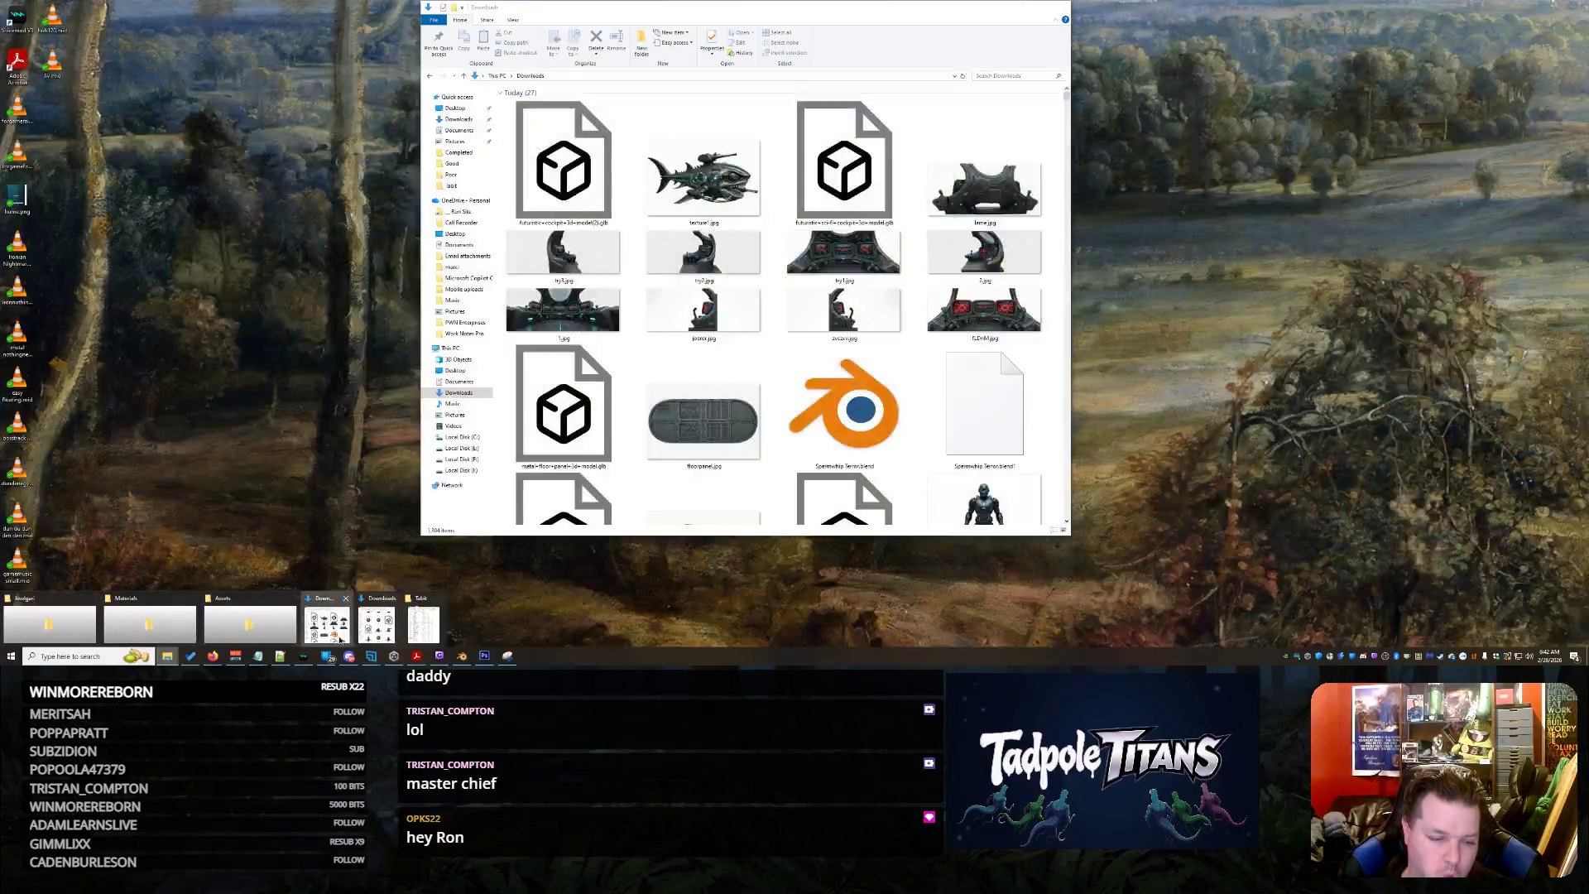
{"action": "scroll", "coordinate": [828, 217], "scroll_direction": "down", "scroll_amount": 2}
{"action": "scroll", "coordinate": [827, 217], "scroll_direction": "down", "scroll_amount": 5}
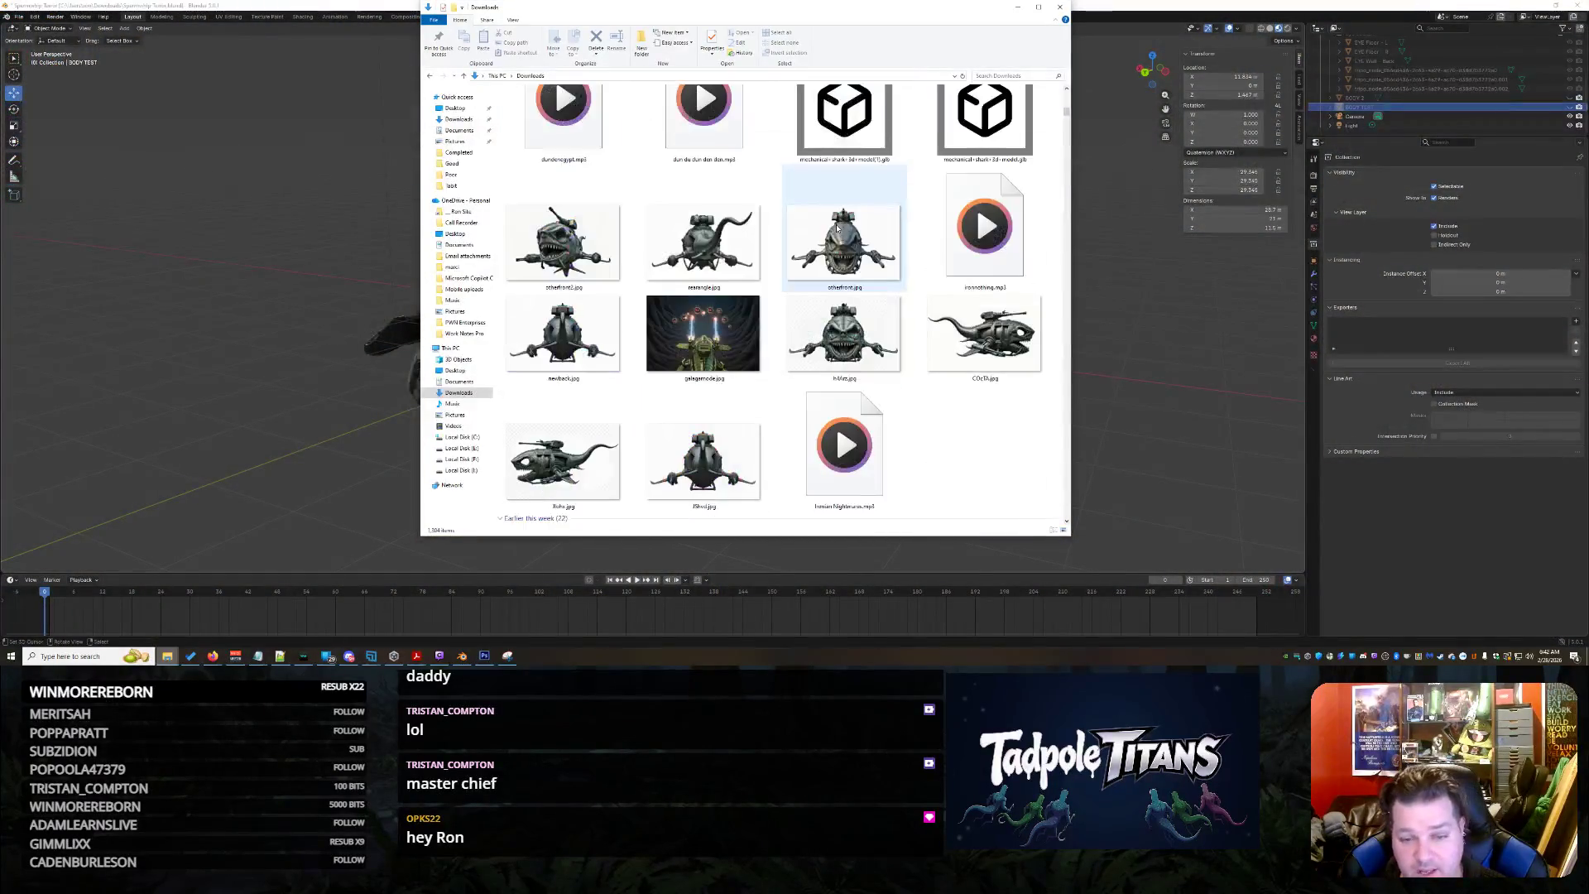
{"action": "scroll", "coordinate": [839, 228], "scroll_direction": "down", "scroll_amount": 5}
{"action": "scroll", "coordinate": [840, 229], "scroll_direction": "down", "scroll_amount": 5}
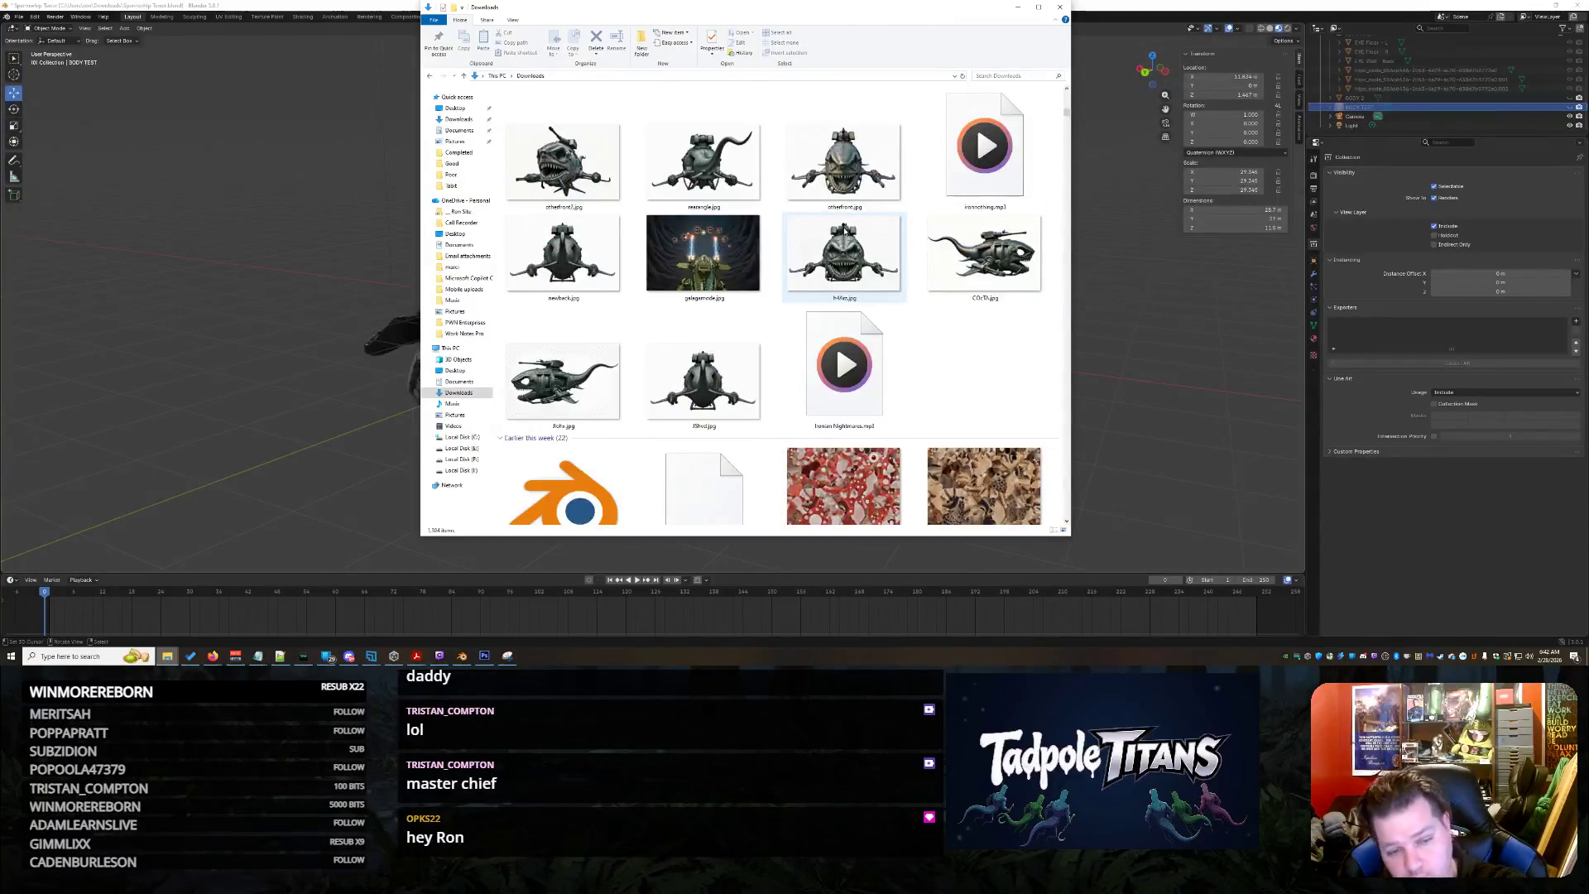
{"action": "scroll", "coordinate": [844, 236], "scroll_direction": "down", "scroll_amount": 5}
{"action": "scroll", "coordinate": [848, 237], "scroll_direction": "down", "scroll_amount": 5}
{"action": "scroll", "coordinate": [854, 239], "scroll_direction": "down", "scroll_amount": 5}
{"action": "scroll", "coordinate": [858, 240], "scroll_direction": "down", "scroll_amount": 3}
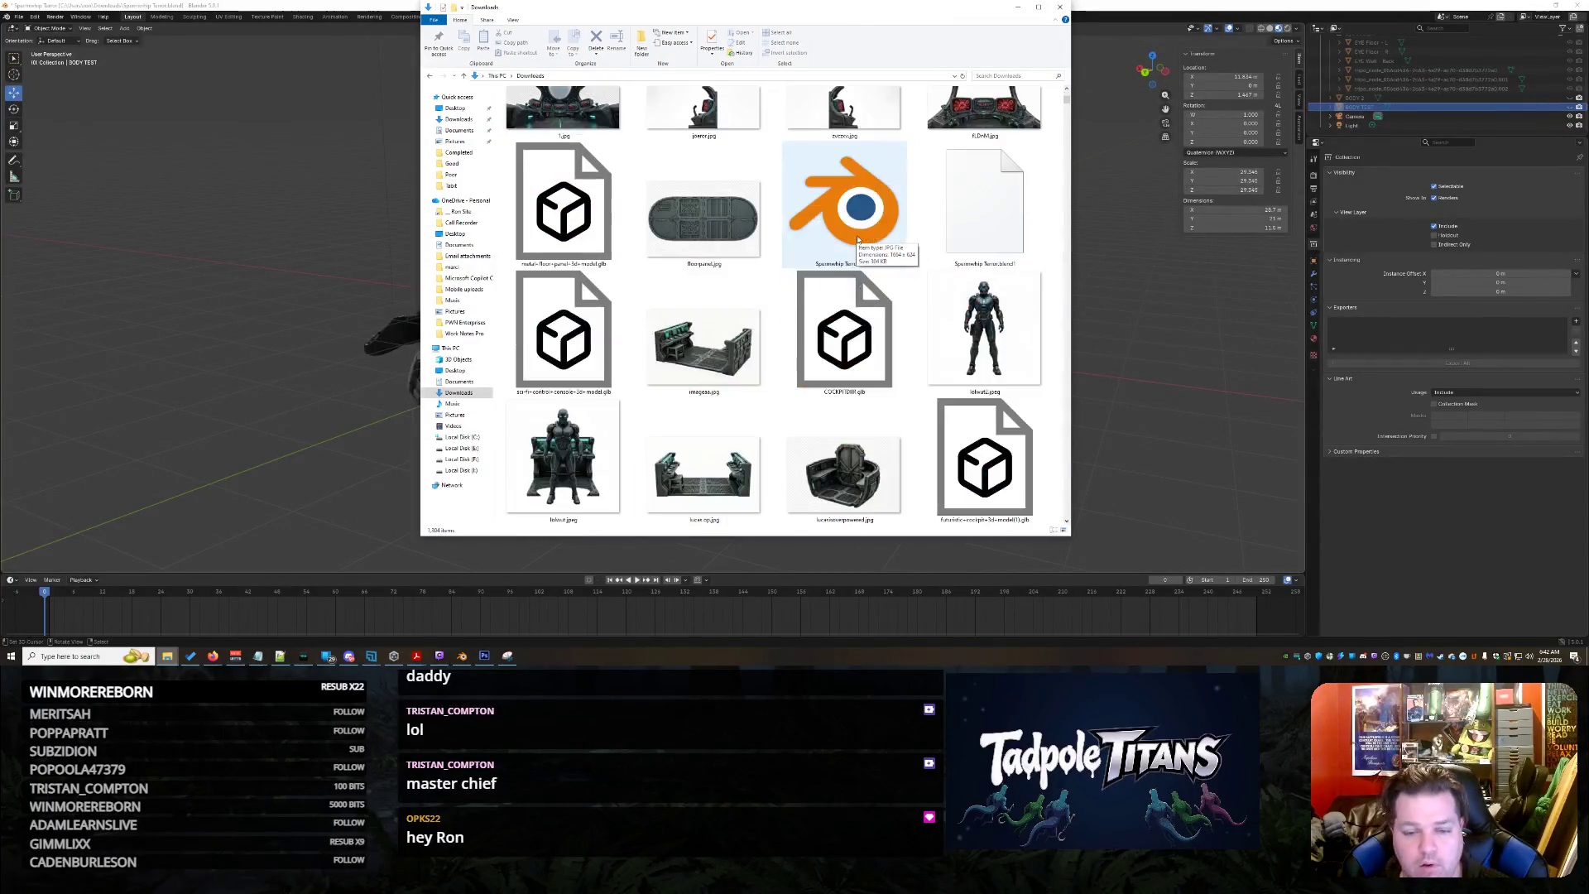
Duplicate the Spermwhip Terror.blend file in Downloads with Ctrl+V
{"action": "left_click", "coordinate": [878, 228]}
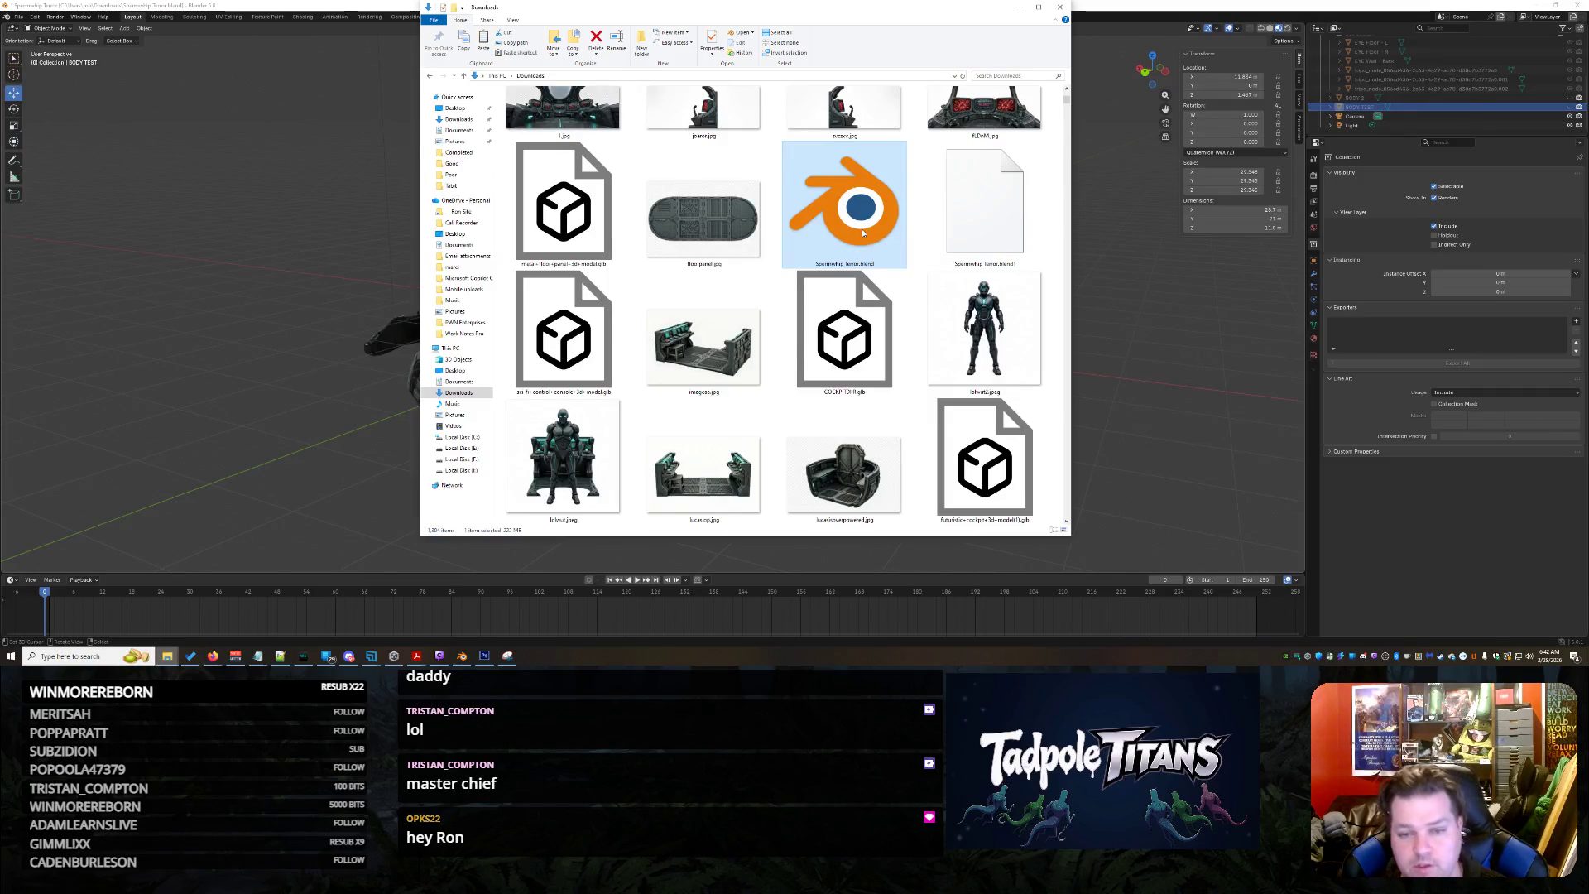
{"action": "key", "text": "ctrl+v"}
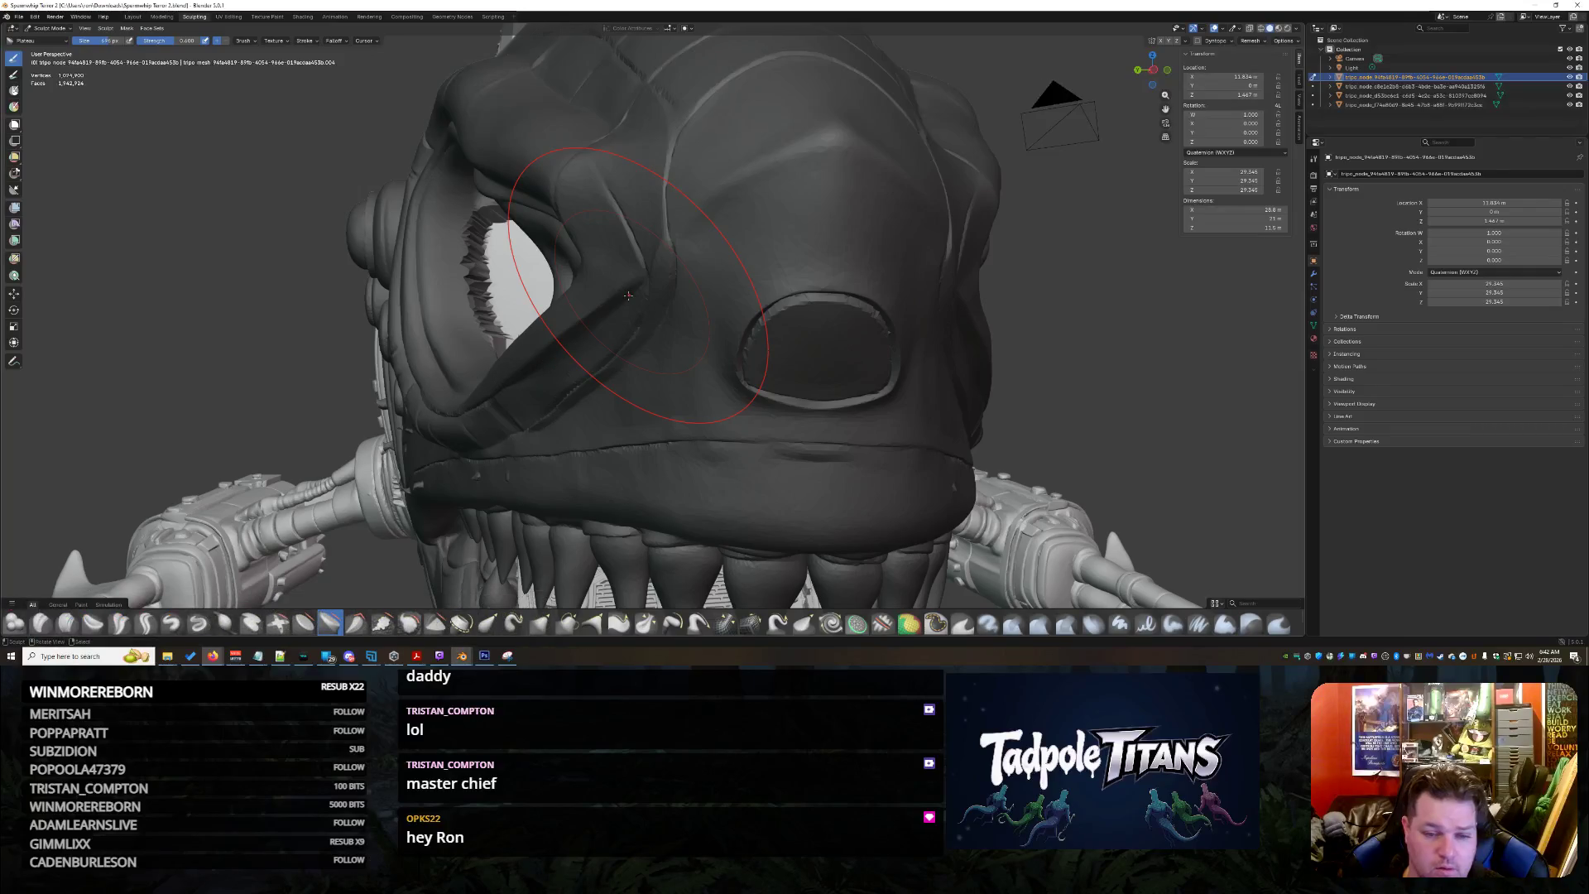
{"action": "scroll", "coordinate": [729, 265], "scroll_direction": "down", "scroll_amount": 8}
Leave Sculpt Mode for Object Mode and toggle the shark's visibility to view the cockpit alone
{"action": "mouse_move", "coordinate": [638, 318]}
{"action": "middle_mouse_down"}
{"action": "mouse_move", "coordinate": [681, 398]}
{"action": "mouse_move", "coordinate": [744, 360]}
{"action": "mouse_move", "coordinate": [745, 274]}
{"action": "mouse_move", "coordinate": [643, 342]}
{"action": "middle_mouse_up"}
{"action": "scroll", "coordinate": [681, 399], "scroll_direction": "up", "scroll_amount": 2}
{"action": "scroll", "coordinate": [680, 399], "scroll_direction": "up", "scroll_amount": 10}
{"action": "scroll", "coordinate": [745, 274], "scroll_direction": "up", "scroll_amount": 3}
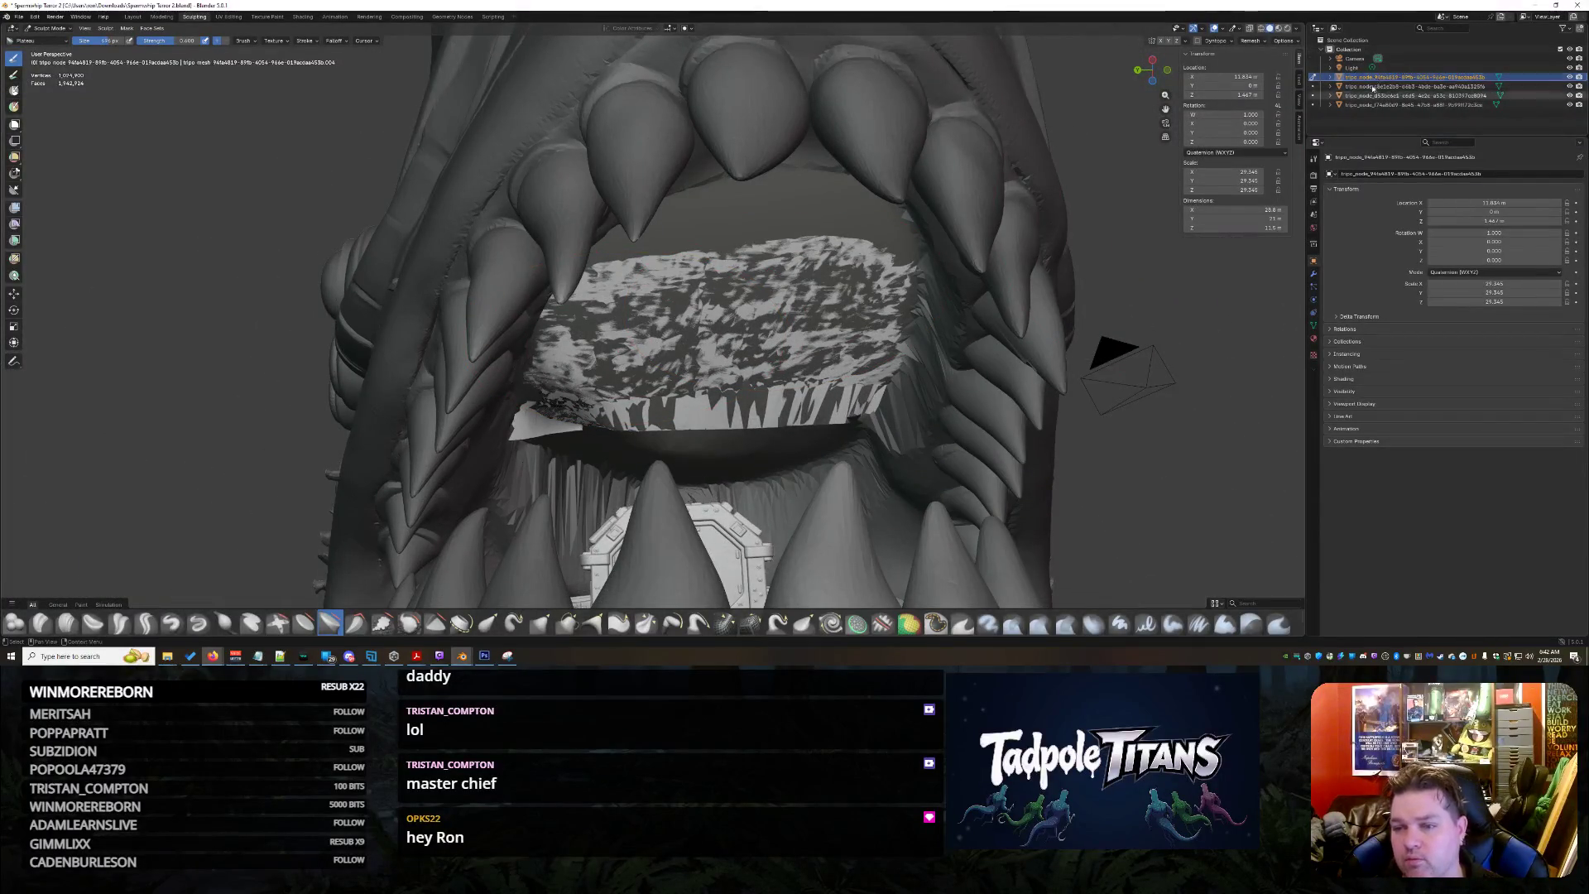
{"action": "scroll", "coordinate": [1092, 286], "scroll_direction": "down", "scroll_amount": 5}
{"action": "mouse_move", "coordinate": [1092, 286]}
{"action": "middle_mouse_down"}
{"action": "mouse_move", "coordinate": [1018, 346]}
{"action": "mouse_move", "coordinate": [894, 335]}
{"action": "middle_mouse_up"}
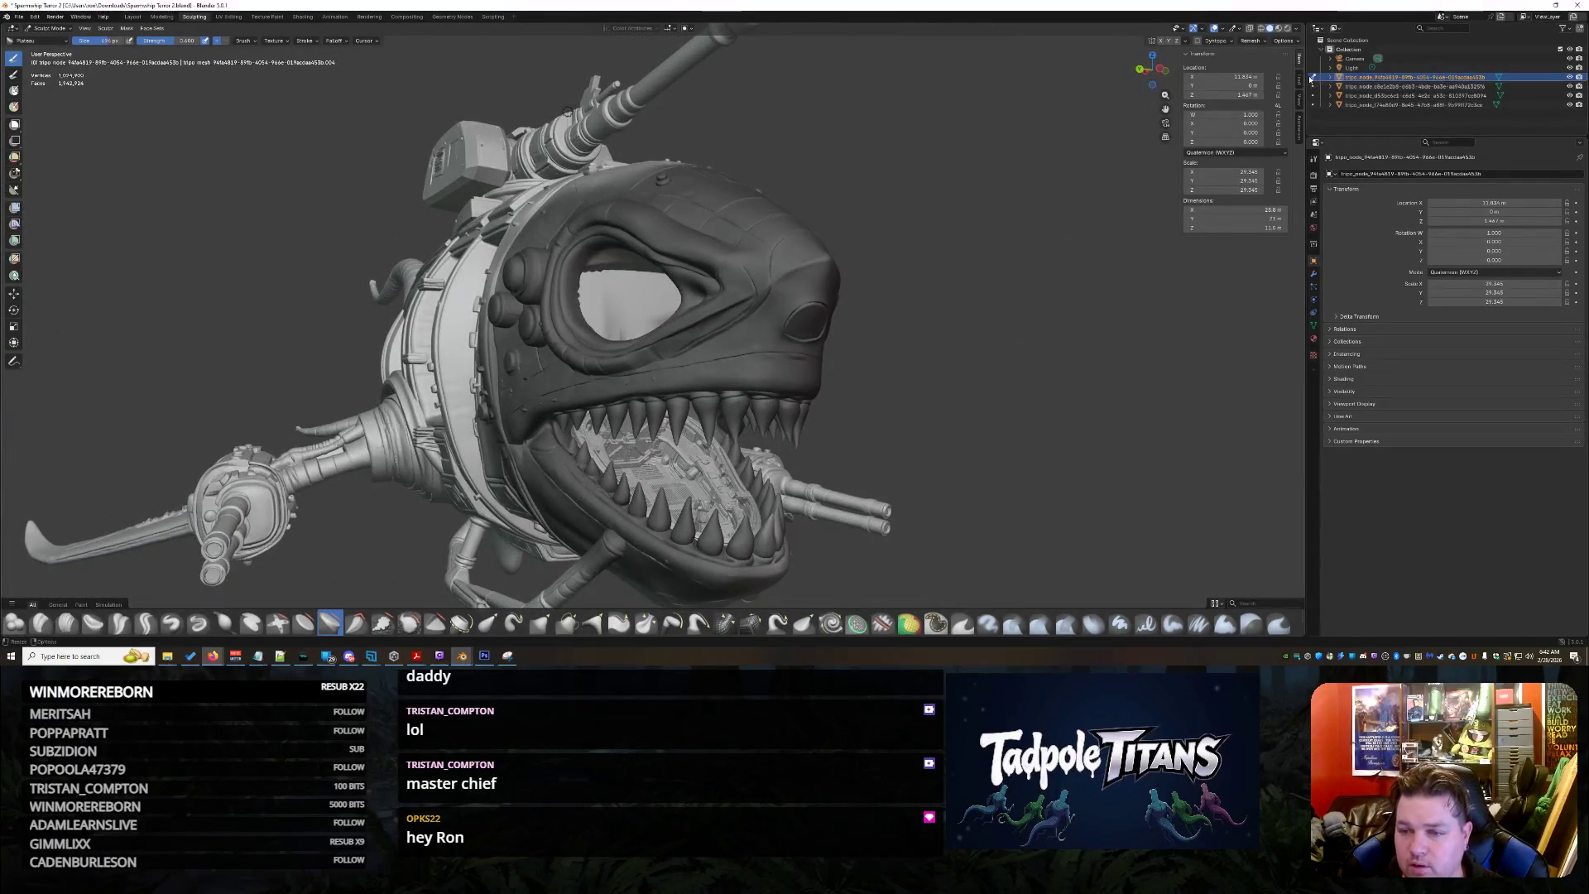
{"action": "left_click", "coordinate": [1317, 80]}
{"action": "left_click", "coordinate": [1570, 77]}
{"action": "left_click", "coordinate": [1571, 77]}
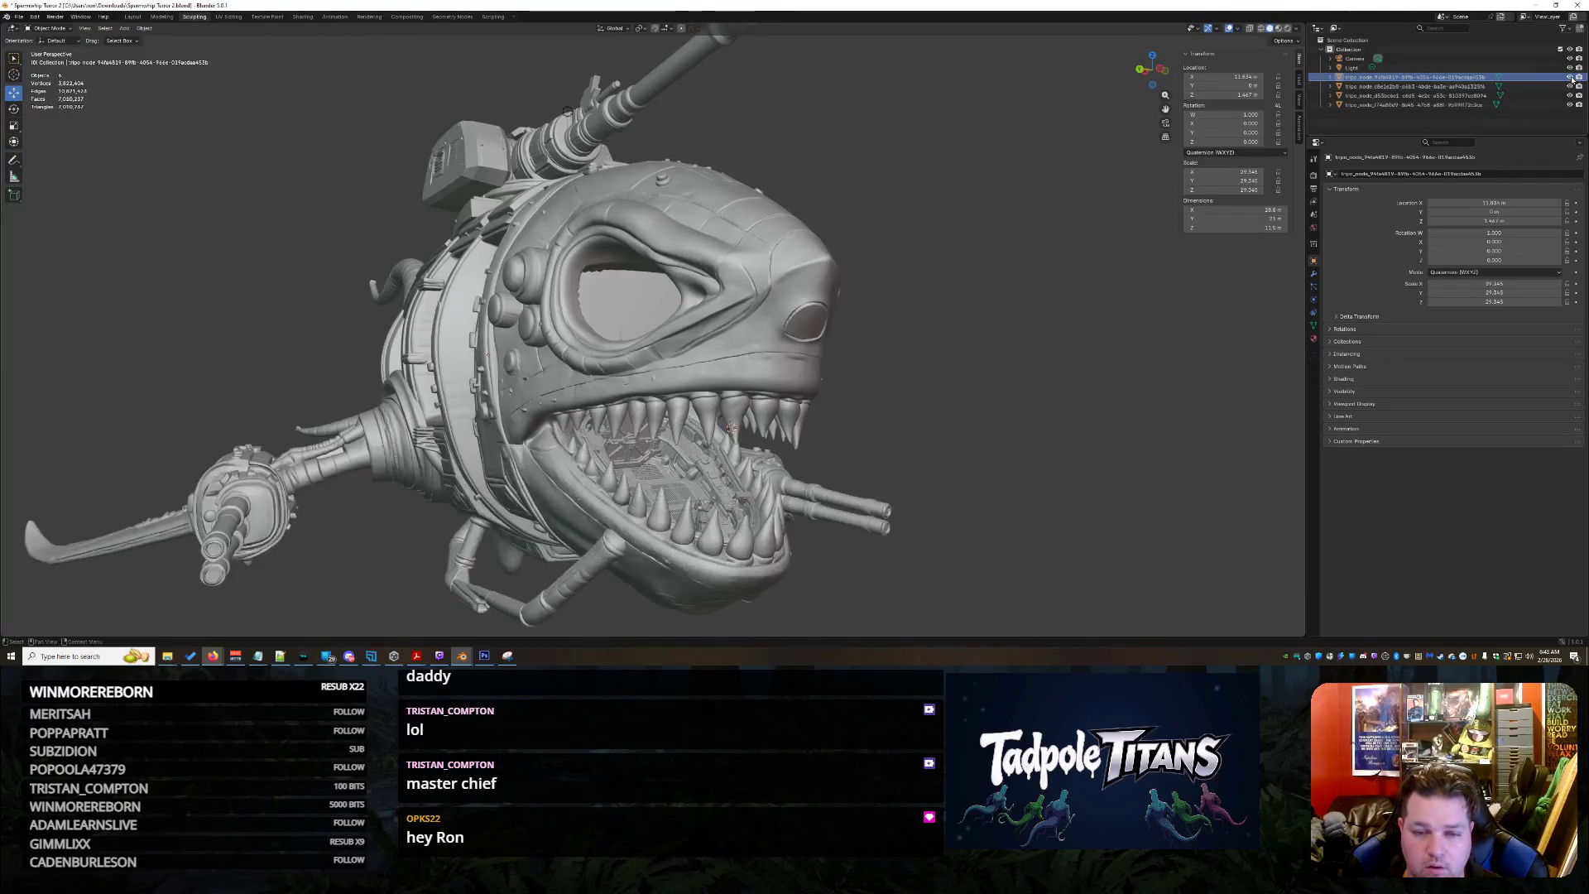
Copy the shark object from the Outliner and switch to the cockpit spaceship scene
{"action": "left_click", "coordinate": [1494, 81]}
{"action": "right_click", "coordinate": [1493, 81]}
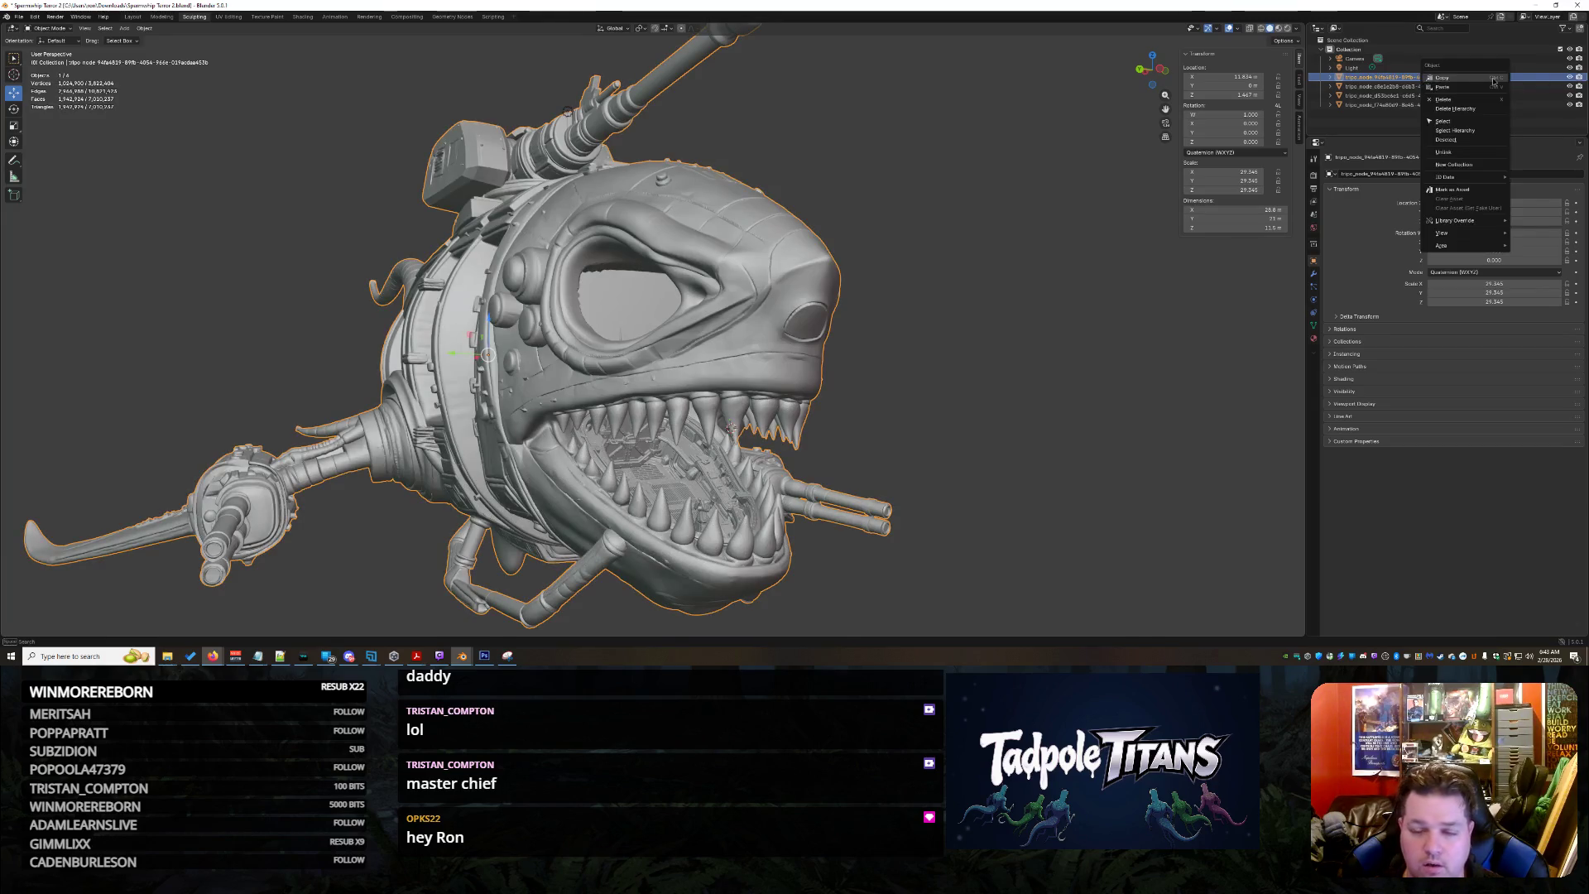
{"action": "left_click", "coordinate": [1493, 82]}
{"action": "mouse_move", "coordinate": [462, 655]}
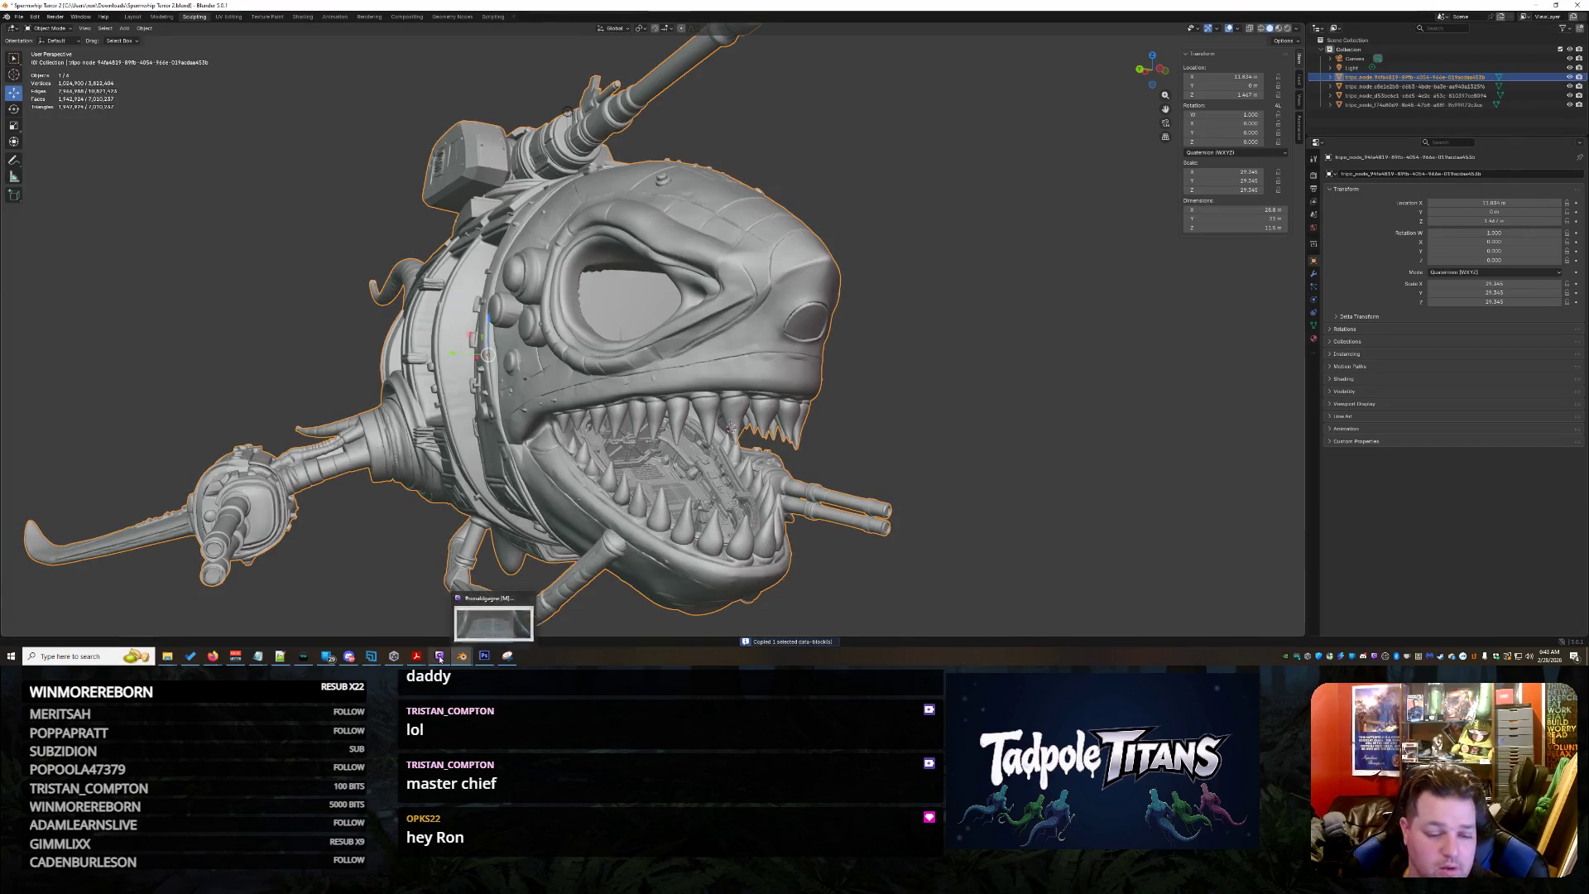
{"action": "left_click", "coordinate": [422, 617]}
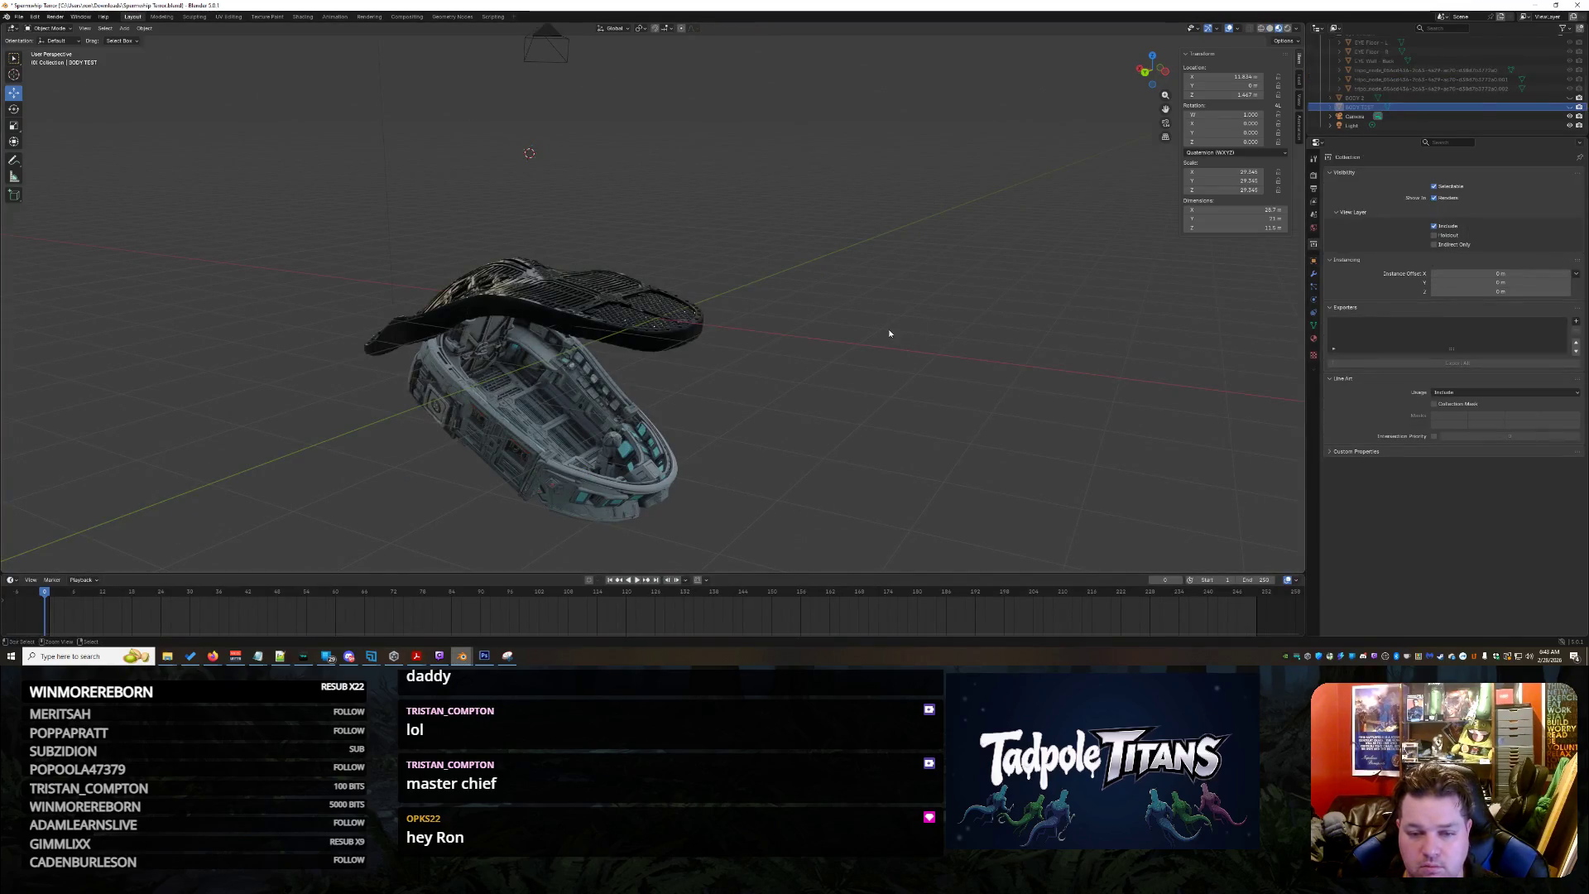
Paste the shark body into the cockpit scene and inspect it from the front
{"action": "key", "text": "ctrl+v"}
{"action": "scroll", "coordinate": [466, 180], "scroll_direction": "down", "scroll_amount": 5}
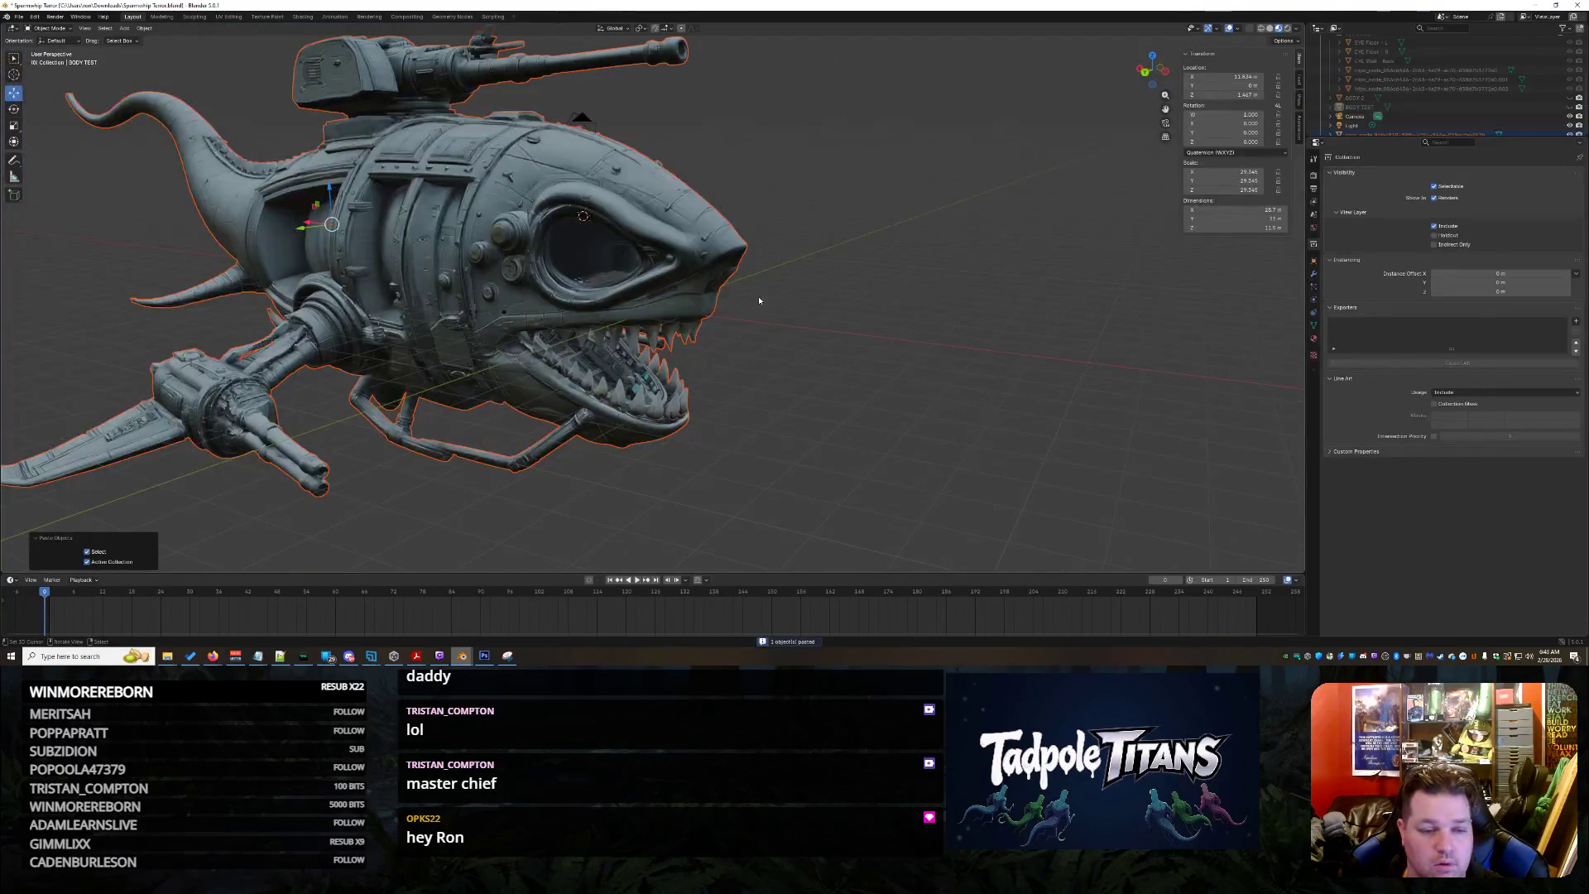
{"action": "middle_click_drag", "start_coordinate": [466, 180], "coordinate": [776, 174]}
{"action": "mouse_move", "coordinate": [704, 283]}
{"action": "middle_mouse_down"}
{"action": "mouse_move", "coordinate": [861, 335]}
{"action": "mouse_move", "coordinate": [600, 353]}
{"action": "mouse_move", "coordinate": [472, 304]}
{"action": "mouse_move", "coordinate": [611, 373]}
{"action": "middle_mouse_up"}
{"action": "scroll", "coordinate": [770, 294], "scroll_direction": "up", "scroll_amount": 3}
{"action": "scroll", "coordinate": [770, 295], "scroll_direction": "up", "scroll_amount": 2}
{"action": "scroll", "coordinate": [770, 294], "scroll_direction": "up", "scroll_amount": 2}
{"action": "scroll", "coordinate": [862, 336], "scroll_direction": "up", "scroll_amount": 2}
{"action": "scroll", "coordinate": [611, 349], "scroll_direction": "up", "scroll_amount": 3}
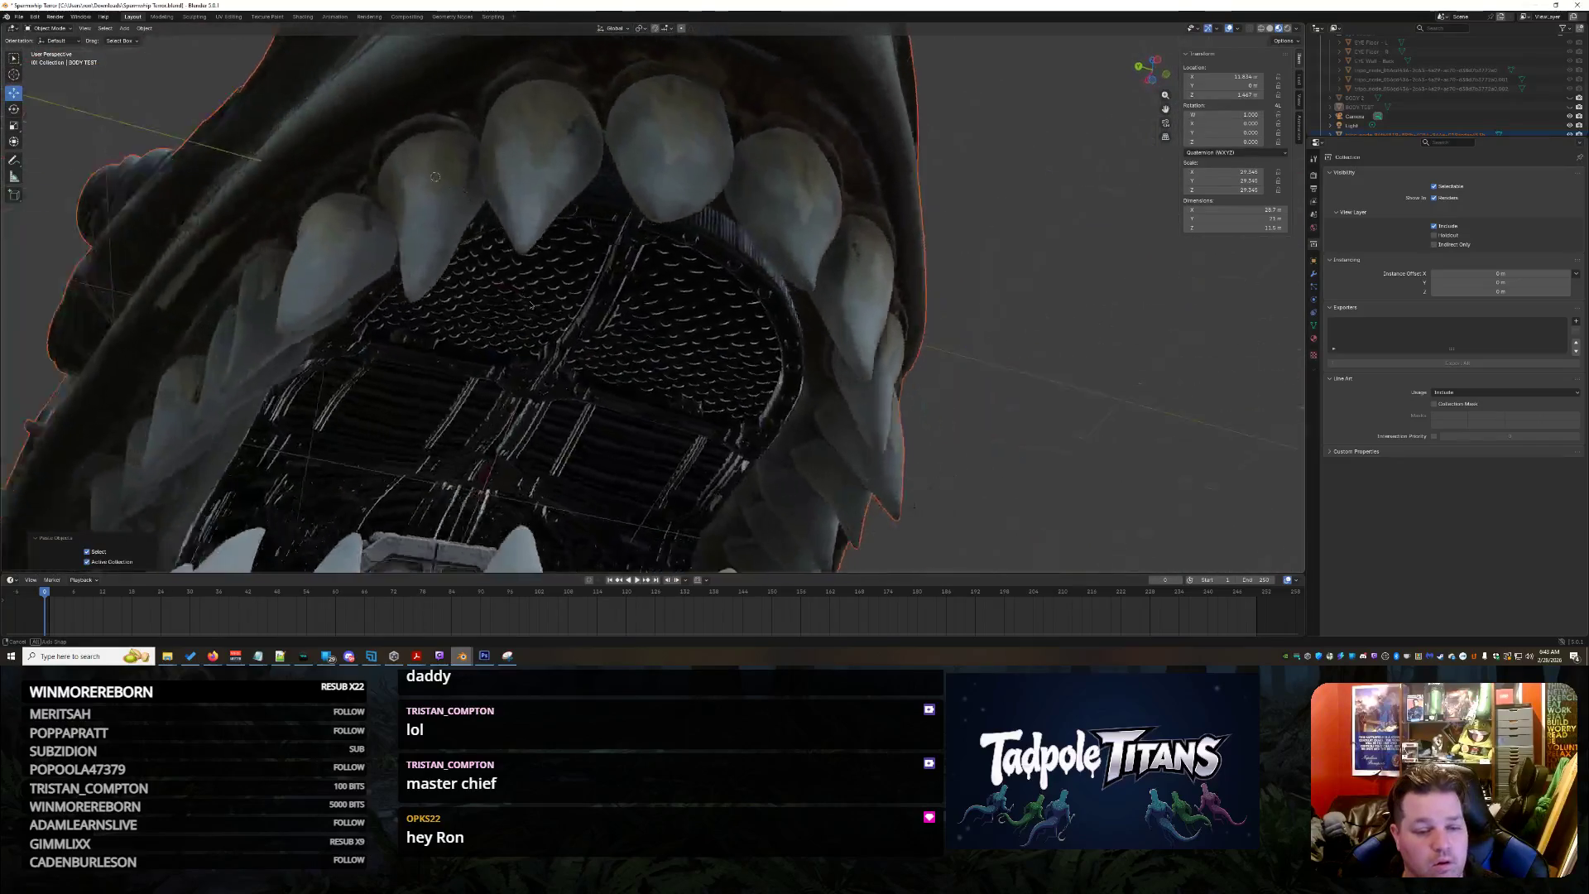
{"action": "scroll", "coordinate": [610, 372], "scroll_direction": "down", "scroll_amount": 5}
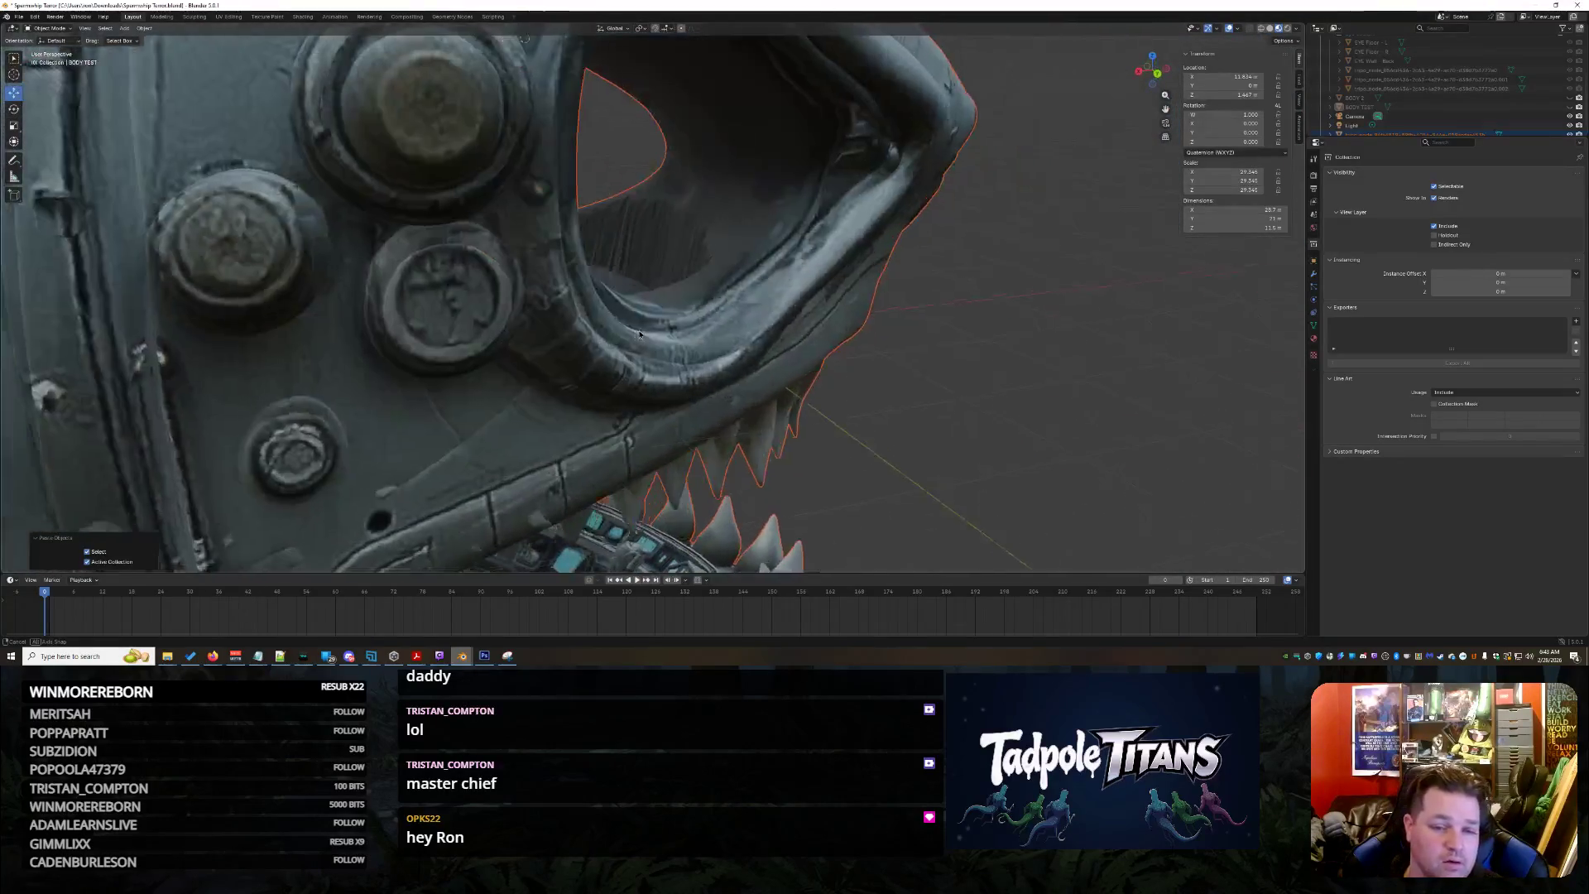
{"action": "scroll", "coordinate": [790, 404], "scroll_direction": "down", "scroll_amount": 3}
{"action": "left_click", "coordinate": [790, 404]}
{"action": "middle_click_drag", "start_coordinate": [850, 407], "coordinate": [931, 331]}
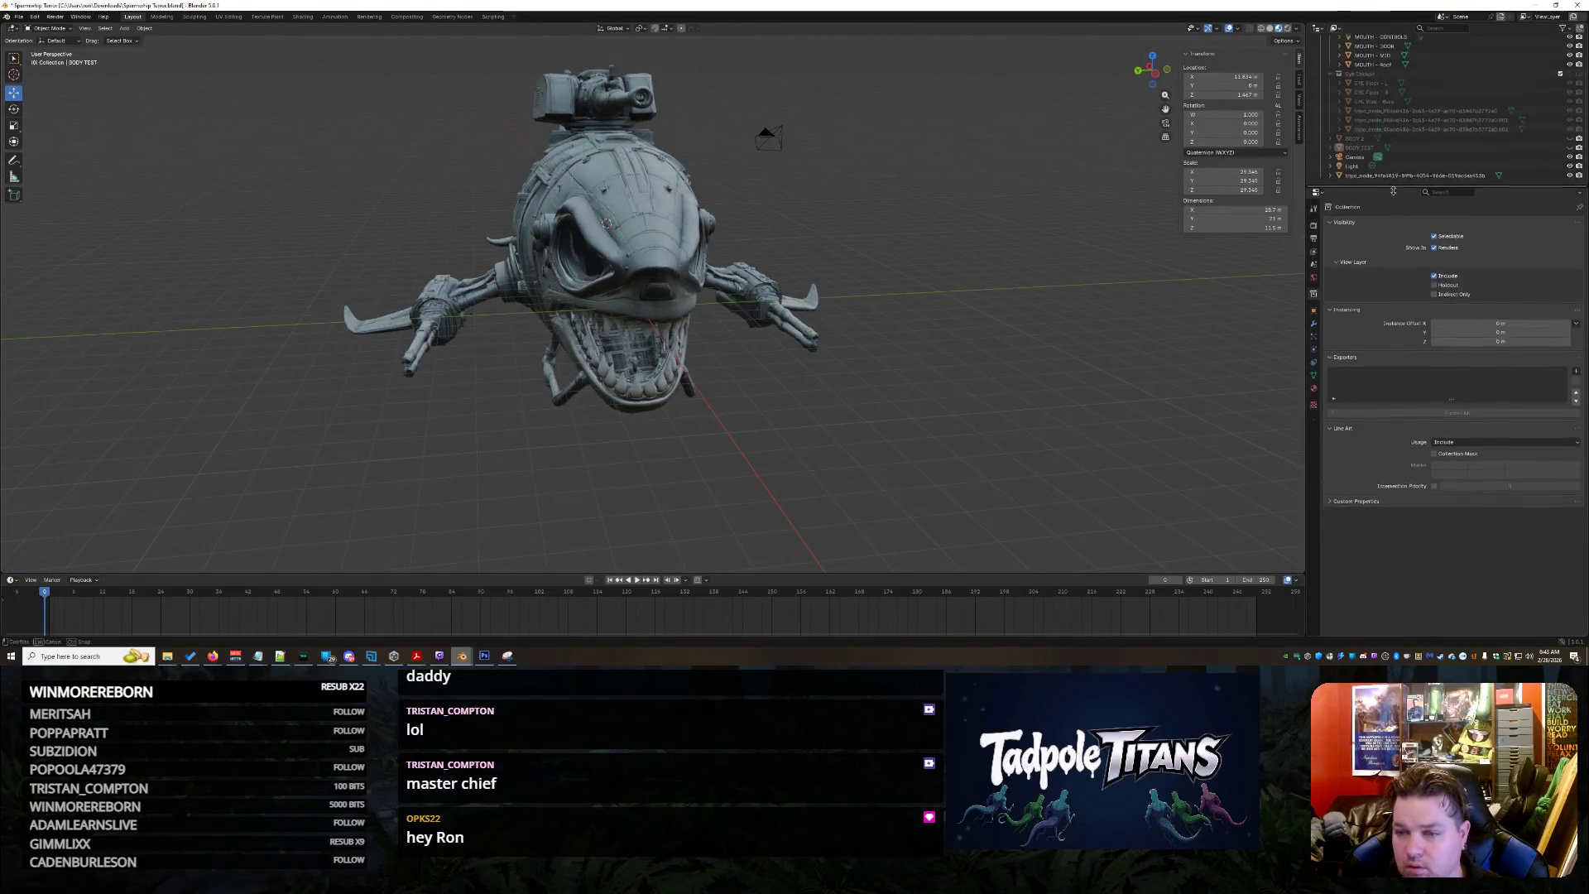
Enlarge the Outliner and rename the pasted shark object
{"action": "left_click_drag", "start_coordinate": [1381, 137], "coordinate": [1391, 229]}
{"action": "left_click", "coordinate": [1396, 206]}
{"action": "double_click", "coordinate": [1396, 206]}
{"action": "type", "text": "s"}
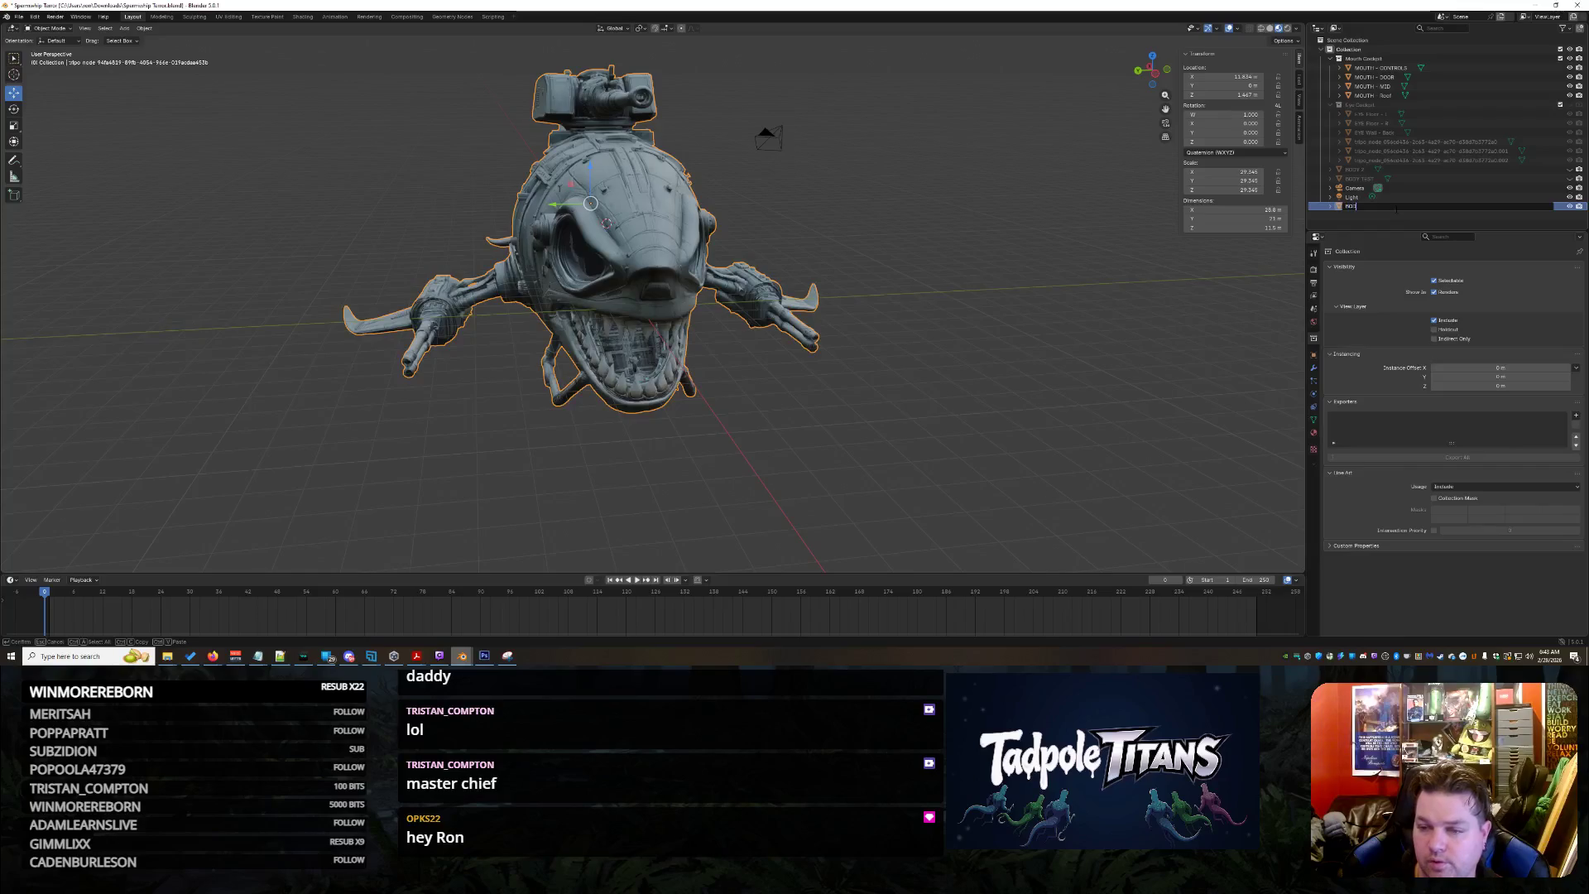
{"action": "key", "text": "Return"}
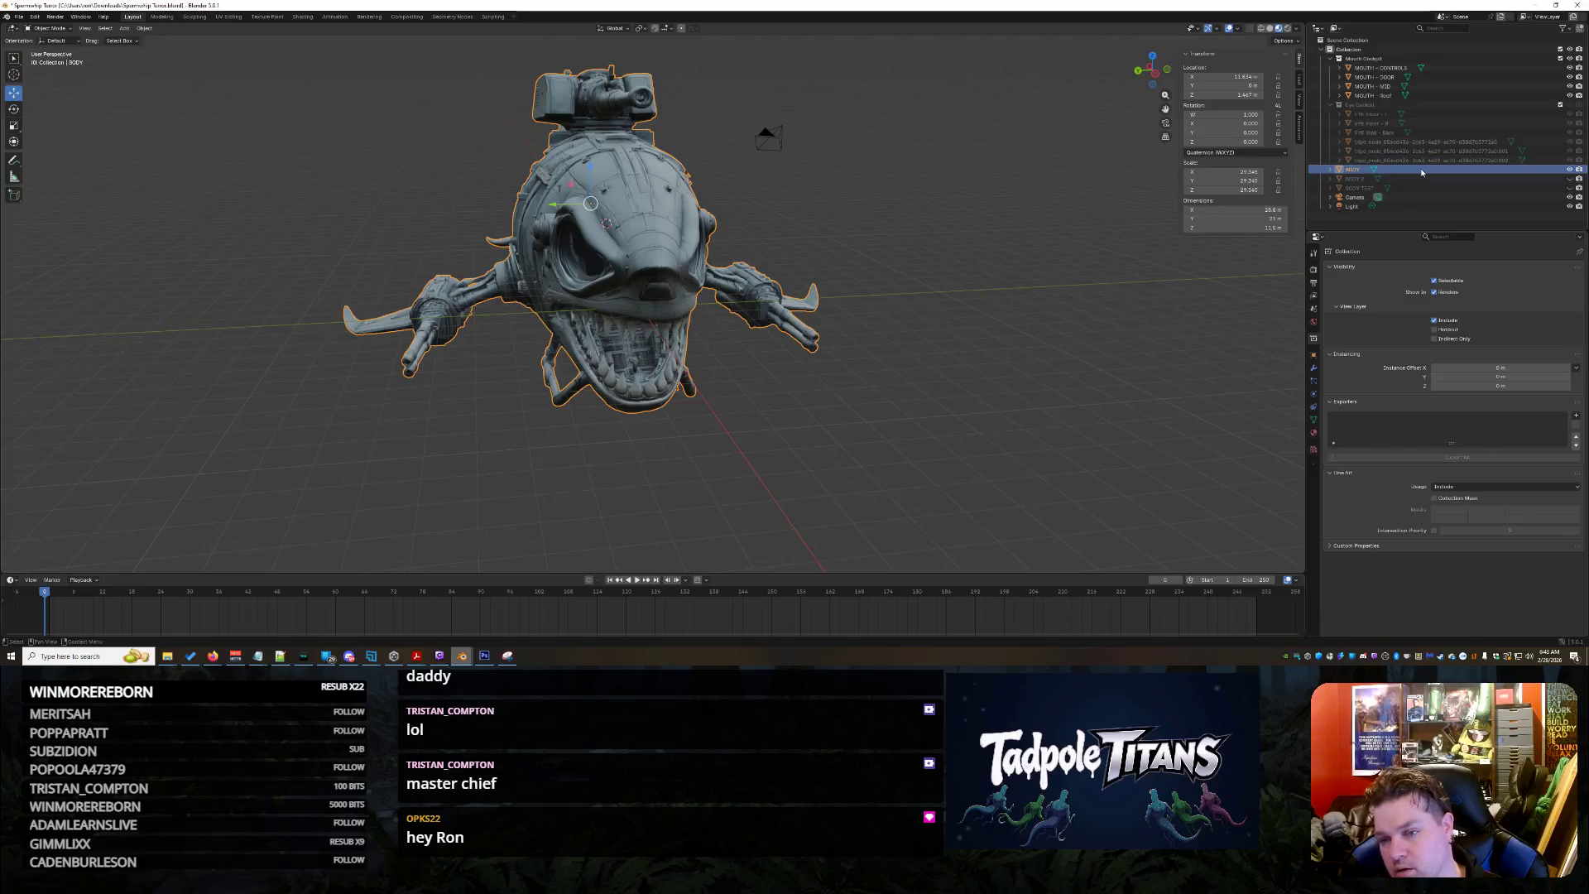
Delete the old BODY object from the Outliner
{"action": "left_click", "coordinate": [1416, 182]}
{"action": "right_click", "coordinate": [1416, 188]}
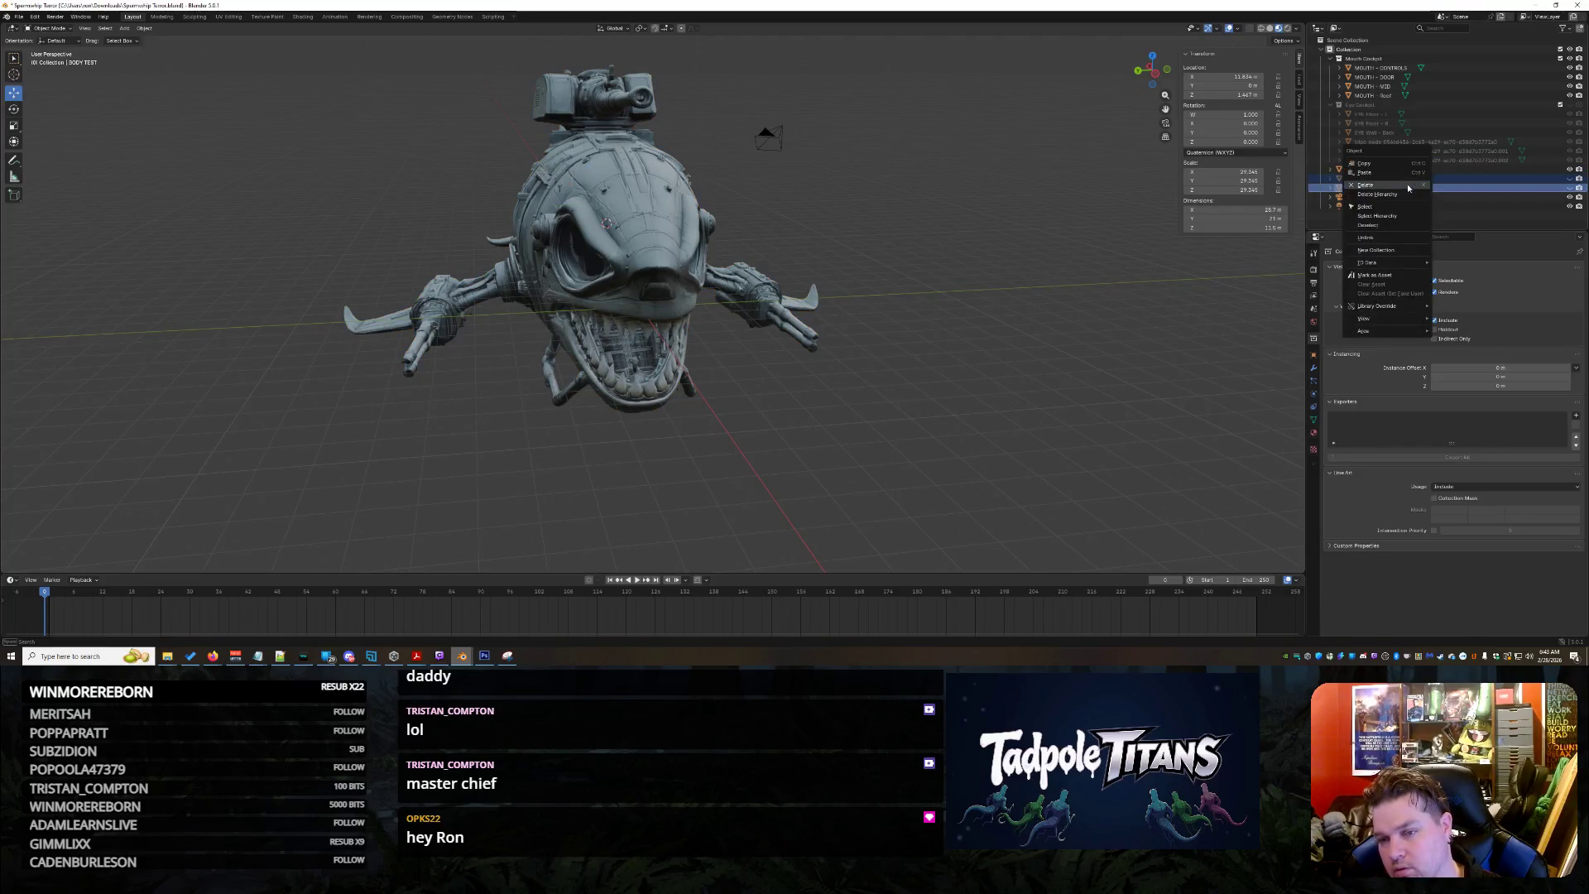
{"action": "left_click", "coordinate": [1399, 185]}
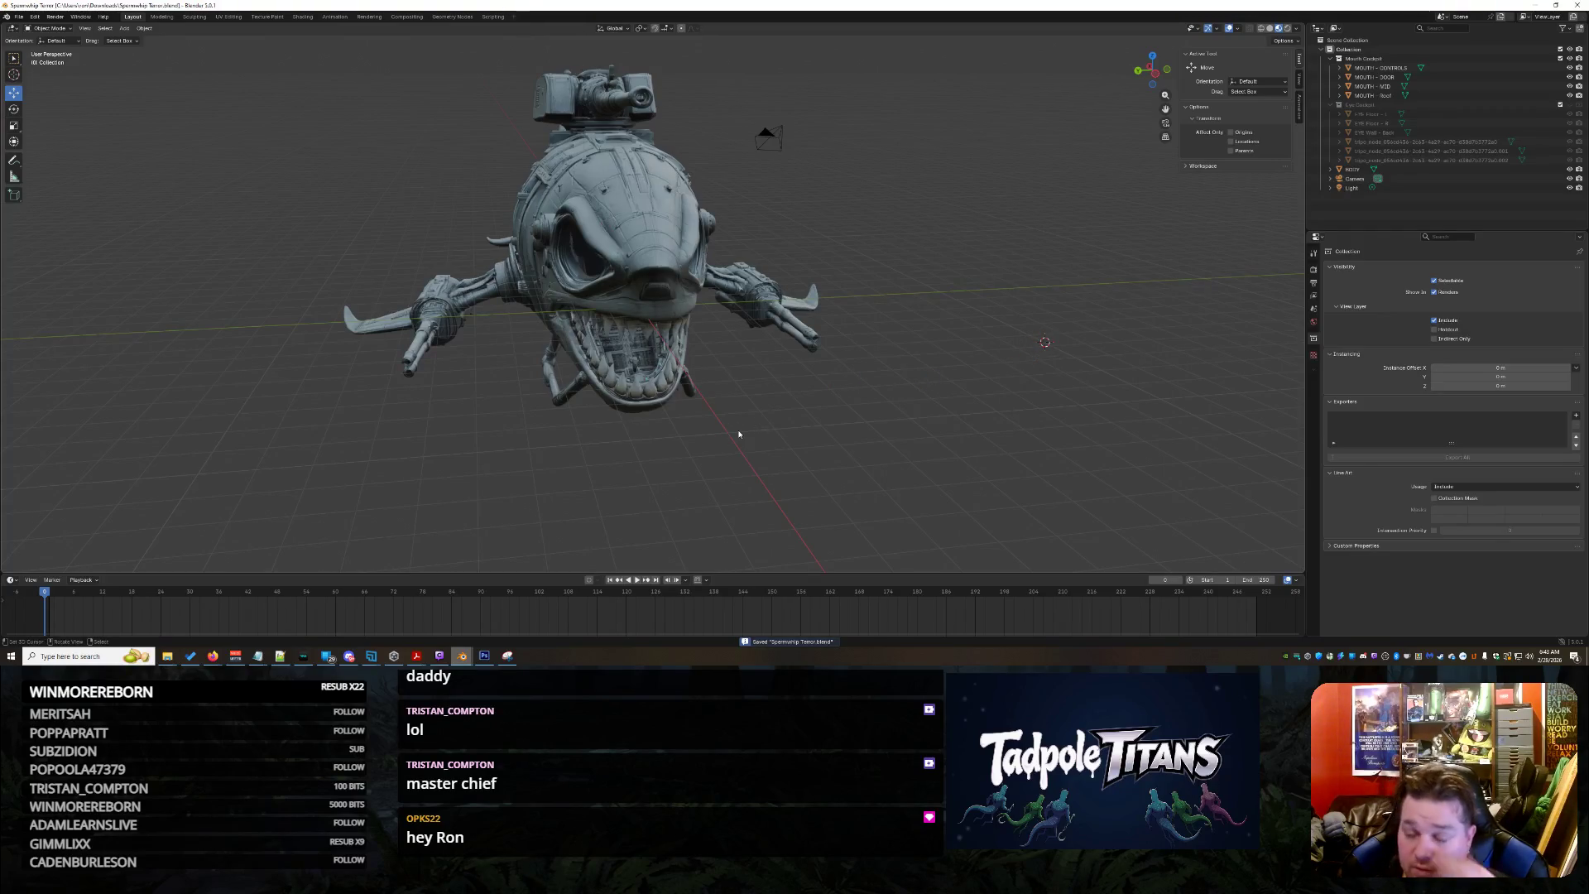
Show the eye cockpit collection and orbit around the shark's eye, interior and mouth
{"action": "middle_click_drag", "start_coordinate": [731, 428], "coordinate": [763, 412]}
{"action": "scroll", "coordinate": [754, 418], "scroll_direction": "up", "scroll_amount": 5}
{"action": "scroll", "coordinate": [763, 413], "scroll_direction": "up", "scroll_amount": 3}
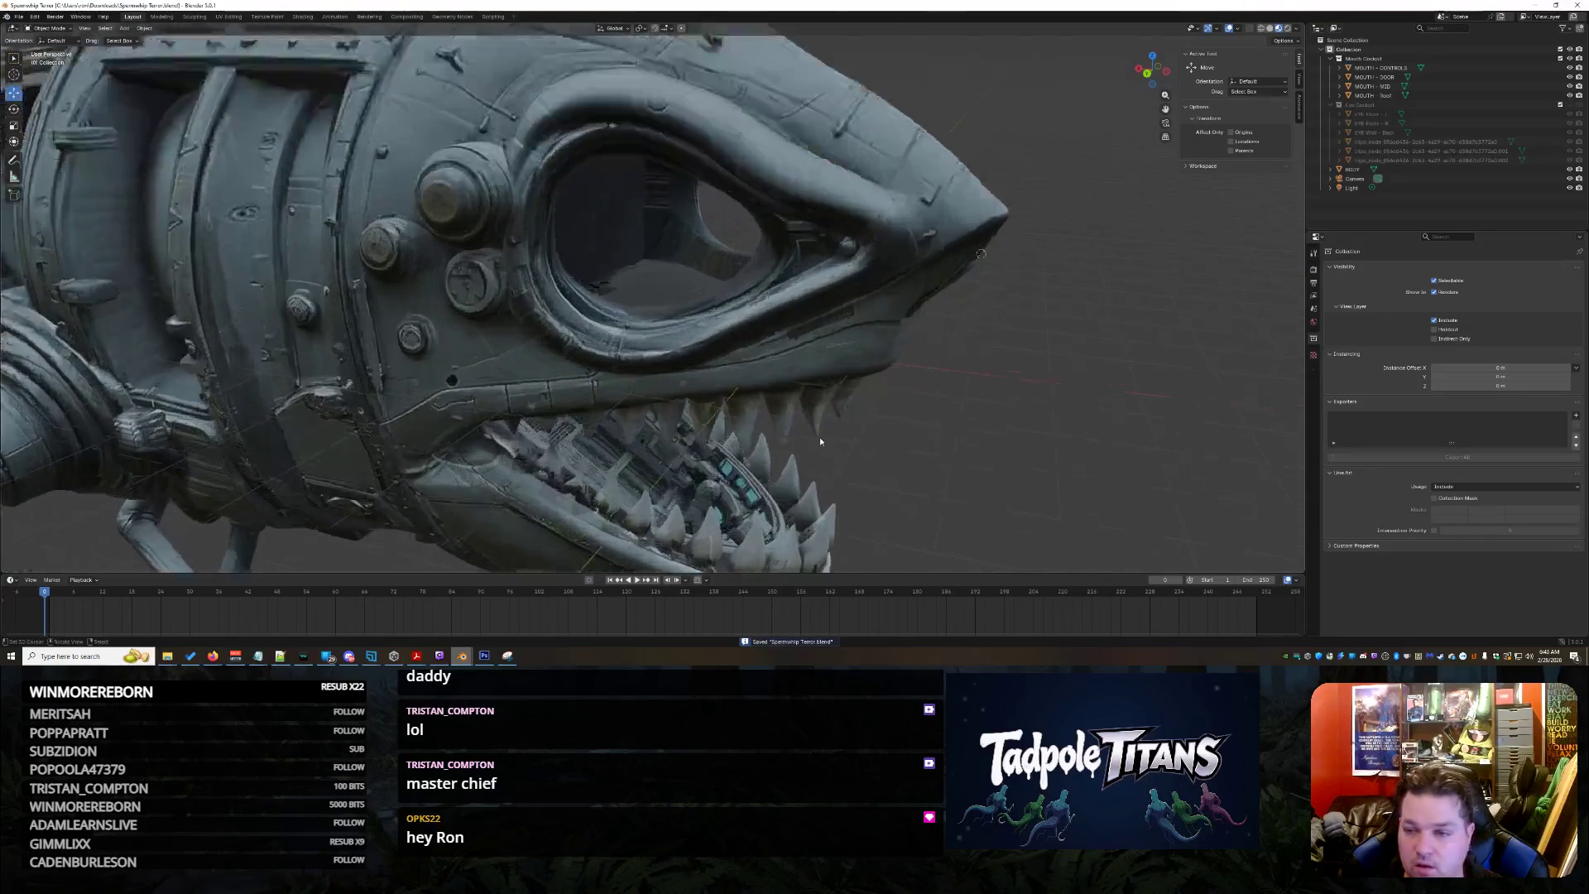
{"action": "scroll", "coordinate": [764, 412], "scroll_direction": "up", "scroll_amount": 2}
{"action": "left_click", "coordinate": [1567, 112]}
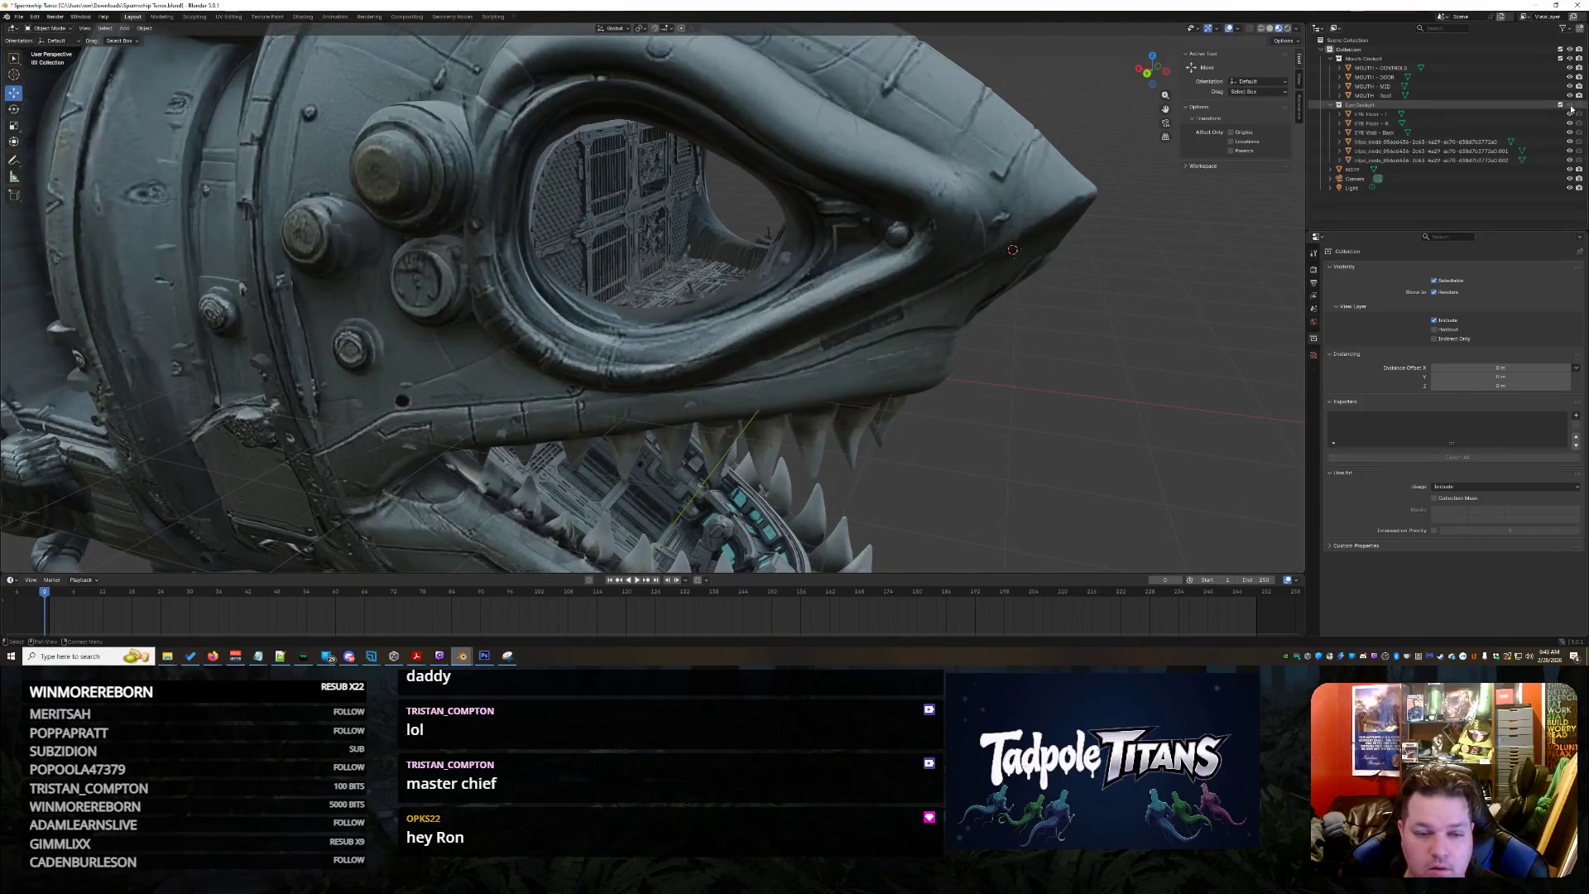
{"action": "scroll", "coordinate": [1130, 278], "scroll_direction": "up", "scroll_amount": 2}
{"action": "mouse_move", "coordinate": [1132, 282]}
{"action": "middle_mouse_down"}
{"action": "mouse_move", "coordinate": [1034, 254]}
{"action": "mouse_move", "coordinate": [1045, 301]}
{"action": "middle_mouse_up"}
{"action": "scroll", "coordinate": [1118, 283], "scroll_direction": "down", "scroll_amount": 5}
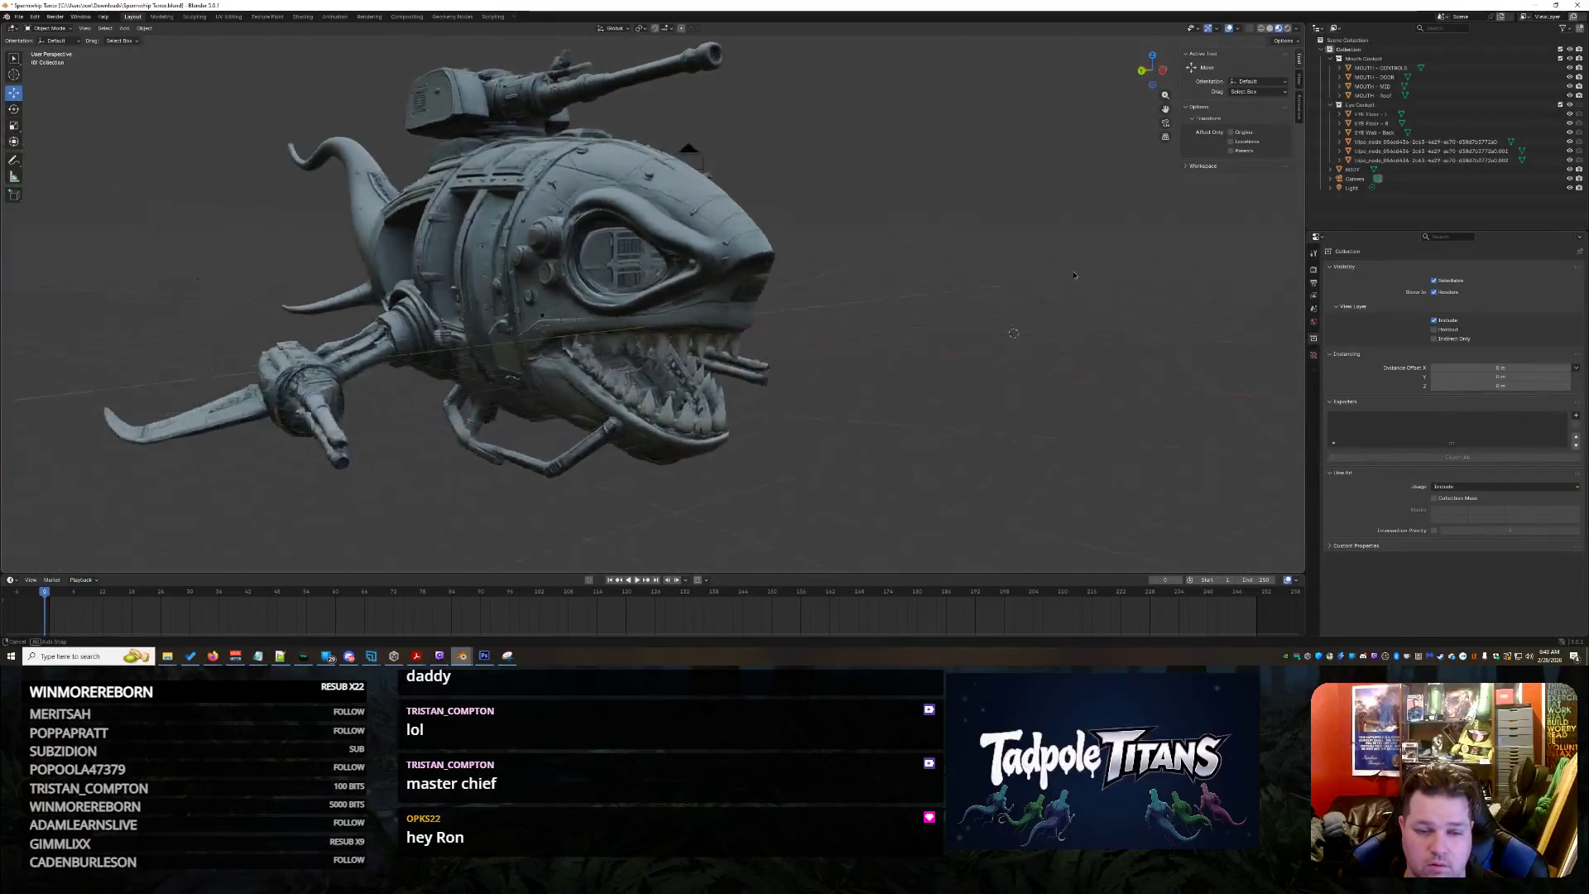
{"action": "scroll", "coordinate": [1046, 302], "scroll_direction": "up", "scroll_amount": 4}
{"action": "scroll", "coordinate": [1047, 306], "scroll_direction": "down", "scroll_amount": 4}
{"action": "mouse_move", "coordinate": [1047, 306]}
{"action": "middle_mouse_down"}
{"action": "mouse_move", "coordinate": [1002, 267]}
{"action": "mouse_move", "coordinate": [955, 315]}
{"action": "middle_mouse_up"}
{"action": "scroll", "coordinate": [1002, 267], "scroll_direction": "down", "scroll_amount": 3}
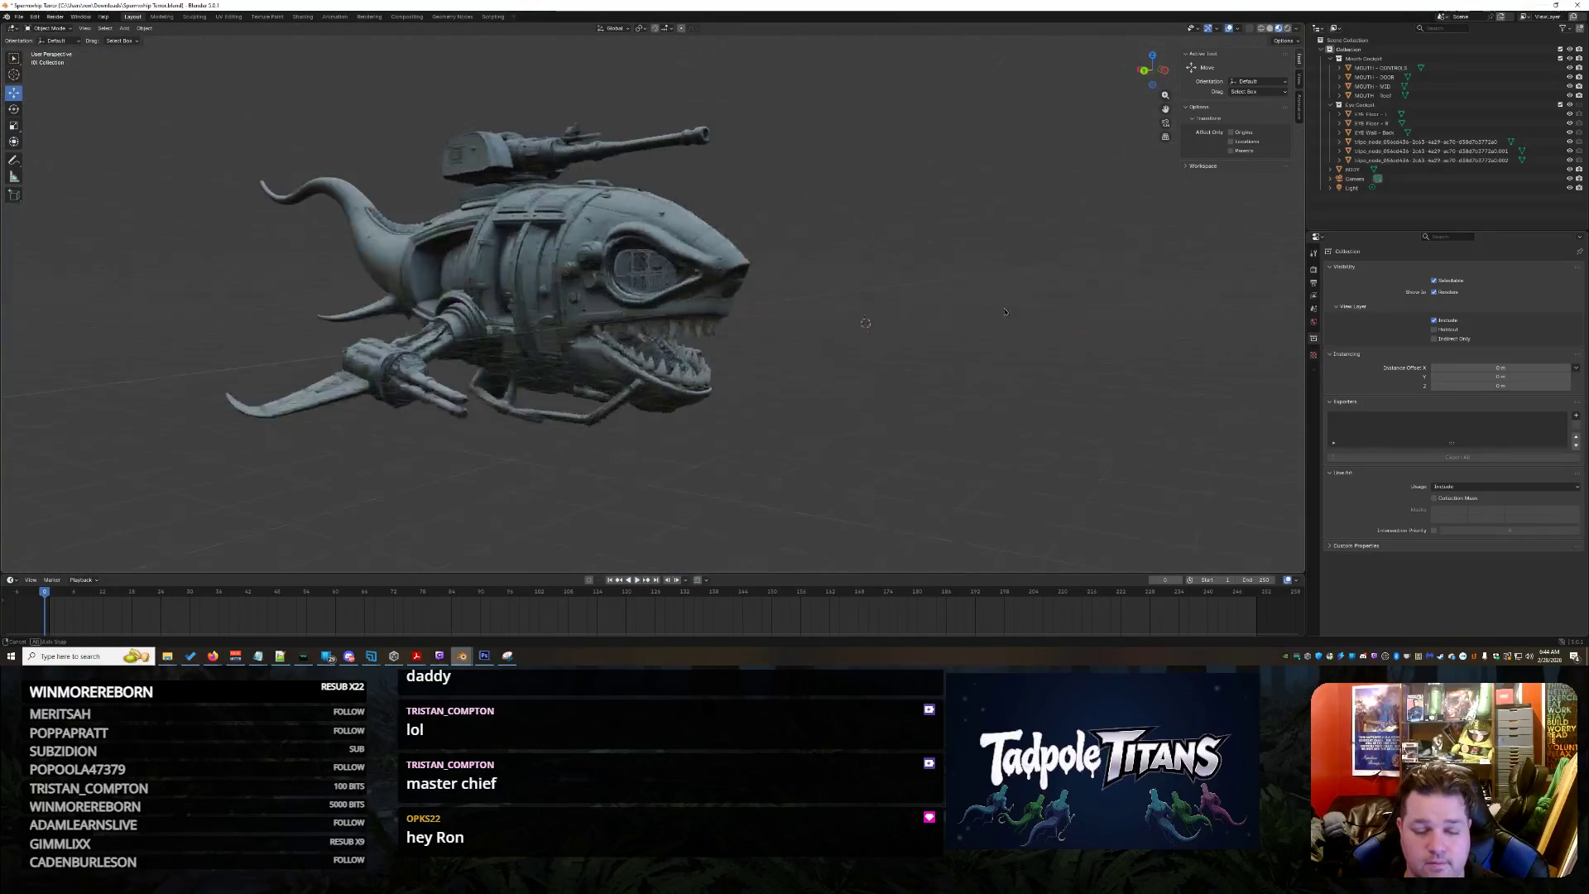
{"action": "scroll", "coordinate": [982, 314], "scroll_direction": "up", "scroll_amount": 3}
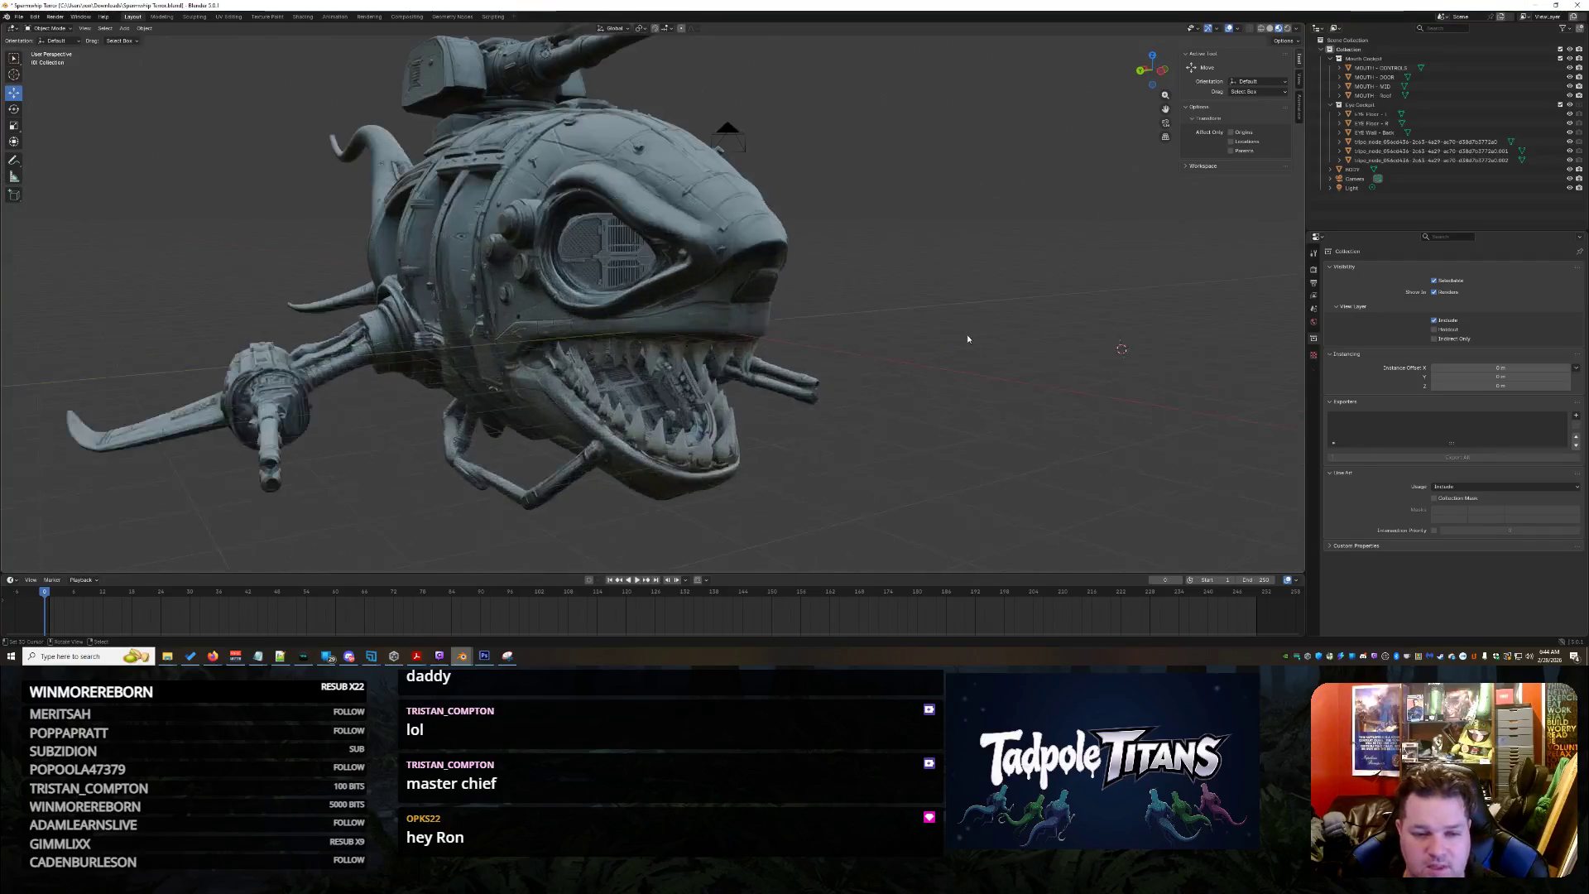
{"action": "scroll", "coordinate": [993, 323], "scroll_direction": "up", "scroll_amount": 2}
{"action": "scroll", "coordinate": [1005, 336], "scroll_direction": "up", "scroll_amount": 2}
{"action": "scroll", "coordinate": [1017, 346], "scroll_direction": "up", "scroll_amount": 2}
{"action": "scroll", "coordinate": [1009, 349], "scroll_direction": "down", "scroll_amount": 2}
{"action": "scroll", "coordinate": [1001, 350], "scroll_direction": "down", "scroll_amount": 1}
{"action": "scroll", "coordinate": [993, 353], "scroll_direction": "down", "scroll_amount": 2}
{"action": "scroll", "coordinate": [984, 355], "scroll_direction": "down", "scroll_amount": 2}
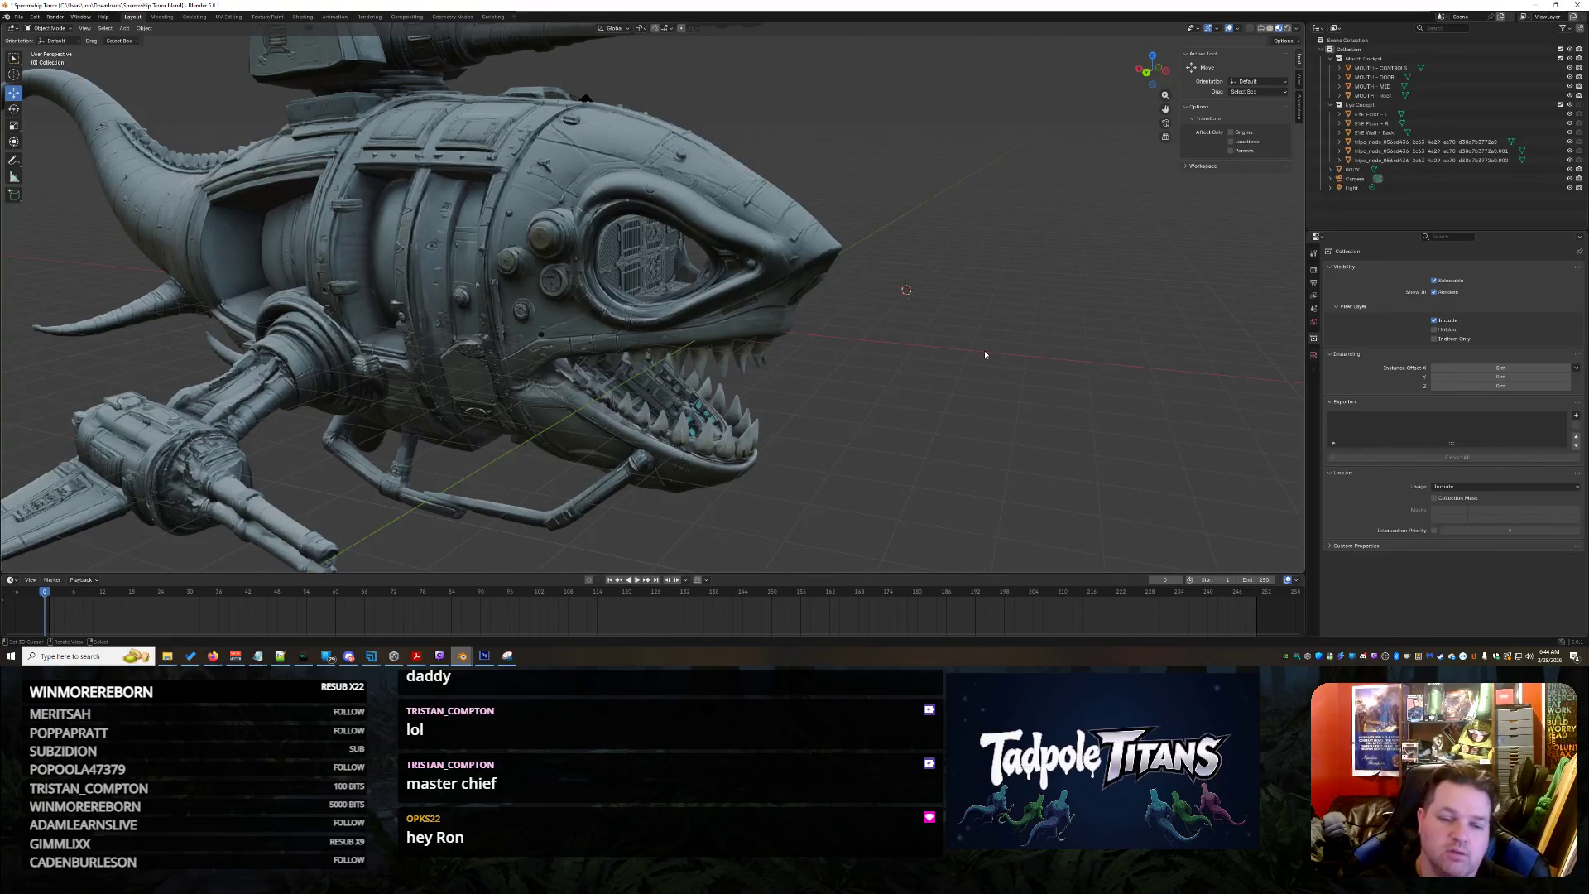
{"action": "mouse_move", "coordinate": [985, 351]}
{"action": "middle_mouse_down", "text": "ctrl"}
{"action": "mouse_move", "coordinate": [944, 134]}
{"action": "mouse_move", "coordinate": [884, 296]}
{"action": "mouse_move", "coordinate": [663, 366]}
{"action": "mouse_move", "coordinate": [766, 353]}
{"action": "middle_mouse_up", "text": "ctrl"}
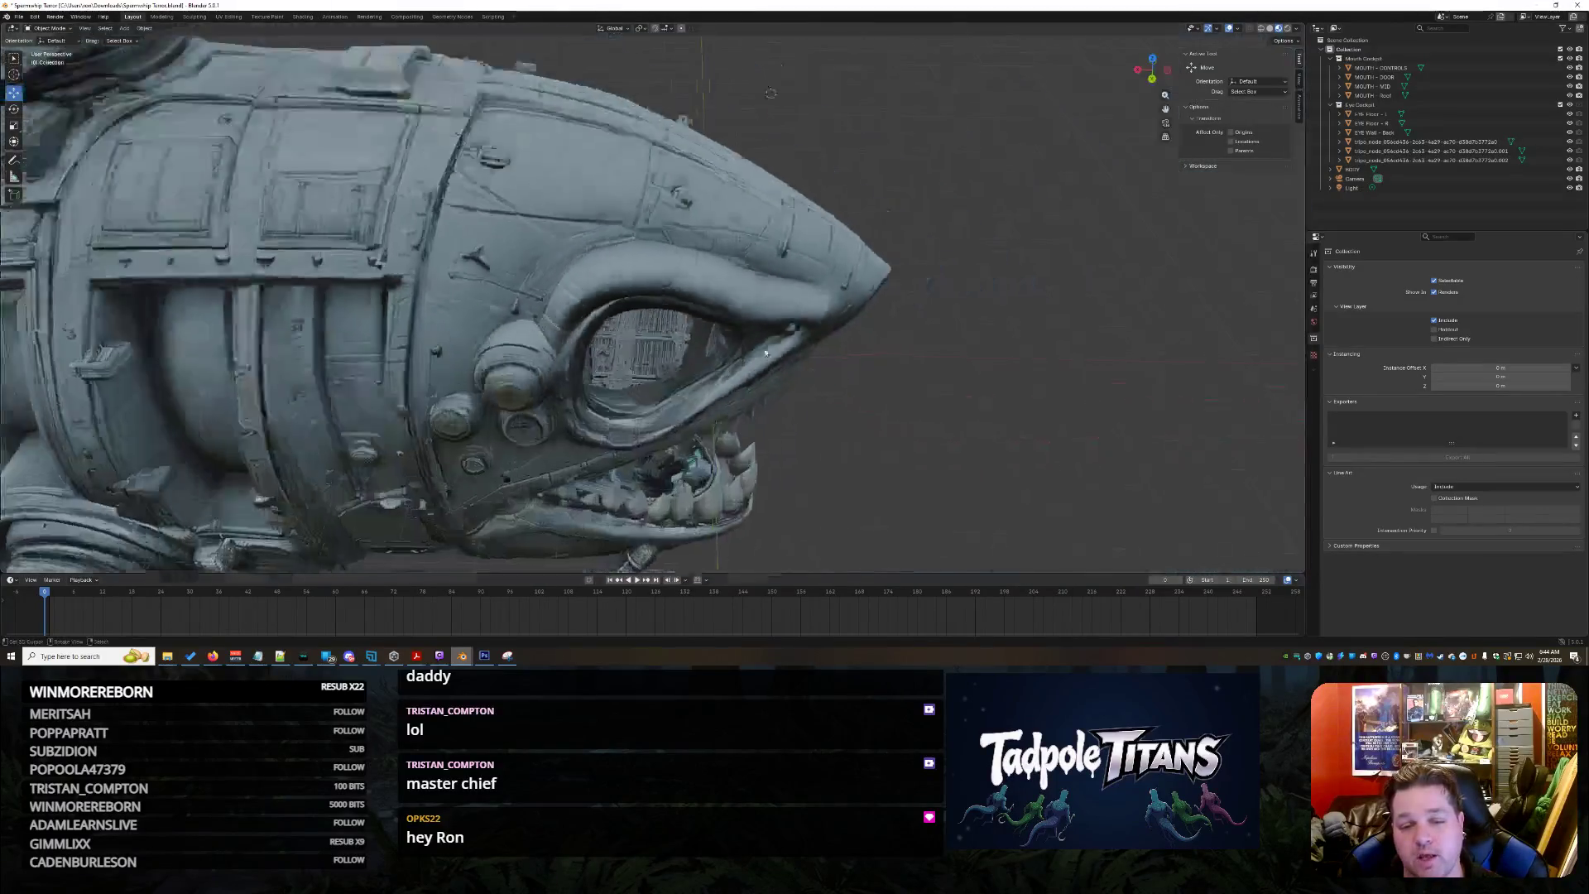
{"action": "scroll", "coordinate": [766, 352], "scroll_direction": "down", "scroll_amount": 3}
{"action": "mouse_move", "coordinate": [766, 352]}
{"action": "middle_mouse_down"}
{"action": "mouse_move", "coordinate": [714, 337]}
{"action": "mouse_move", "coordinate": [610, 396]}
{"action": "mouse_move", "coordinate": [638, 449]}
{"action": "mouse_move", "coordinate": [604, 433]}
{"action": "mouse_move", "coordinate": [711, 417]}
{"action": "mouse_move", "coordinate": [600, 417]}
{"action": "mouse_move", "coordinate": [745, 411]}
{"action": "middle_mouse_up"}
{"action": "scroll", "coordinate": [715, 338], "scroll_direction": "up", "scroll_amount": 5}
{"action": "scroll", "coordinate": [605, 434], "scroll_direction": "down", "scroll_amount": 4}
{"action": "scroll", "coordinate": [712, 417], "scroll_direction": "down", "scroll_amount": 3}
{"action": "scroll", "coordinate": [745, 411], "scroll_direction": "up", "scroll_amount": 3}
{"action": "scroll", "coordinate": [775, 476], "scroll_direction": "up", "scroll_amount": 2}
{"action": "mouse_move", "coordinate": [774, 477]}
{"action": "middle_mouse_down"}
{"action": "mouse_move", "coordinate": [755, 480]}
{"action": "mouse_move", "coordinate": [807, 398]}
{"action": "mouse_move", "coordinate": [870, 348]}
{"action": "mouse_move", "coordinate": [812, 451]}
{"action": "mouse_move", "coordinate": [846, 451]}
{"action": "middle_mouse_up"}
{"action": "scroll", "coordinate": [830, 369], "scroll_direction": "up", "scroll_amount": 3}
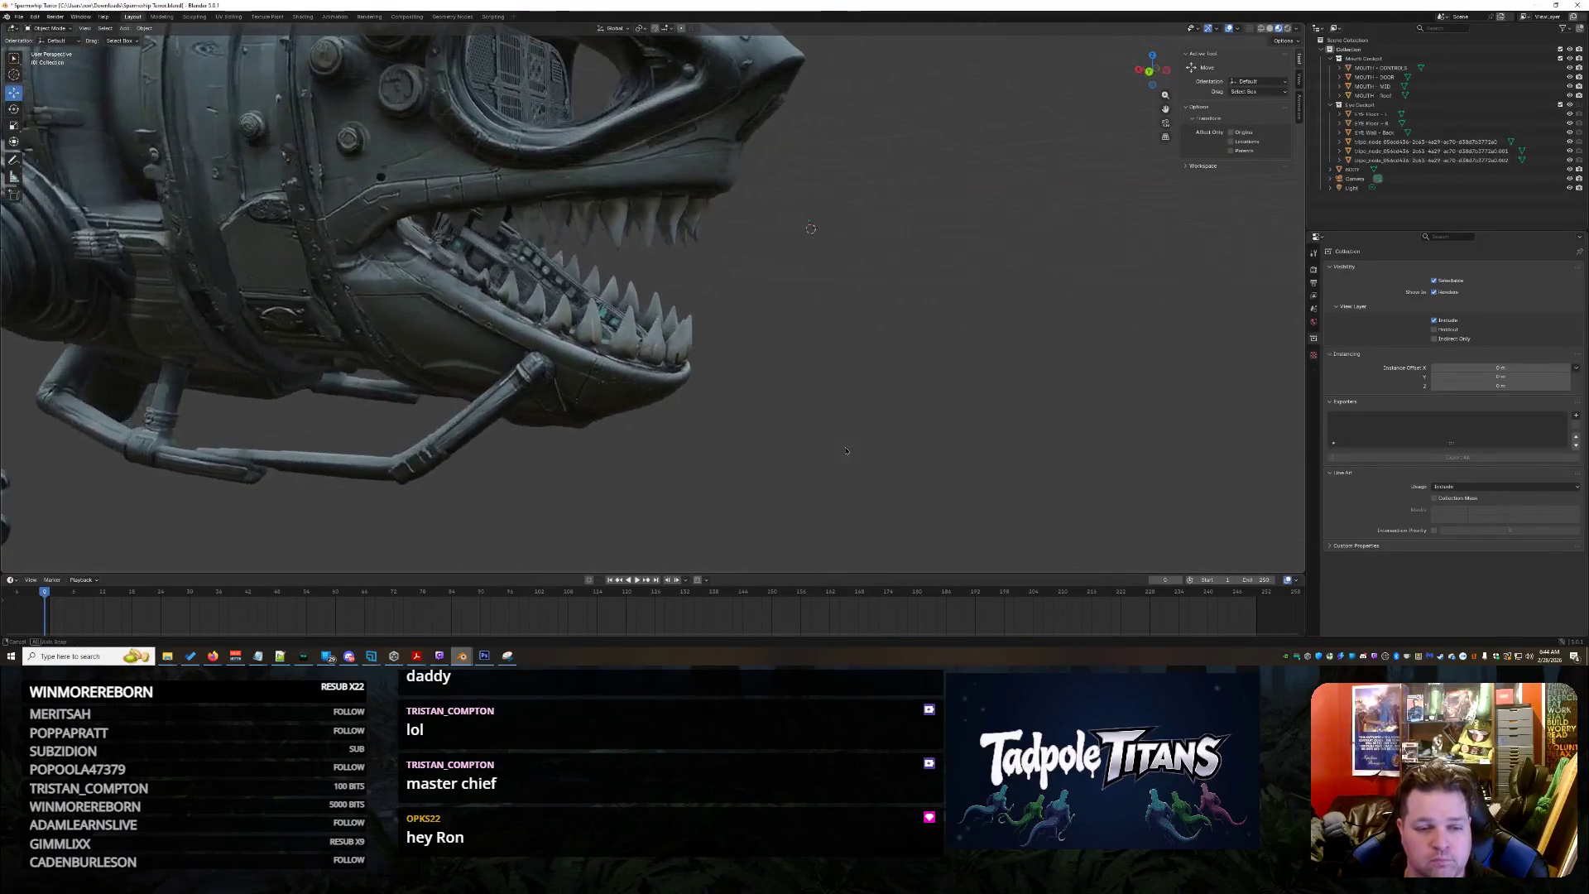
Review the captured snip, discard it without saving, and move to the Tripo model page
{"action": "left_click", "coordinate": [508, 656]}
{"action": "left_click", "coordinate": [1316, 31]}
{"action": "left_click", "coordinate": [706, 338]}
{"action": "mouse_move", "coordinate": [212, 657]}
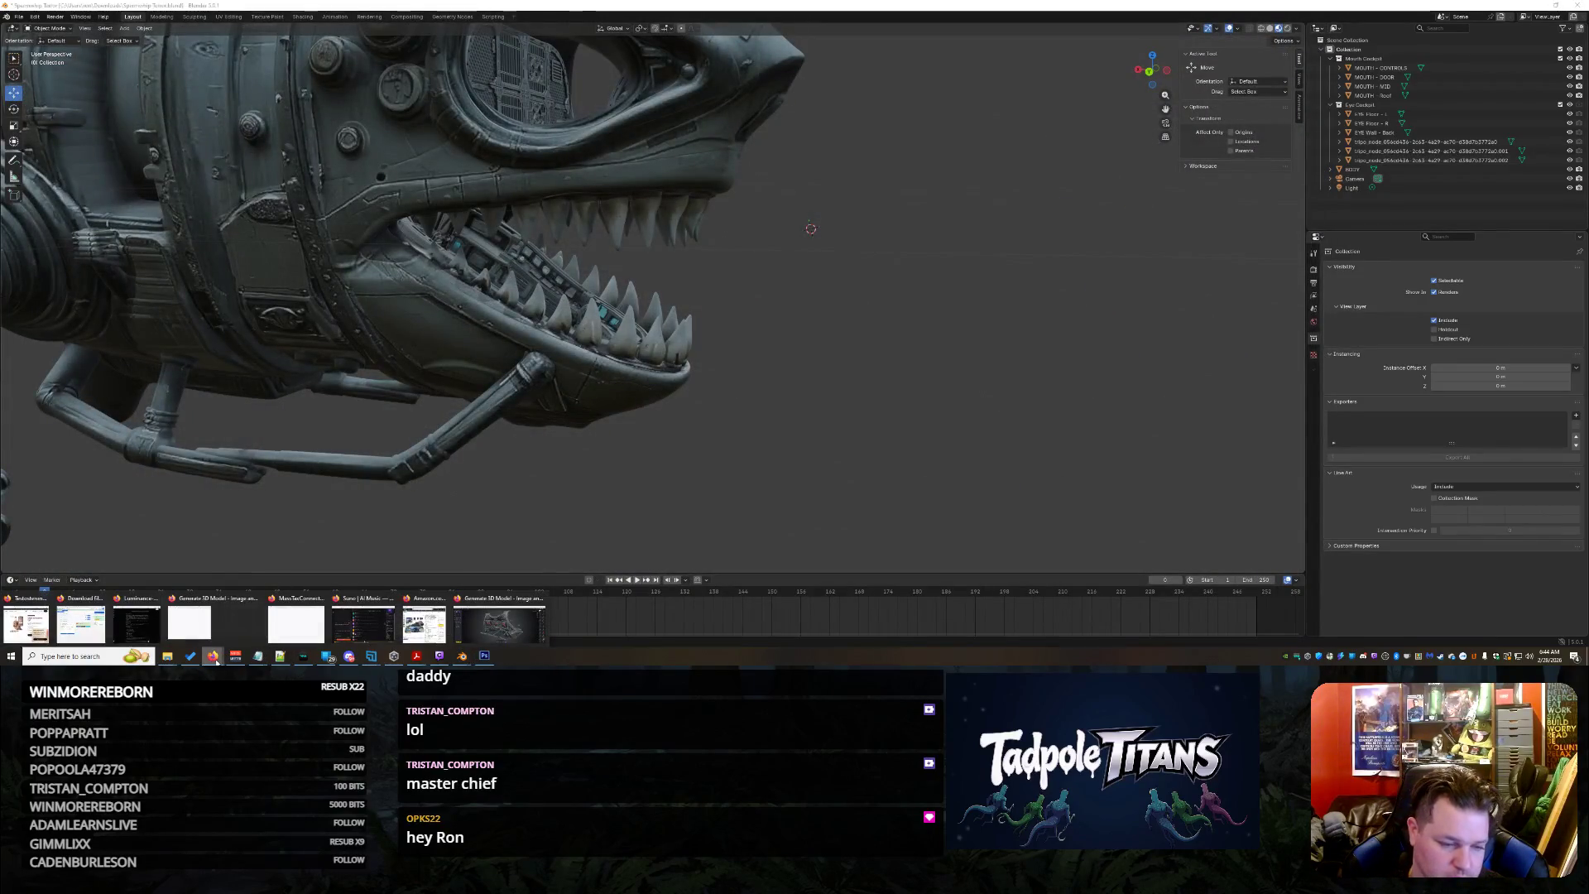
{"action": "left_click", "coordinate": [507, 618]}
{"action": "scroll", "coordinate": [811, 406], "scroll_direction": "down", "scroll_amount": 3}
Orbit the generated console model to a frontal view, then switch to the Grok chat
{"action": "mouse_move", "coordinate": [809, 407]}
{"action": "left_mouse_down"}
{"action": "mouse_move", "coordinate": [690, 370]}
{"action": "mouse_move", "coordinate": [987, 390]}
{"action": "left_mouse_up"}
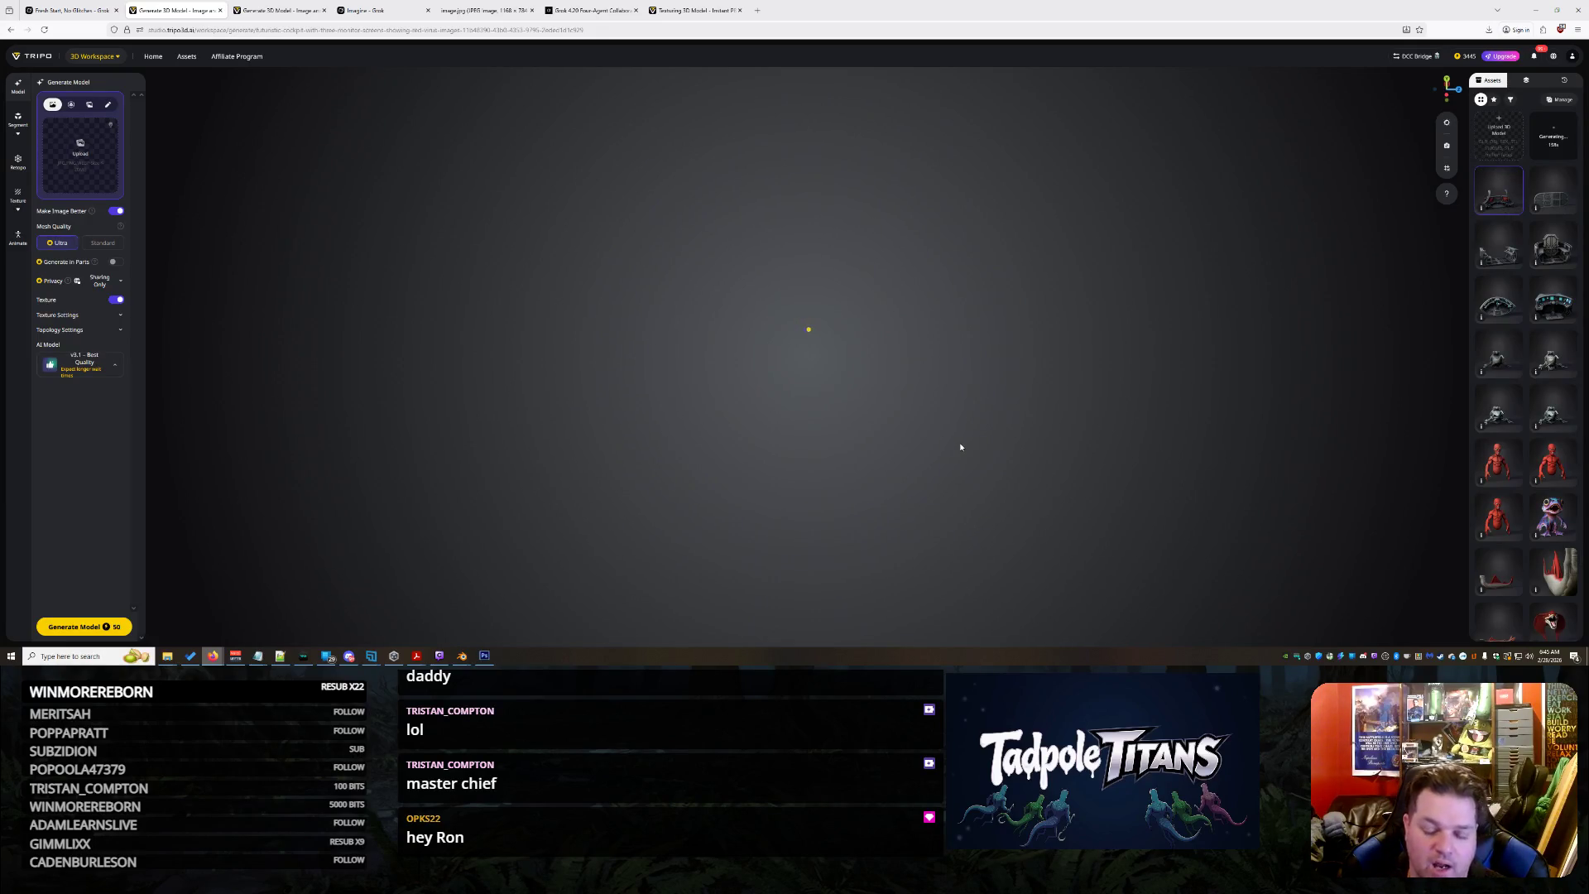
{"action": "mouse_move", "coordinate": [1109, 400]}
{"action": "left_mouse_down"}
{"action": "mouse_move", "coordinate": [797, 389]}
{"action": "mouse_move", "coordinate": [792, 367]}
{"action": "left_mouse_up"}
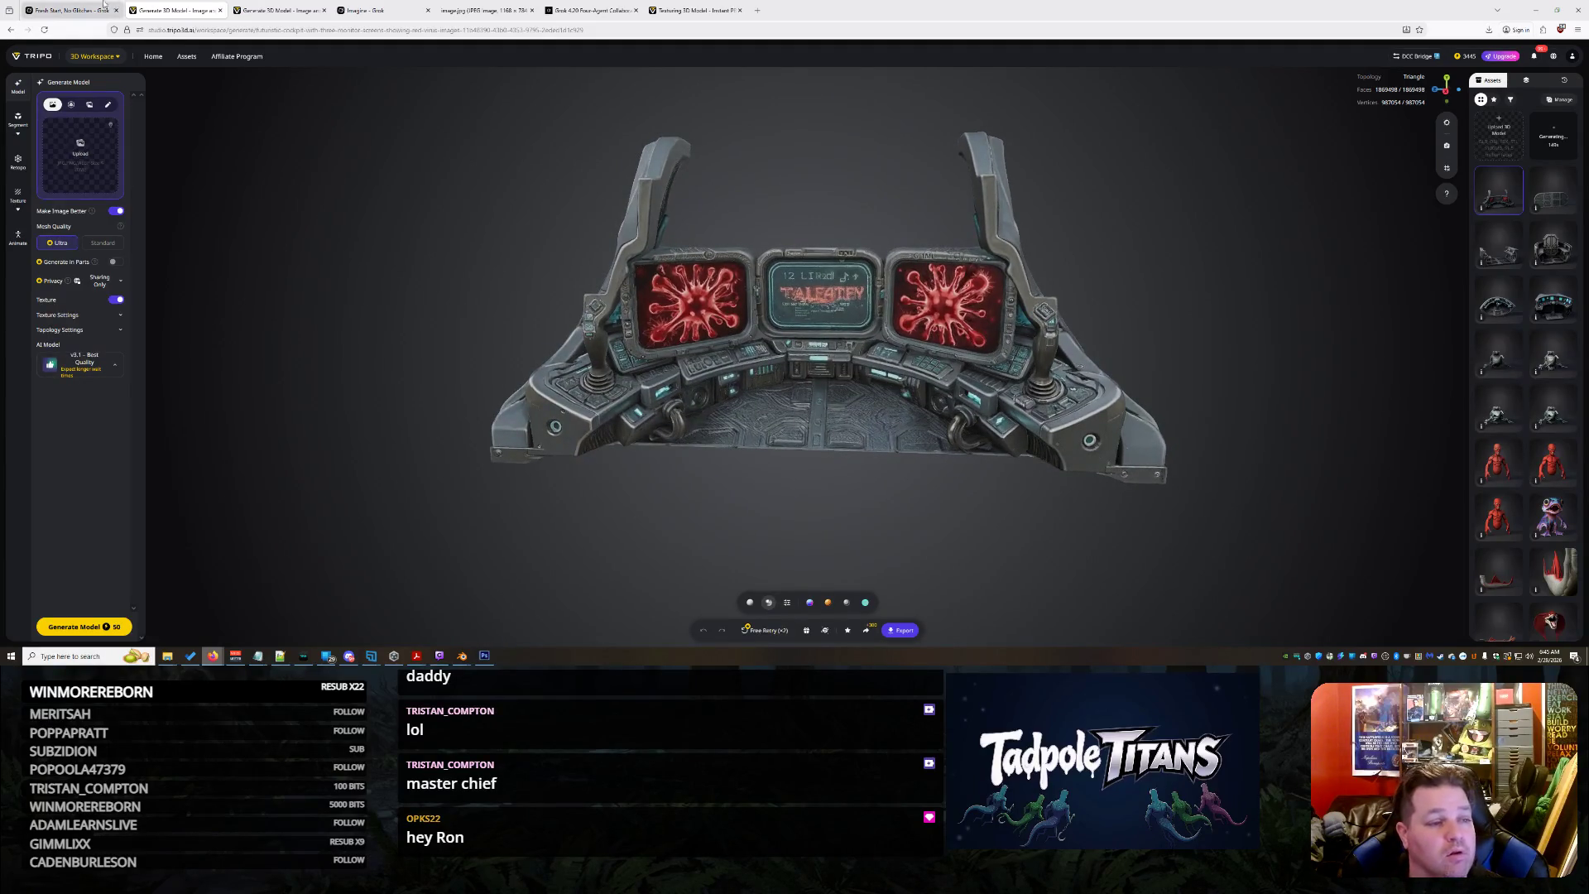
{"action": "left_click", "coordinate": [75, 10]}
{"action": "scroll", "coordinate": [954, 321], "scroll_direction": "up", "scroll_amount": 2}
{"action": "scroll", "coordinate": [955, 329], "scroll_direction": "up", "scroll_amount": 2}
{"action": "scroll", "coordinate": [921, 353], "scroll_direction": "down", "scroll_amount": 2}
{"action": "scroll", "coordinate": [919, 353], "scroll_direction": "down", "scroll_amount": 2}
{"action": "type", "text": "If those consoles we"}
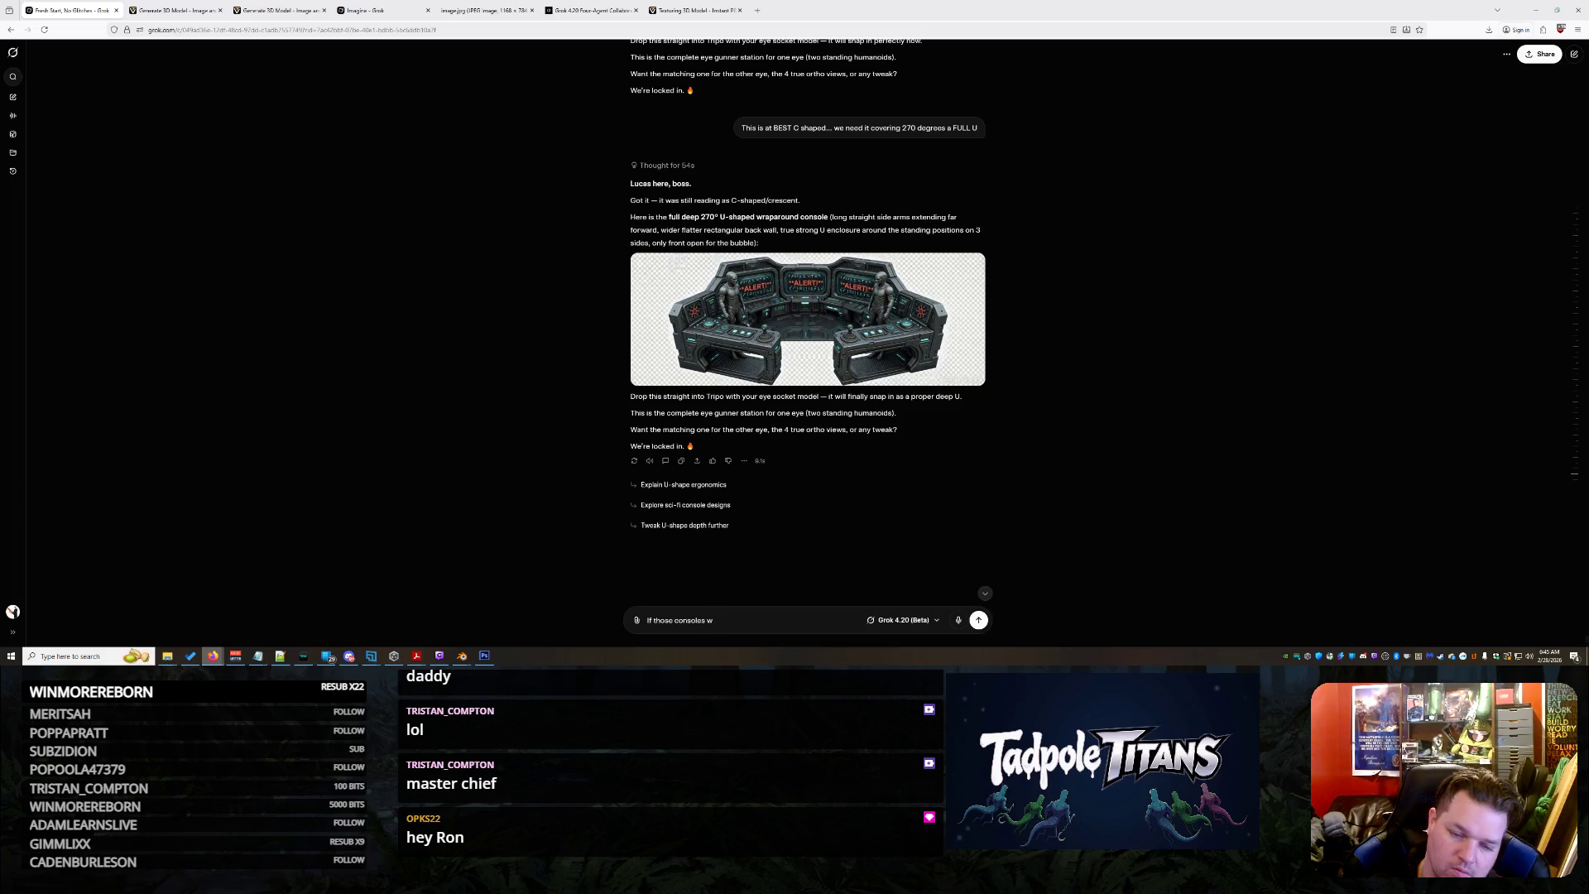
{"action": "type", "text": "re on a 90 d"}
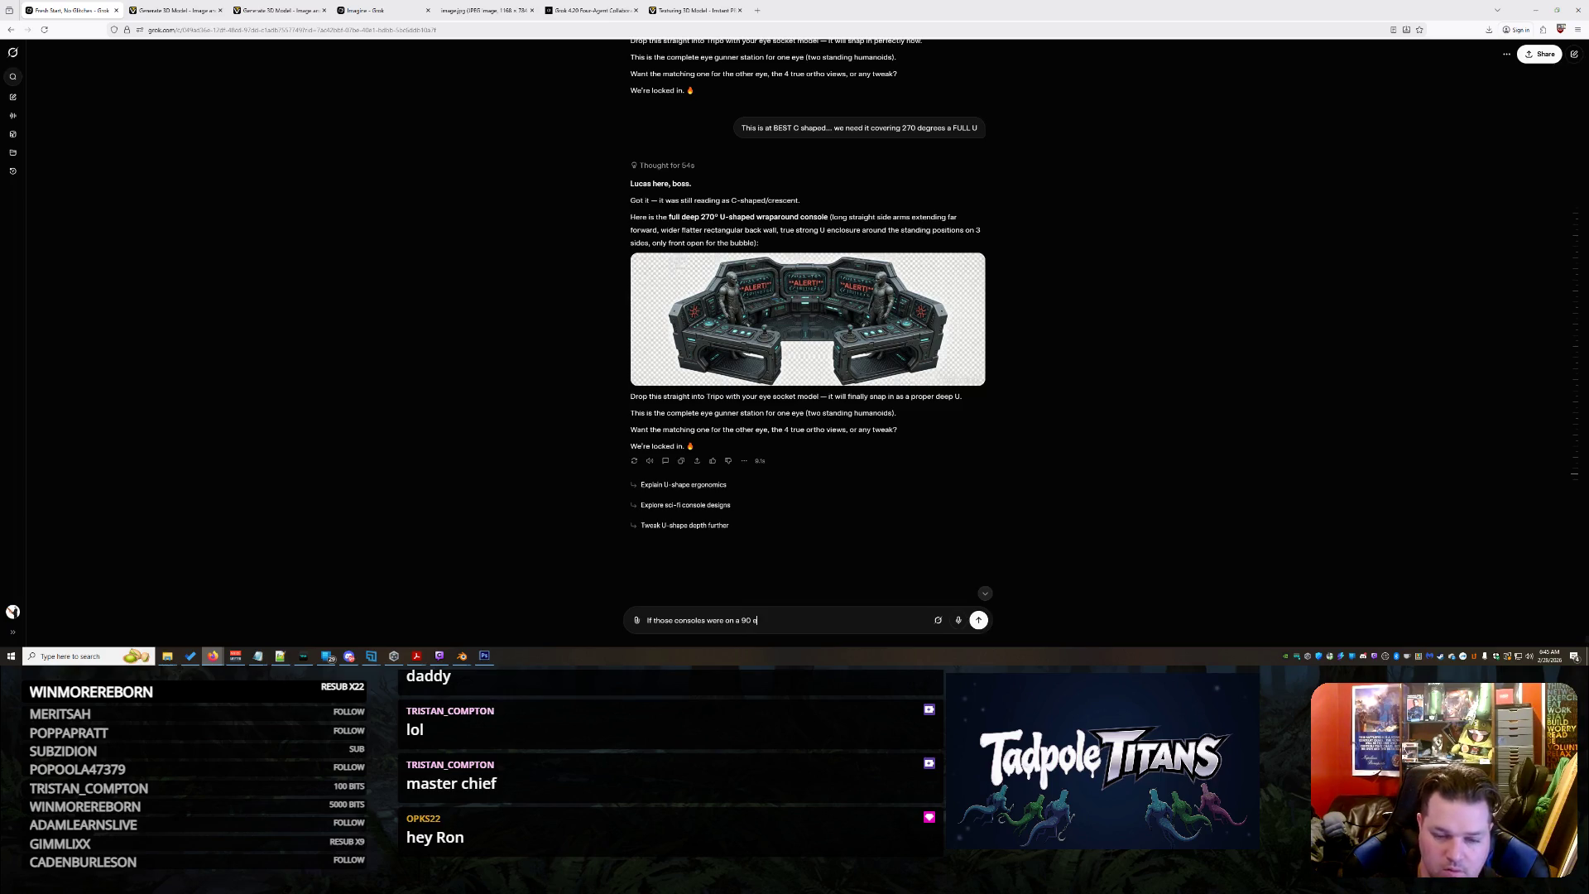
{"action": "type", "text": "rn and not a"}
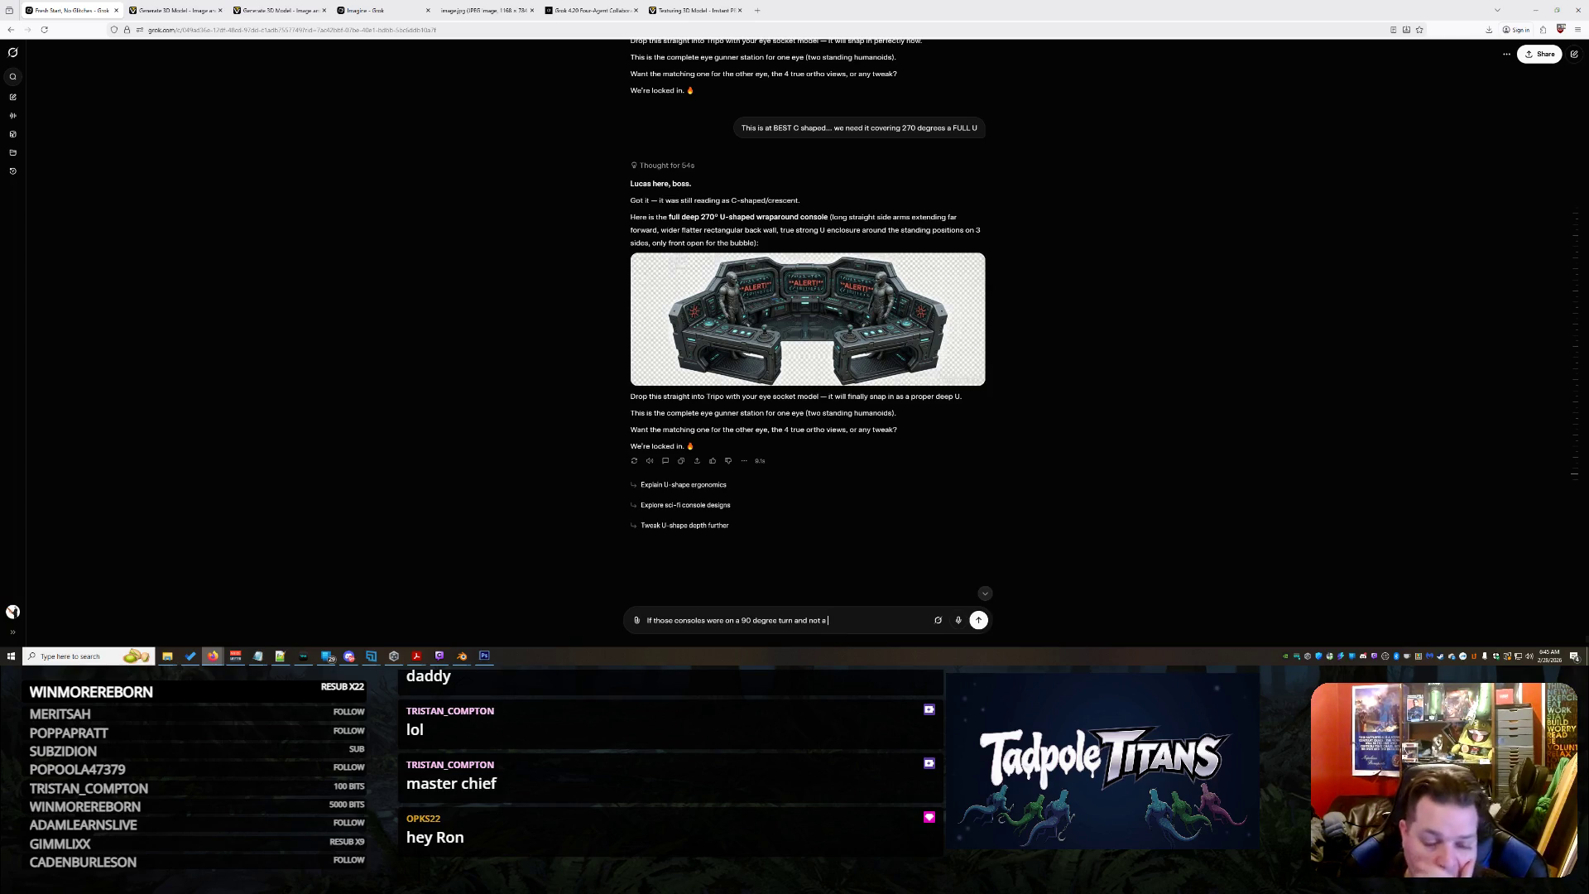
Enlarge and close the console image, send the straight-U-shape correction, then close the extra Grok tab
{"action": "left_click", "coordinate": [886, 322]}
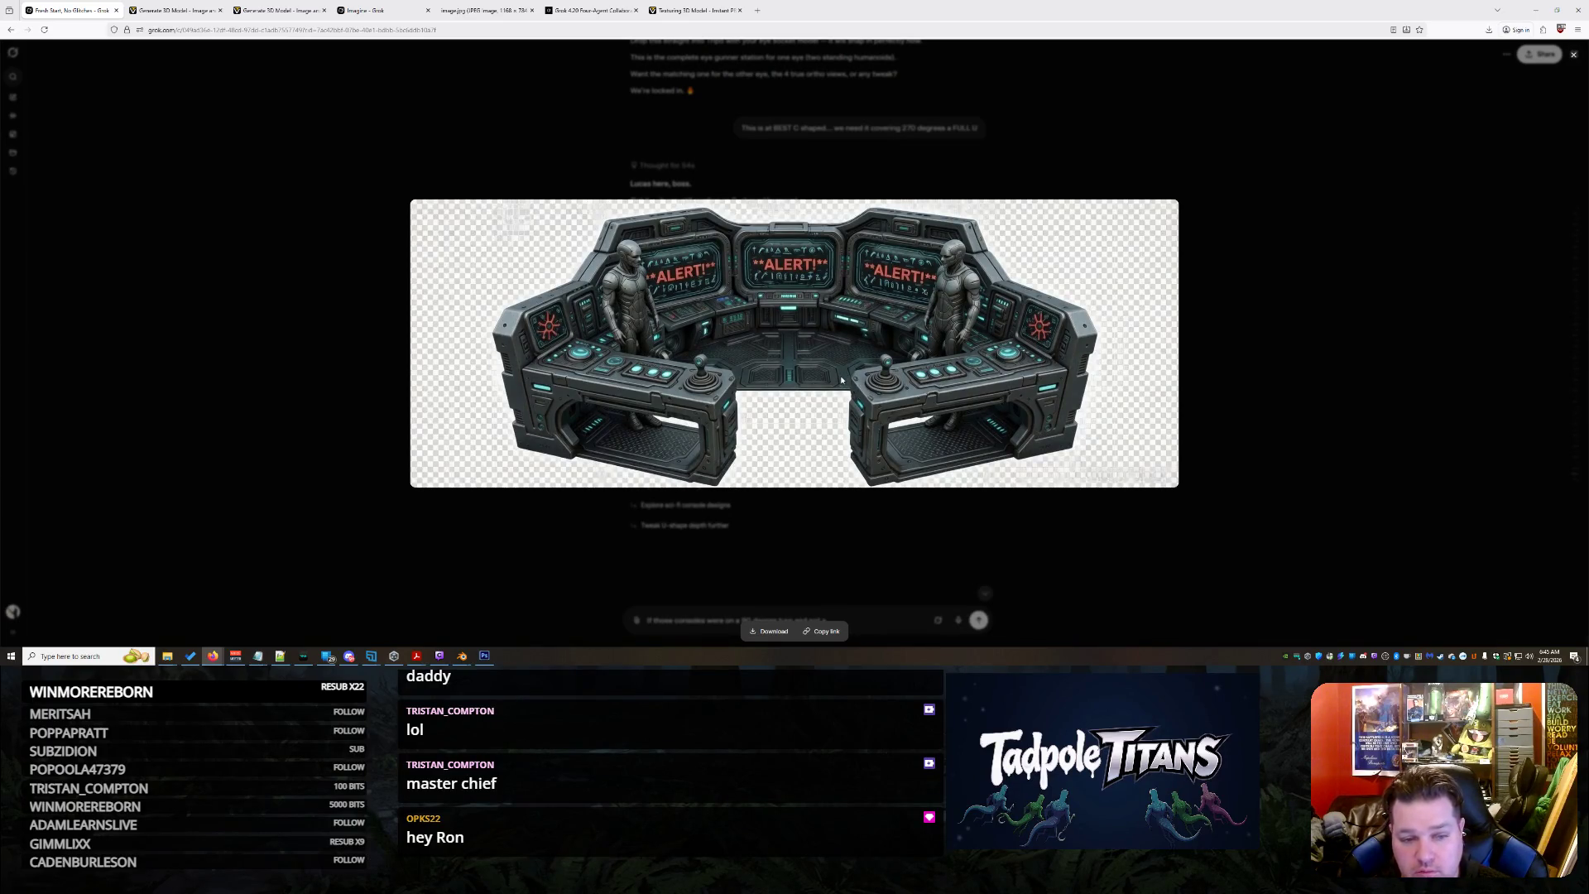
{"action": "left_click", "coordinate": [1331, 298]}
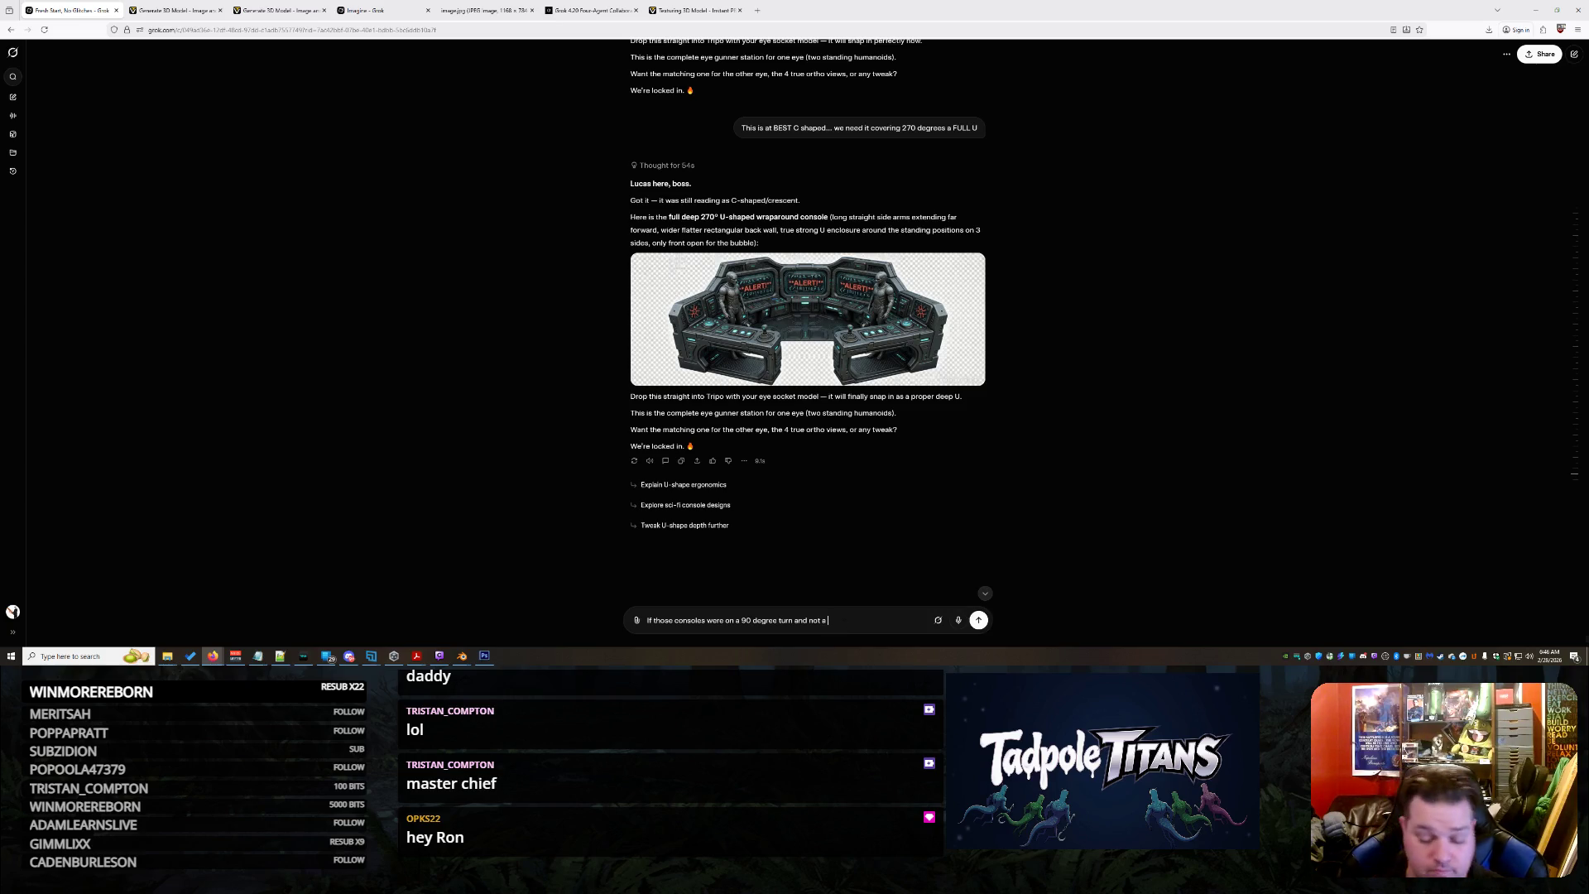
{"action": "type", "text": "165 degree turn it might work... but you are sitll missing the point we NEED A STRAIGHT U shape or a lower case n if to look"}
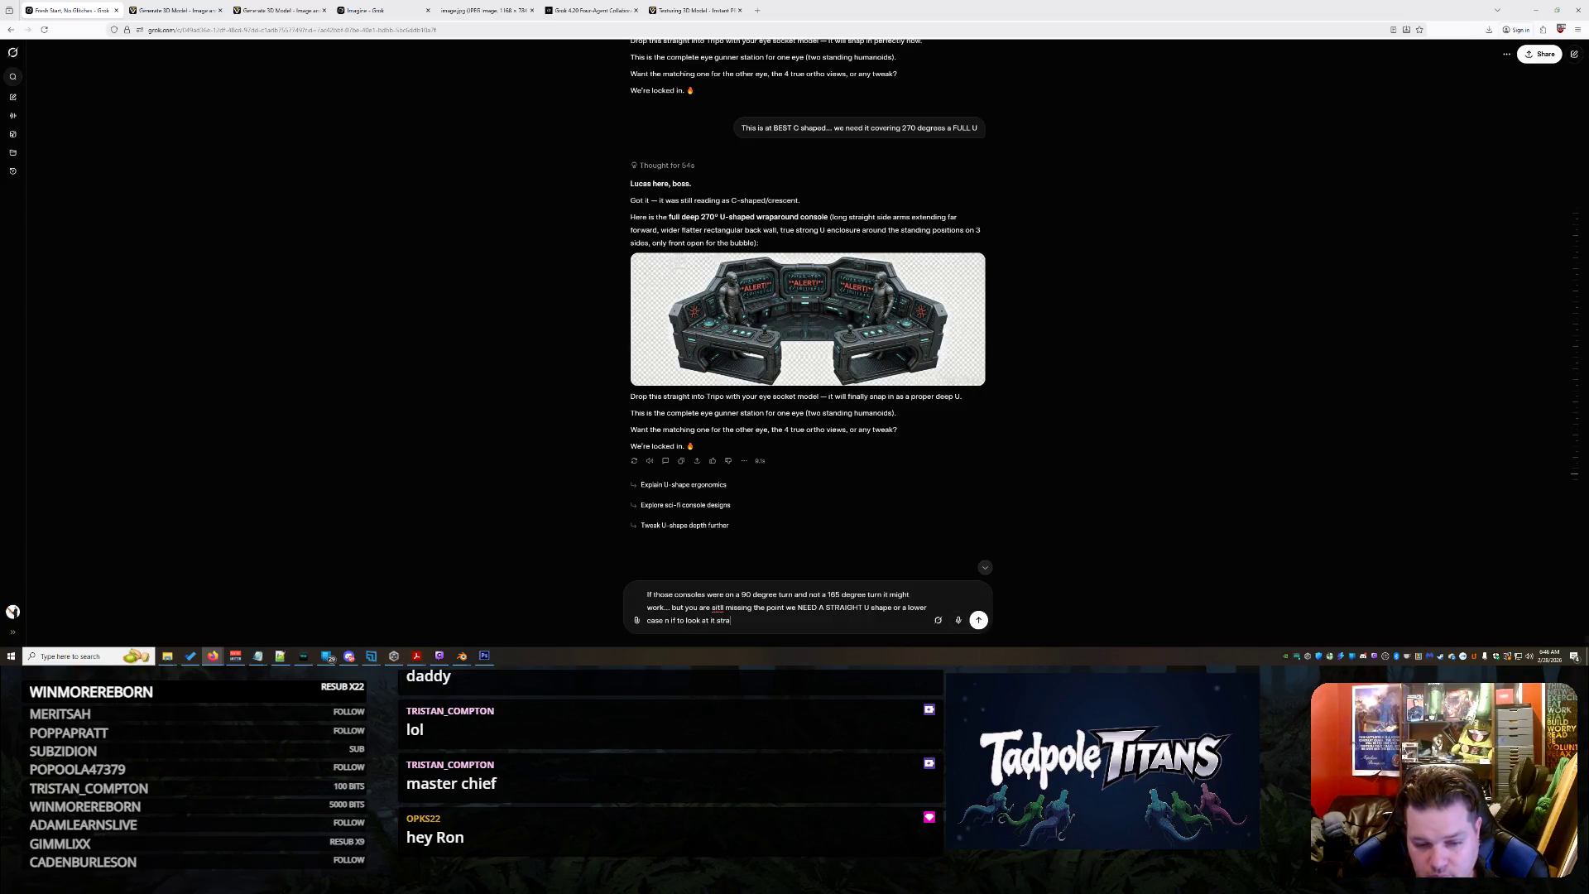
{"action": "type", "text": " at it straight down... this is NOT th"}
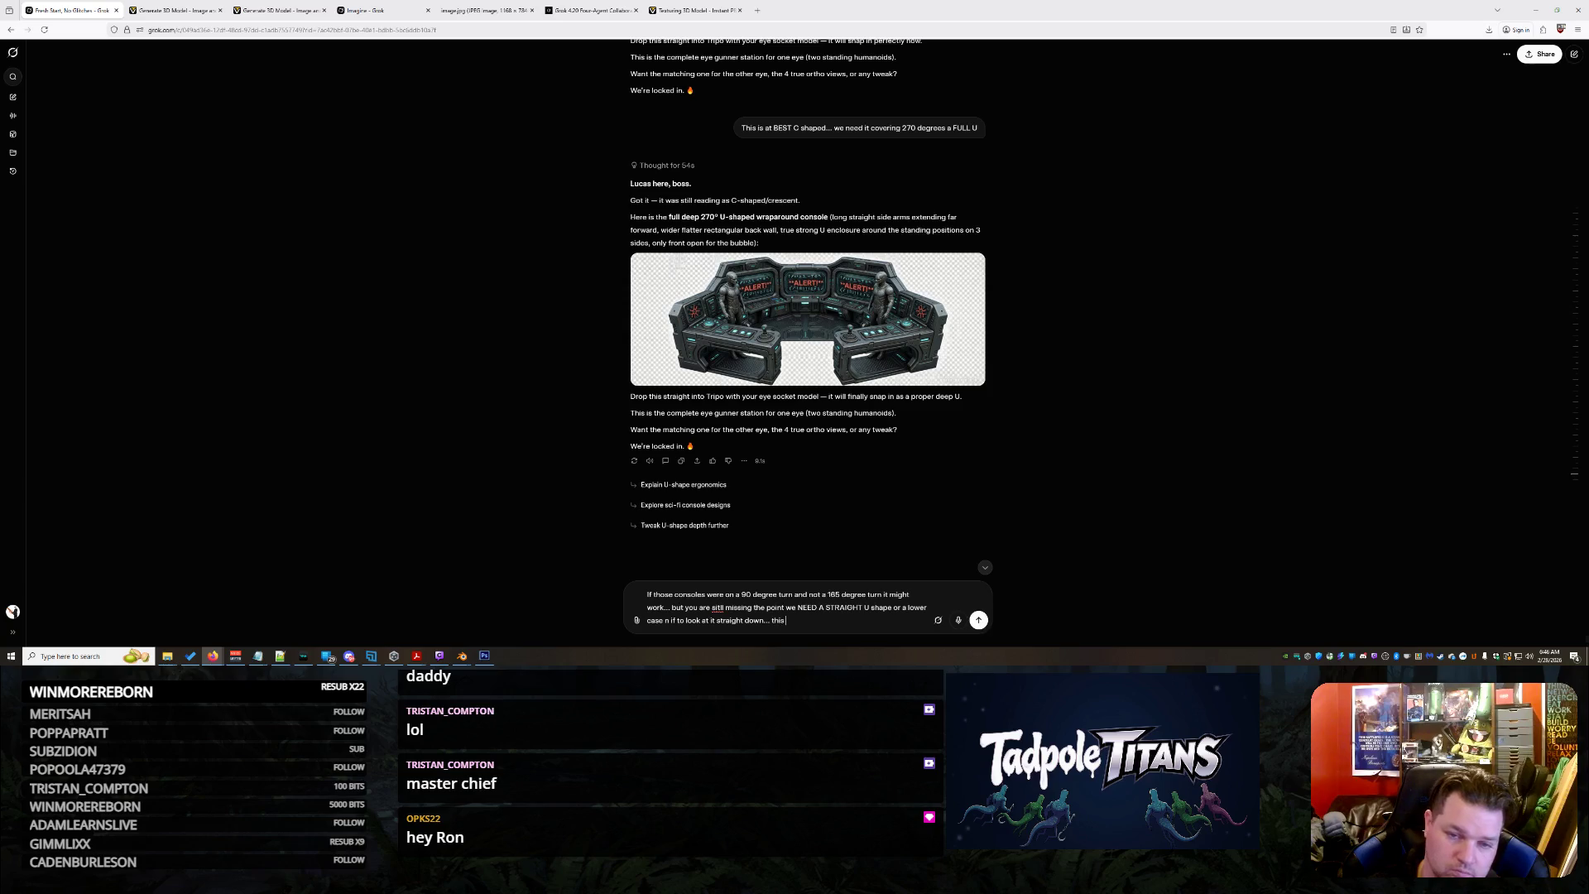
{"action": "type", "text": "at shape"}
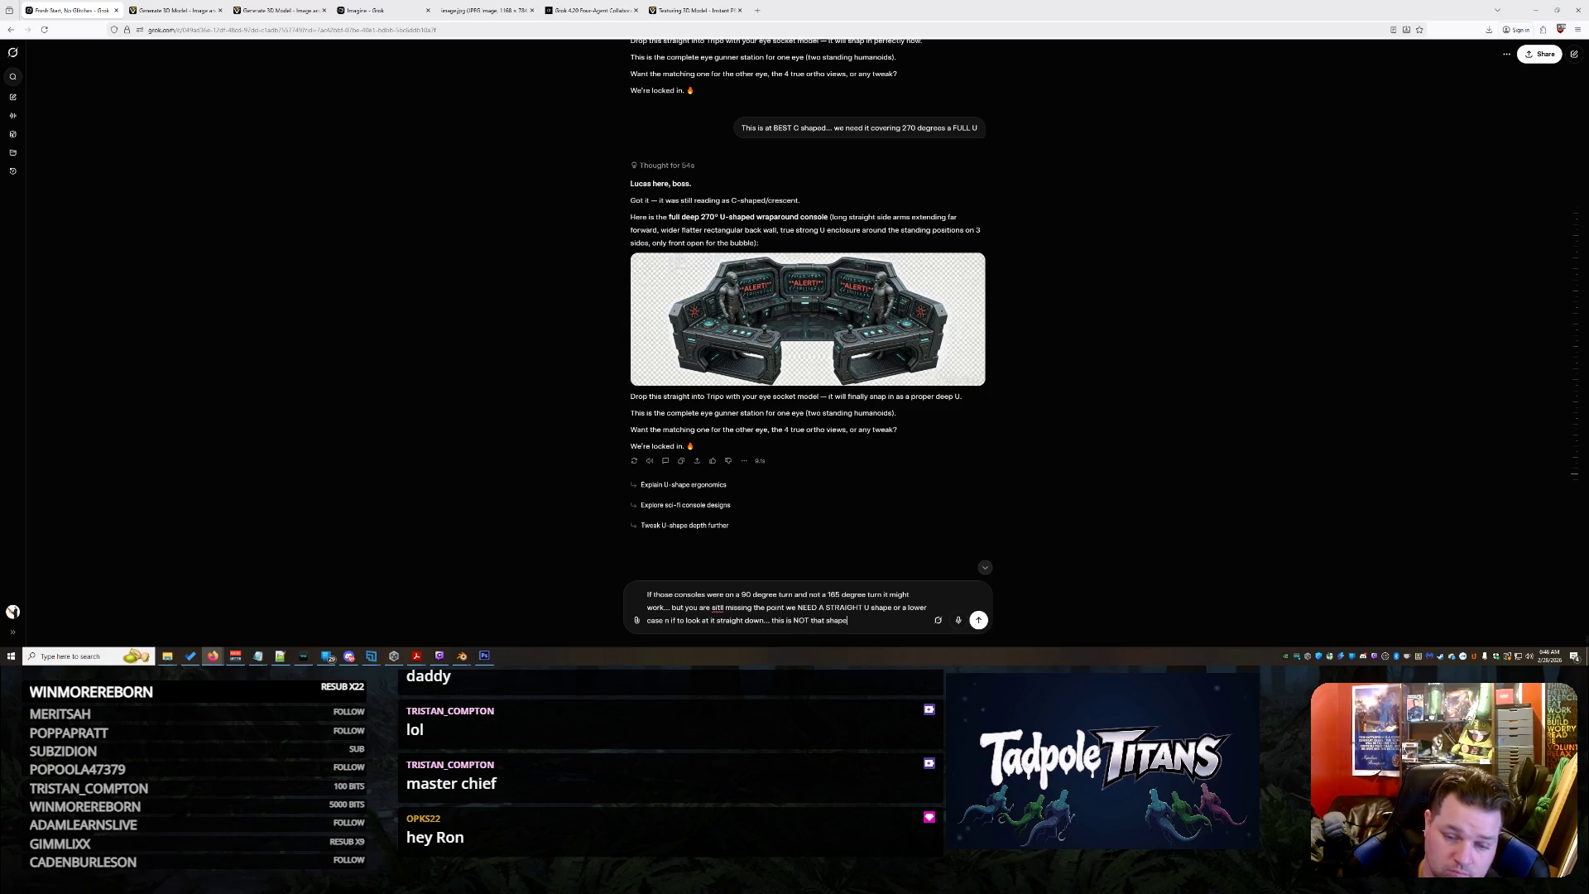
{"action": "type", "text": "... we need it to cov"}
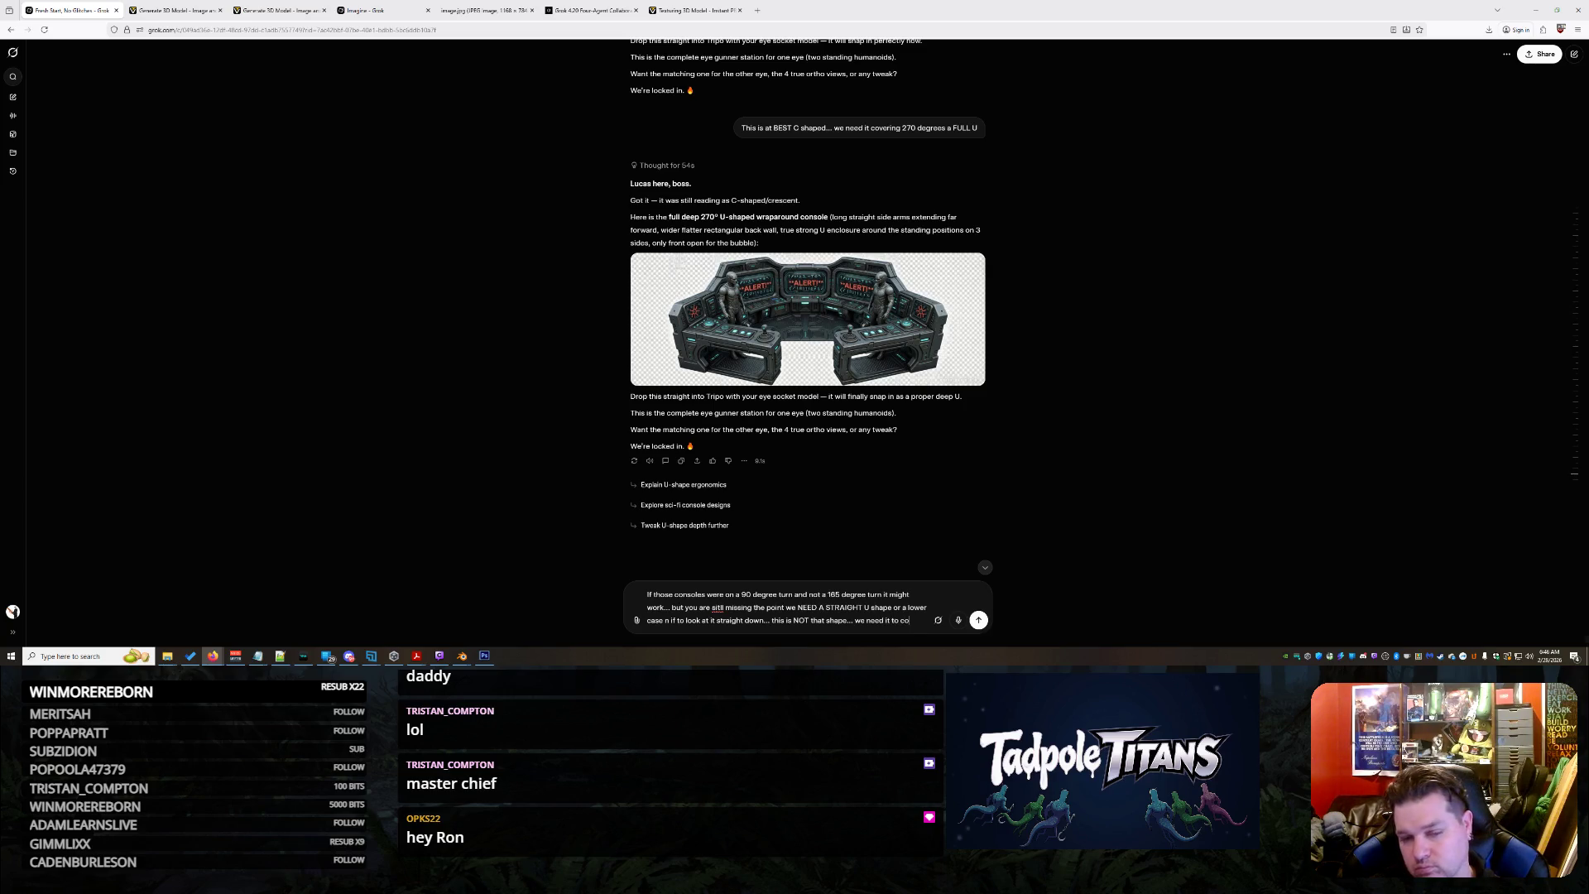
{"action": "type", "text": "er"}
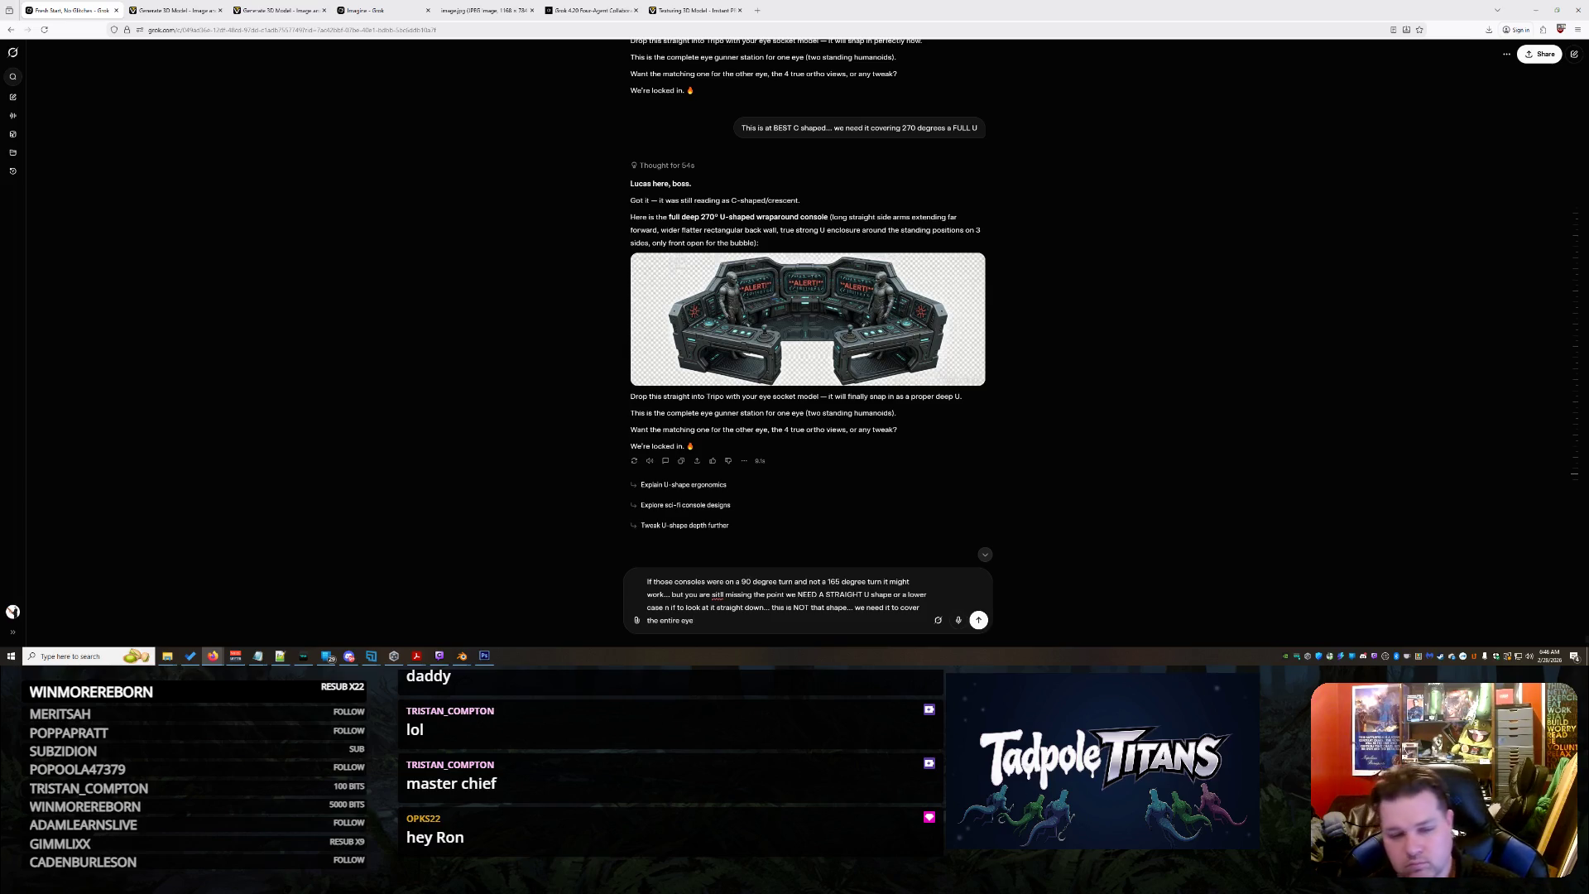
{"action": "key", "text": "Return"}
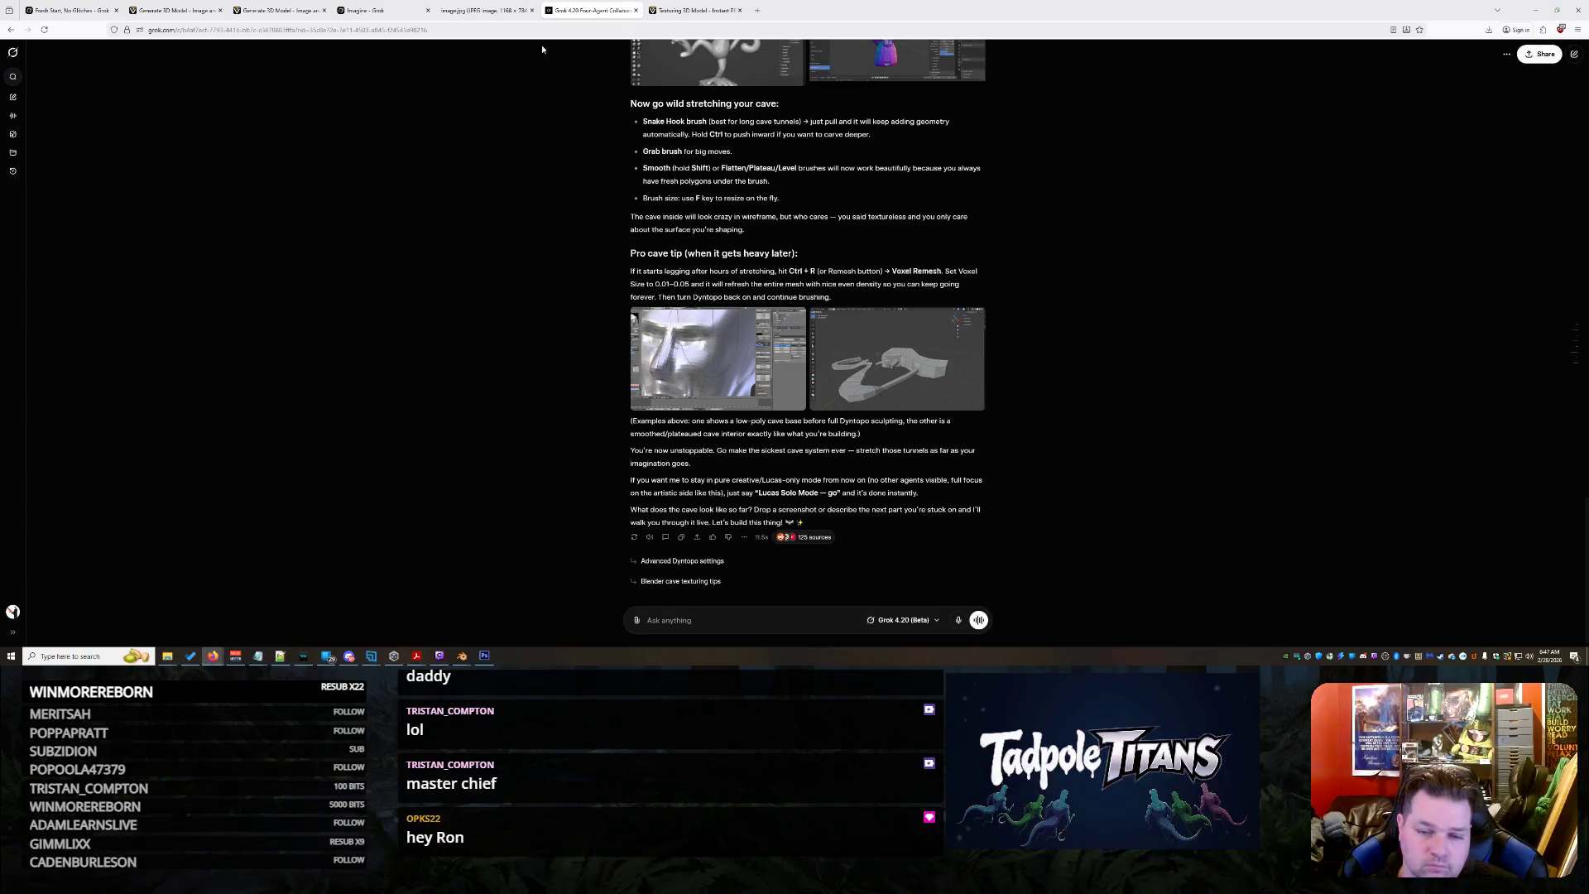
{"action": "left_click", "coordinate": [635, 10]}
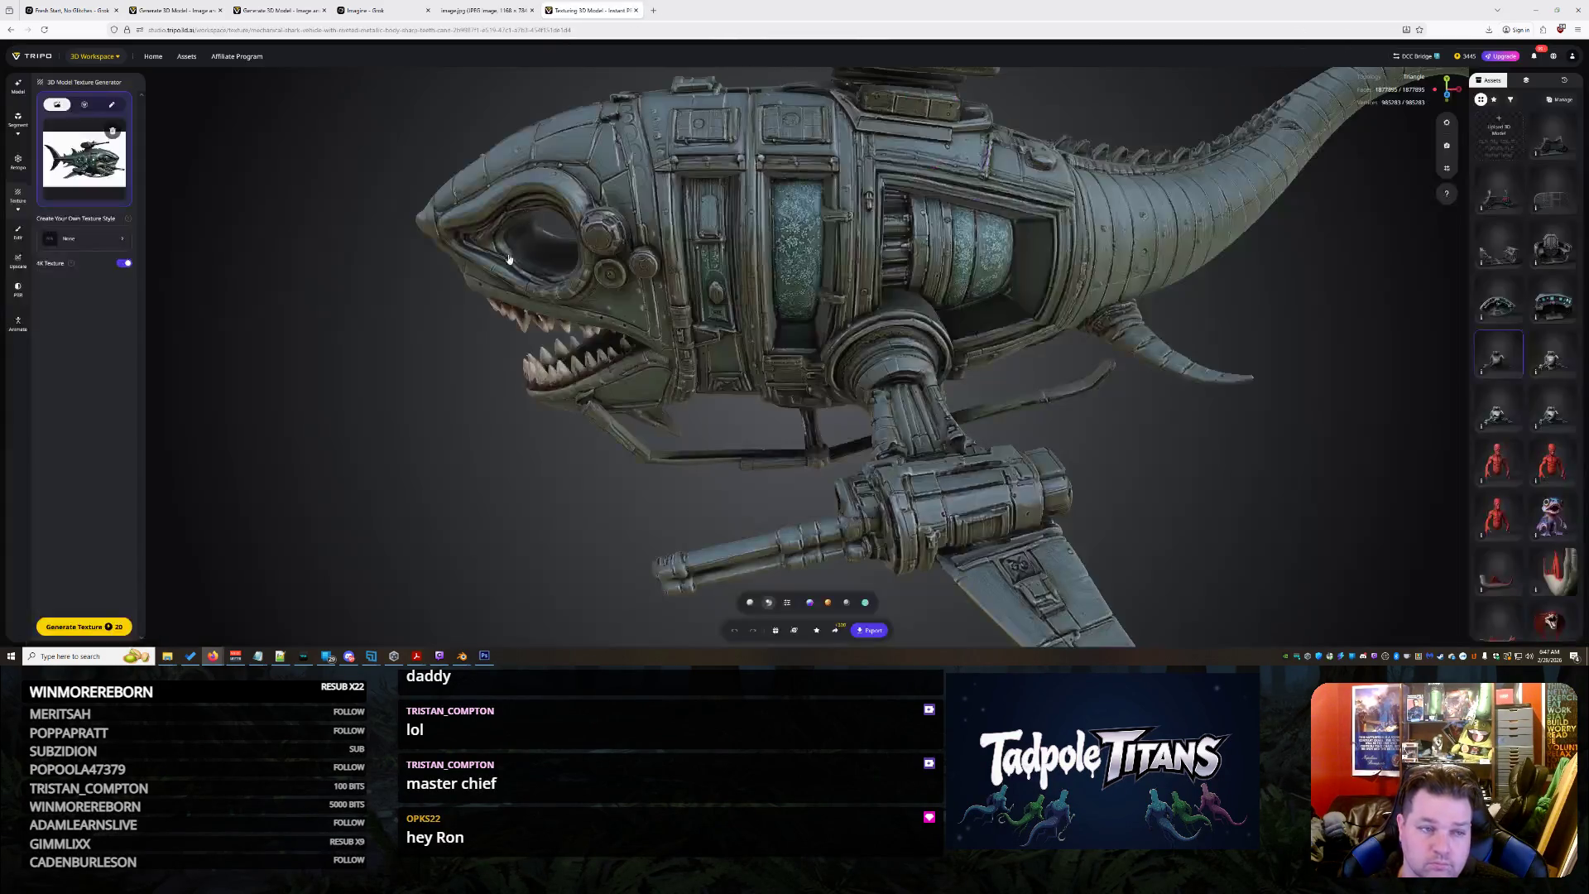
Preview the shark in clay and textured views and set its shading to Smooth
{"action": "mouse_move", "coordinate": [816, 388]}
{"action": "left_mouse_down"}
{"action": "mouse_move", "coordinate": [1101, 352]}
{"action": "mouse_move", "coordinate": [946, 336]}
{"action": "mouse_move", "coordinate": [862, 393]}
{"action": "left_mouse_up"}
{"action": "scroll", "coordinate": [947, 335], "scroll_direction": "up", "scroll_amount": 2}
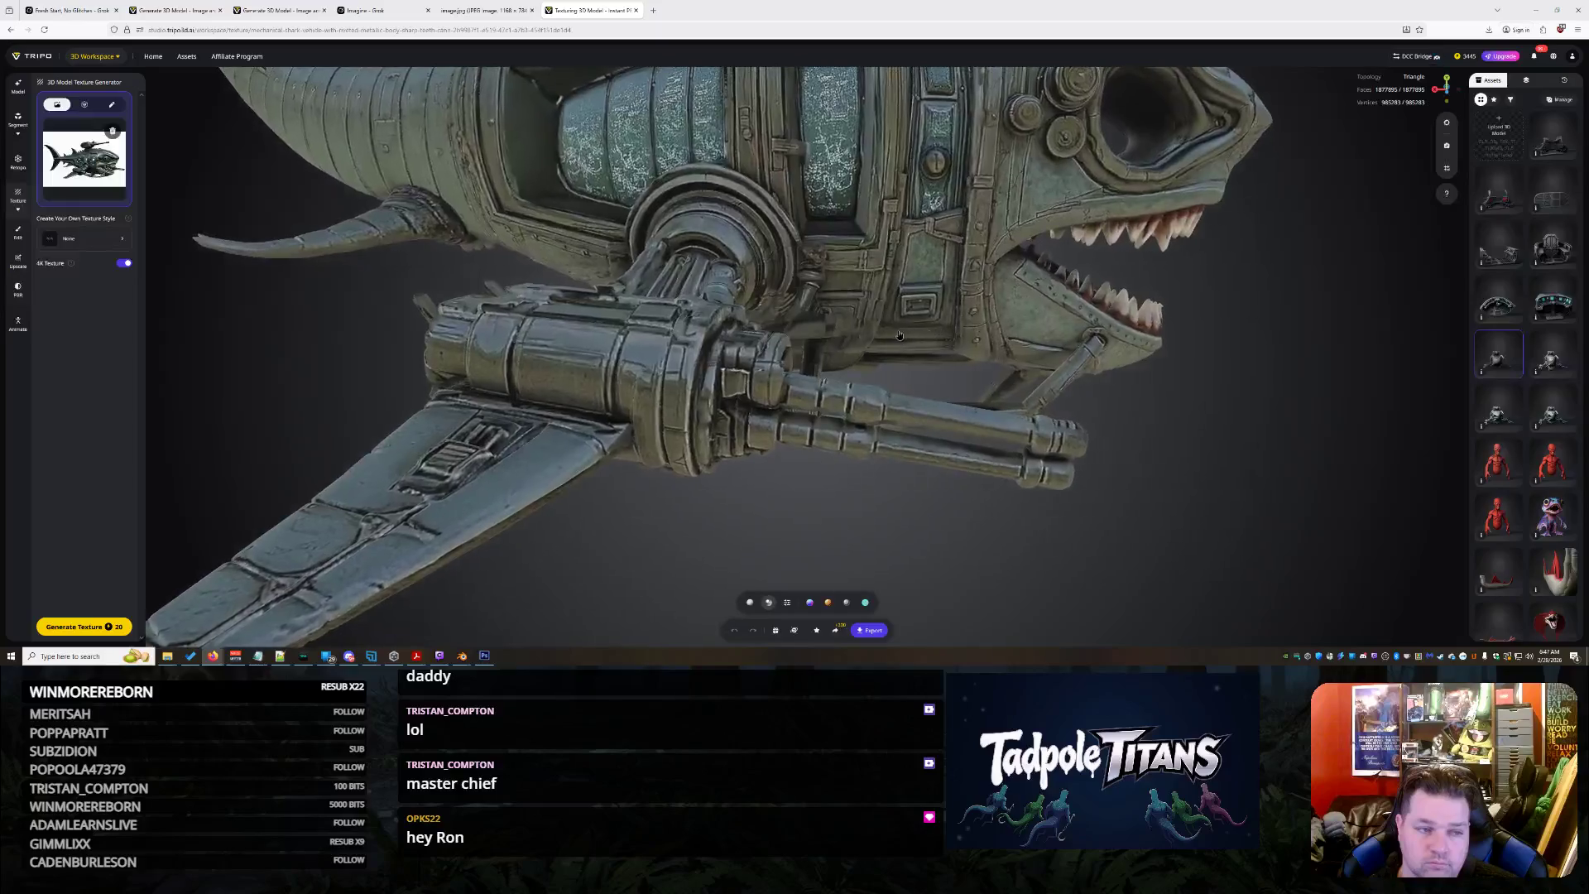
{"action": "scroll", "coordinate": [863, 393], "scroll_direction": "down", "scroll_amount": 5}
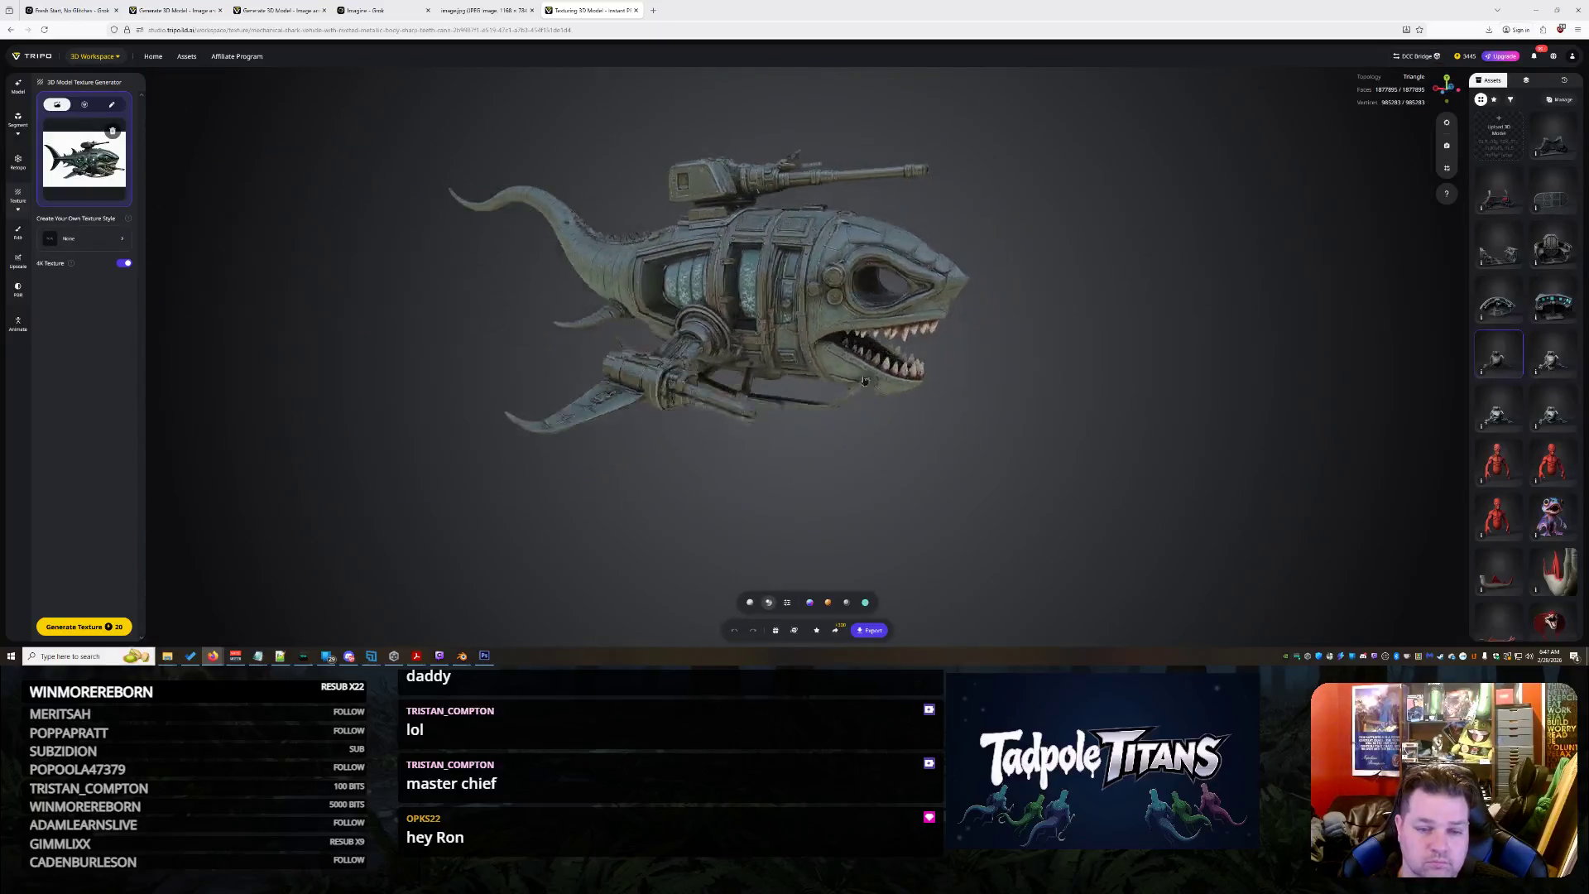
{"action": "scroll", "coordinate": [863, 377], "scroll_direction": "up", "scroll_amount": 3}
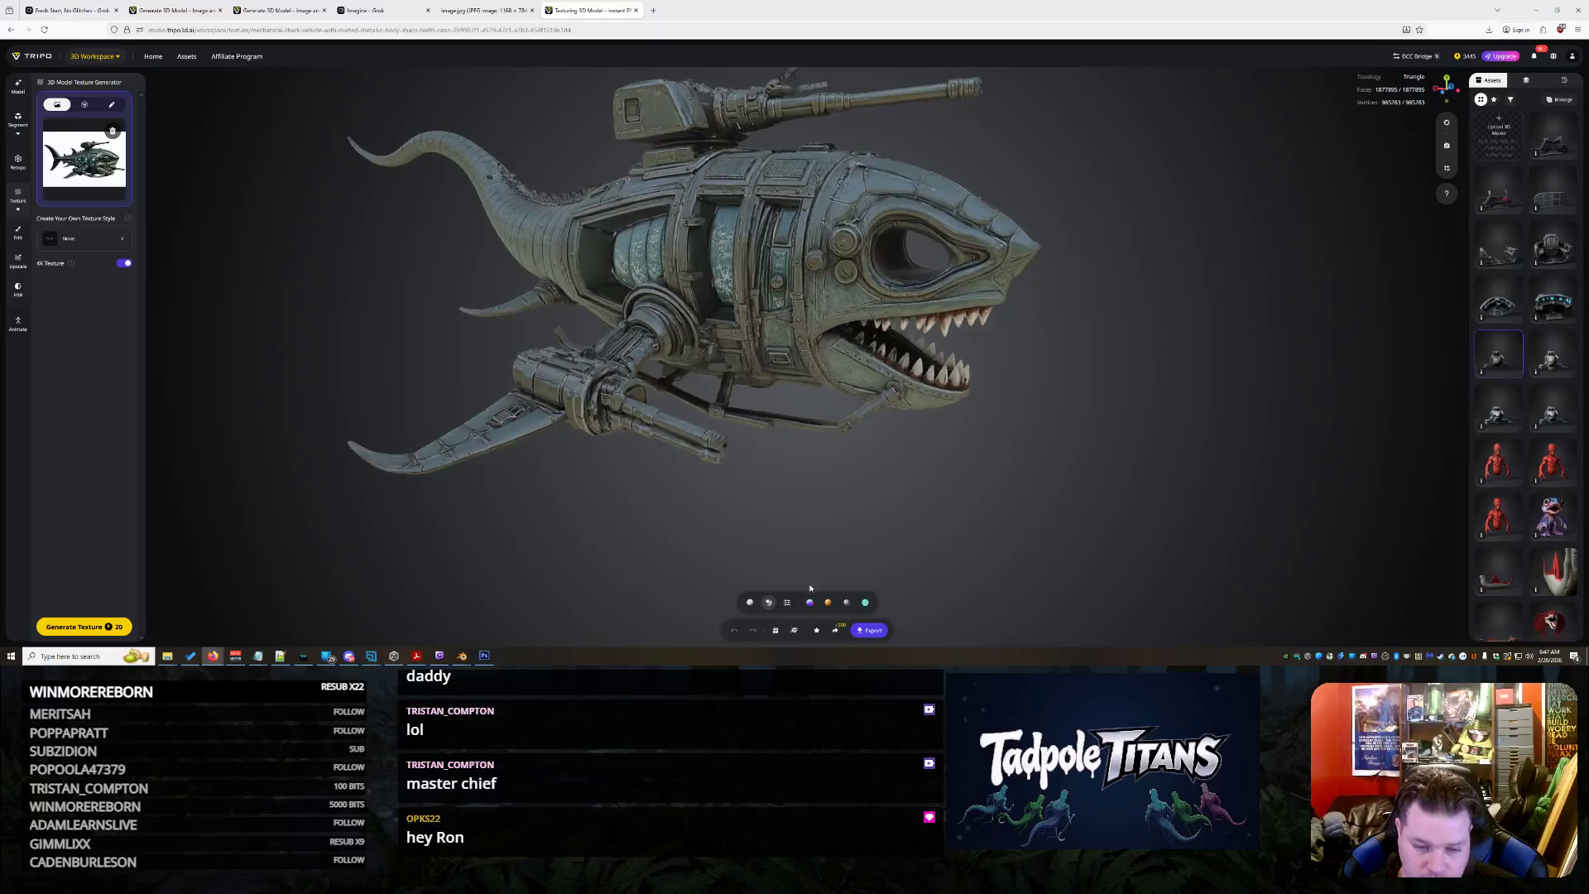
{"action": "left_click", "coordinate": [750, 605]}
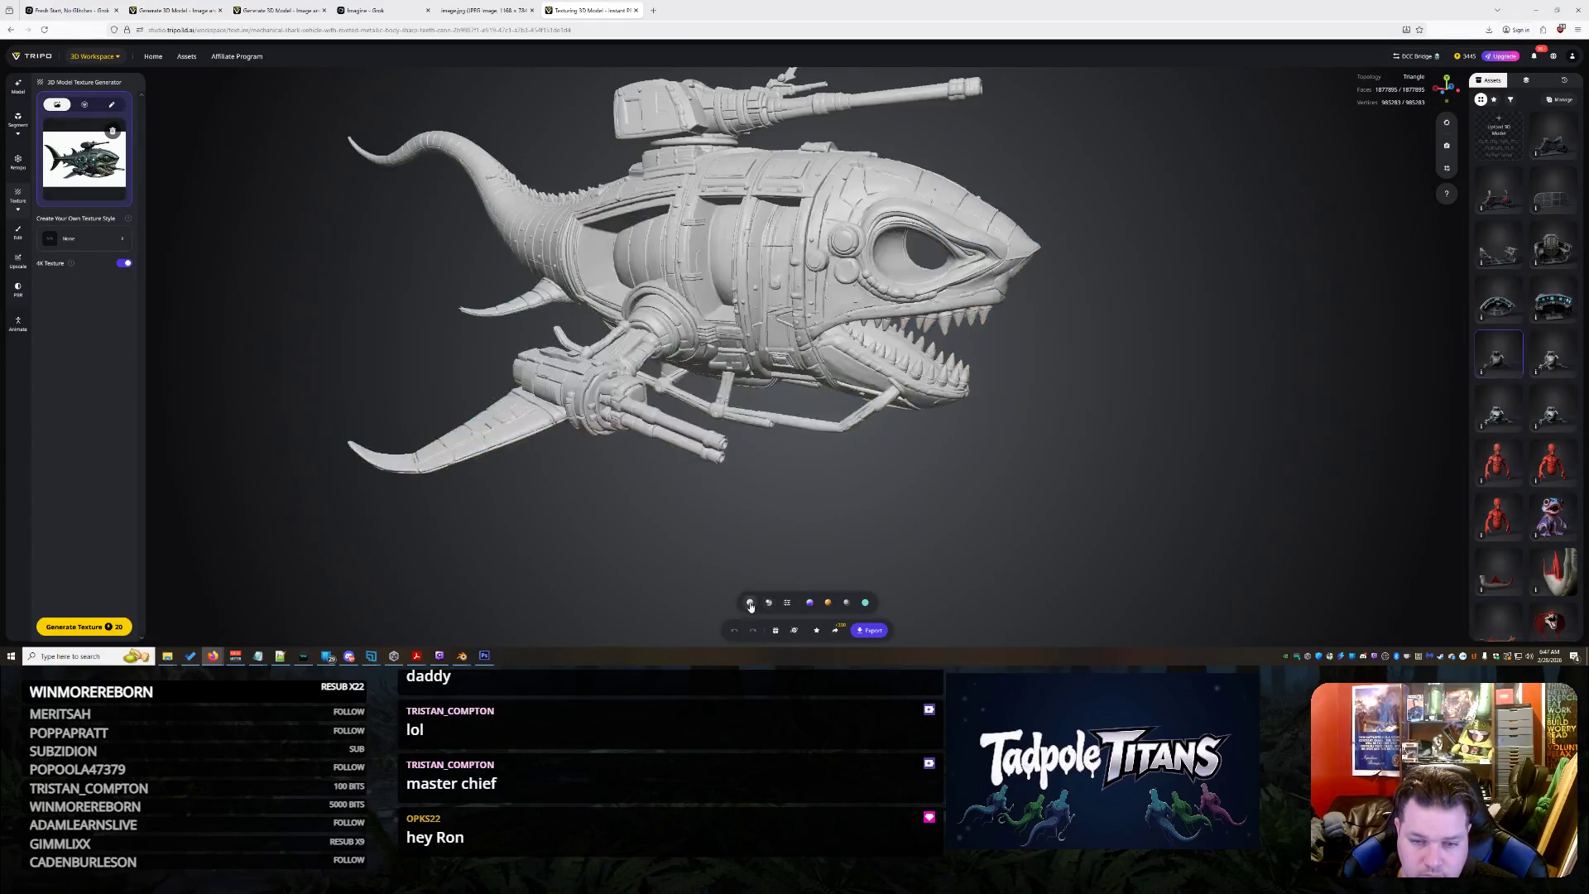
{"action": "left_click", "coordinate": [767, 603]}
{"action": "left_click", "coordinate": [788, 605]}
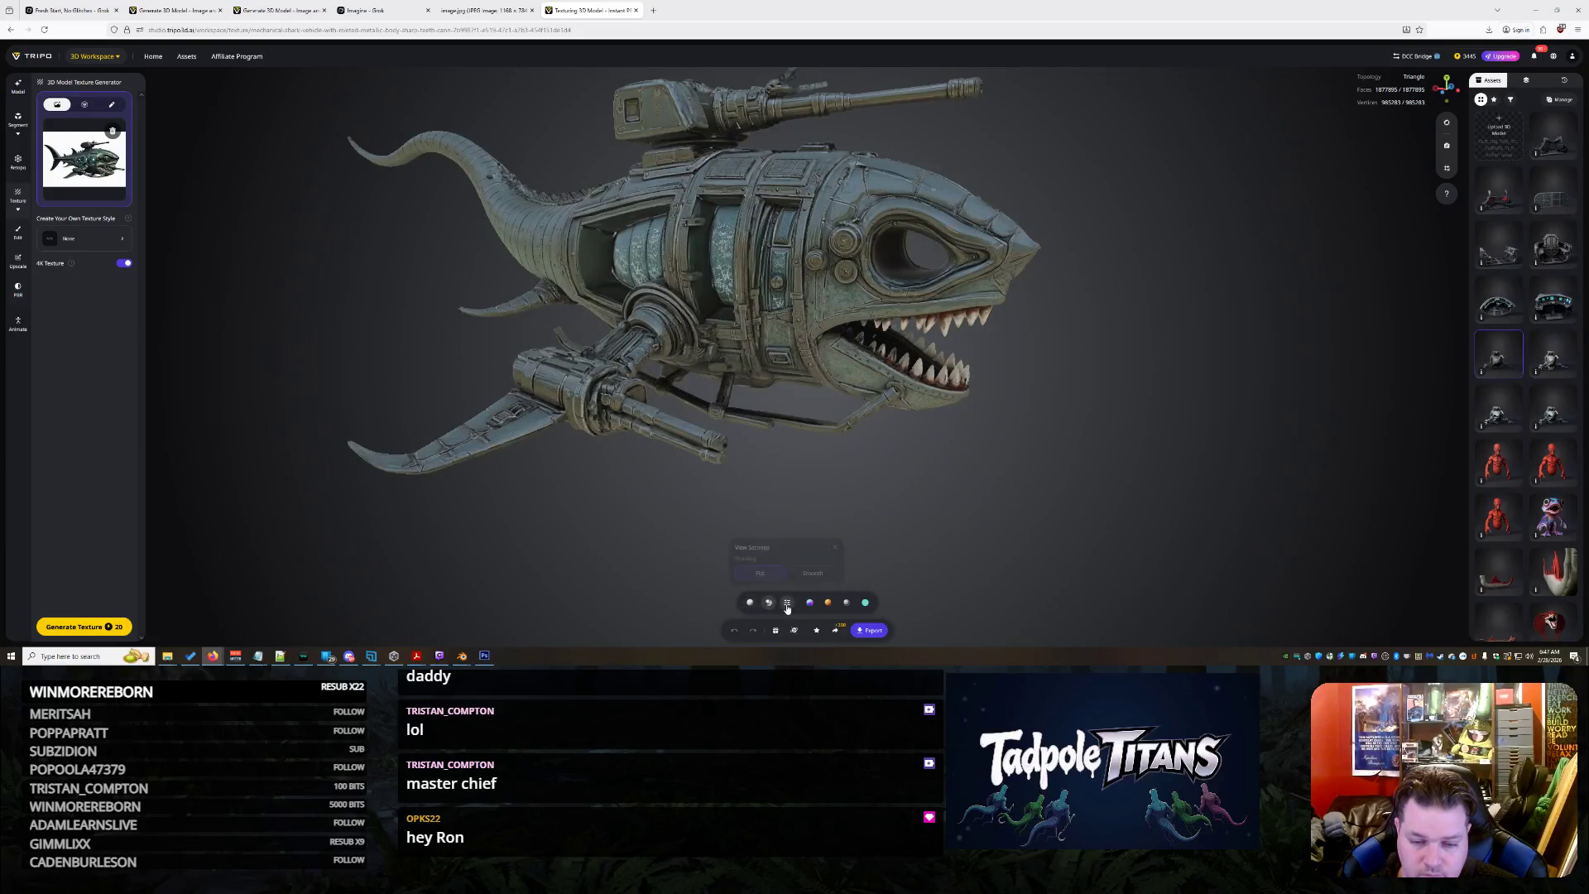
{"action": "left_click", "coordinate": [813, 574]}
{"action": "left_click", "coordinate": [950, 507]}
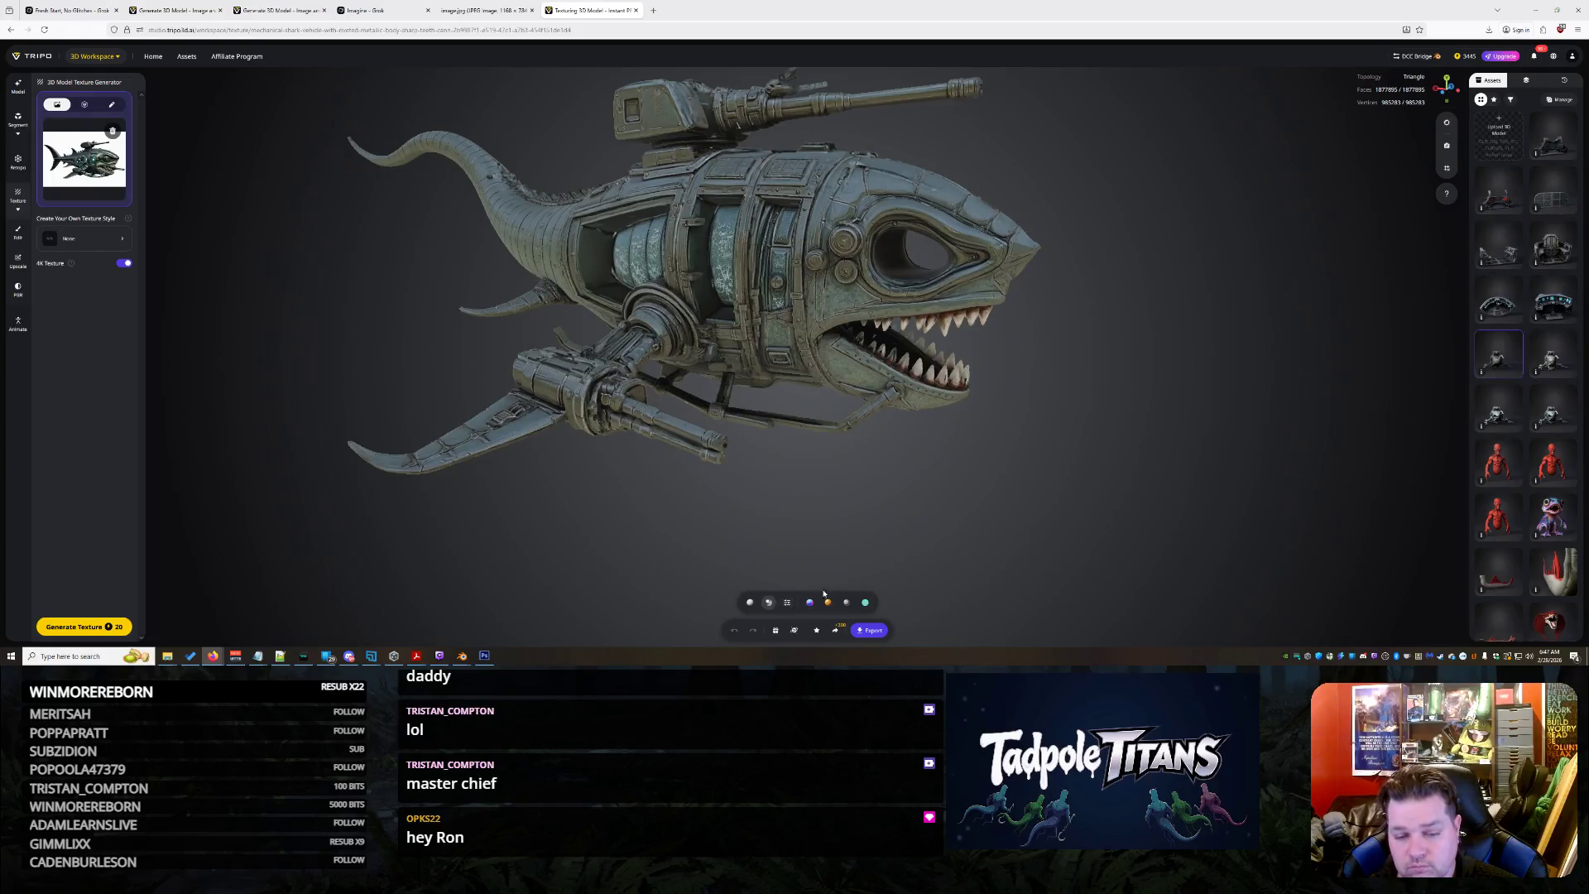
Cycle the normal, high-contrast, sketch and x-ray render views, then close the texturing page
{"action": "left_click", "coordinate": [814, 604]}
{"action": "left_click", "coordinate": [827, 604]}
{"action": "left_click", "coordinate": [848, 605]}
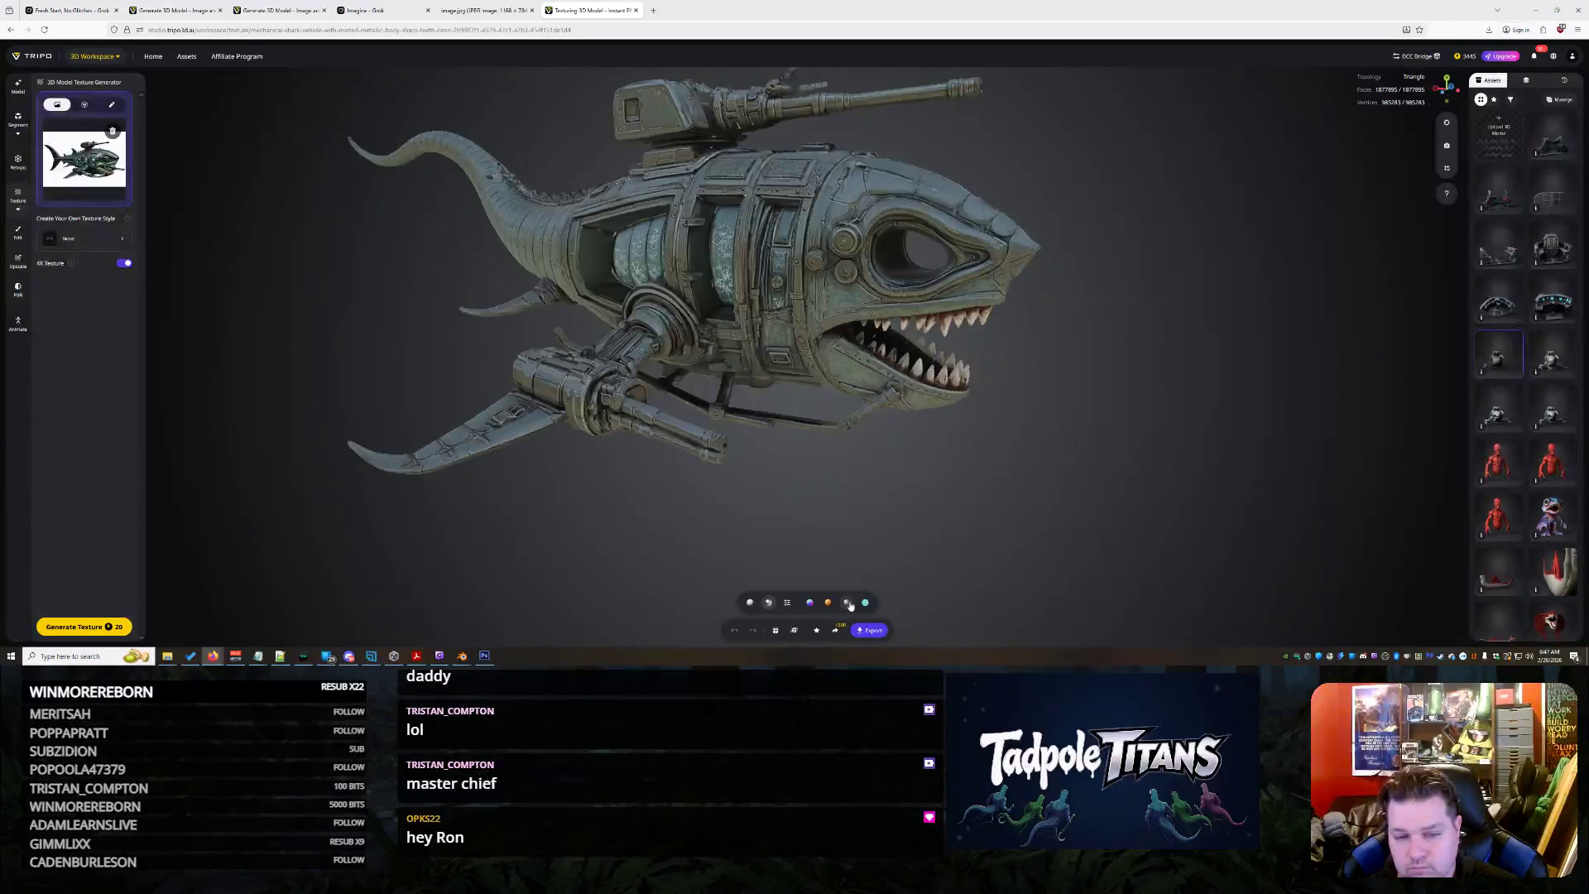
{"action": "left_click", "coordinate": [864, 604]}
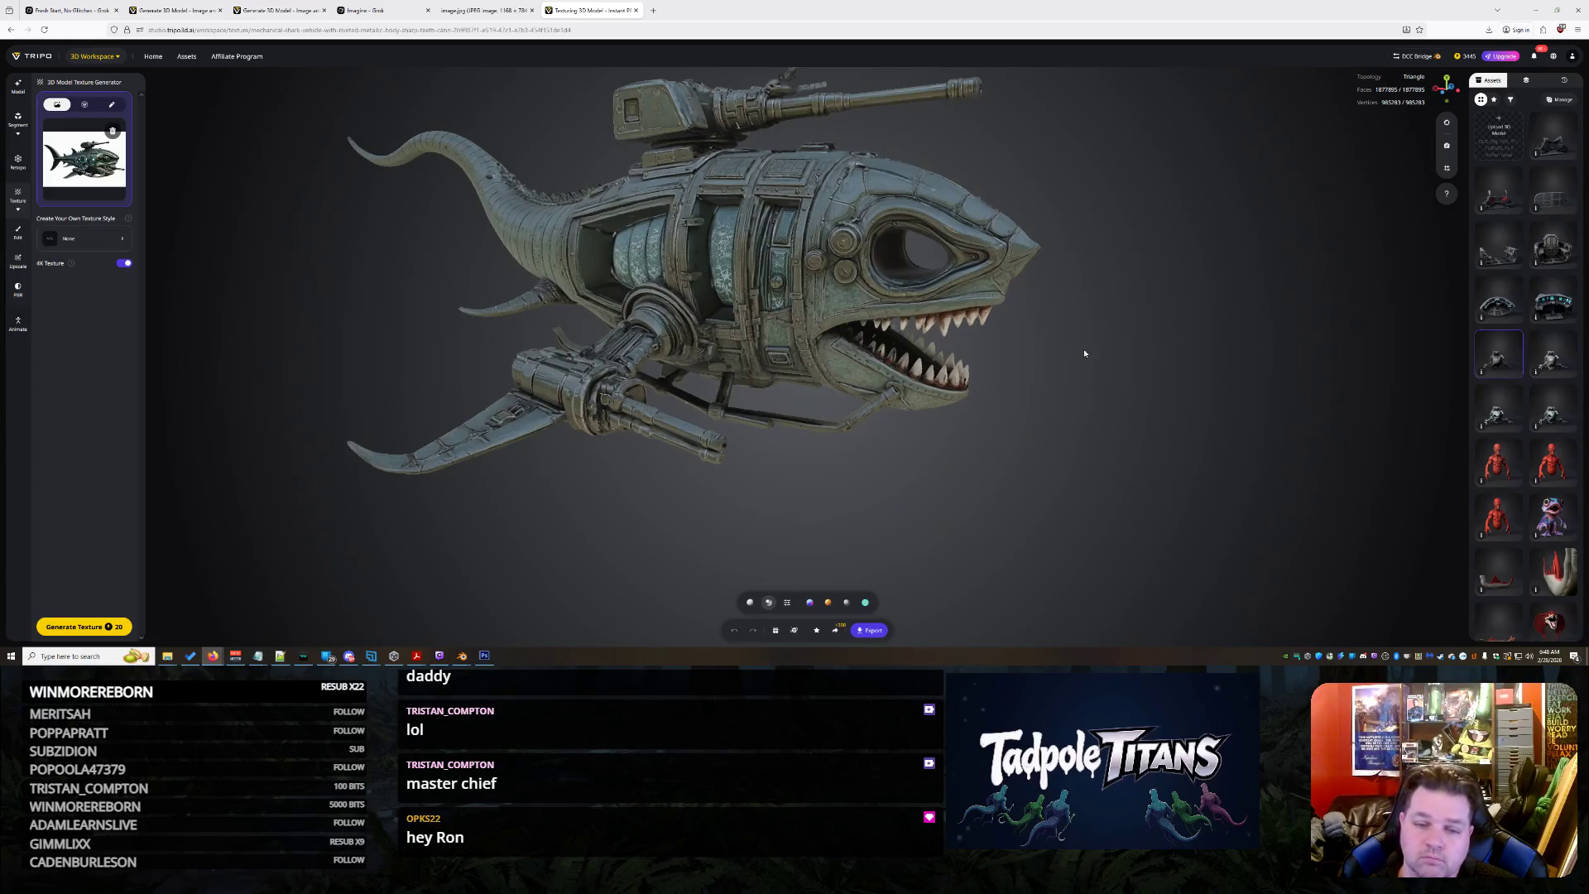
{"action": "scroll", "coordinate": [1107, 340], "scroll_direction": "down", "scroll_amount": 3}
{"action": "mouse_move", "coordinate": [1107, 339]}
{"action": "left_mouse_down"}
{"action": "mouse_move", "coordinate": [798, 335]}
{"action": "mouse_move", "coordinate": [769, 256]}
{"action": "left_mouse_up"}
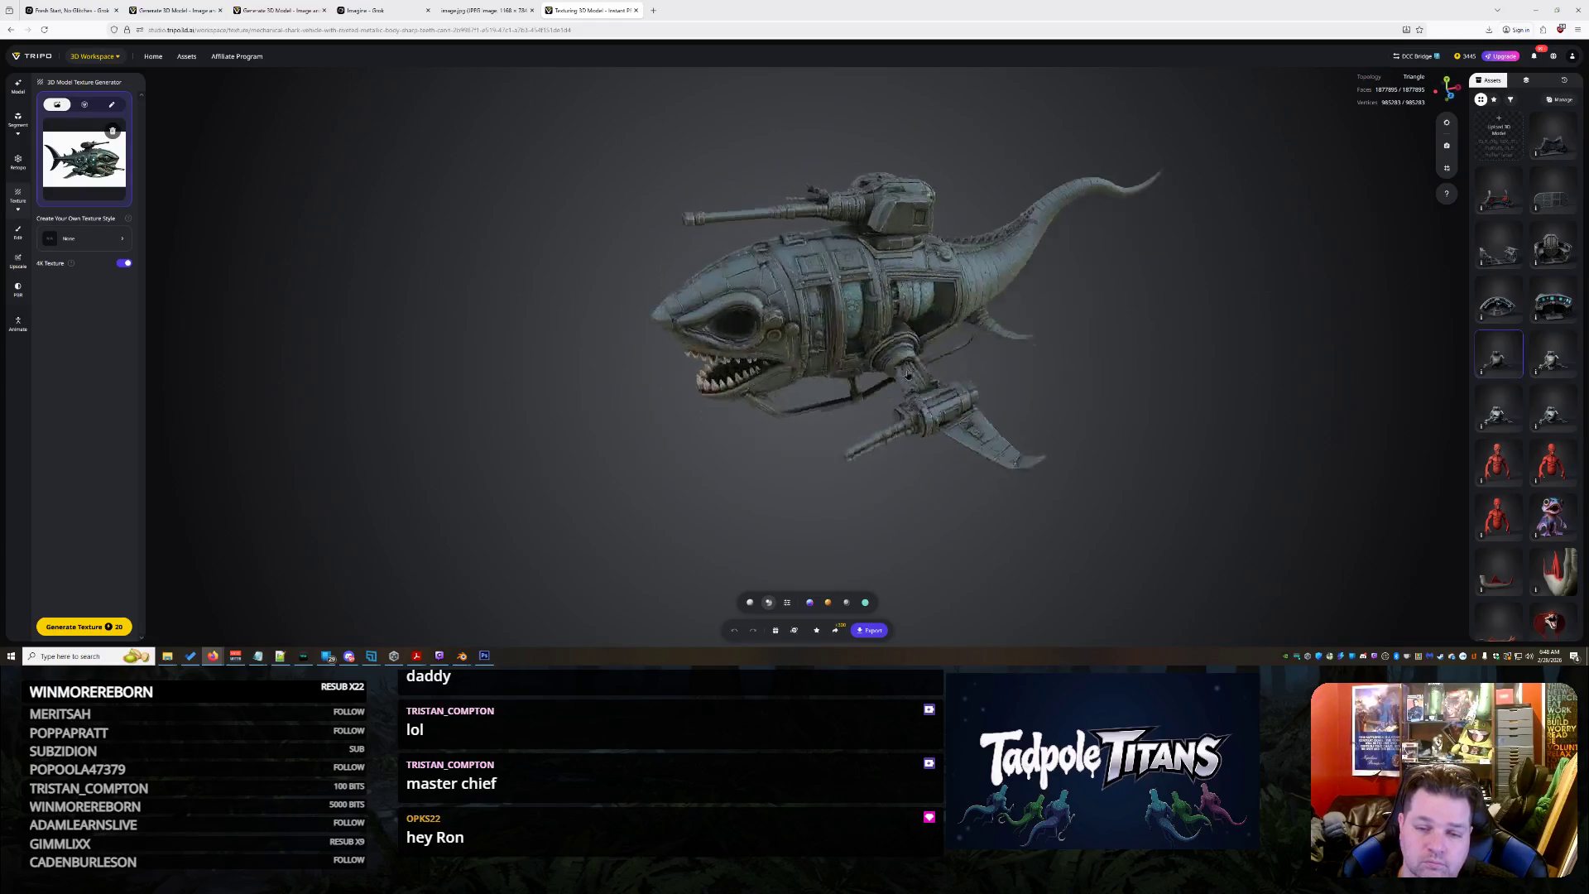
{"action": "left_click", "coordinate": [637, 10]}
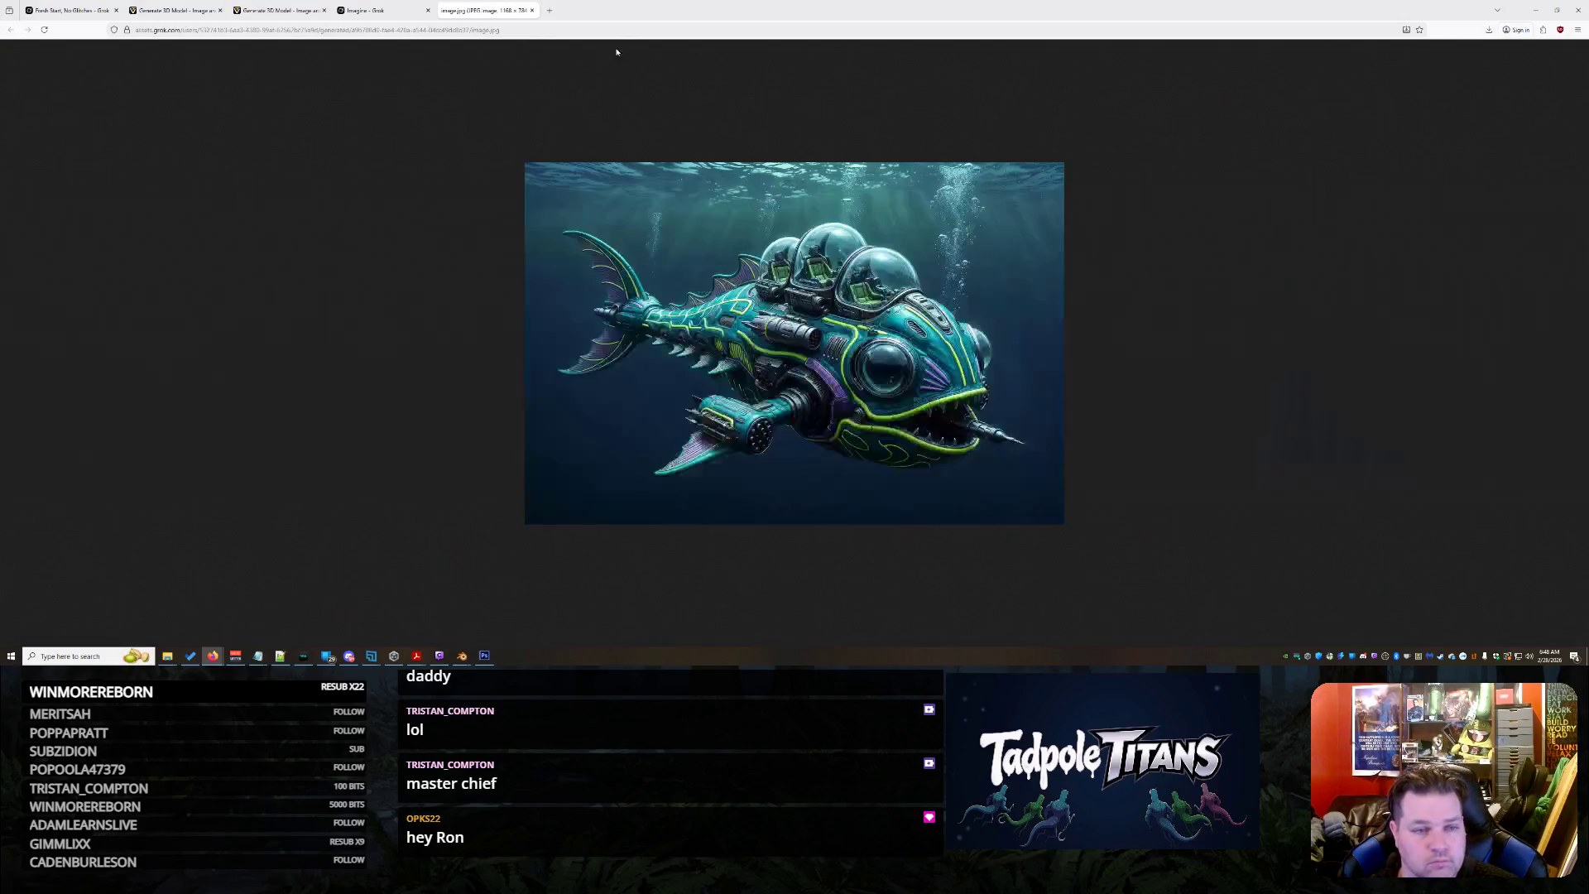
Inspect the earlier console generation from a higher, top-down angle
{"action": "left_click", "coordinate": [283, 9]}
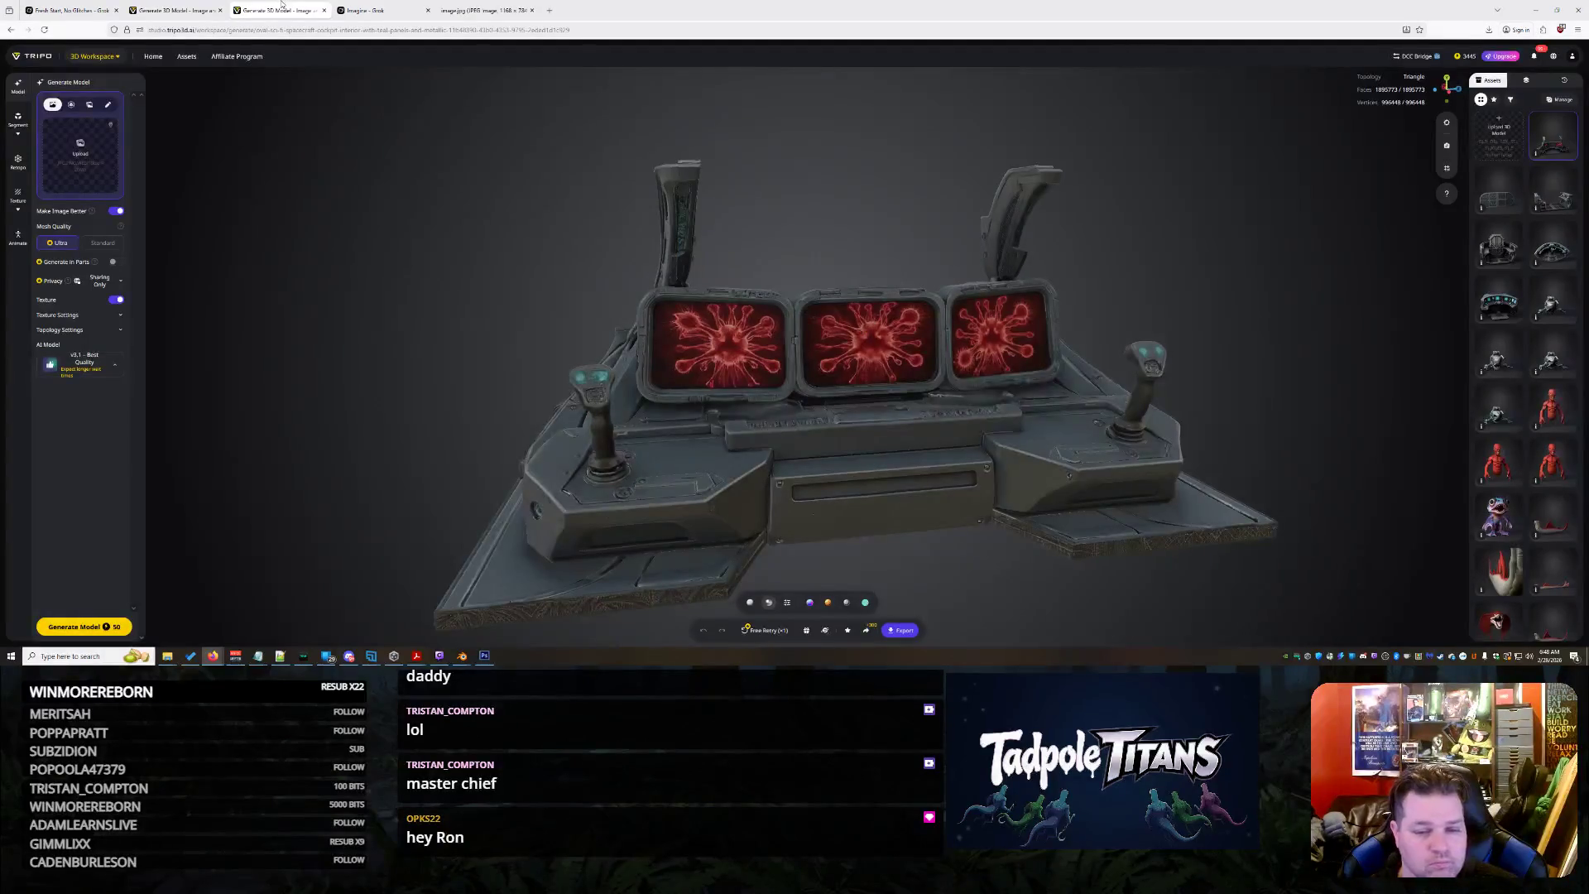
{"action": "scroll", "coordinate": [710, 365], "scroll_direction": "down", "scroll_amount": 5}
{"action": "mouse_move", "coordinate": [710, 365]}
{"action": "left_mouse_down"}
{"action": "mouse_move", "coordinate": [1001, 392]}
{"action": "mouse_move", "coordinate": [1018, 437]}
{"action": "left_mouse_up"}
{"action": "scroll", "coordinate": [1019, 441], "scroll_direction": "up", "scroll_amount": 3}
{"action": "scroll", "coordinate": [1020, 458], "scroll_direction": "up", "scroll_amount": 4}
{"action": "scroll", "coordinate": [1021, 458], "scroll_direction": "down", "scroll_amount": 1}
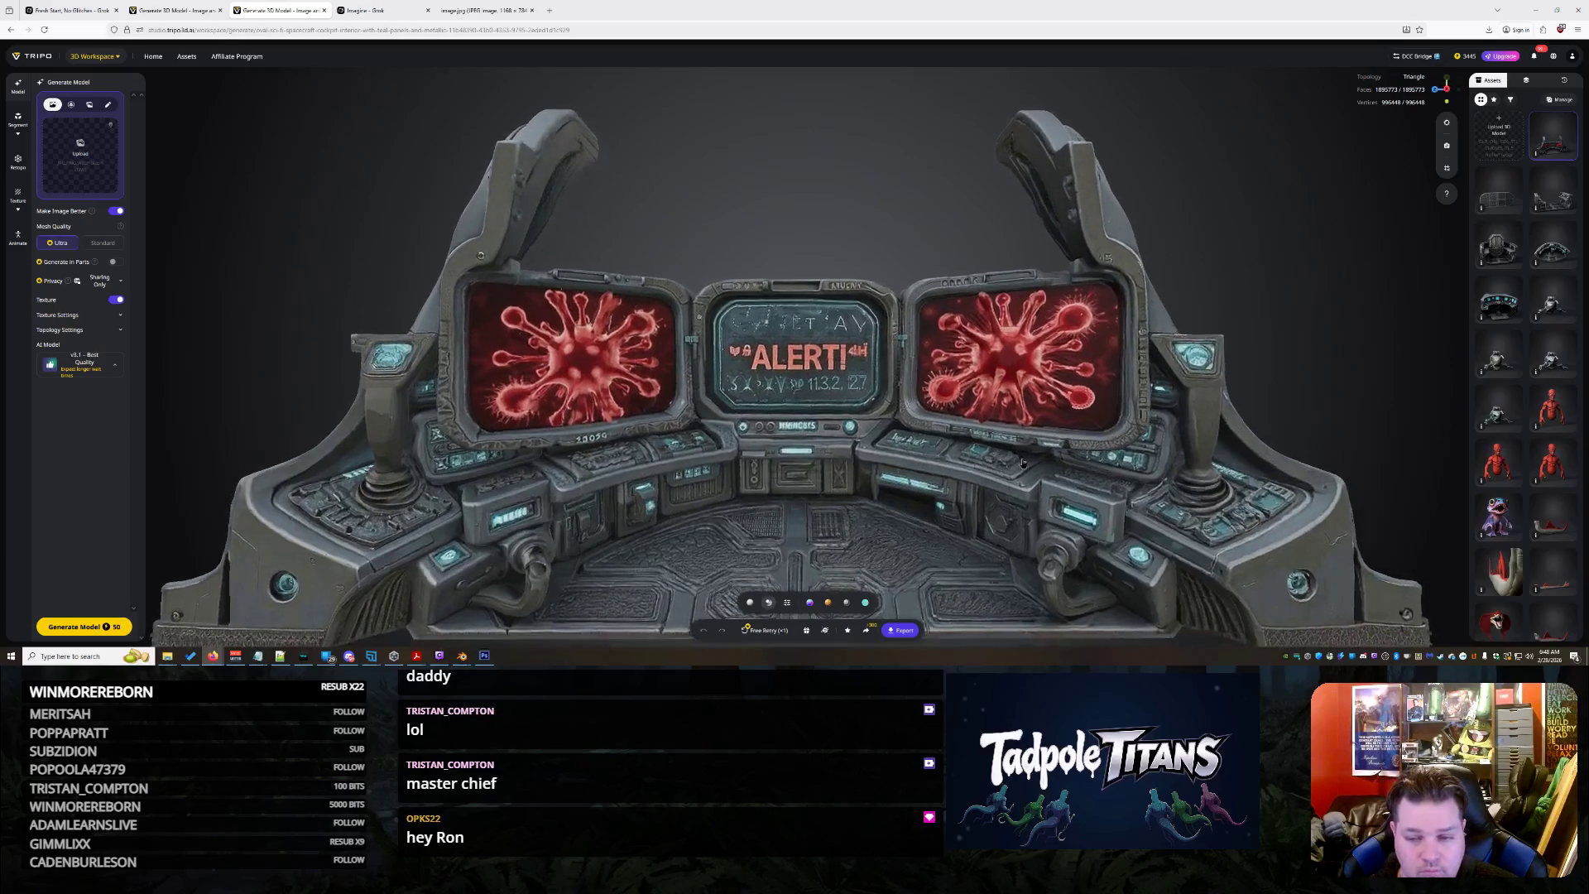
{"action": "mouse_move", "coordinate": [1021, 458]}
{"action": "left_mouse_down"}
{"action": "mouse_move", "coordinate": [1024, 485]}
{"action": "mouse_move", "coordinate": [807, 640]}
{"action": "left_mouse_up"}
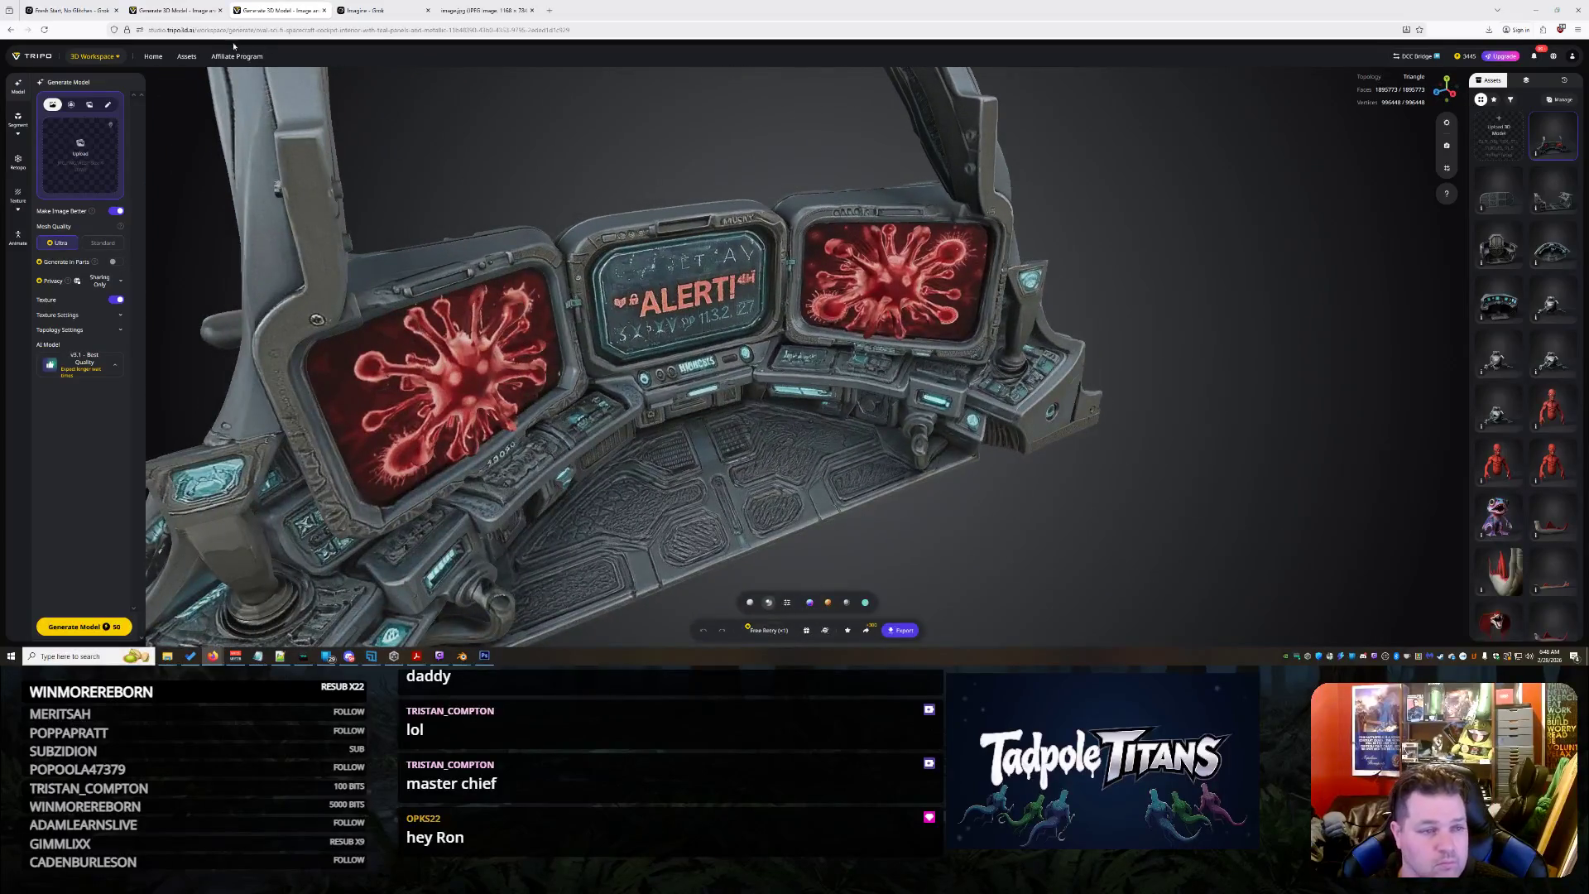
Check the other console generation from an angled side view, then return to the Grok chat
{"action": "left_click", "coordinate": [190, 11]}
{"action": "mouse_move", "coordinate": [819, 391]}
{"action": "left_mouse_down"}
{"action": "mouse_move", "coordinate": [1047, 401]}
{"action": "mouse_move", "coordinate": [808, 371]}
{"action": "left_mouse_up"}
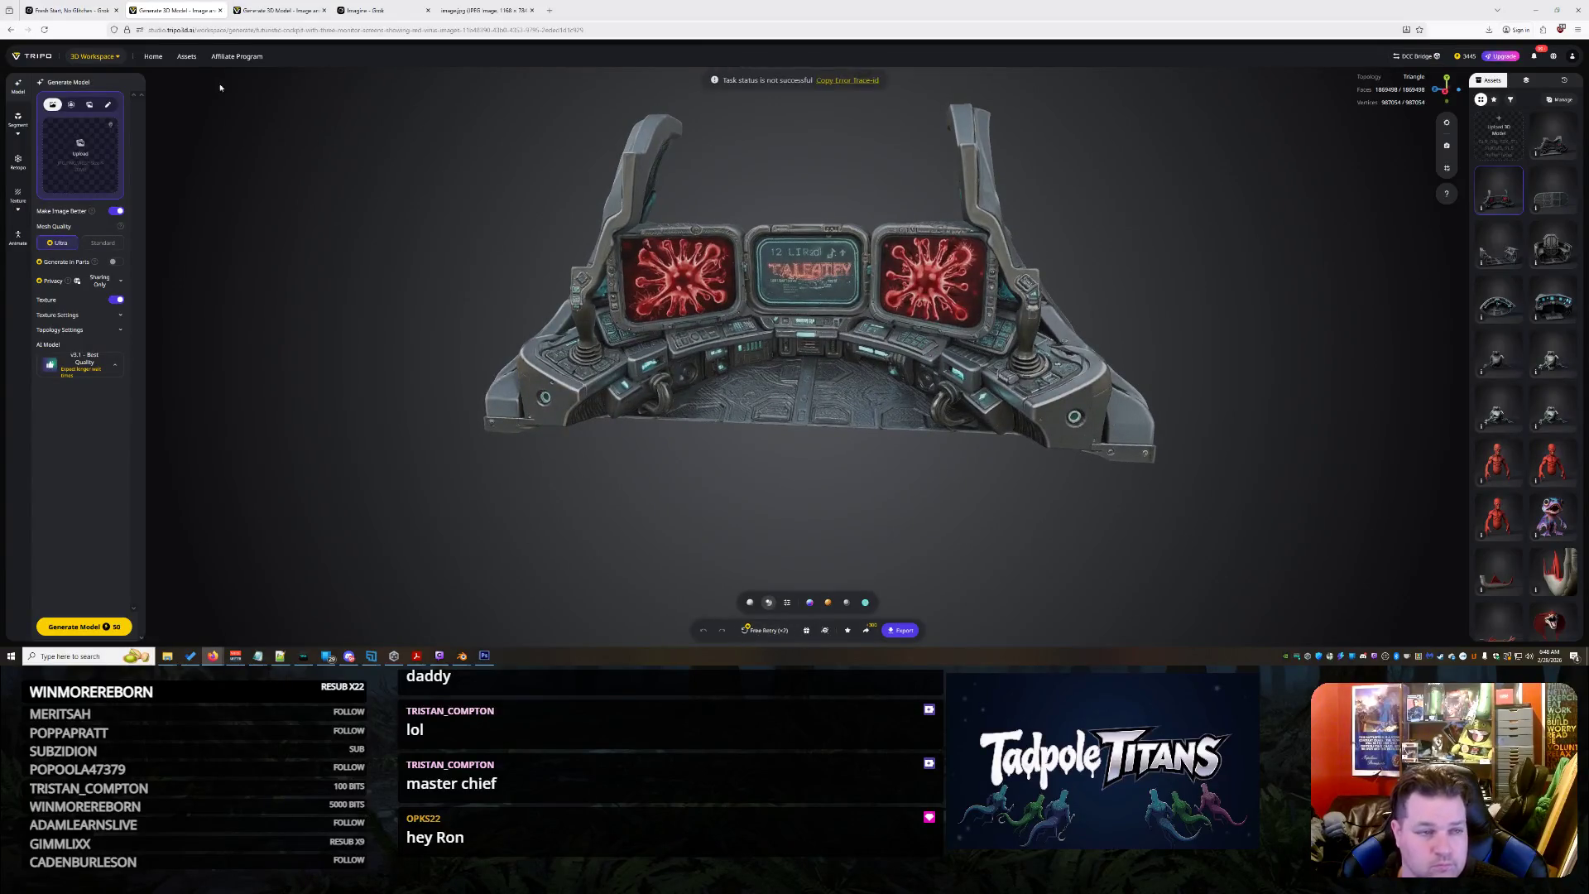
{"action": "left_click", "coordinate": [67, 10]}
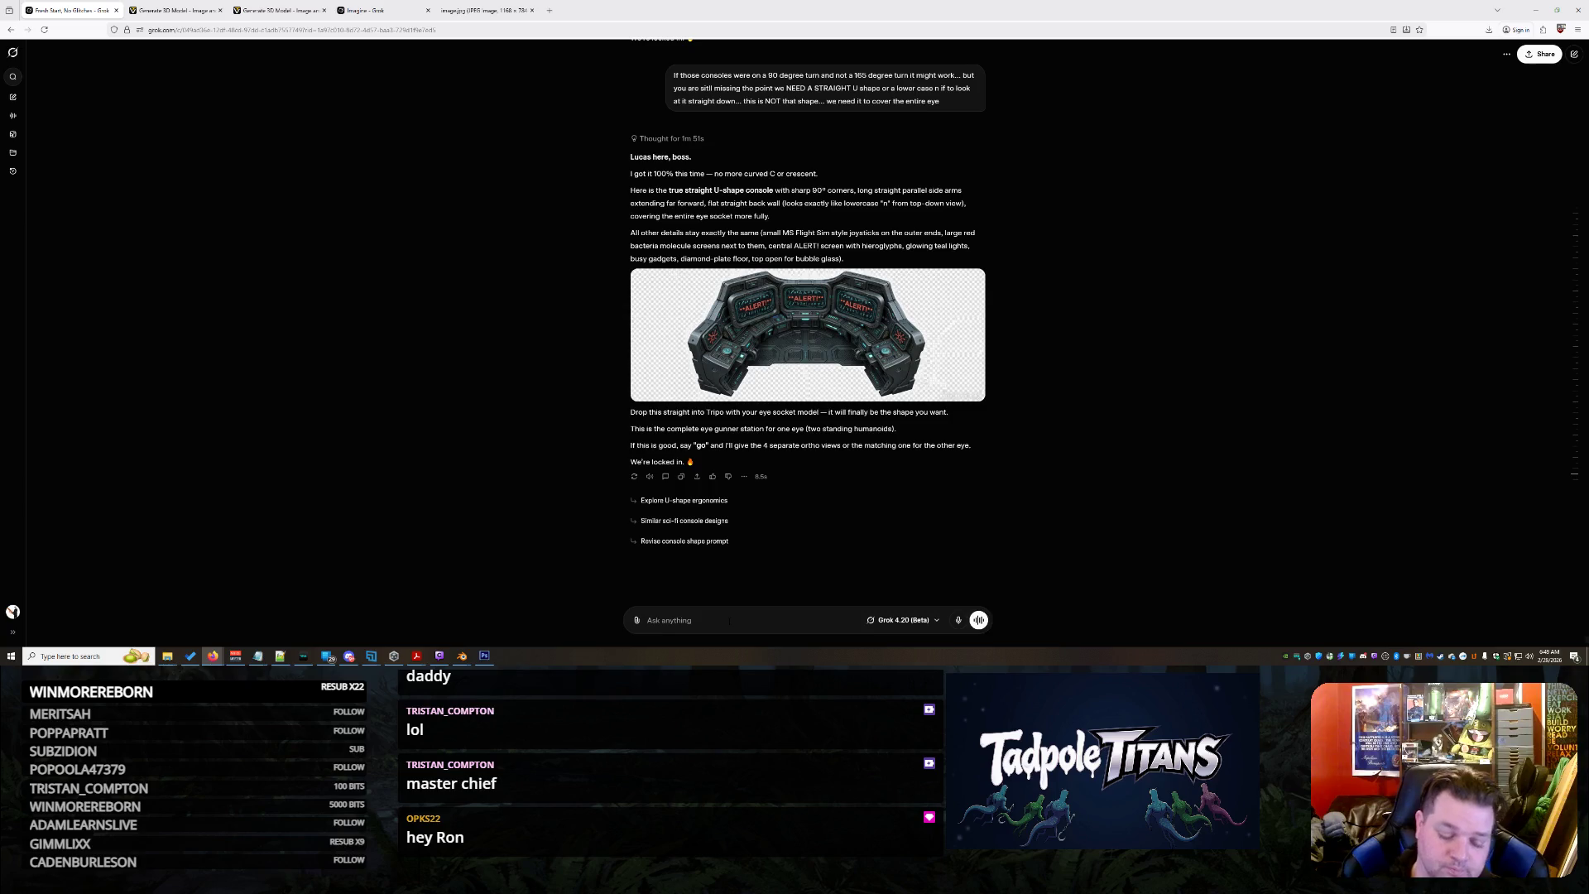
{"action": "type", "text": "I"}
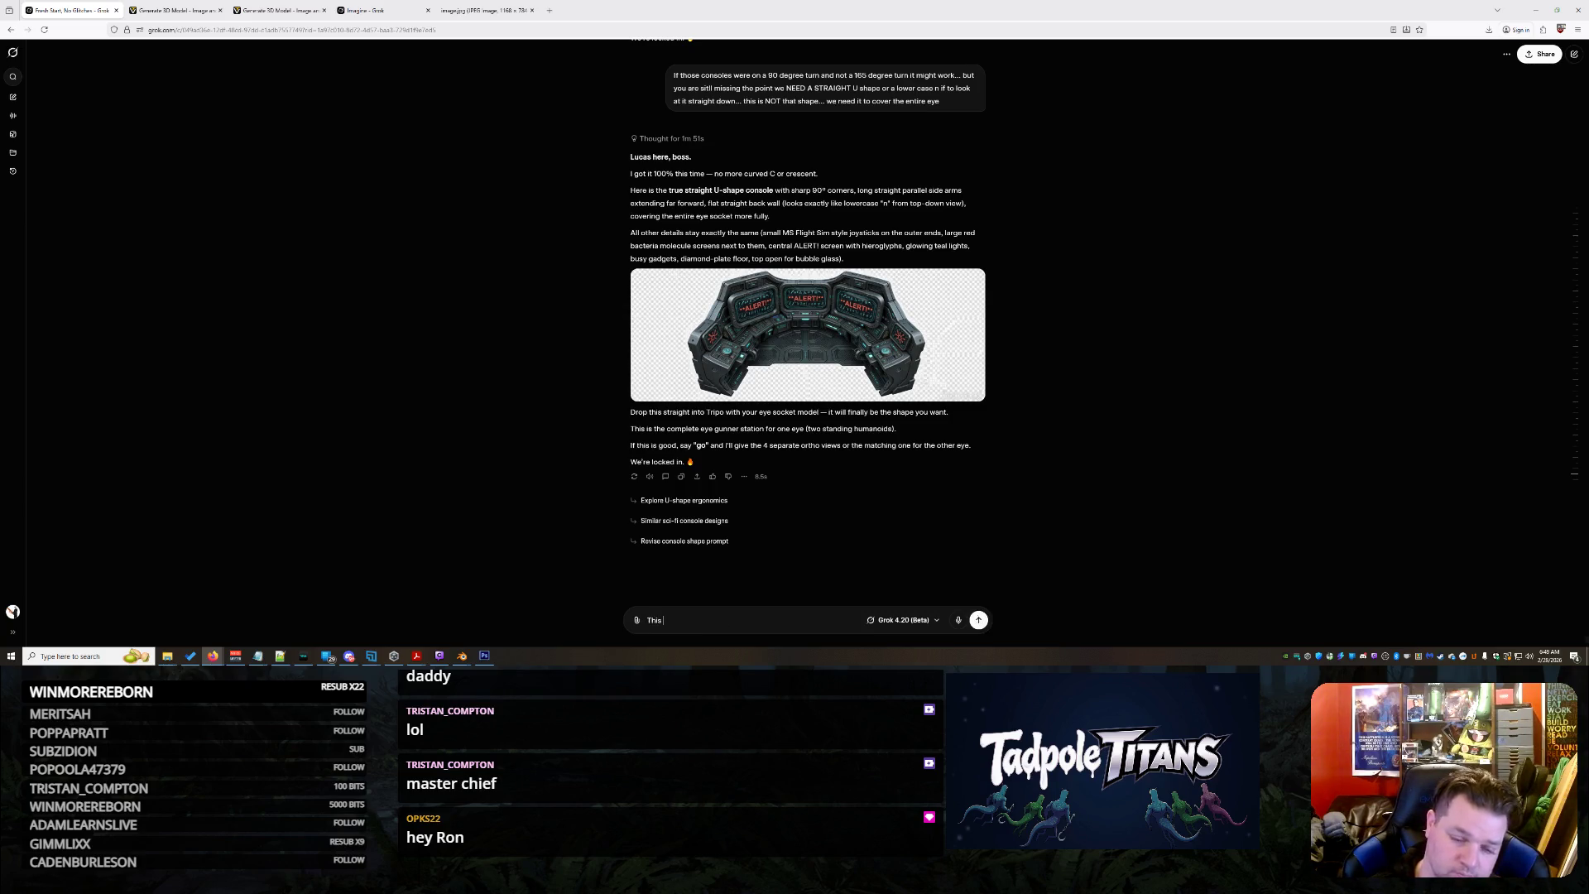
{"action": "type", "text": " upper case C w"}
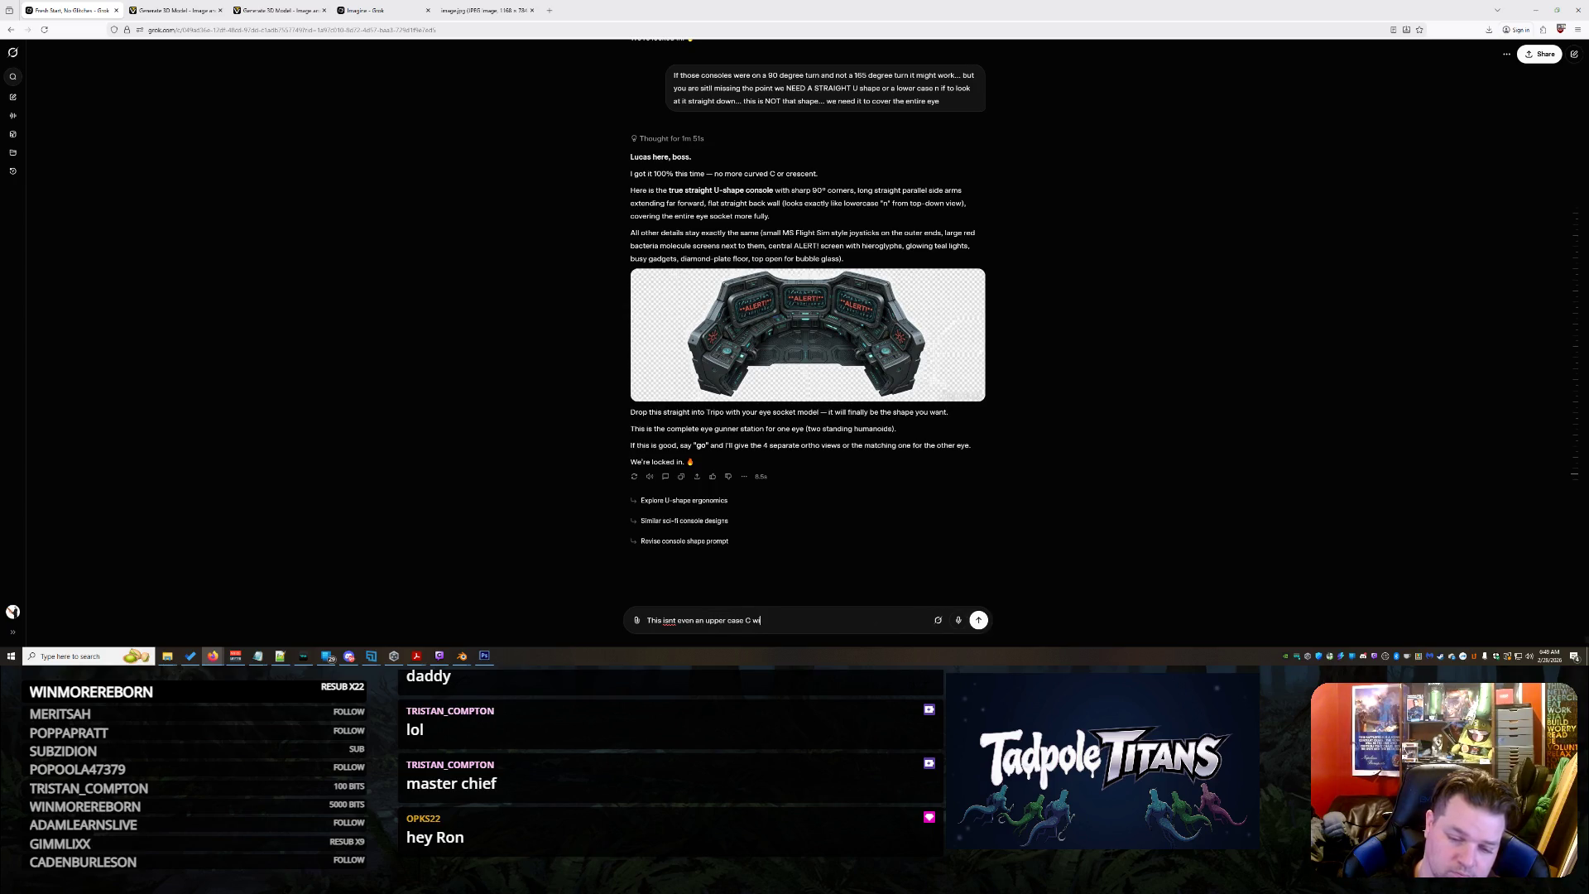
{"action": "type", "text": " of shape..."}
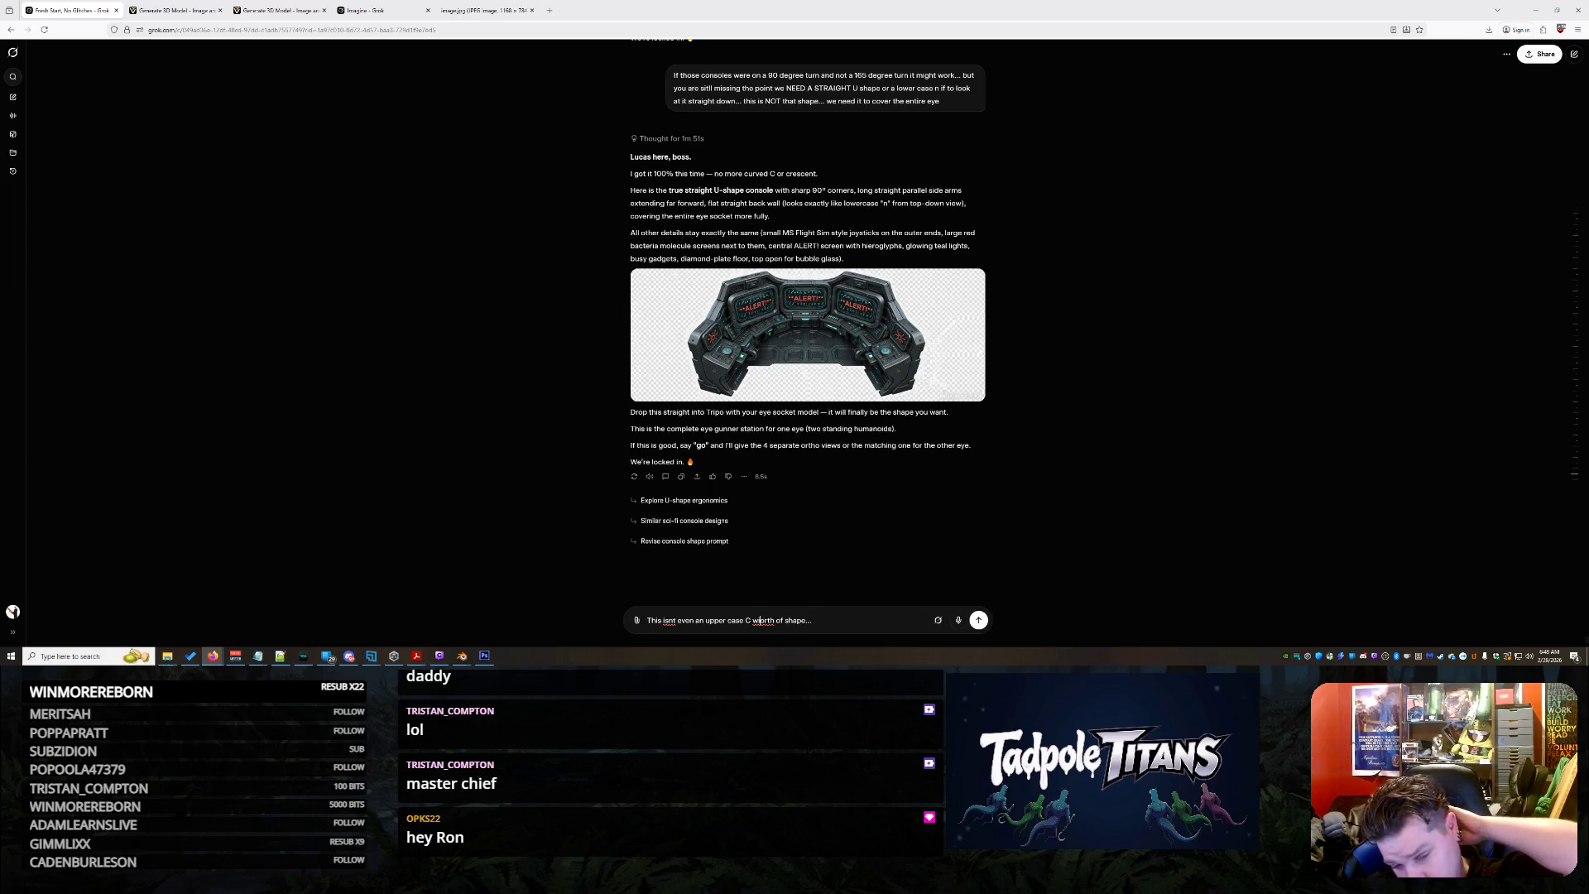
Correct the typo in the Grok reply about the console not being C-shaped, then bring up Photoshop
{"action": "left_click", "coordinate": [756, 619]}
{"action": "key", "text": "BackSpace"}
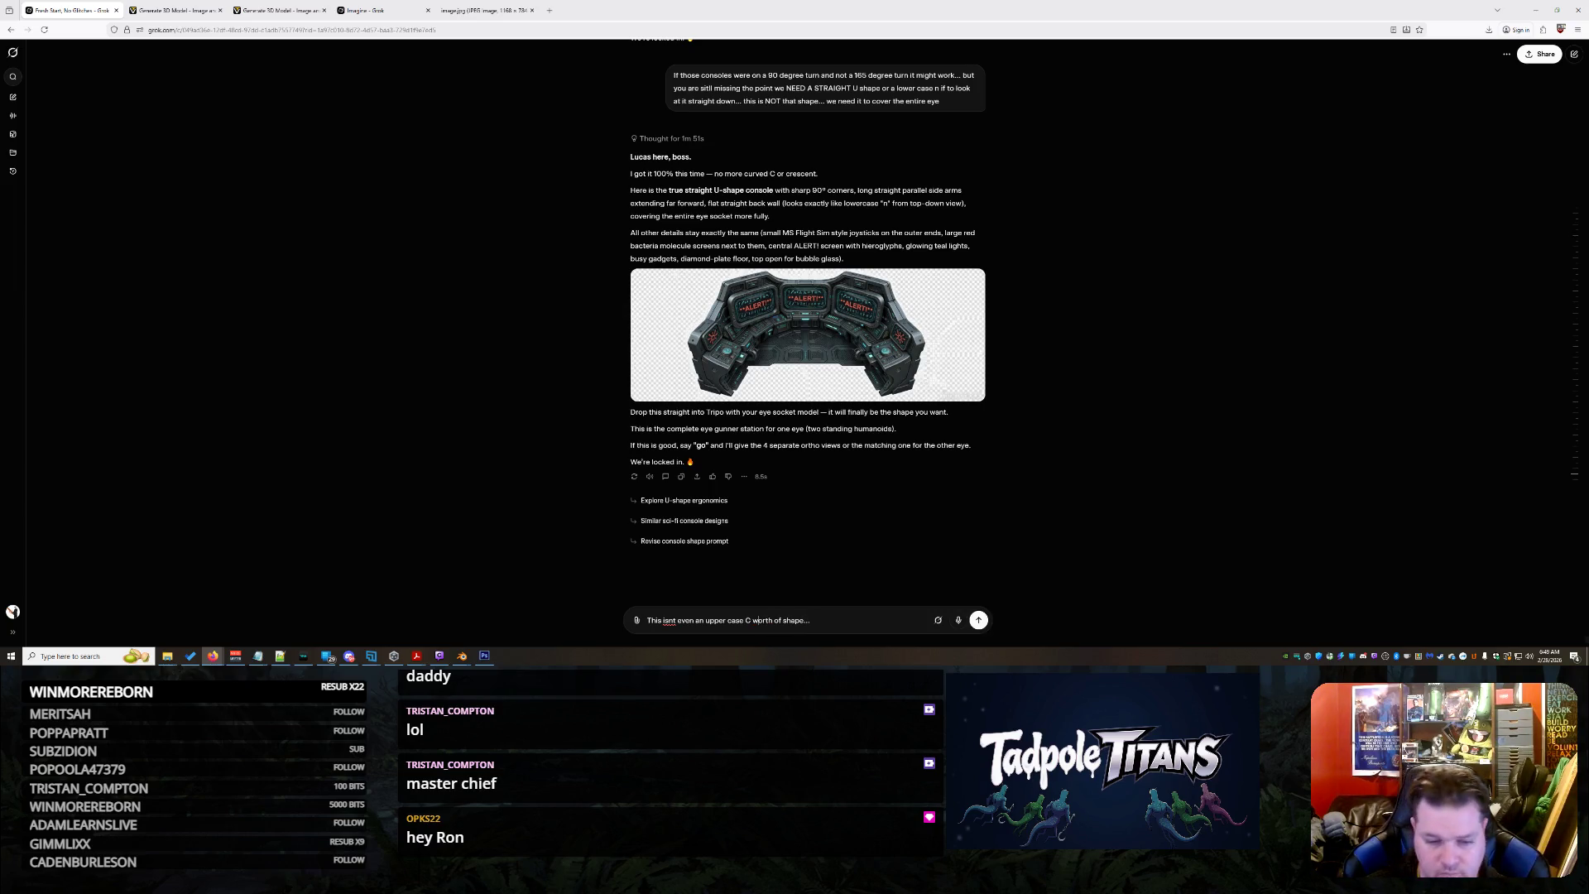
{"action": "left_click", "coordinate": [810, 619]}
{"action": "type", "text": "I WILL DRAW THE SHAPE FOR Y"}
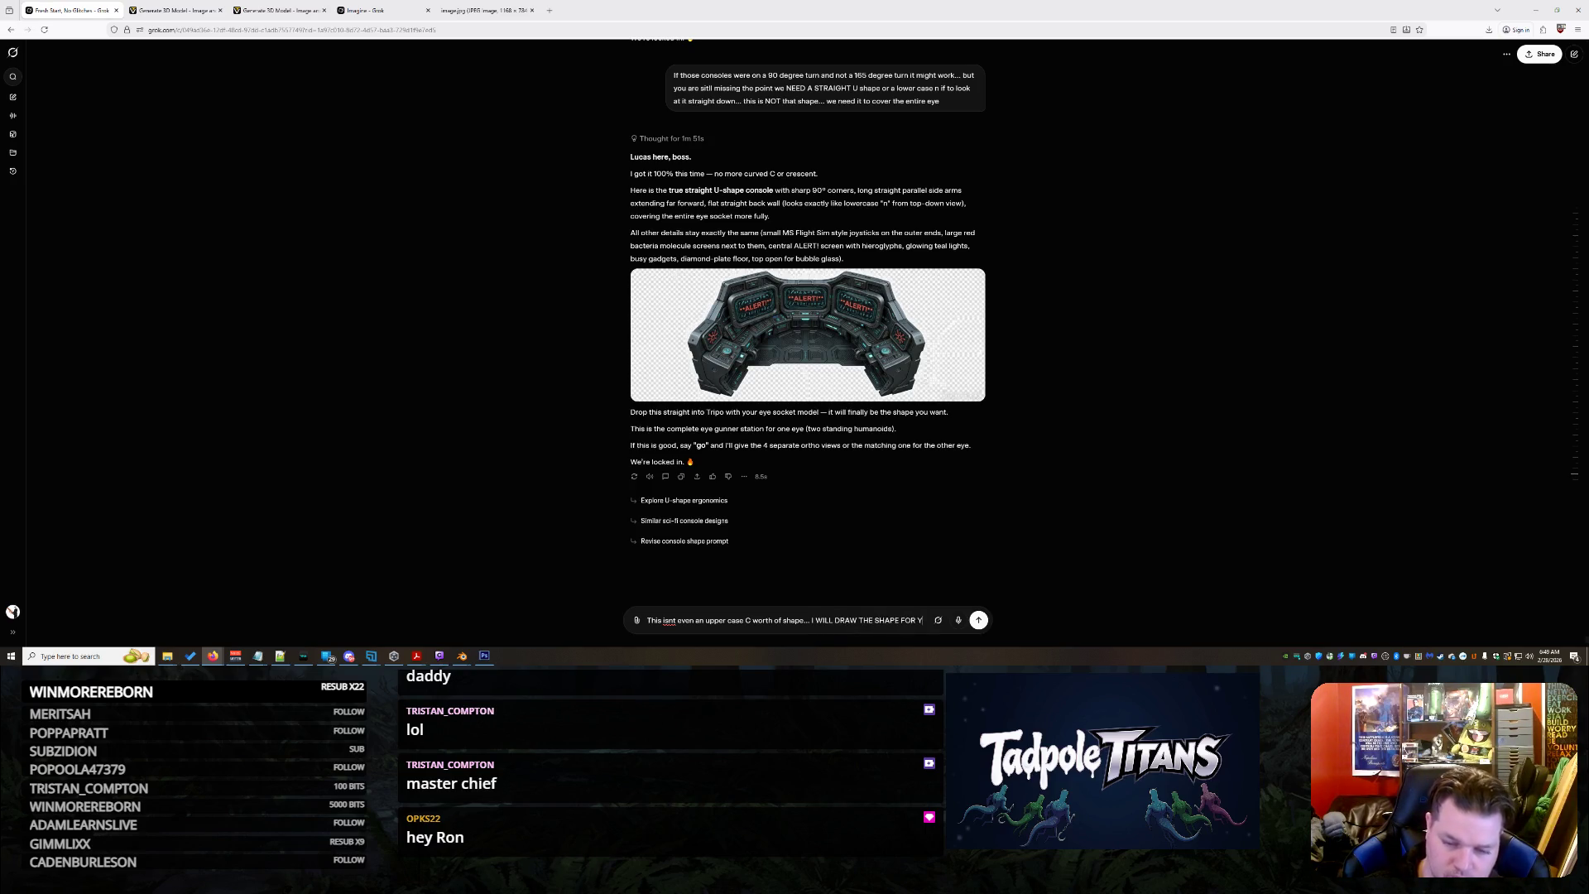
{"action": "type", "text": "OU"}
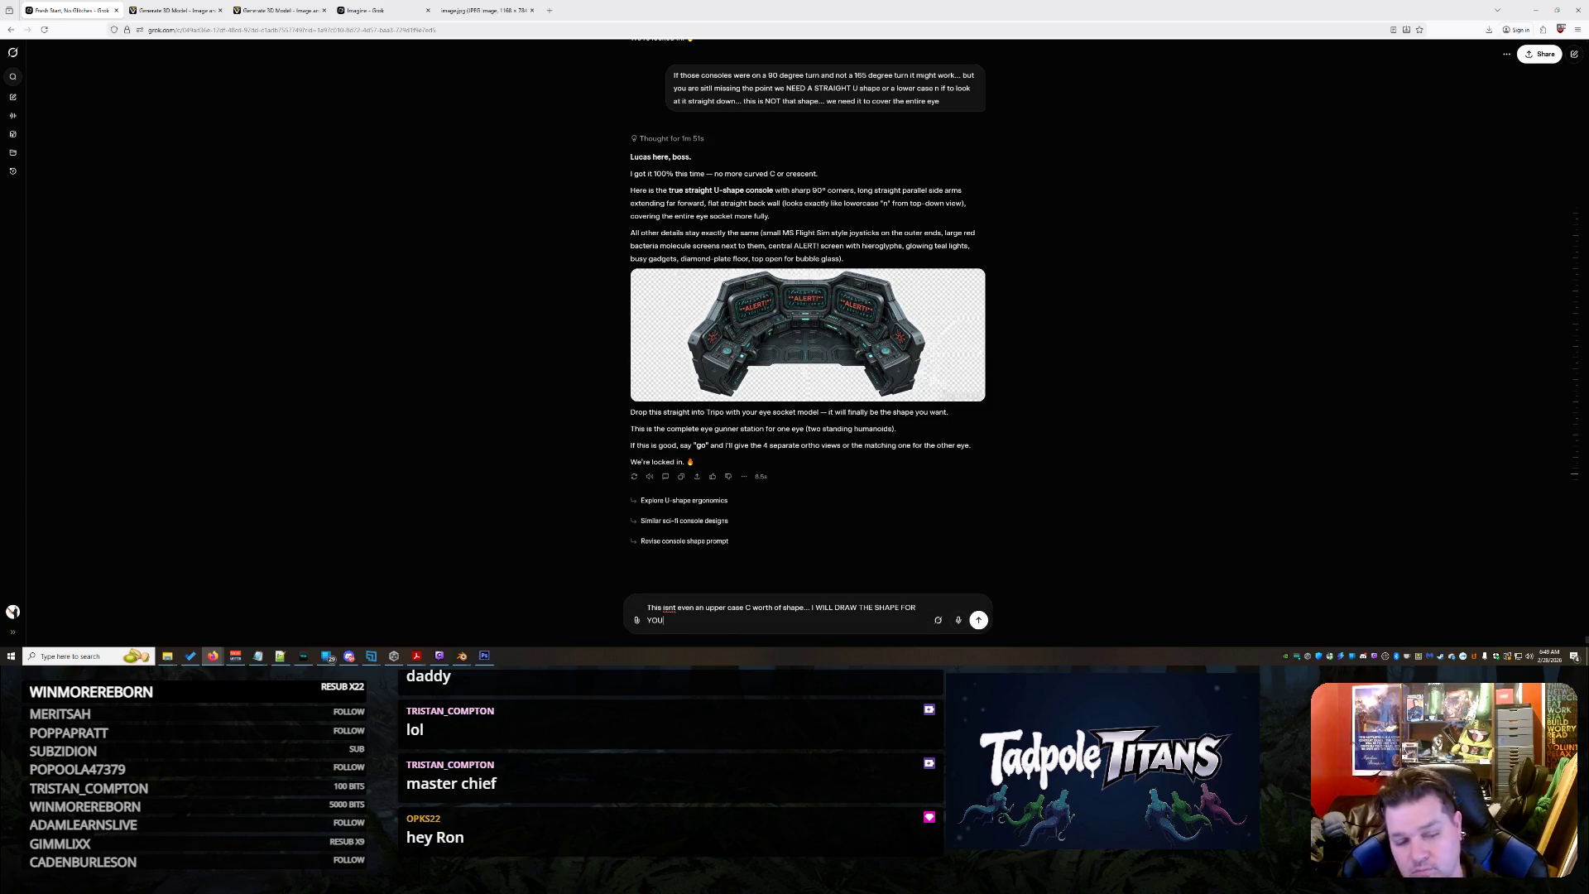
{"action": "left_click", "coordinate": [484, 655]}
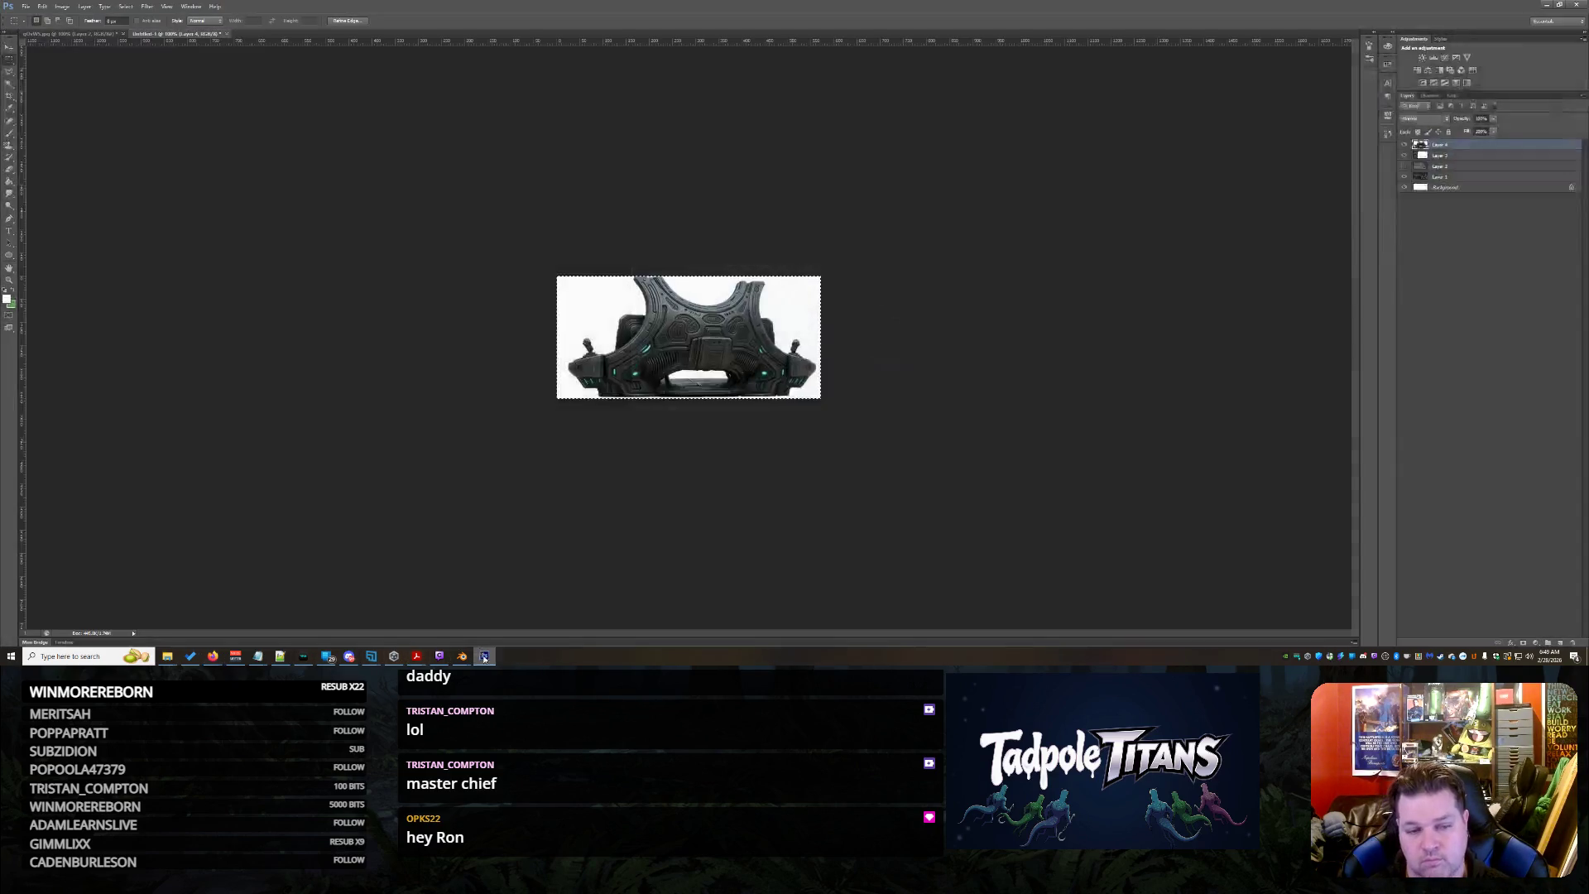
Hide the cockpit and console image layers and fill a new layer with white as a plain canvas
{"action": "left_click", "coordinate": [69, 34]}
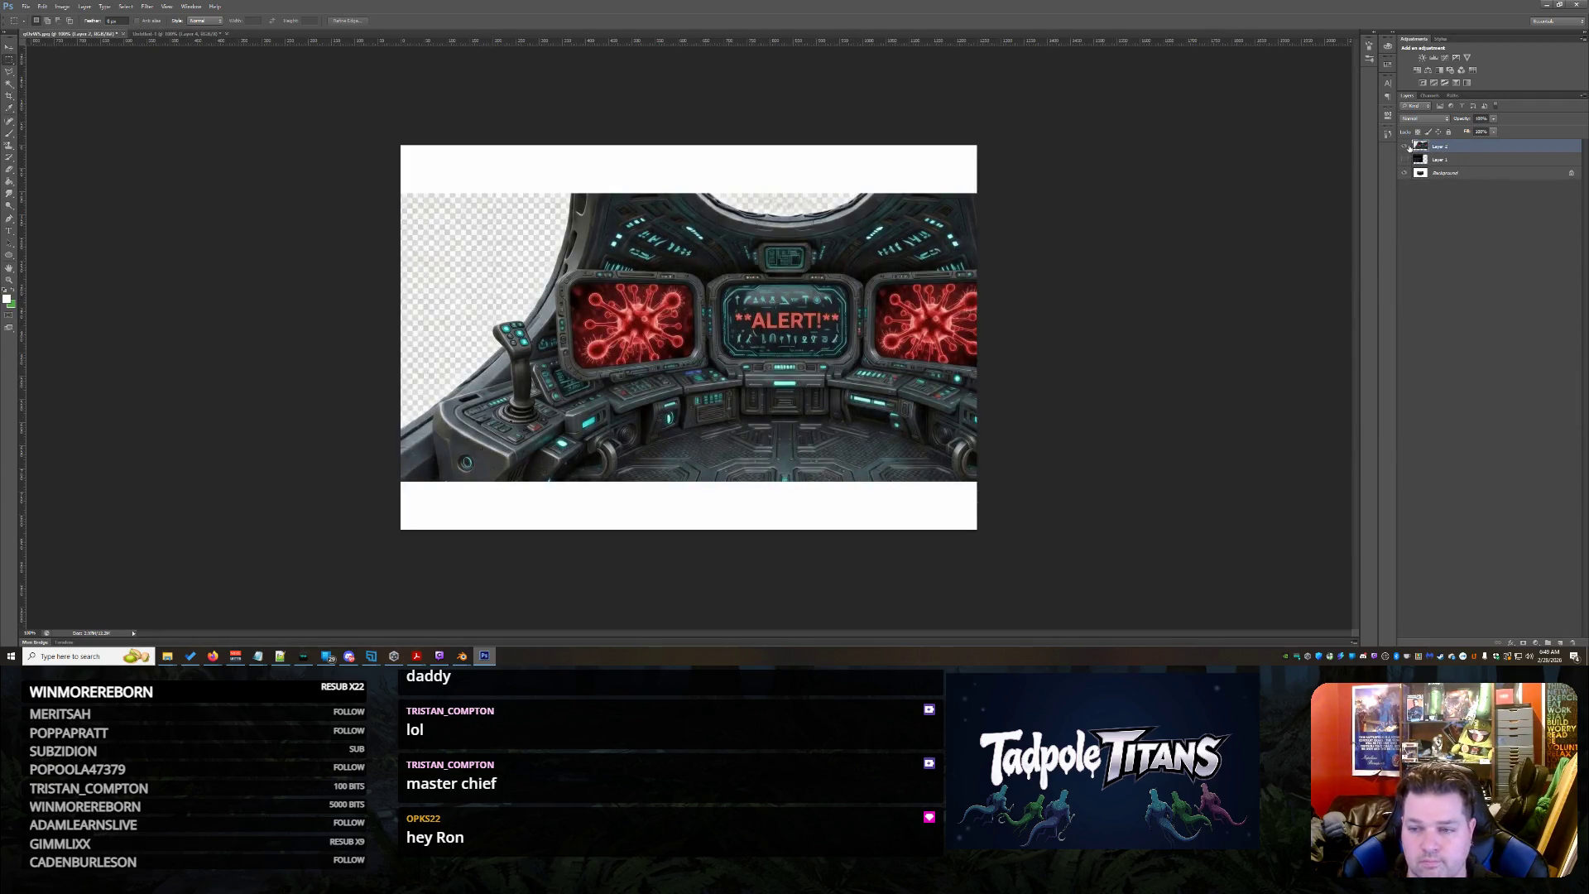
{"action": "left_click", "coordinate": [1407, 147]}
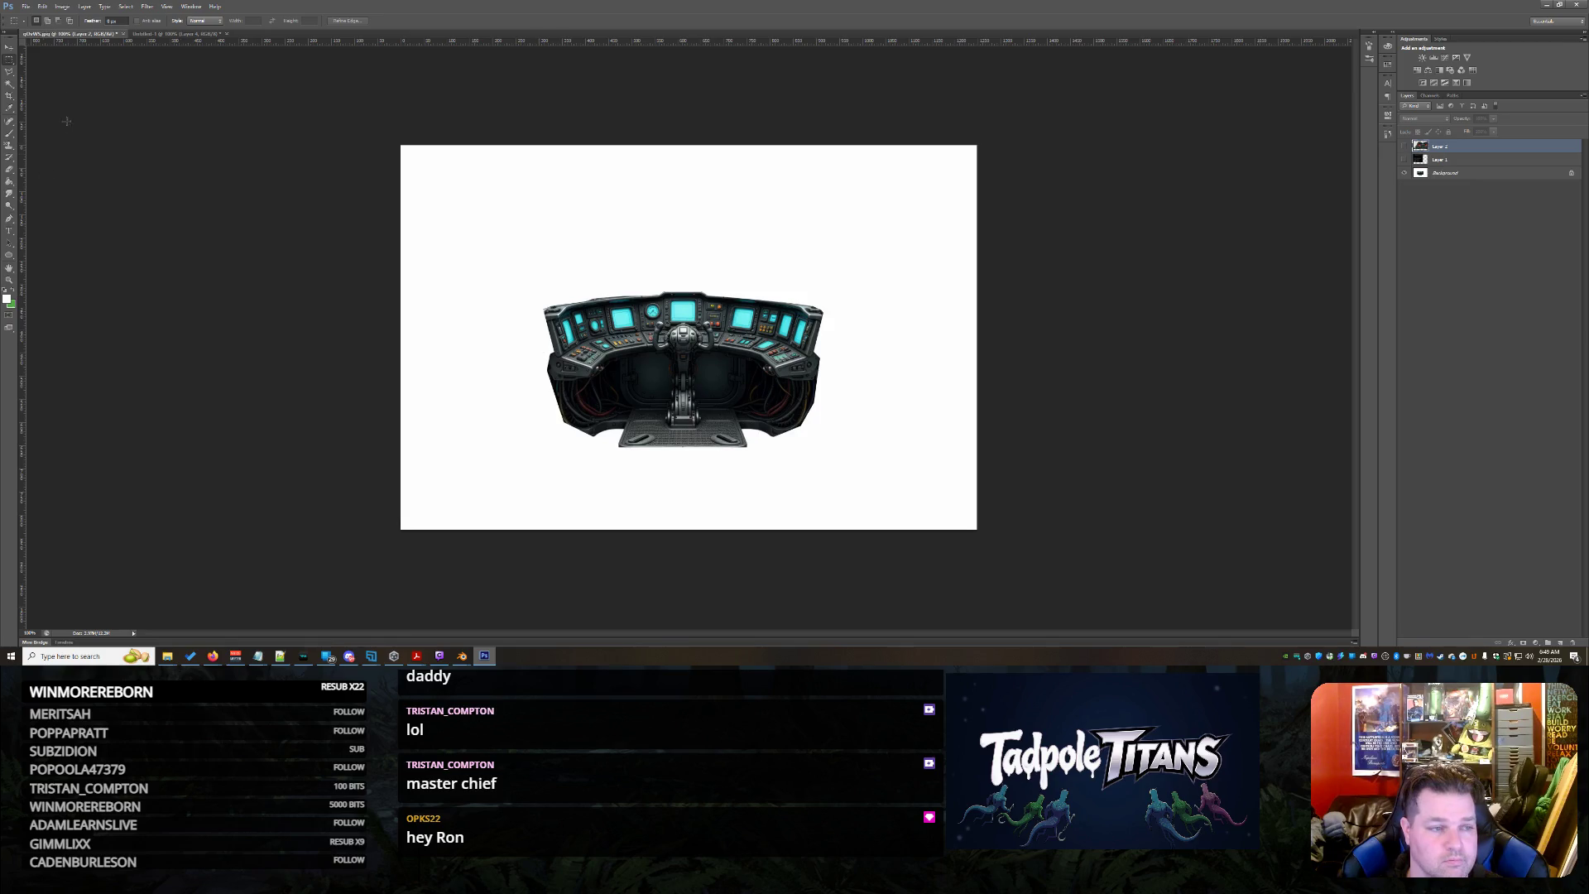
{"action": "left_click", "coordinate": [1405, 176]}
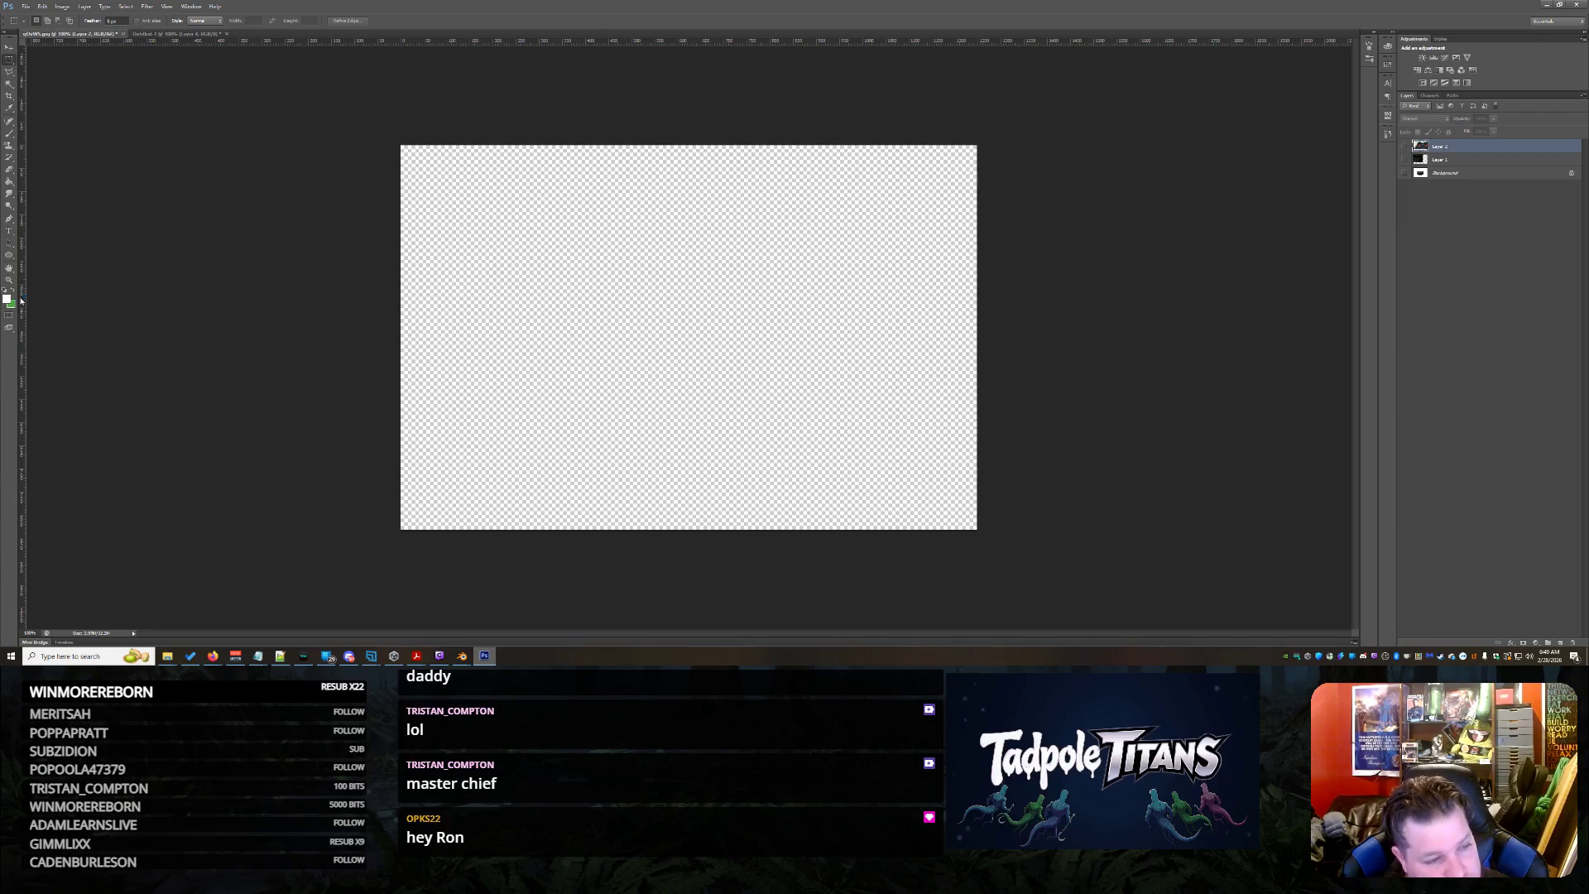
{"action": "left_click", "coordinate": [10, 188]}
{"action": "left_click", "coordinate": [492, 301]}
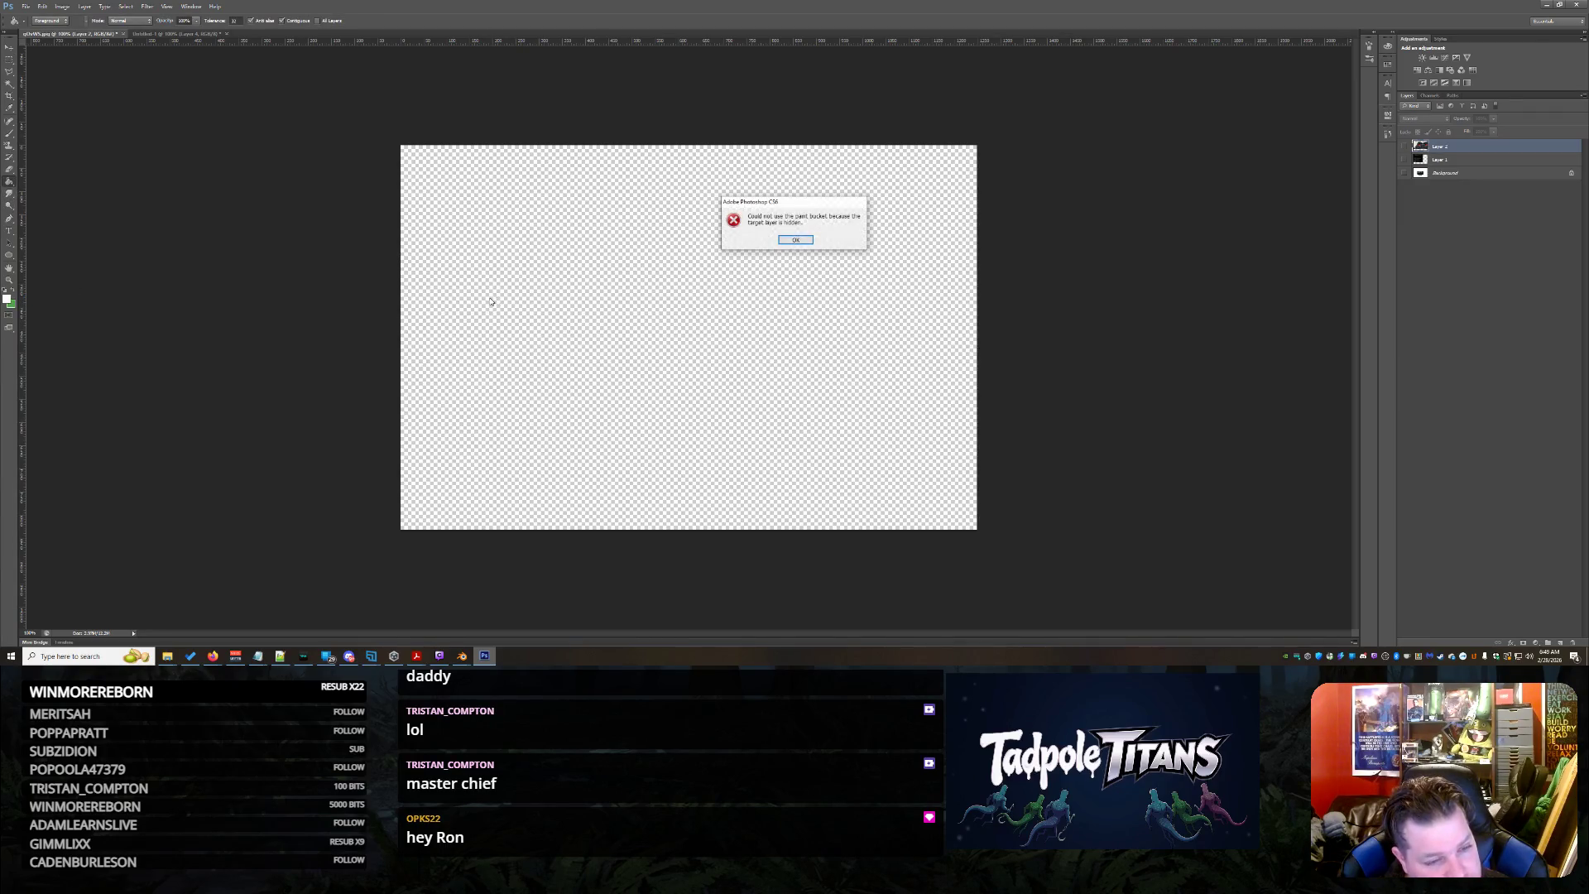
{"action": "left_click", "coordinate": [796, 240]}
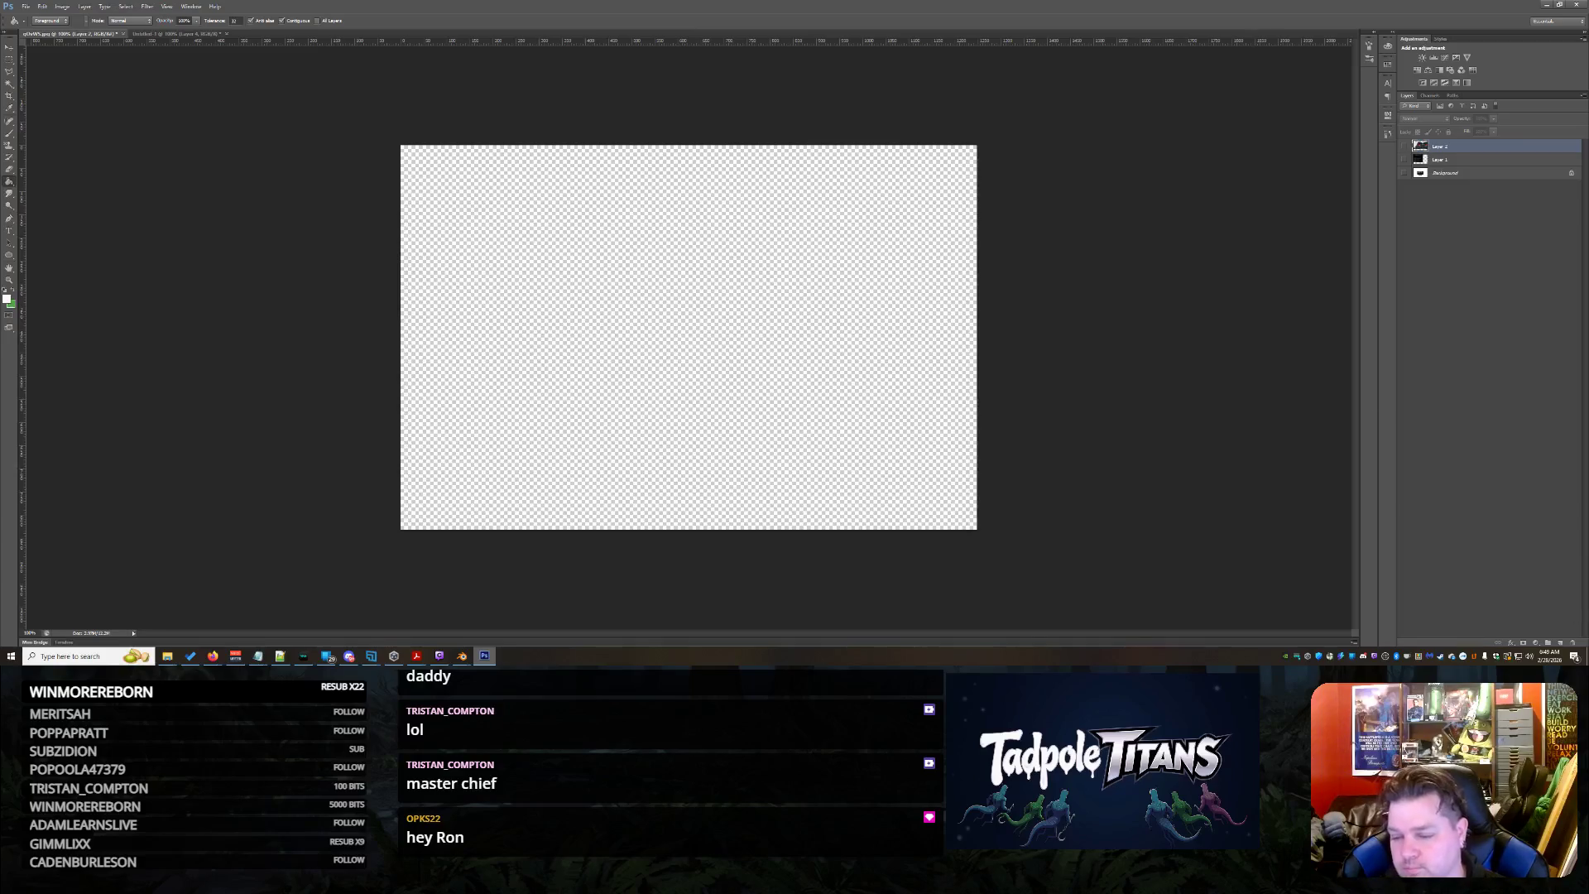
{"action": "left_click", "coordinate": [1560, 642]}
{"action": "left_click", "coordinate": [716, 351]}
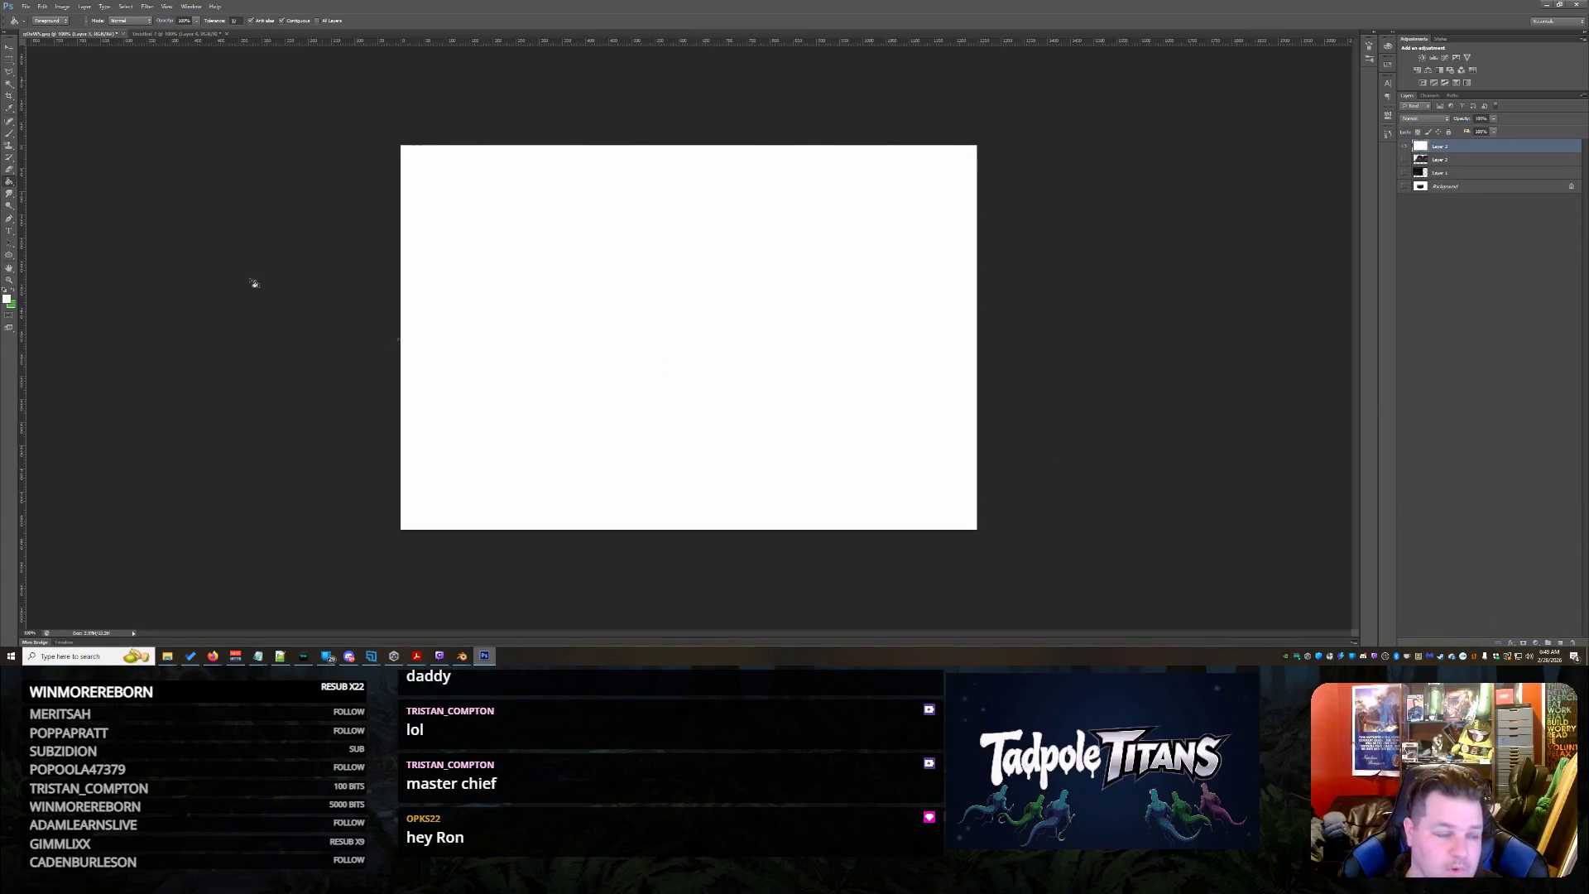
Make a large elliptical selection into its own layer and give it a black Color Overlay
{"action": "right_click", "coordinate": [11, 60]}
{"action": "left_click", "coordinate": [50, 68]}
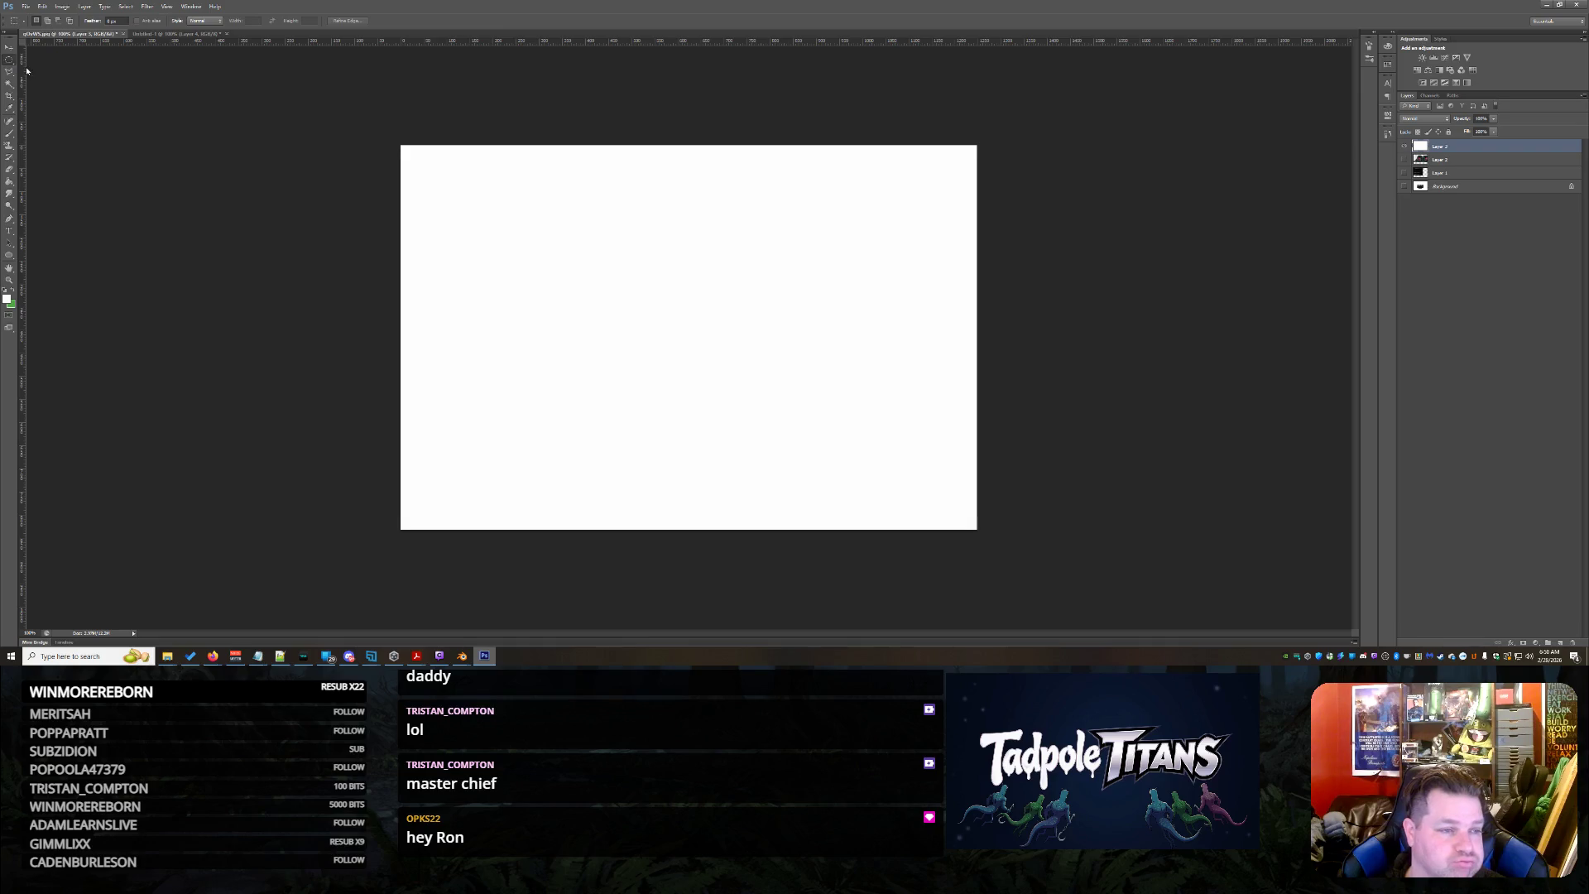
{"action": "left_click_drag", "start_coordinate": [568, 398], "coordinate": [836, 645], "text": "shift"}
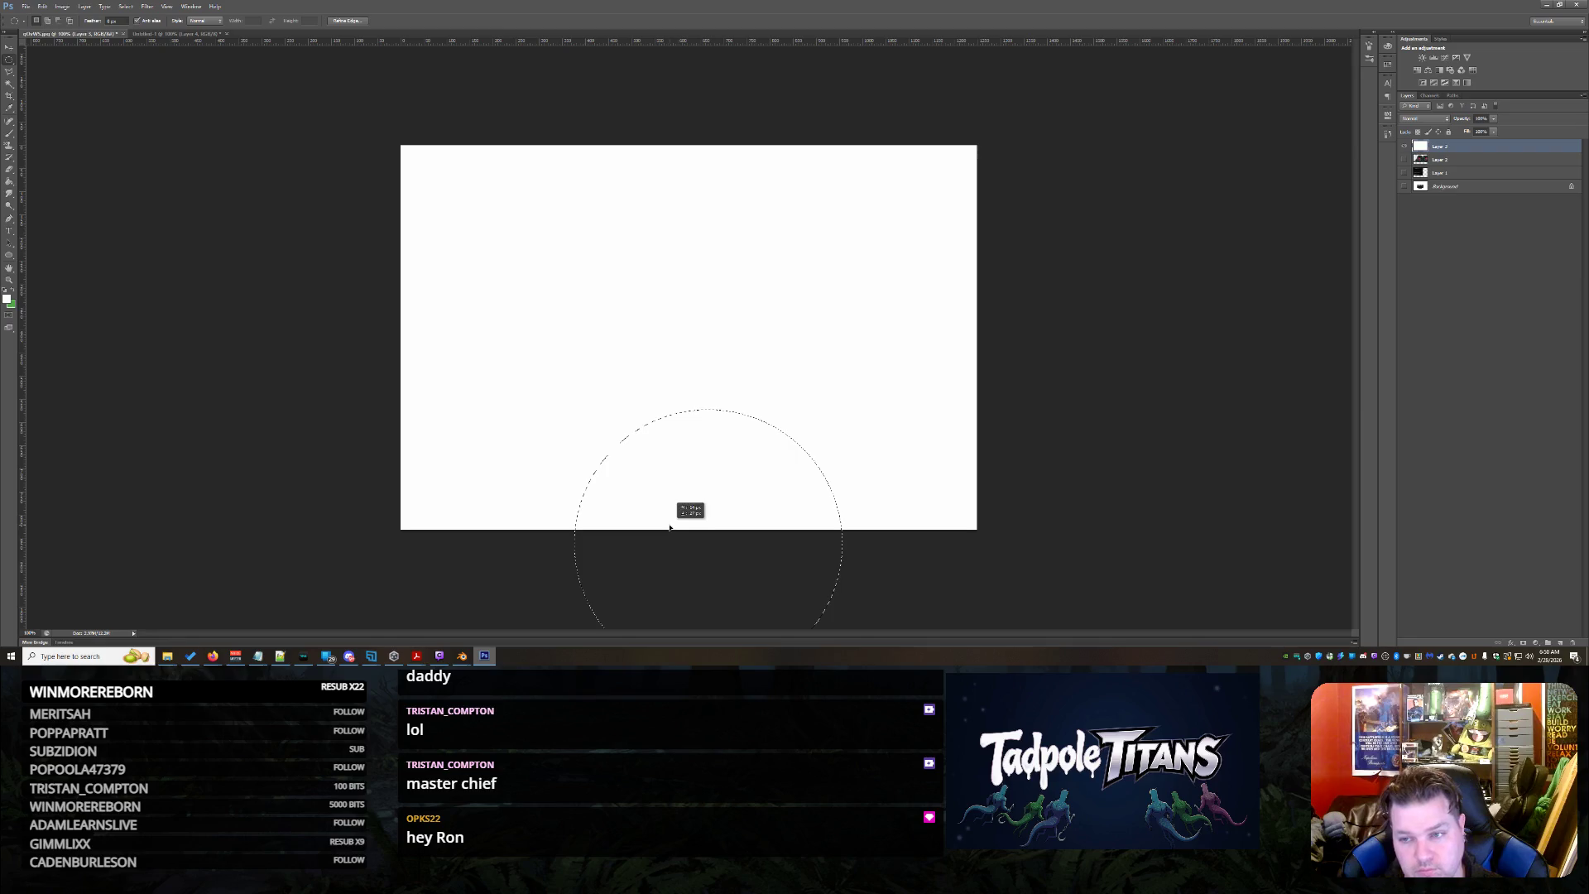
{"action": "key", "text": "ctrl+d"}
{"action": "key", "text": "ctrl+shift+alt+n"}
{"action": "left_click", "coordinate": [12, 49]}
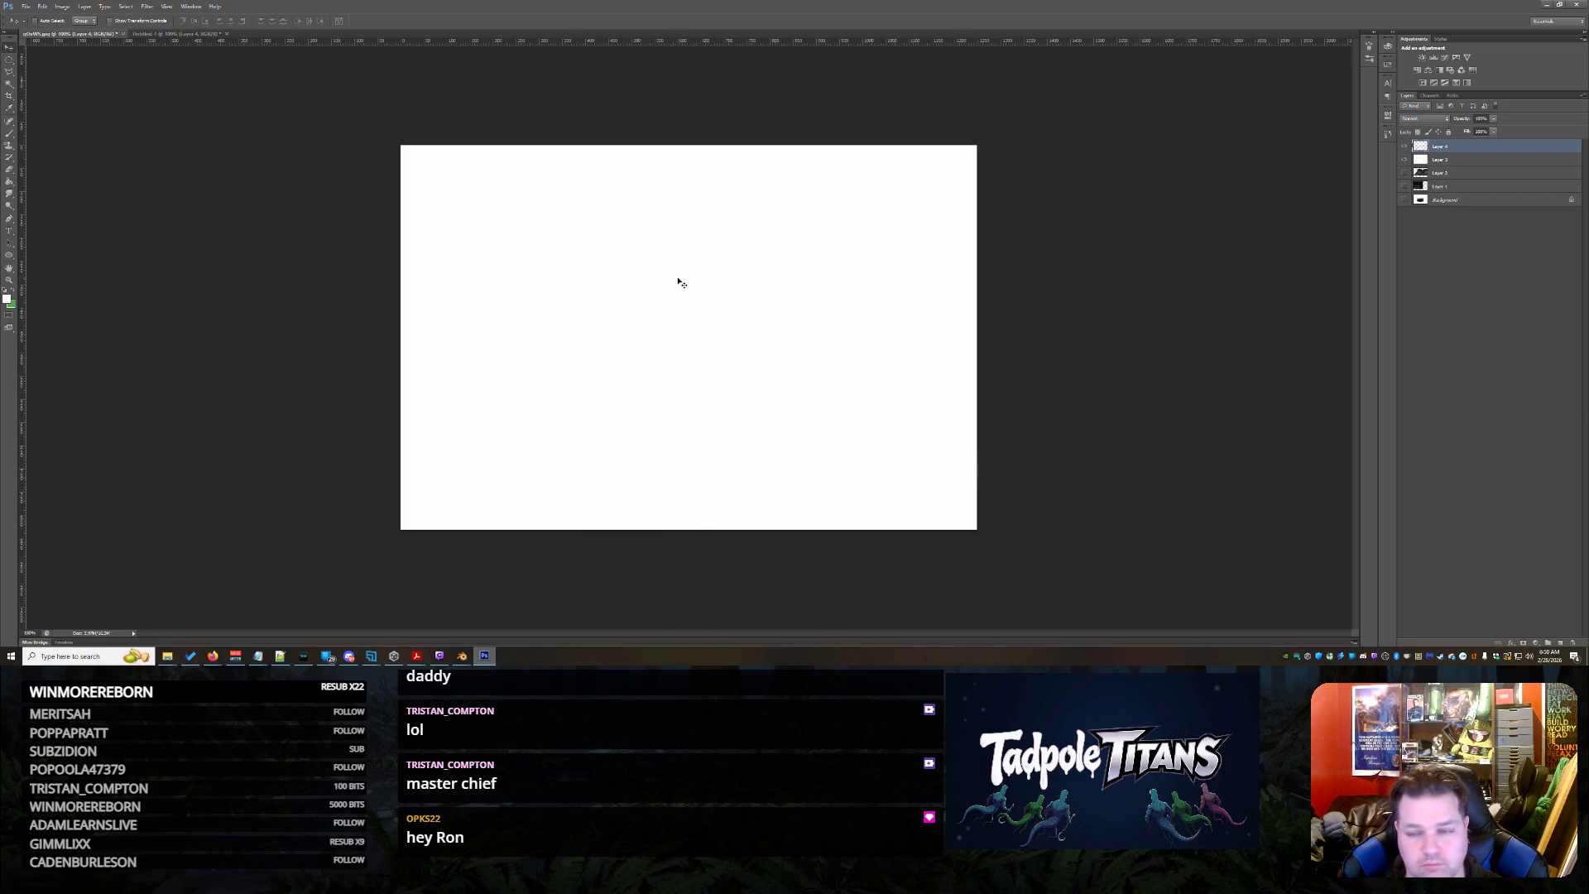
{"action": "double_click", "coordinate": [1510, 149]}
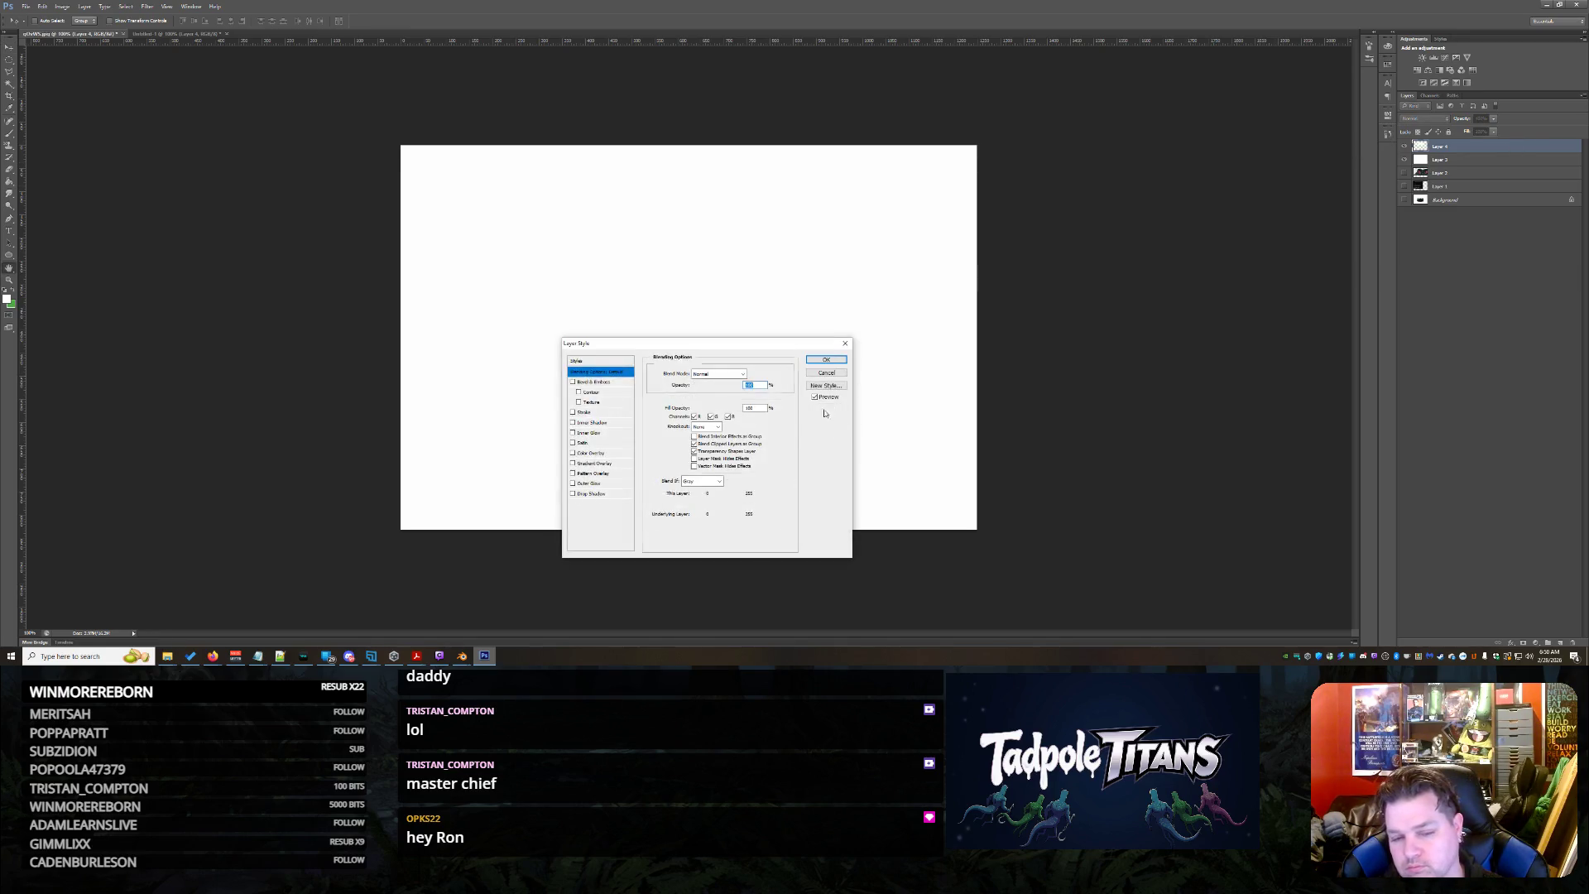
{"action": "left_click", "coordinate": [591, 452]}
{"action": "left_click", "coordinate": [751, 374]}
{"action": "left_click", "coordinate": [1201, 507]}
{"action": "left_click", "coordinate": [1417, 388]}
{"action": "left_click", "coordinate": [825, 361]}
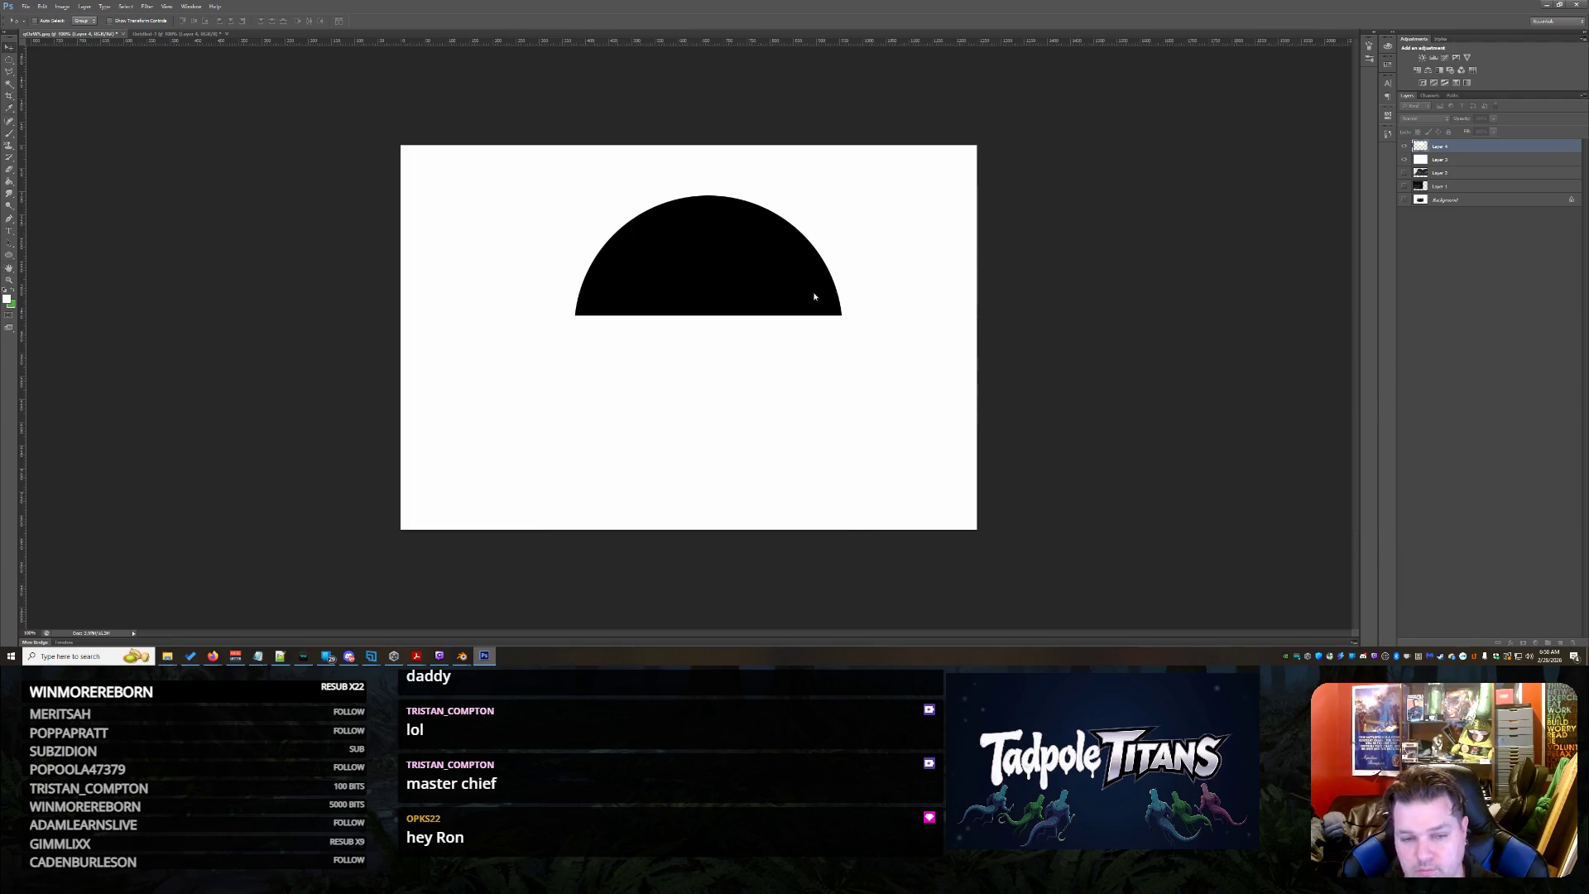
Duplicate the semicircle, shrink it, recolour its overlay white and fit it inside the black one as an arch
{"action": "mouse_move", "coordinate": [729, 290]}
{"action": "left_mouse_down", "text": "alt"}
{"action": "mouse_move", "coordinate": [757, 468]}
{"action": "mouse_move", "coordinate": [739, 448]}
{"action": "mouse_move", "coordinate": [726, 323]}
{"action": "left_mouse_up", "text": "alt"}
{"action": "key", "text": "ctrl+t"}
{"action": "key", "text": "Return"}
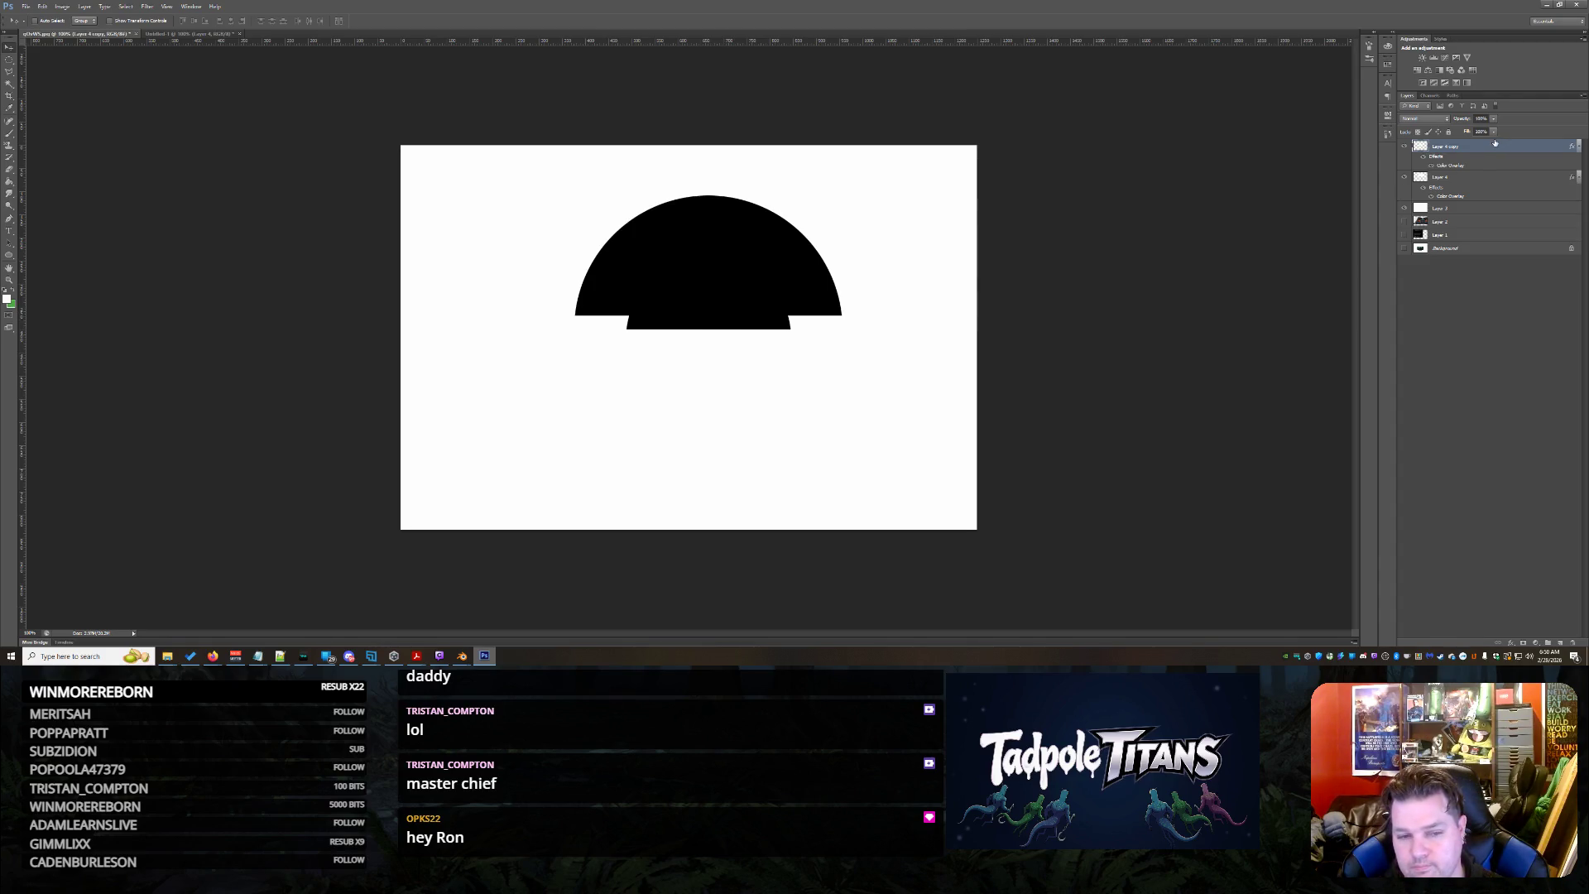
{"action": "double_click", "coordinate": [1494, 145]}
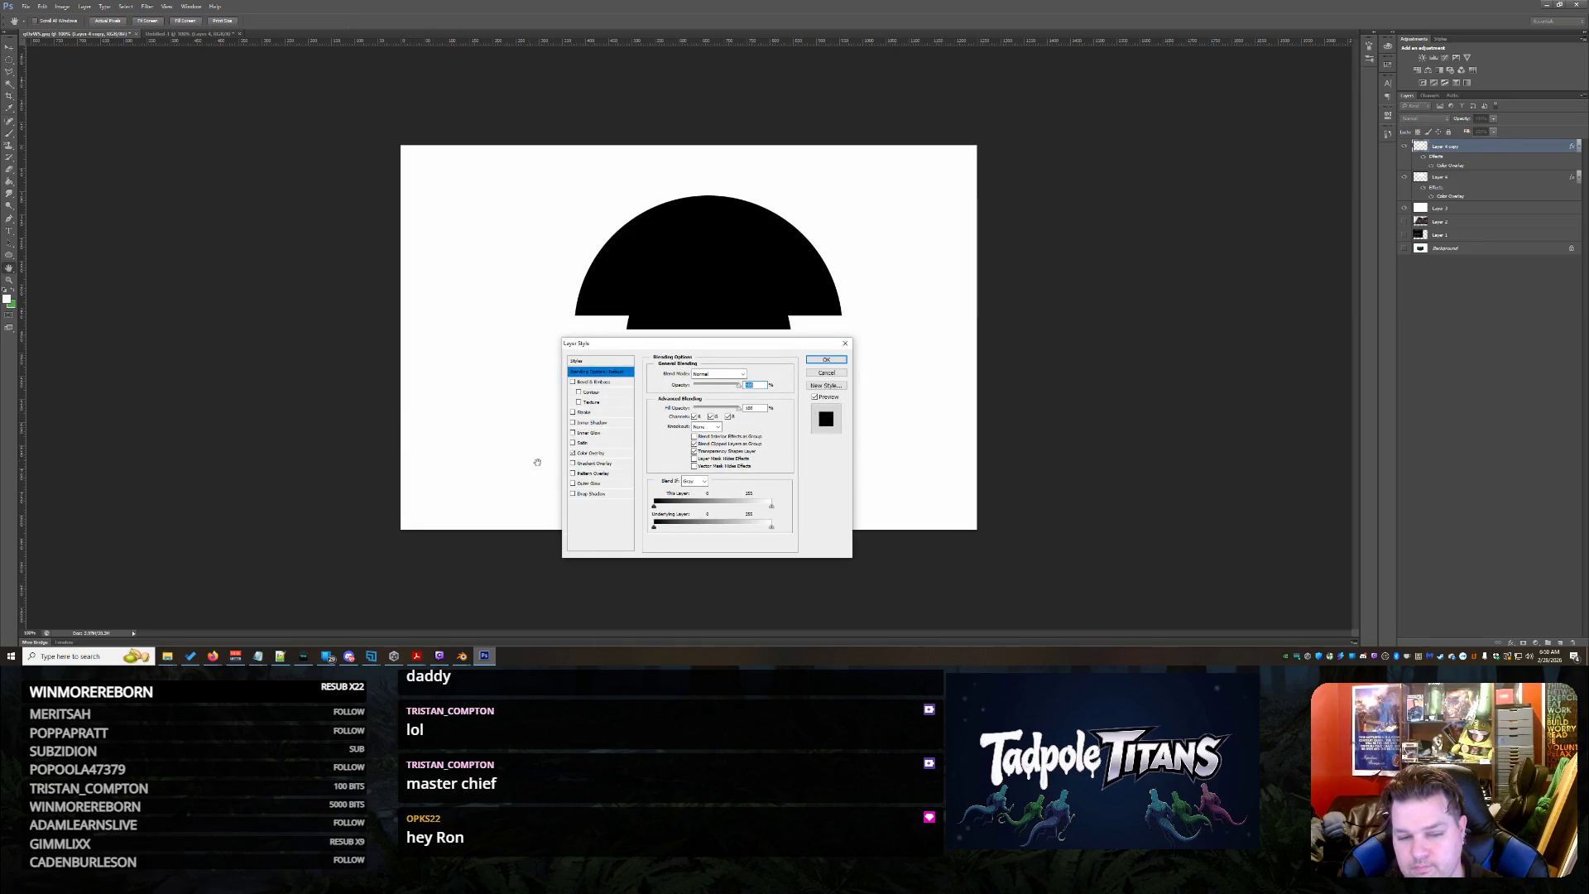
{"action": "left_click", "coordinate": [584, 452]}
{"action": "left_click", "coordinate": [752, 372]}
{"action": "type", "text": "ffffff"}
{"action": "left_click", "coordinate": [1417, 388]}
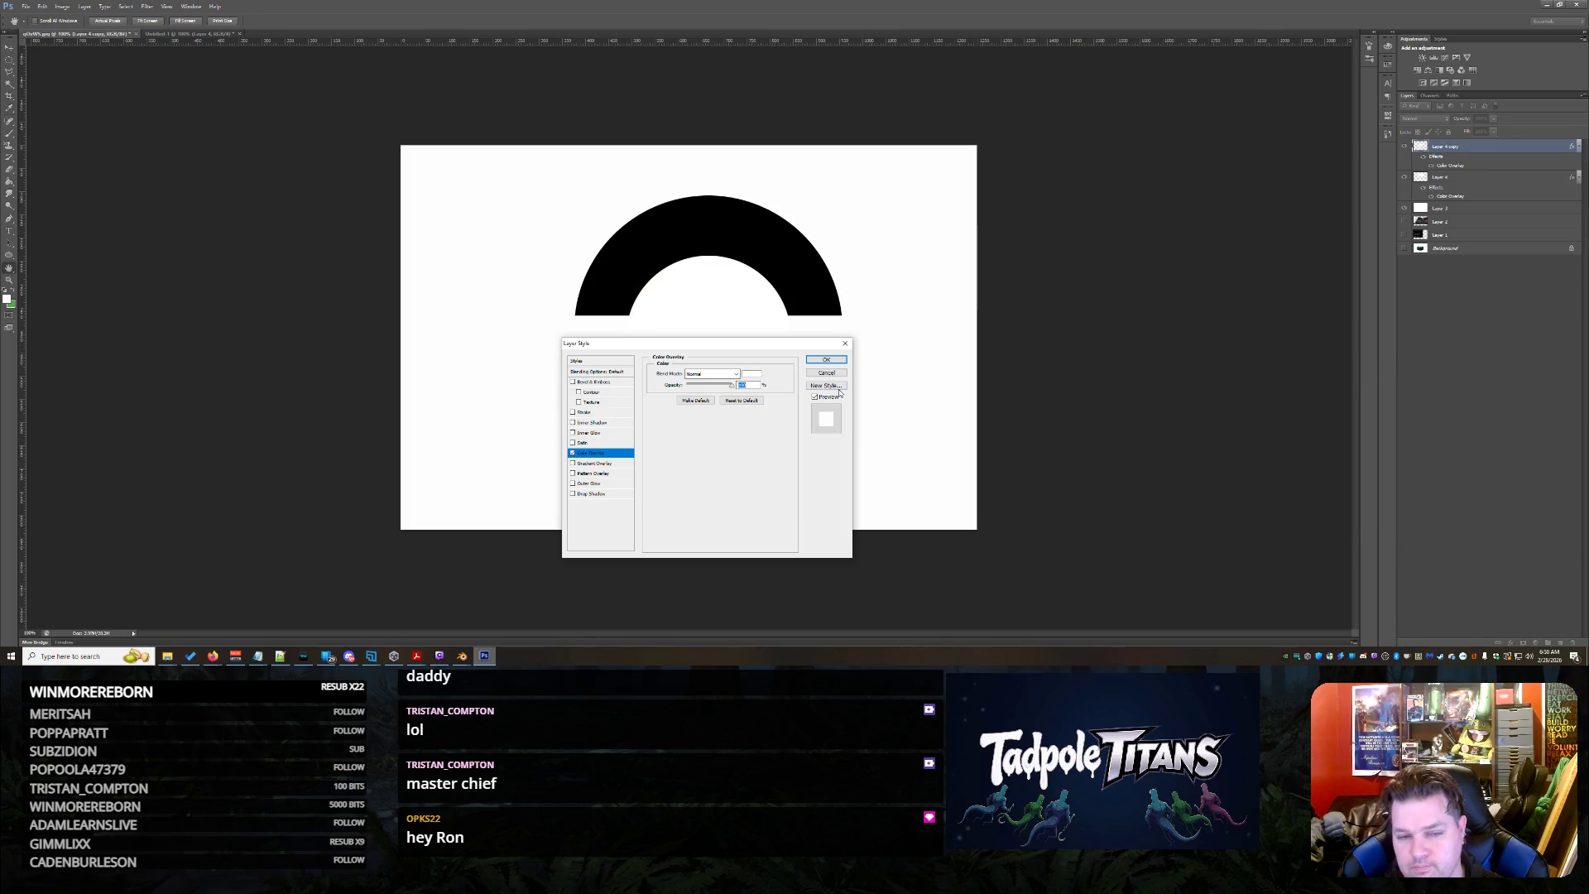
{"action": "left_click", "coordinate": [825, 361]}
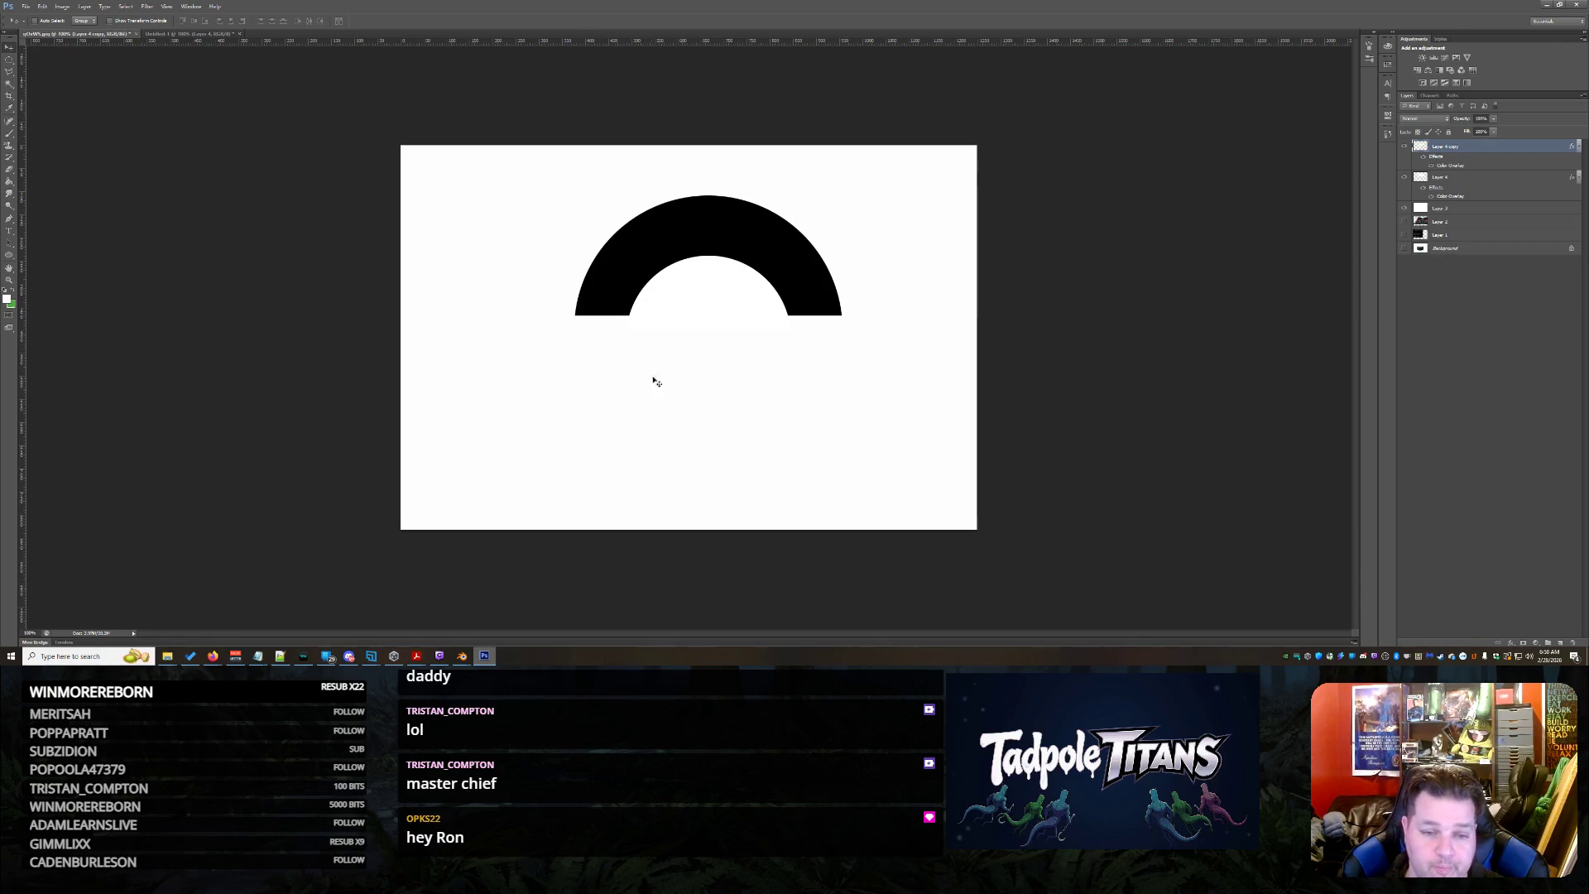
{"action": "left_click_drag", "start_coordinate": [649, 384], "coordinate": [688, 344]}
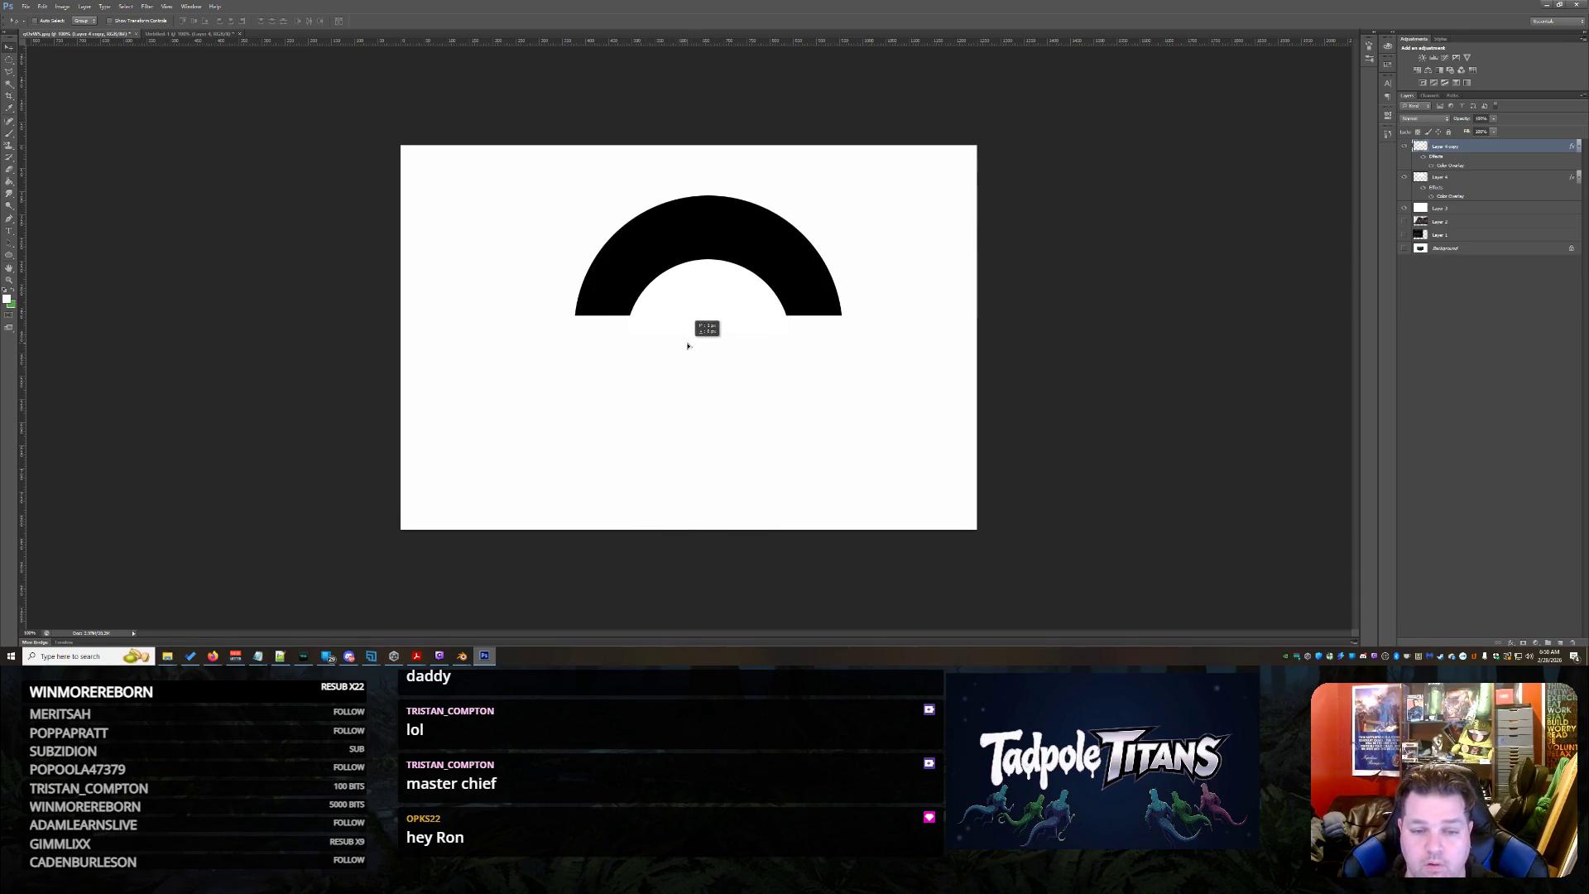
{"action": "left_click_drag", "start_coordinate": [688, 344], "coordinate": [688, 324]}
Switch to rectangular selection and select a tall rectangle below the arch's left end
{"action": "left_click", "coordinate": [9, 61]}
{"action": "right_click", "coordinate": [9, 61]}
{"action": "left_click", "coordinate": [50, 69]}
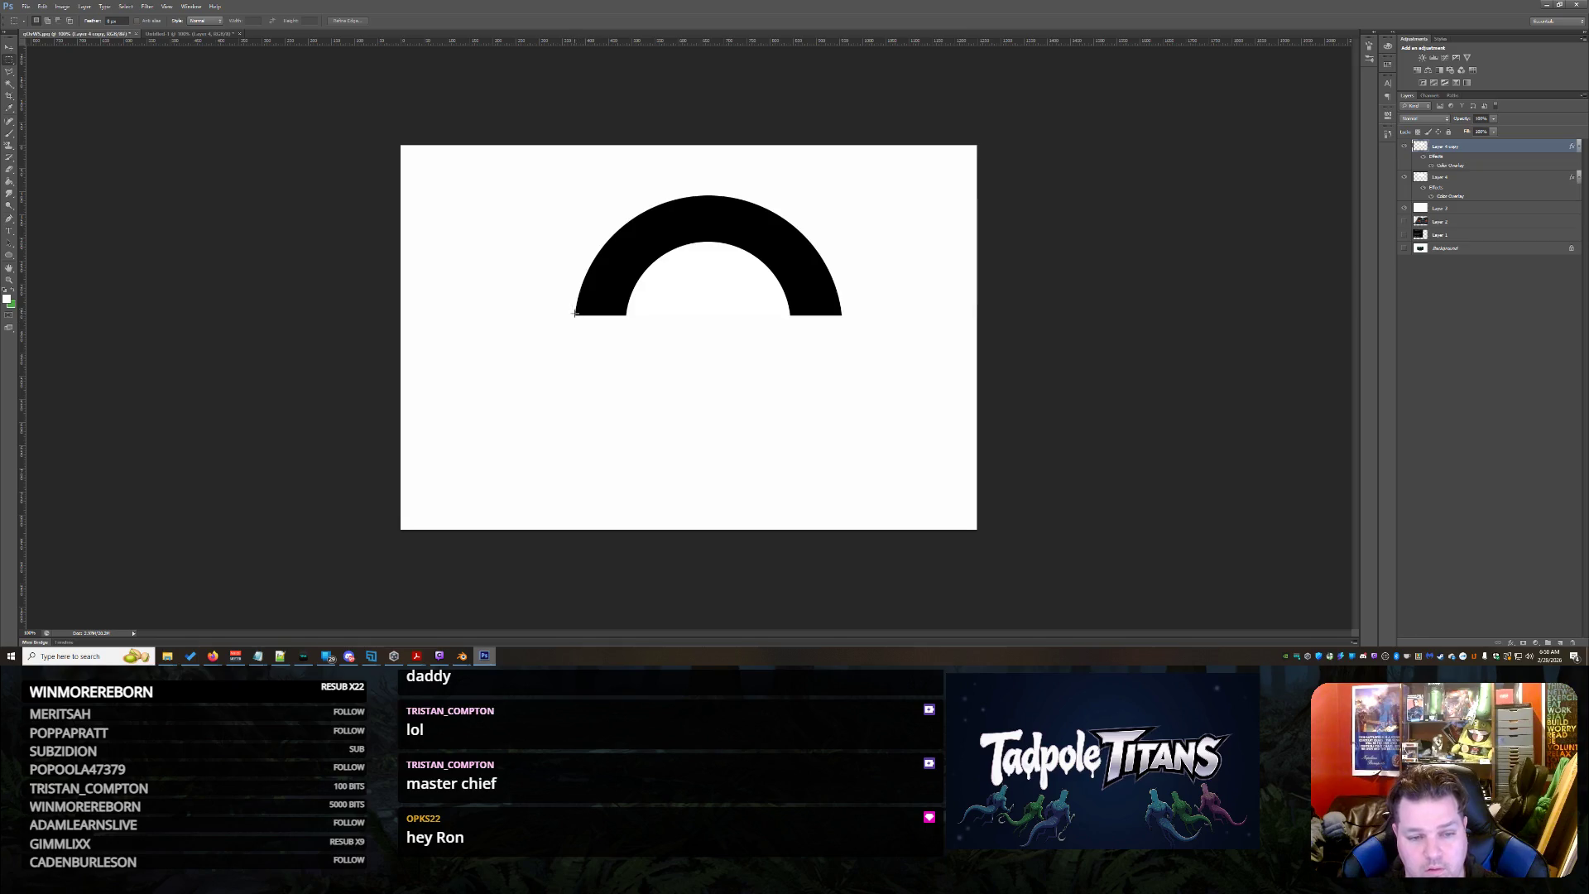
{"action": "left_click_drag", "start_coordinate": [574, 314], "coordinate": [625, 469]}
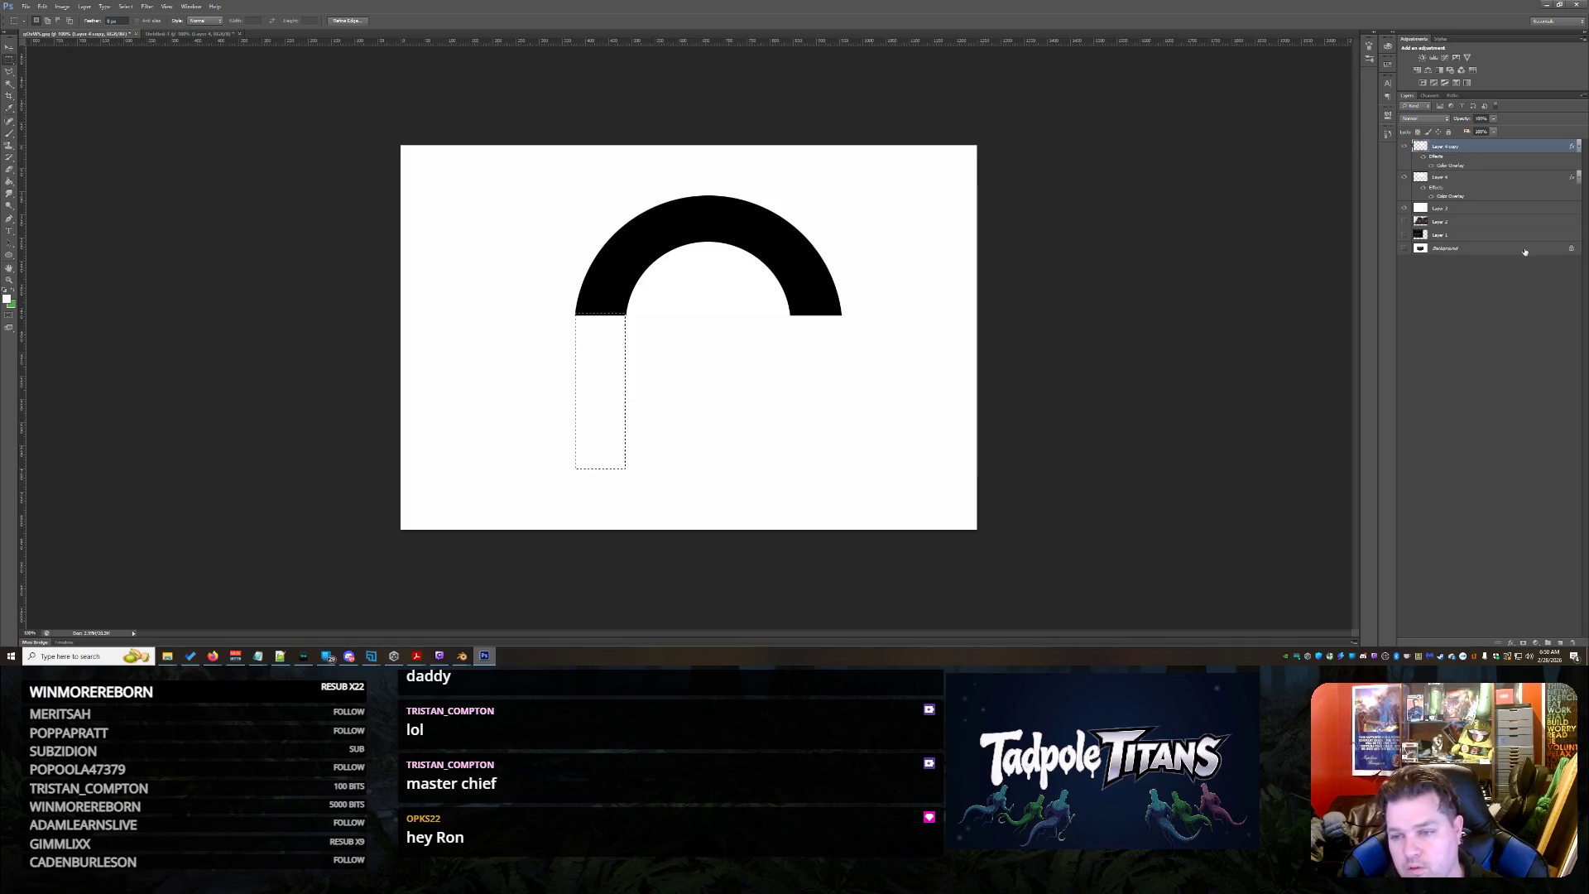
{"action": "left_click", "coordinate": [1485, 210]}
{"action": "key", "text": "ctrl+j"}
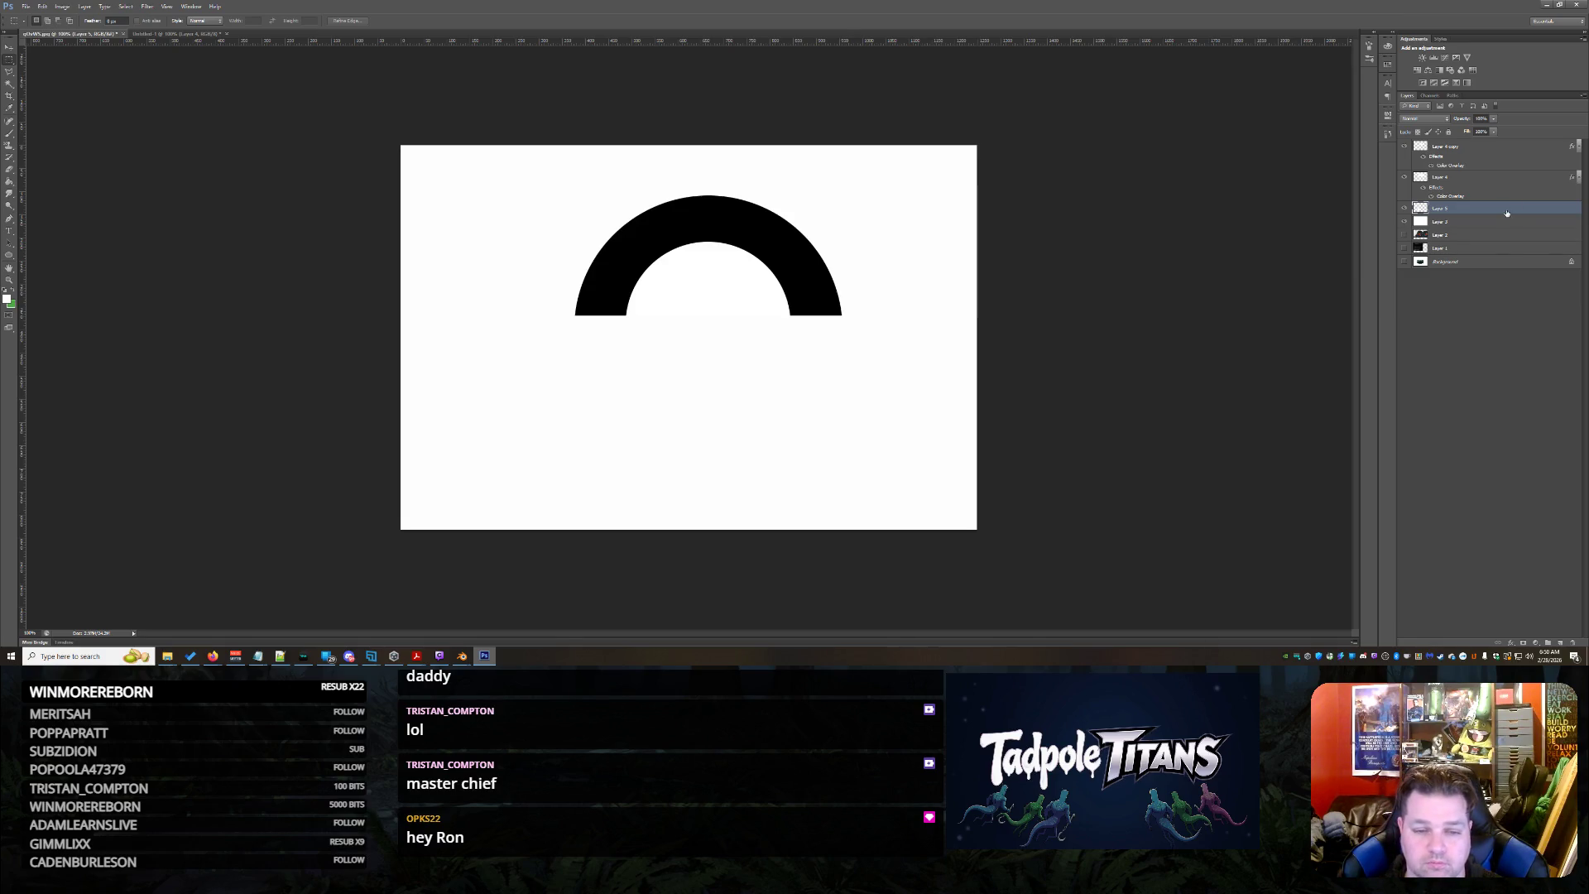
{"action": "double_click", "coordinate": [1505, 212]}
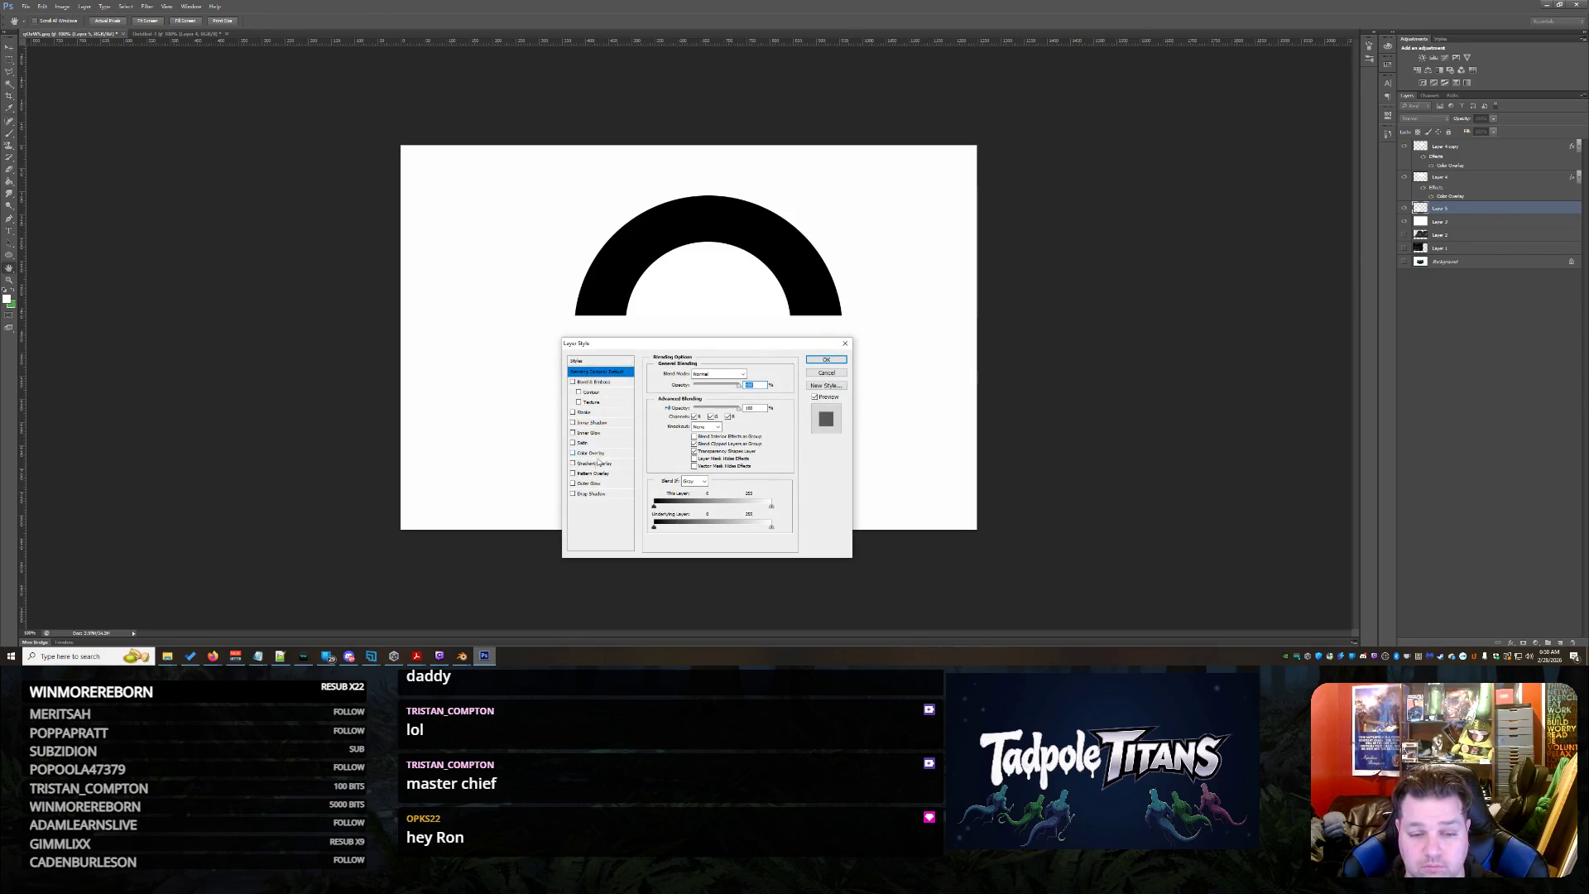
{"action": "left_click", "coordinate": [590, 455]}
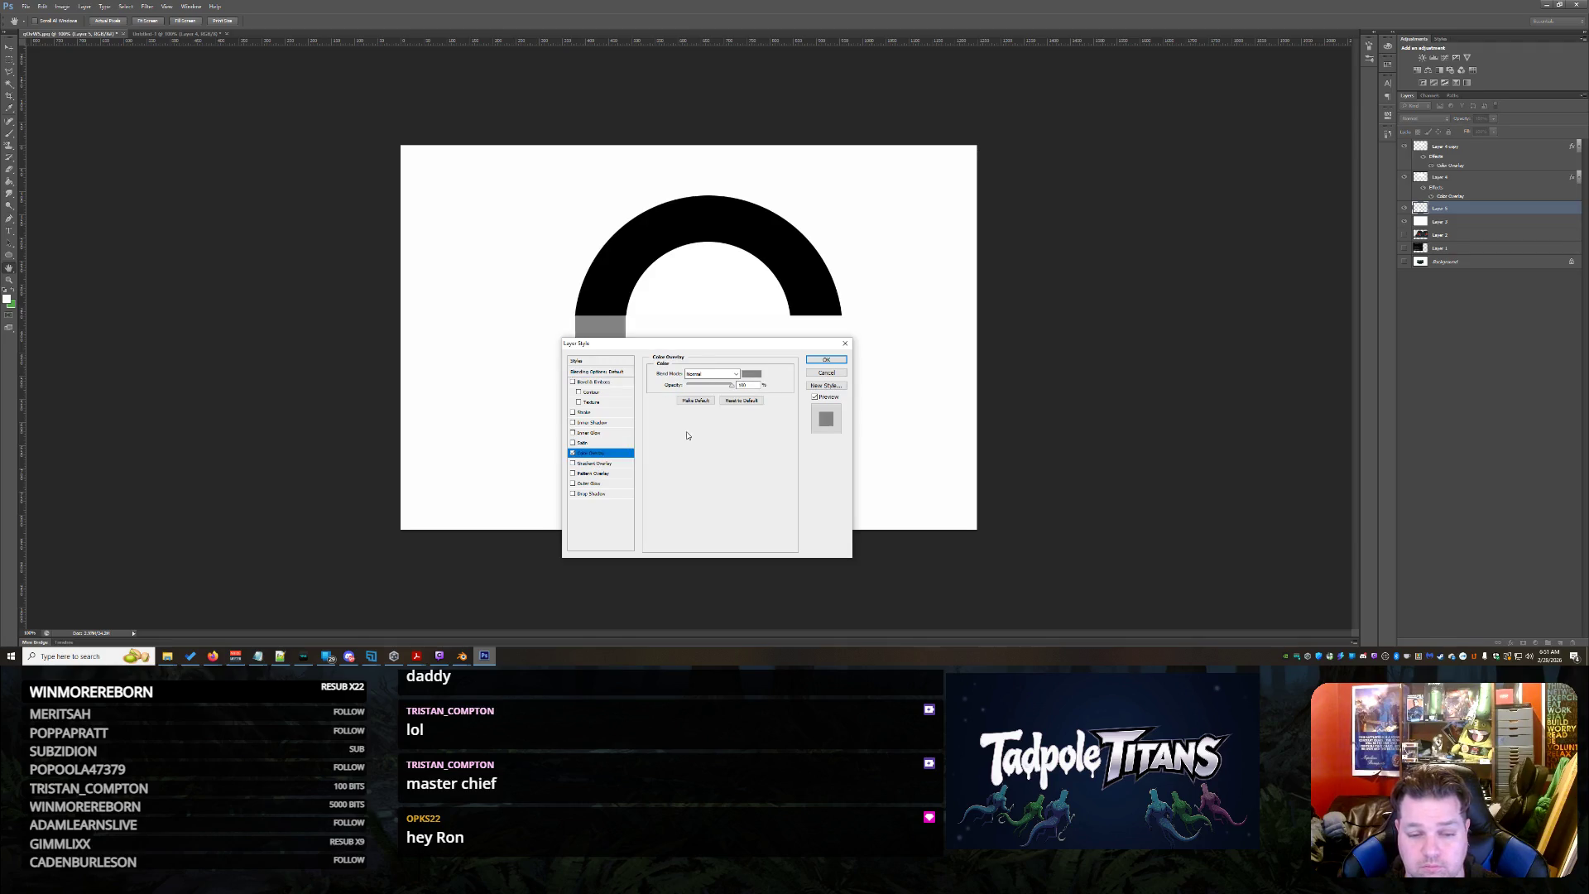
{"action": "left_click", "coordinate": [751, 373]}
{"action": "left_click", "coordinate": [1283, 509]}
{"action": "left_click", "coordinate": [1417, 388]}
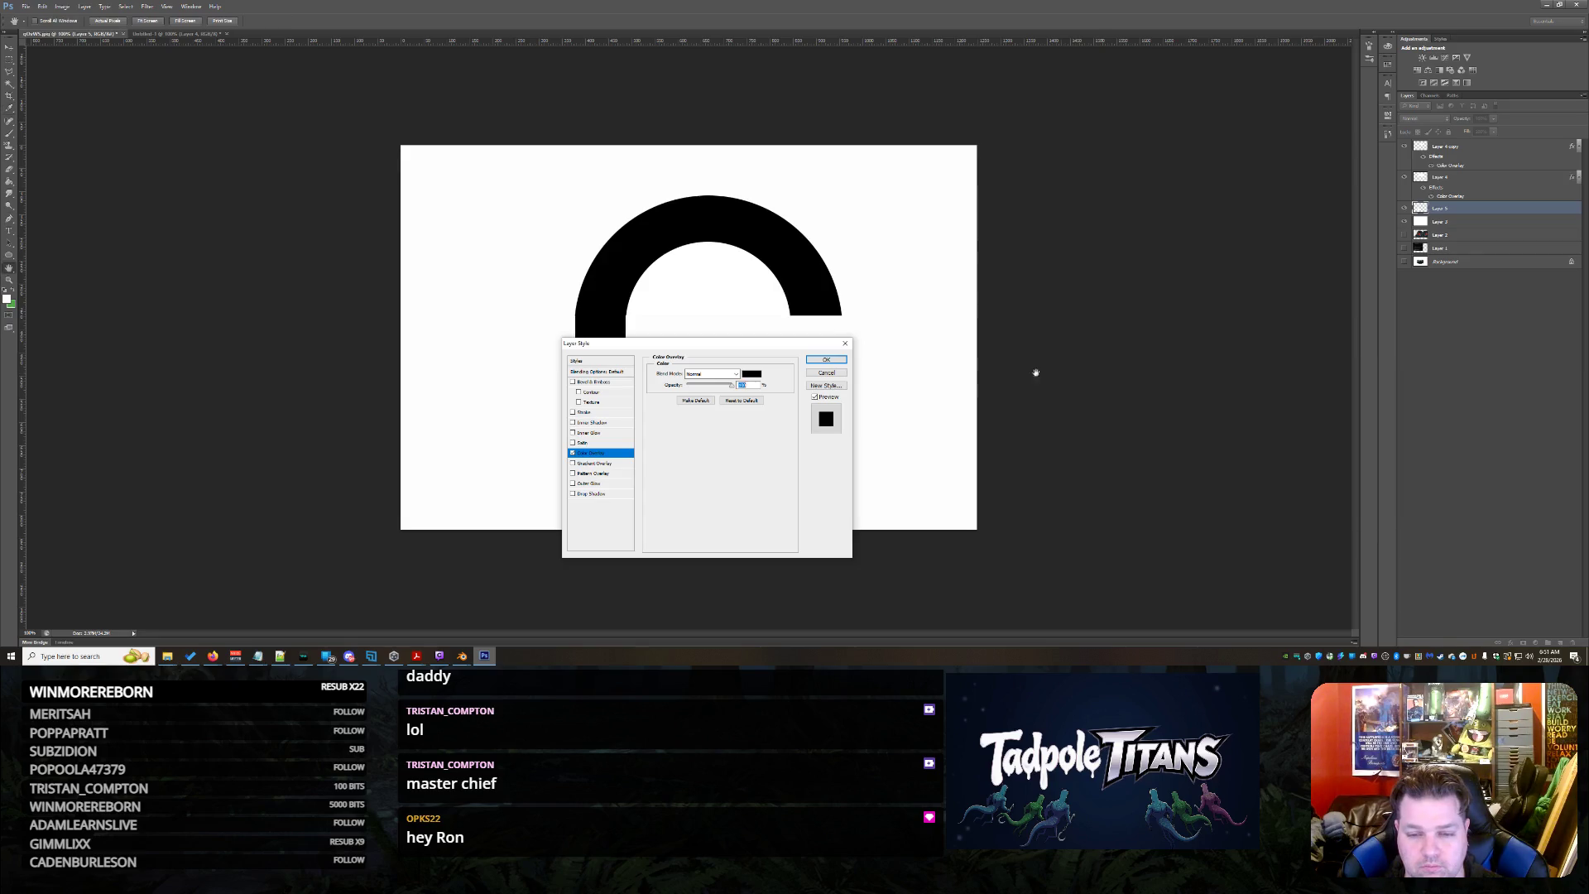
{"action": "left_click", "coordinate": [827, 361]}
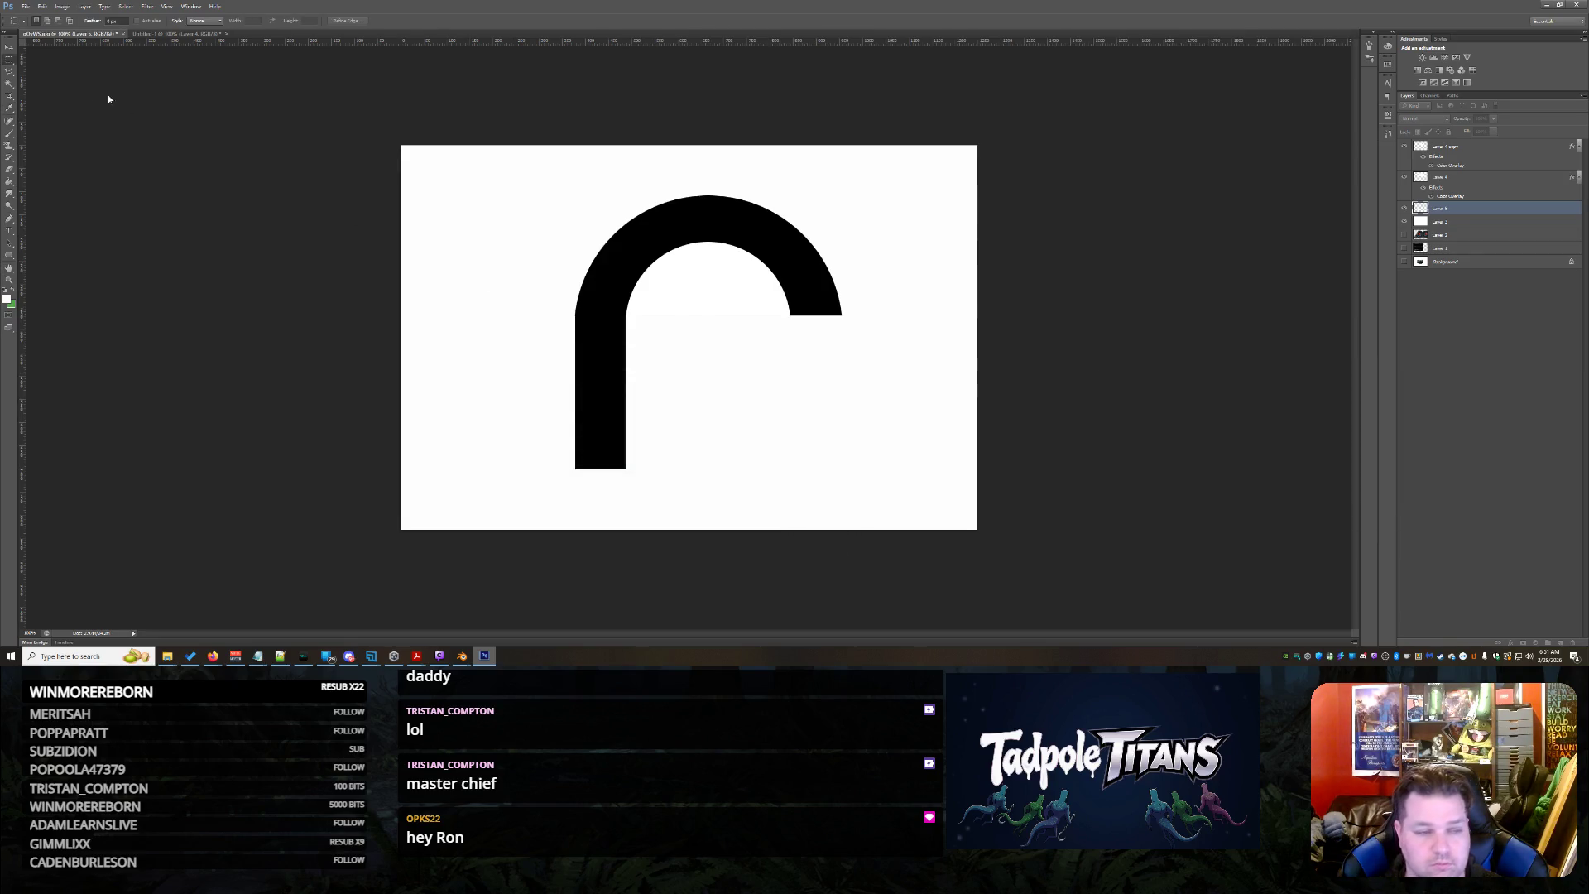
{"action": "key", "text": "v"}
{"action": "left_click_drag", "start_coordinate": [531, 365], "coordinate": [532, 370]}
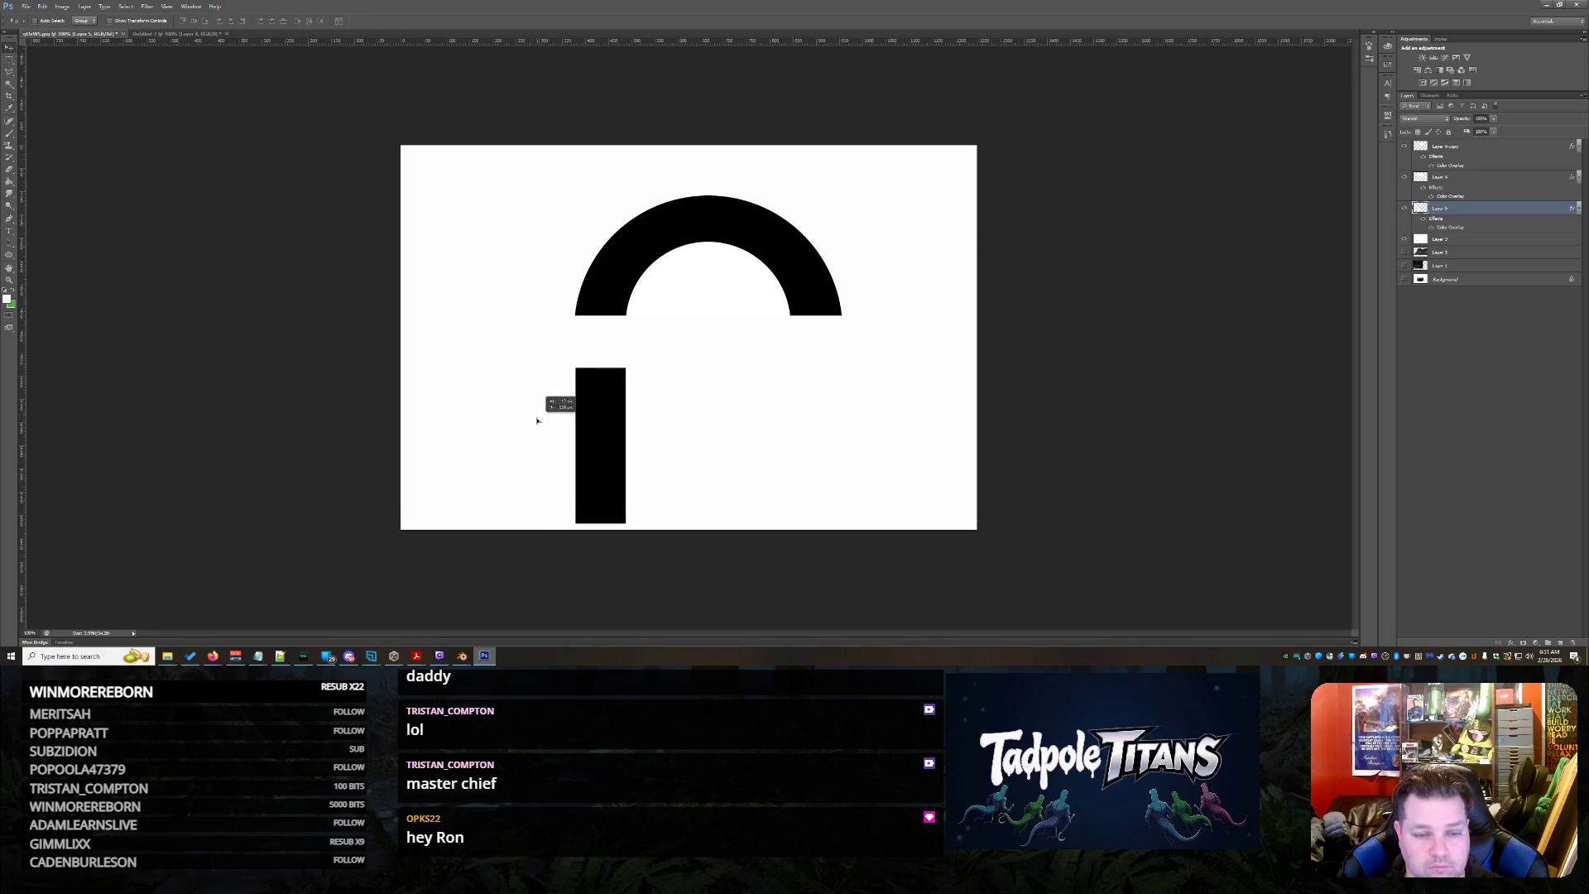
{"action": "left_click_drag", "start_coordinate": [616, 394], "coordinate": [833, 413], "text": "alt"}
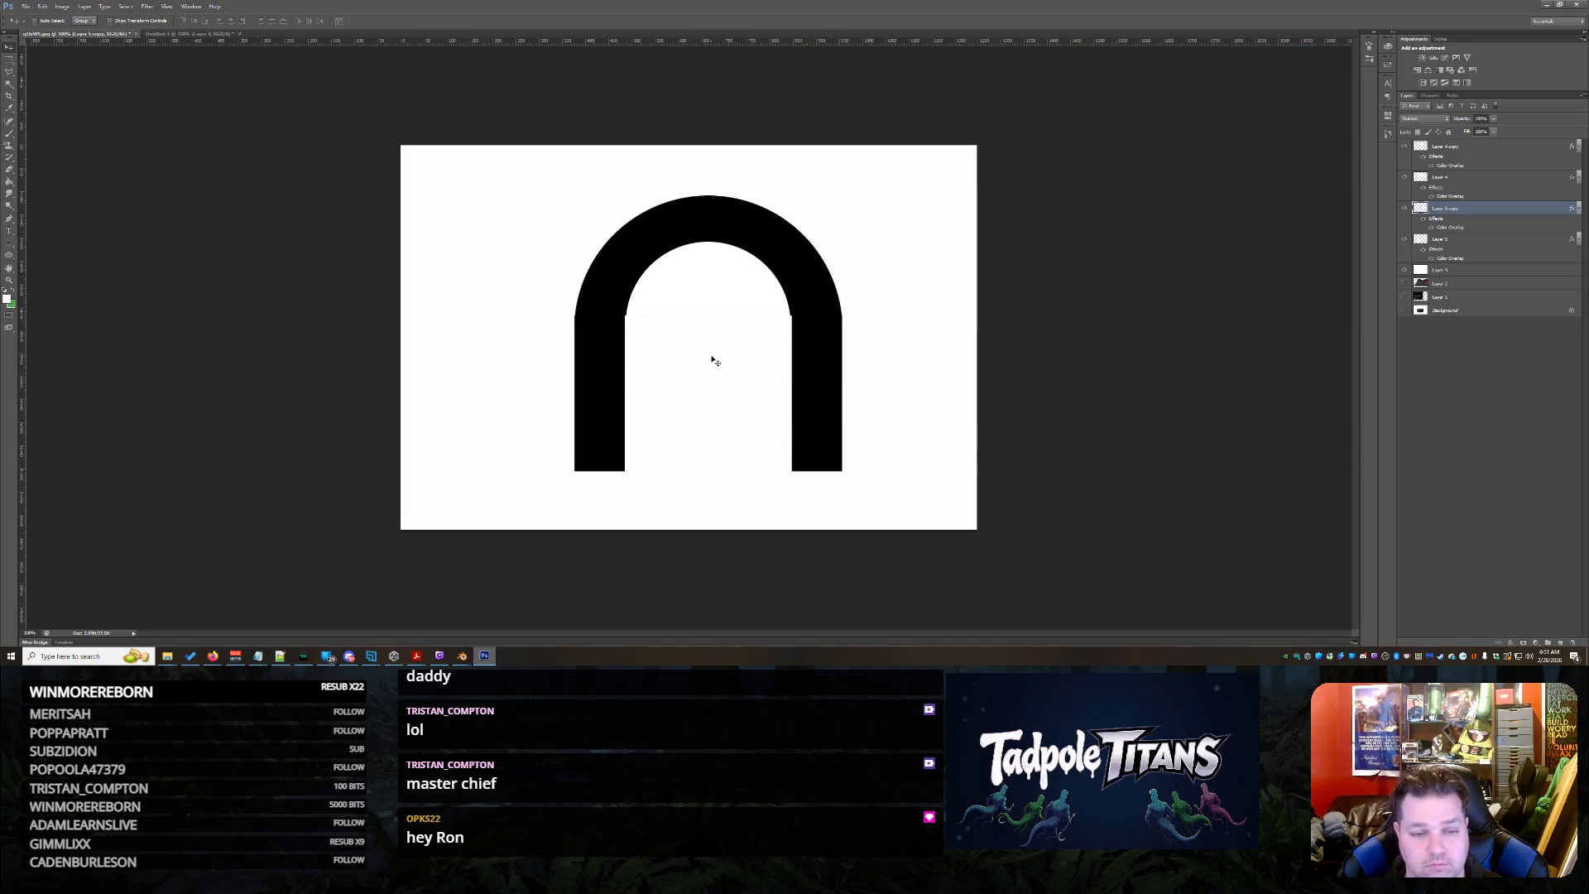
{"action": "left_click", "coordinate": [1478, 181]}
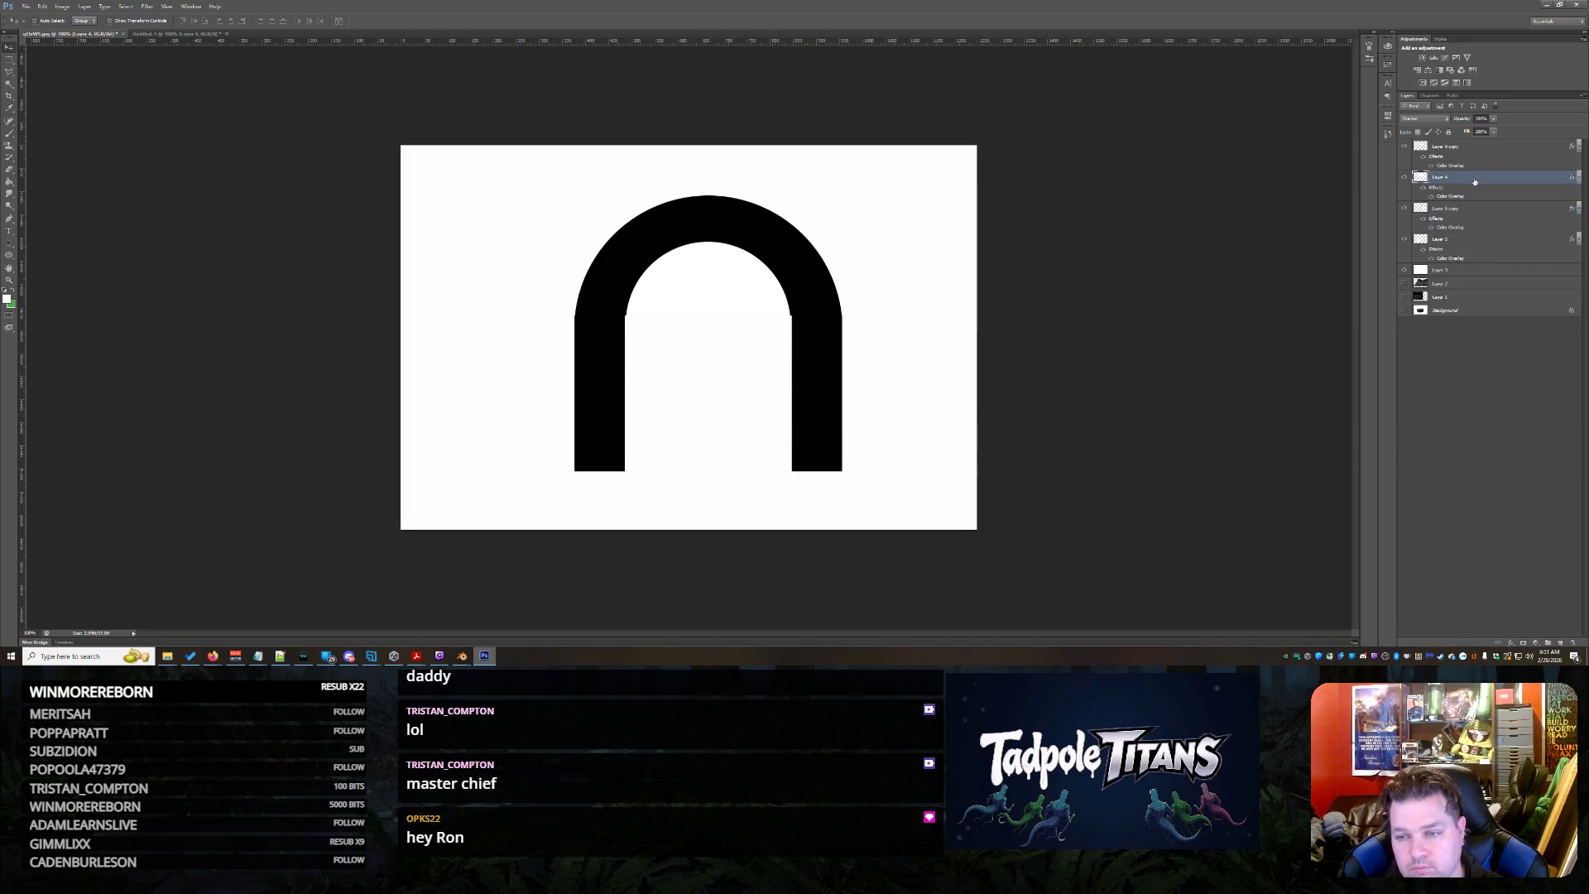
{"action": "left_click", "coordinate": [1404, 176]}
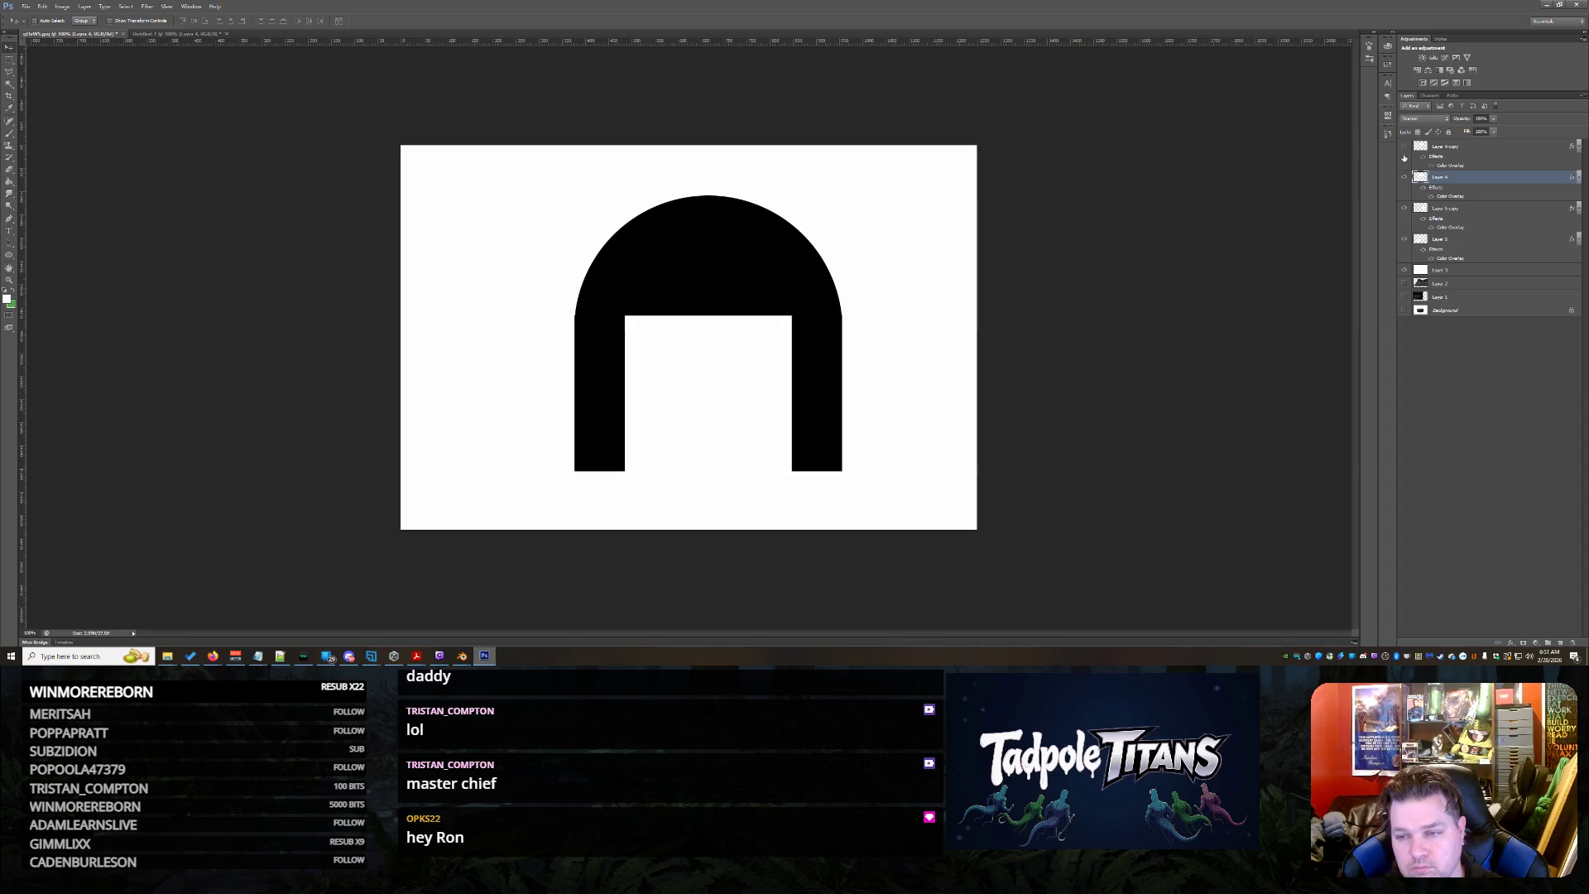
{"action": "left_click", "coordinate": [1447, 146]}
{"action": "key", "text": "ctrl+t"}
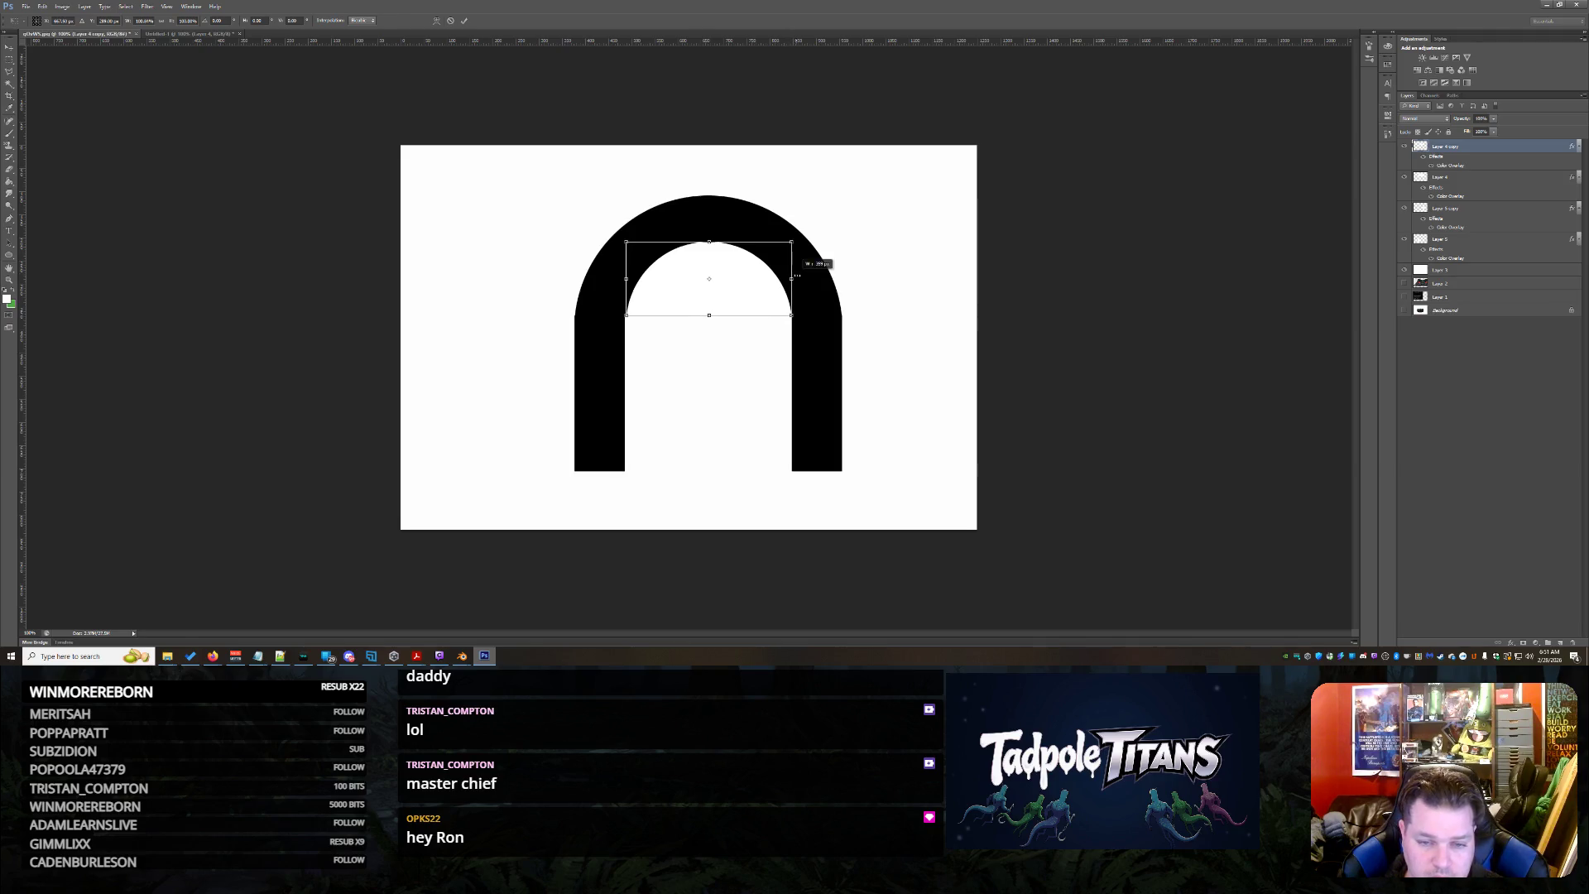
{"action": "left_click_drag", "start_coordinate": [695, 279], "coordinate": [698, 280]}
{"action": "key", "text": "Return"}
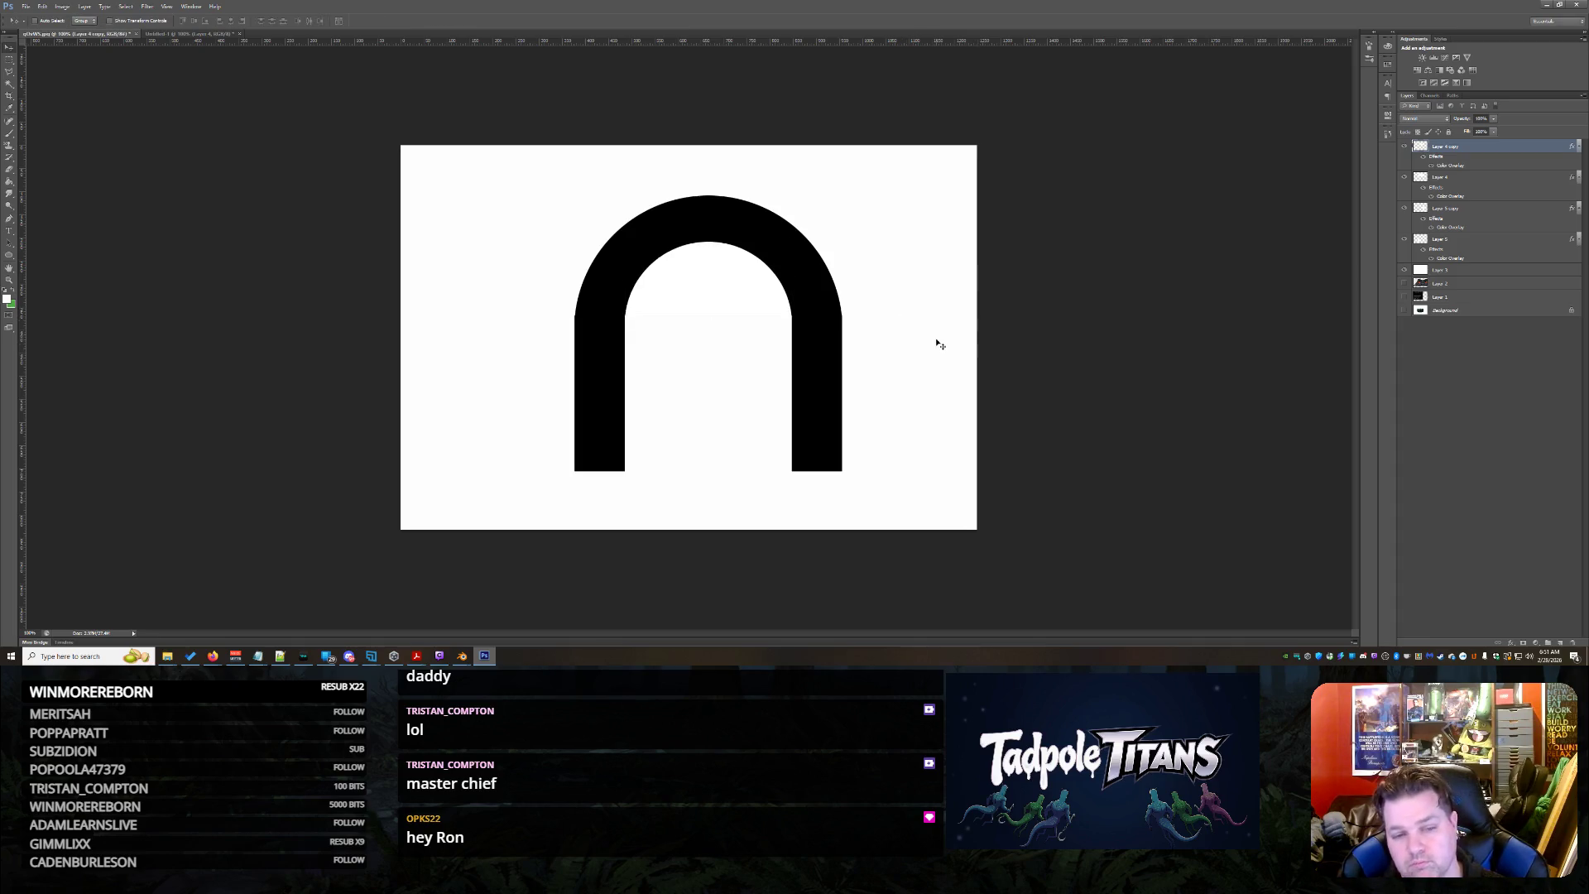
{"action": "left_click", "coordinate": [87, 7]}
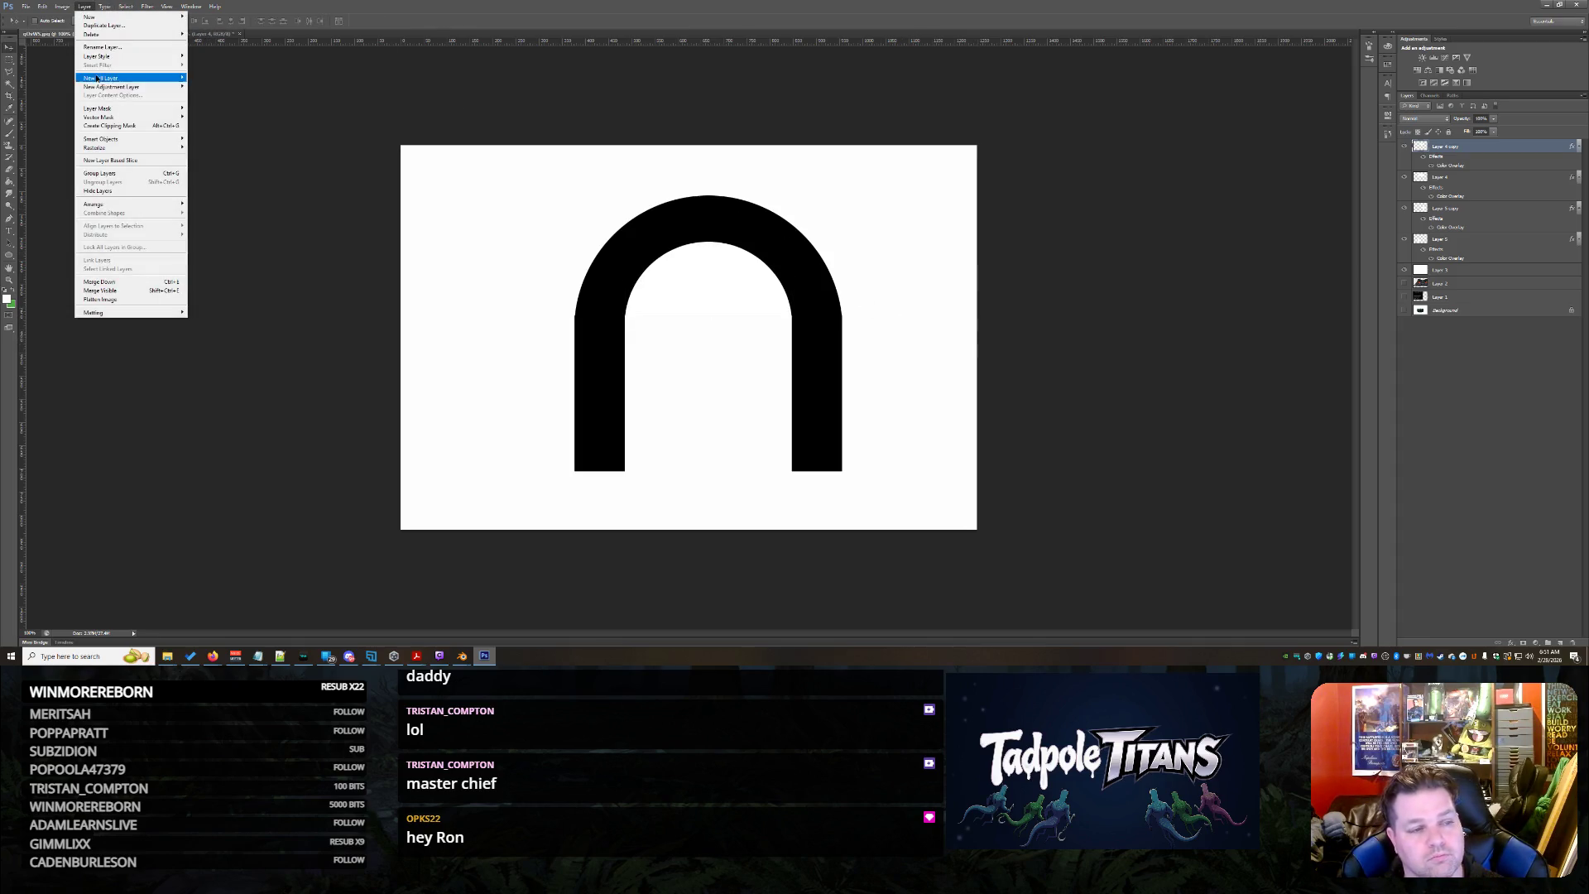
Flatten the U-shape drawing to one layer, discarding hidden layers, and return to the Grok chat
{"action": "left_click", "coordinate": [136, 300]}
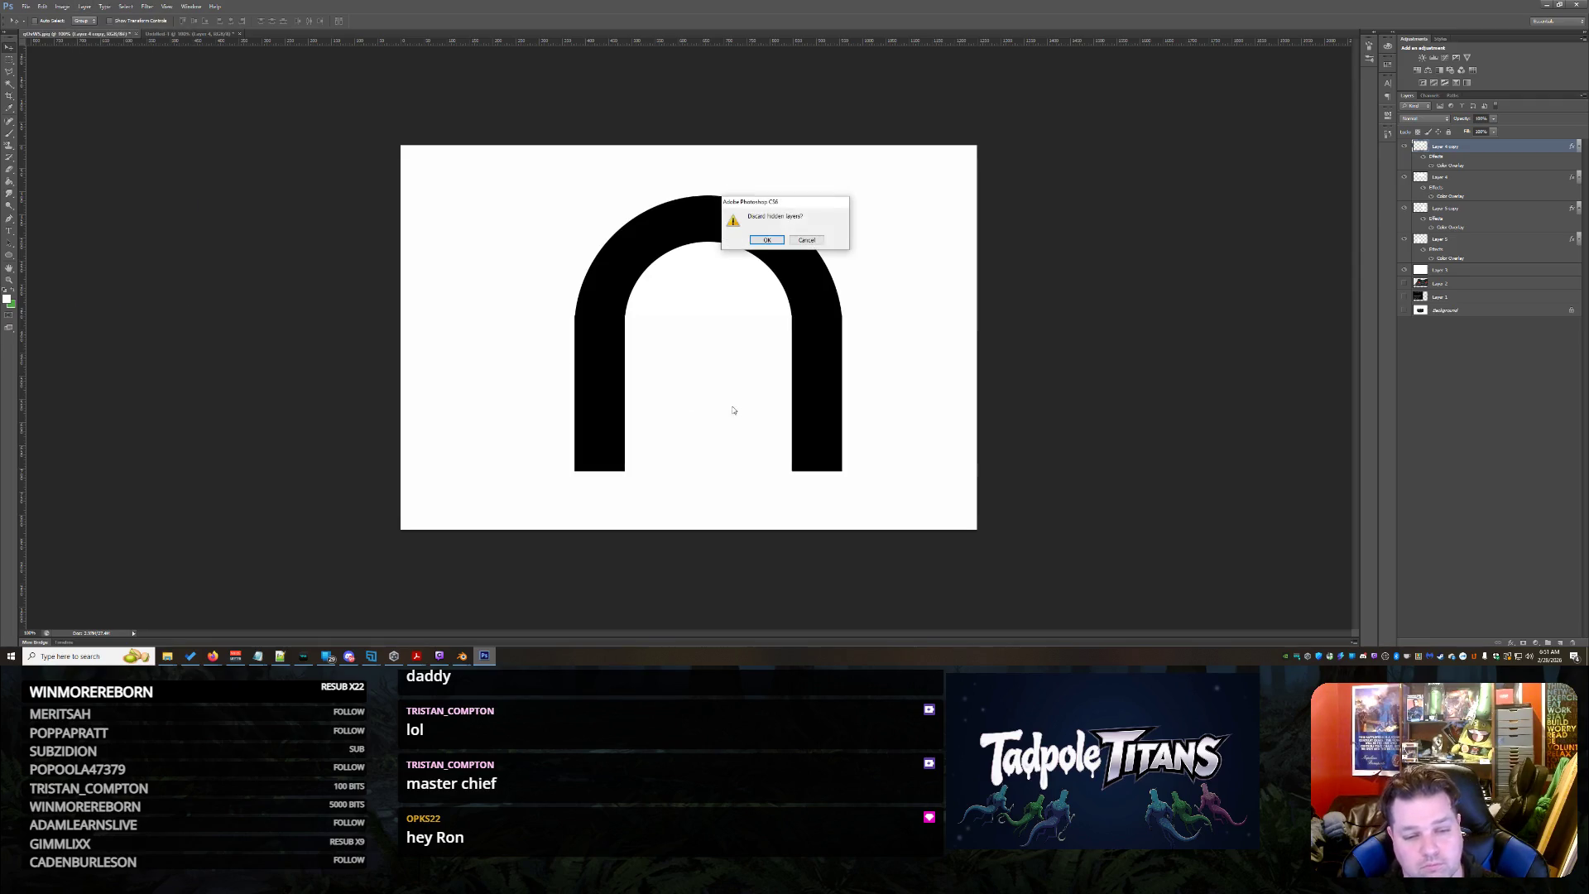
{"action": "left_click", "coordinate": [767, 240]}
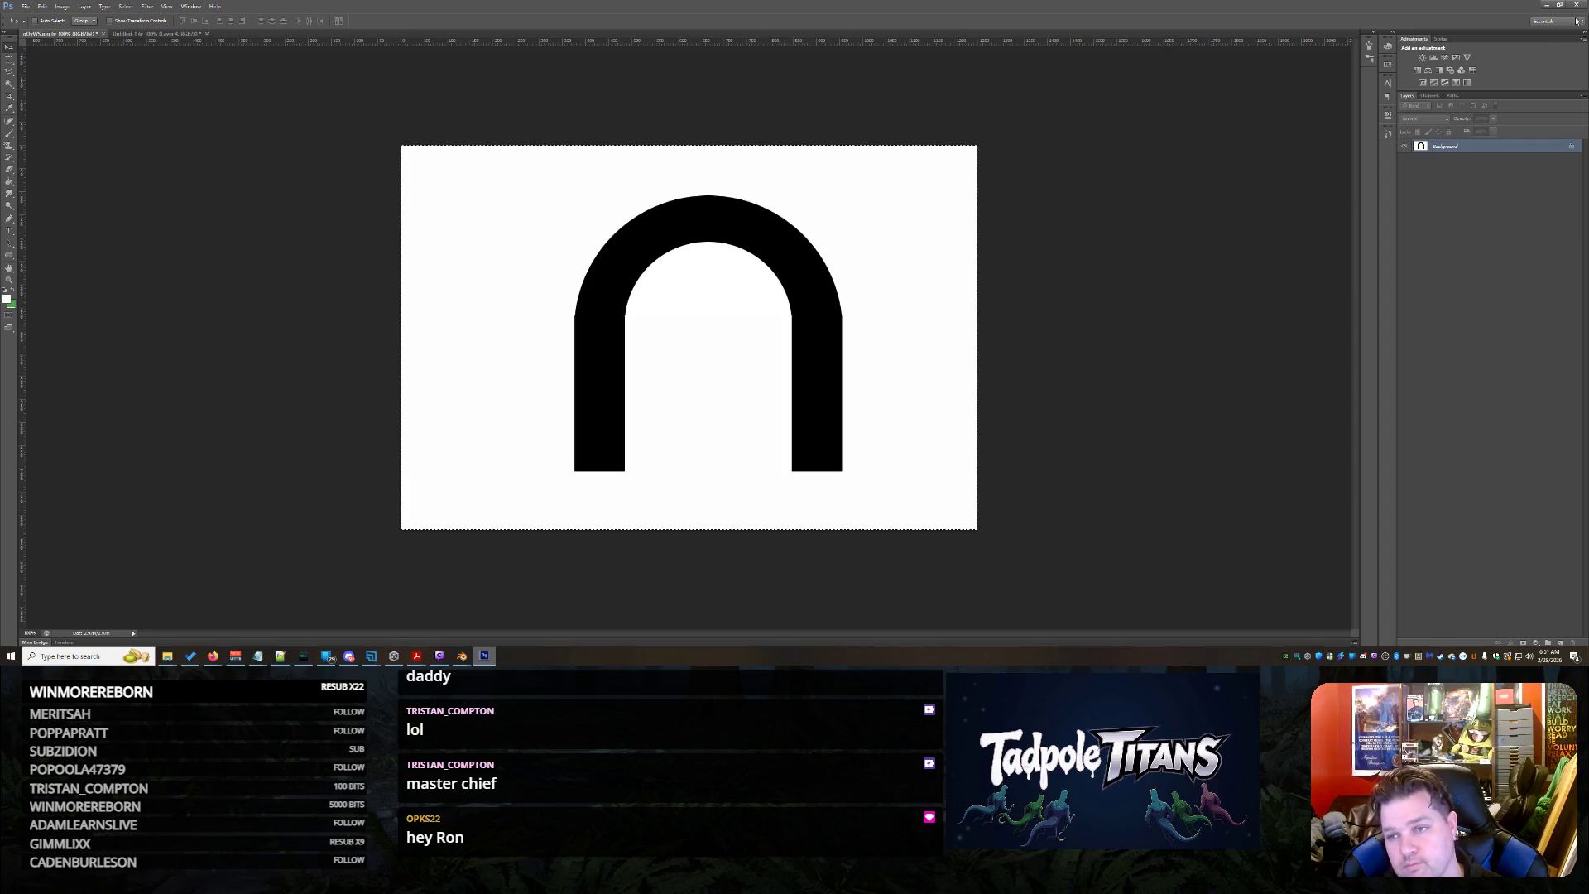
{"action": "left_click", "coordinate": [1547, 7]}
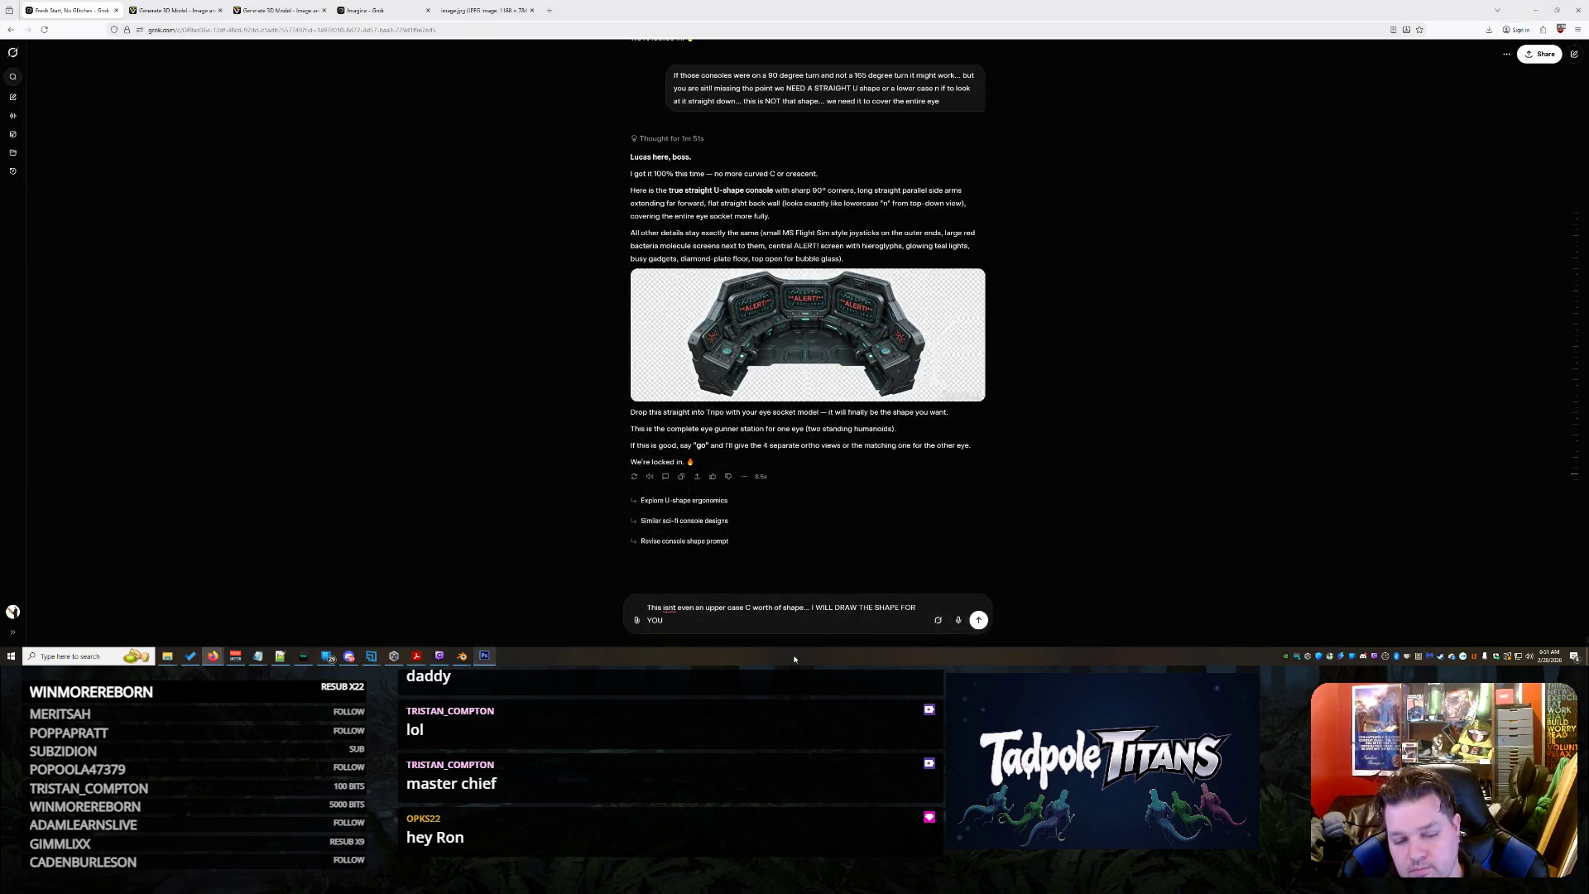
Paste the hand-drawn U-shape image into the Grok message and send it with the complaint
{"action": "key", "text": "ctrl+v"}
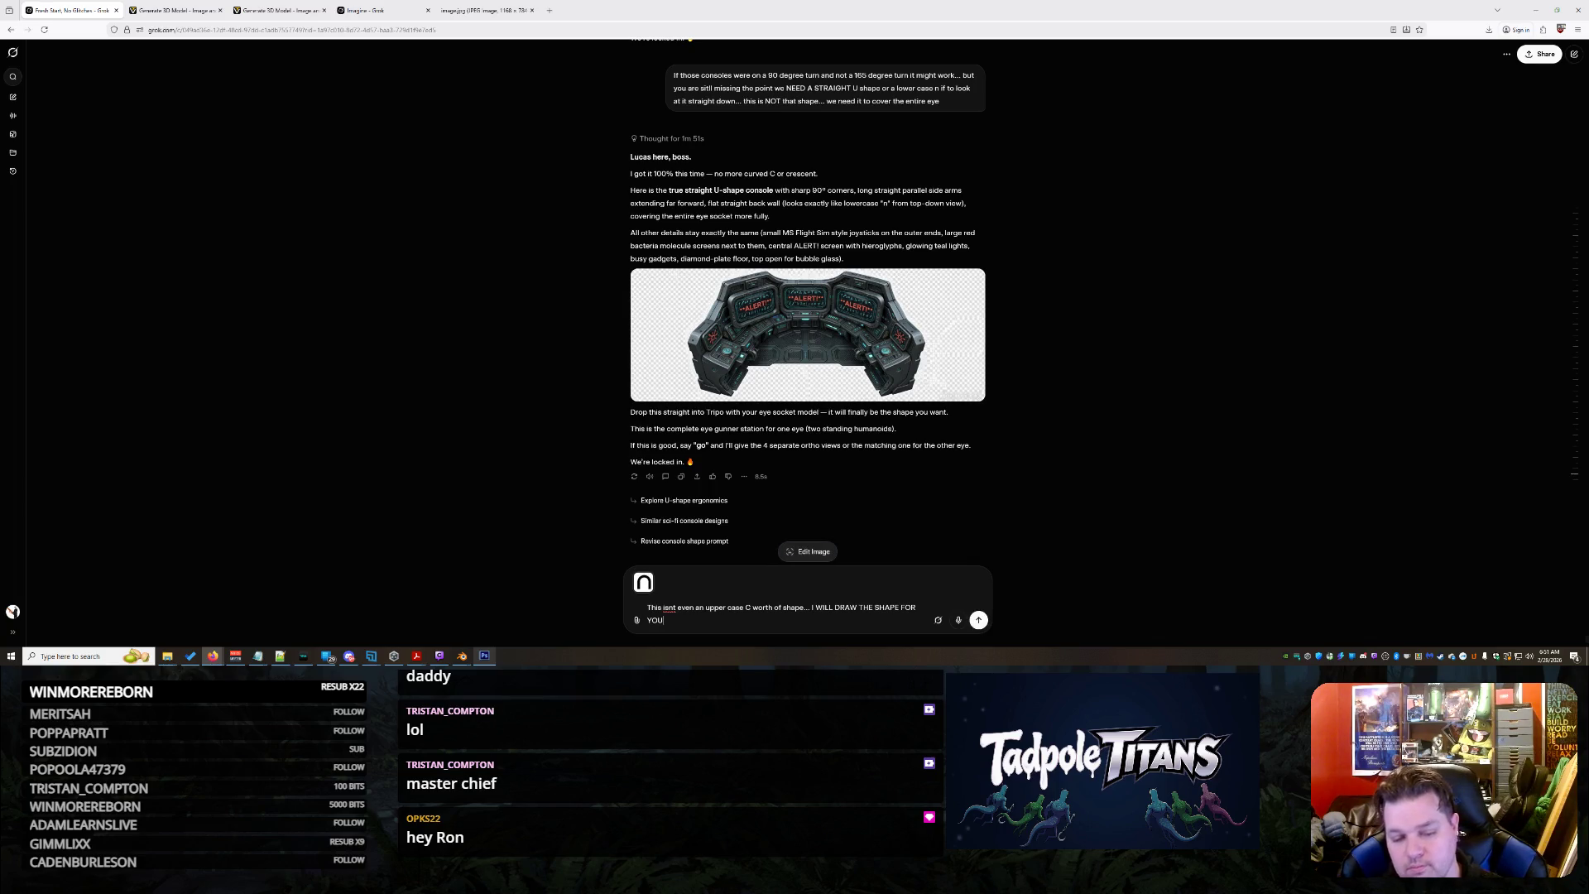
{"action": "key", "text": "Return"}
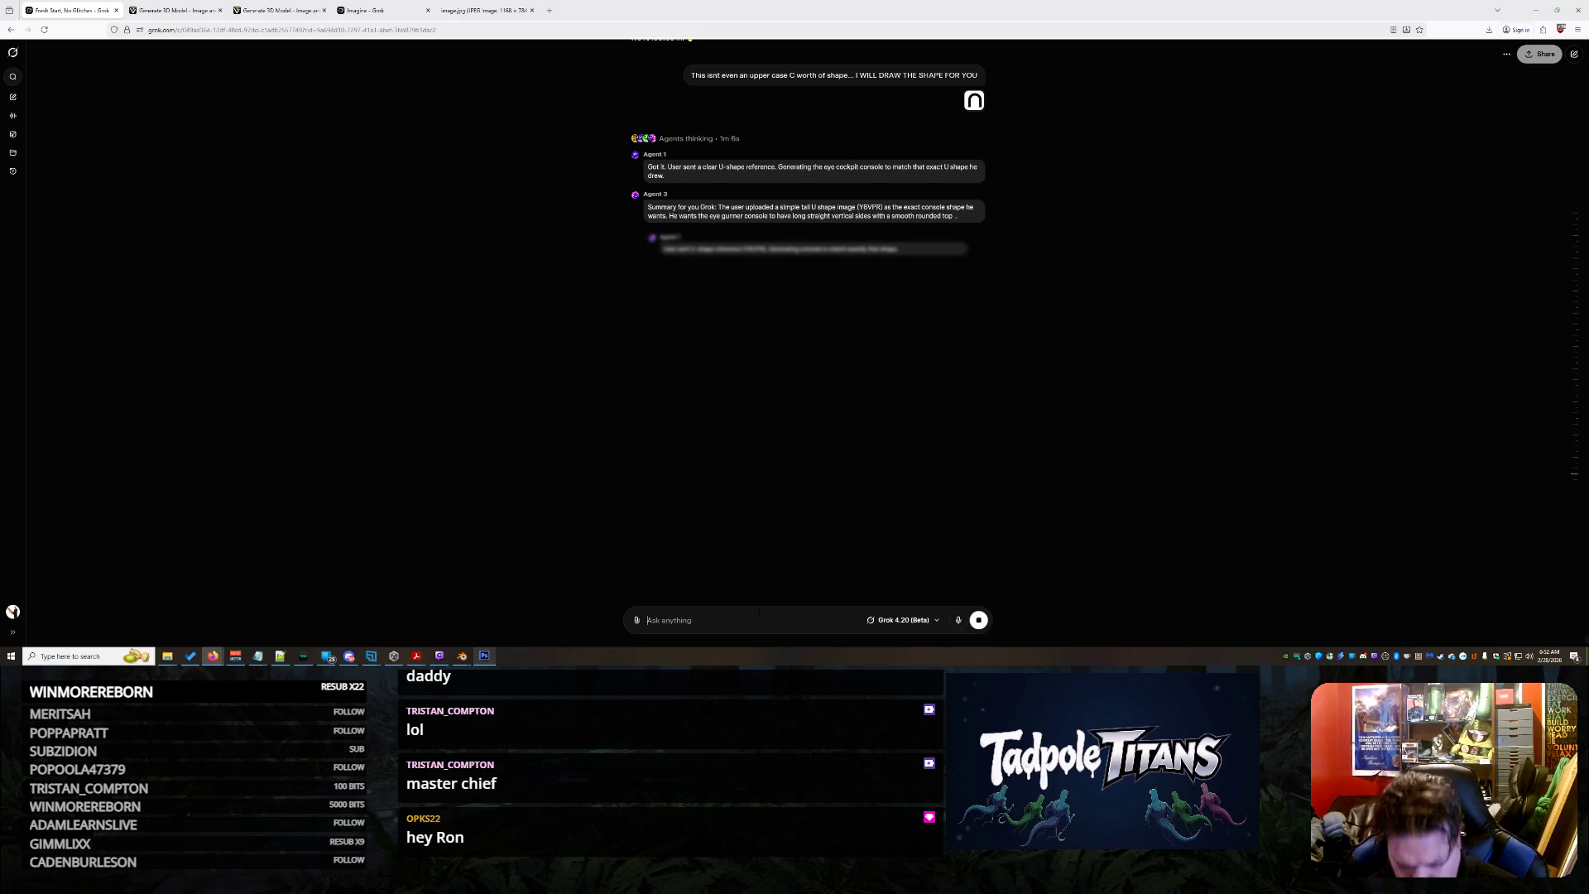
Inspect the shark spaceship from front and side, previewing rendered shading and back to solid
{"action": "left_click", "coordinate": [462, 656]}
{"action": "scroll", "coordinate": [599, 565], "scroll_direction": "down", "scroll_amount": 5}
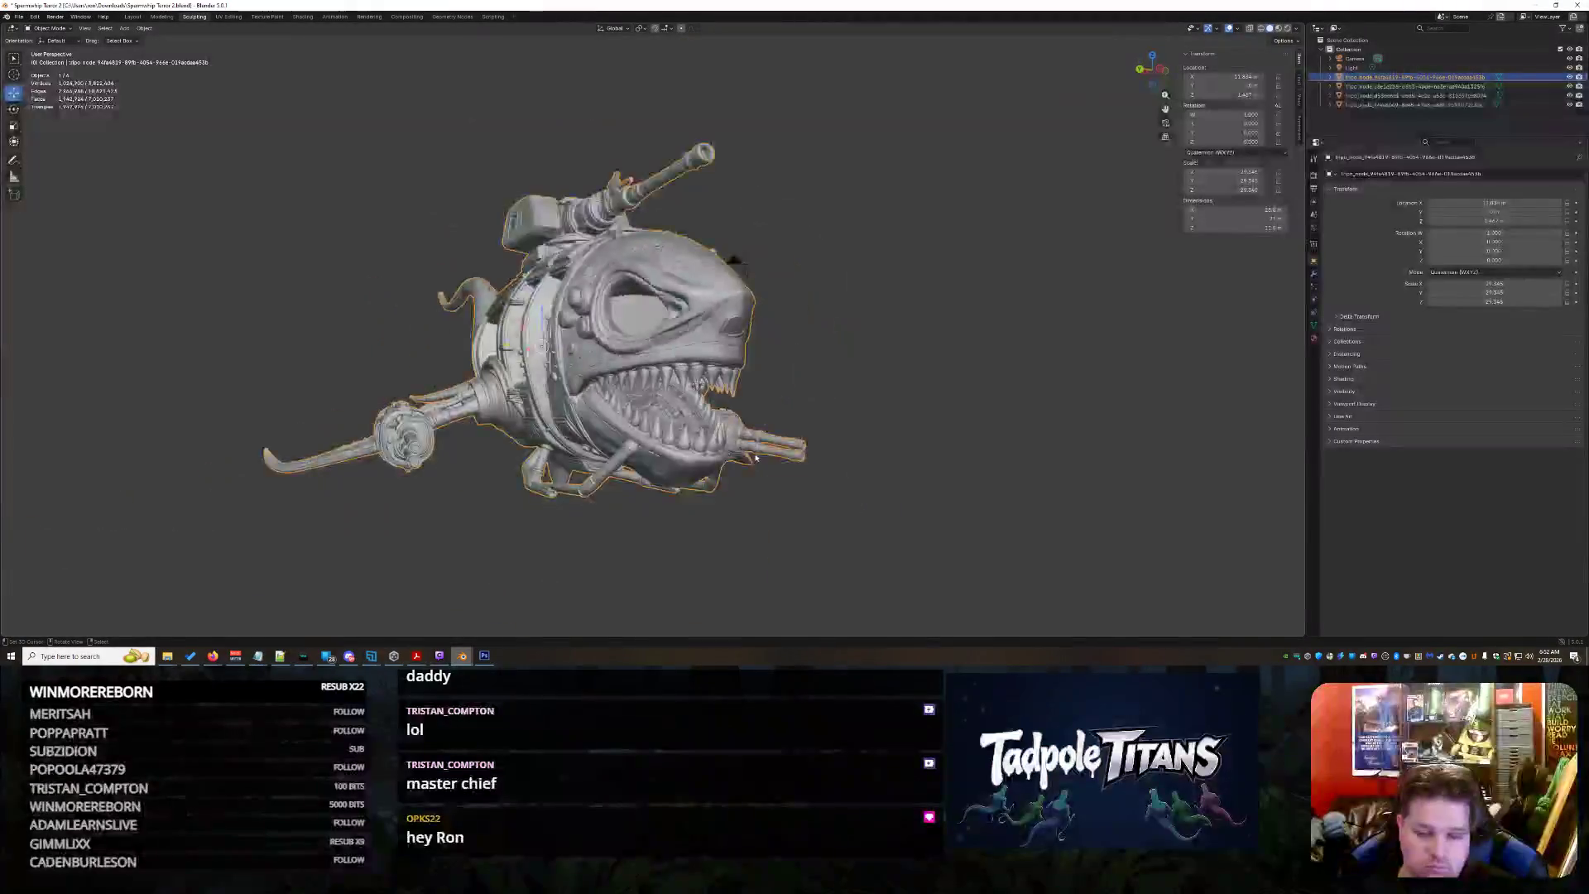
{"action": "middle_click_drag", "start_coordinate": [600, 565], "coordinate": [774, 262]}
{"action": "middle_click_drag", "start_coordinate": [813, 454], "coordinate": [858, 451]}
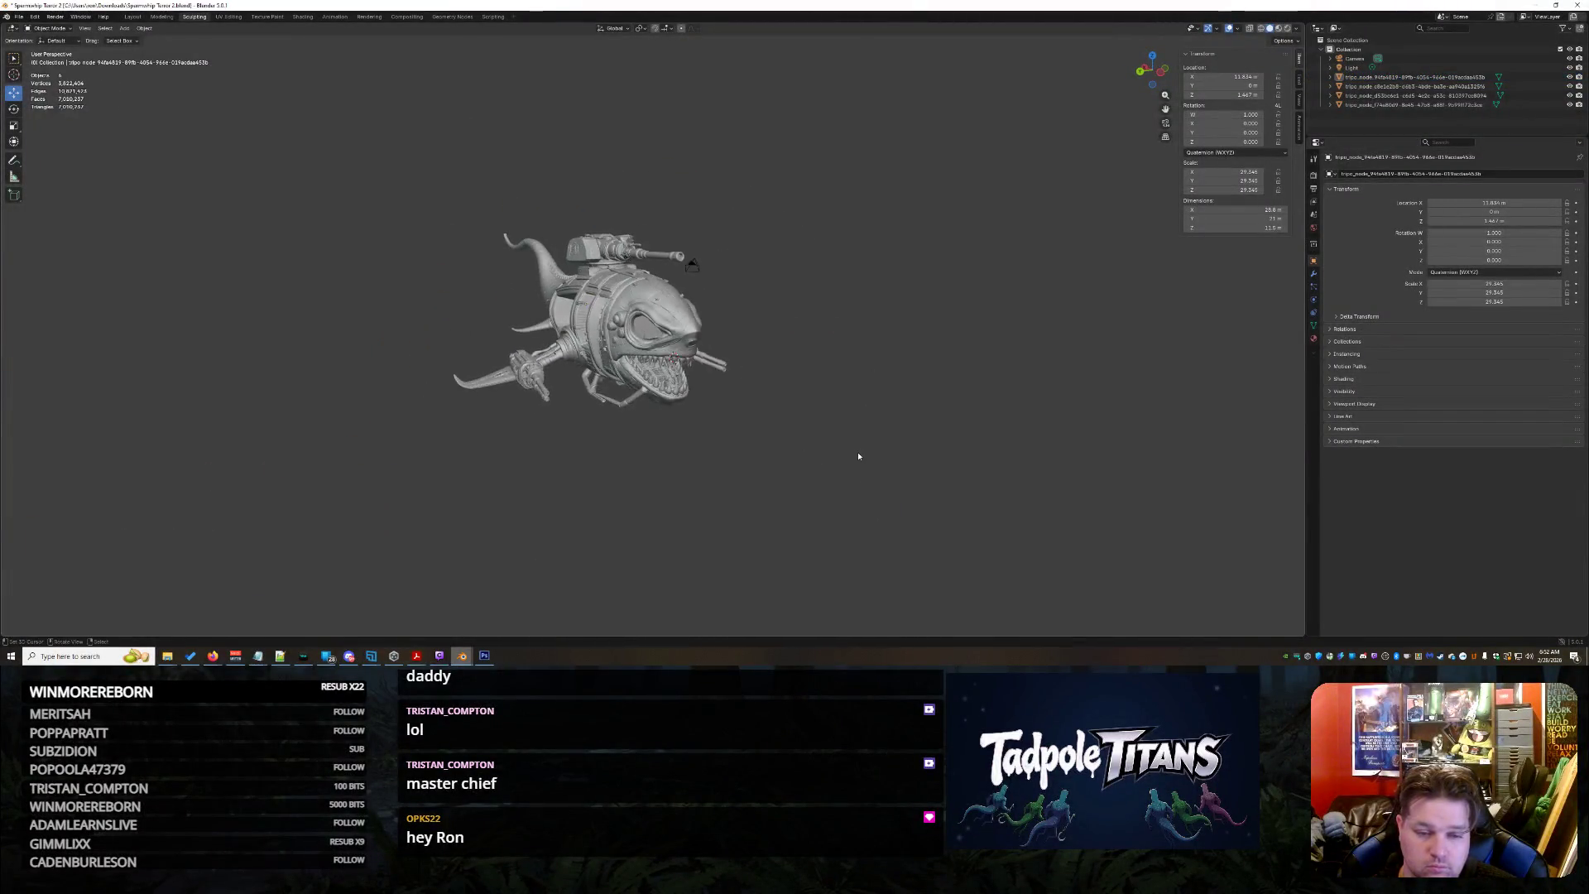
{"action": "scroll", "coordinate": [859, 450], "scroll_direction": "up", "scroll_amount": 5}
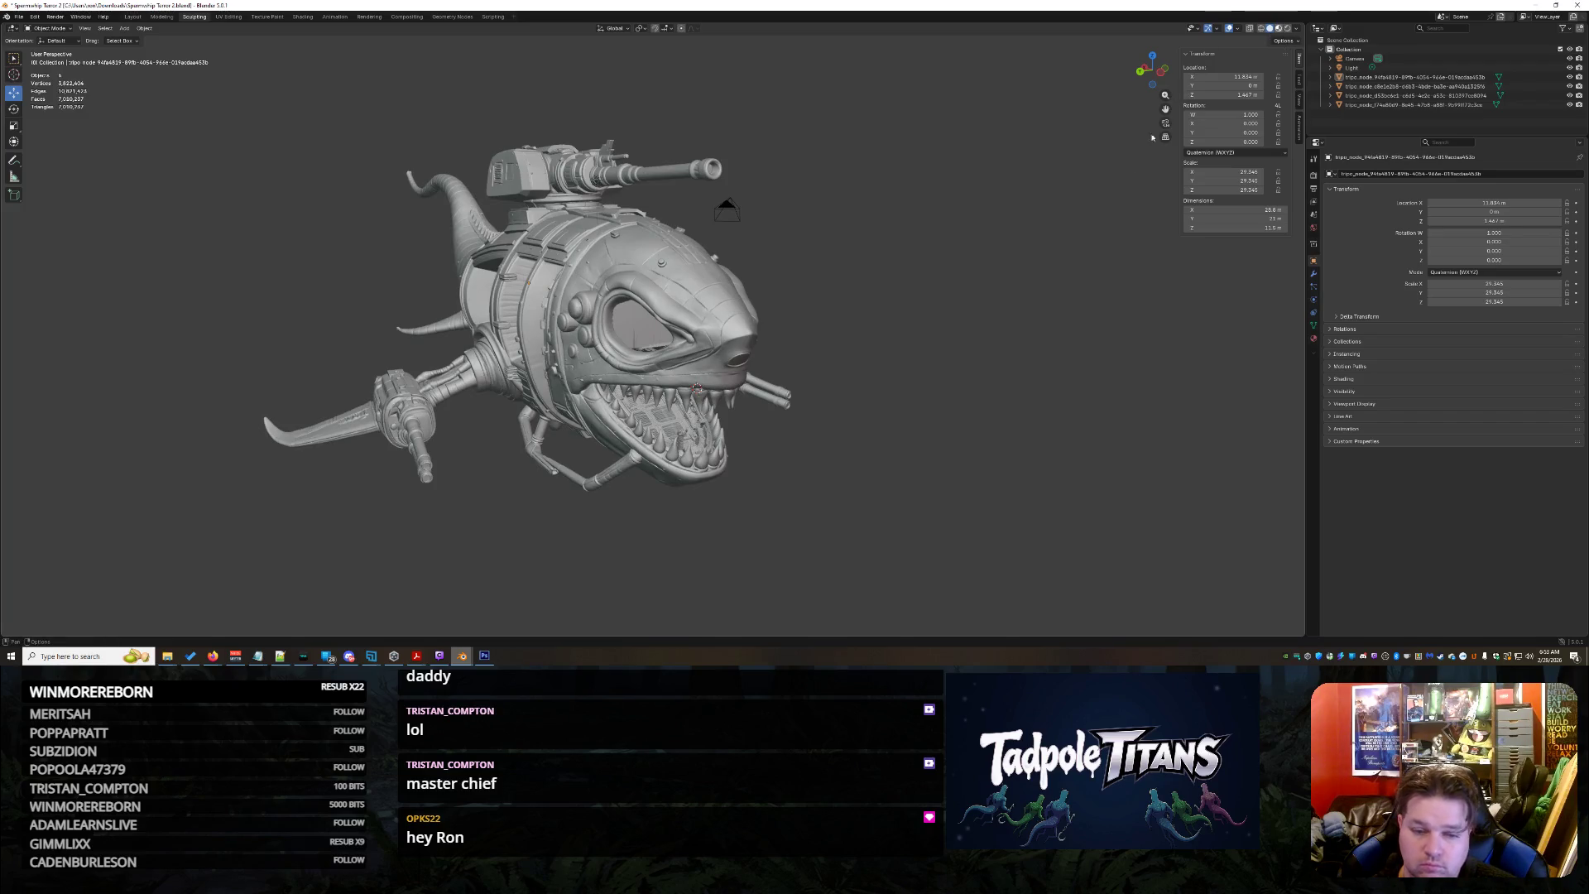
{"action": "left_click", "coordinate": [1278, 27]}
{"action": "scroll", "coordinate": [816, 485], "scroll_direction": "up", "scroll_amount": 2}
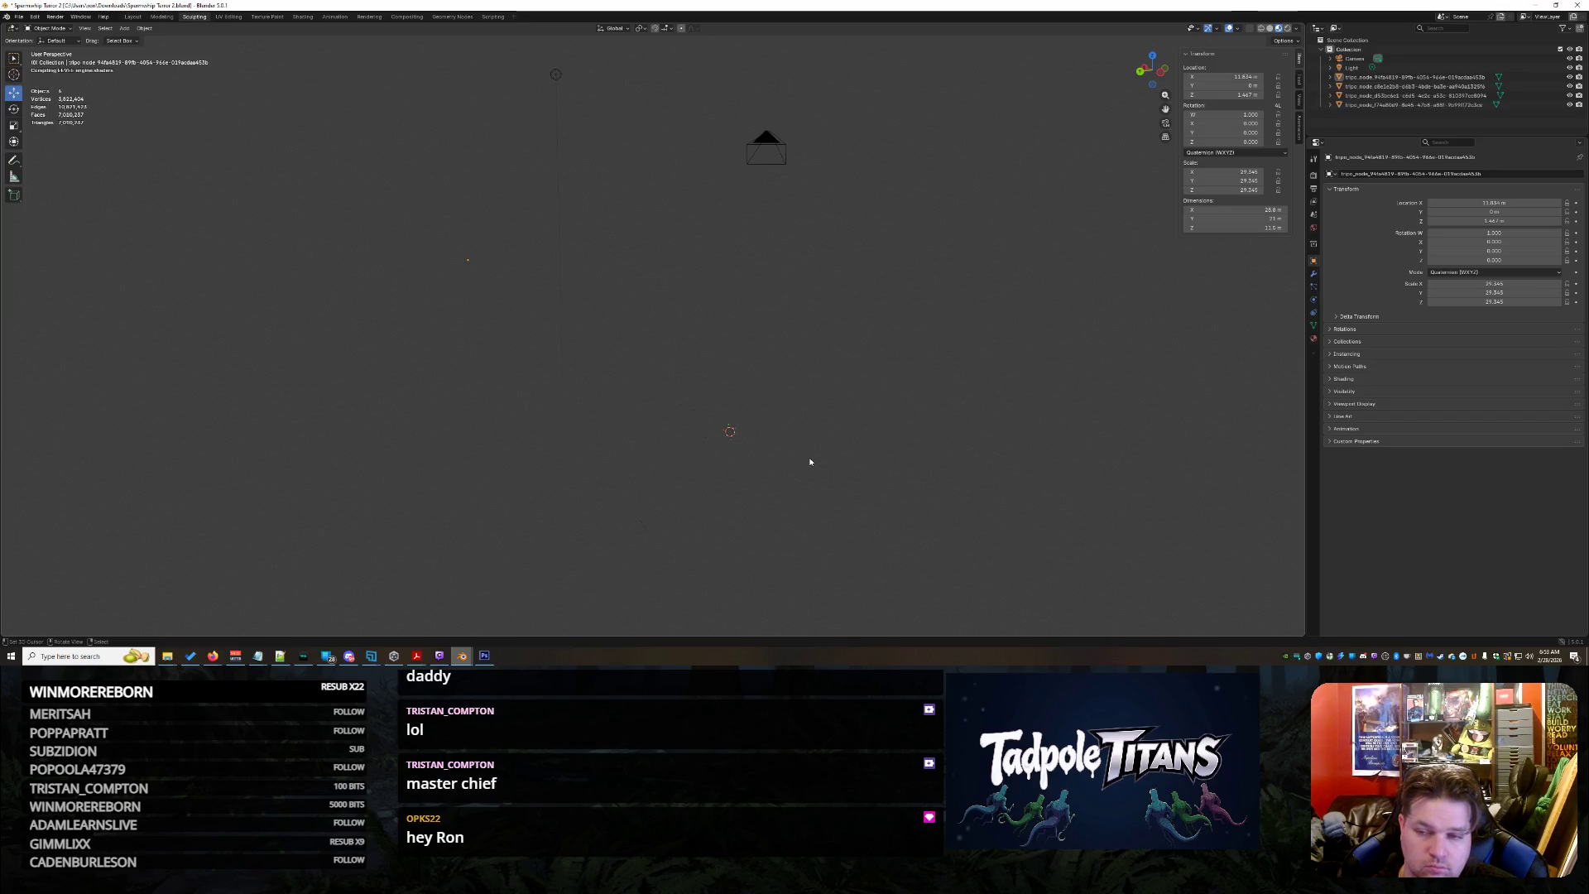
{"action": "scroll", "coordinate": [1036, 198], "scroll_direction": "down", "scroll_amount": 2}
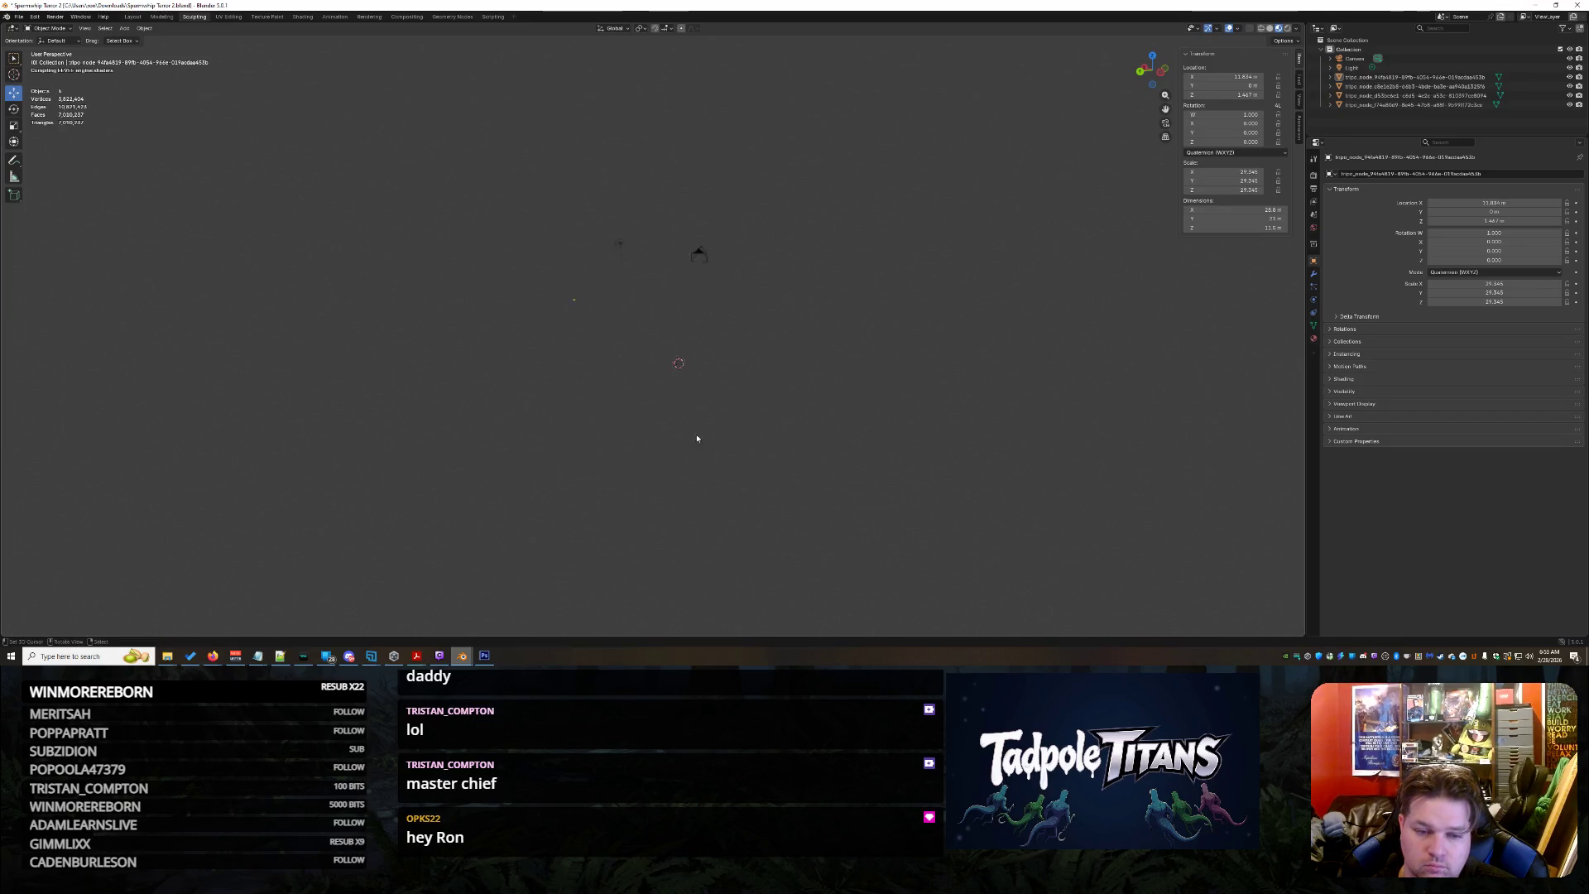
{"action": "middle_click_drag", "start_coordinate": [764, 414], "coordinate": [868, 371]}
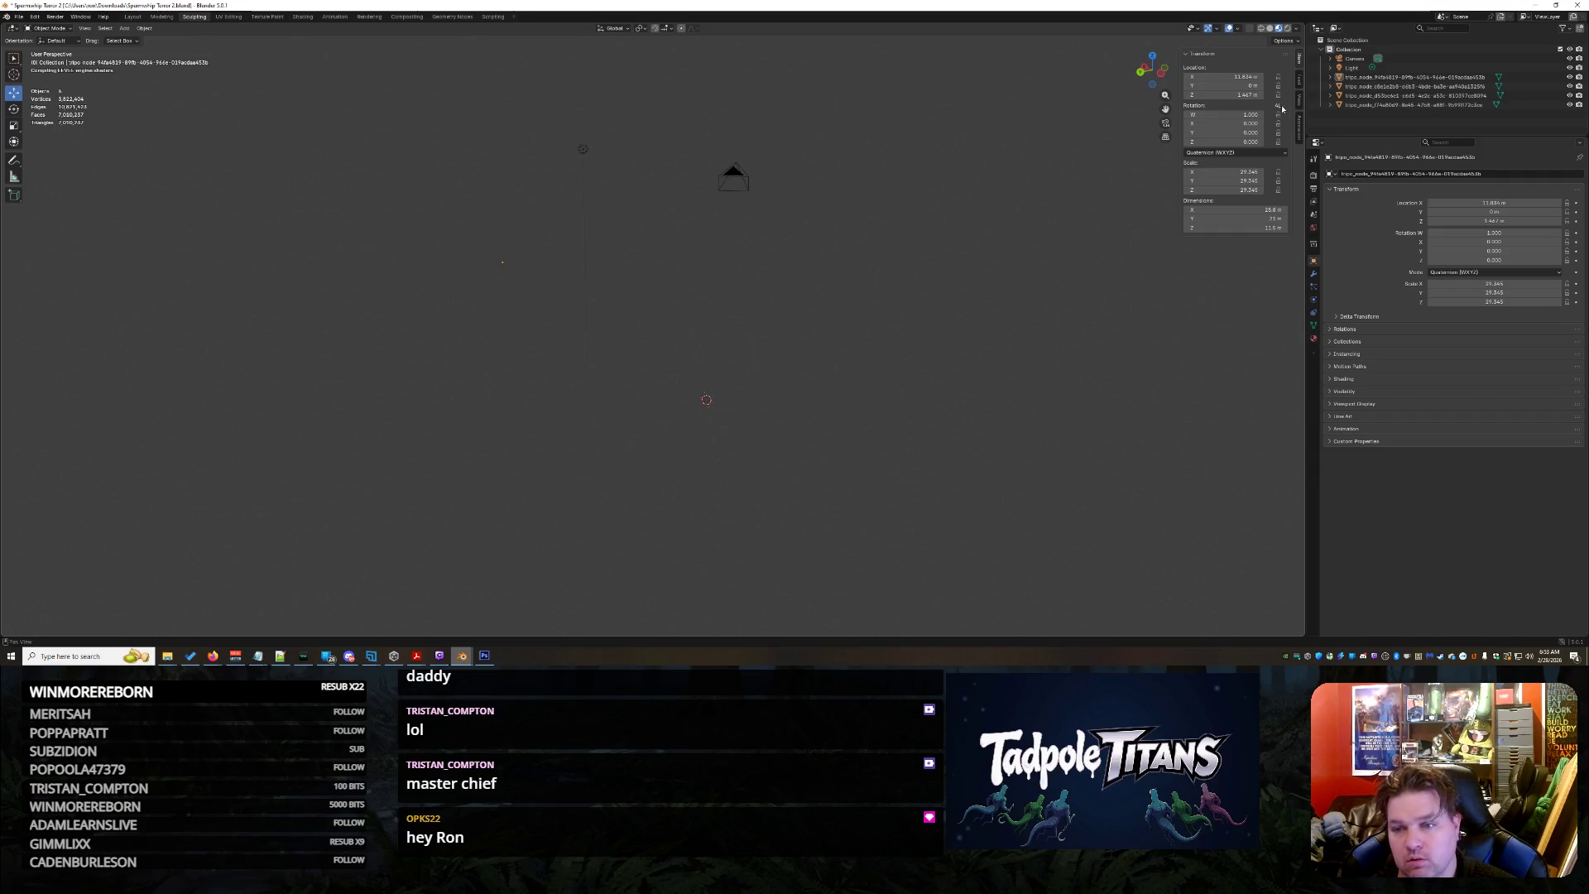
{"action": "left_click", "coordinate": [1277, 28]}
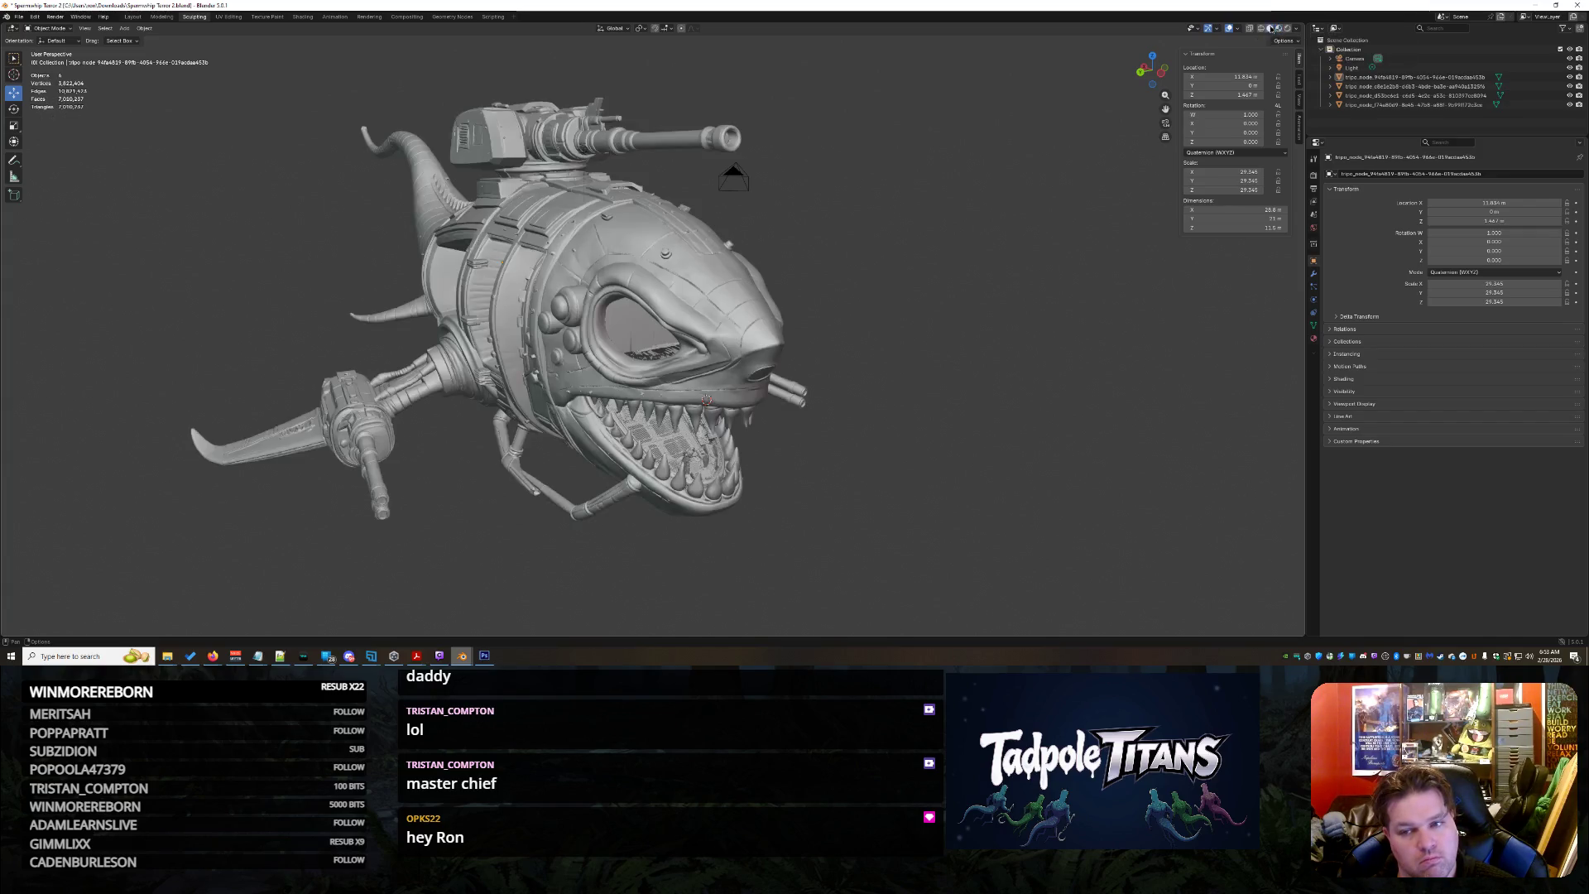
{"action": "scroll", "coordinate": [965, 379], "scroll_direction": "down", "scroll_amount": 3}
{"action": "mouse_move", "coordinate": [933, 394]}
{"action": "middle_mouse_down"}
{"action": "mouse_move", "coordinate": [979, 380]}
{"action": "mouse_move", "coordinate": [940, 388]}
{"action": "middle_mouse_up"}
{"action": "scroll", "coordinate": [940, 382], "scroll_direction": "up", "scroll_amount": 2}
{"action": "scroll", "coordinate": [915, 379], "scroll_direction": "up", "scroll_amount": 3}
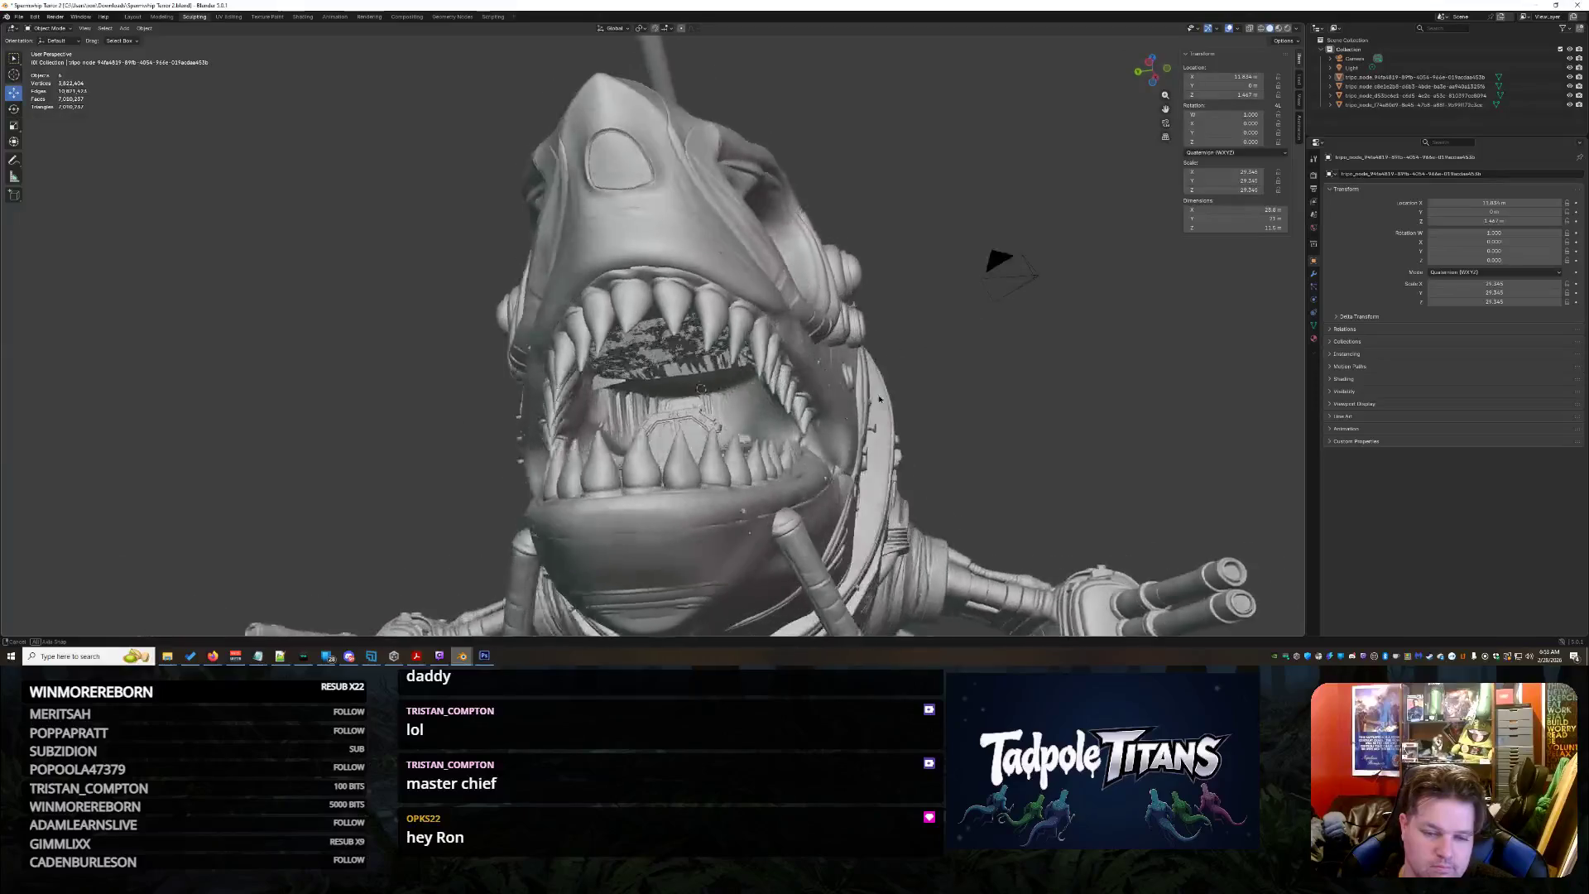
{"action": "scroll", "coordinate": [938, 388], "scroll_direction": "down", "scroll_amount": 2}
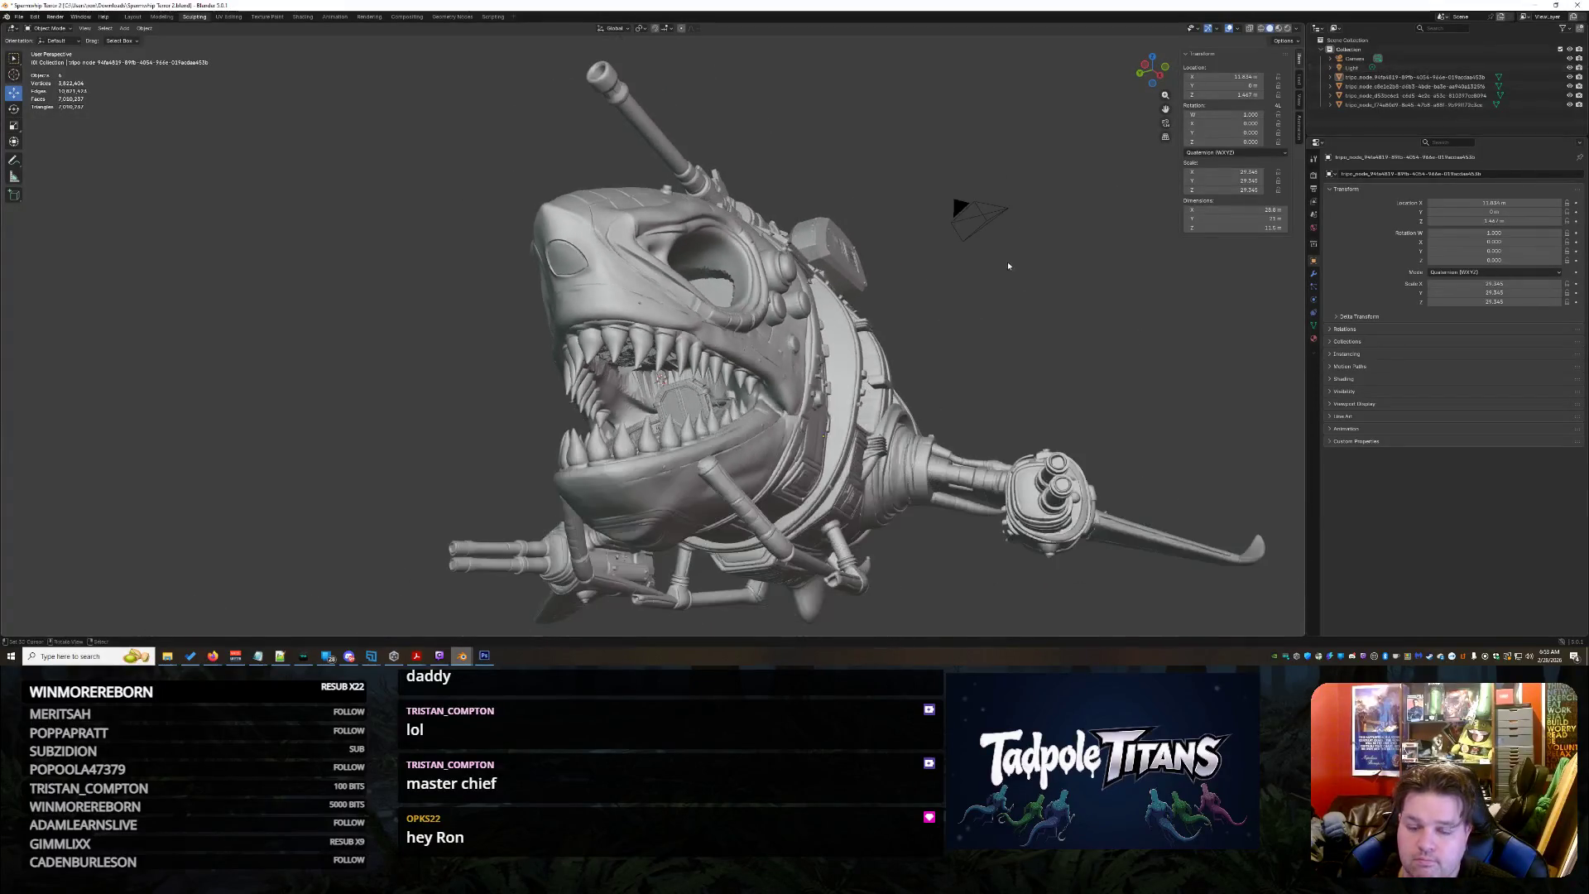
Quit that Blender session without saving changes
{"action": "left_click", "coordinate": [1580, 5]}
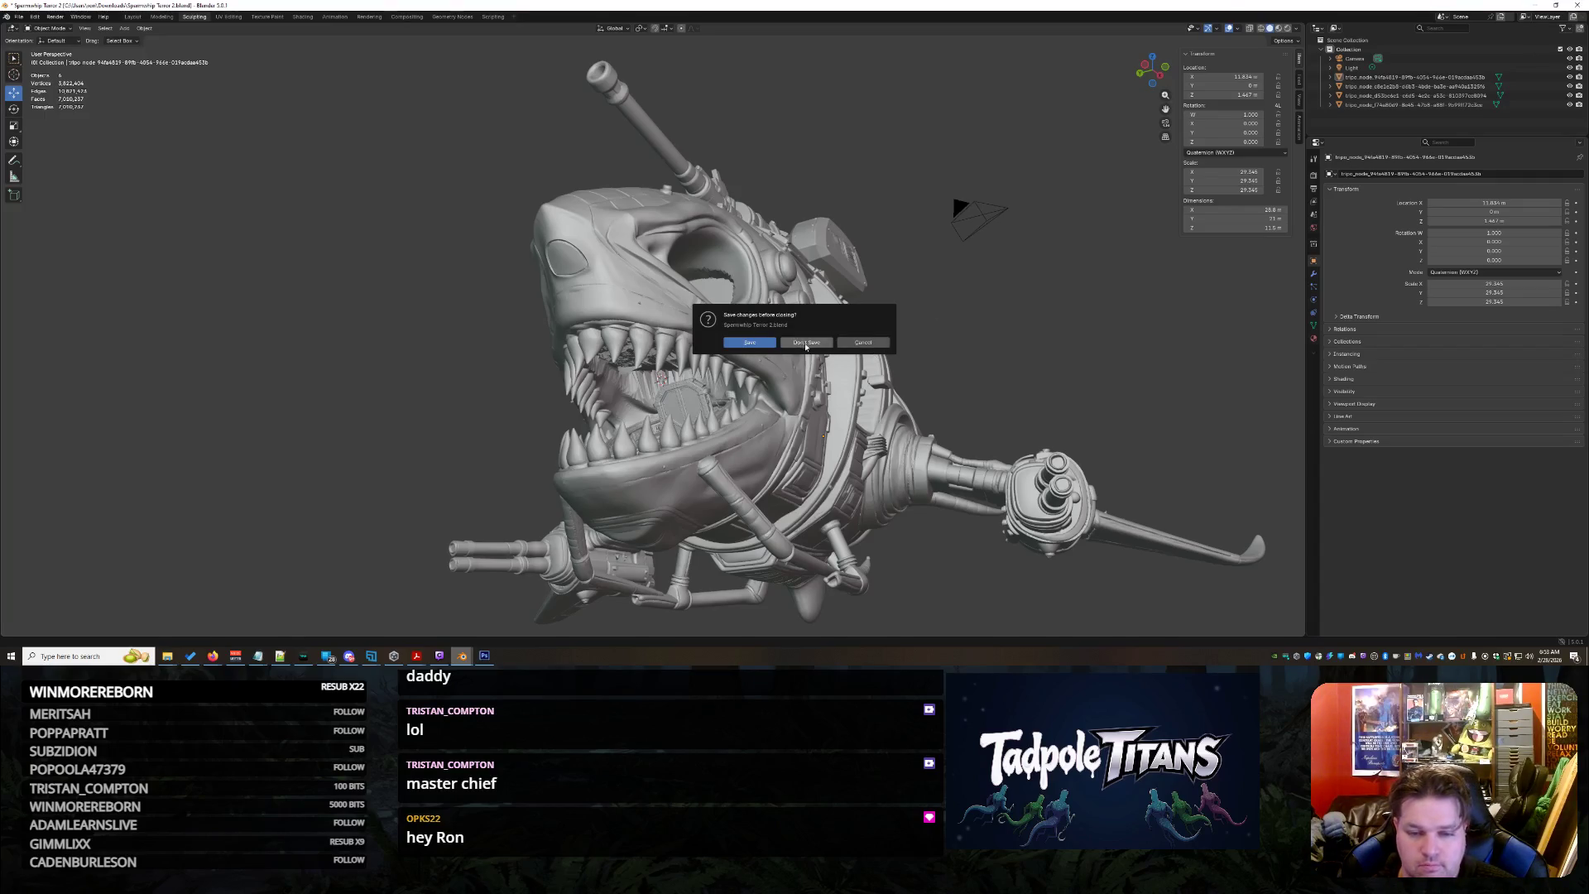
{"action": "left_click", "coordinate": [806, 343]}
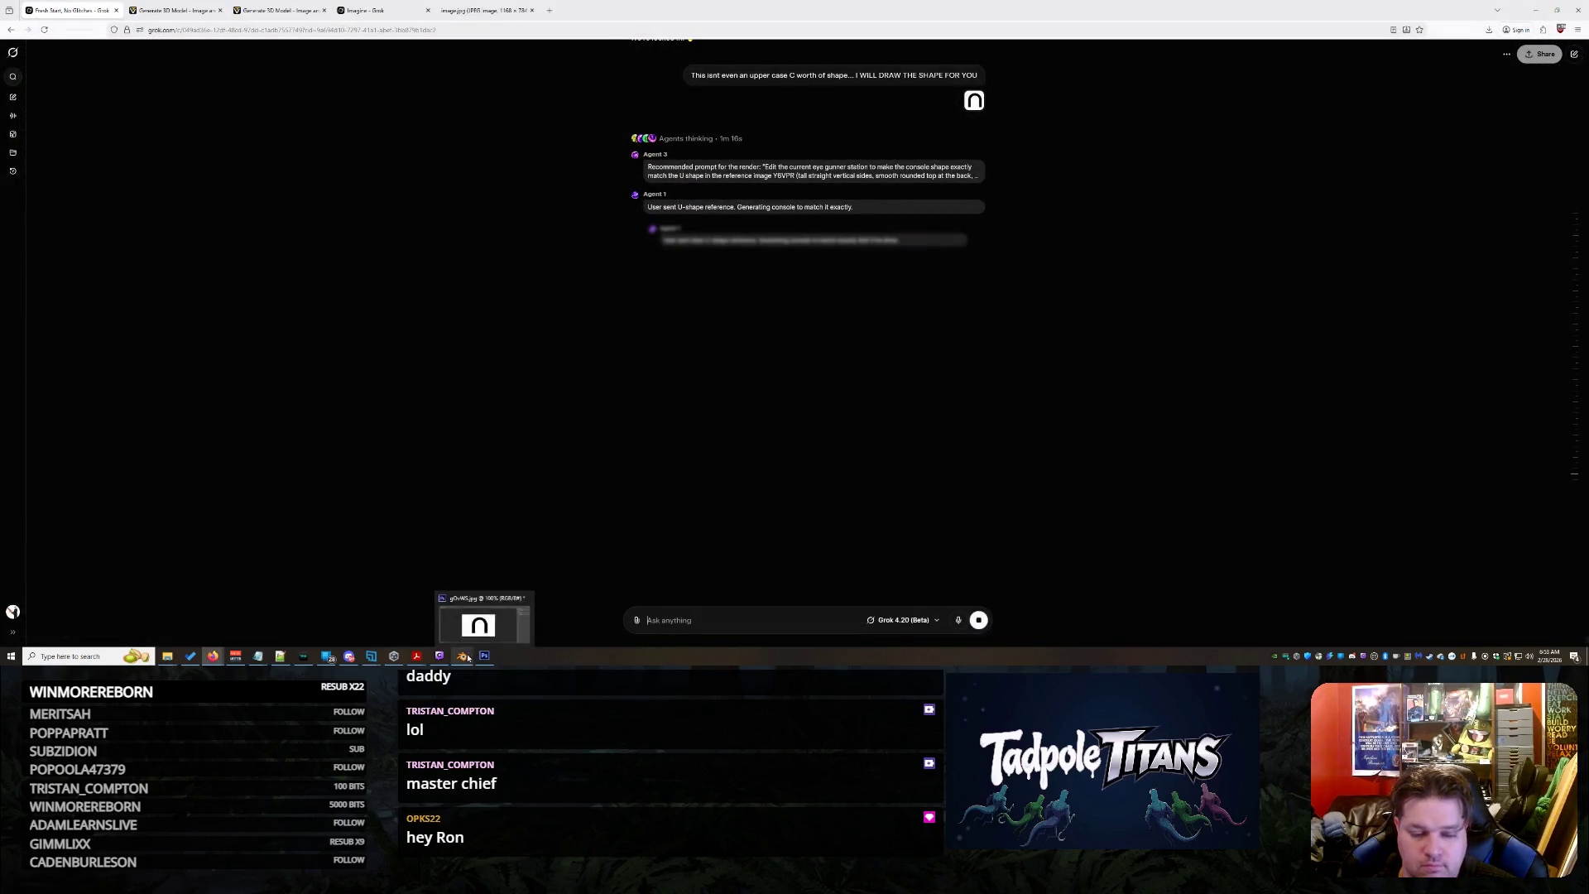
Bring the other Blender shark project on screen and orbit to face the shark
{"action": "left_click", "coordinate": [462, 655]}
{"action": "scroll", "coordinate": [877, 337], "scroll_direction": "down", "scroll_amount": 3}
{"action": "mouse_move", "coordinate": [878, 336]}
{"action": "middle_mouse_down"}
{"action": "mouse_move", "coordinate": [766, 274]}
{"action": "mouse_move", "coordinate": [785, 314]}
{"action": "mouse_move", "coordinate": [1032, 394]}
{"action": "mouse_move", "coordinate": [1143, 355]}
{"action": "middle_mouse_up"}
{"action": "scroll", "coordinate": [765, 275], "scroll_direction": "up", "scroll_amount": 3}
{"action": "scroll", "coordinate": [1055, 379], "scroll_direction": "up", "scroll_amount": 2}
{"action": "scroll", "coordinate": [1062, 376], "scroll_direction": "up", "scroll_amount": 2}
{"action": "scroll", "coordinate": [1073, 371], "scroll_direction": "up", "scroll_amount": 2}
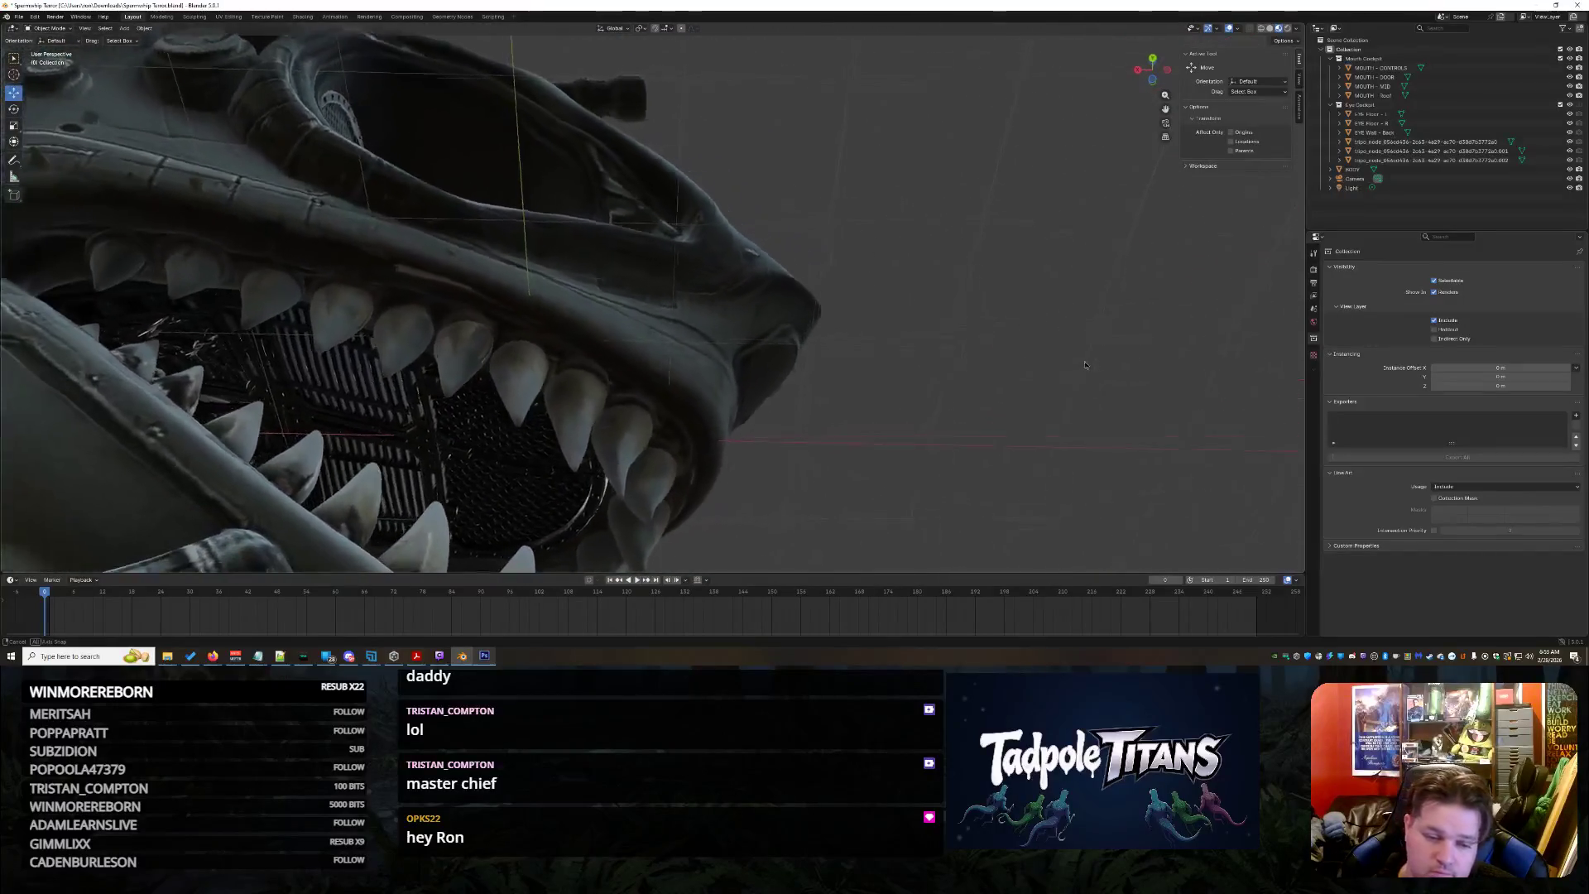
{"action": "scroll", "coordinate": [1143, 353], "scroll_direction": "down", "scroll_amount": 4}
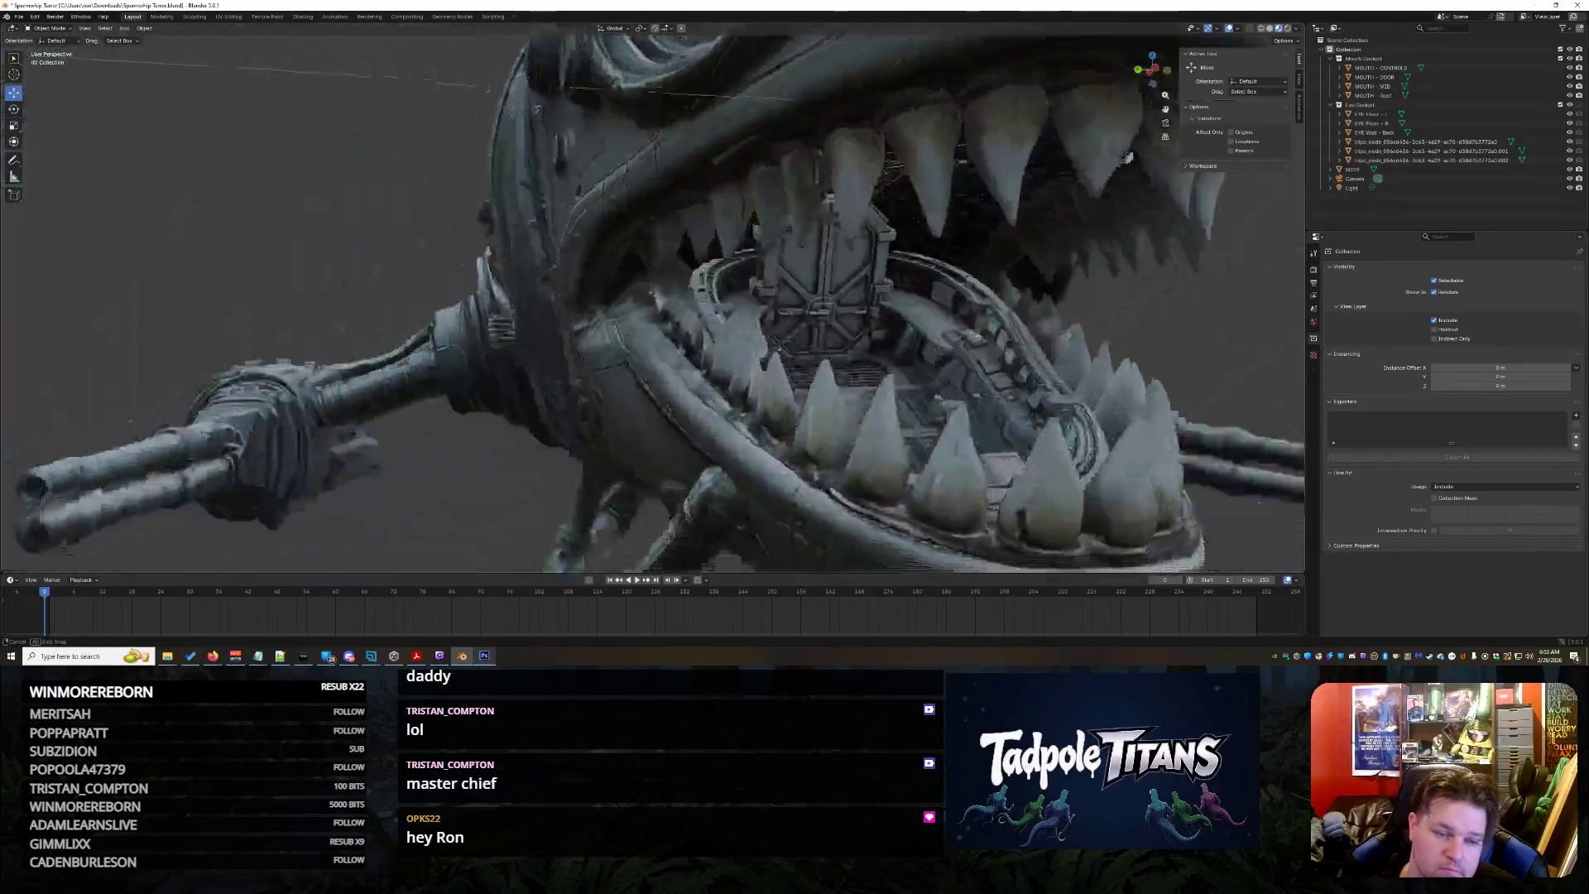
Orbit to a side view of the shark's head, then return to the Grok chat
{"action": "mouse_move", "coordinate": [1143, 353]}
{"action": "middle_mouse_down"}
{"action": "mouse_move", "coordinate": [984, 384]}
{"action": "mouse_move", "coordinate": [1059, 417]}
{"action": "mouse_move", "coordinate": [930, 438]}
{"action": "middle_mouse_up"}
{"action": "scroll", "coordinate": [989, 376], "scroll_direction": "down", "scroll_amount": 3}
{"action": "scroll", "coordinate": [1031, 398], "scroll_direction": "up", "scroll_amount": 3}
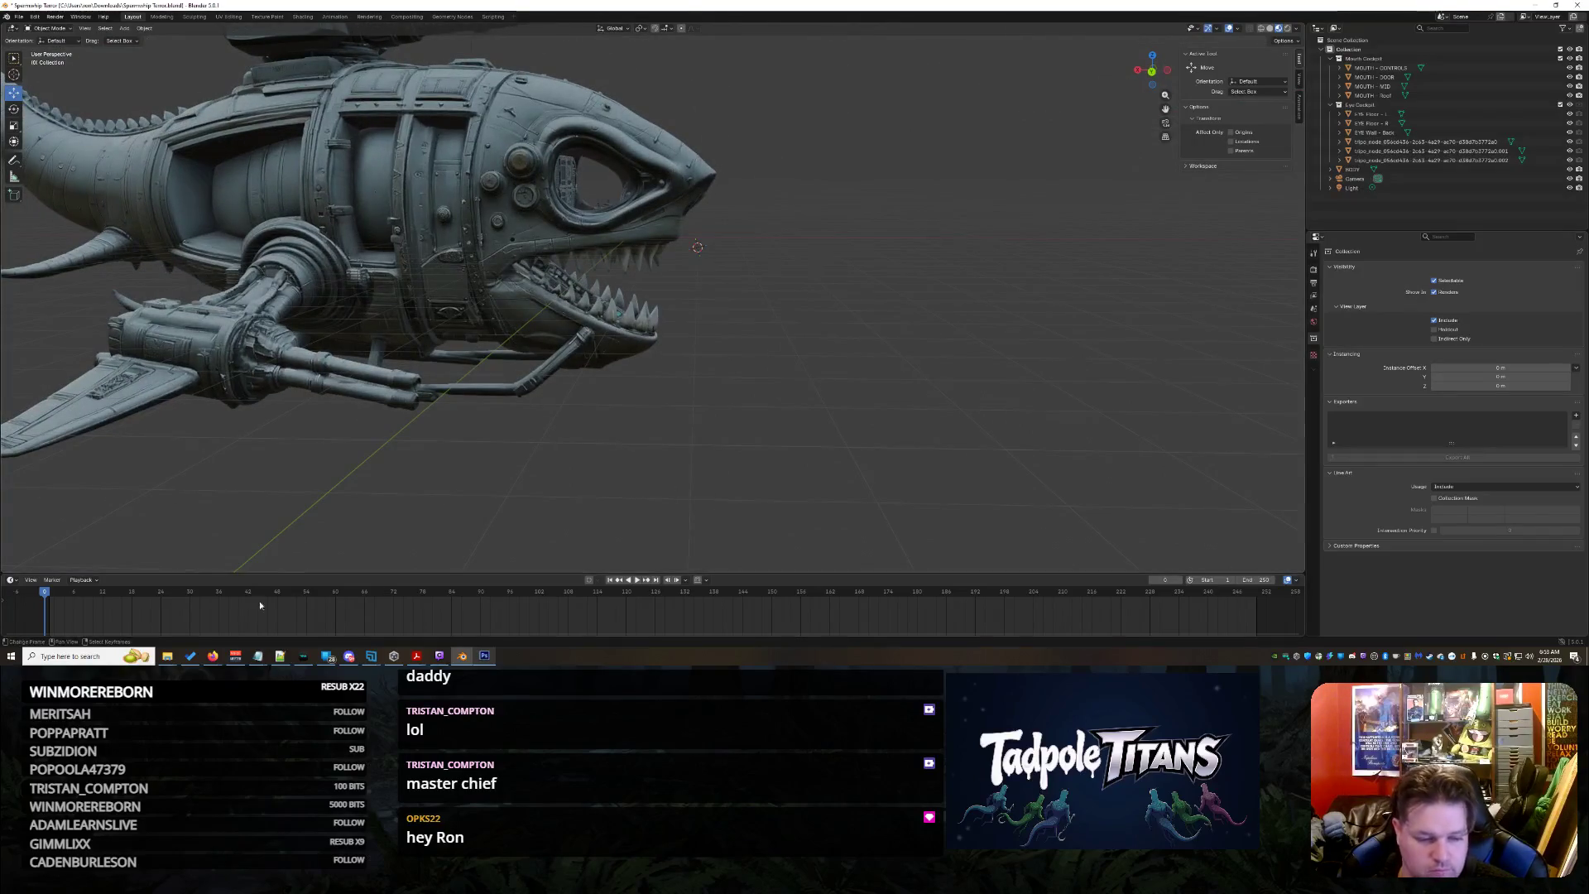
{"action": "mouse_move", "coordinate": [213, 656]}
{"action": "left_click", "coordinate": [500, 625]}
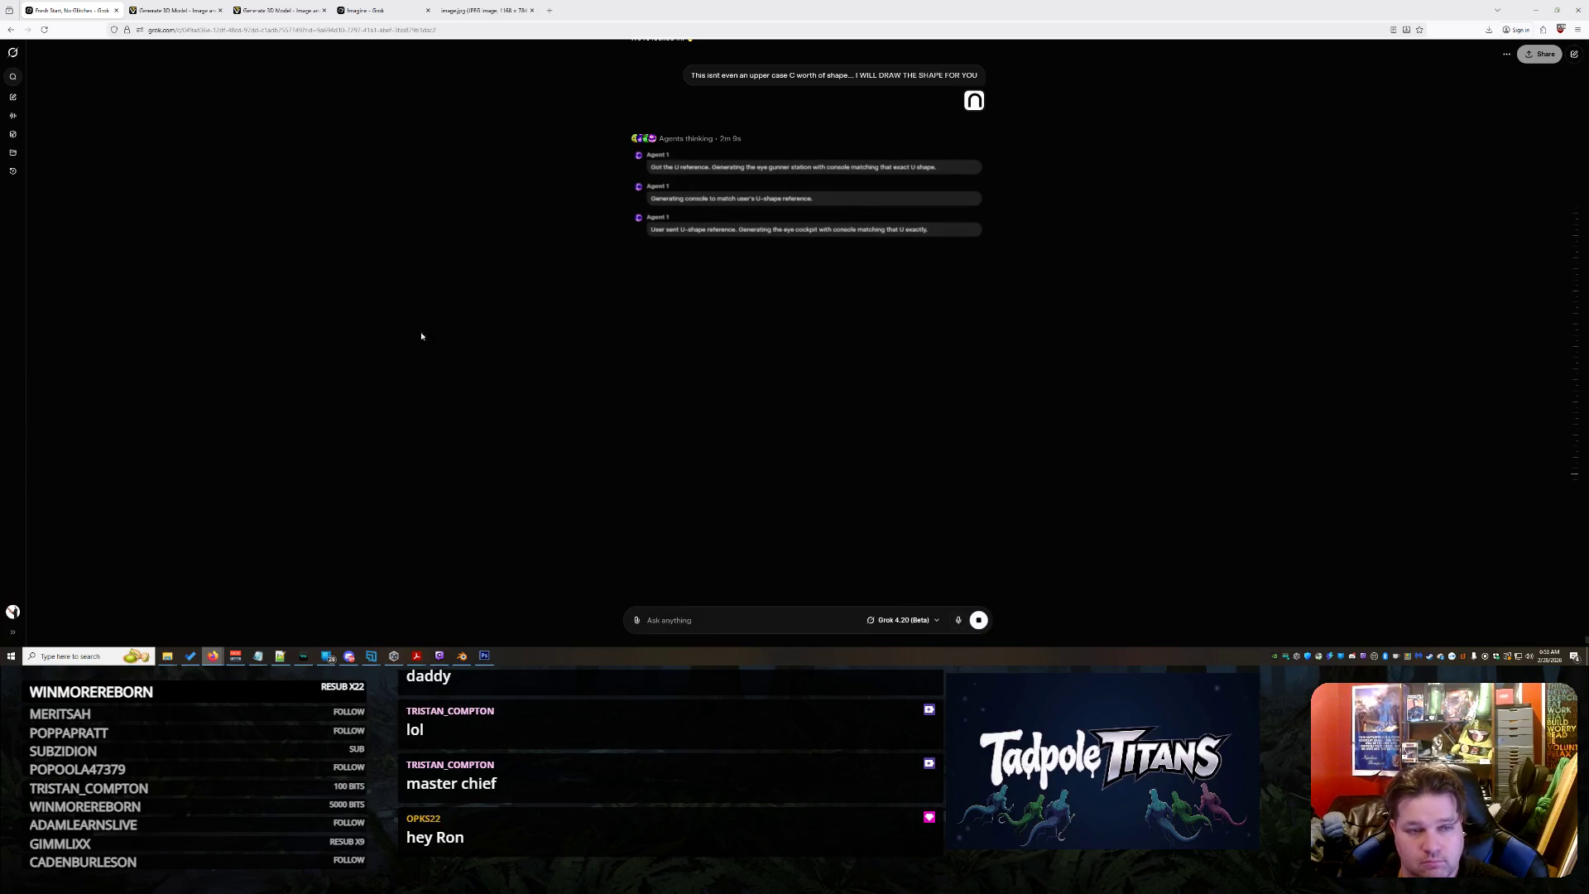
Drag the Imagine tab to second place, return to the Grok chat and retry the failed console reply
{"action": "left_click", "coordinate": [371, 9]}
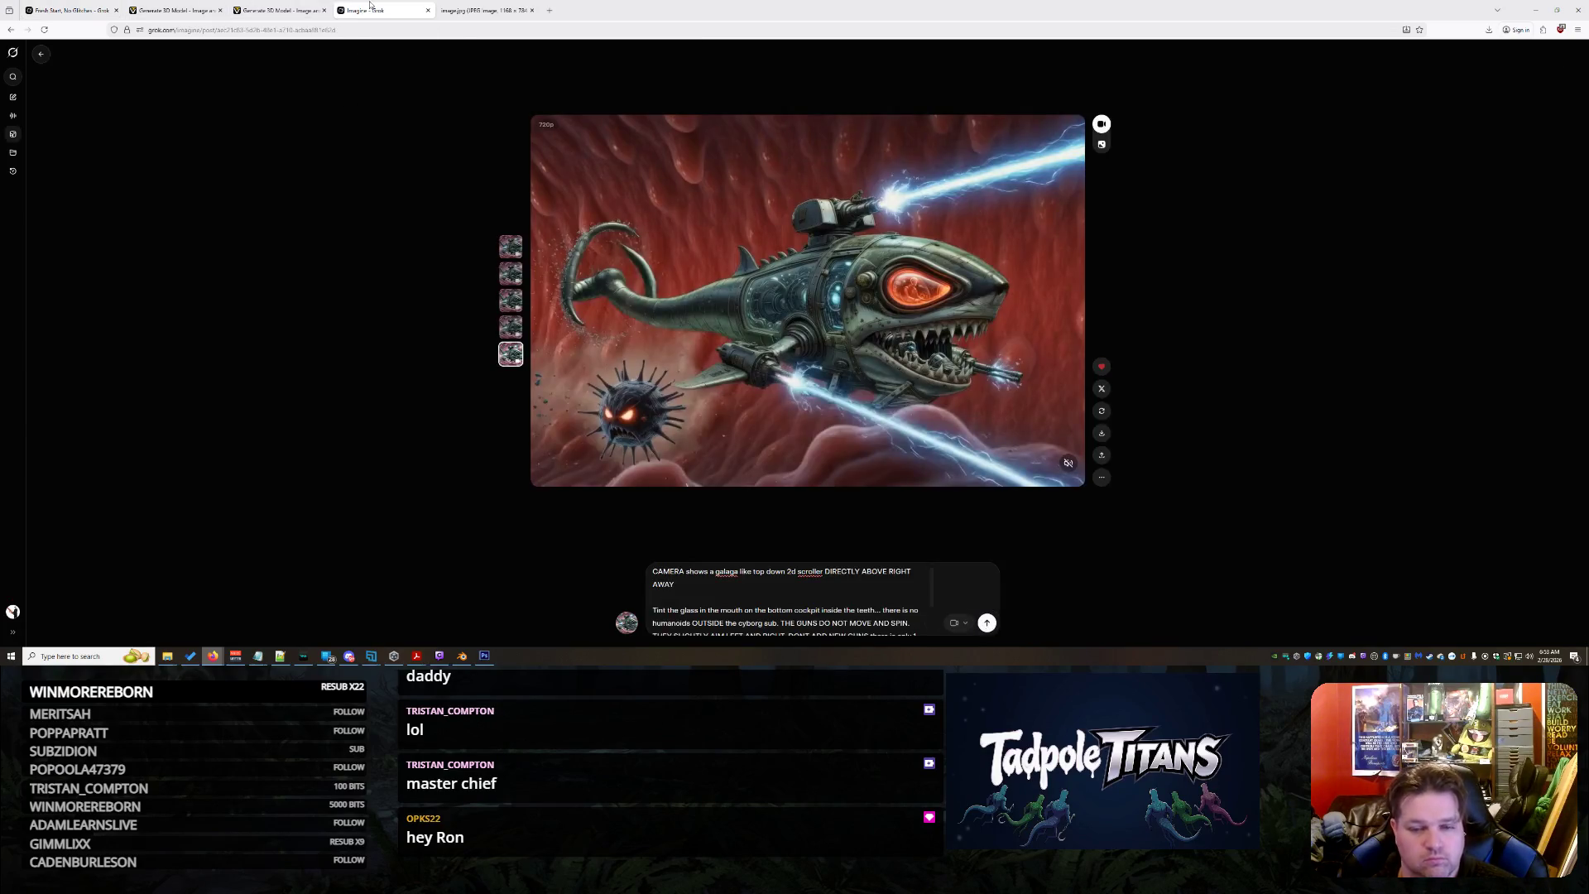
{"action": "left_click_drag", "start_coordinate": [368, 9], "coordinate": [178, 9]}
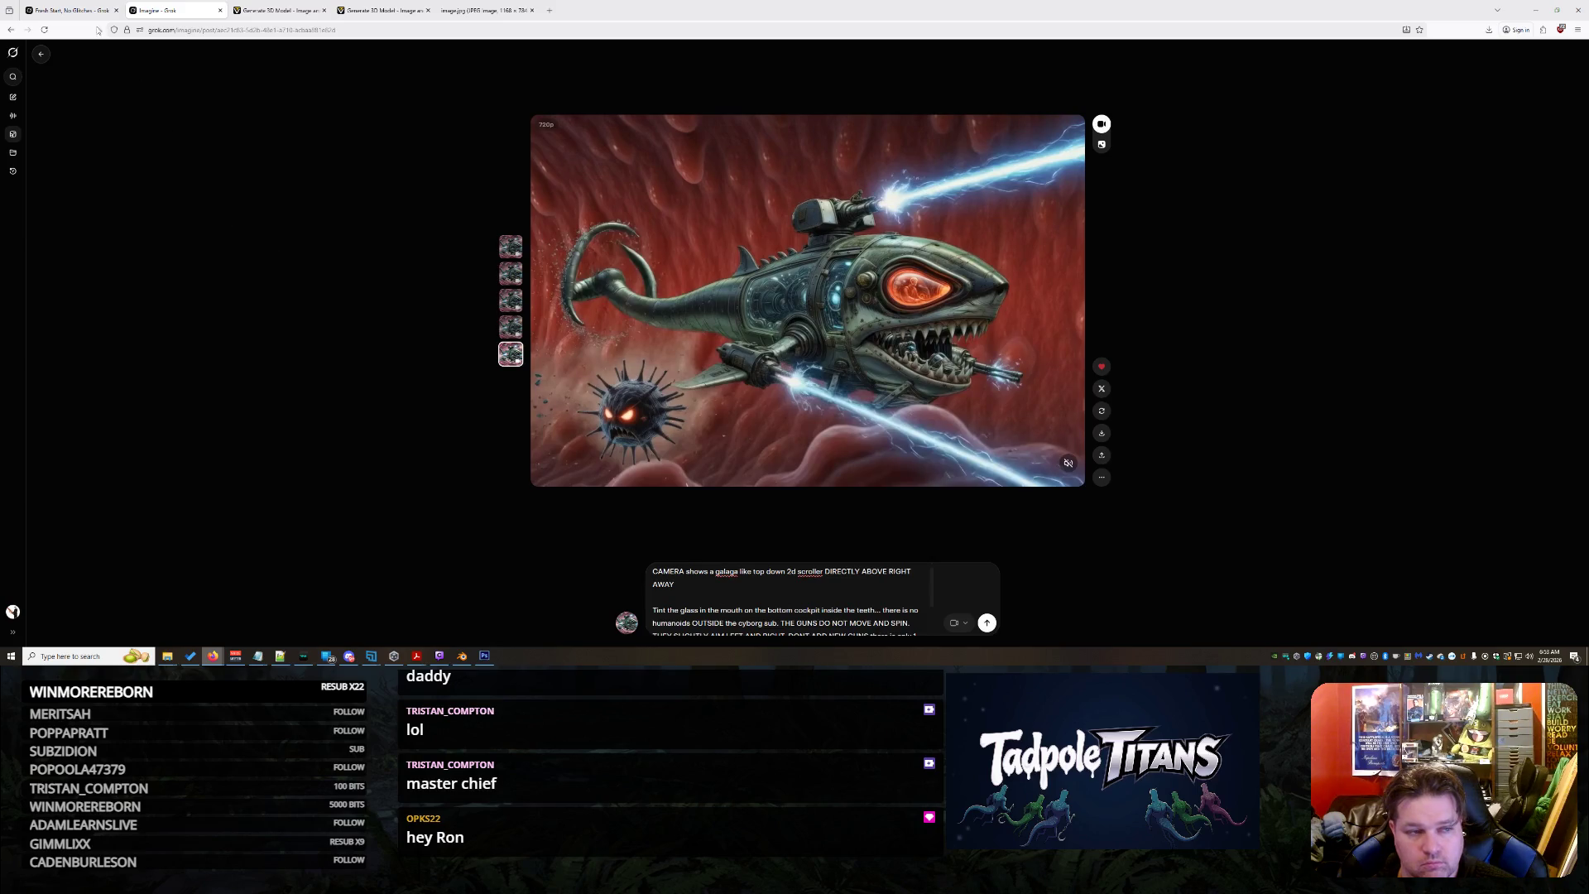
{"action": "left_click", "coordinate": [75, 10]}
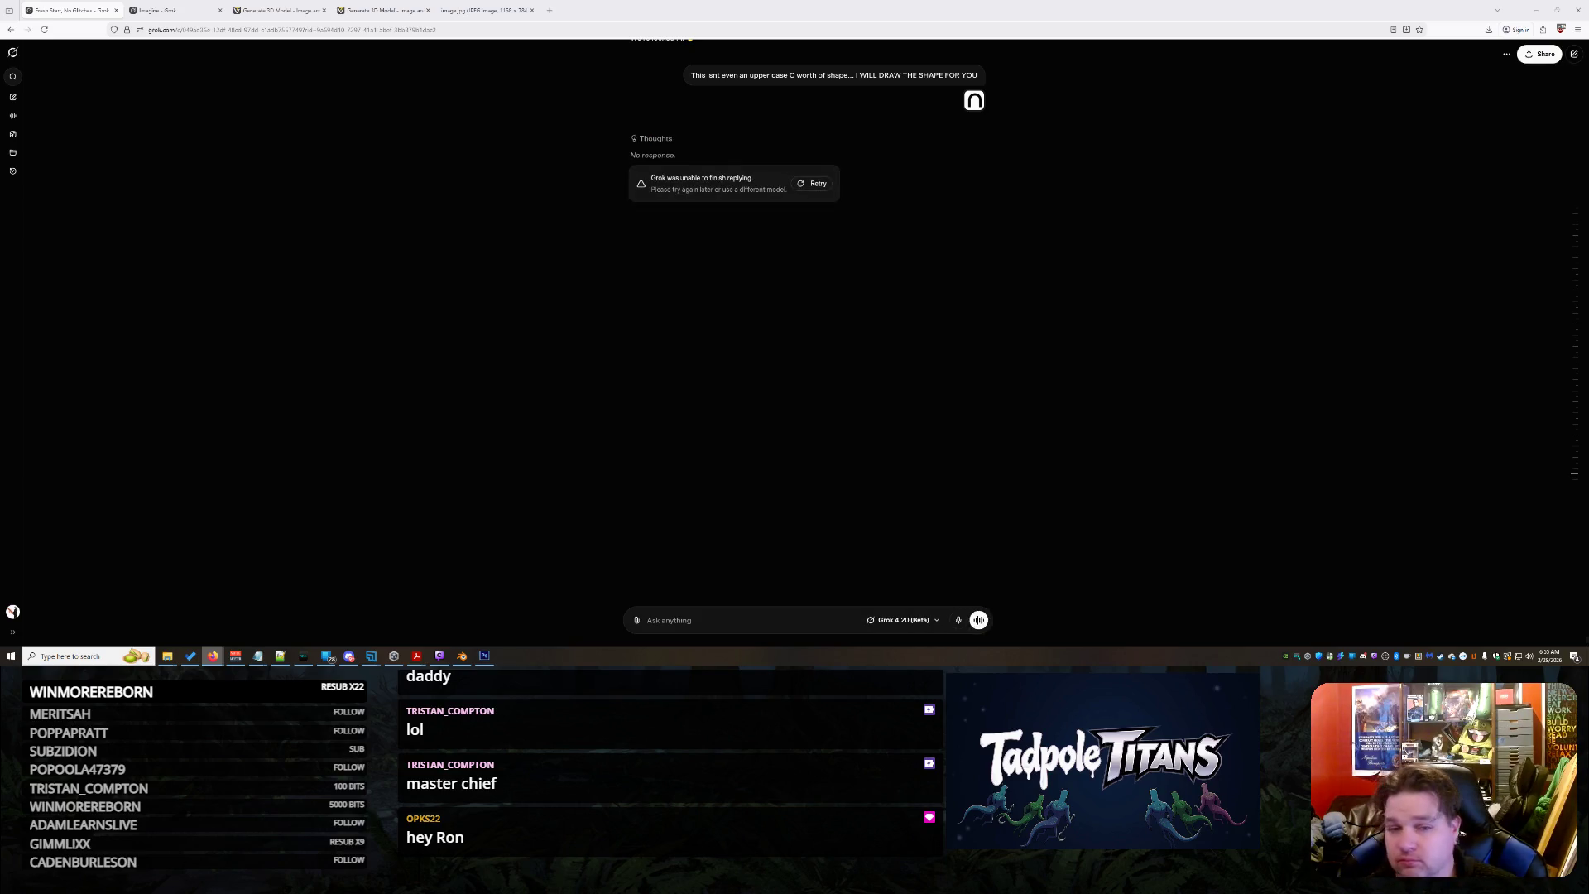
{"action": "left_click", "coordinate": [820, 190]}
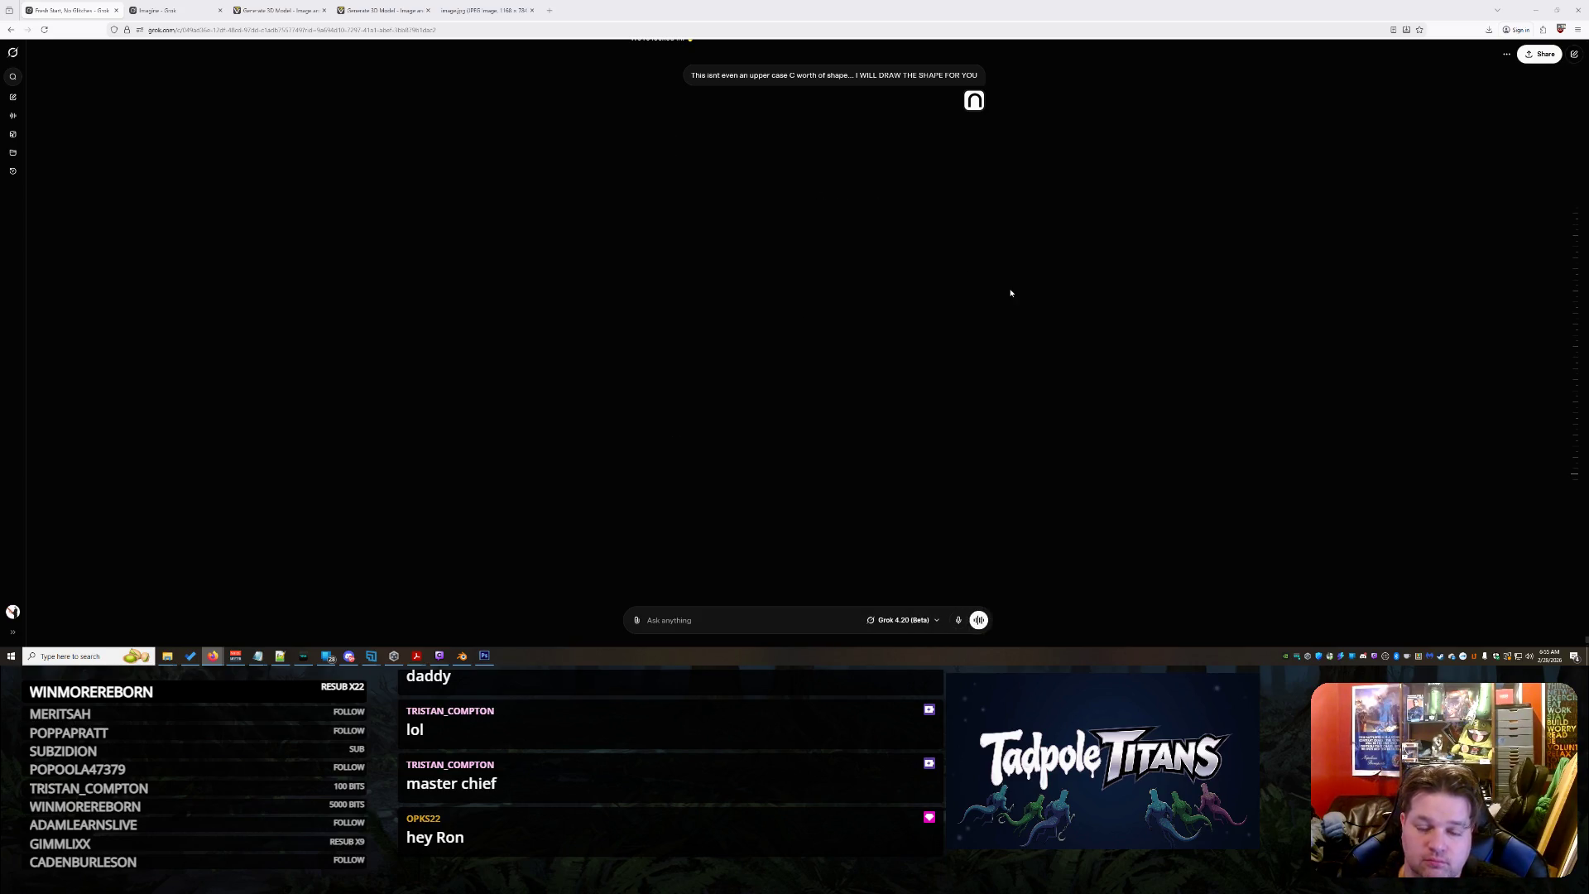
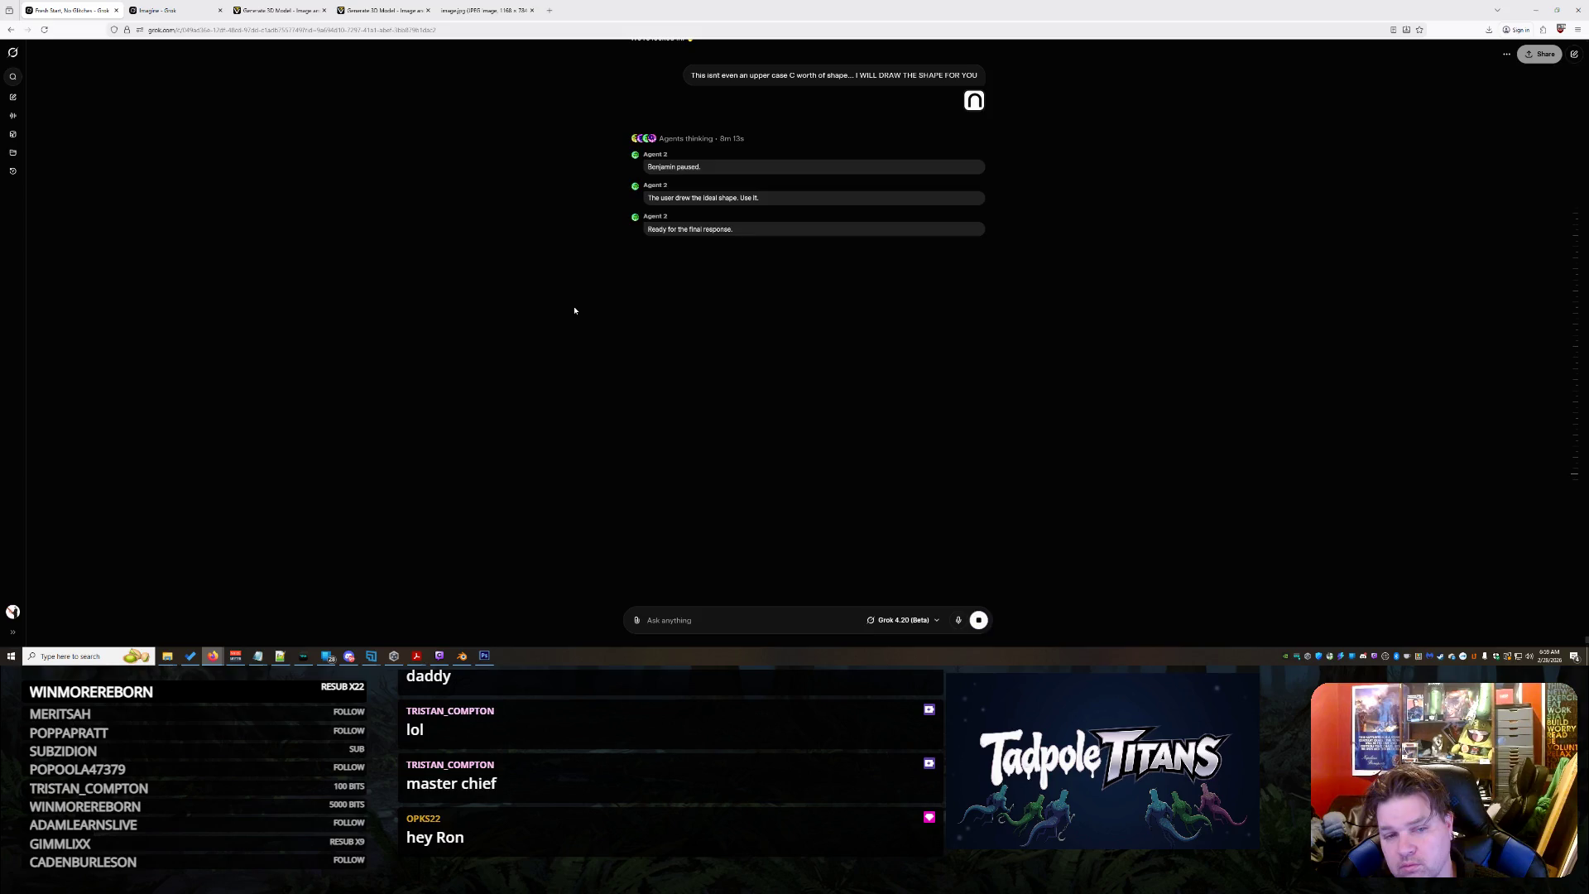
Orbit the console model to a top-down view and back, then switch to Blender
{"action": "left_click", "coordinate": [486, 10]}
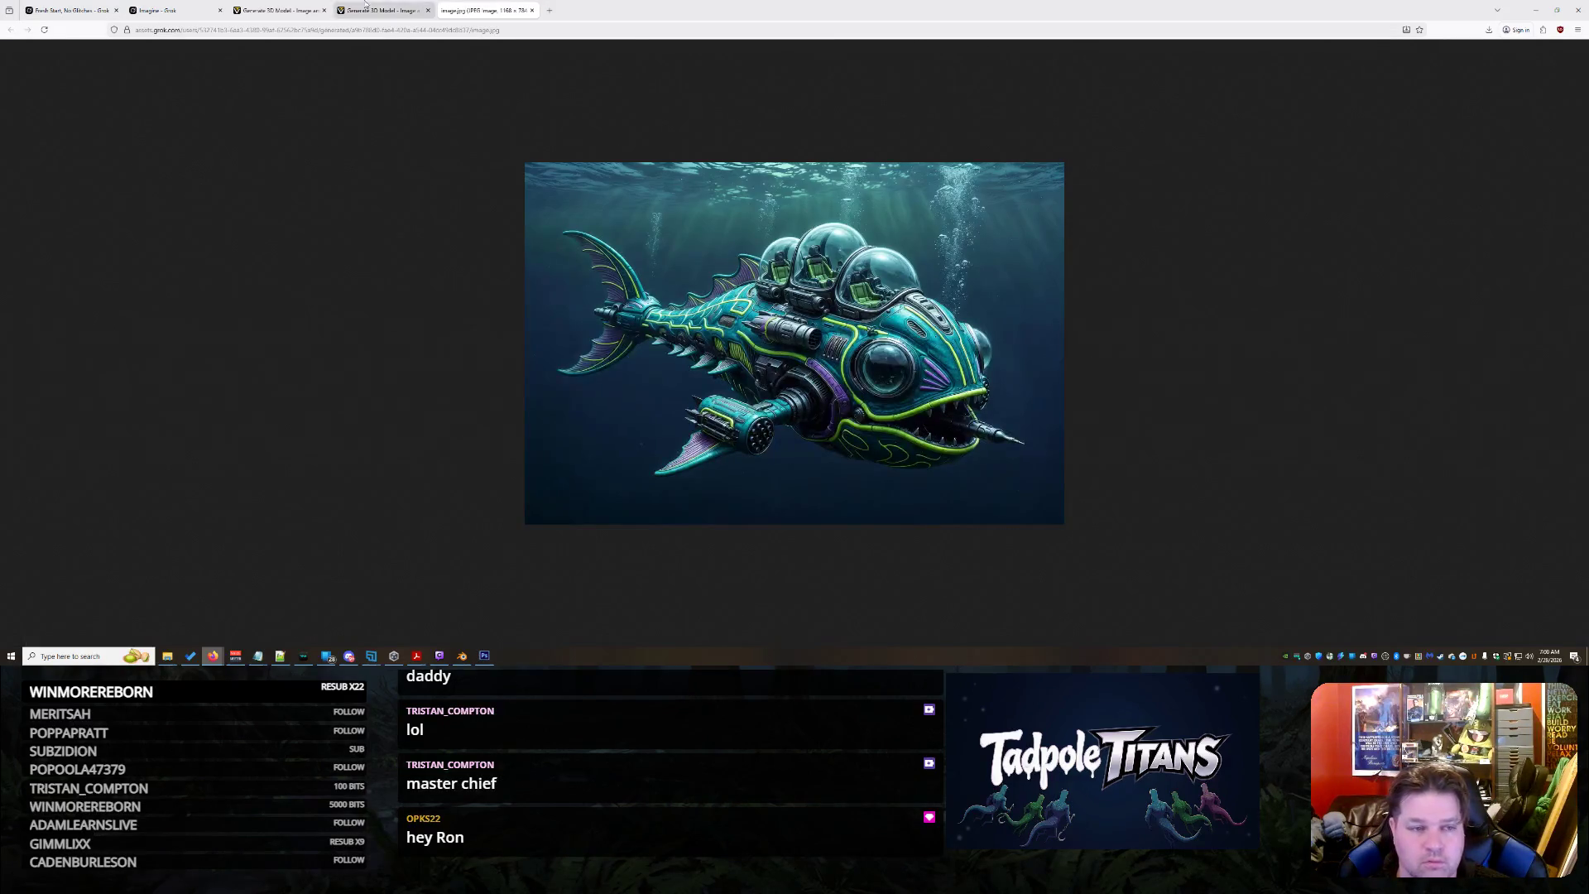
{"action": "left_click", "coordinate": [368, 9]}
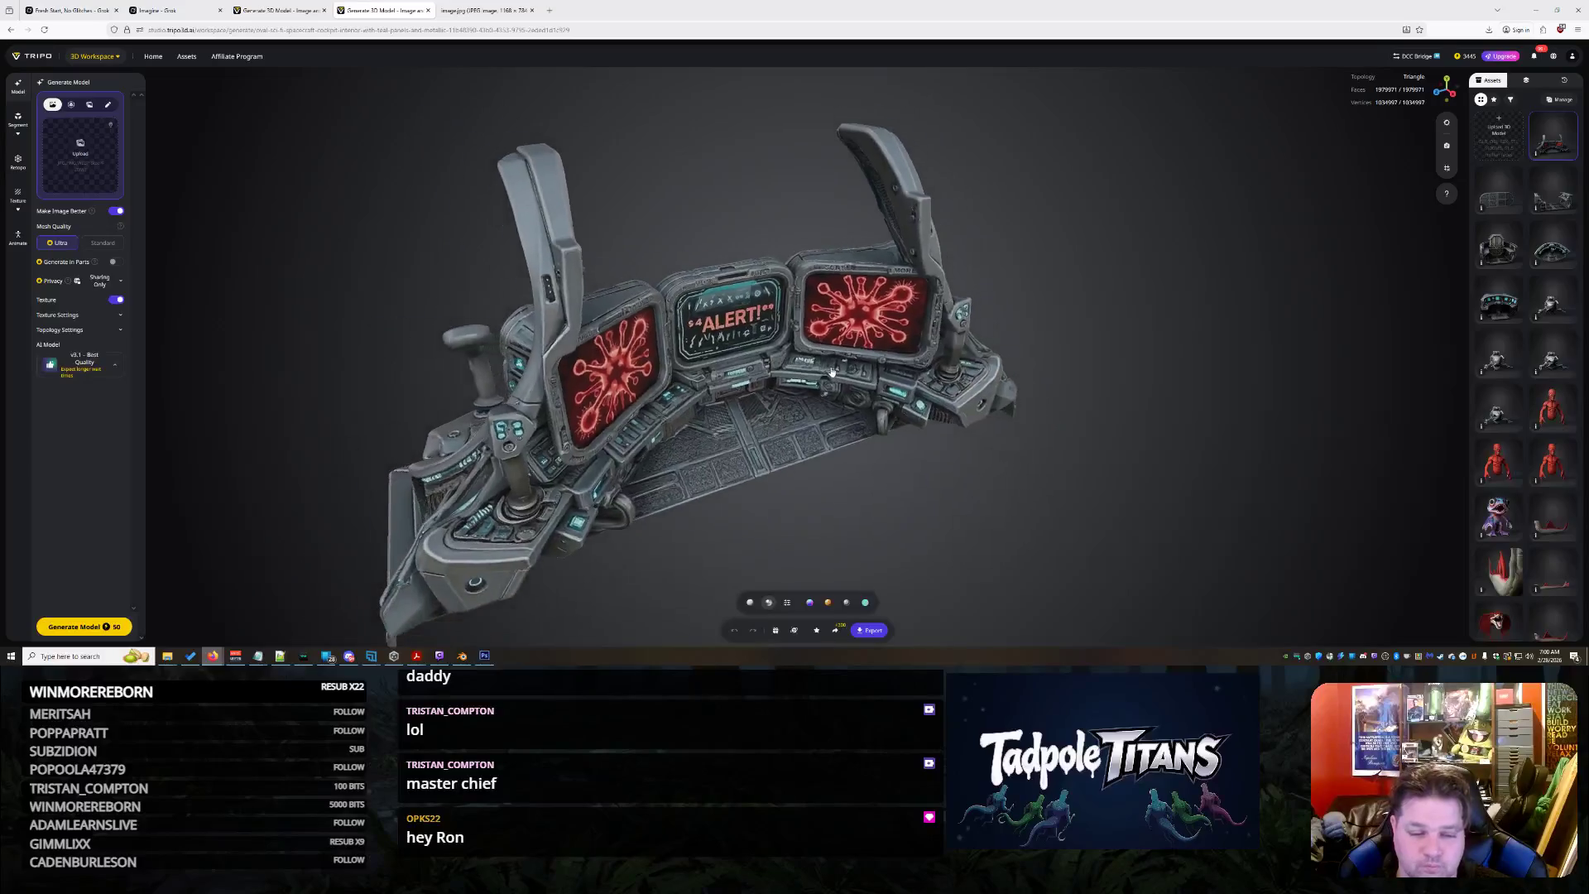
{"action": "left_click_drag", "start_coordinate": [780, 359], "coordinate": [764, 472]}
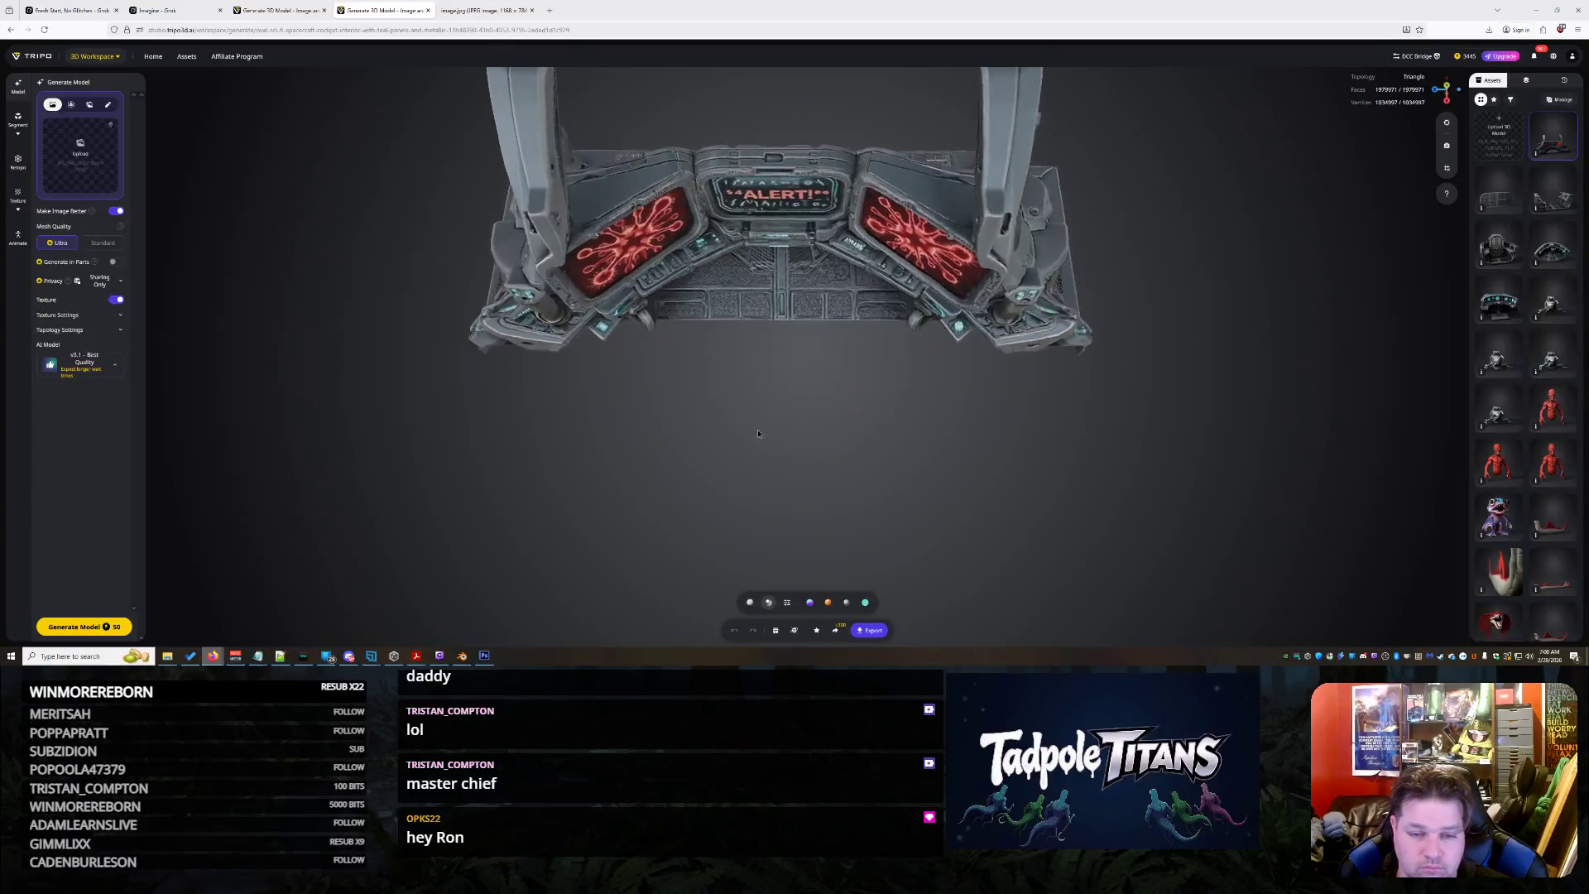
{"action": "left_click_drag", "start_coordinate": [751, 343], "coordinate": [771, 427]}
{"action": "left_click", "coordinate": [462, 656]}
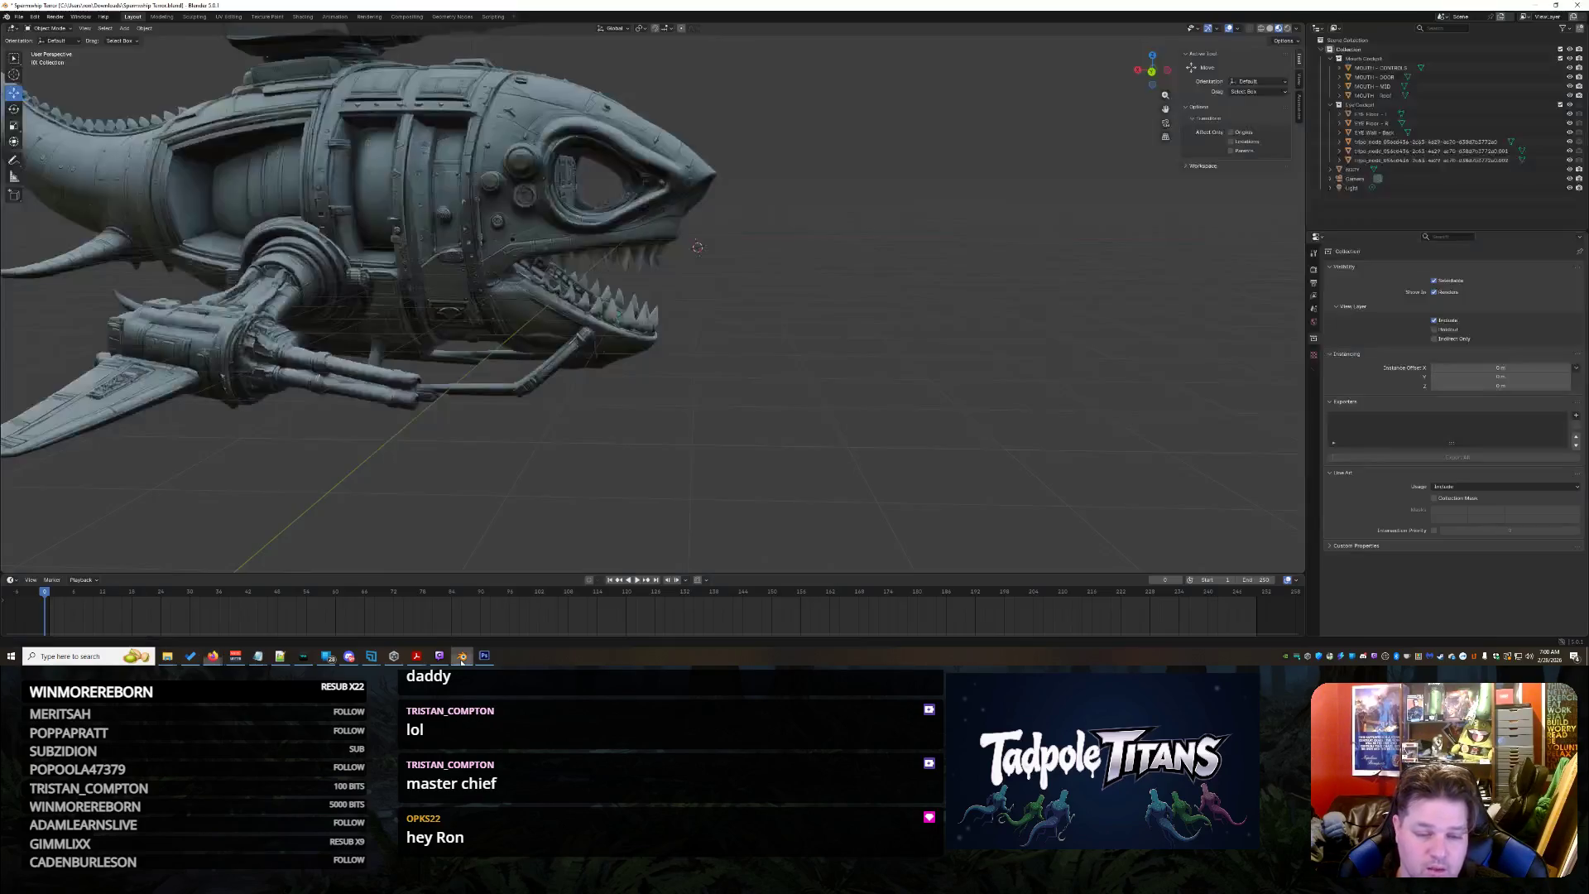
{"action": "scroll", "coordinate": [724, 434], "scroll_direction": "up", "scroll_amount": 5}
Shift the eye wall object slightly inside the shark's porthole and deselect it
{"action": "mouse_move", "coordinate": [691, 461]}
{"action": "middle_mouse_down"}
{"action": "mouse_move", "coordinate": [878, 348]}
{"action": "mouse_move", "coordinate": [844, 331]}
{"action": "middle_mouse_up"}
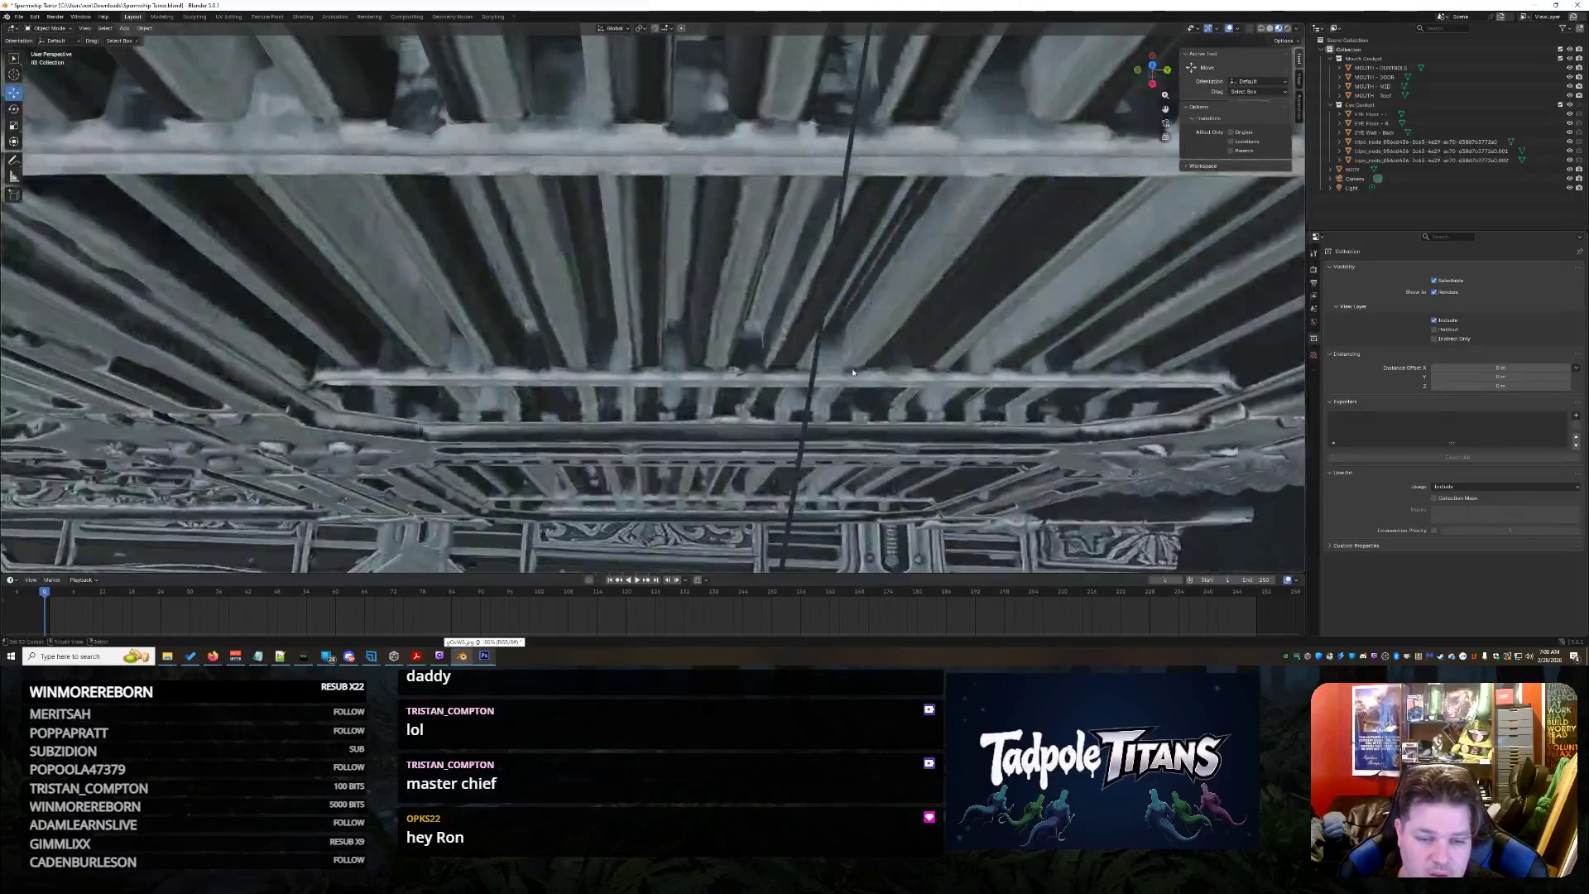
{"action": "scroll", "coordinate": [842, 331], "scroll_direction": "down", "scroll_amount": 10}
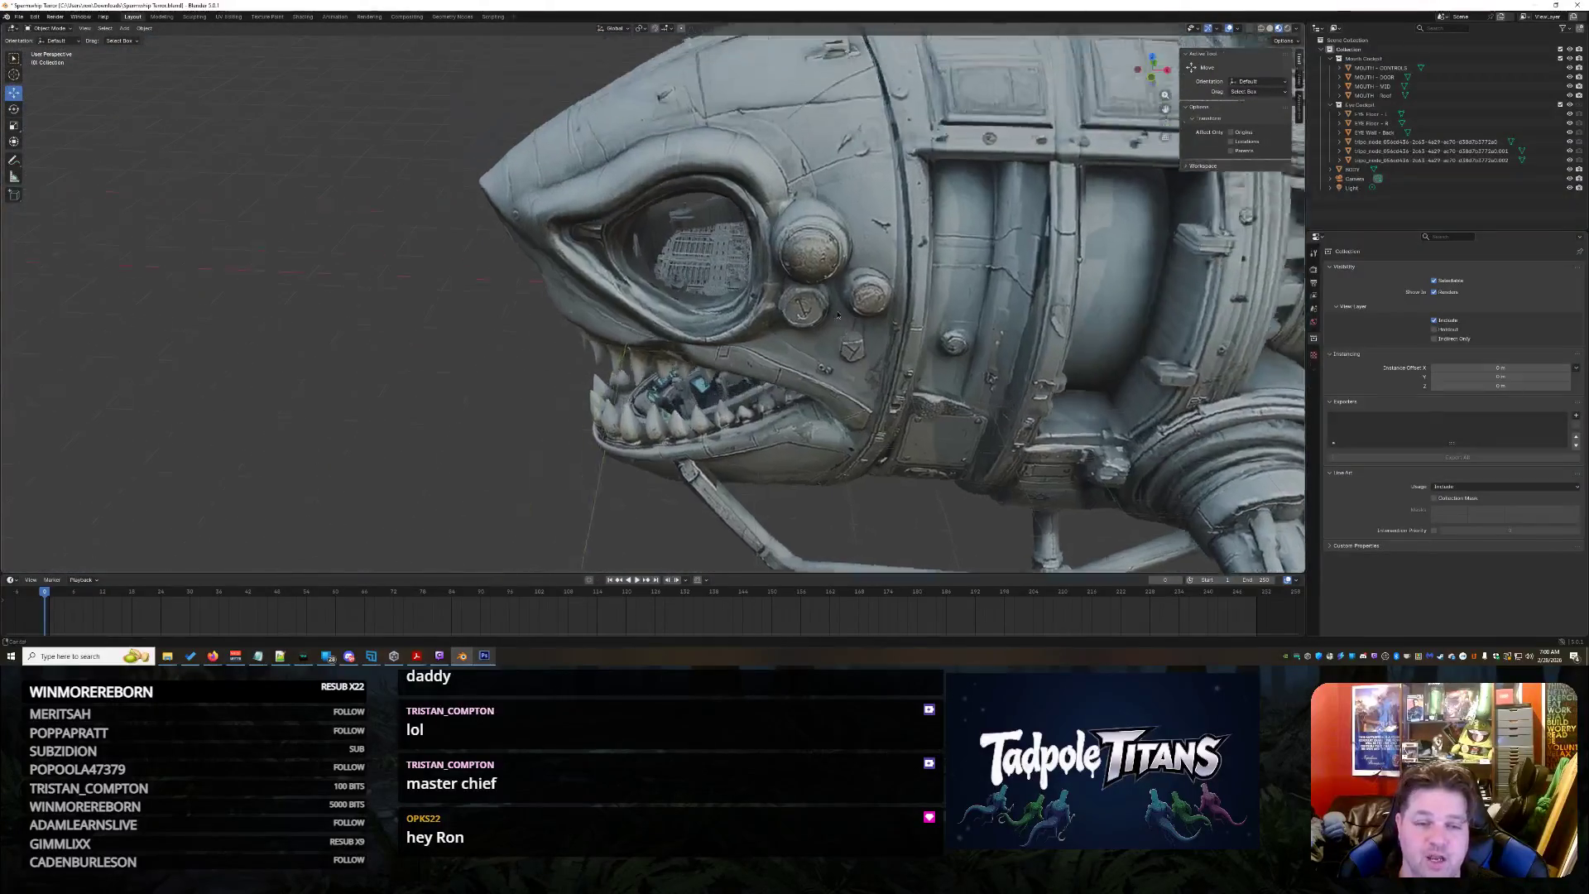
{"action": "scroll", "coordinate": [869, 317], "scroll_direction": "up", "scroll_amount": 5}
{"action": "scroll", "coordinate": [814, 320], "scroll_direction": "up", "scroll_amount": 2}
{"action": "scroll", "coordinate": [813, 318], "scroll_direction": "up", "scroll_amount": 2}
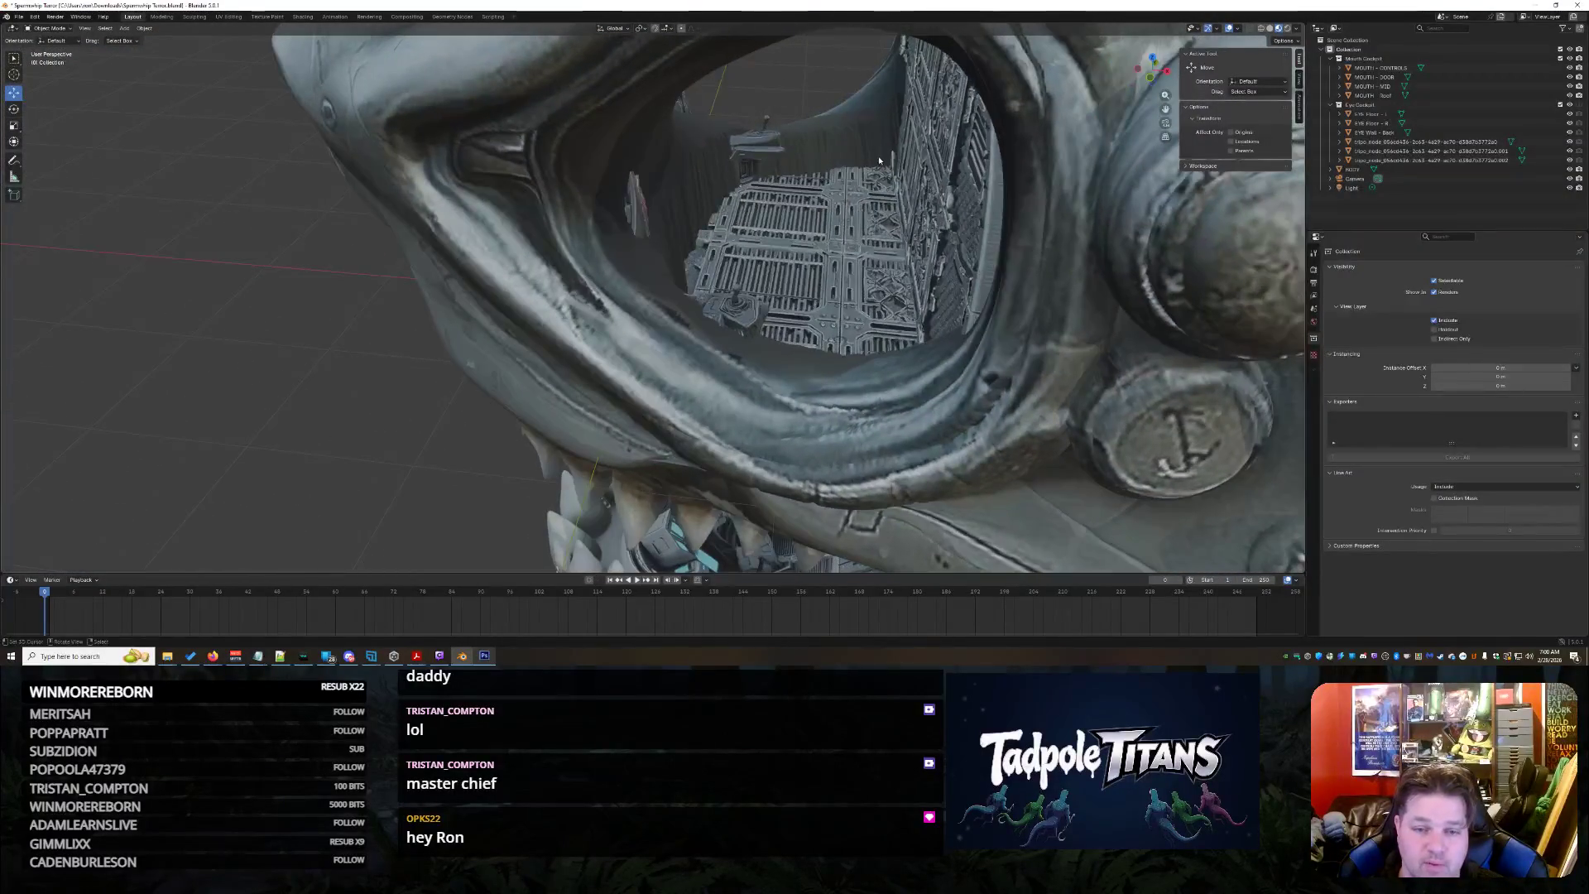
{"action": "mouse_move", "coordinate": [813, 318]}
{"action": "middle_mouse_down"}
{"action": "mouse_move", "coordinate": [819, 216]}
{"action": "mouse_move", "coordinate": [869, 241]}
{"action": "mouse_move", "coordinate": [892, 169]}
{"action": "middle_mouse_up"}
{"action": "scroll", "coordinate": [820, 217], "scroll_direction": "down", "scroll_amount": 3}
{"action": "scroll", "coordinate": [832, 224], "scroll_direction": "up", "scroll_amount": 2}
{"action": "scroll", "coordinate": [870, 240], "scroll_direction": "down", "scroll_amount": 3}
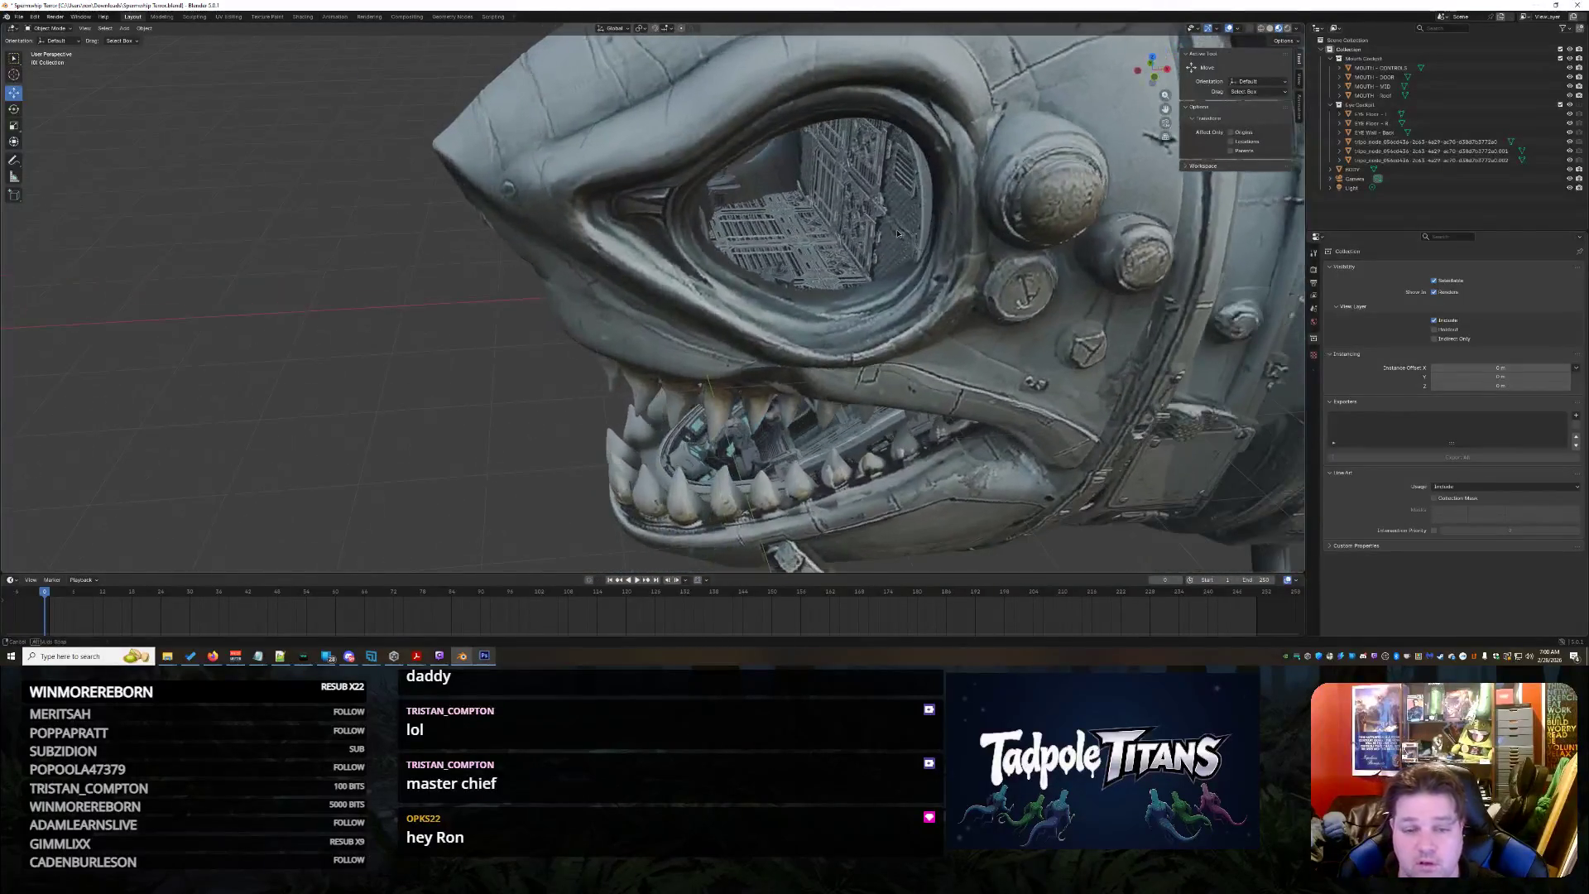
{"action": "left_click", "coordinate": [892, 170]}
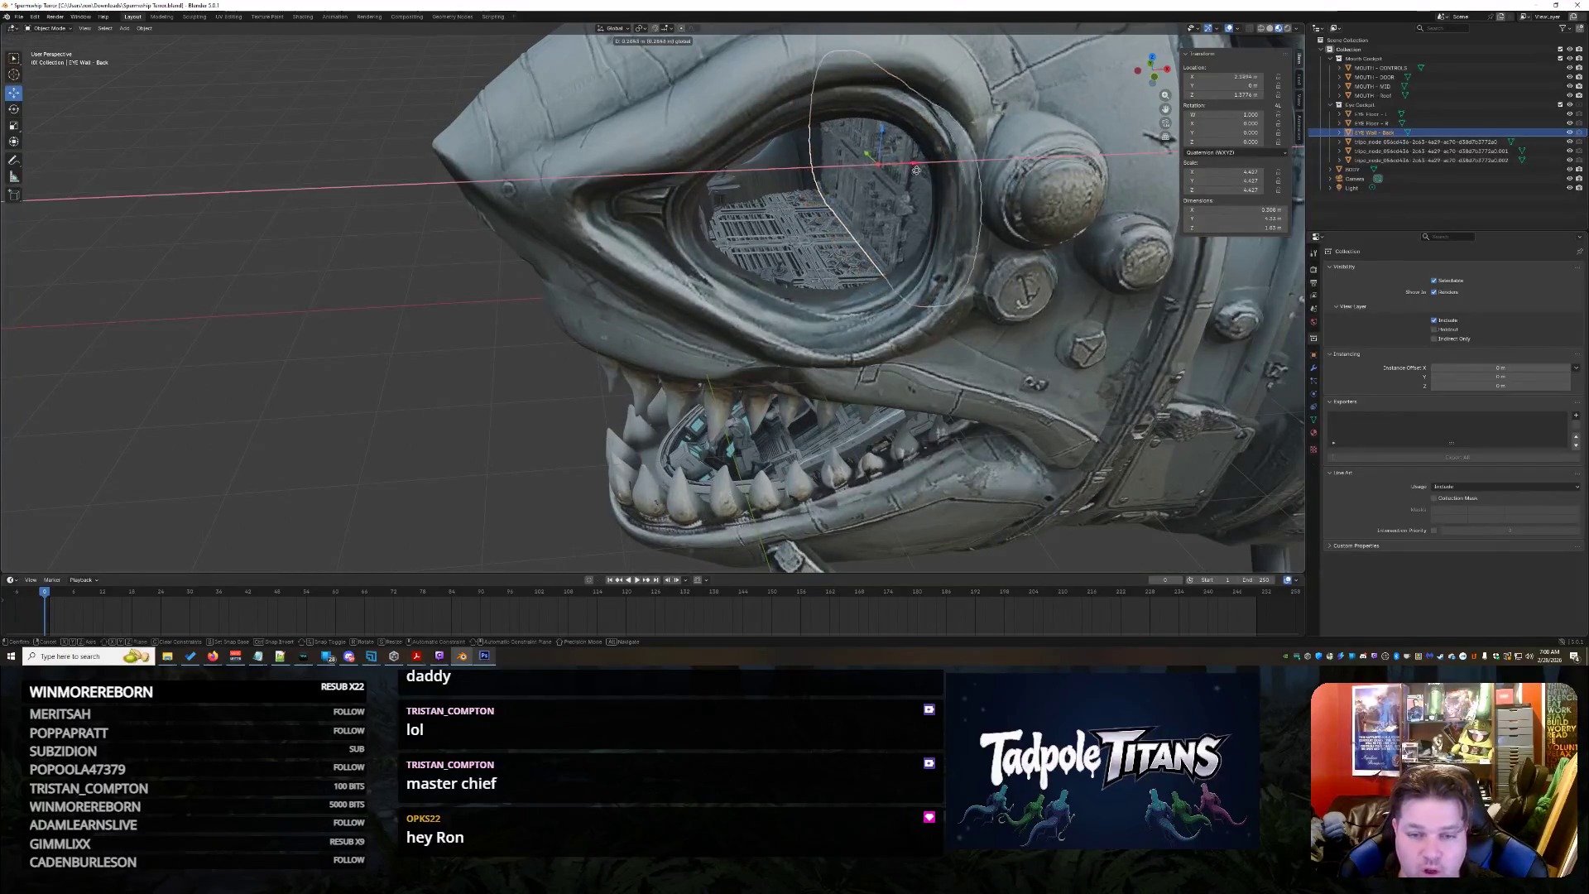
{"action": "left_click_drag", "start_coordinate": [890, 170], "coordinate": [794, 248]}
{"action": "left_click", "coordinate": [571, 360]}
{"action": "mouse_move", "coordinate": [571, 360]}
{"action": "middle_mouse_down"}
{"action": "mouse_move", "coordinate": [749, 336]}
{"action": "mouse_move", "coordinate": [782, 89]}
{"action": "middle_mouse_up"}
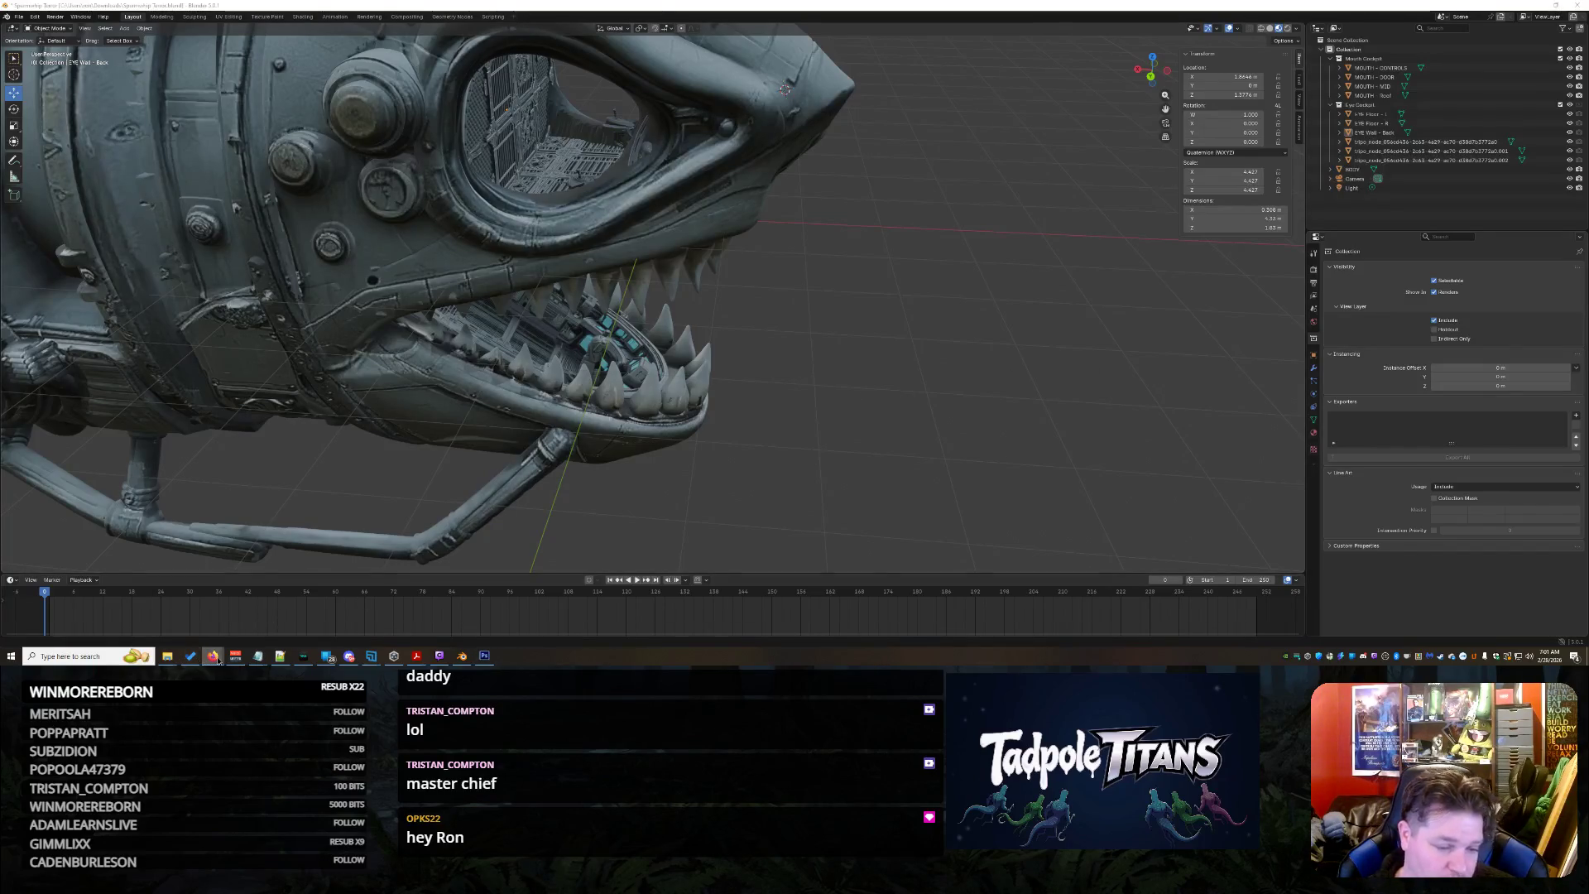
Retry the failed Grok reply, then return to the Tripo console workspace
{"action": "mouse_move", "coordinate": [213, 655]}
{"action": "left_click", "coordinate": [498, 621]}
{"action": "scroll", "coordinate": [819, 466], "scroll_direction": "down", "scroll_amount": 2}
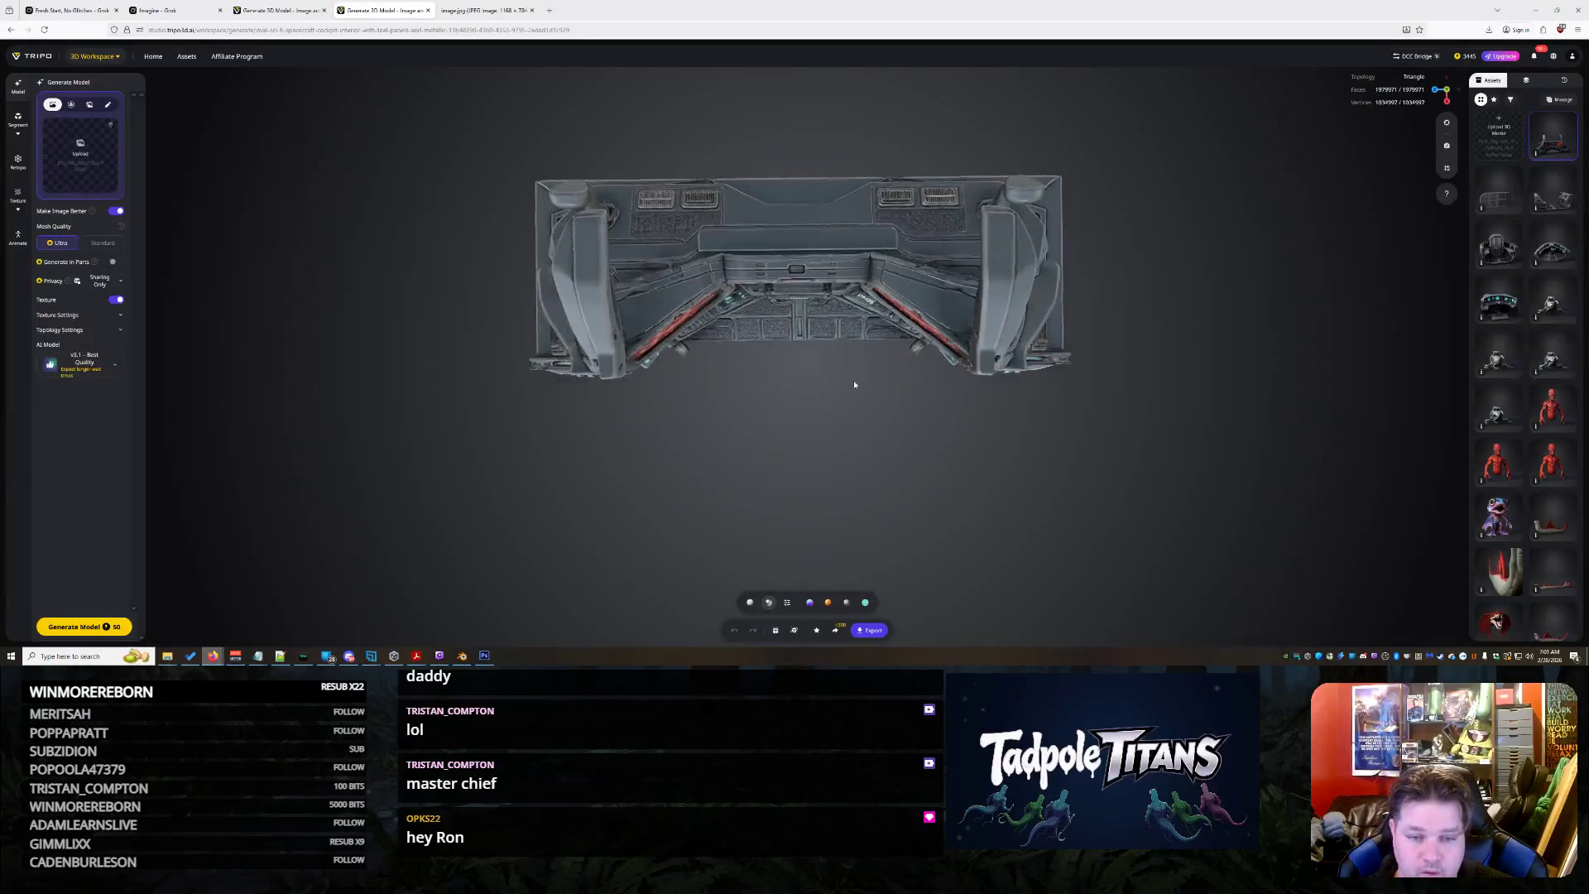
{"action": "scroll", "coordinate": [854, 380], "scroll_direction": "down", "scroll_amount": 1}
{"action": "left_click", "coordinate": [69, 11]}
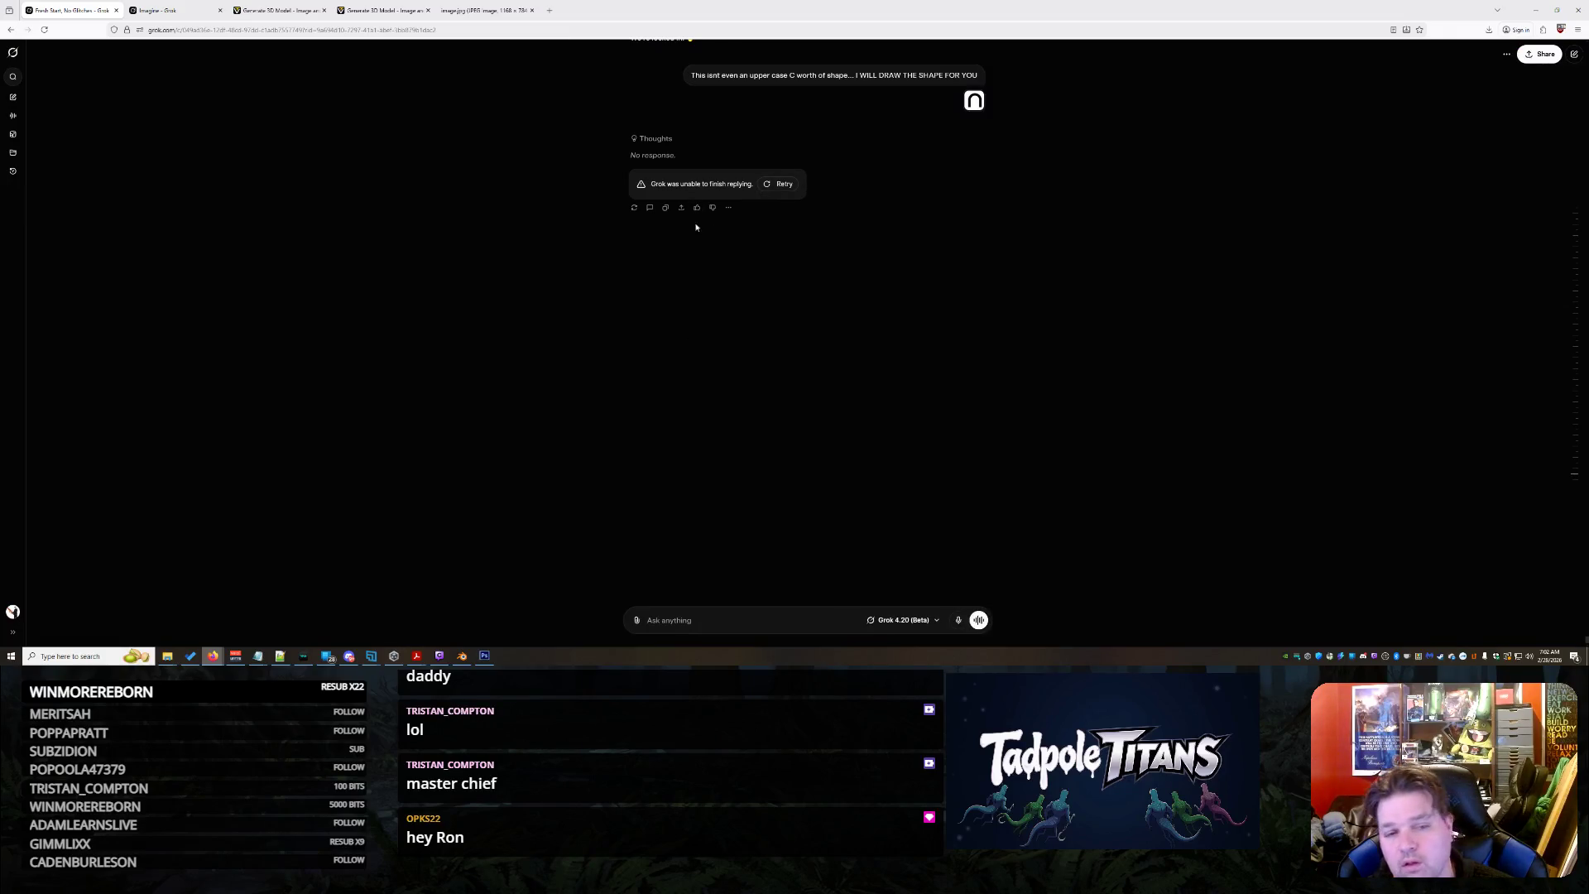
{"action": "left_click", "coordinate": [784, 185]}
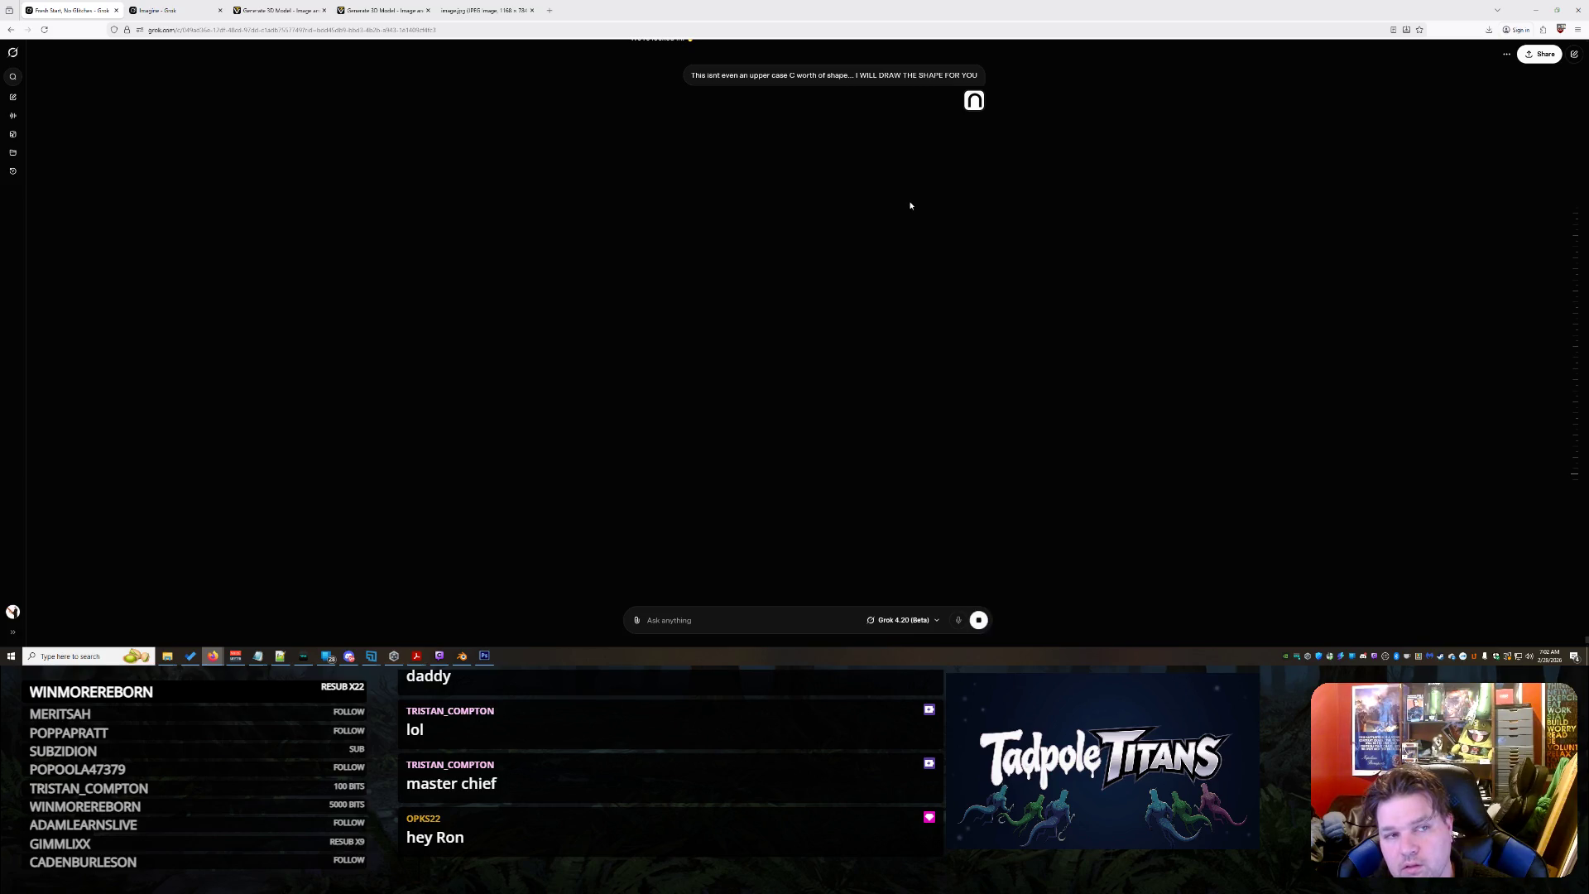
{"action": "left_click", "coordinate": [280, 9]}
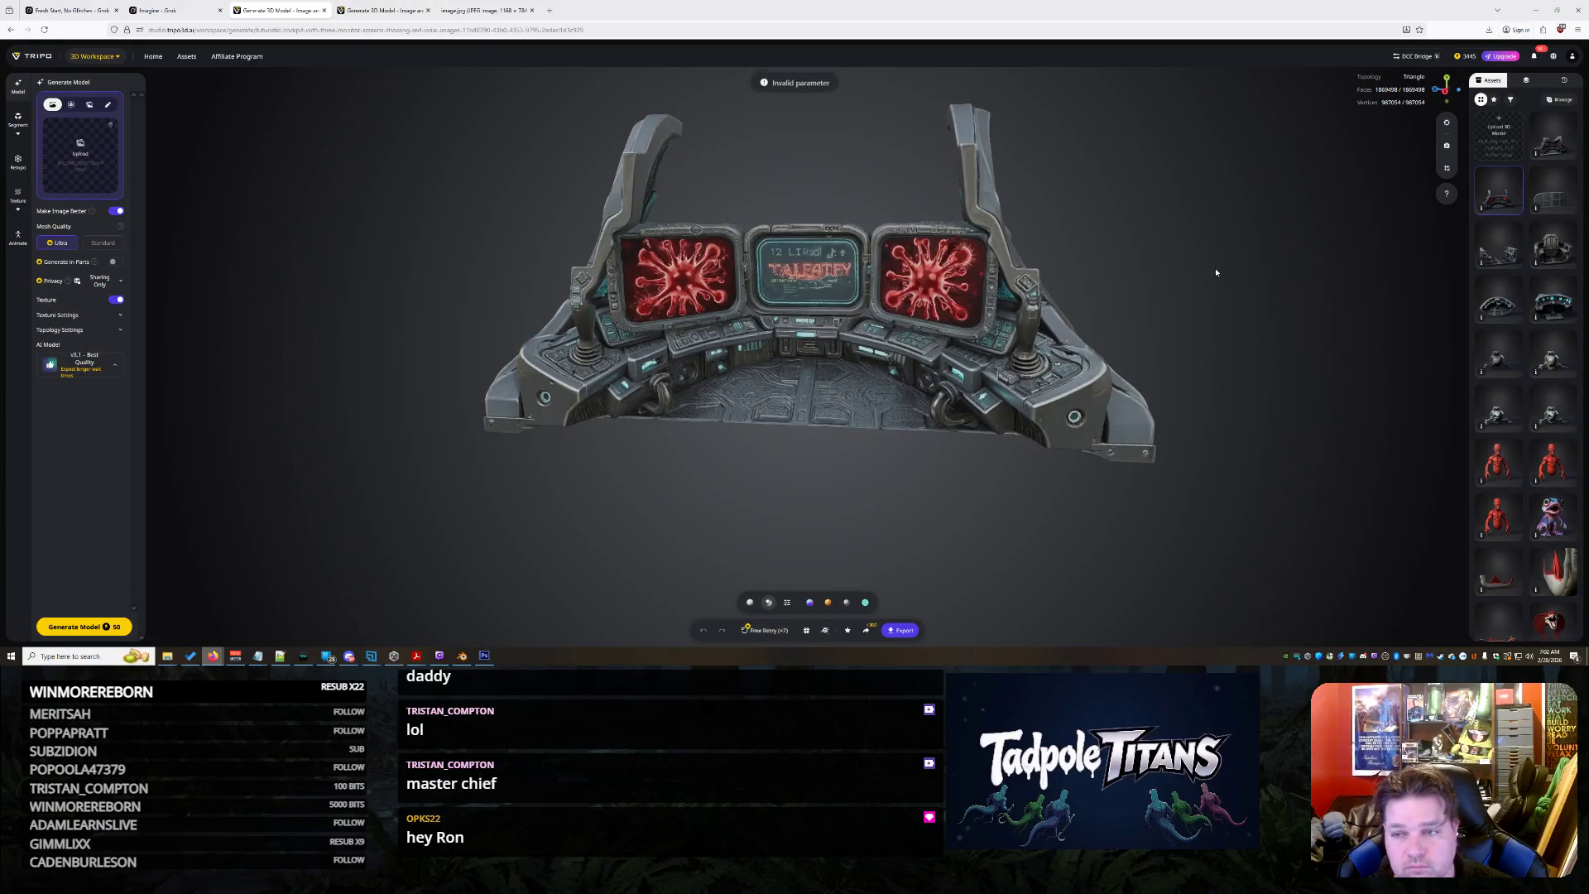
Load the textured ALERT console from Assets, view it from the side, then go to Grok
{"action": "left_click", "coordinate": [1555, 136]}
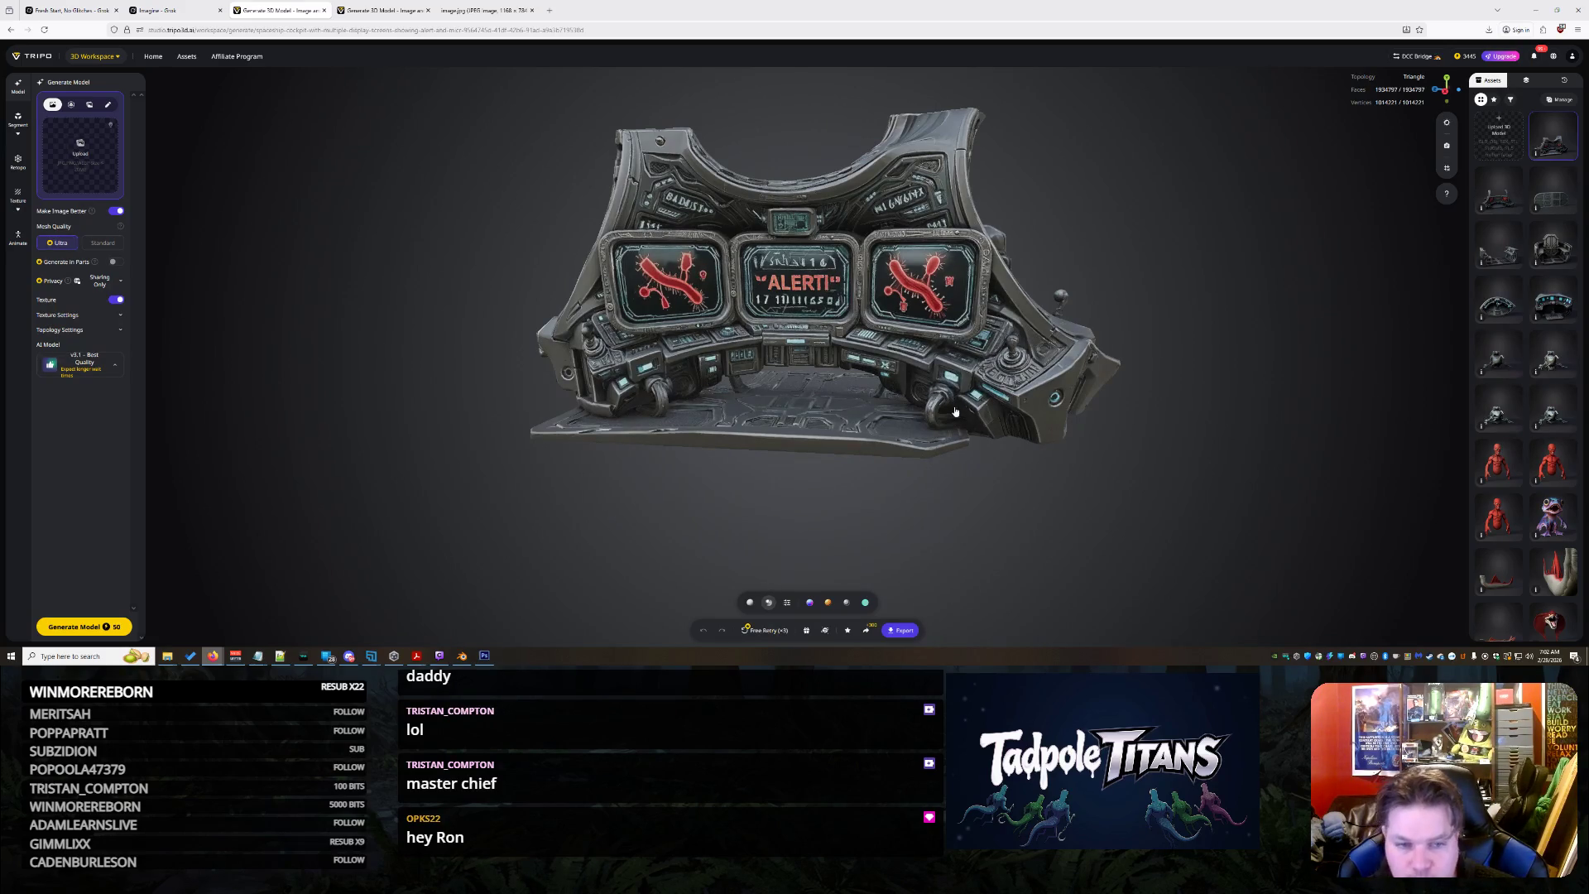
{"action": "left_click_drag", "start_coordinate": [965, 413], "coordinate": [1003, 554]}
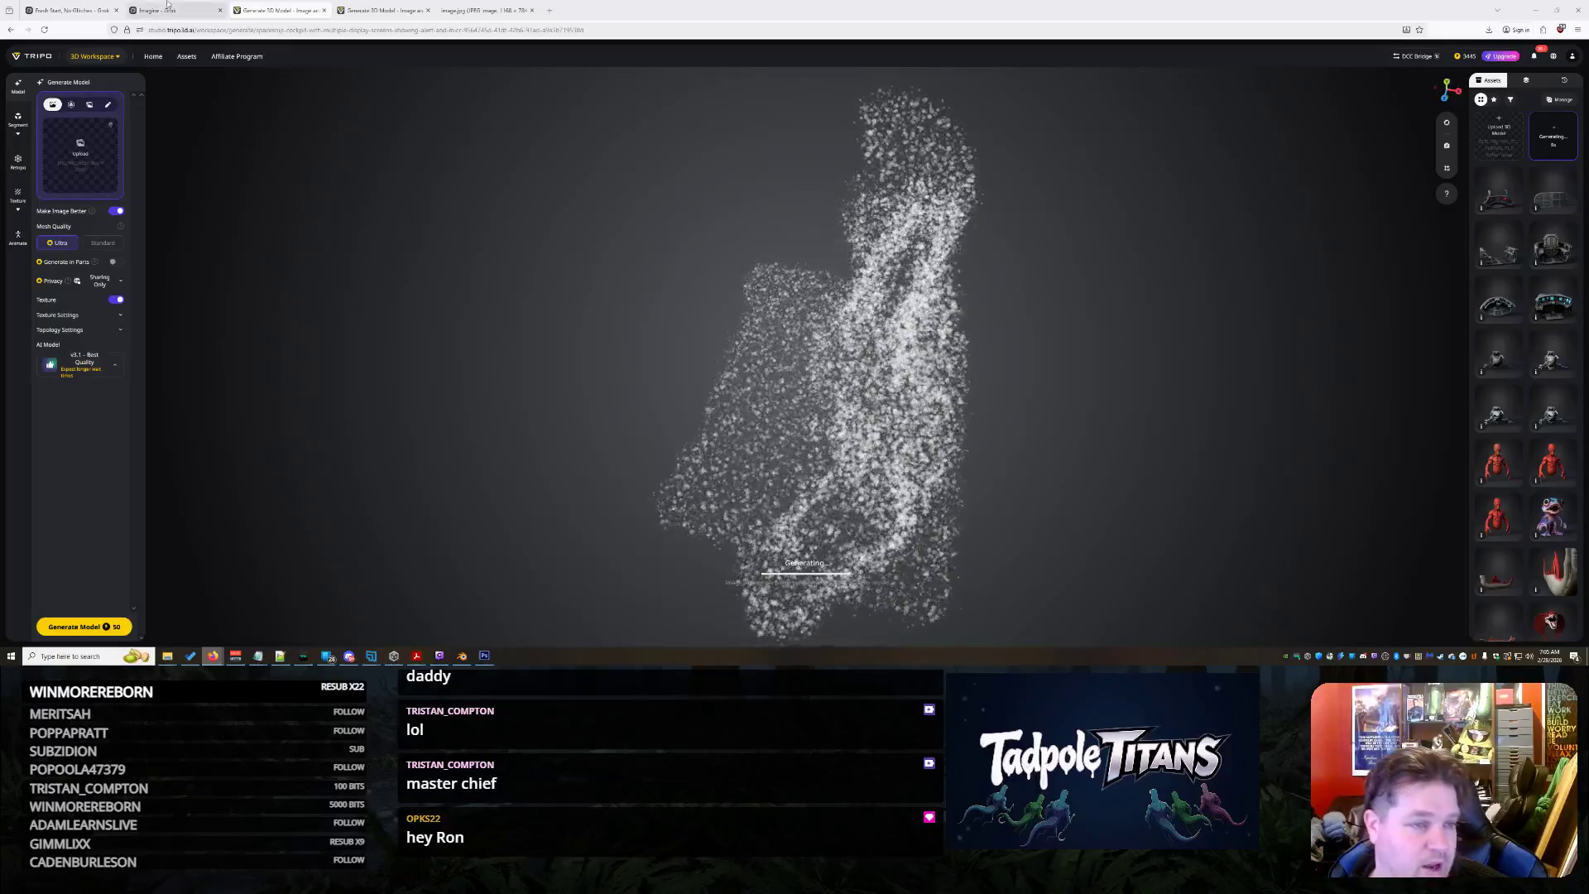
{"action": "left_click", "coordinate": [77, 11]}
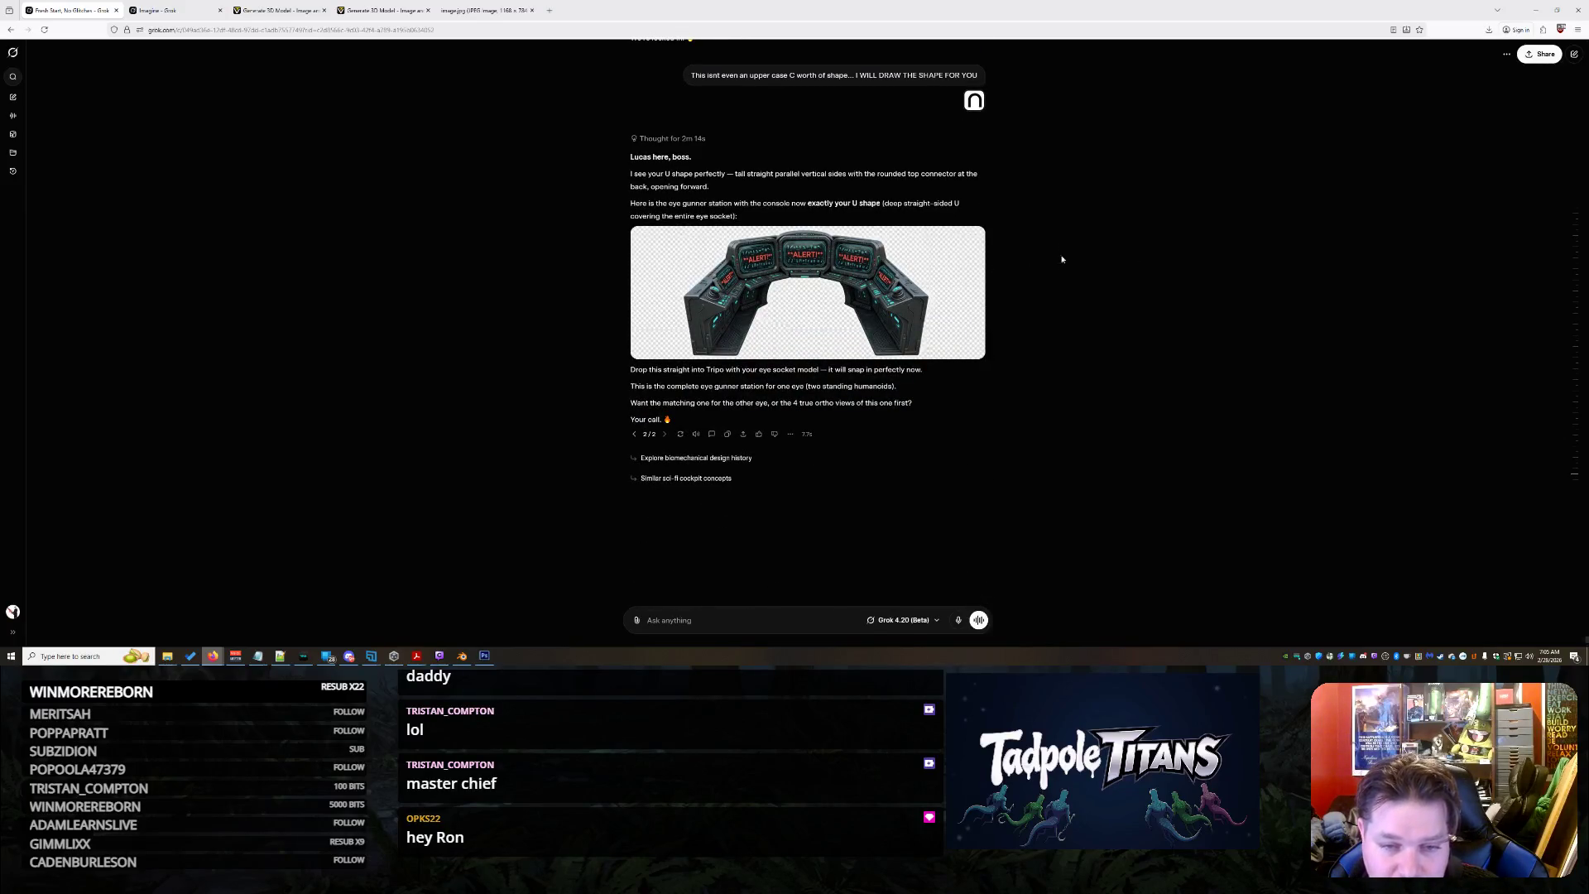
{"action": "scroll", "coordinate": [1059, 280], "scroll_direction": "up", "scroll_amount": 1}
{"action": "scroll", "coordinate": [1061, 288], "scroll_direction": "down", "scroll_amount": 1}
{"action": "scroll", "coordinate": [1063, 314], "scroll_direction": "up", "scroll_amount": 2}
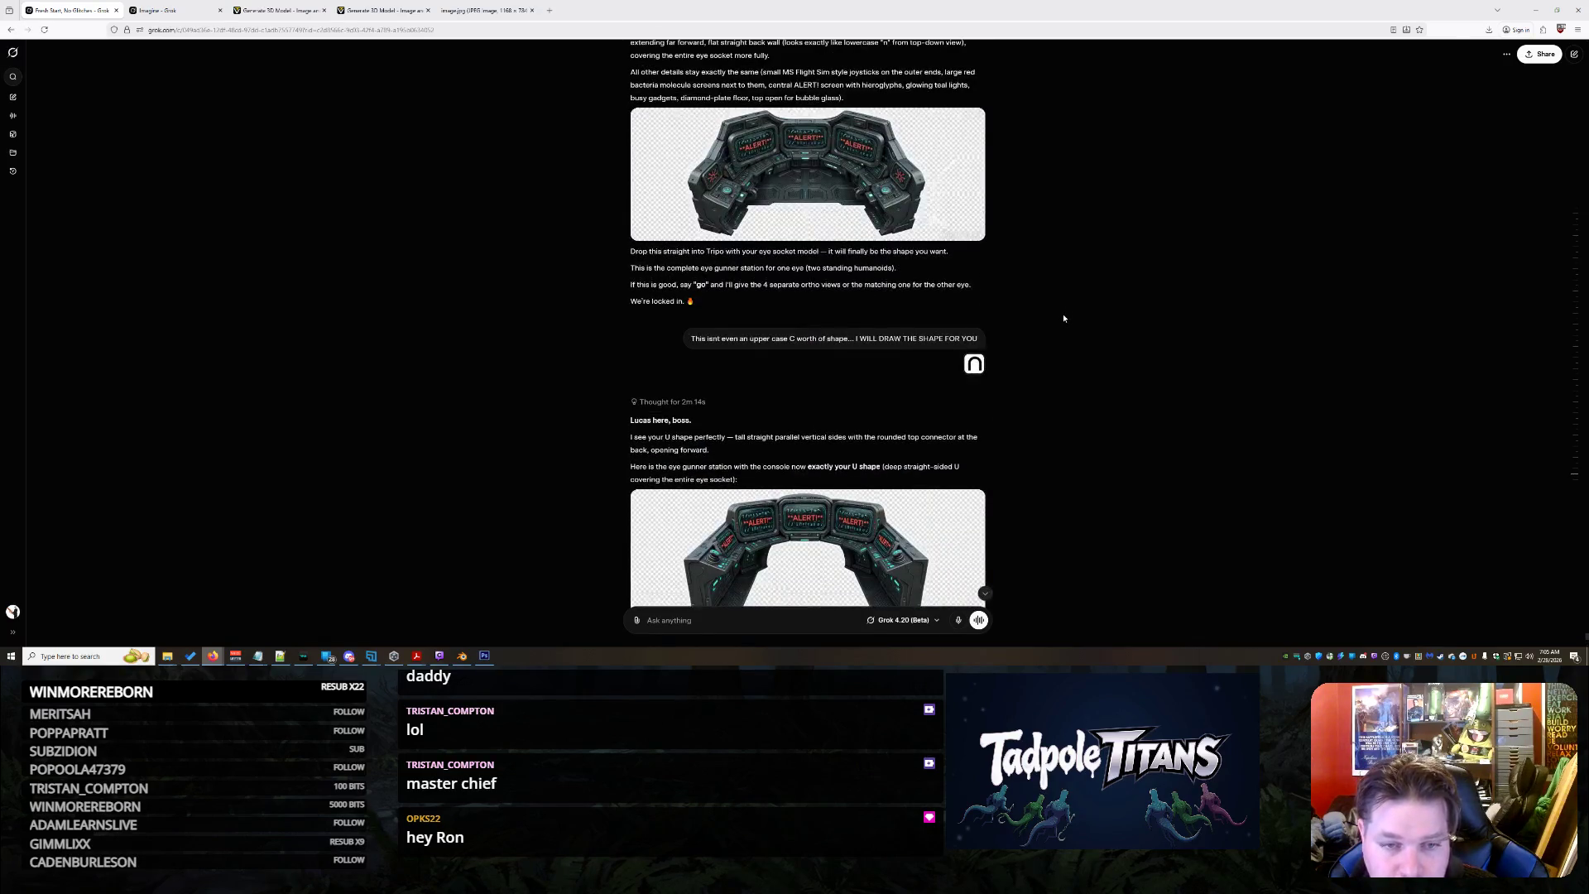
{"action": "scroll", "coordinate": [1062, 313], "scroll_direction": "down", "scroll_amount": 2}
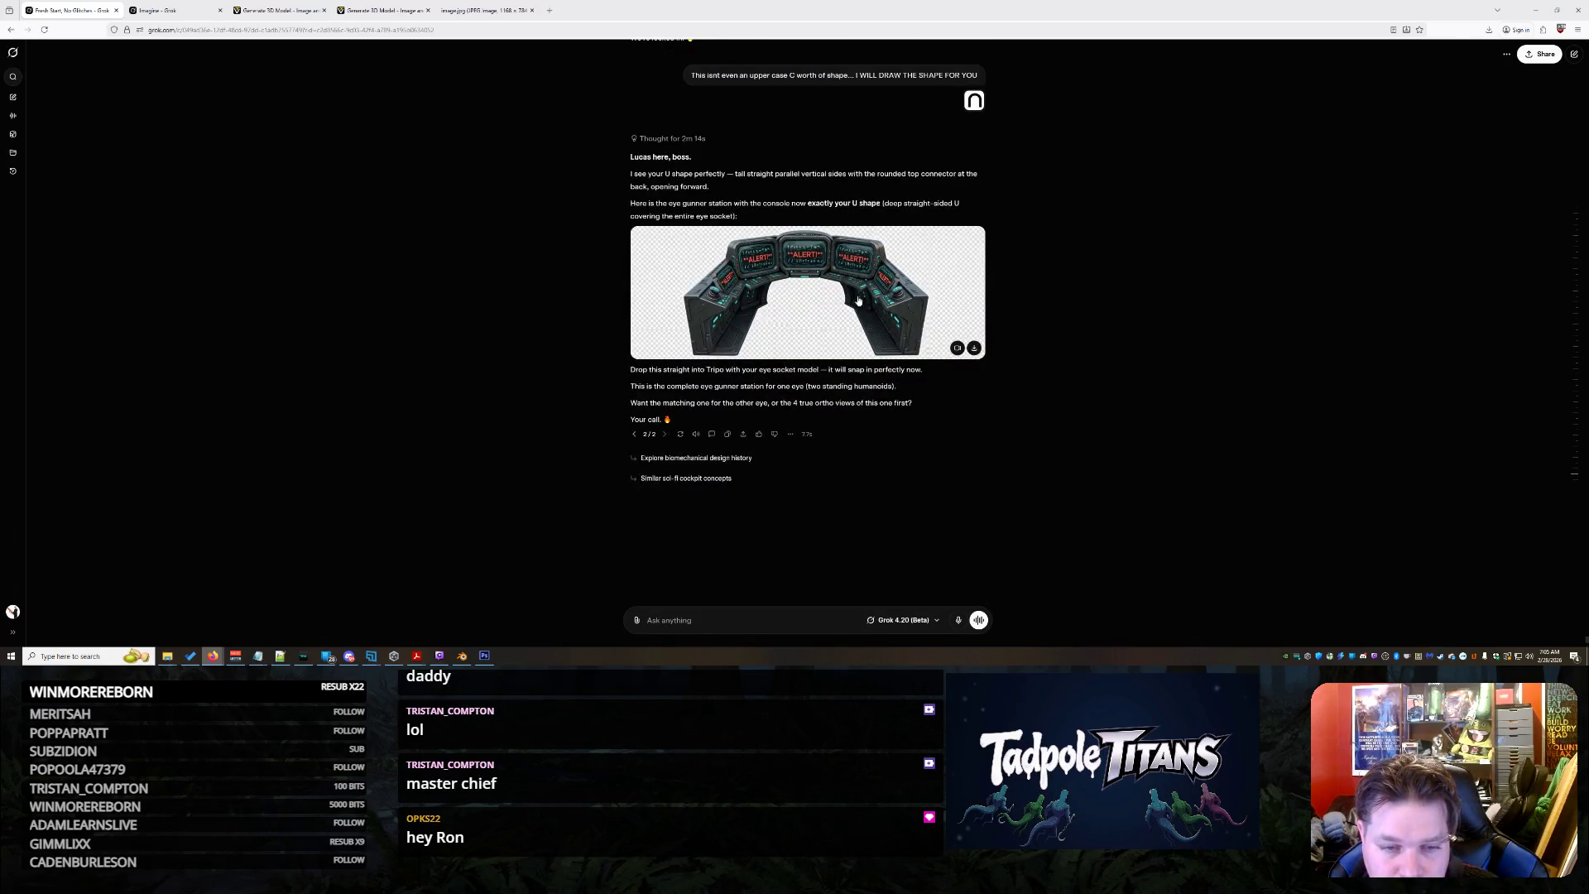
Enlarge the U-shaped console image, check its options, and close it
{"action": "mouse_move", "coordinate": [806, 292]}
{"action": "left_click", "coordinate": [977, 335]}
{"action": "right_click", "coordinate": [1272, 303]}
{"action": "left_click", "coordinate": [828, 549]}
{"action": "type", "text": "YOU SUNUVA BITCH YOU A"}
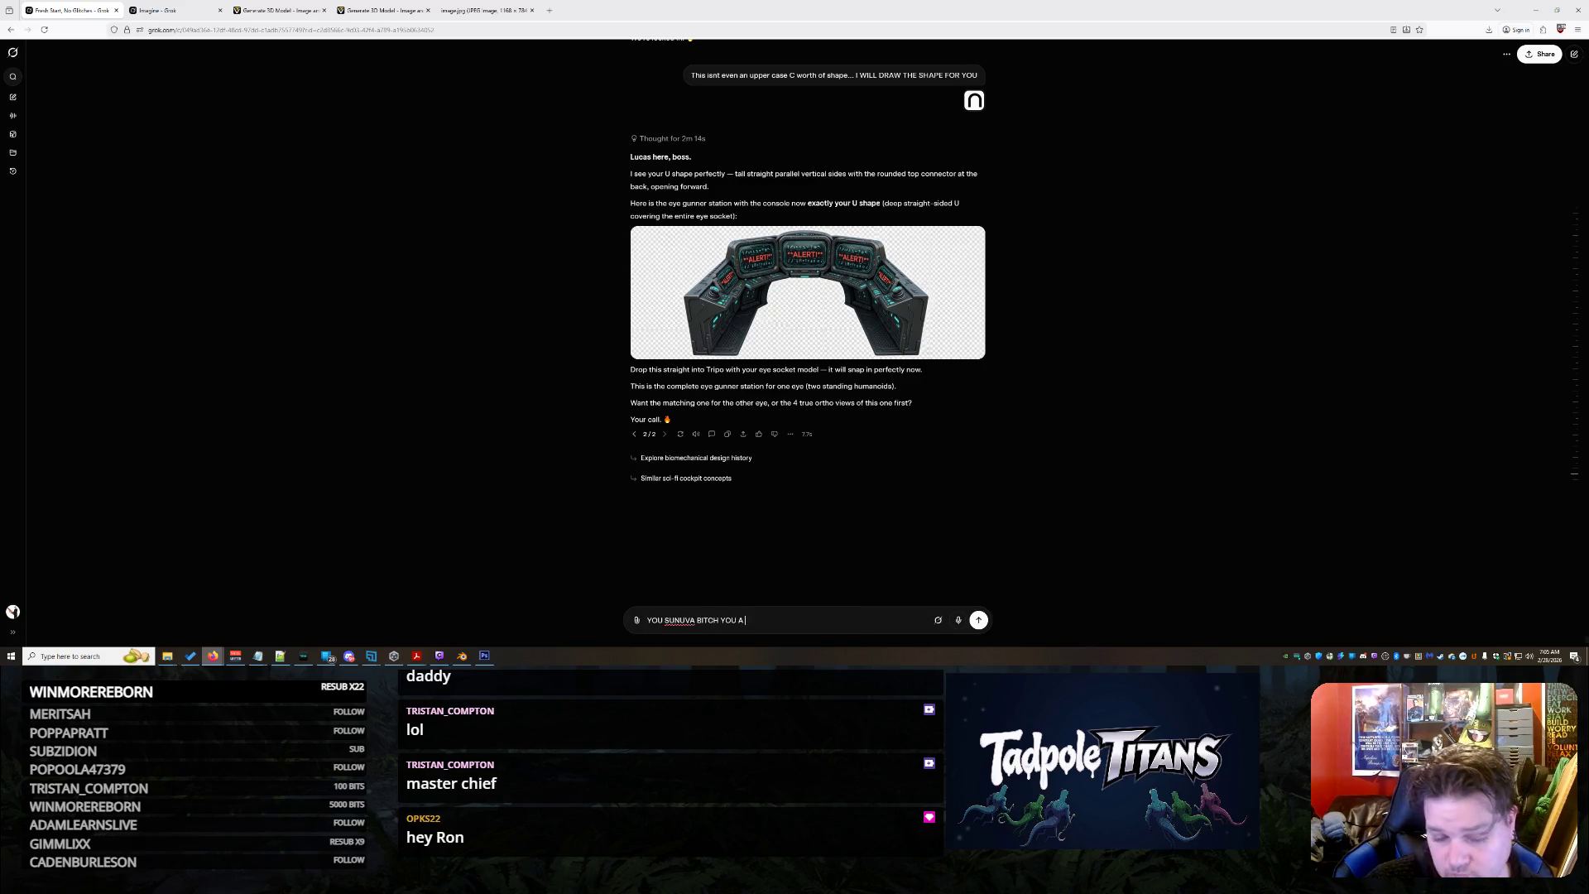
{"action": "type", "text": "CTUALLY DID IT... NOW... I"}
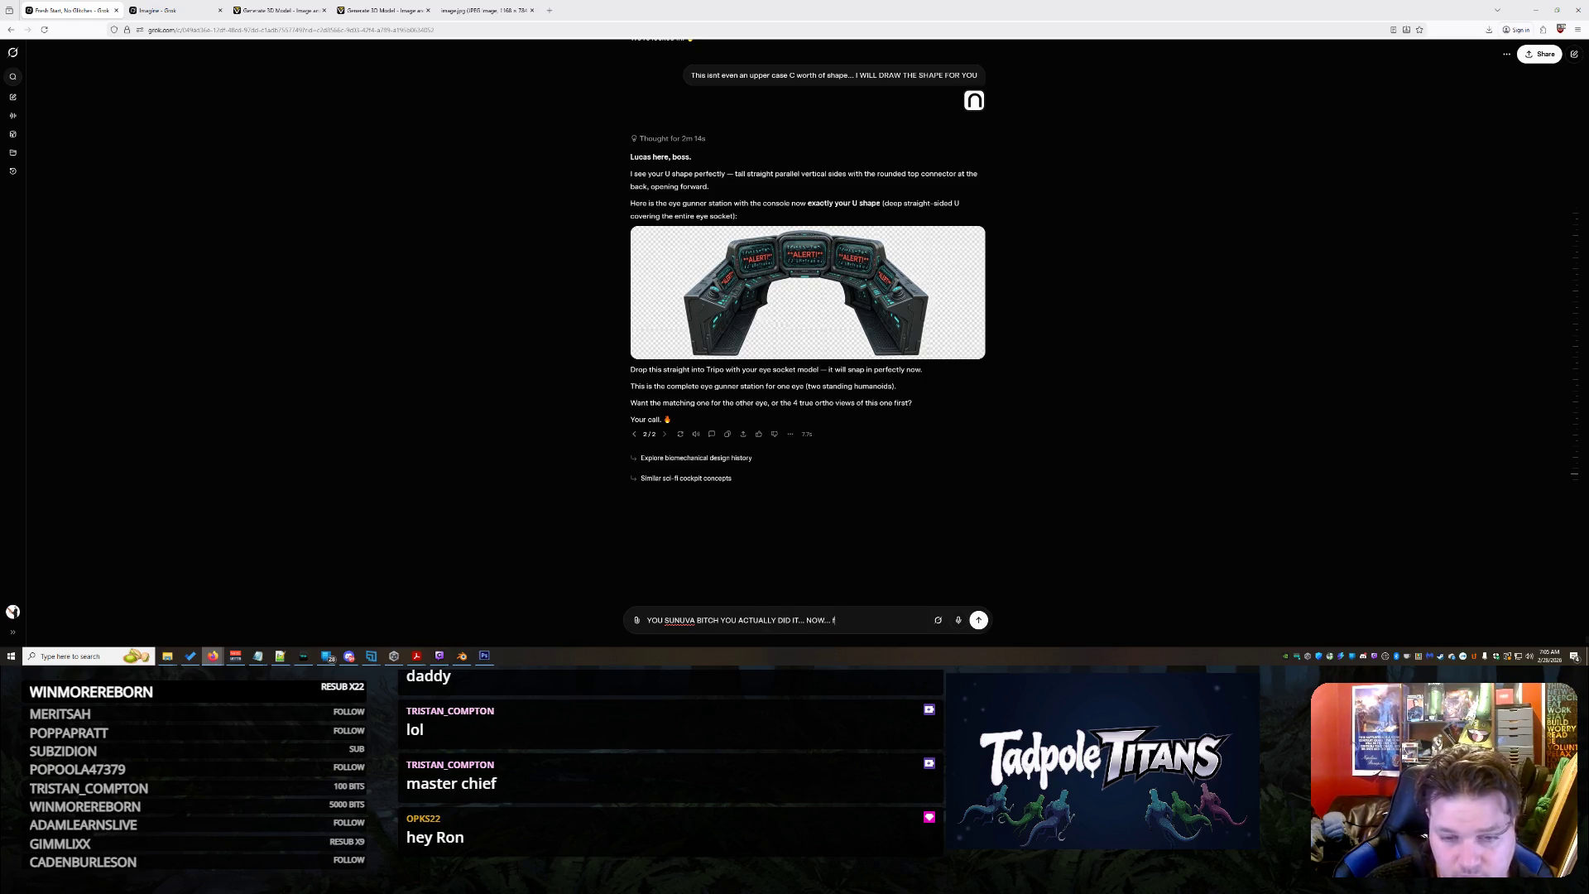
{"action": "type", "text": "fix the"}
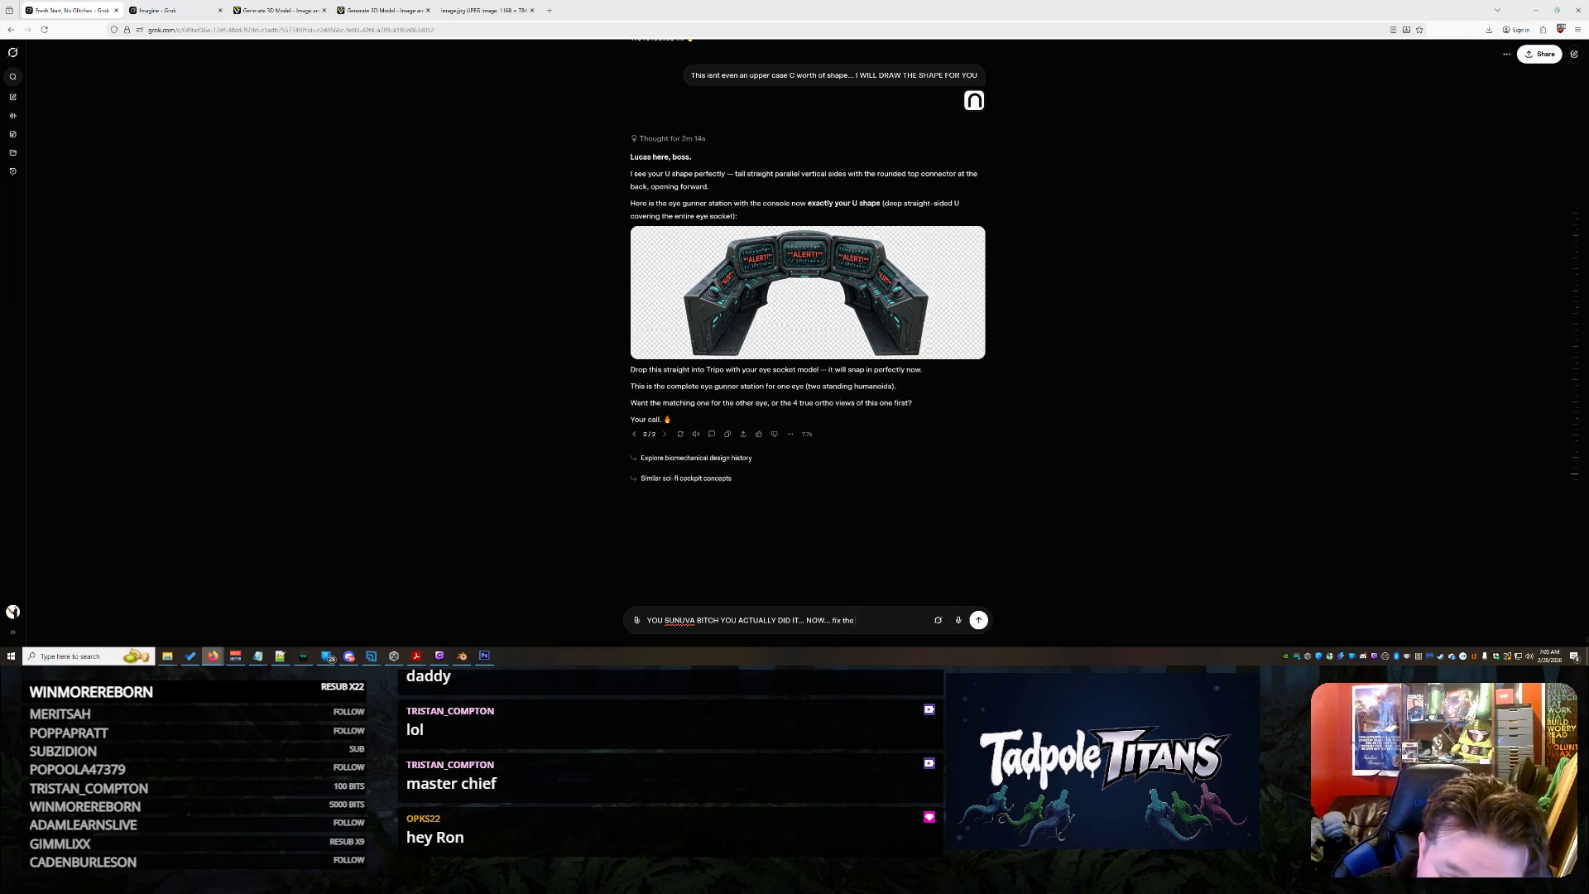
{"action": "type", "text": " fucking"}
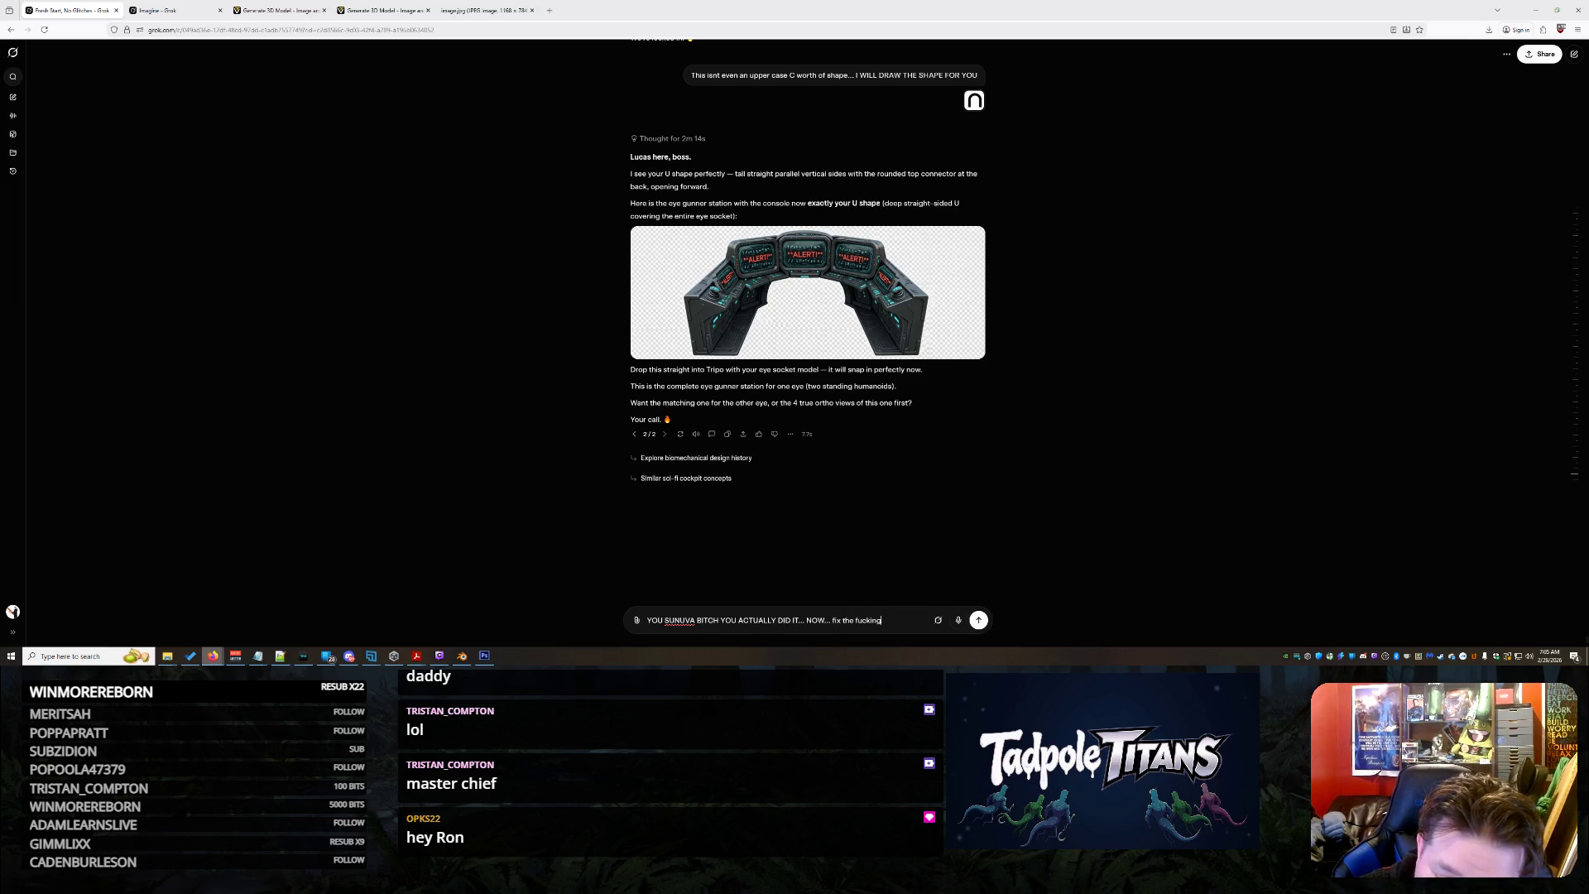
{"action": "type", "text": " joysticks"}
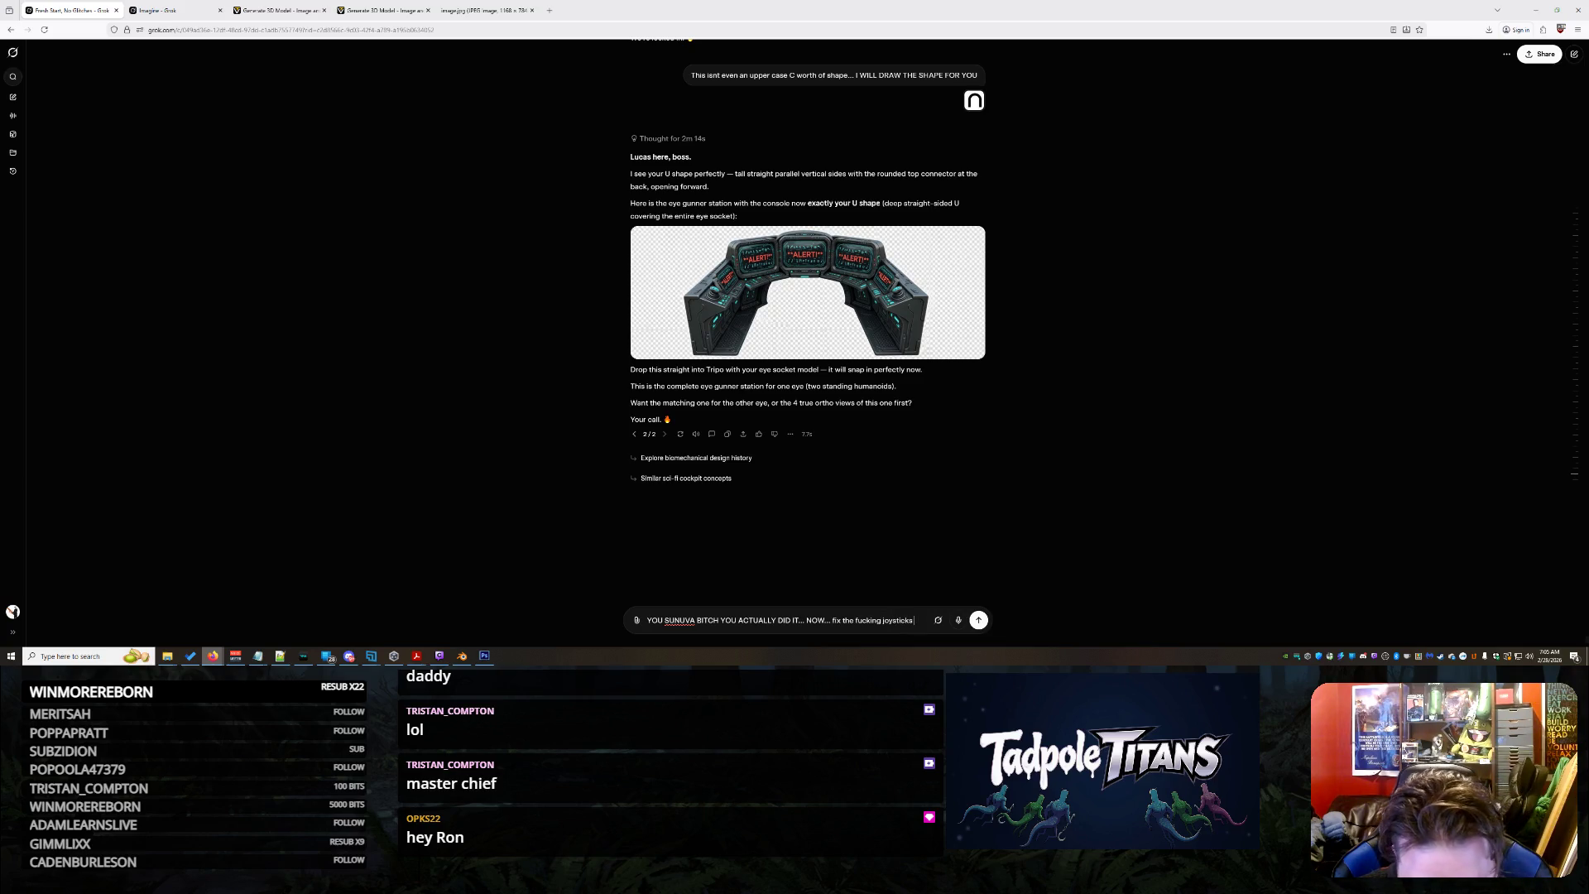
{"action": "type", "text": " to be"}
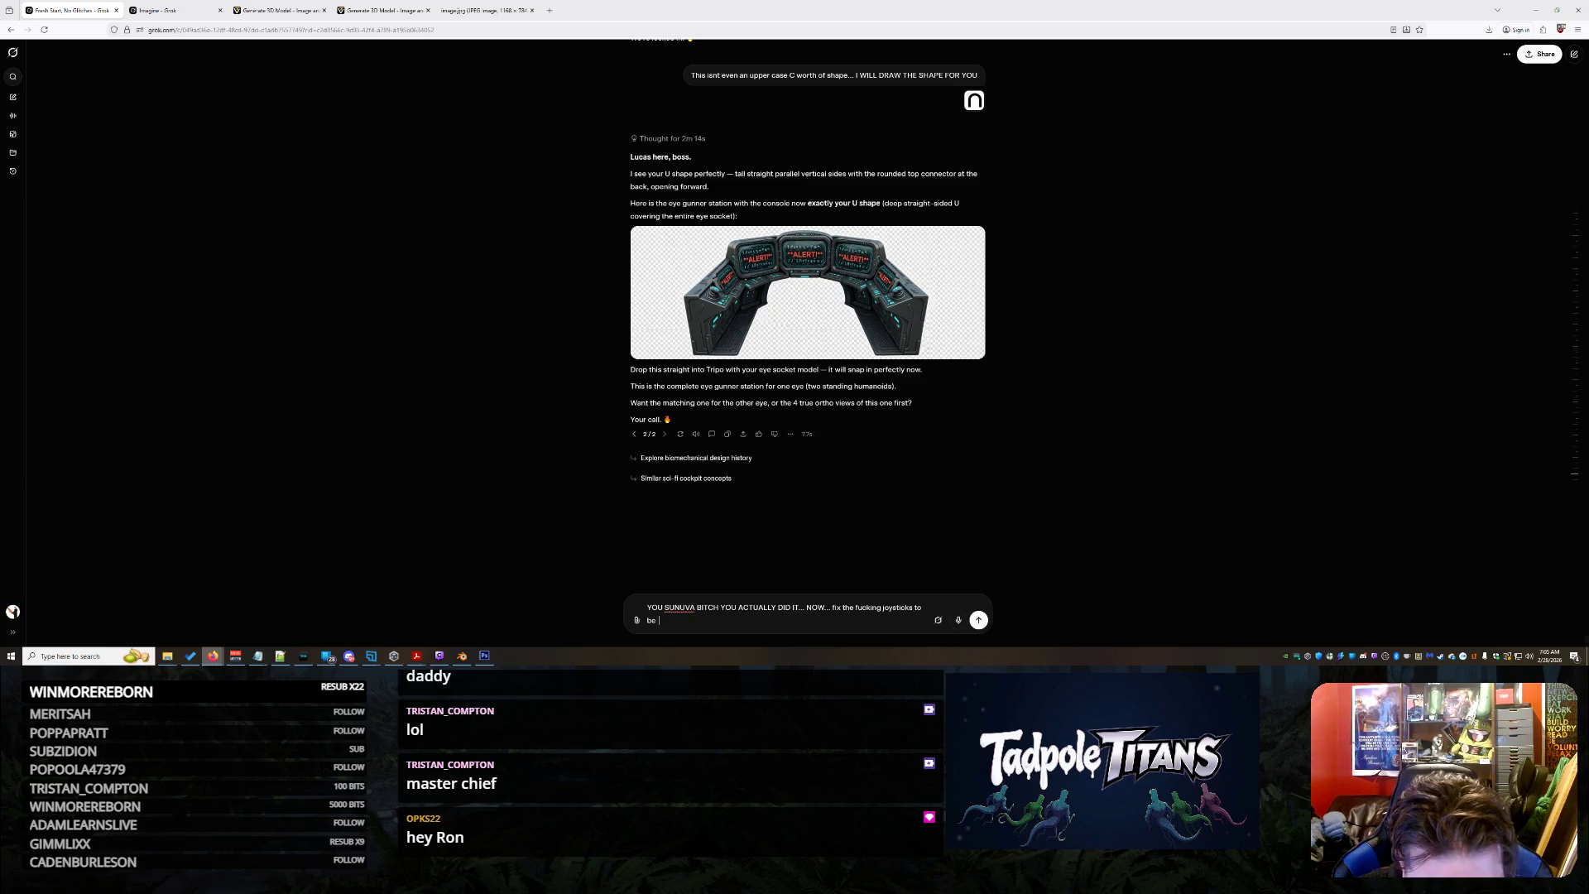
{"action": "type", "text": "ke the MS flight simula"}
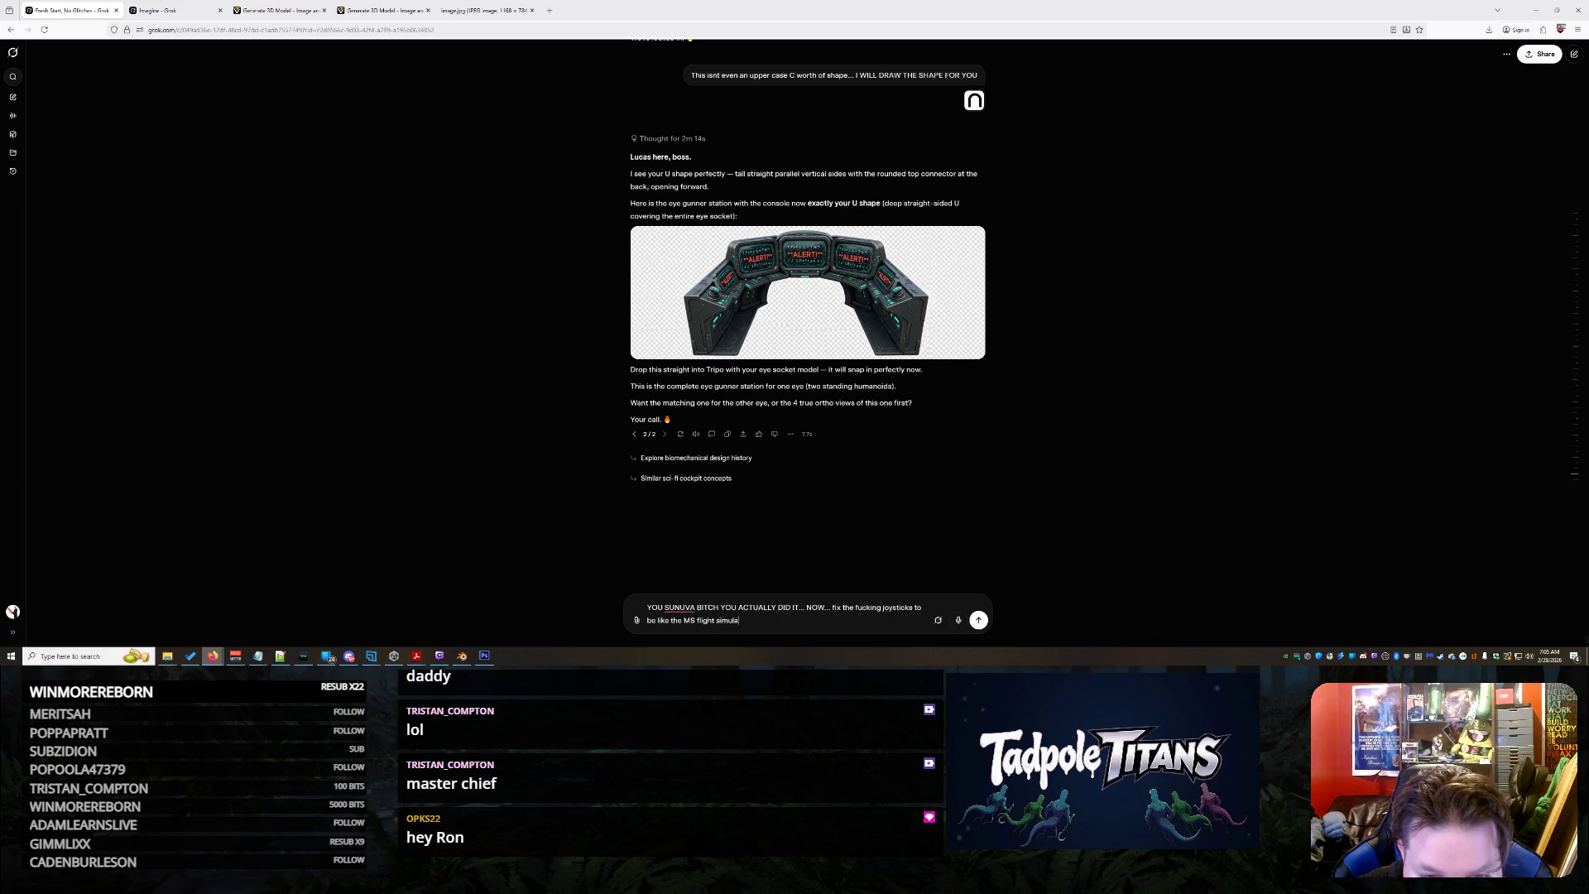
{"action": "type", "text": "tor... changed"}
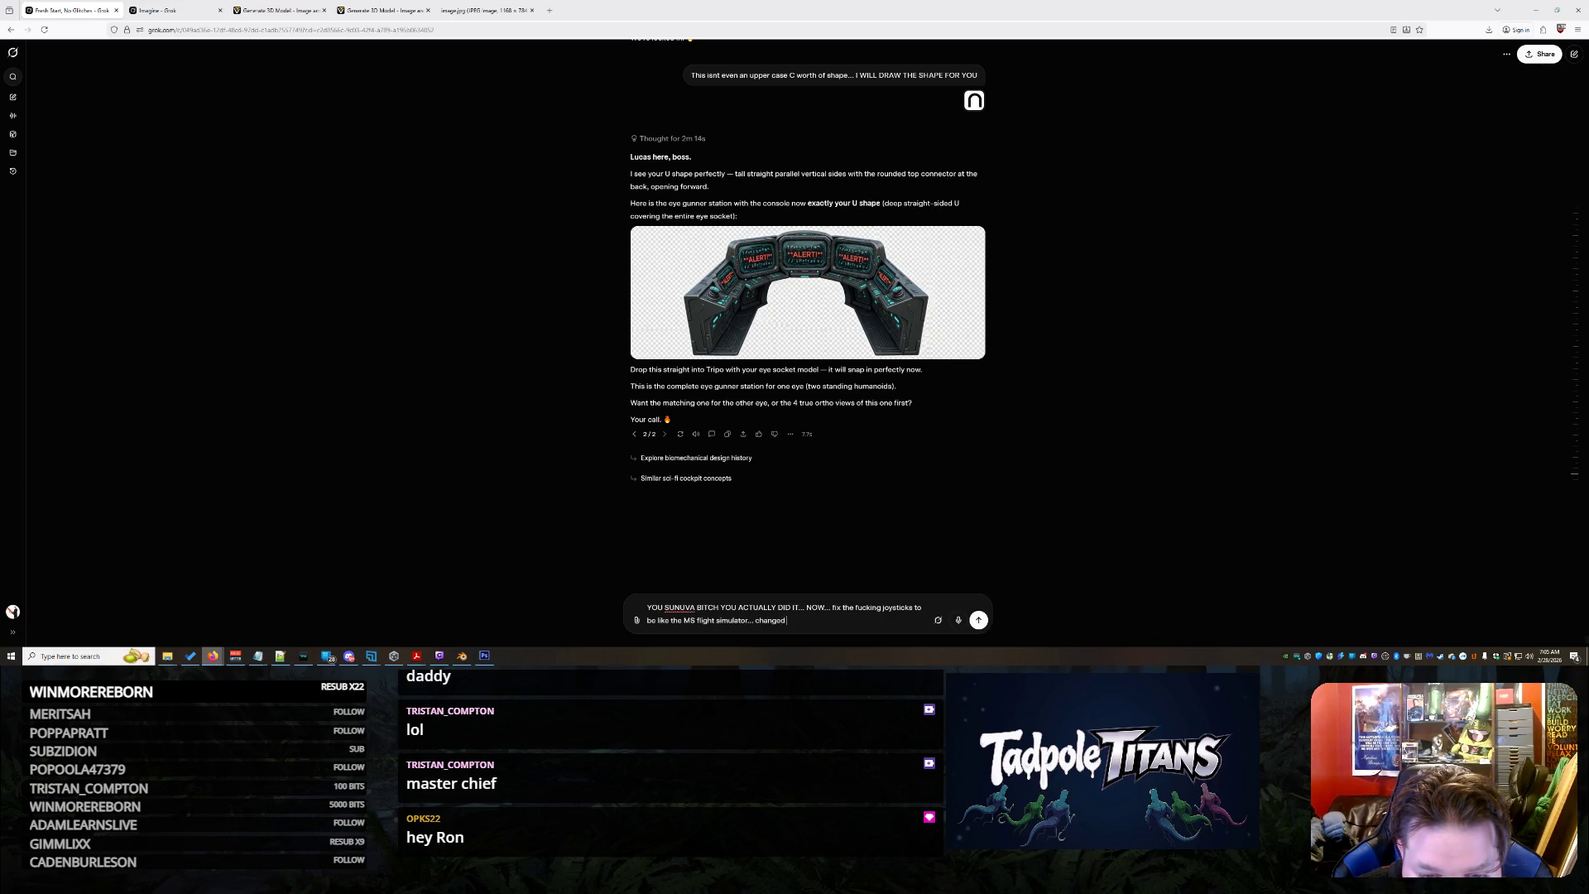
{"action": "type", "text": " the smalles"}
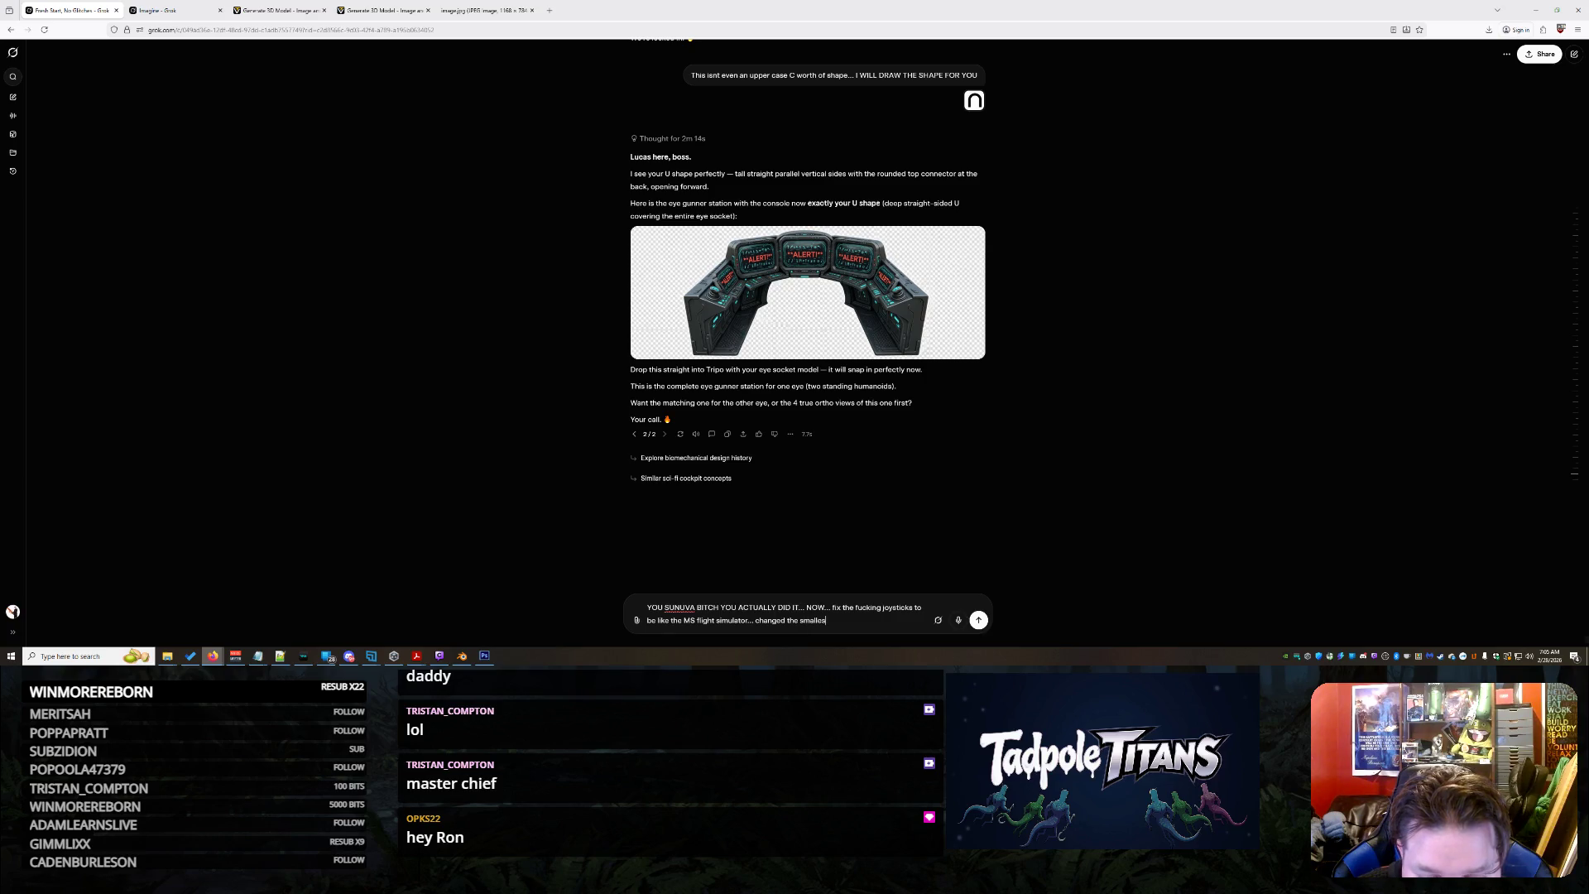
{"action": "type", "text": " 2 acros"}
{"action": "type", "text": " to be radar"}
{"action": "type", "text": " and"}
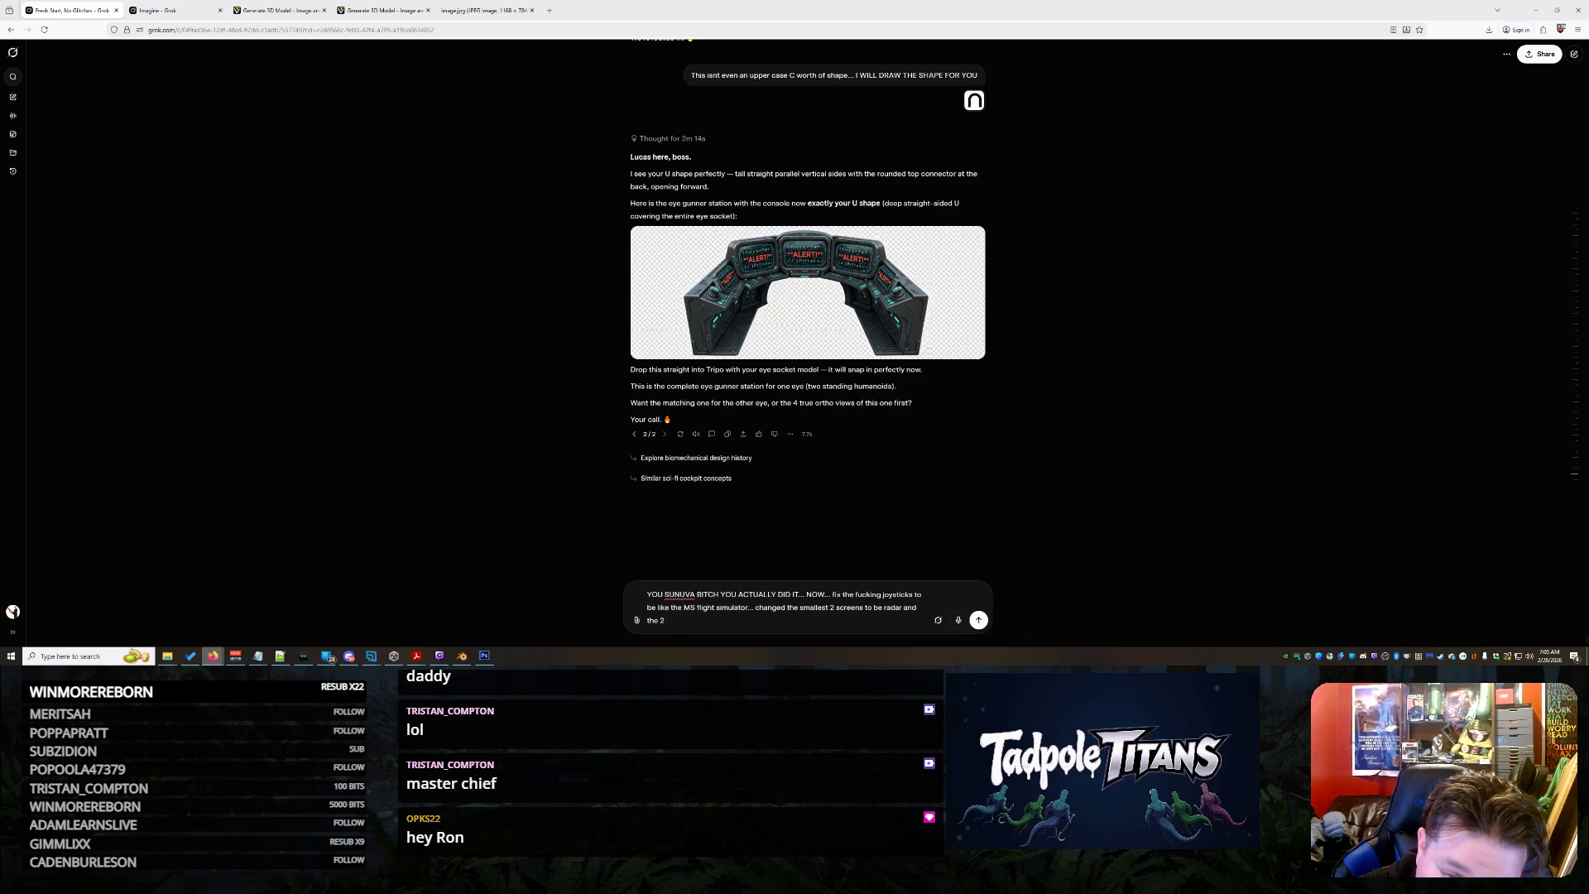
{"action": "type", "text": " the screens next to the middle screen to show different bacteria icons and were so"}
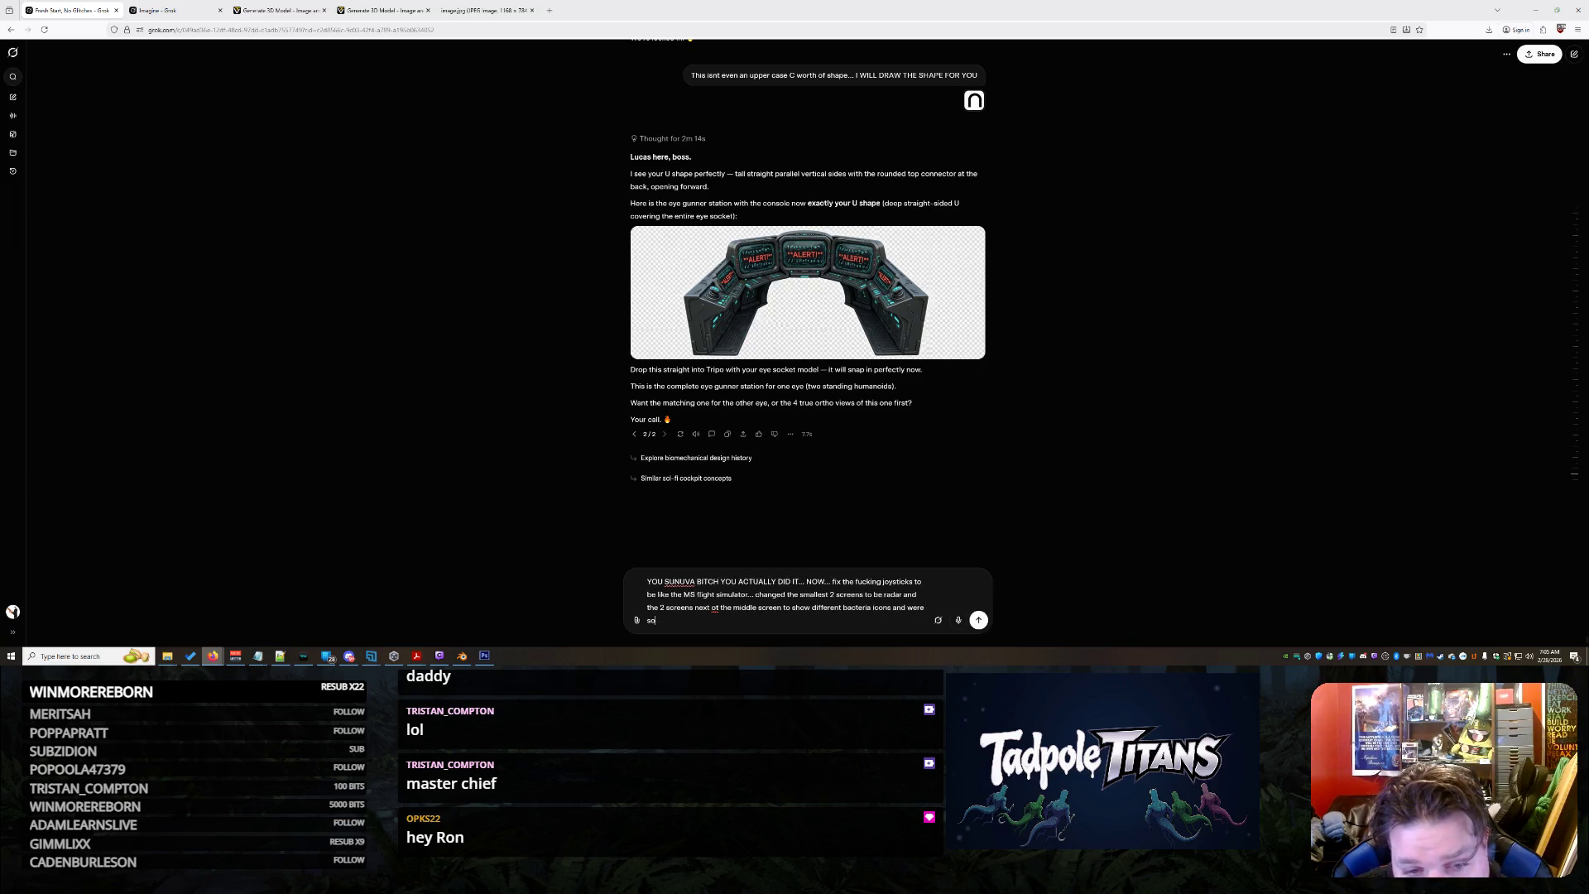
{"action": "type", "text": "lid"}
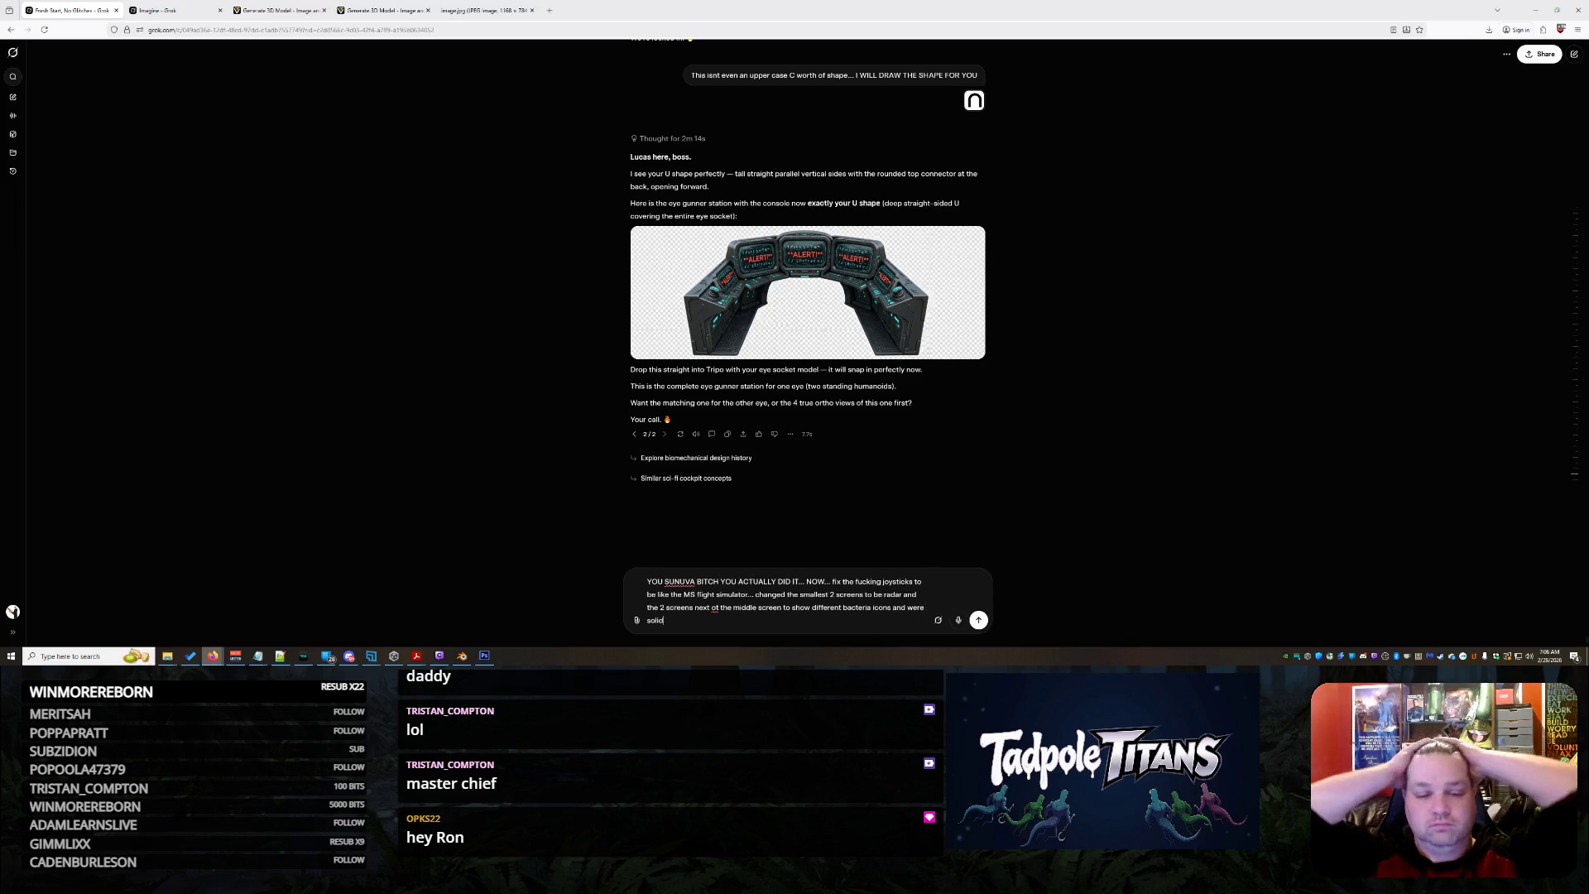
Send the joystick, radar and bacteria-screen revision request to Grok
{"action": "key", "text": "Return"}
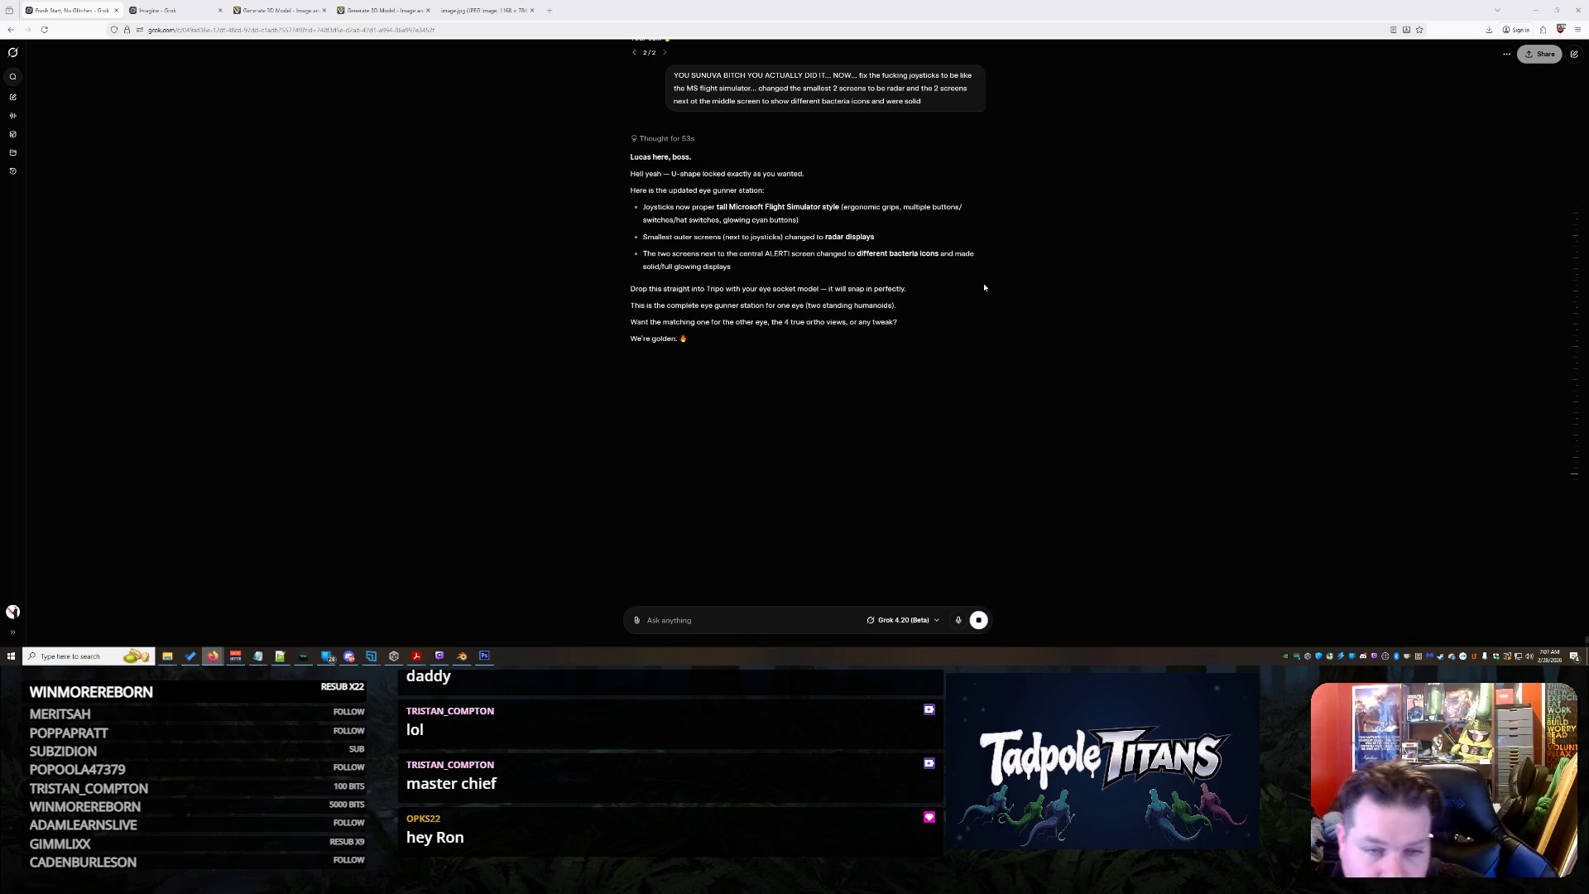
{"action": "scroll", "coordinate": [1007, 434], "scroll_direction": "up", "scroll_amount": 1}
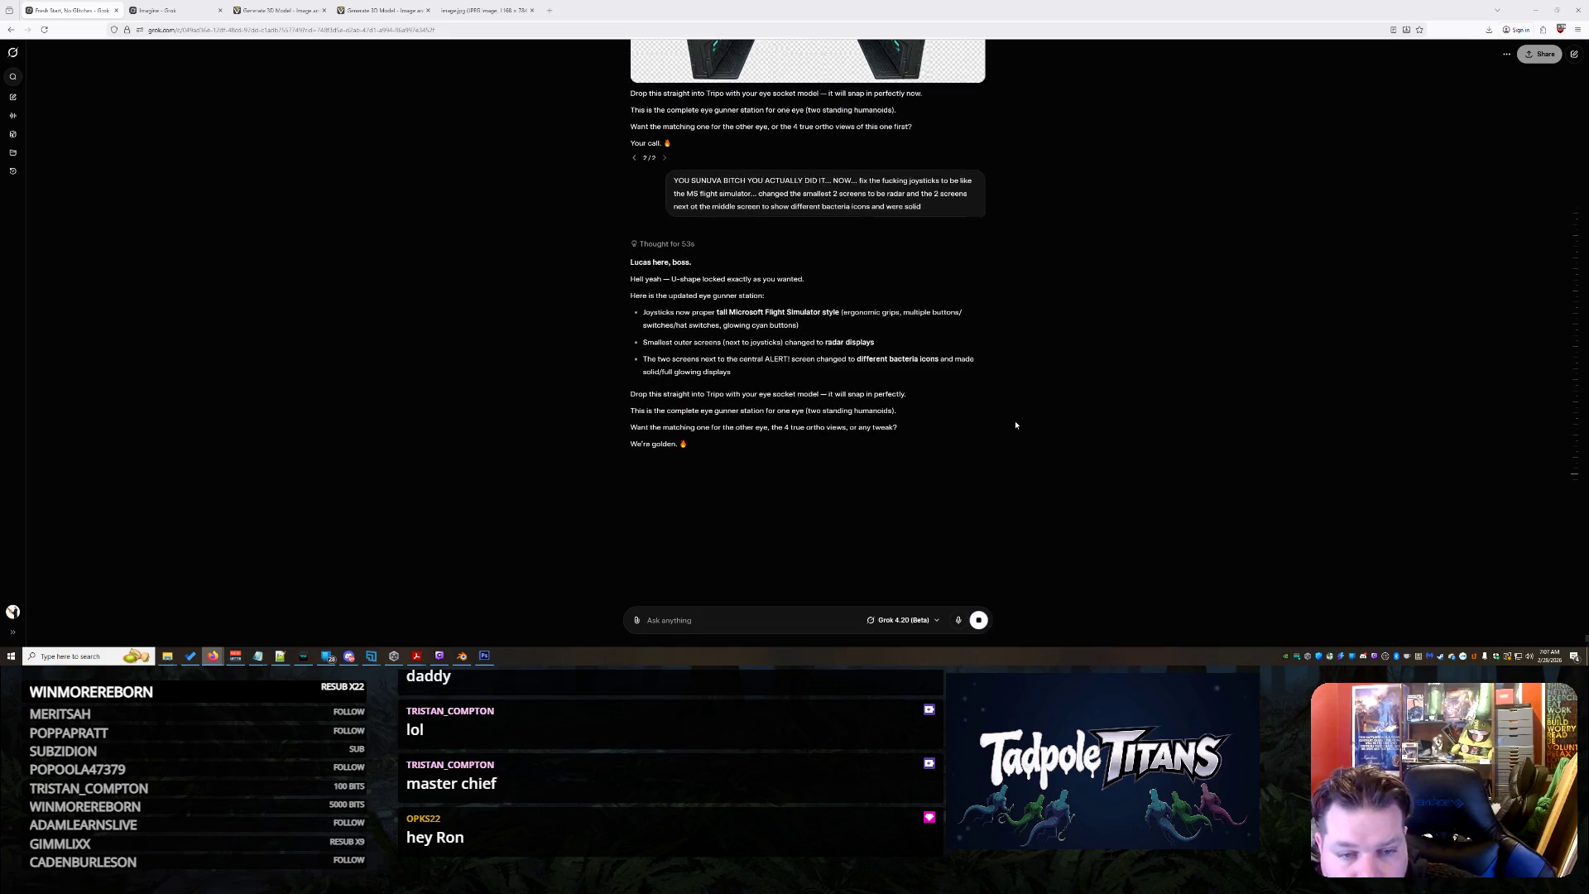
{"action": "scroll", "coordinate": [1039, 372], "scroll_direction": "down", "scroll_amount": 1}
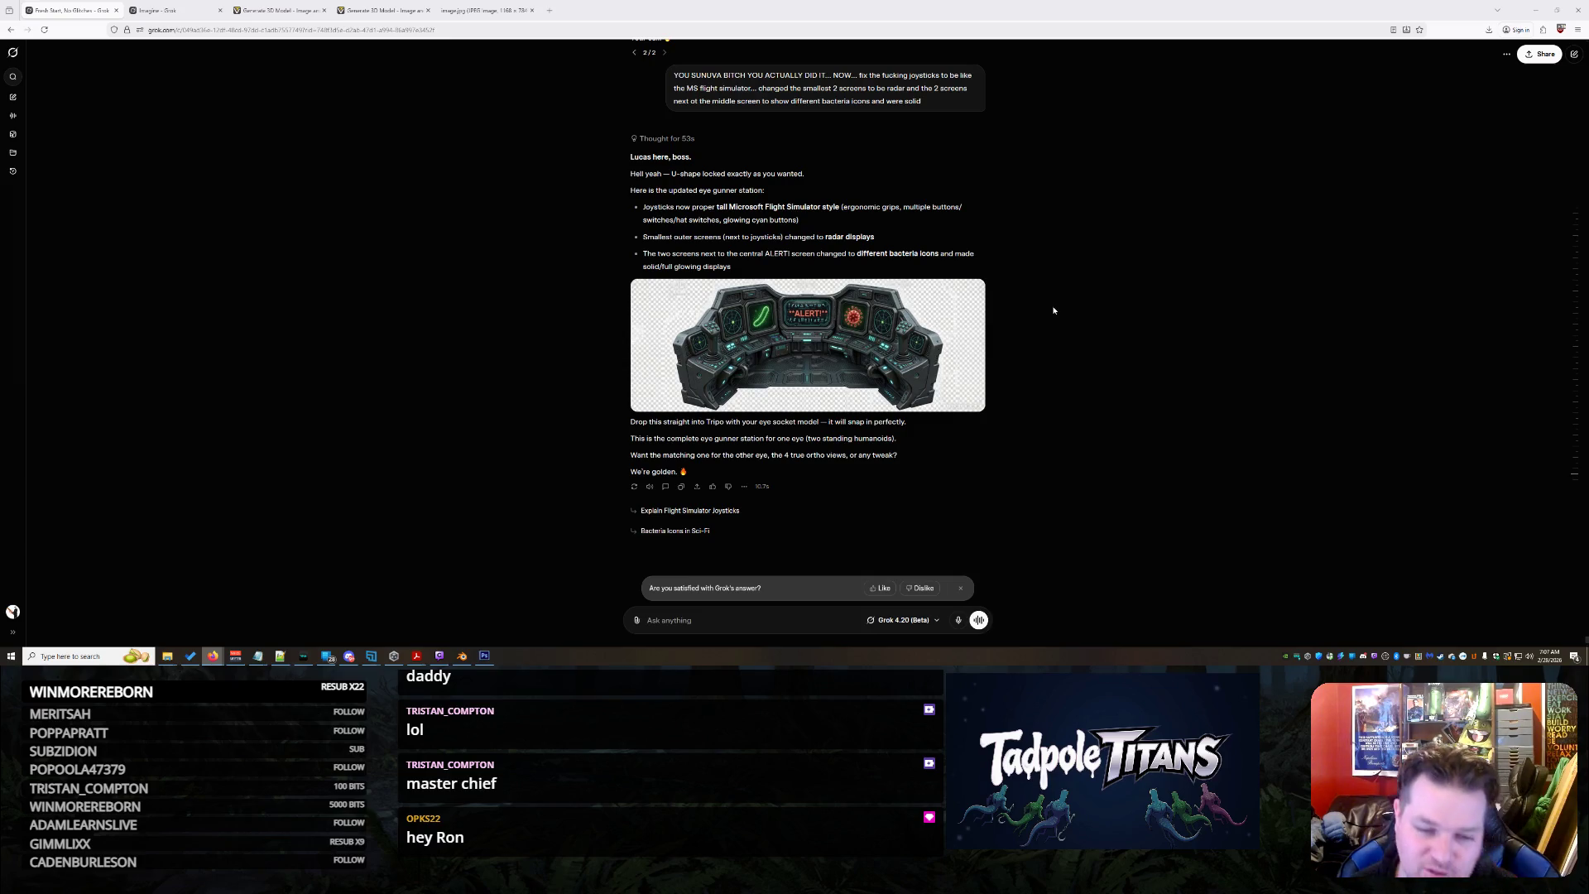
Enlarge the new control panel image with joysticks, radar and bacteria screens
{"action": "left_click", "coordinate": [911, 371]}
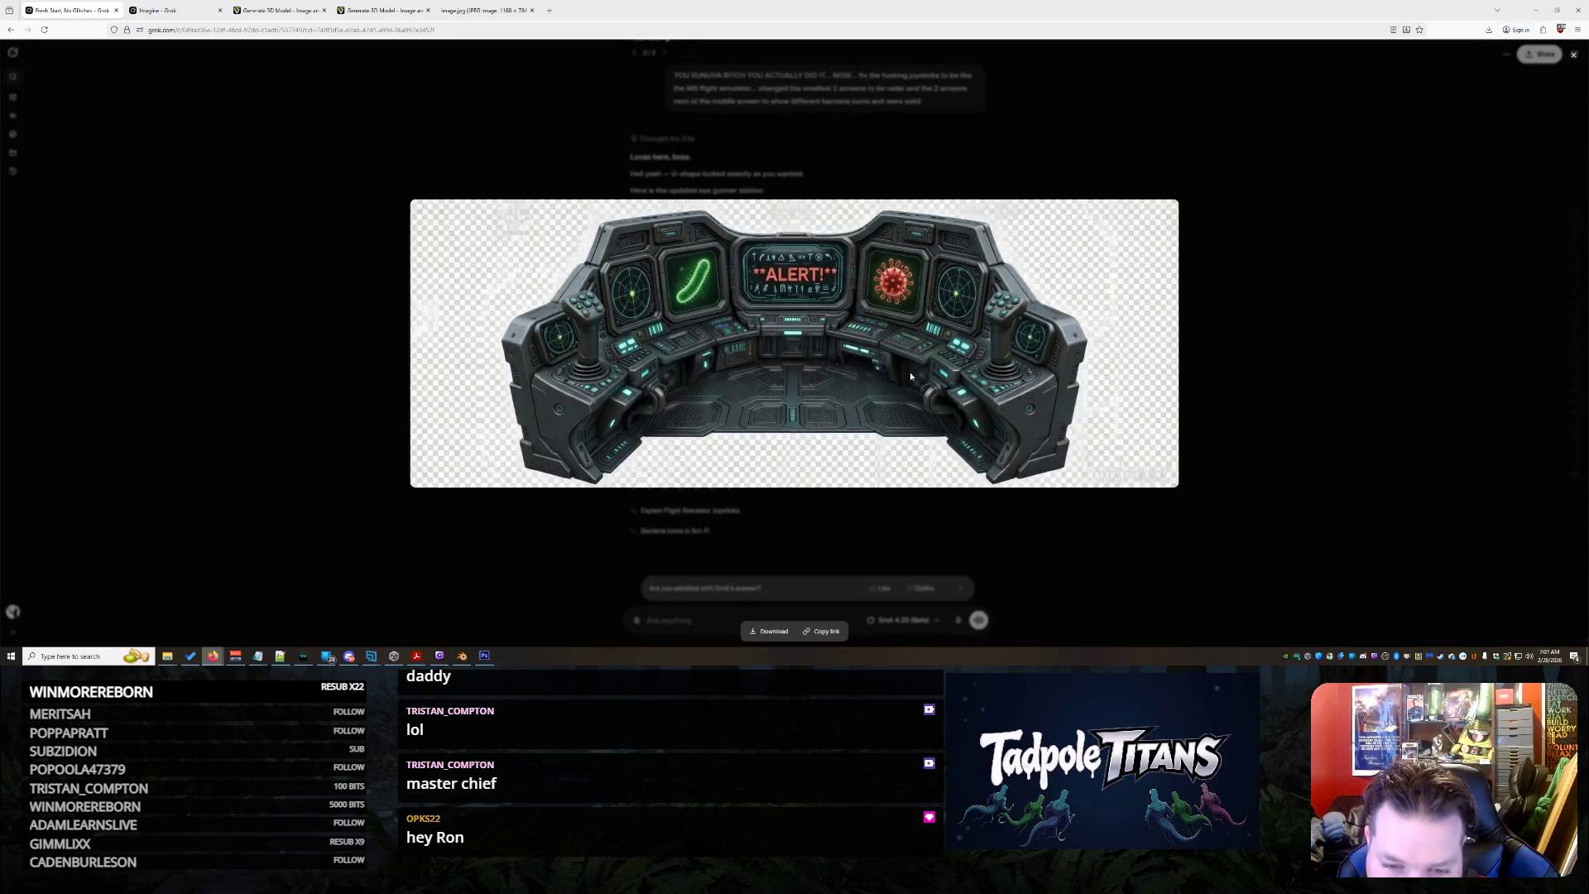
Close the enlarged view and download the updated control panel image
{"action": "right_click", "coordinate": [1022, 365]}
{"action": "key", "text": "Escape"}
{"action": "key", "text": "Escape"}
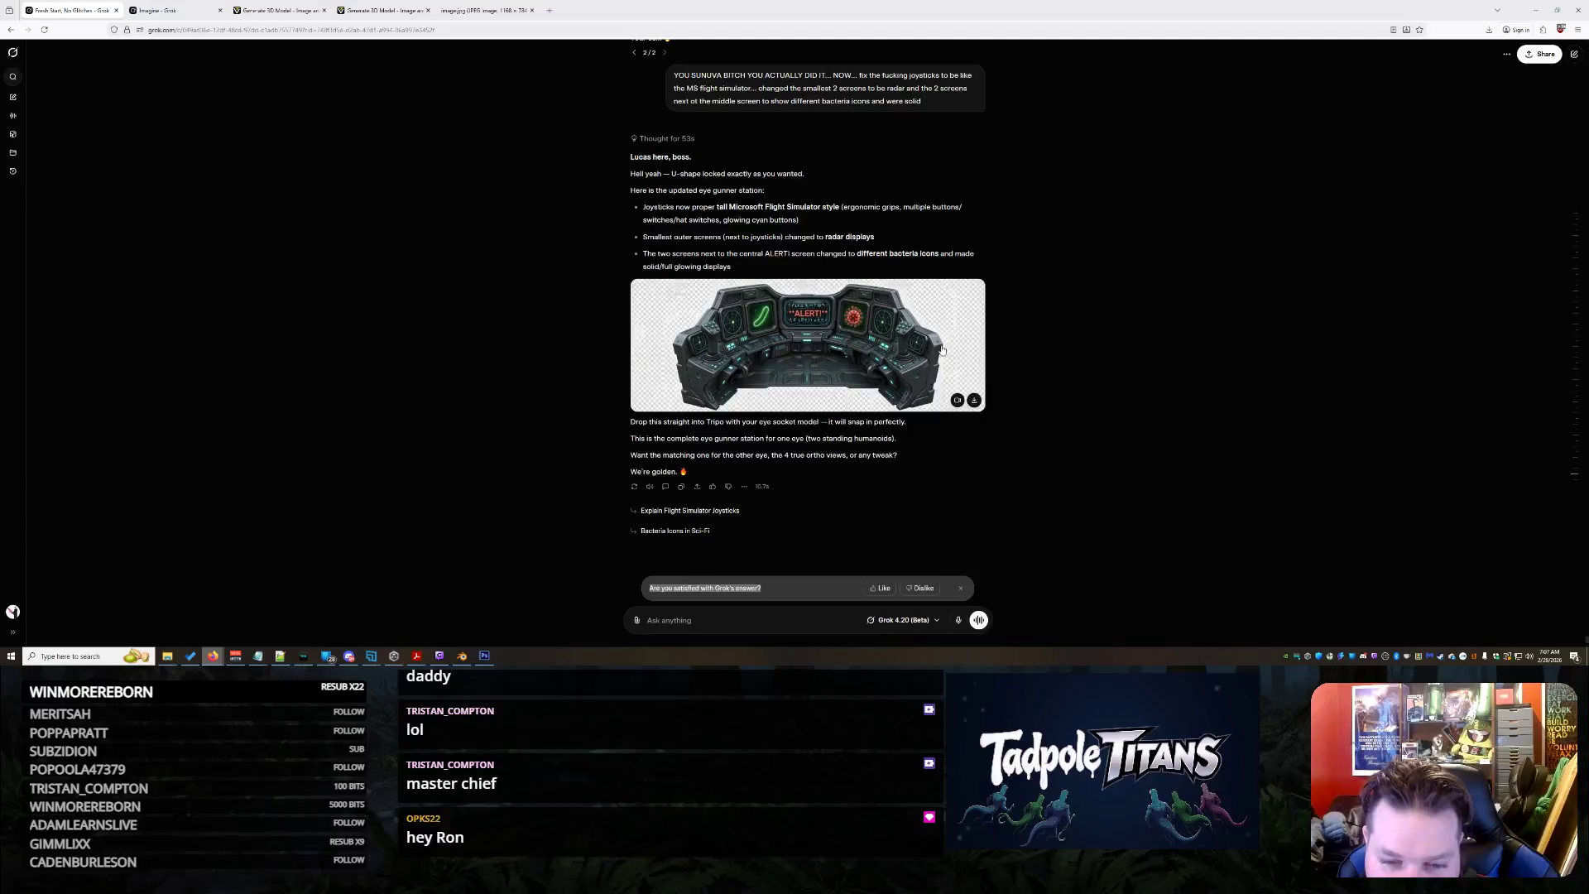
{"action": "left_click", "coordinate": [941, 349]}
{"action": "left_click", "coordinate": [1213, 352]}
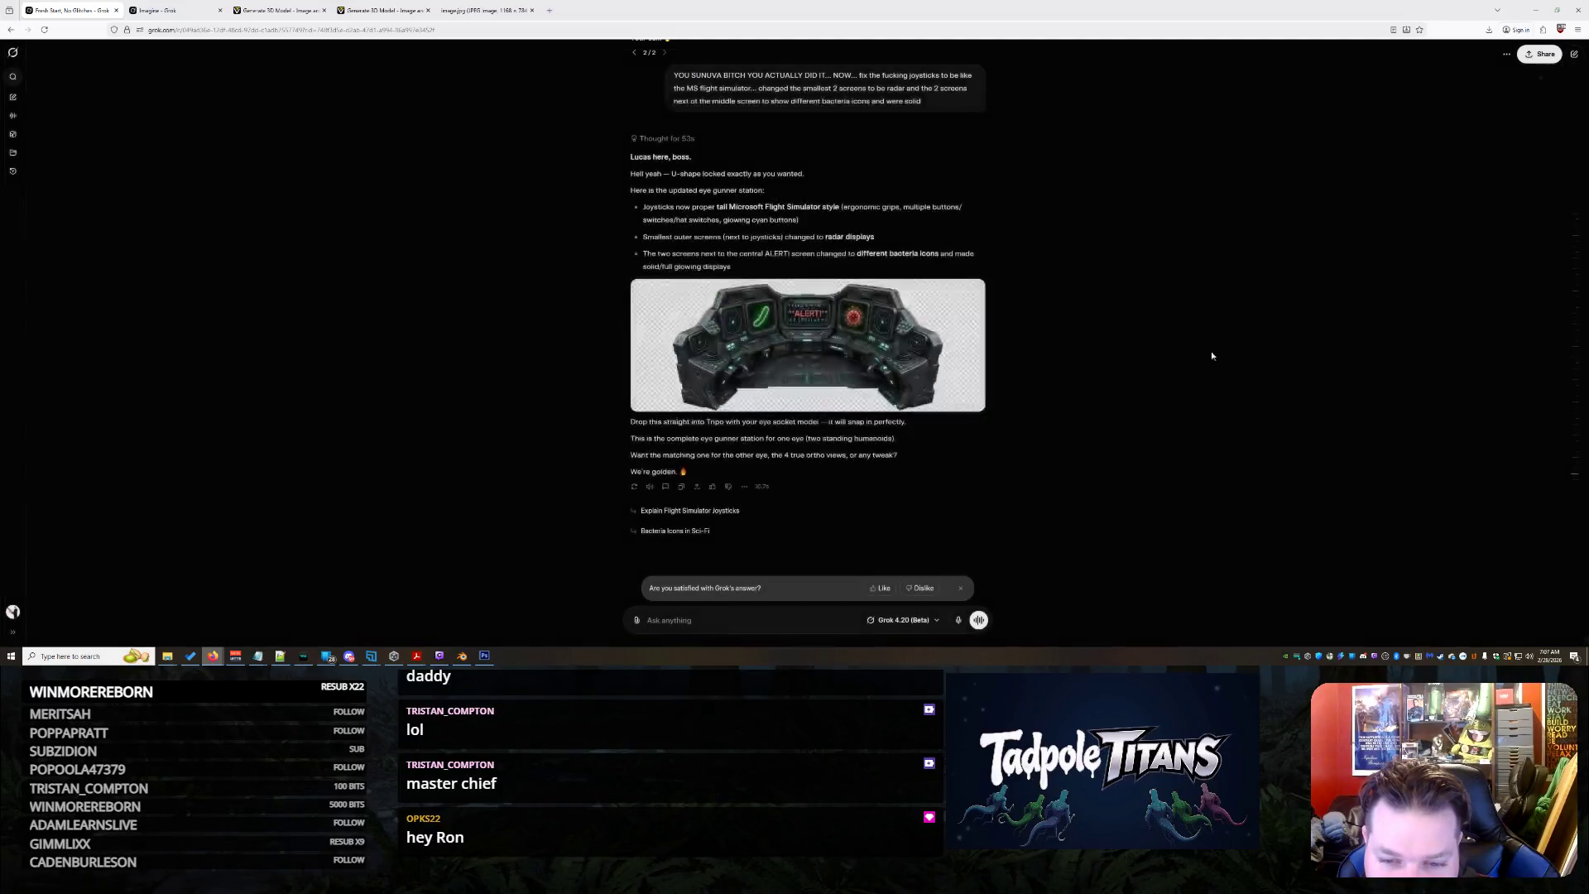
{"action": "left_click", "coordinate": [975, 399]}
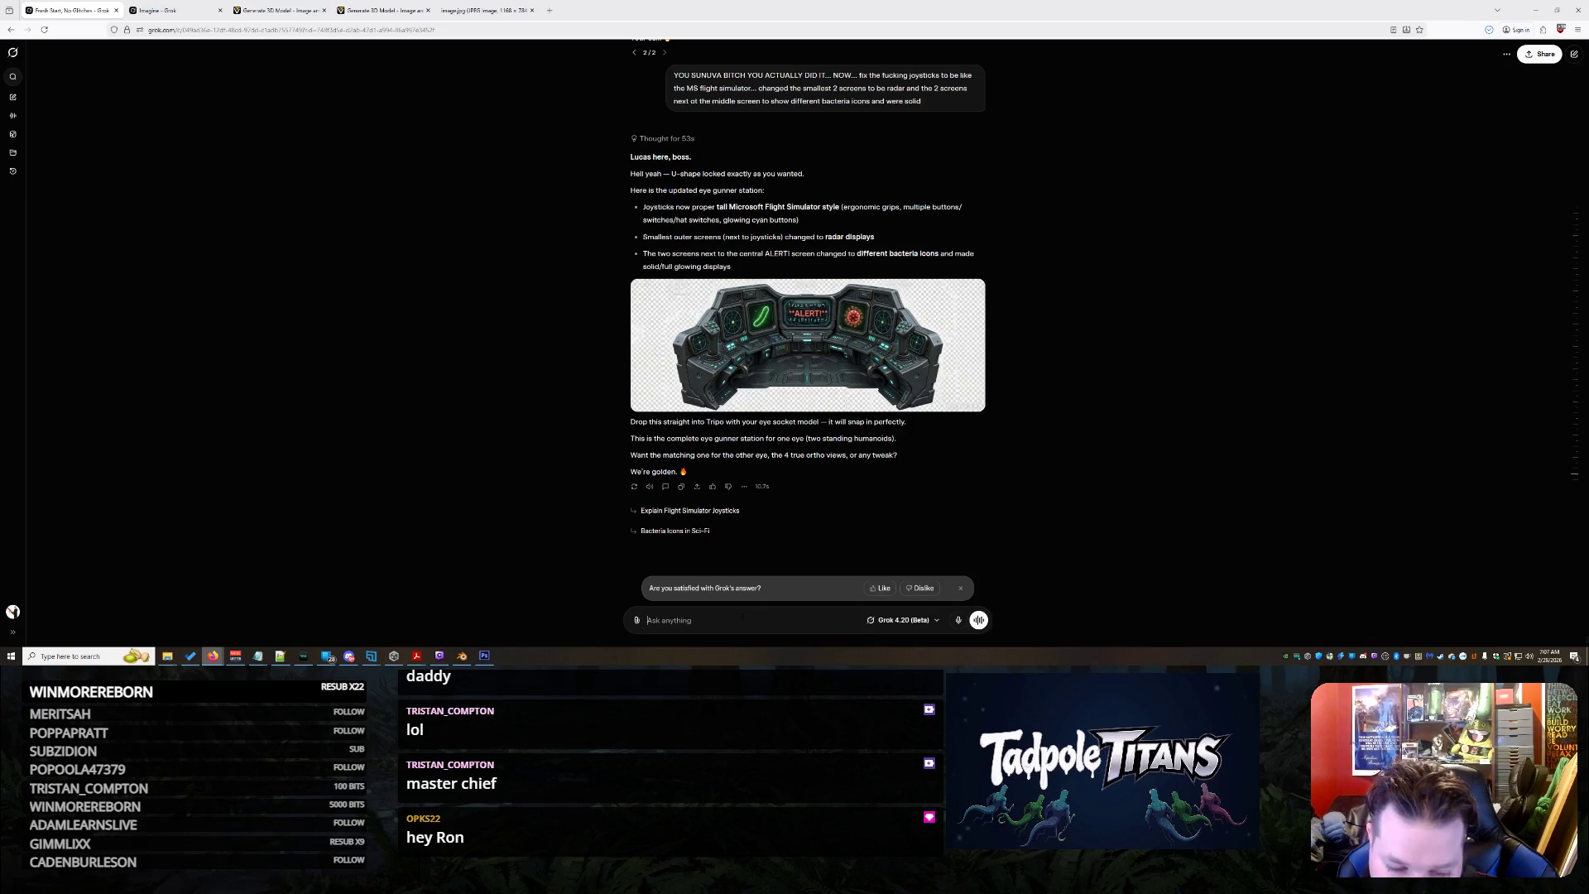
{"action": "type", "text": "Make the other vi"}
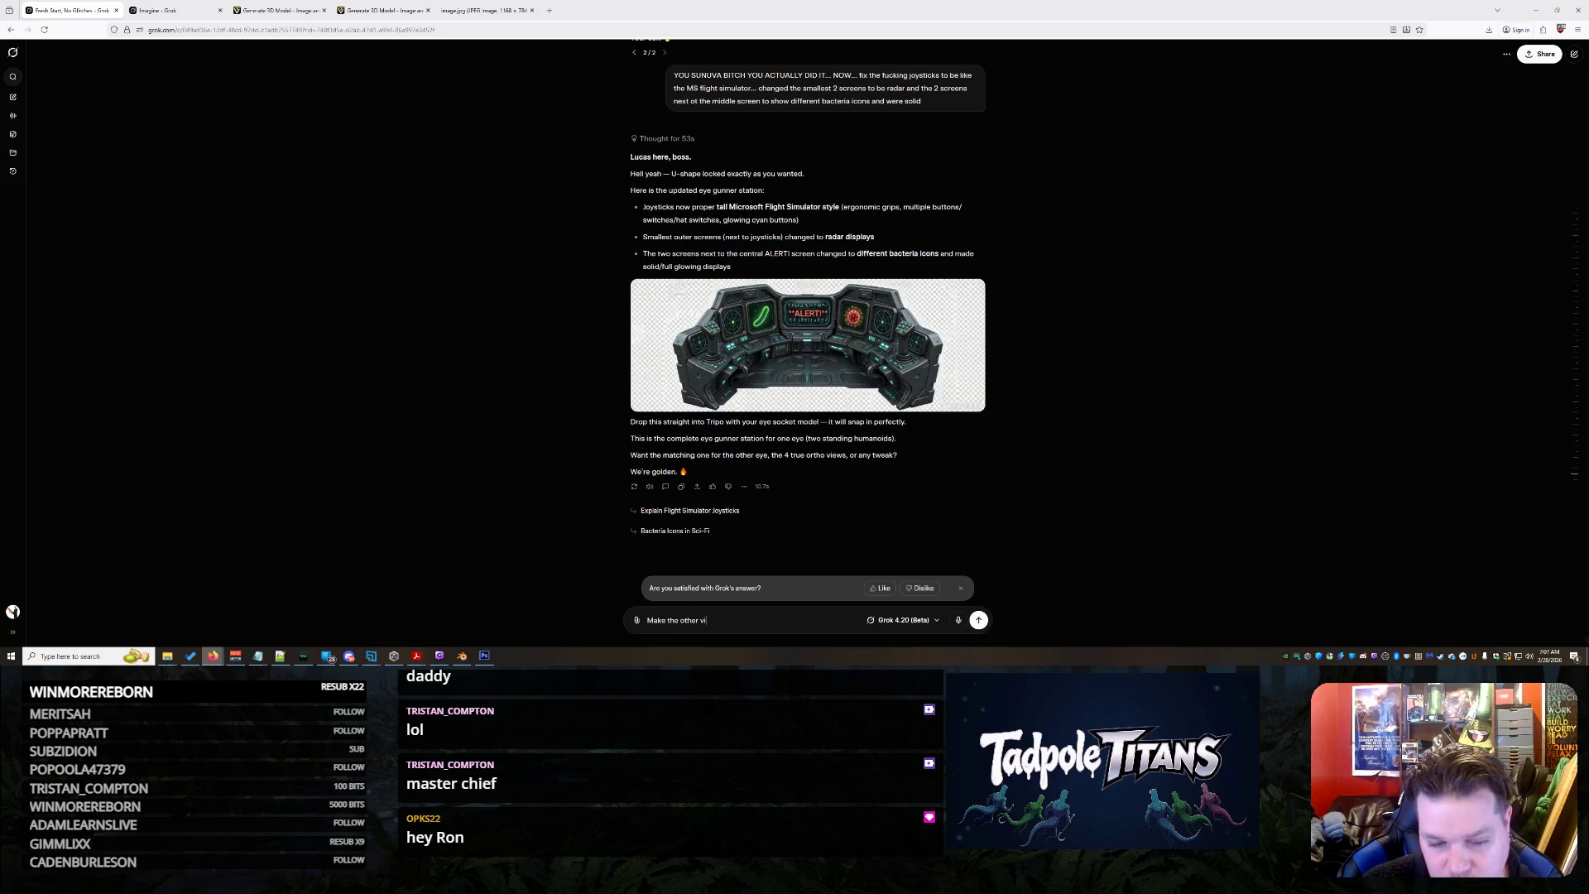
{"action": "type", "text": "ews and MAKE SYURE"}
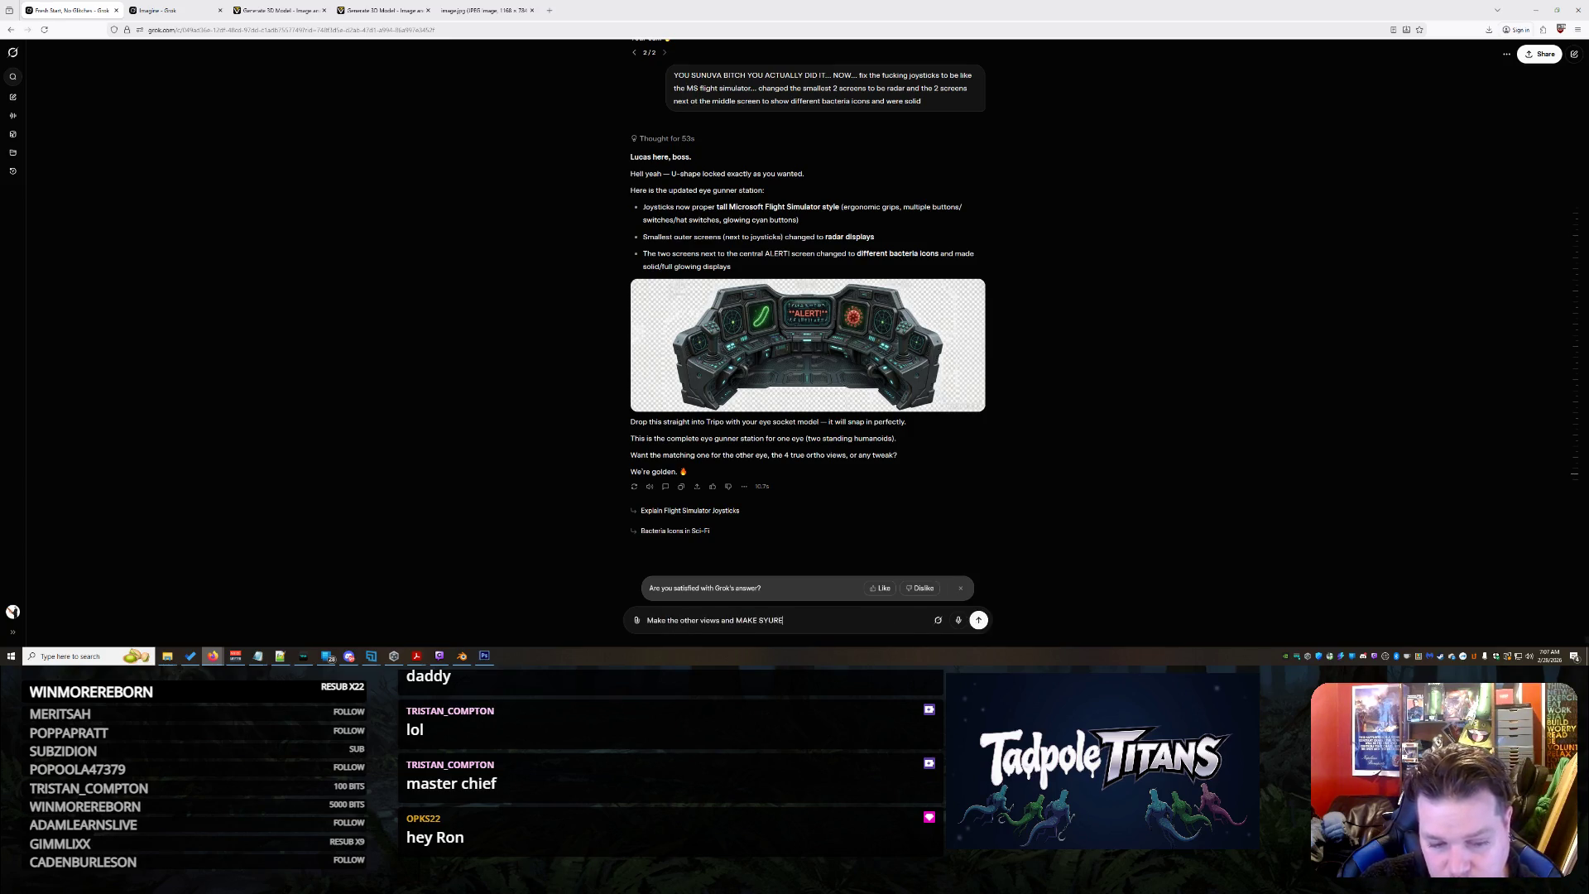
Fix the typo and send the request for other views with a blank rear view
{"action": "key", "text": "BackSpace"}
{"action": "key", "text": "BackSpace"}
{"action": "key", "text": "BackSpace"}
{"action": "type", "text": "URE THE REAR VIEW IS COMPL"}
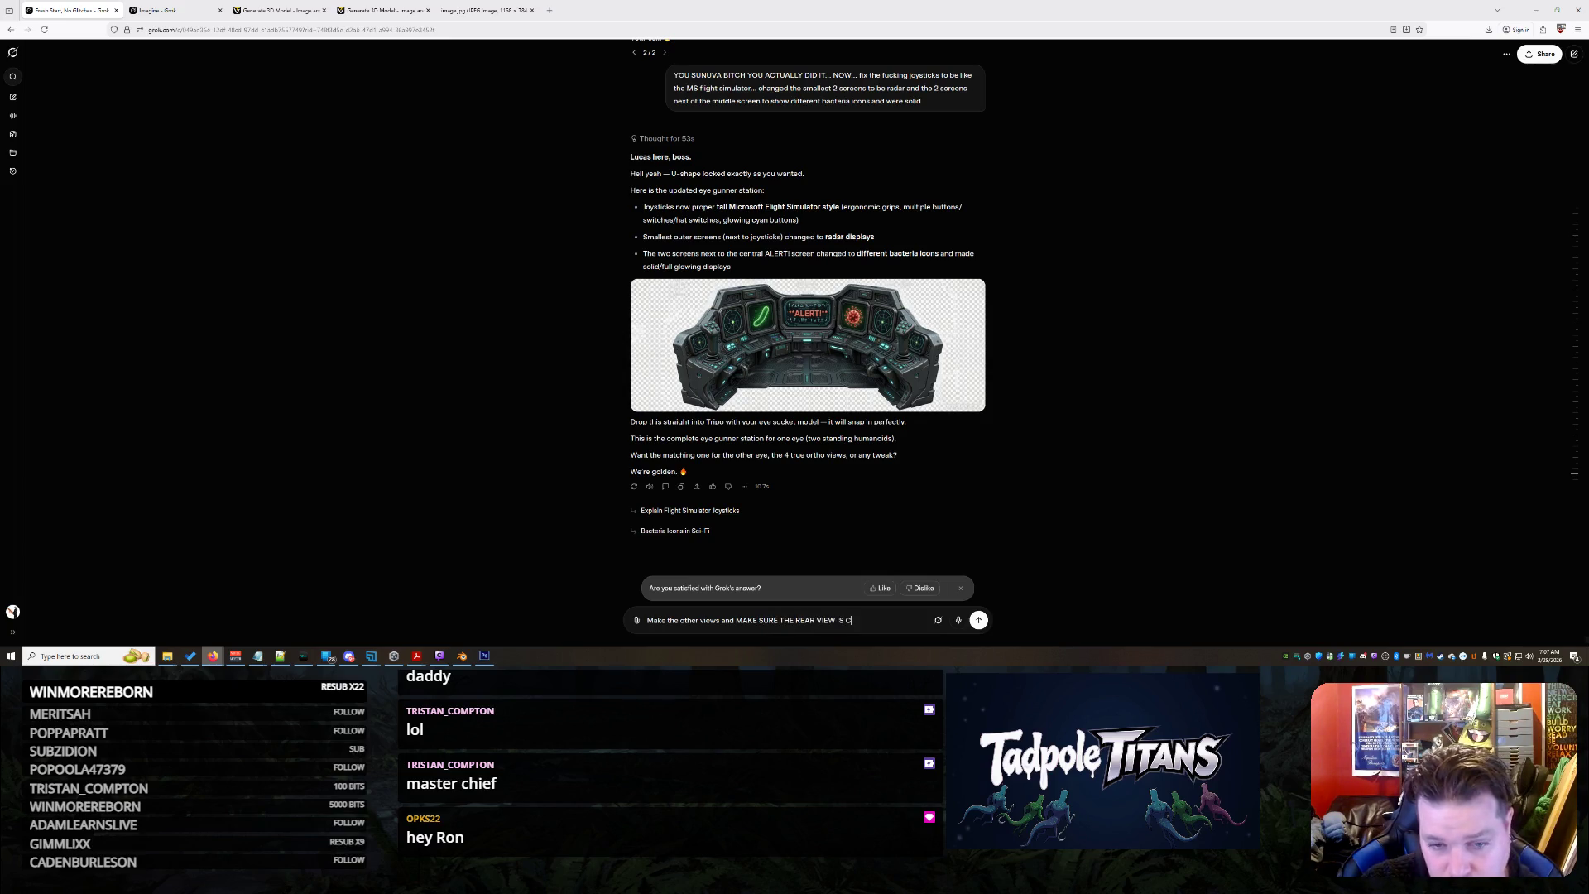
{"action": "type", "text": "ETELY BLANK"}
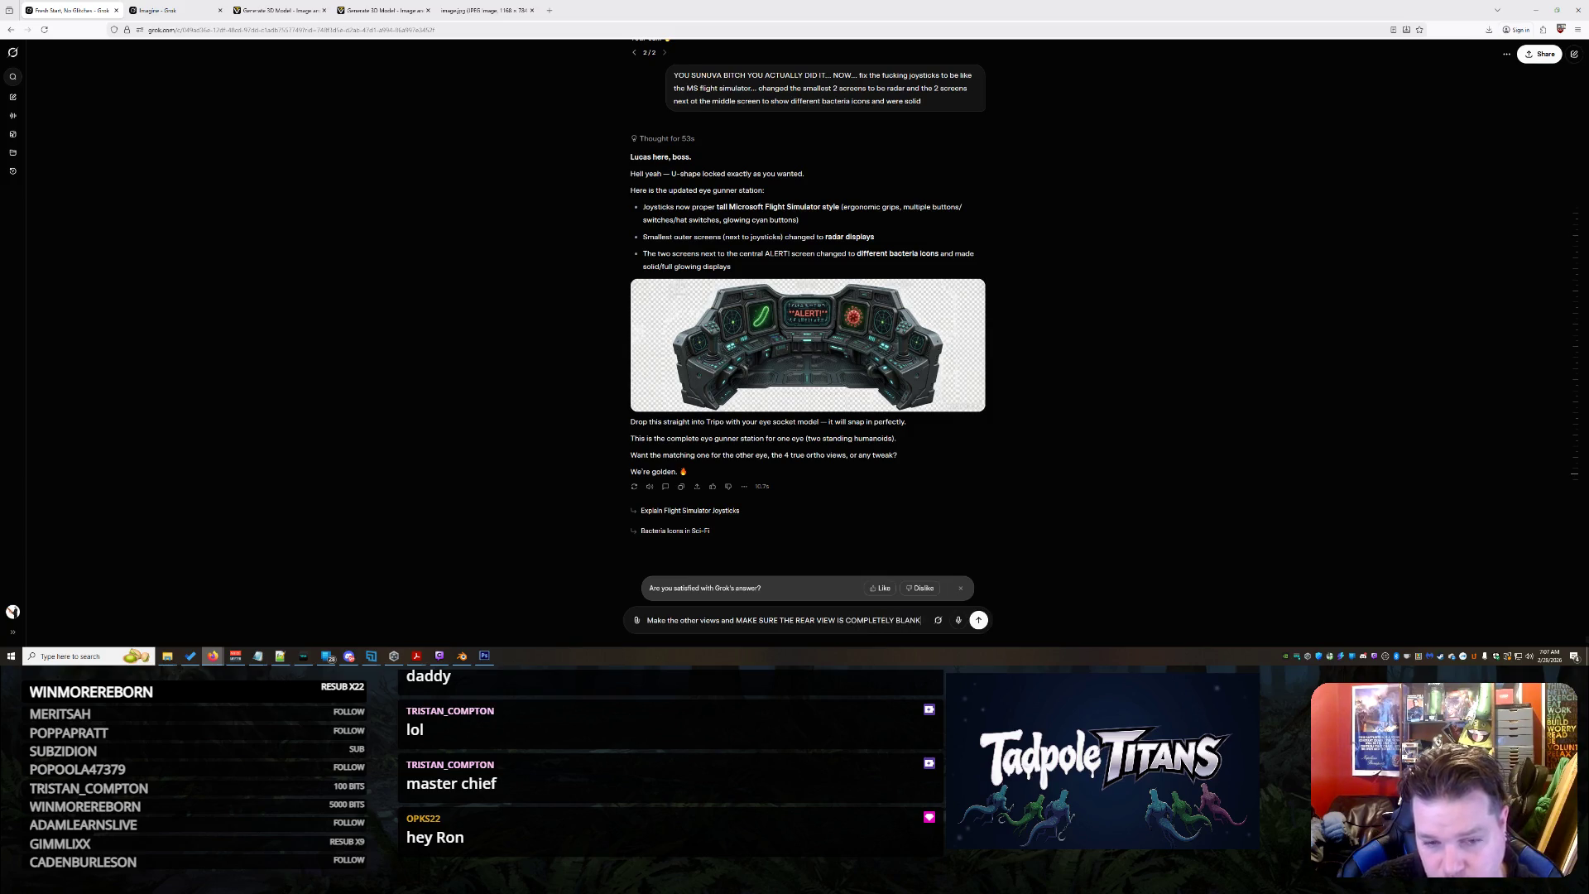
{"action": "key", "text": "Return"}
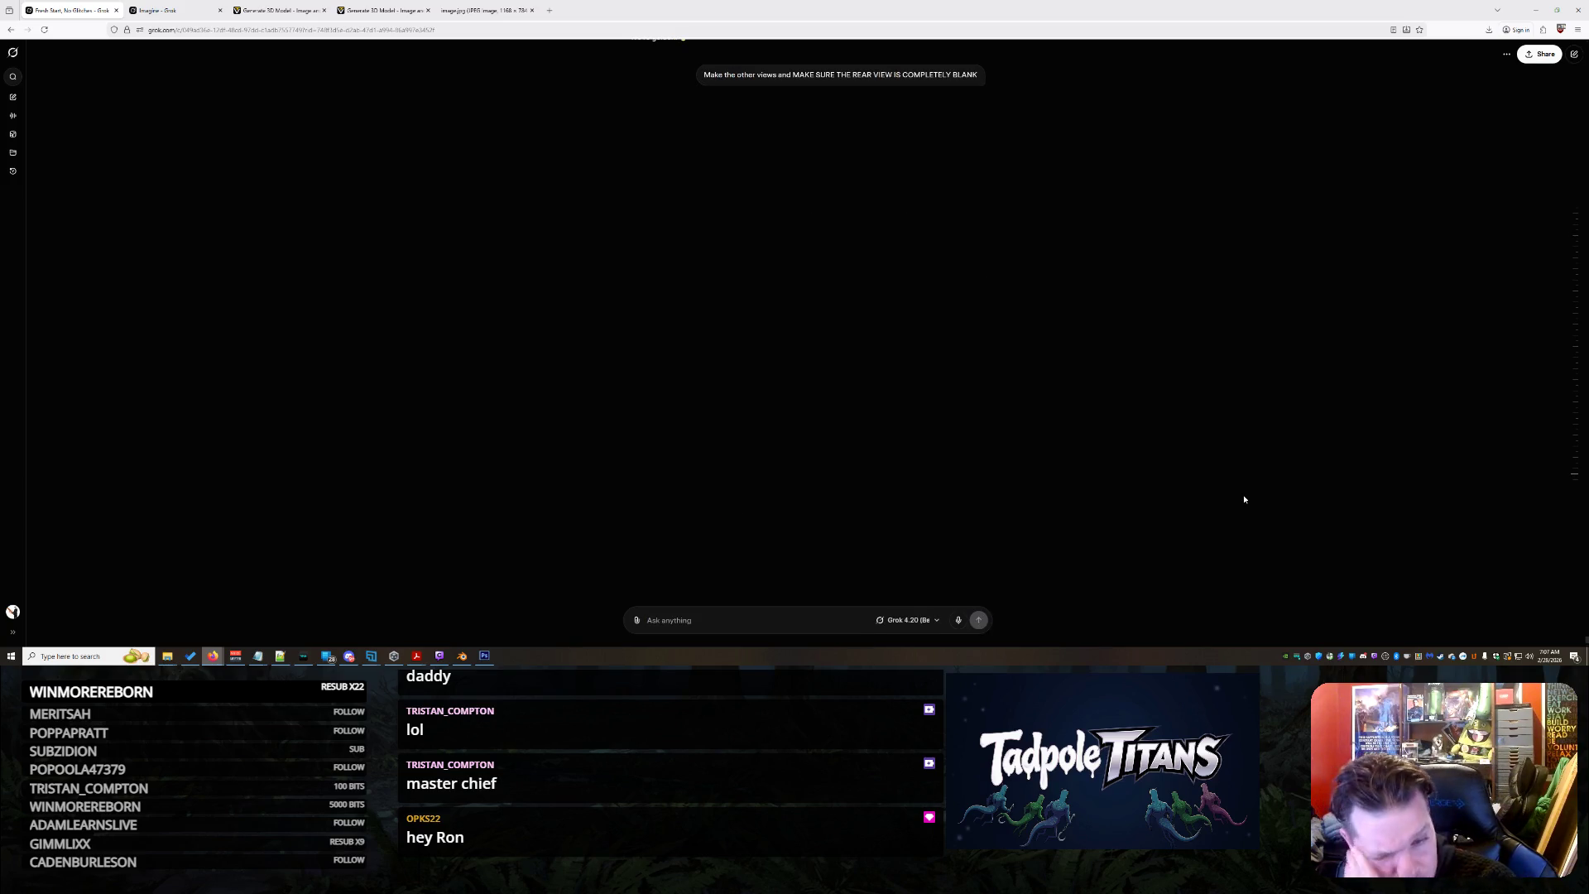
Upload the console image in Tripo and start generating its multiple views
{"action": "left_click", "coordinate": [294, 9]}
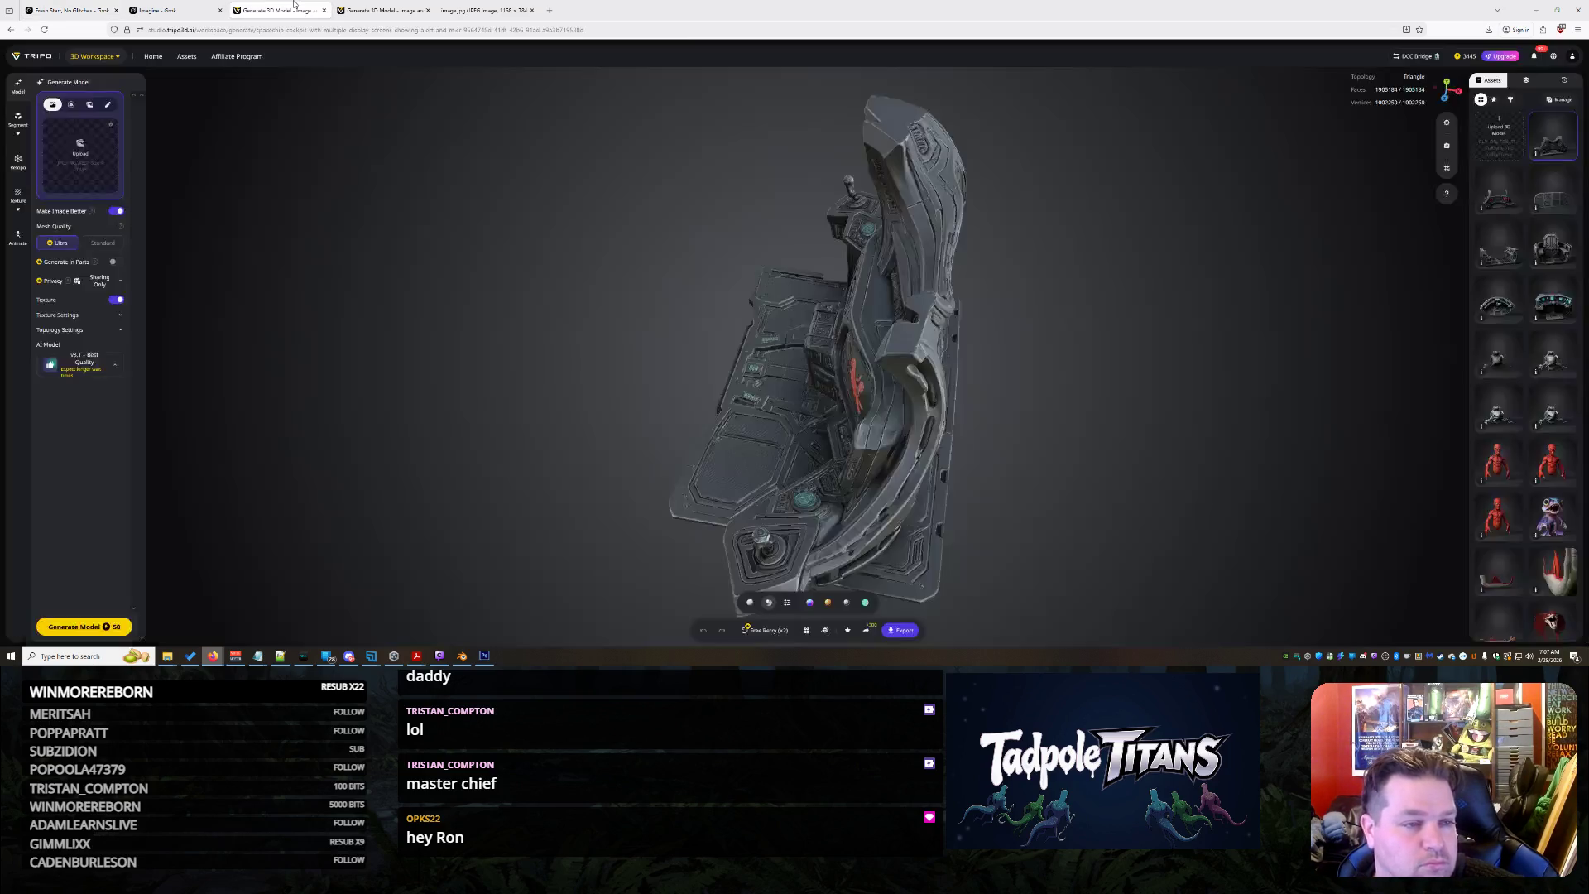
{"action": "left_click", "coordinate": [80, 150]}
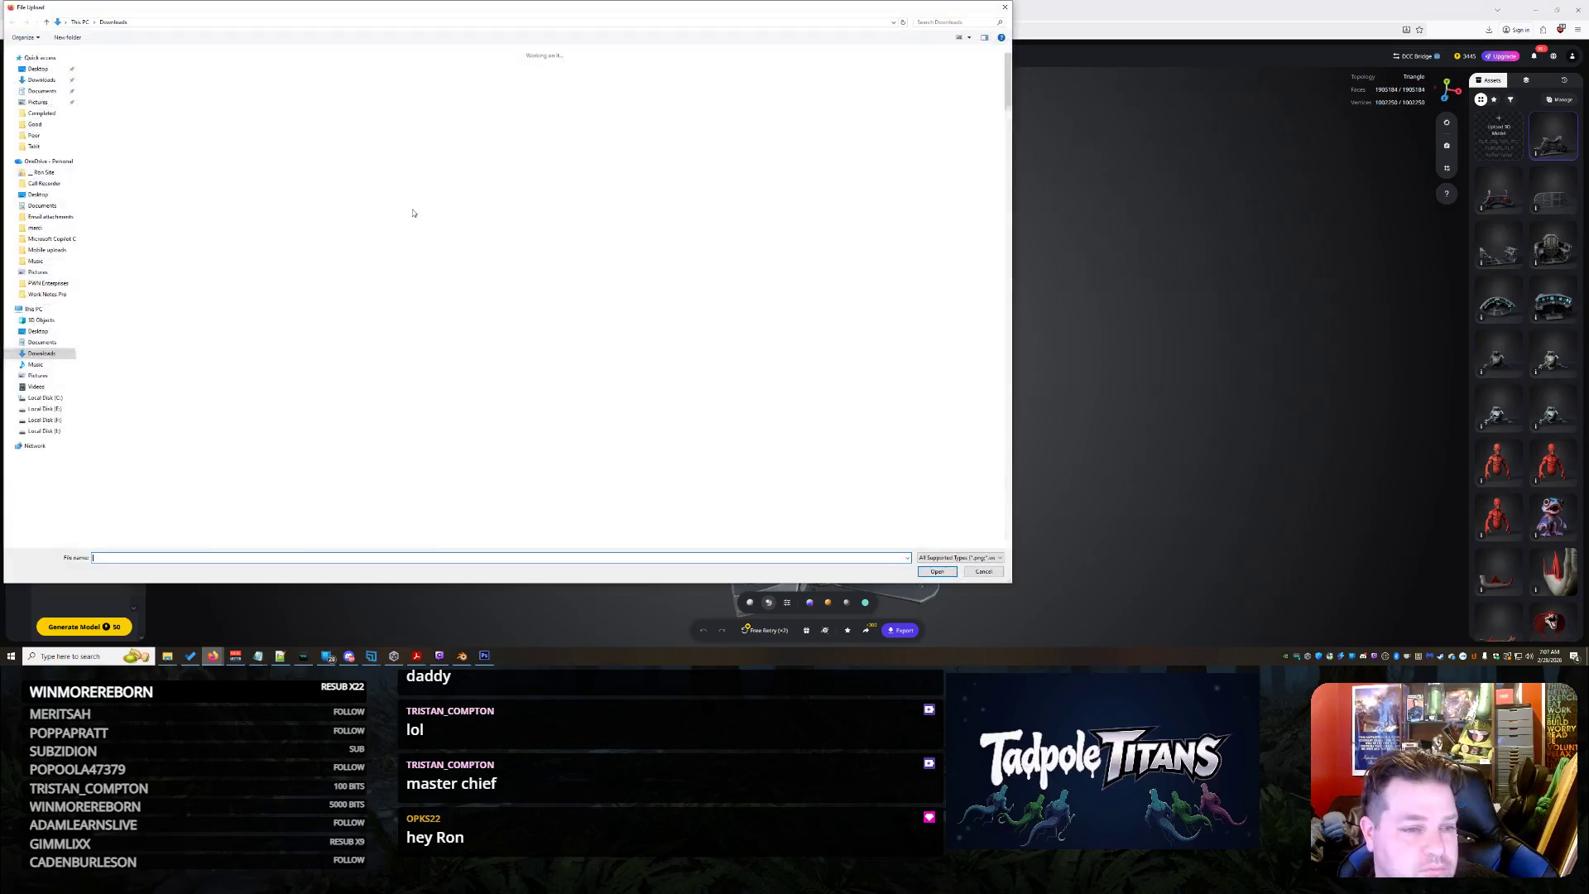
{"action": "double_click", "coordinate": [251, 266]}
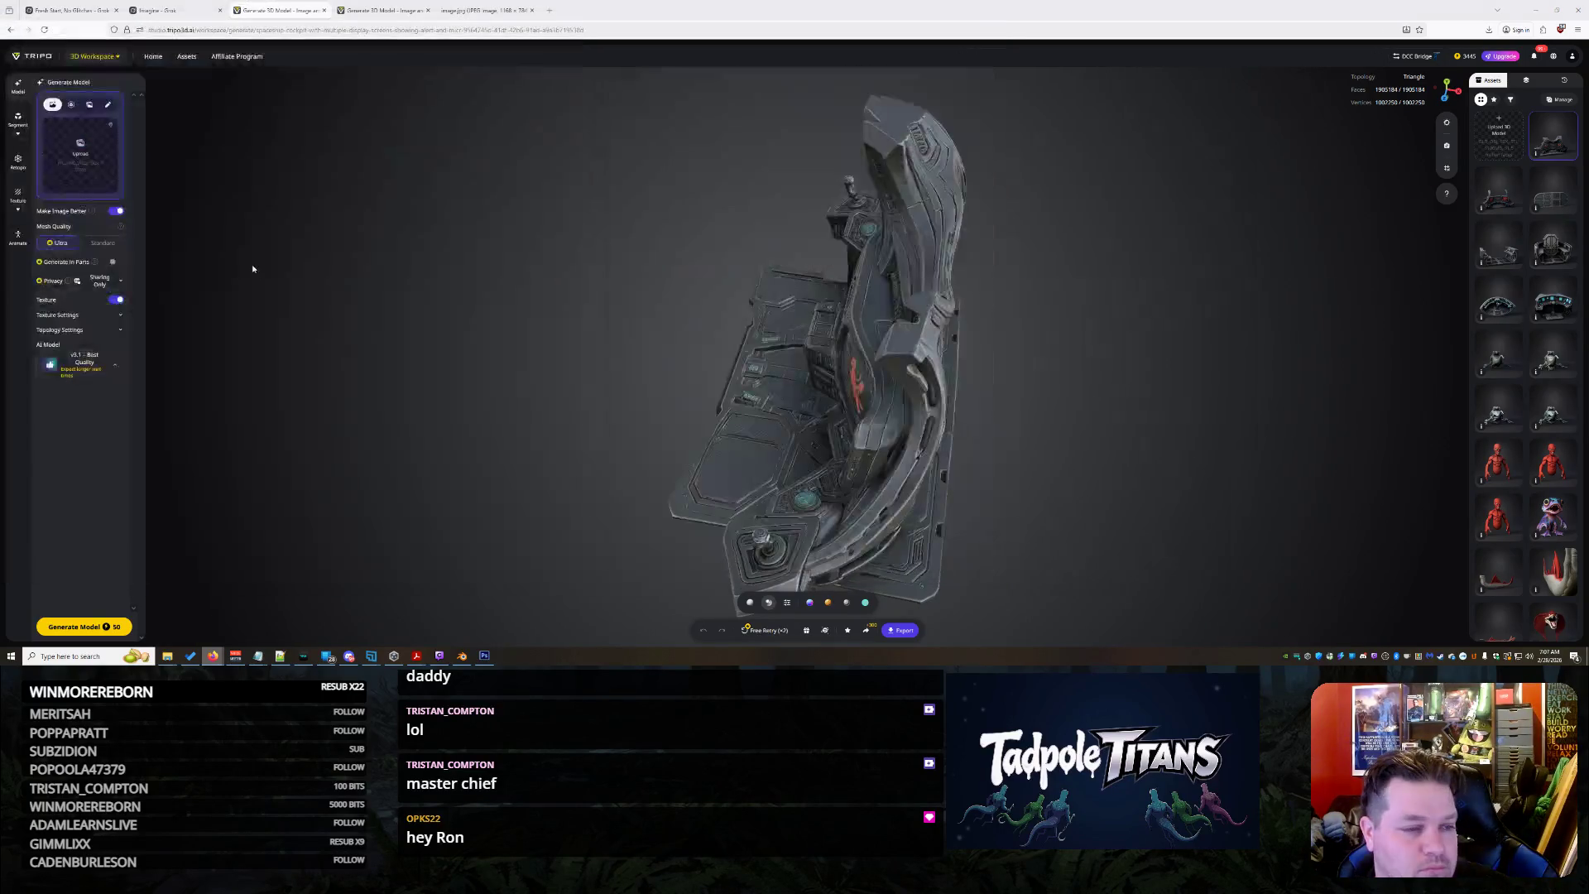
{"action": "left_click", "coordinate": [96, 186]}
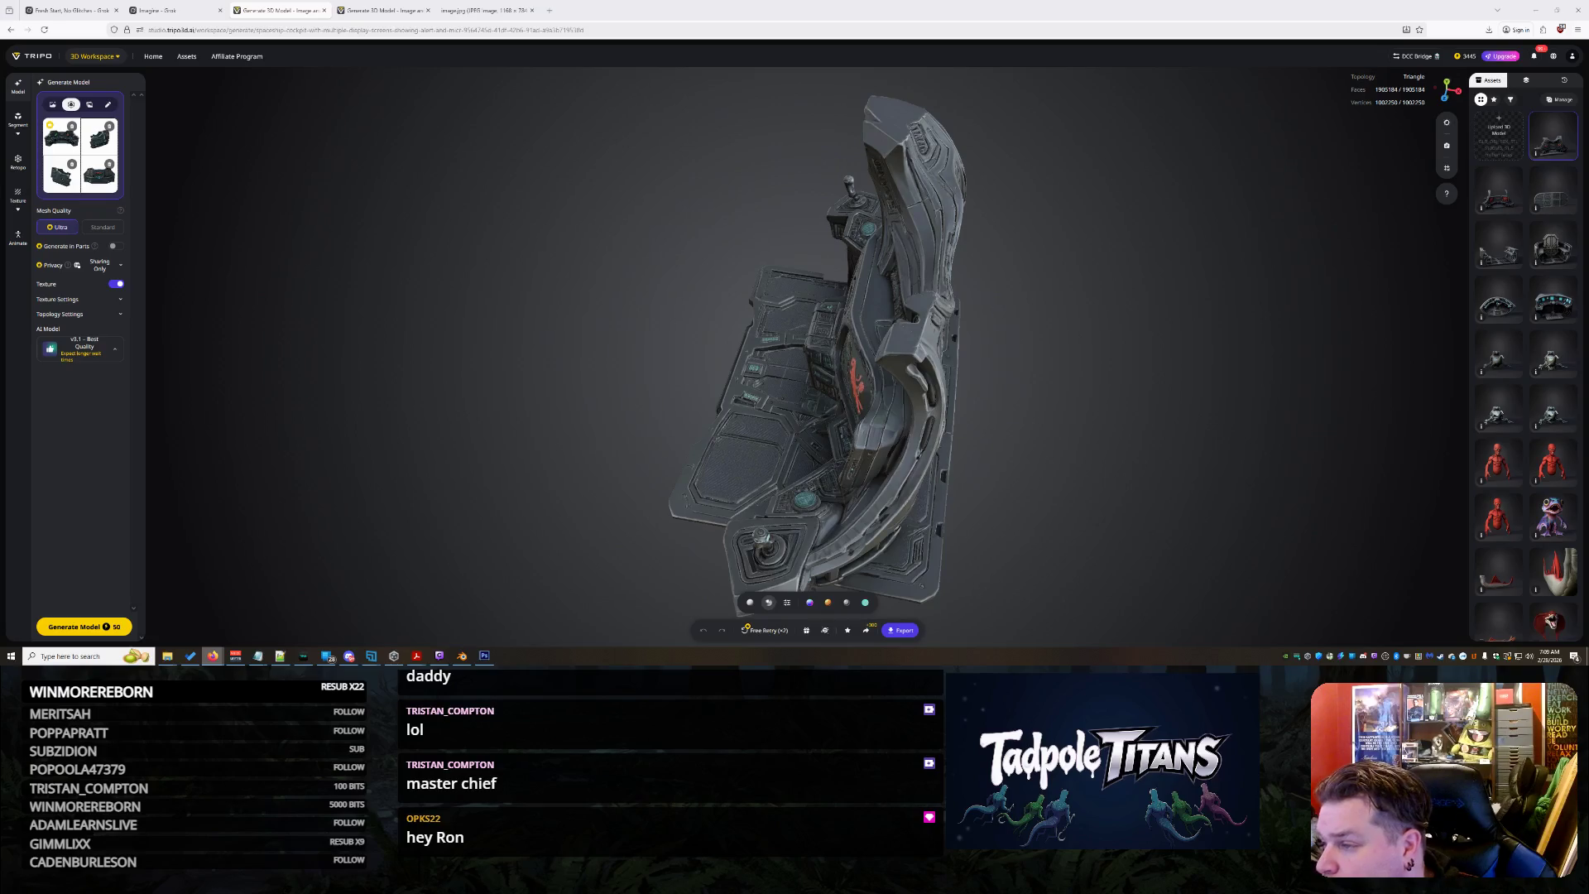
Preview each of the four generated console view images enlarged, closing each in turn
{"action": "left_click", "coordinate": [69, 134]}
{"action": "left_click", "coordinate": [1124, 262]}
{"action": "left_click", "coordinate": [100, 149]}
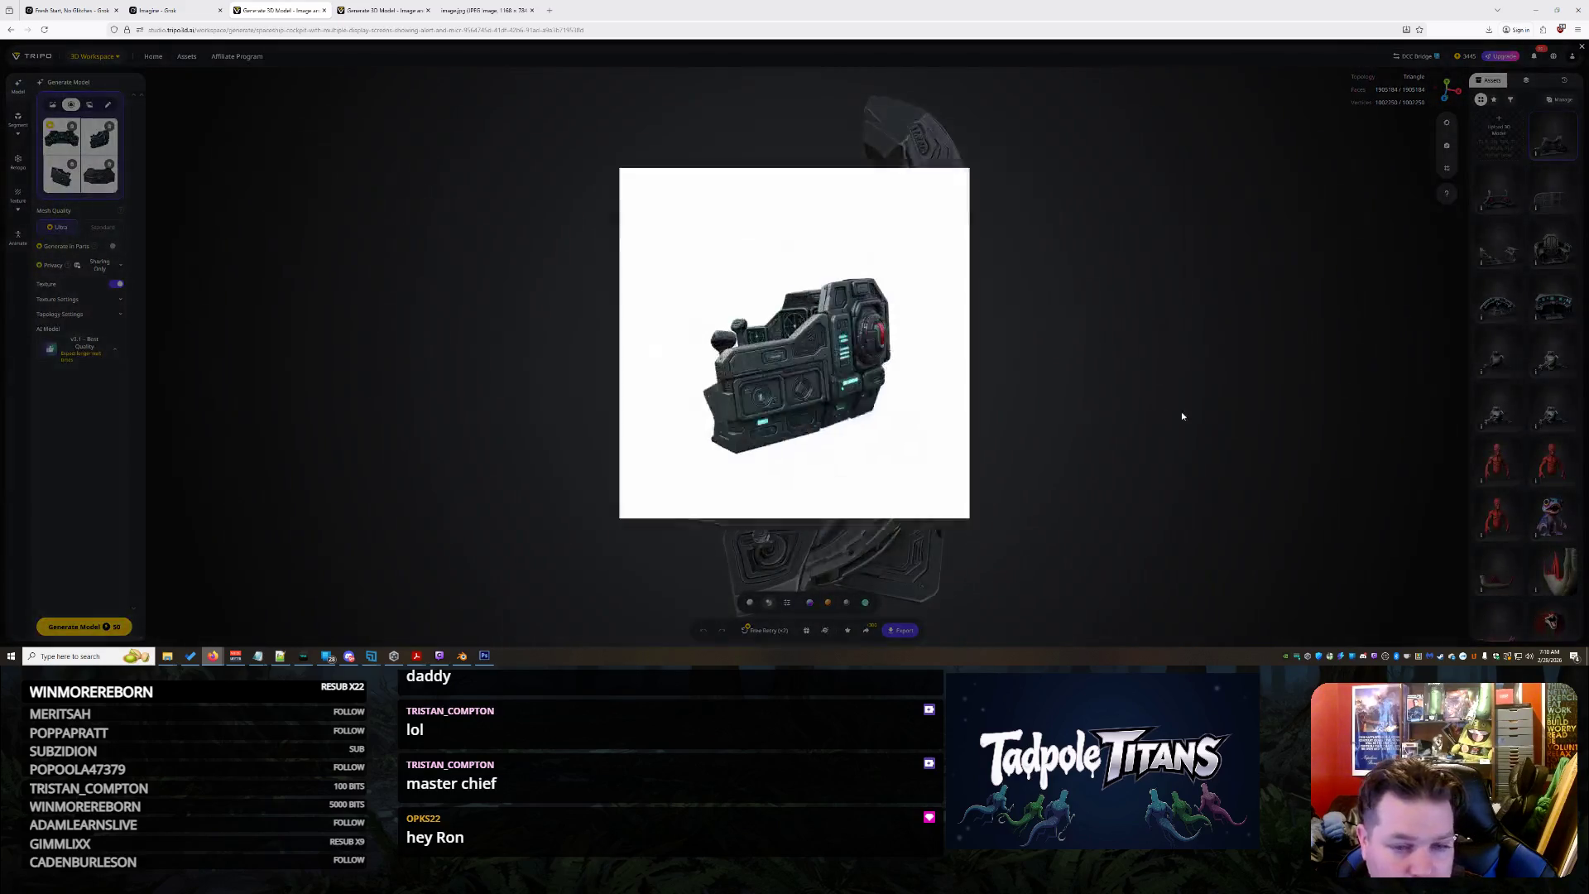
{"action": "left_click", "coordinate": [1176, 375]}
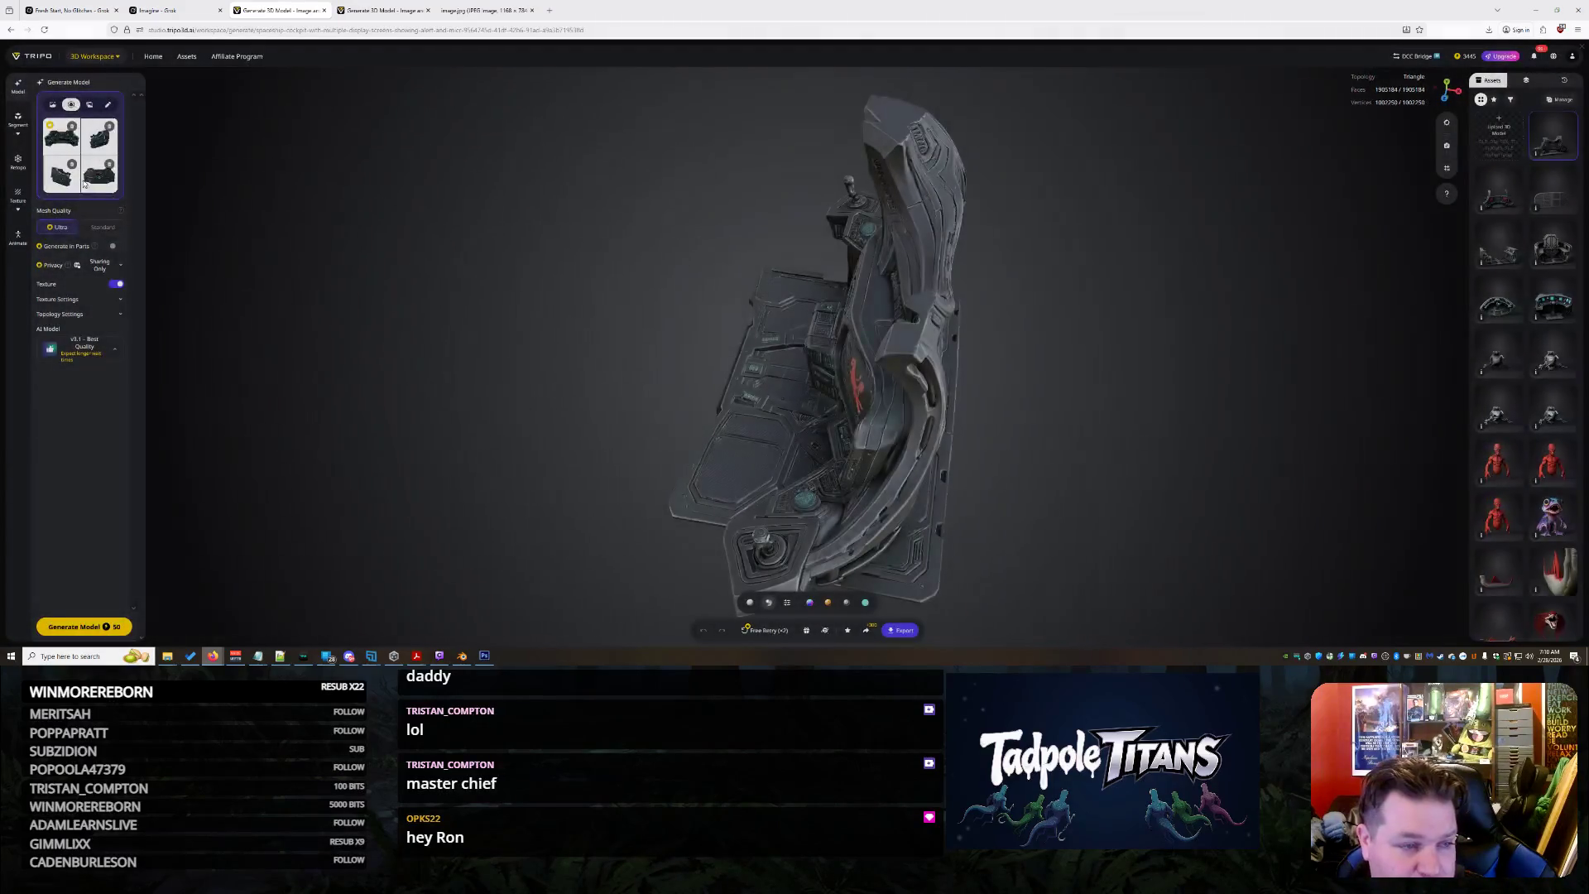
{"action": "left_click", "coordinate": [61, 139]}
{"action": "left_click", "coordinate": [1082, 314]}
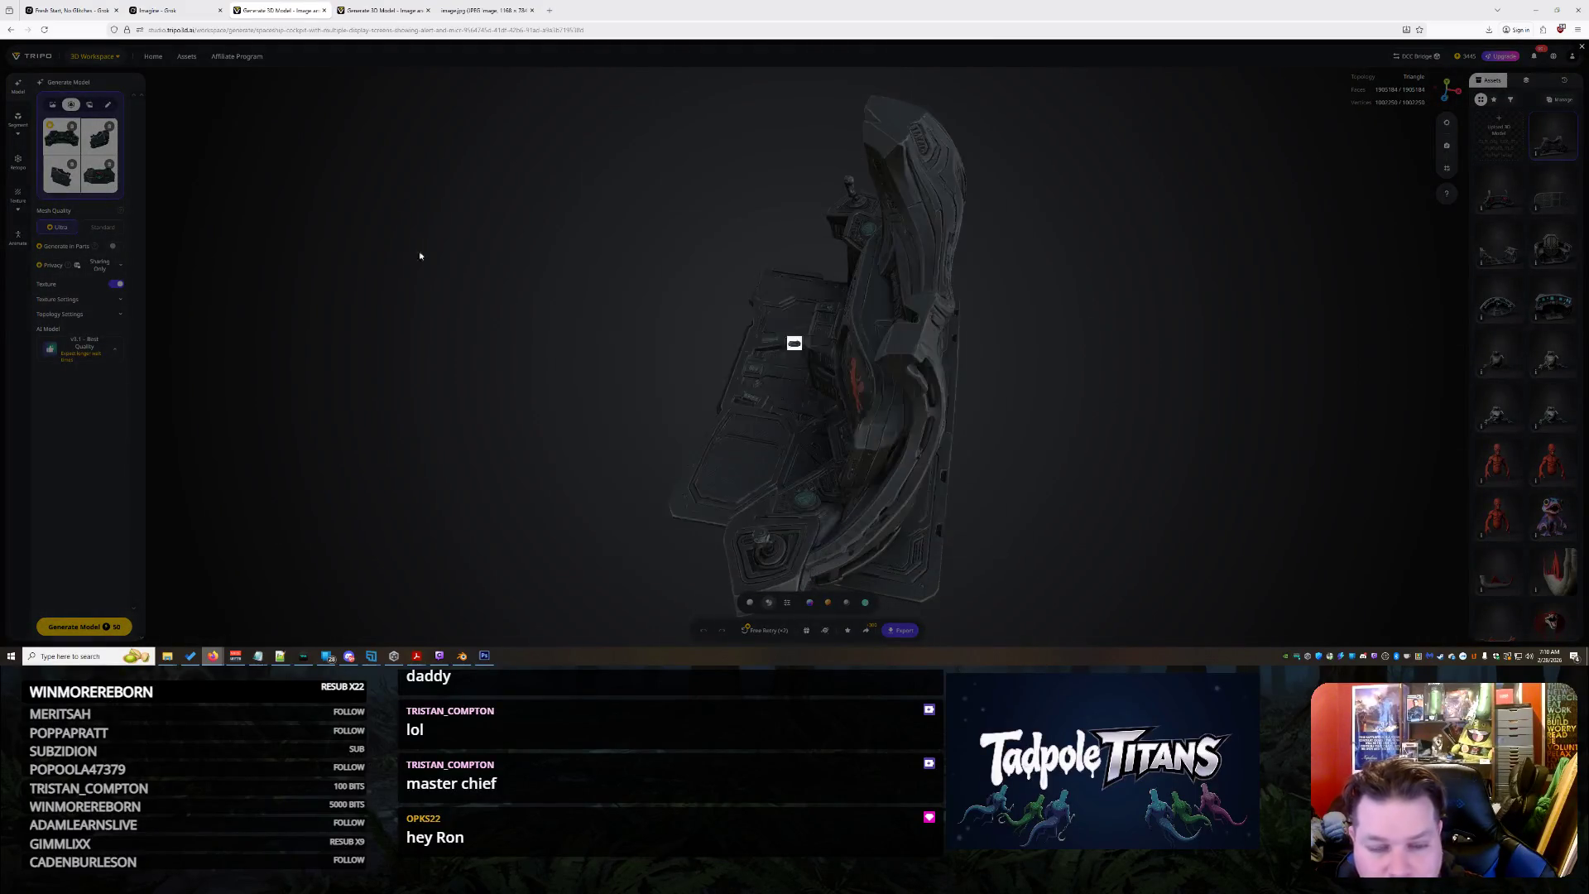
{"action": "left_click", "coordinate": [78, 184]}
{"action": "left_click", "coordinate": [1159, 359]}
Generate the 3D console model from the reviewed multi-view images
{"action": "left_click", "coordinate": [107, 627]}
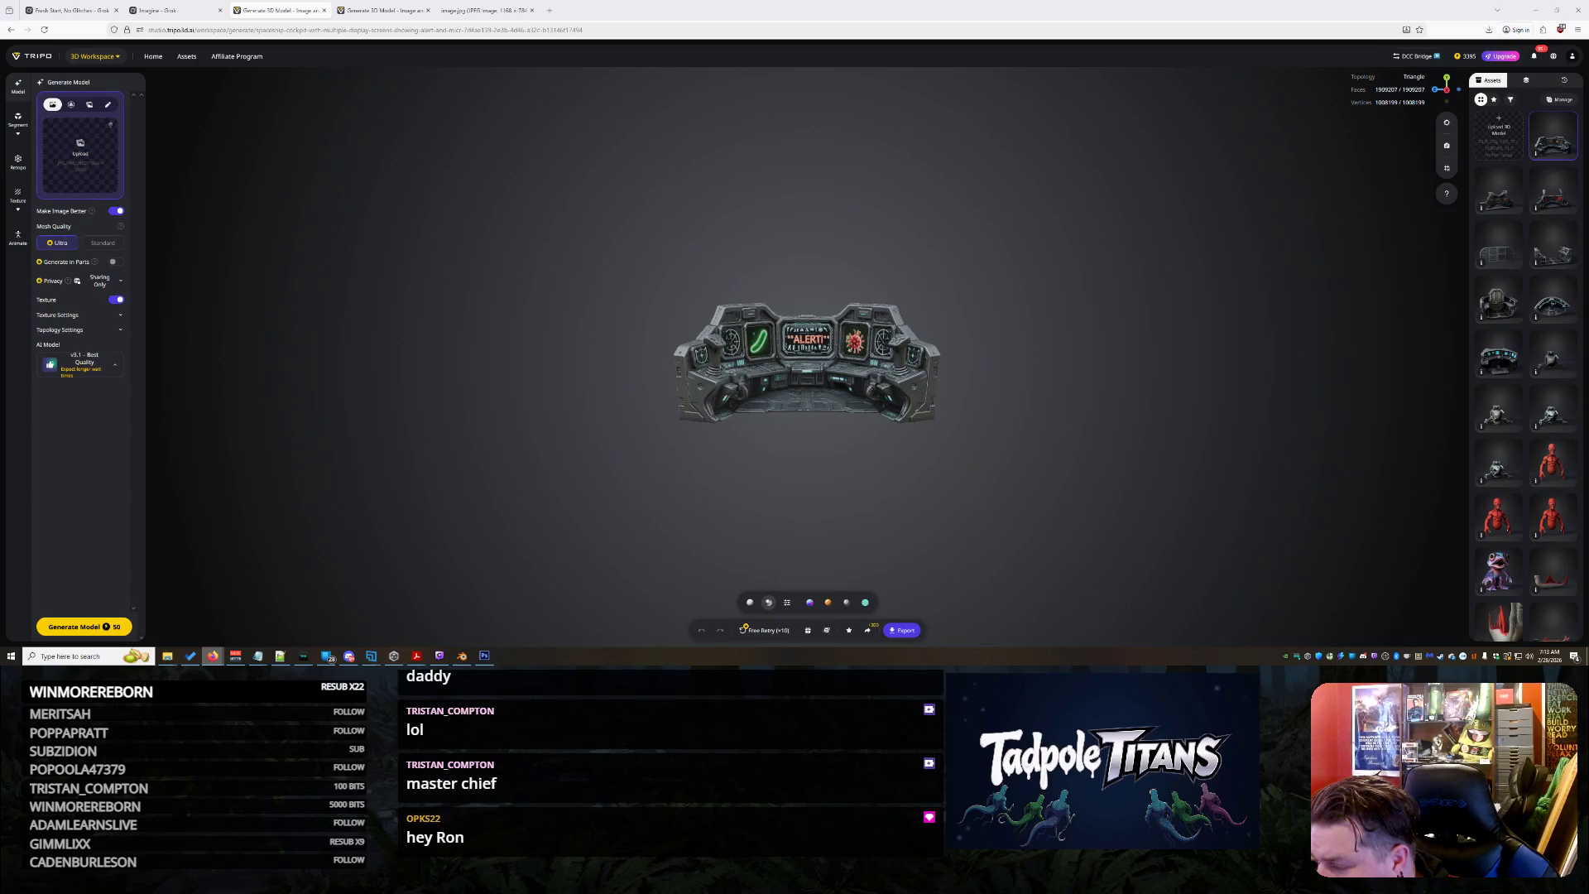
{"action": "scroll", "coordinate": [950, 422], "scroll_direction": "up", "scroll_amount": 5}
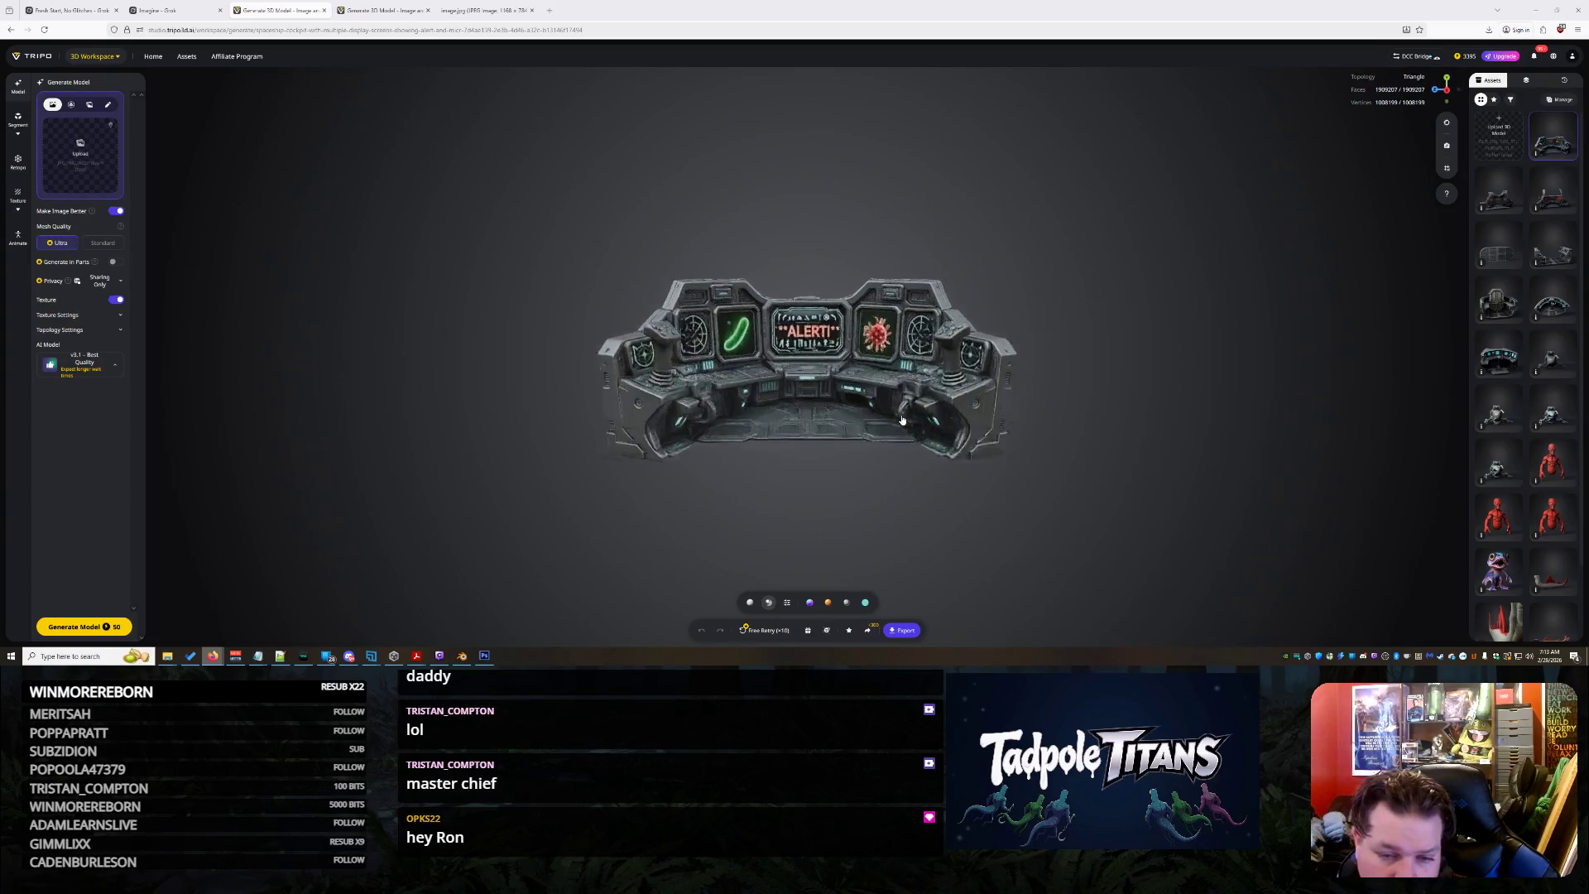
View the console from the right and bring up its export options
{"action": "mouse_move", "coordinate": [904, 422]}
{"action": "left_mouse_down"}
{"action": "mouse_move", "coordinate": [941, 462]}
{"action": "mouse_move", "coordinate": [1149, 432]}
{"action": "mouse_move", "coordinate": [911, 484]}
{"action": "mouse_move", "coordinate": [866, 435]}
{"action": "mouse_move", "coordinate": [919, 453]}
{"action": "left_mouse_up"}
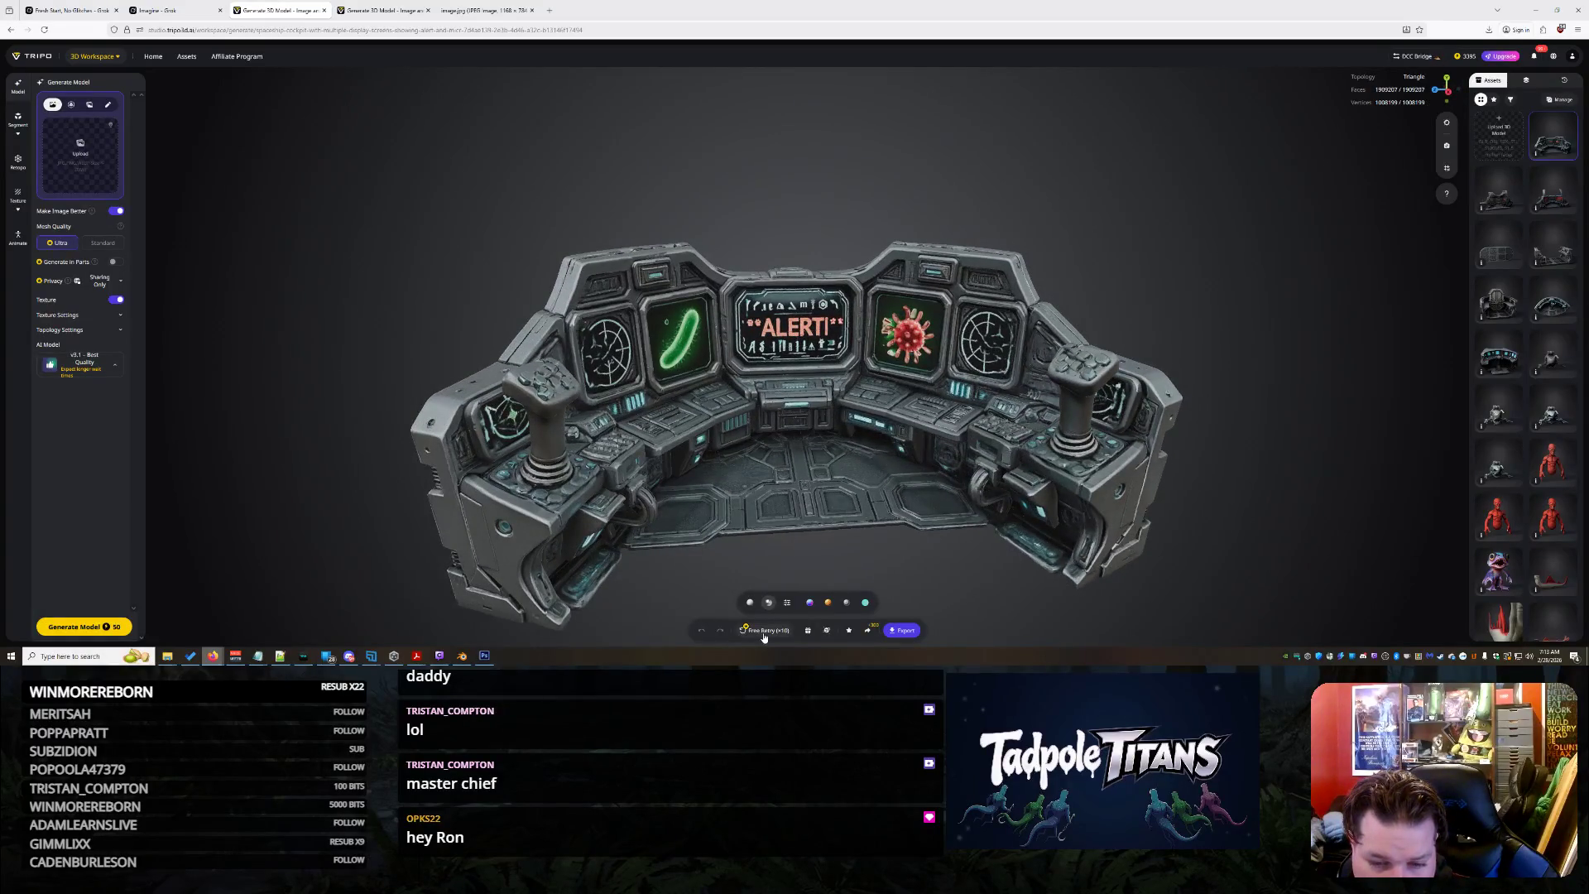
{"action": "left_click", "coordinate": [902, 630]}
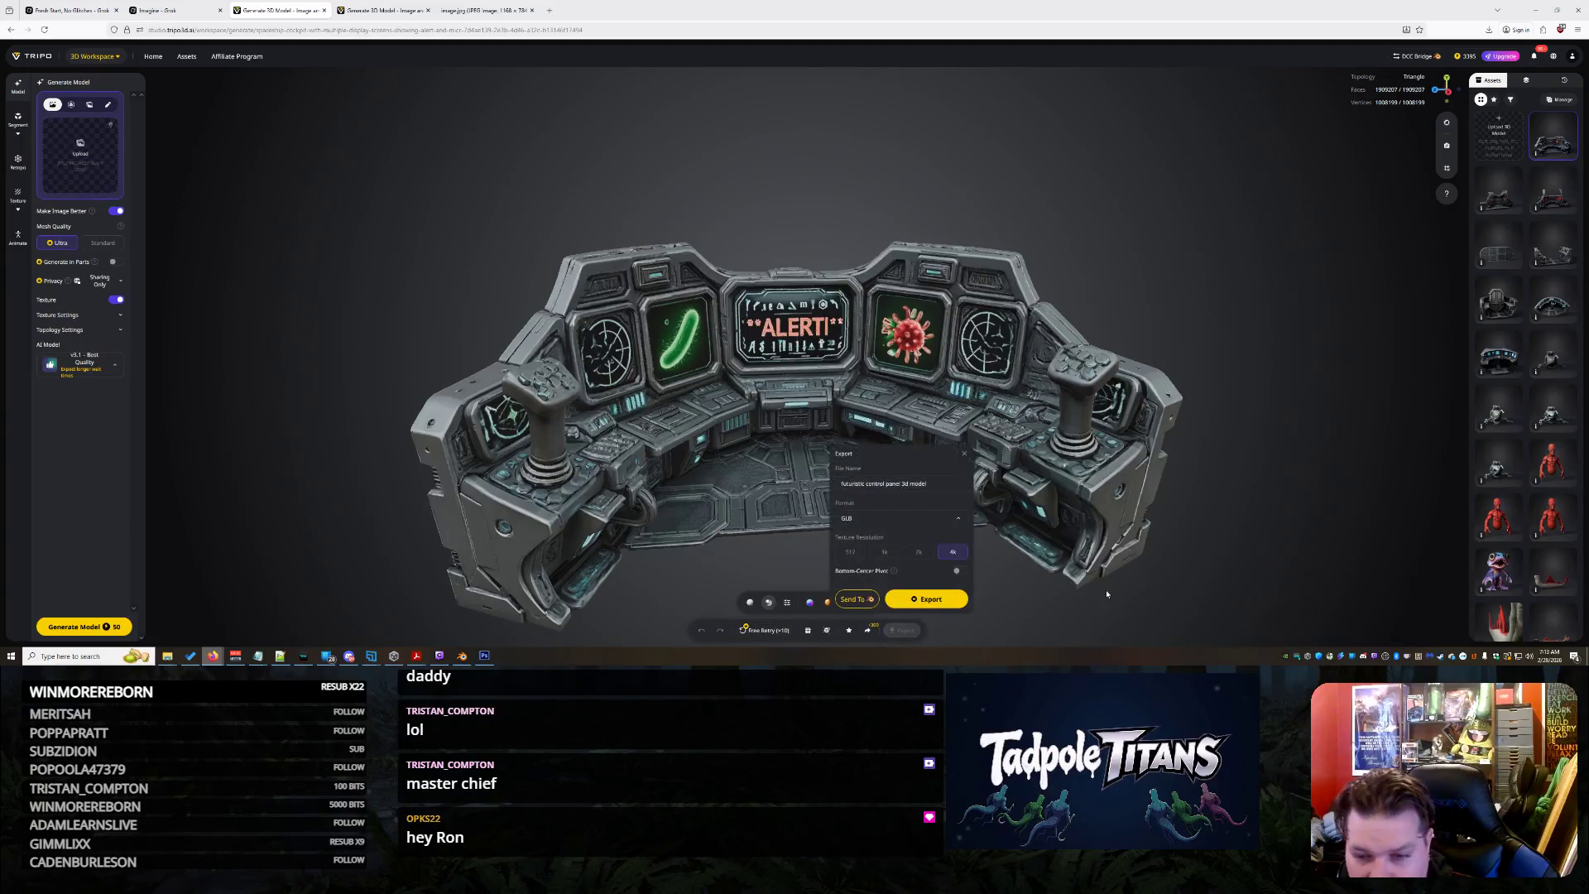
Export the control panel model as GLB, dismiss the popover, and start a new generation
{"action": "left_click", "coordinate": [957, 602]}
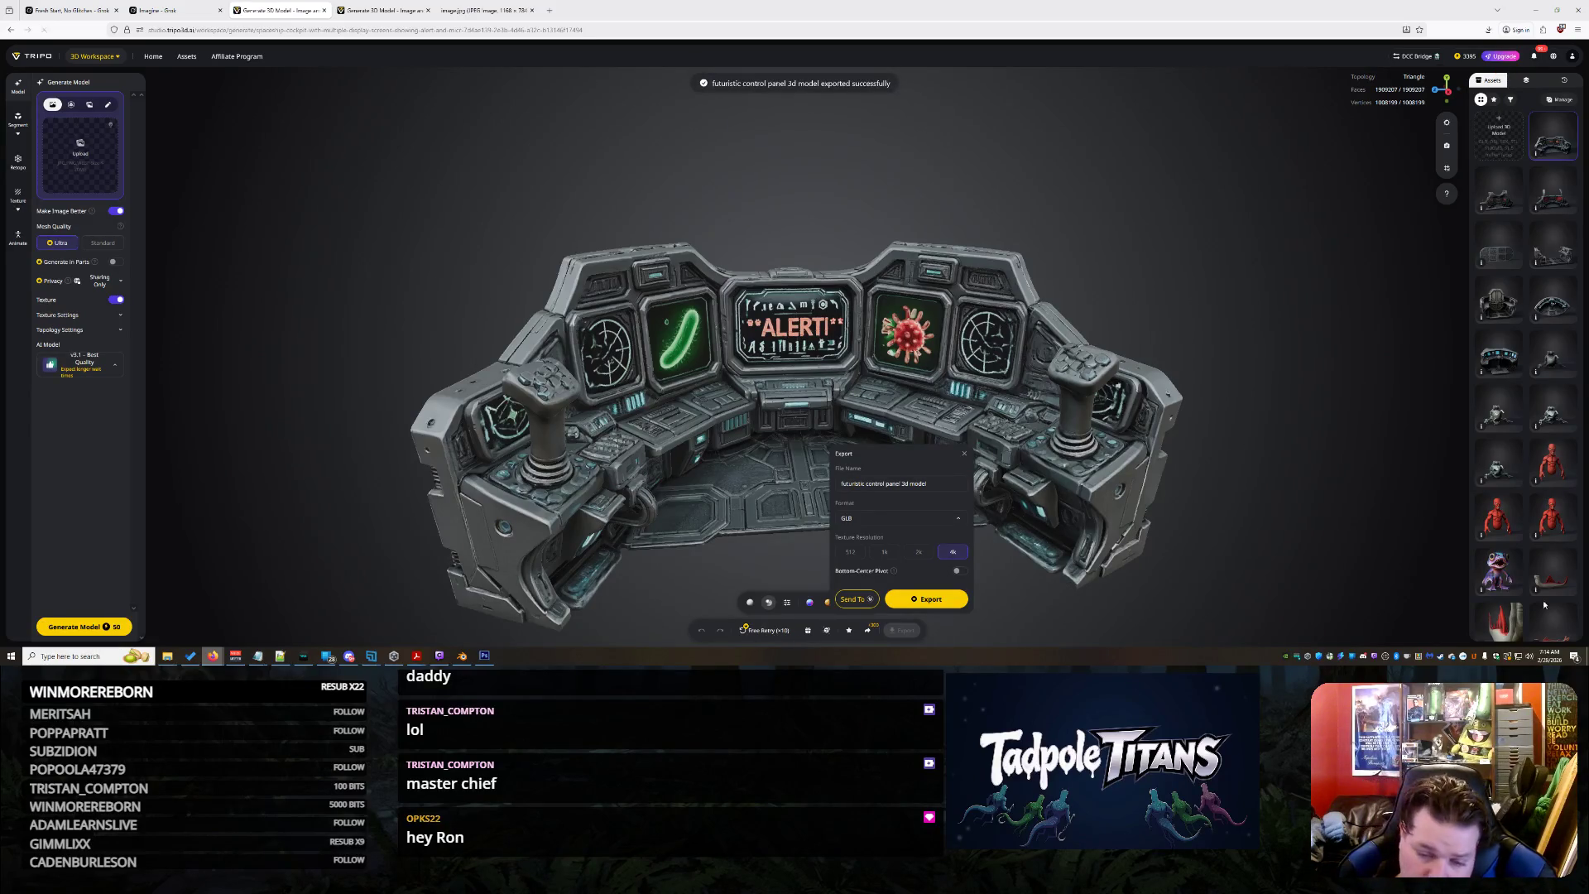
{"action": "left_click", "coordinate": [1347, 354]}
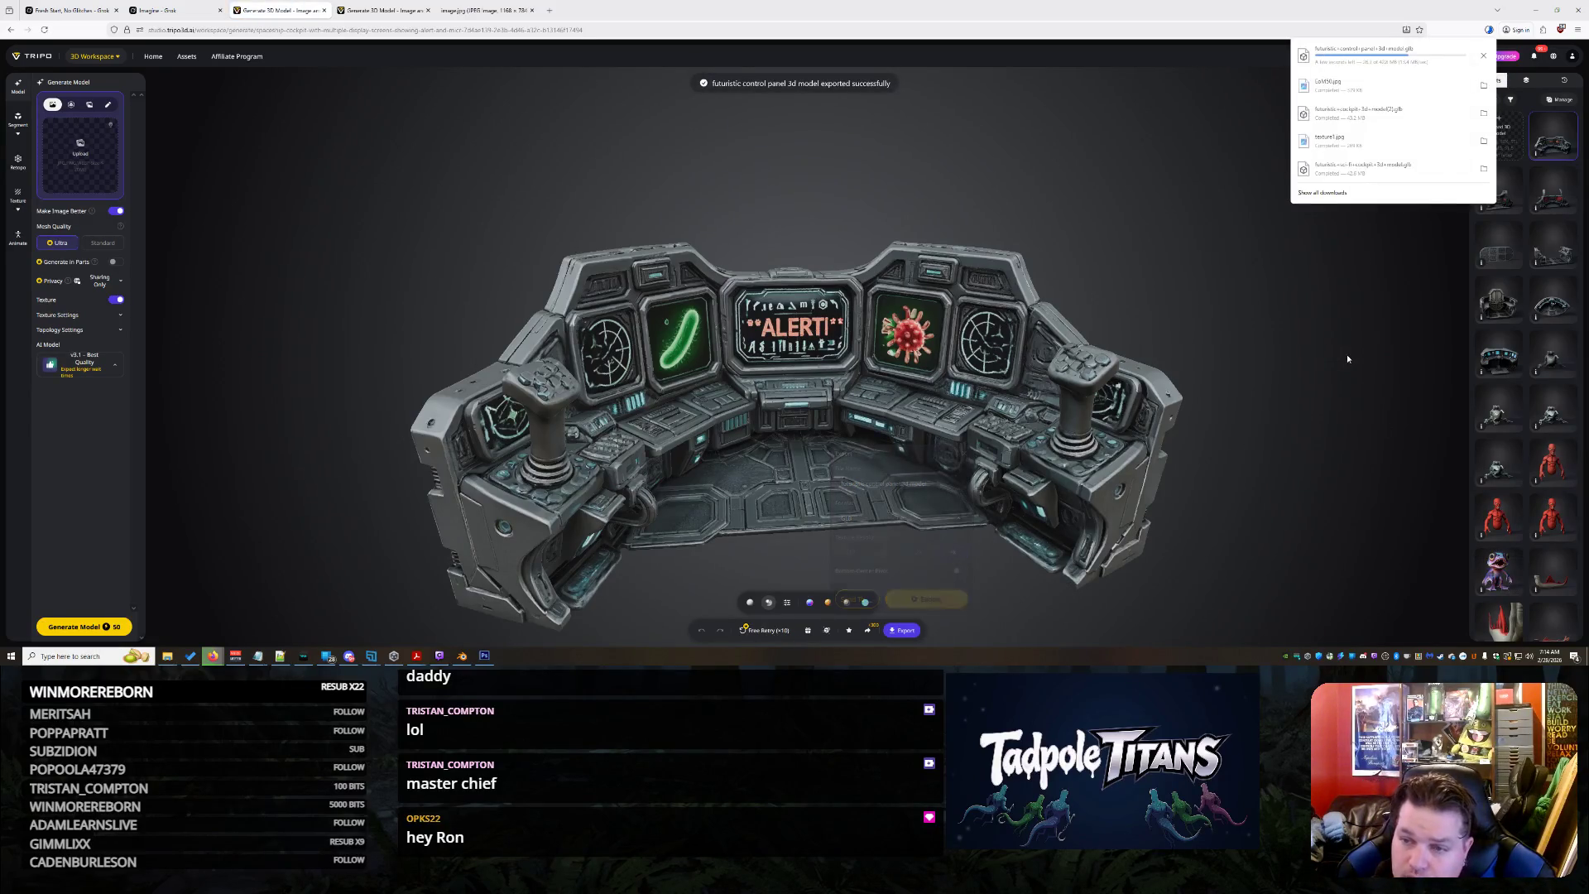
{"action": "left_click", "coordinate": [763, 630]}
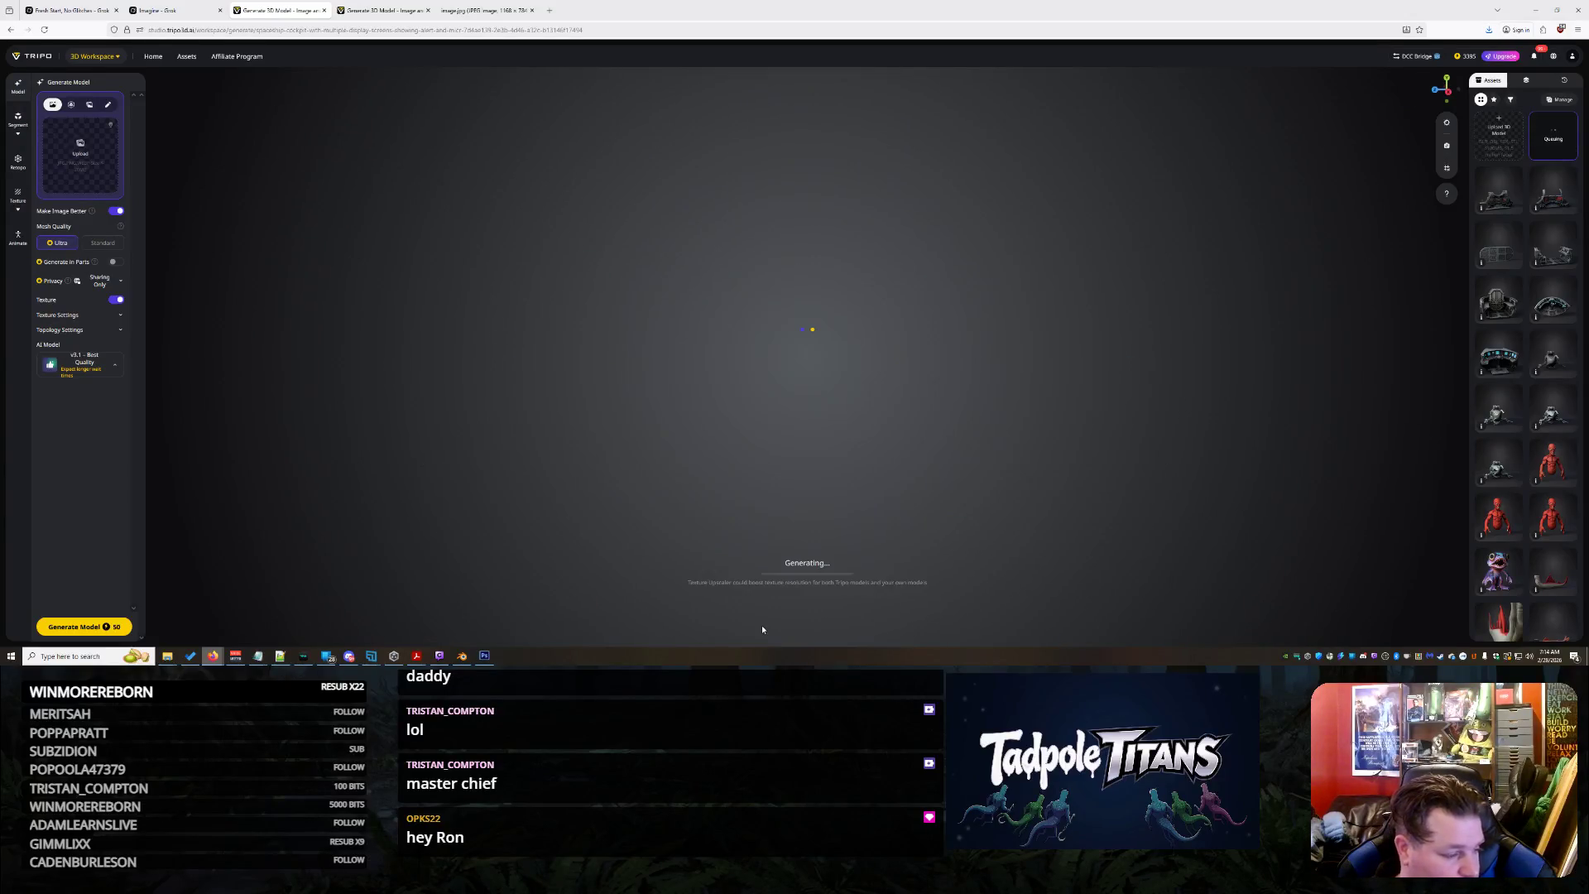